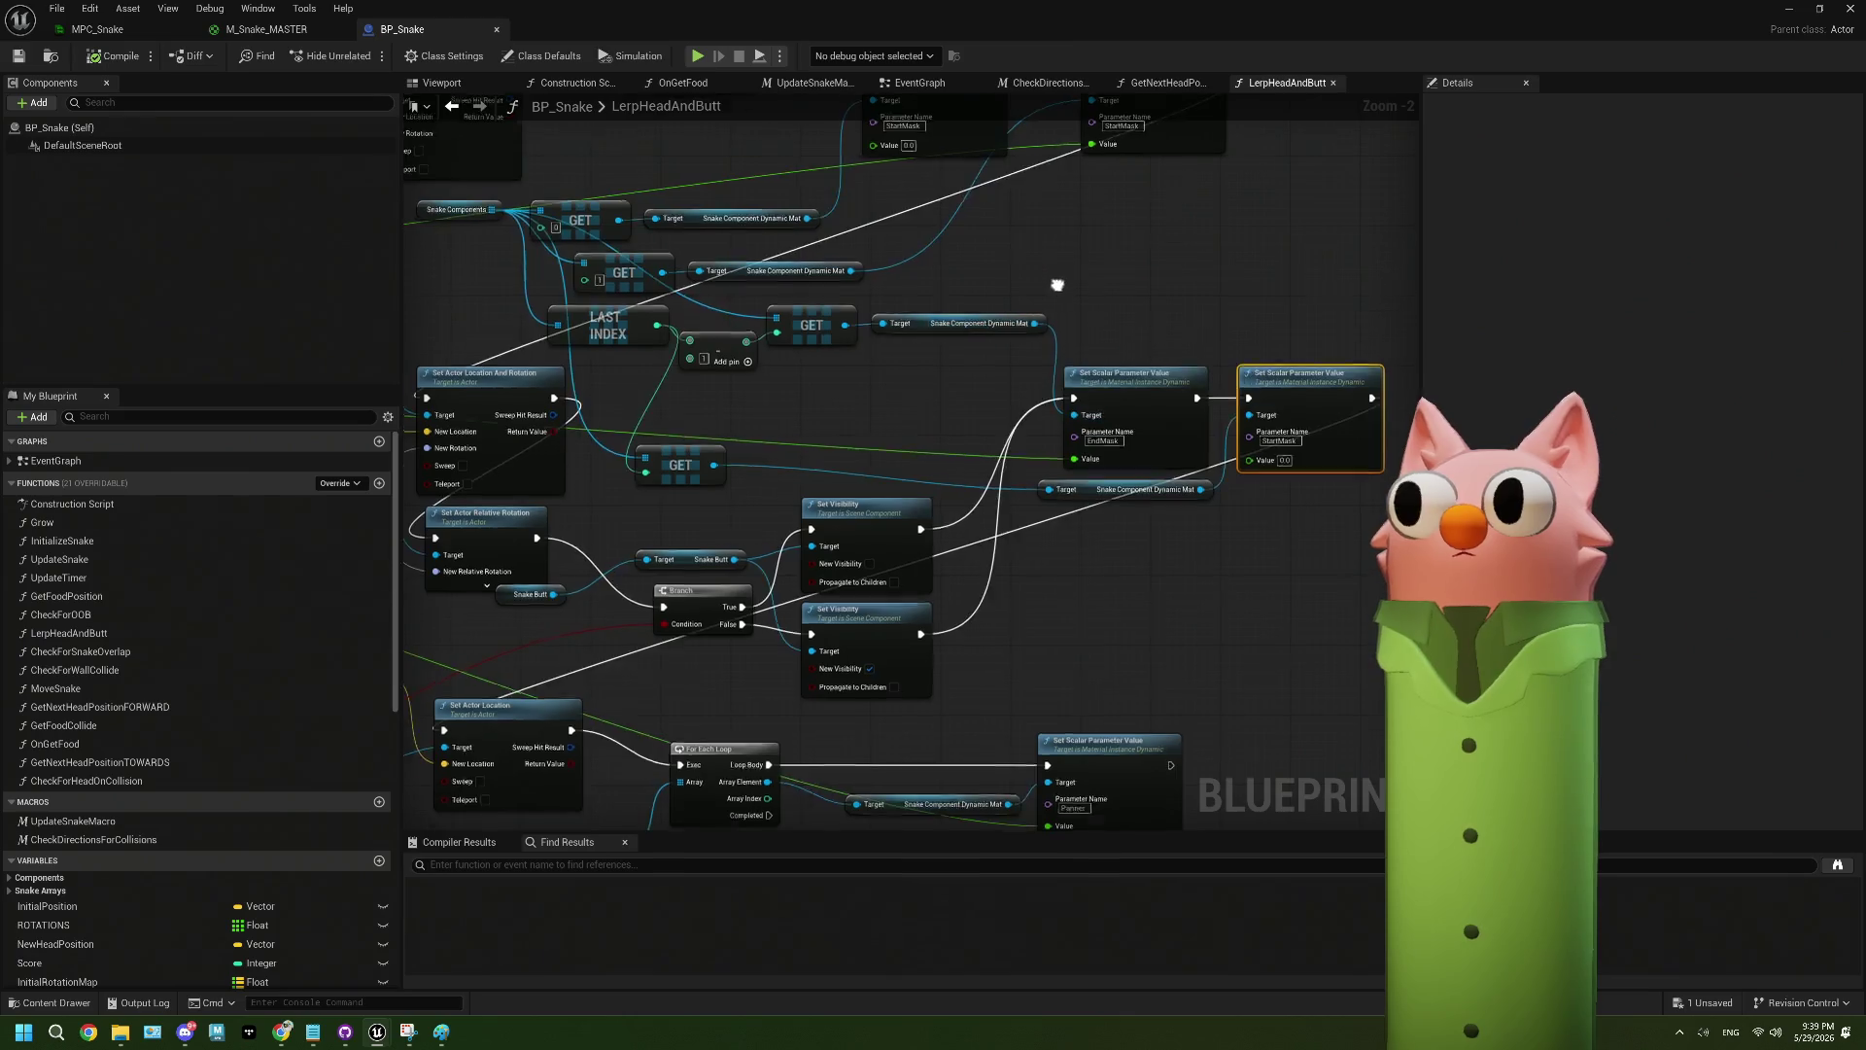
- Pan the graph to the For Each Loop section, then switch to the M_Snake_MASTER material graph
left_click_drag(1058, 282, 966, 499)
left_click_drag(738, 437, 812, 409)
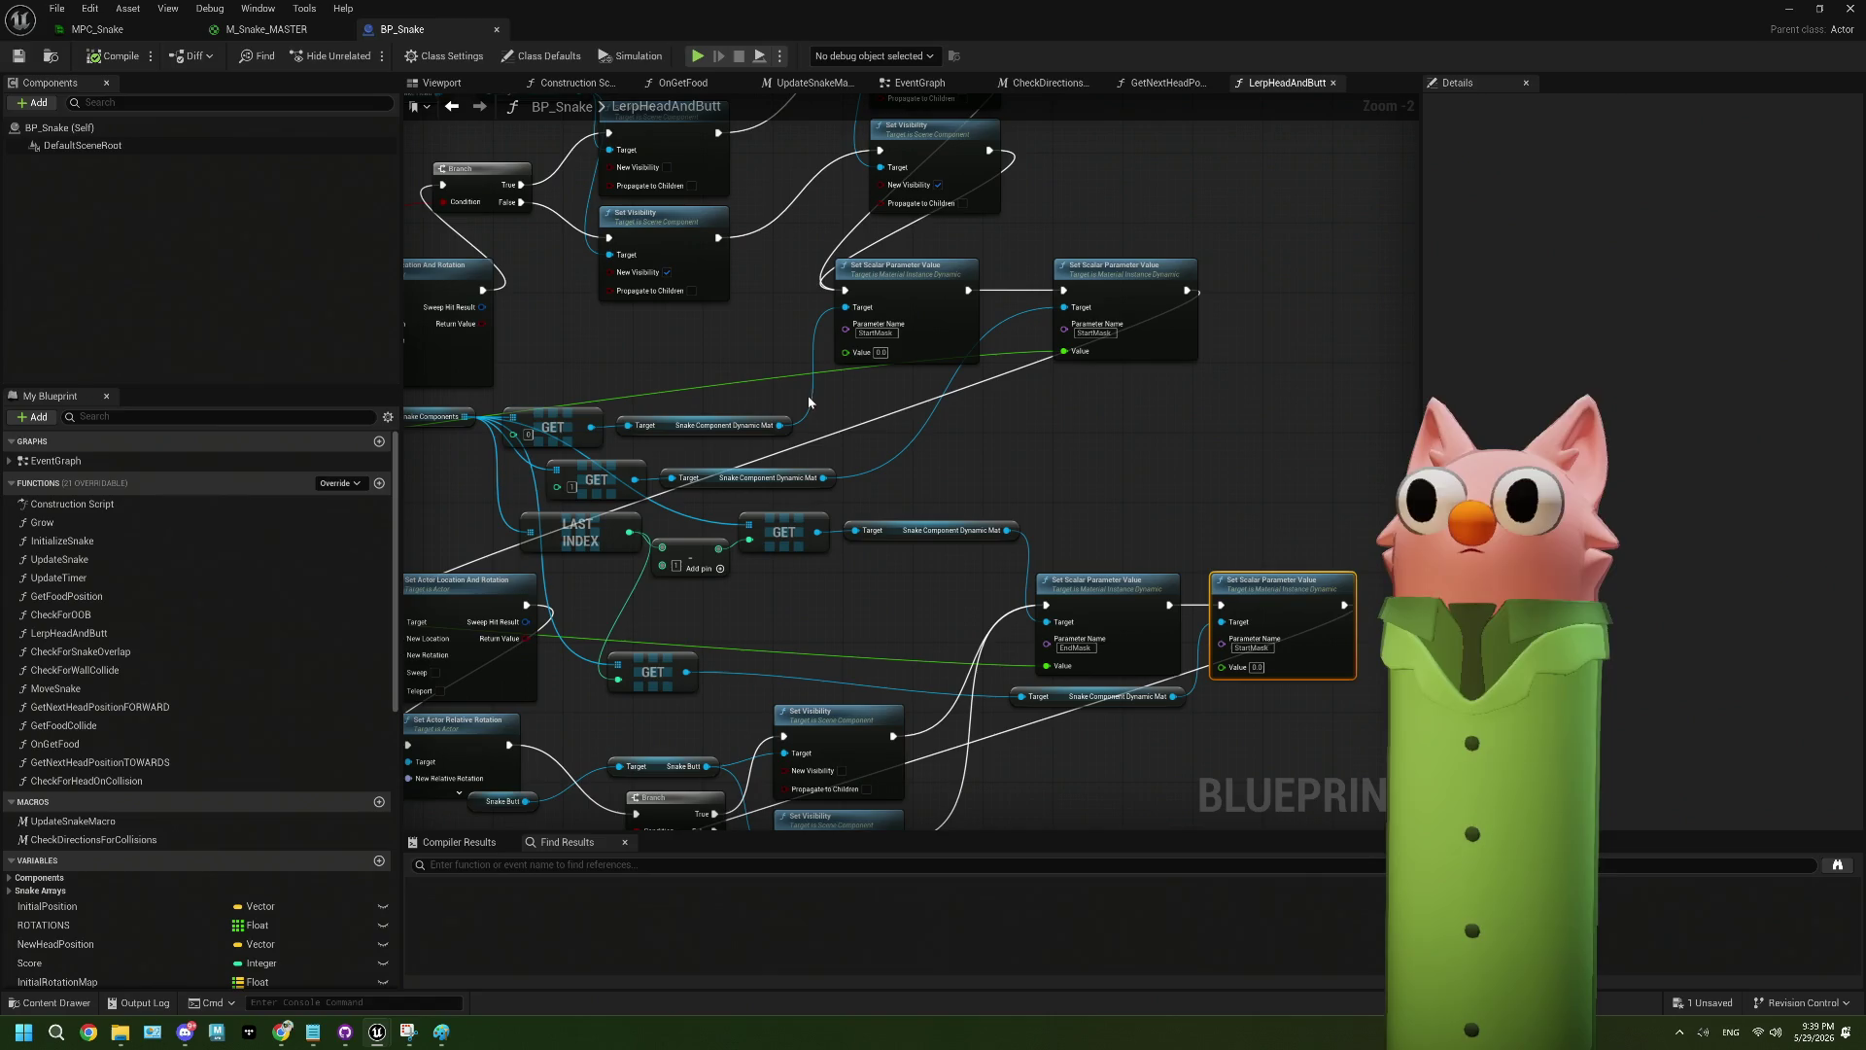
mouse_move(970, 470)
left_mouse_down()
mouse_move(983, 400)
mouse_move(995, 486)
mouse_move(1145, 418)
mouse_move(1108, 393)
mouse_move(1074, 414)
left_mouse_up()
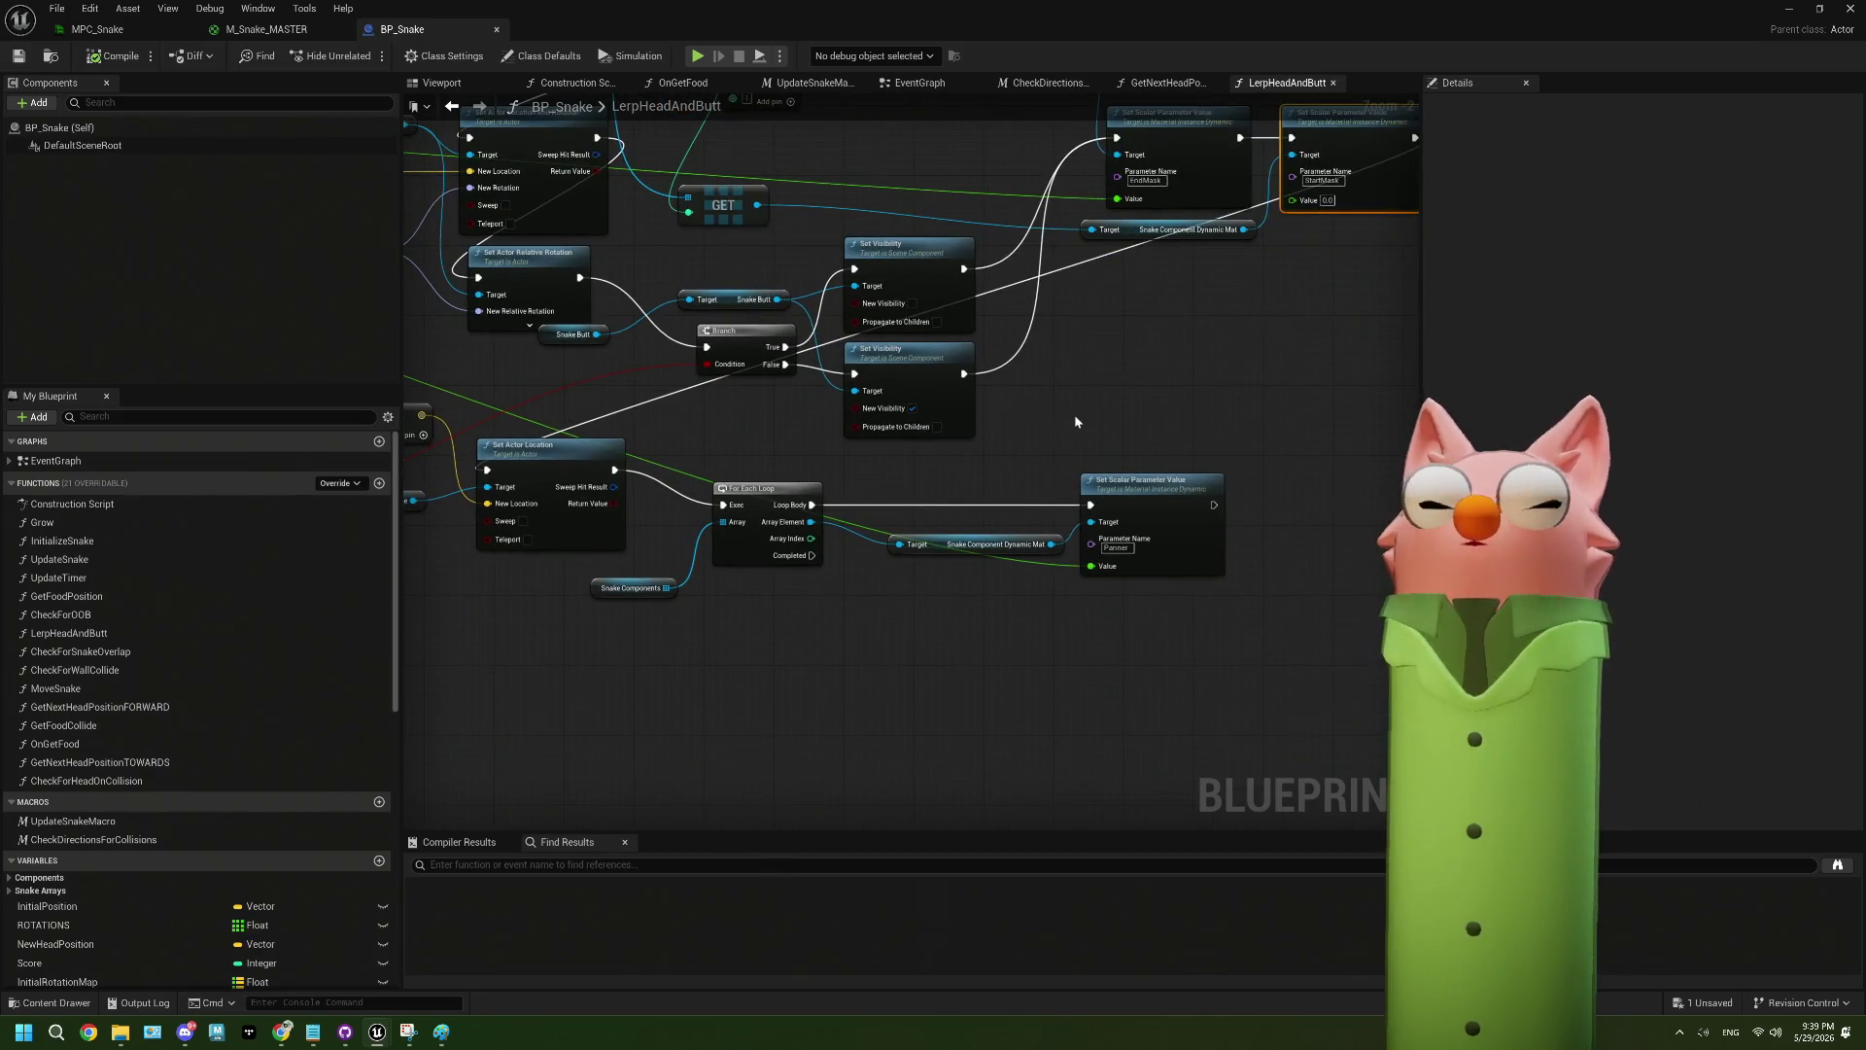
scroll(1079, 505, "up", 2)
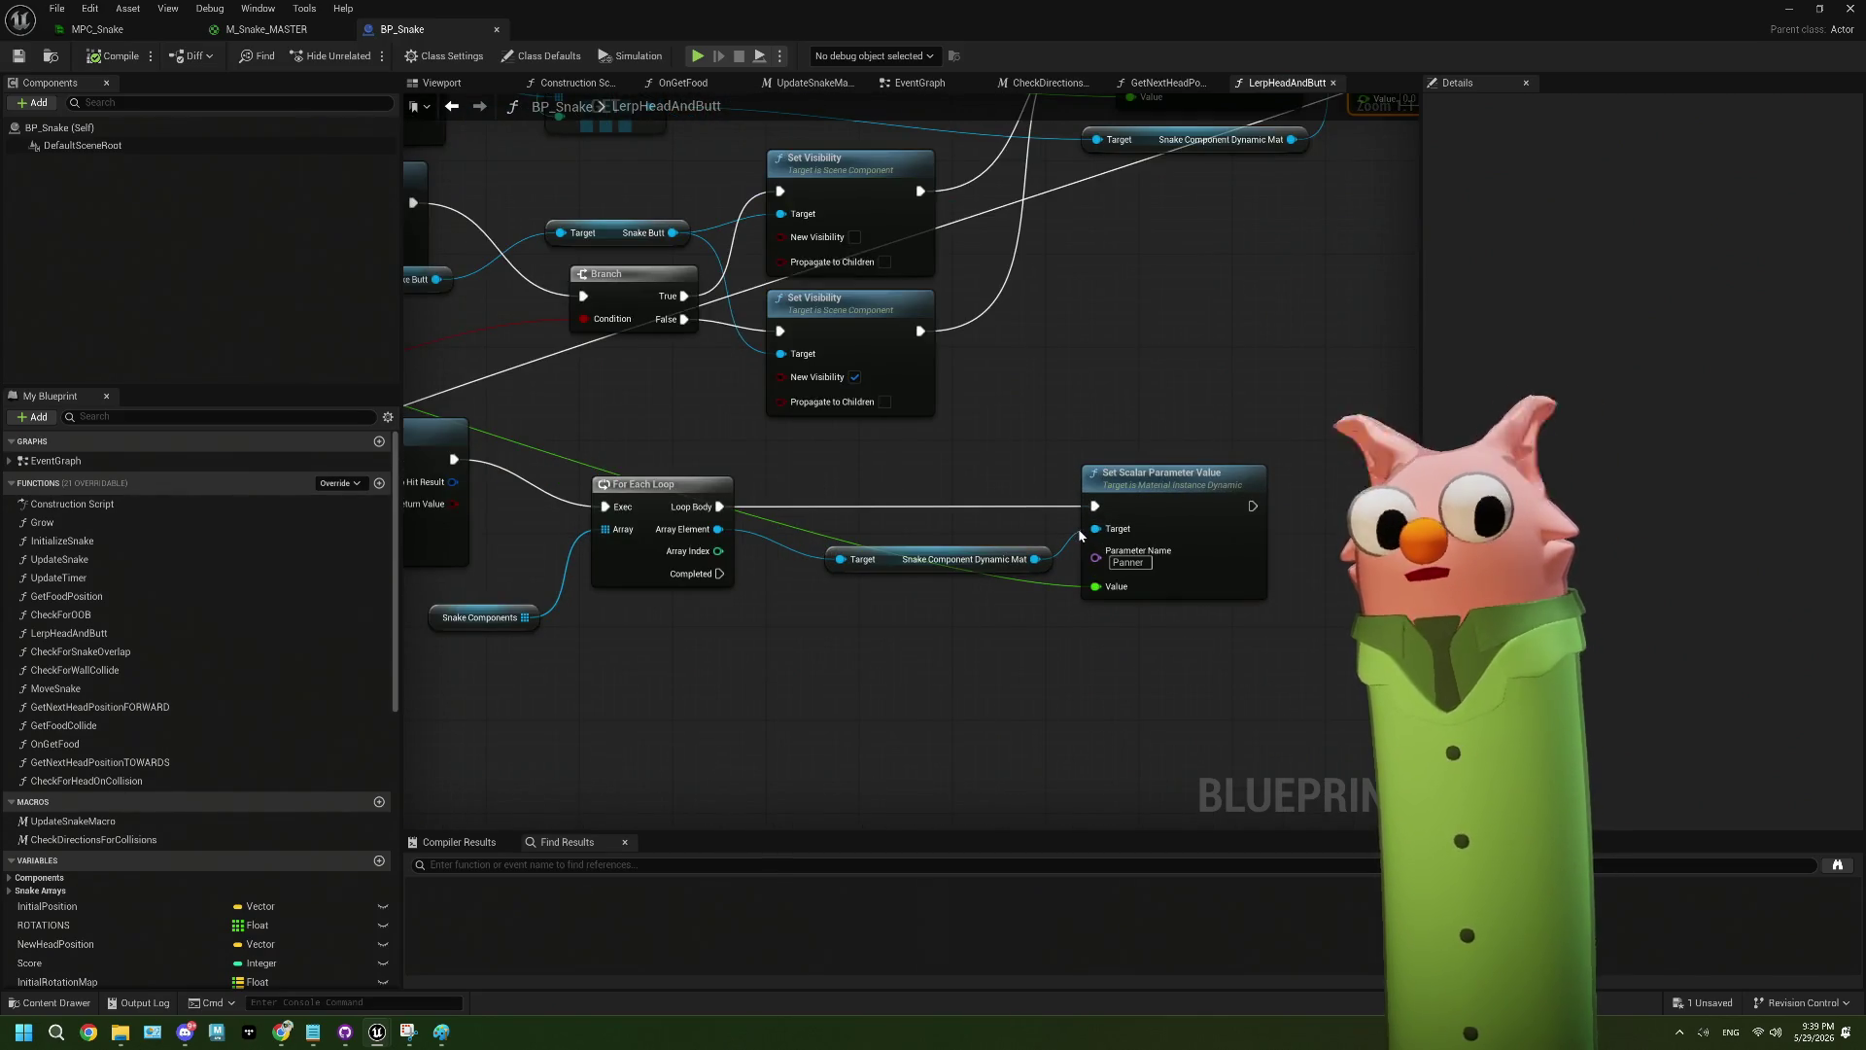
left_click(266, 29)
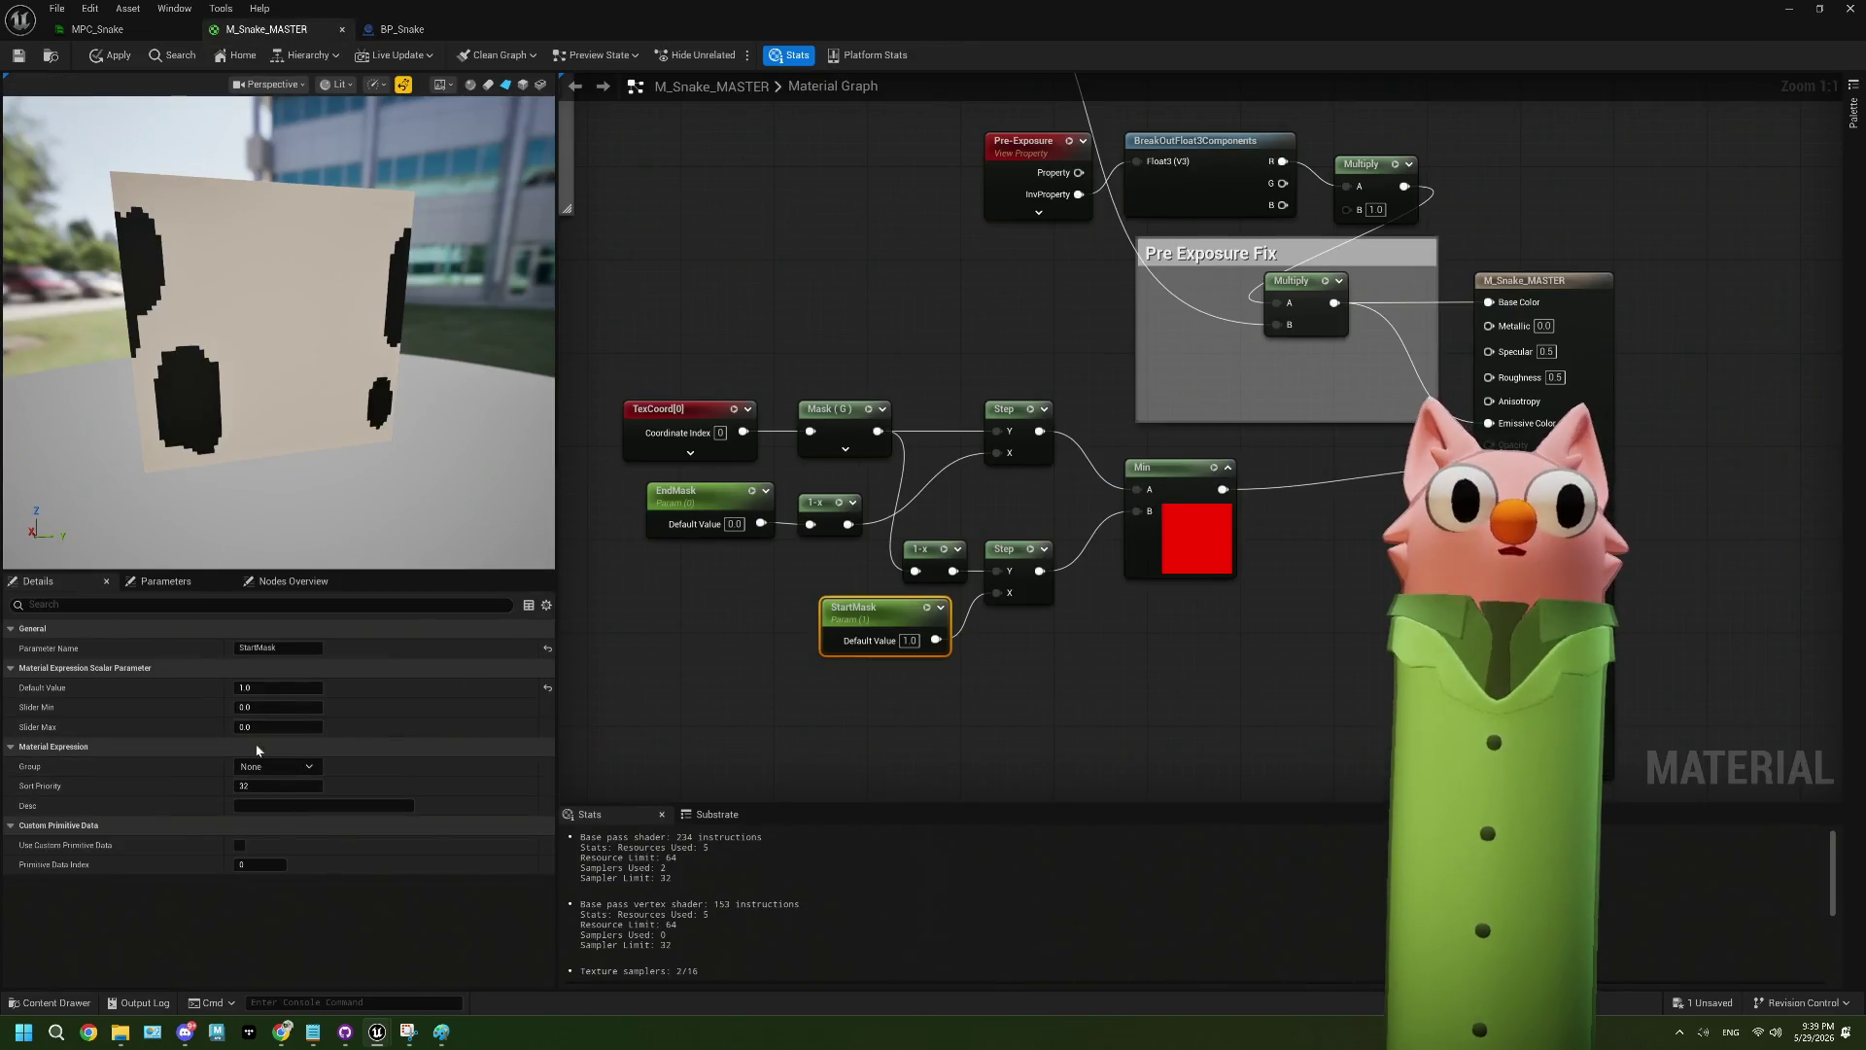
scroll(807, 392, "down", 6)
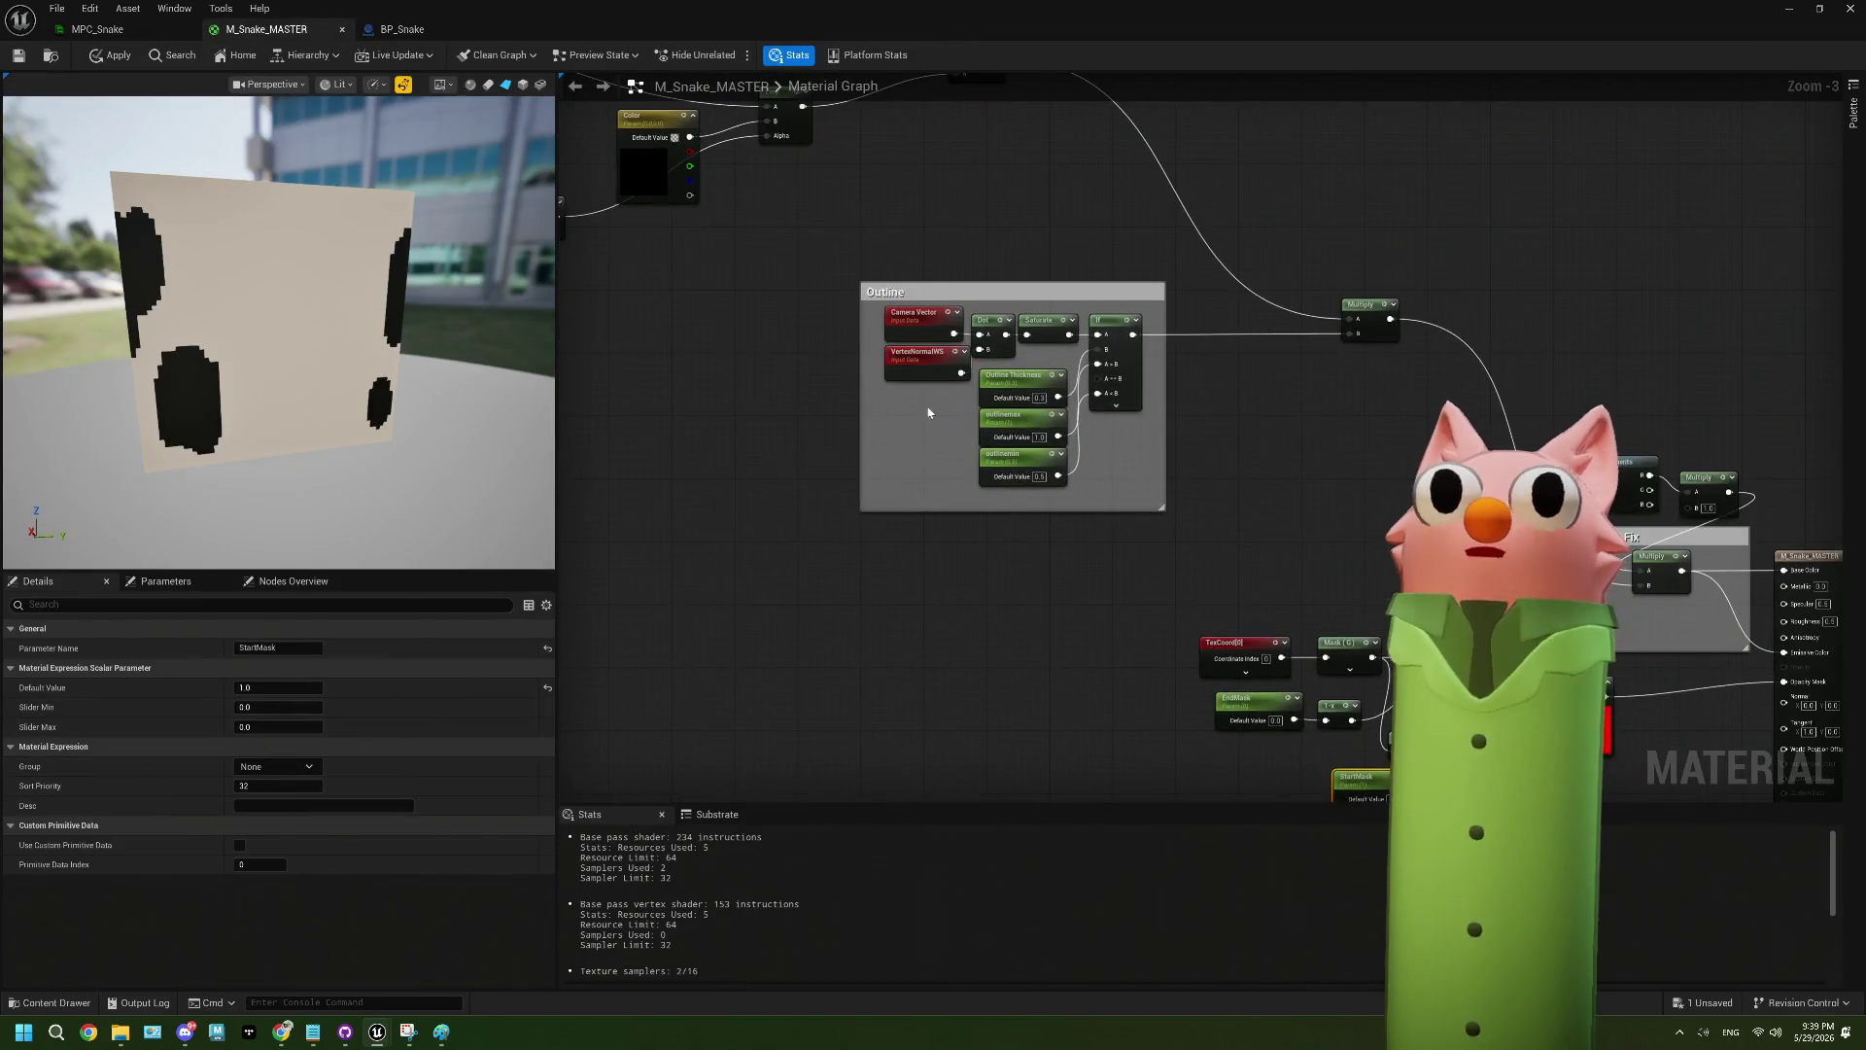
scroll(803, 388, "up", 5)
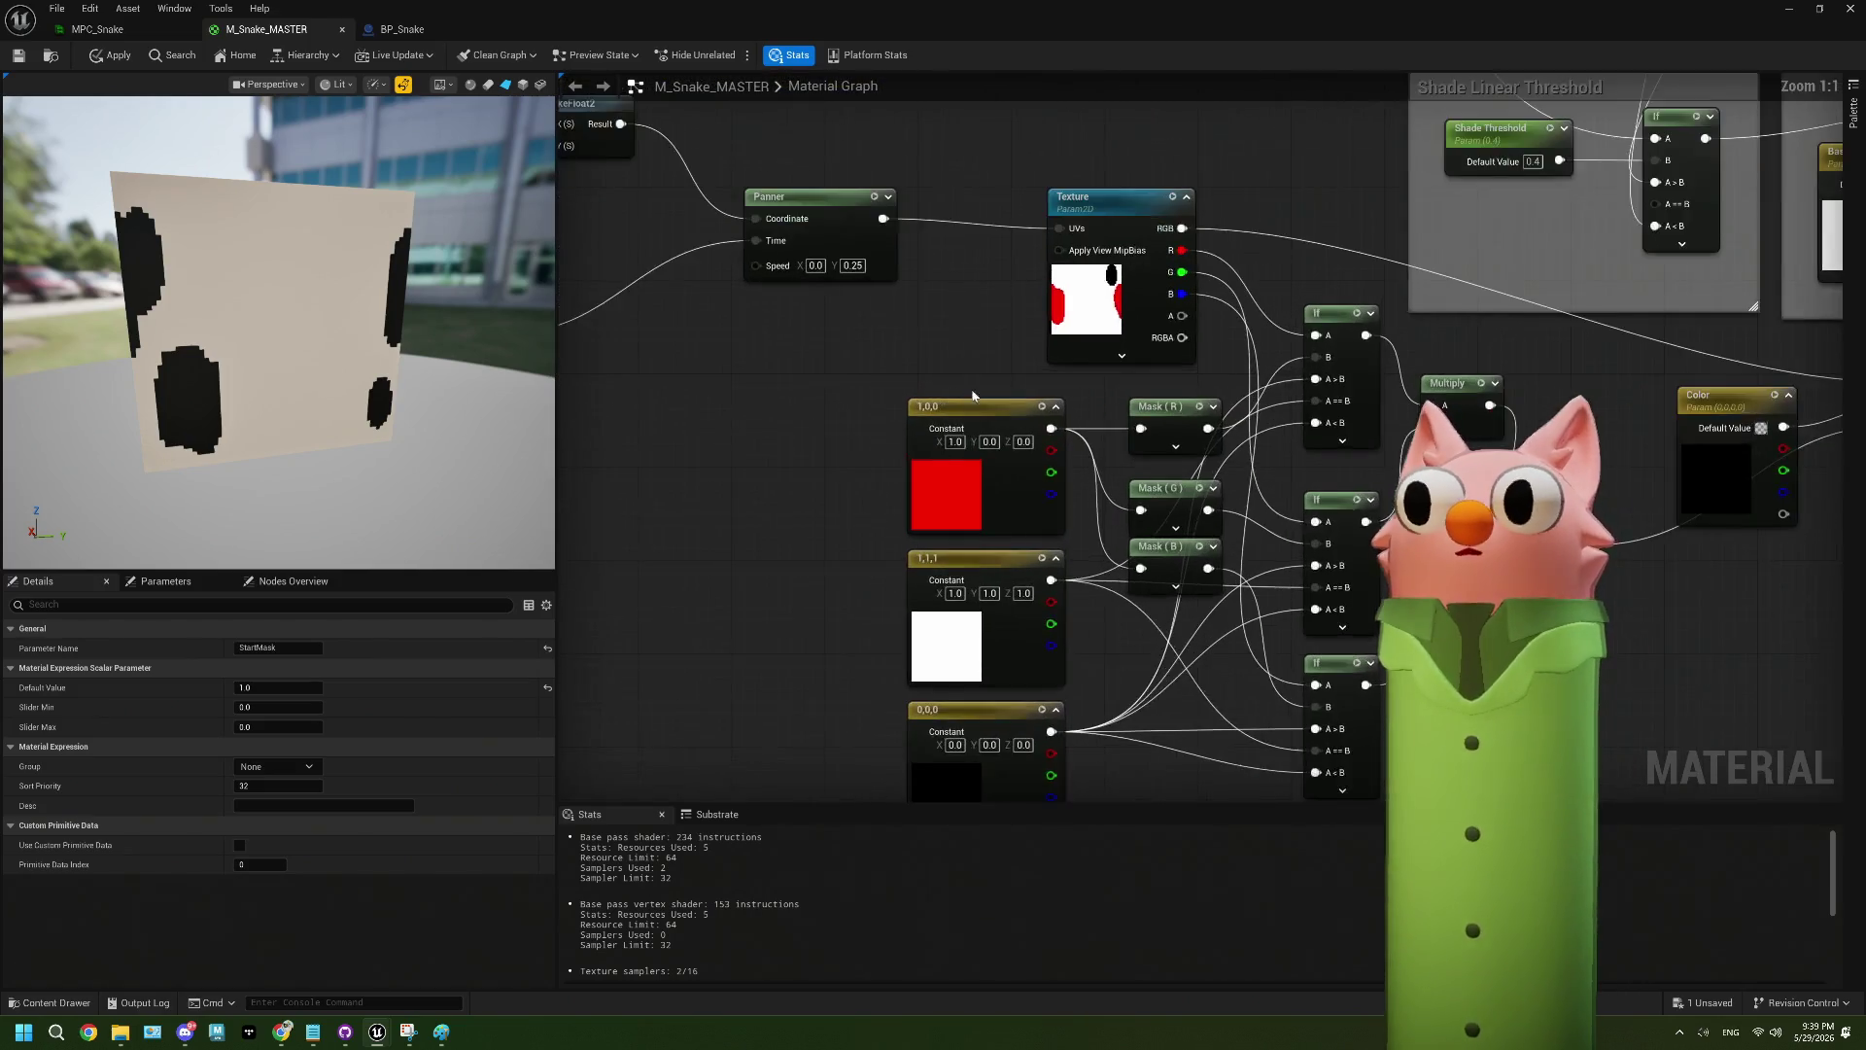
- Try Shared: Wrap on the Texture node's sampler source, revert to From texture asset, and save
left_click(902, 328)
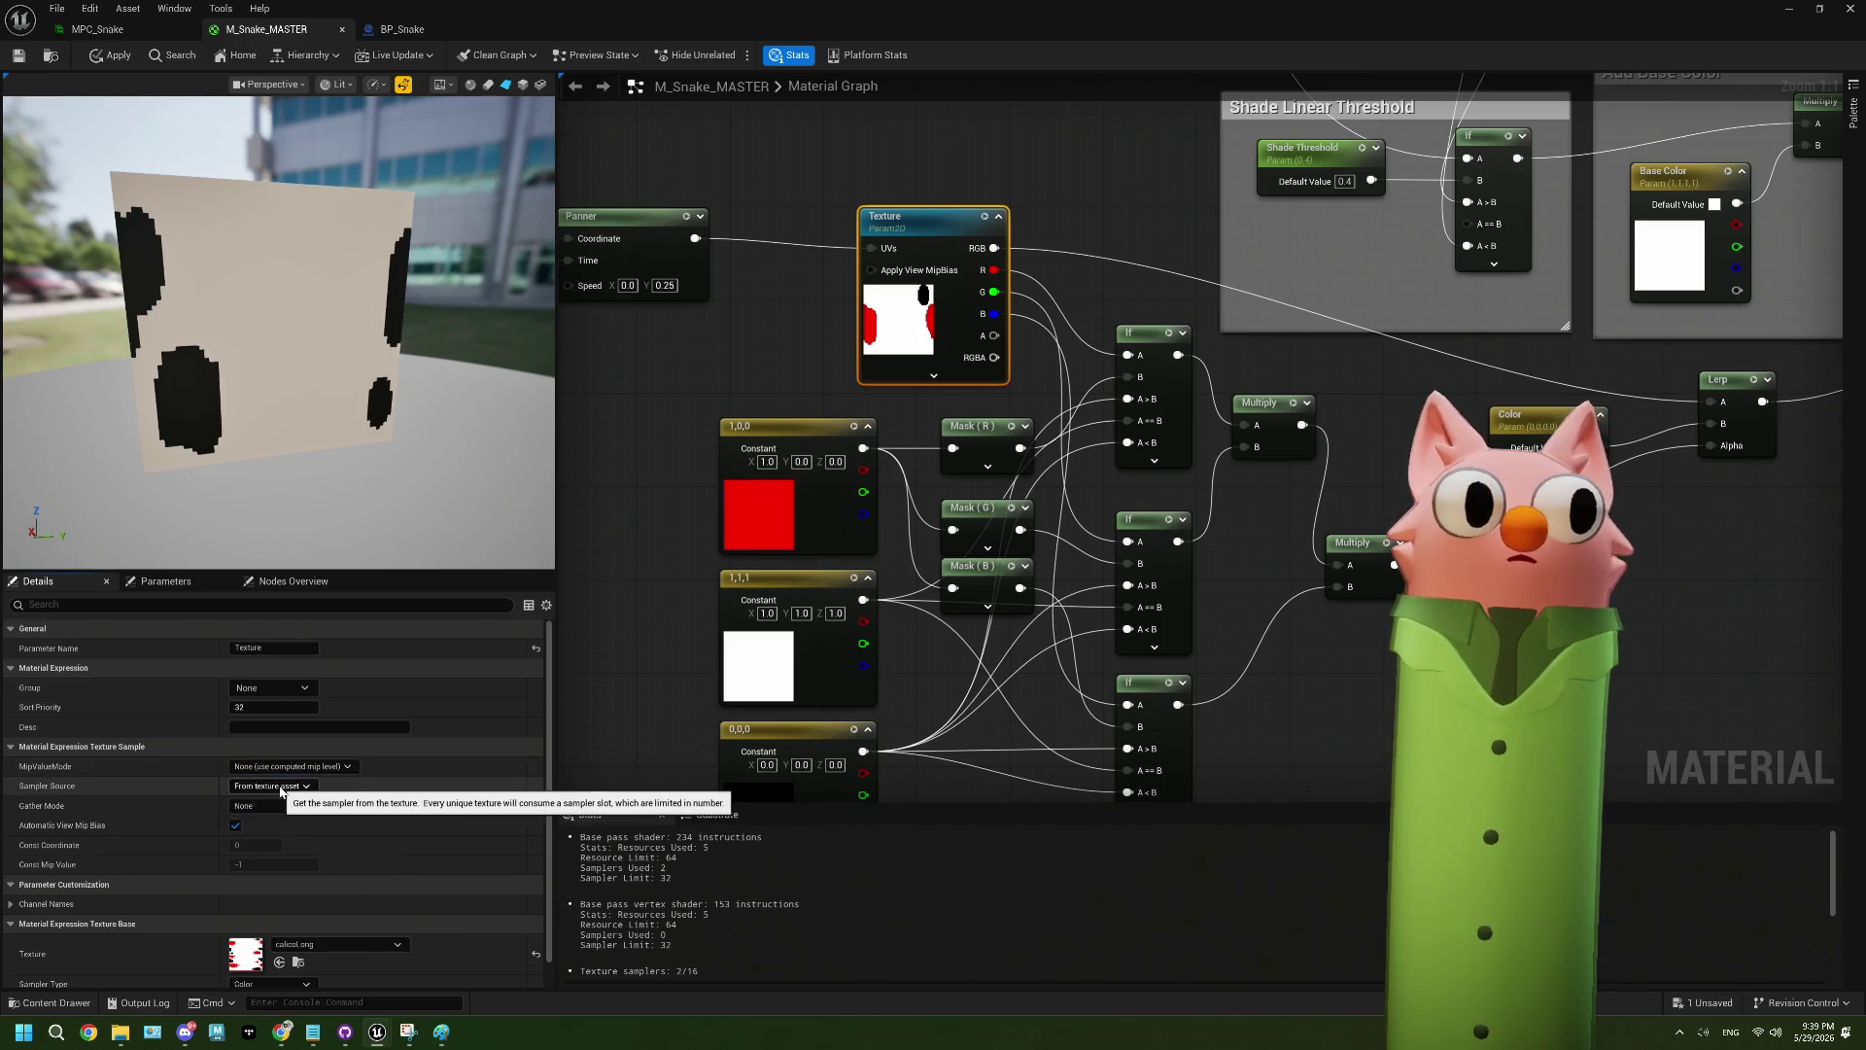
left_click(280, 787)
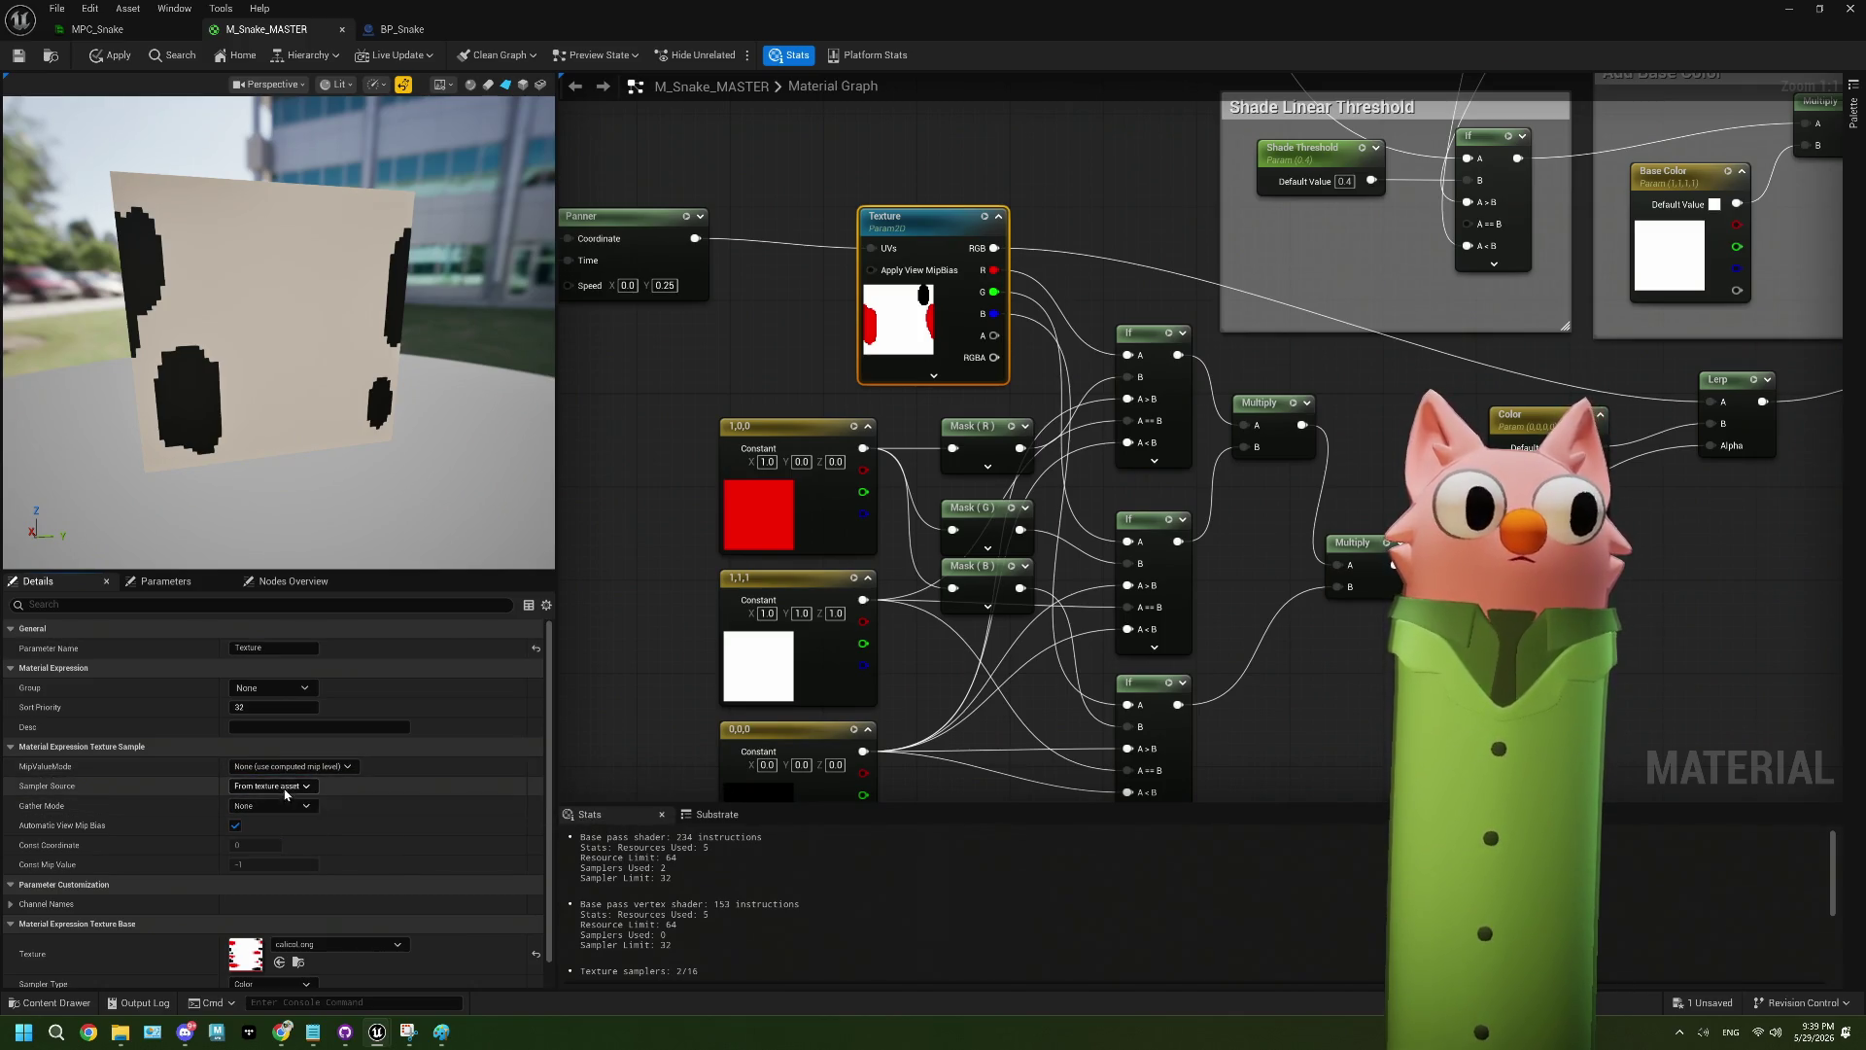
left_click(283, 815)
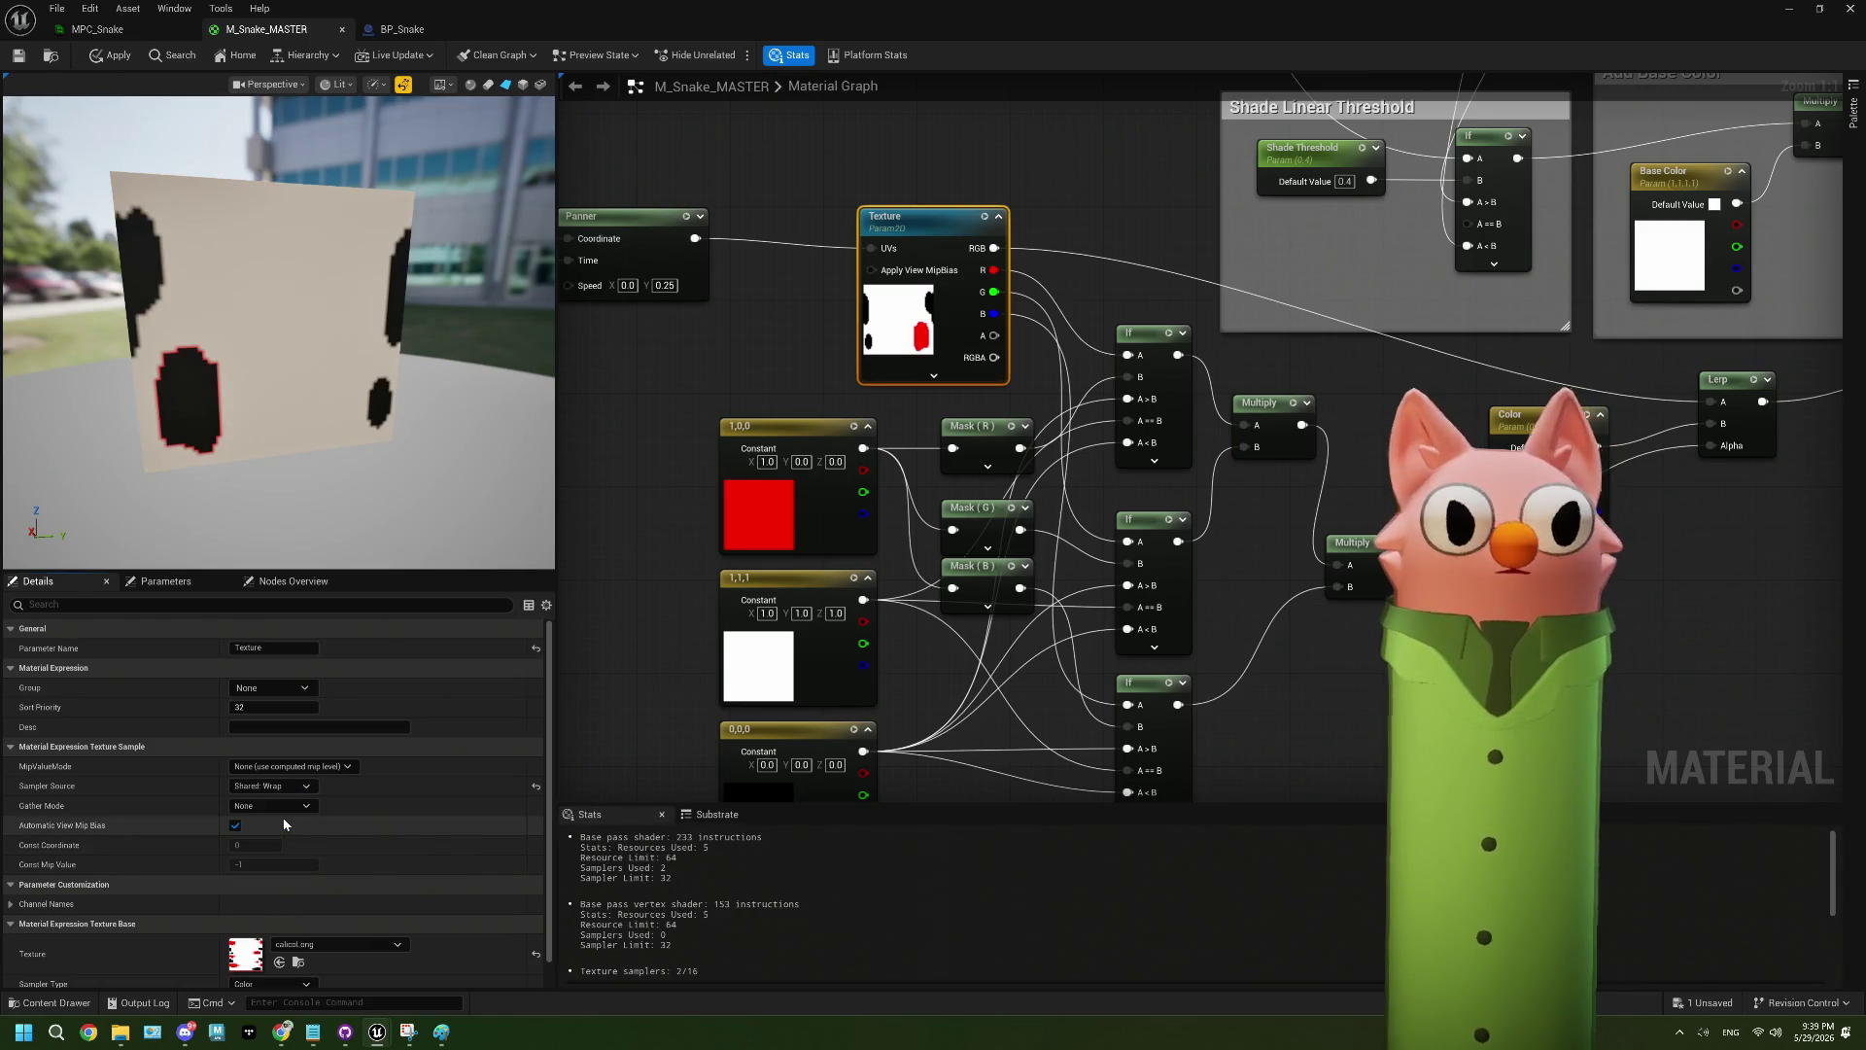
left_click(303, 767)
left_click(304, 780)
left_click(292, 786)
left_click(294, 801)
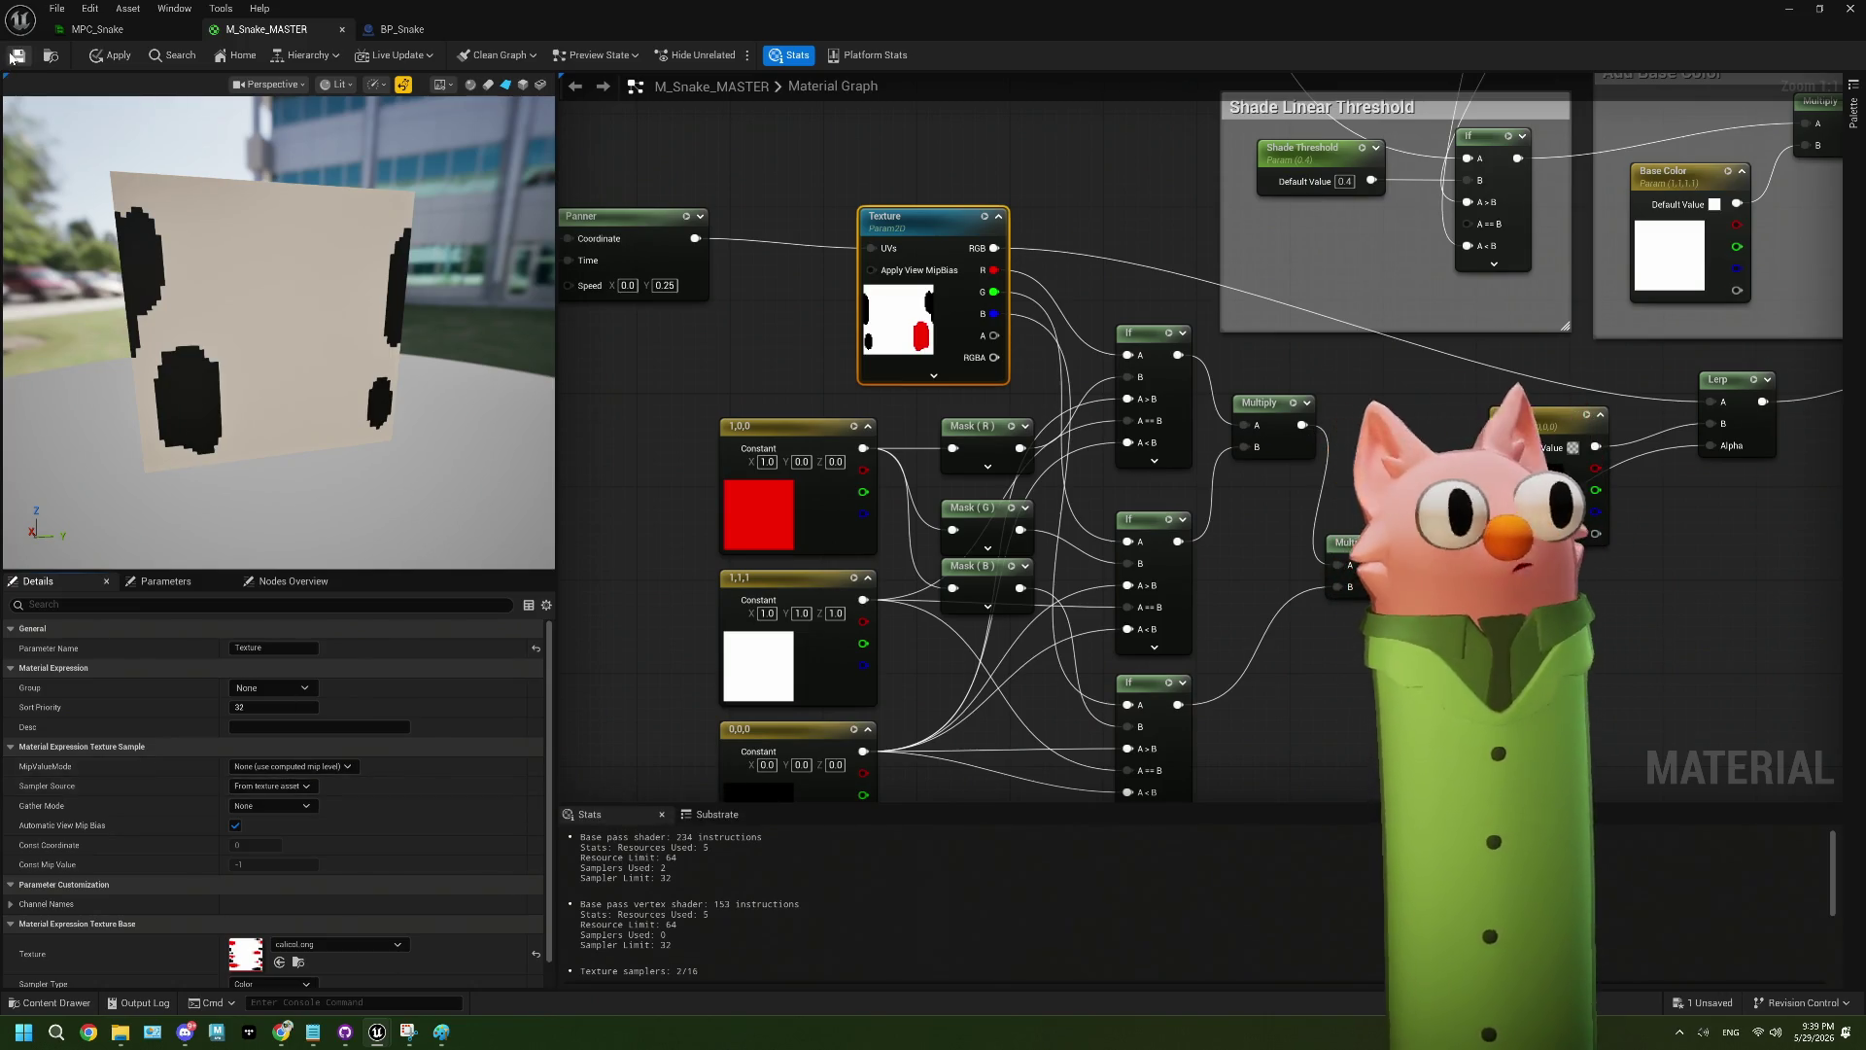
key("ctrl+s")
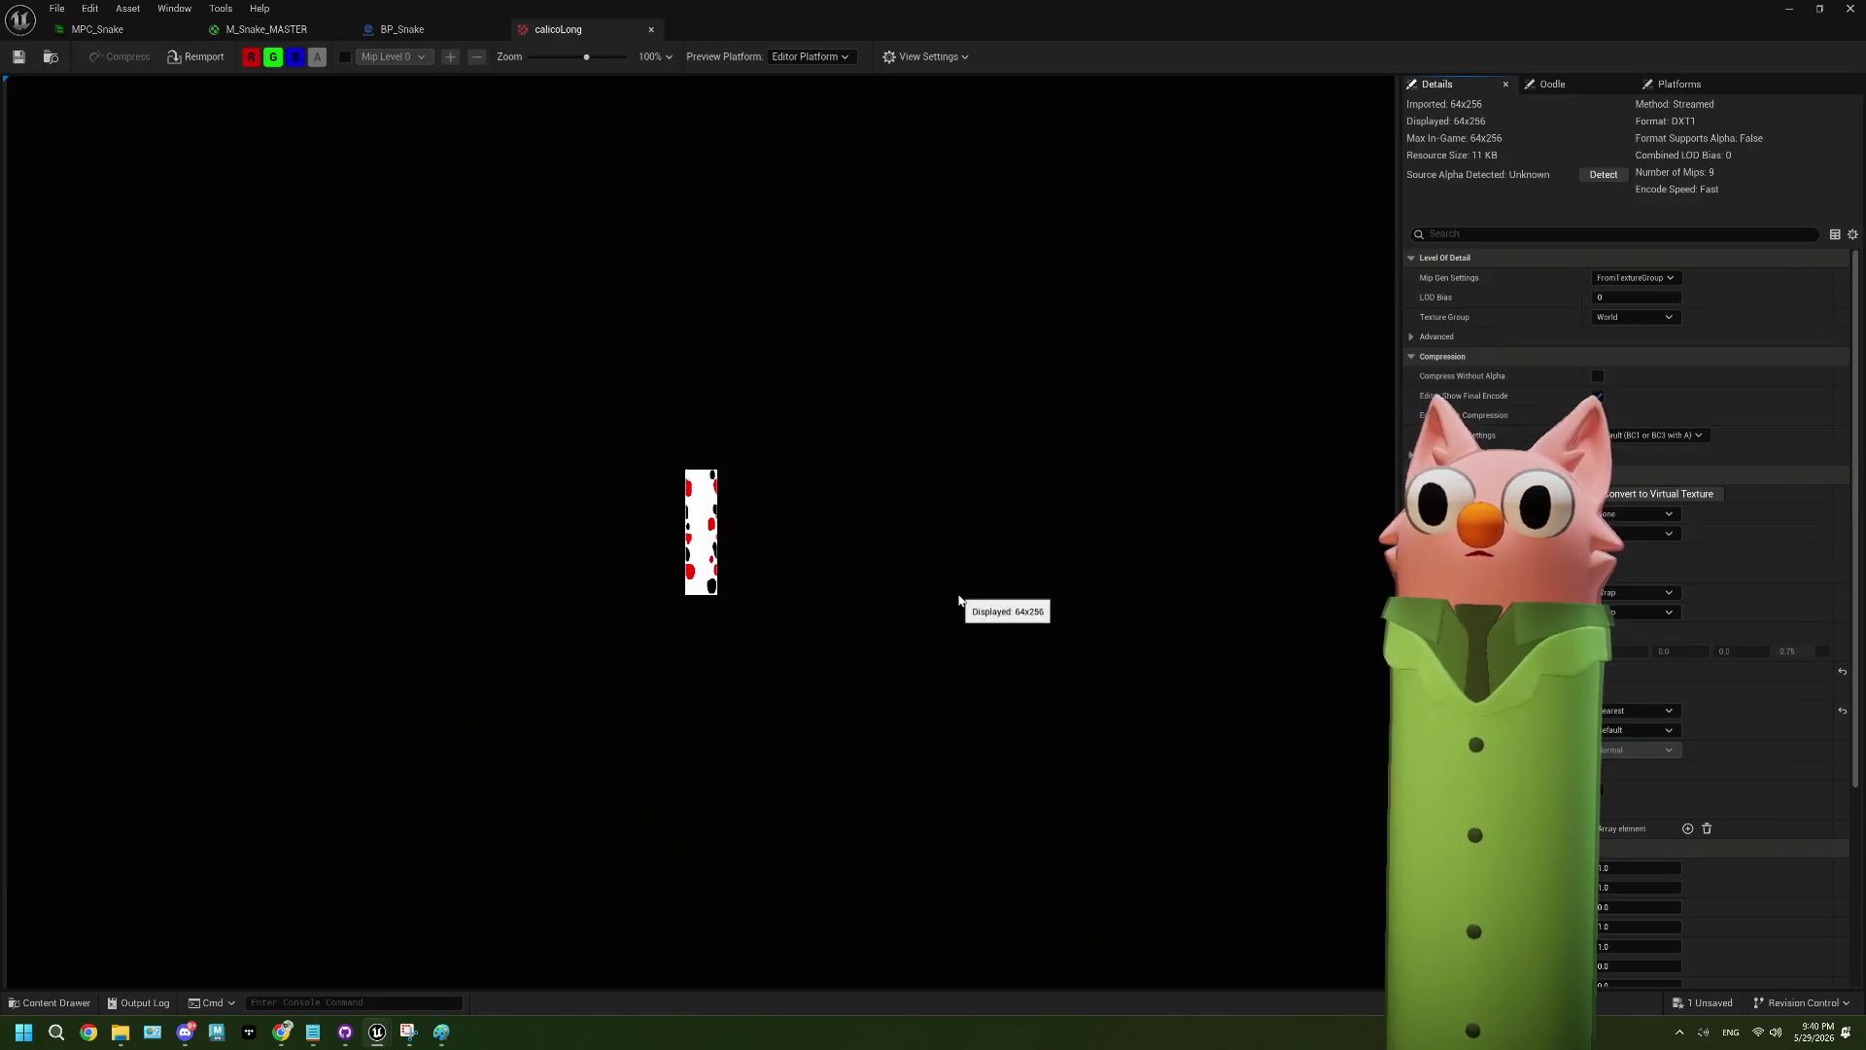
- Check calicoLong's Wrap tiling on both axes and Nearest filter, then return to M_Snake_MASTER
scroll(716, 526, "up", 9)
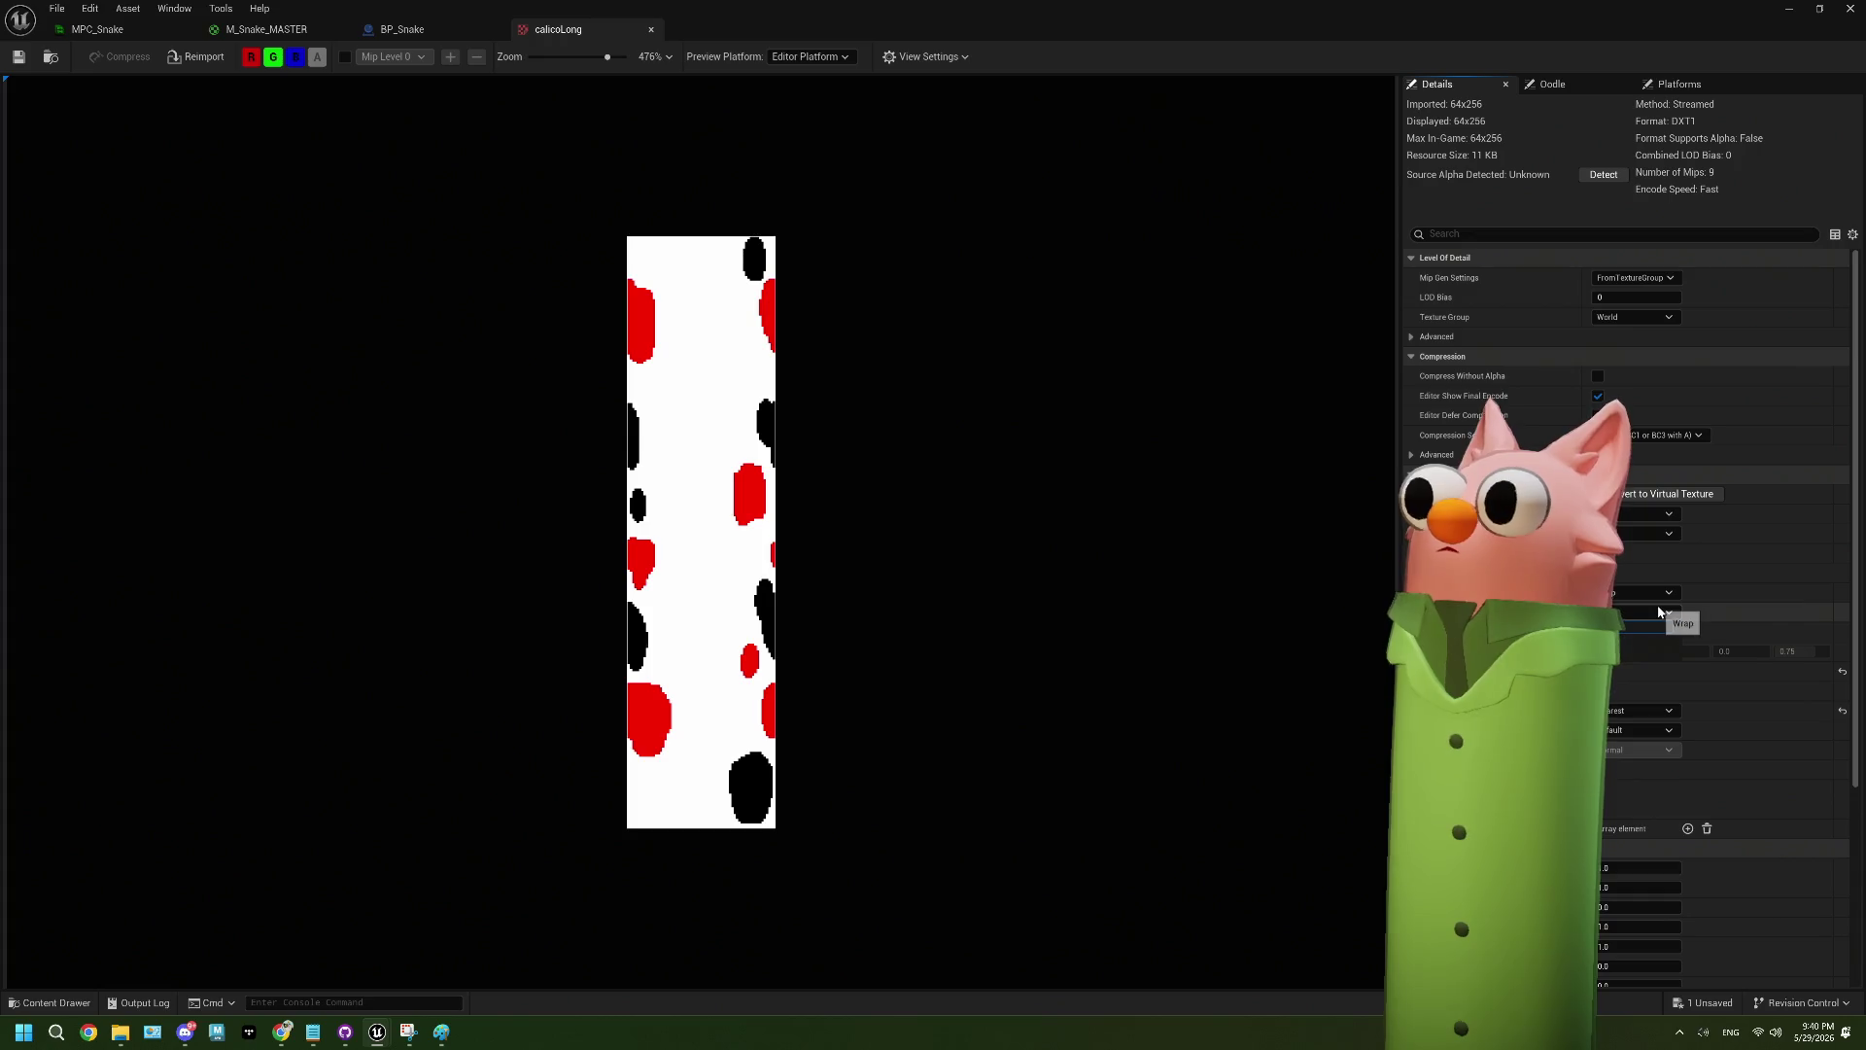
scroll(1633, 622, "down", 3)
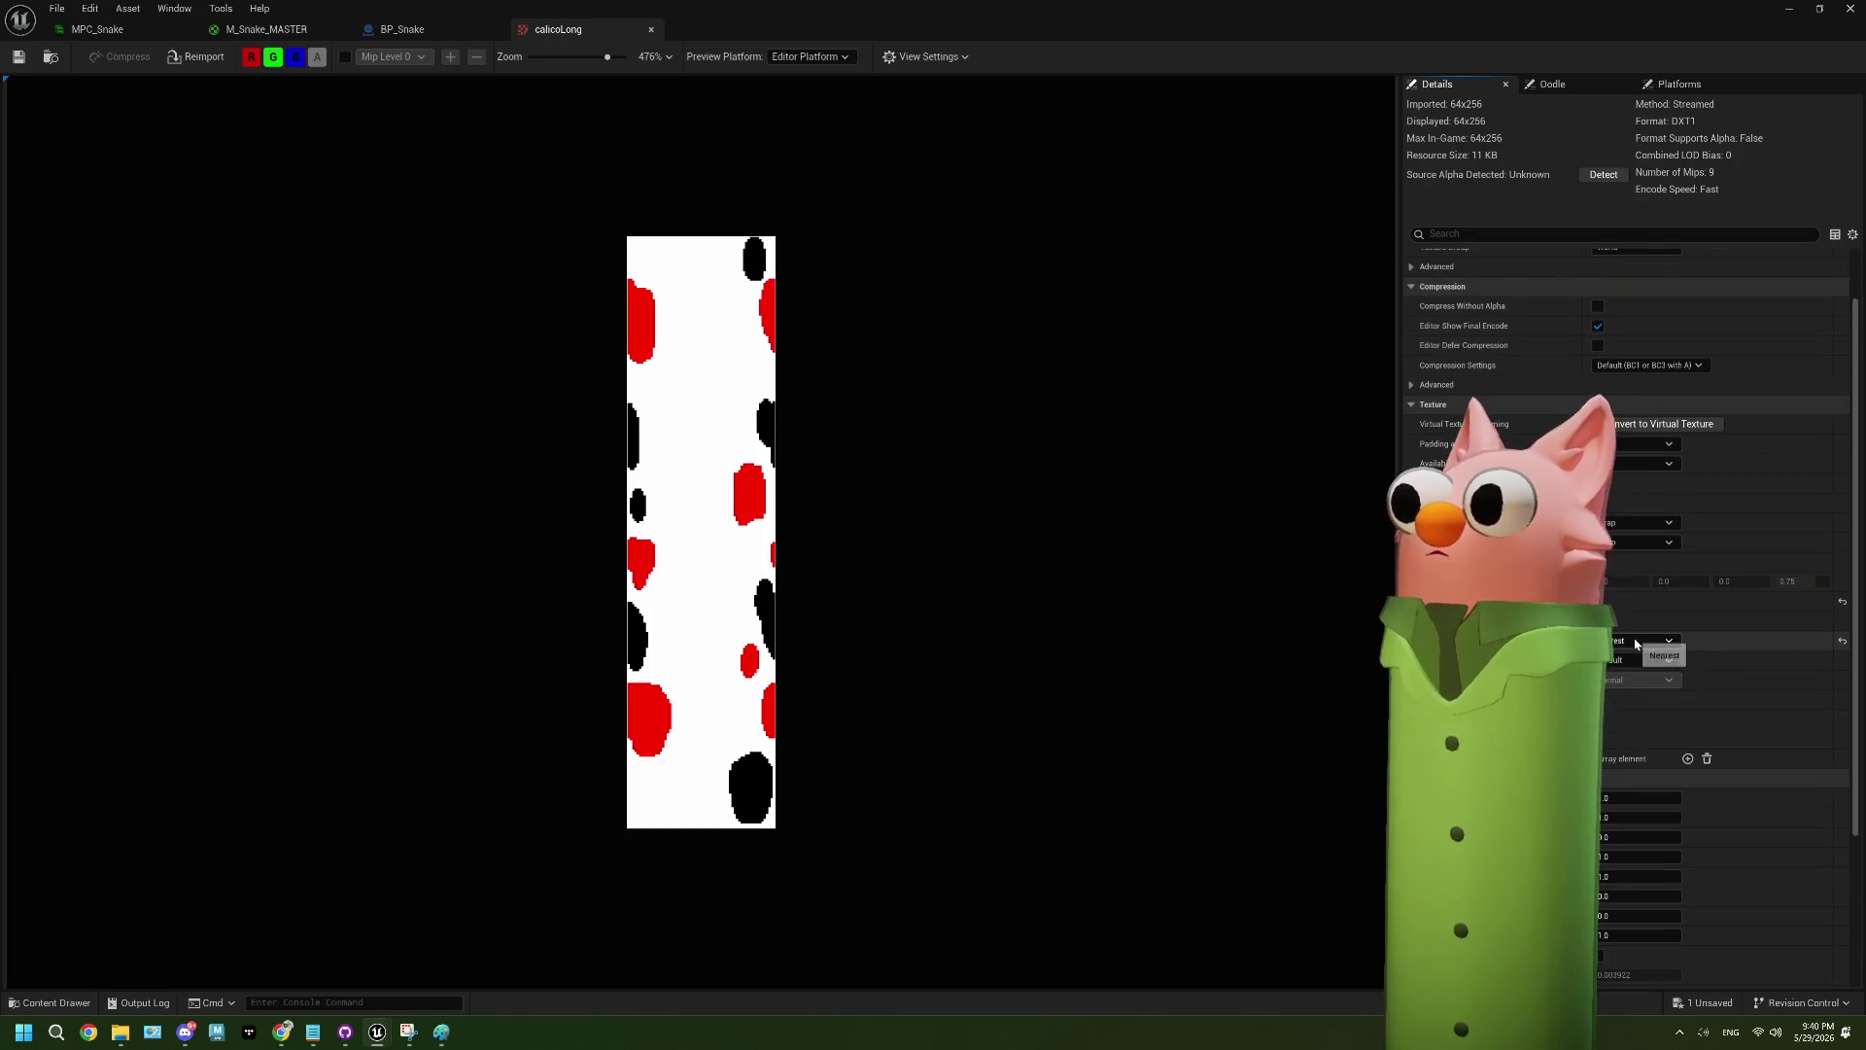
scroll(1633, 622, "down", 4)
scroll(1633, 622, "down", 4)
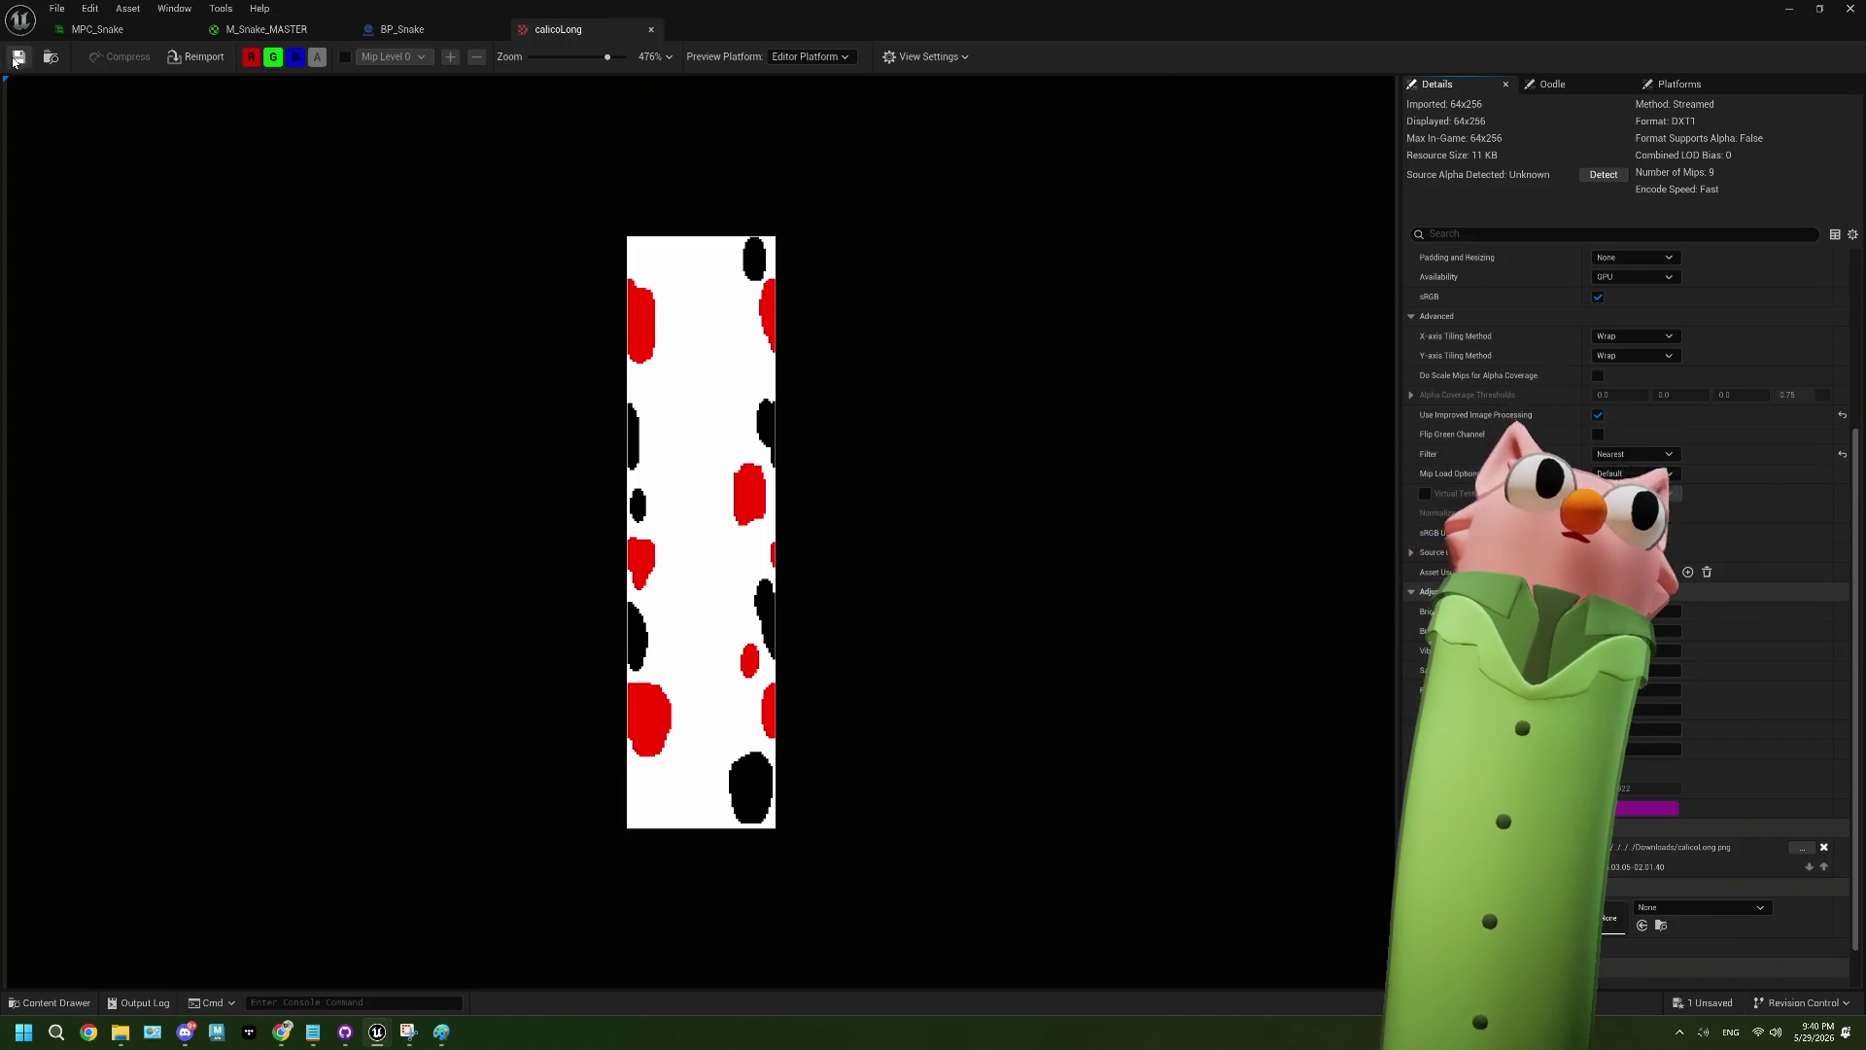
left_click(233, 44)
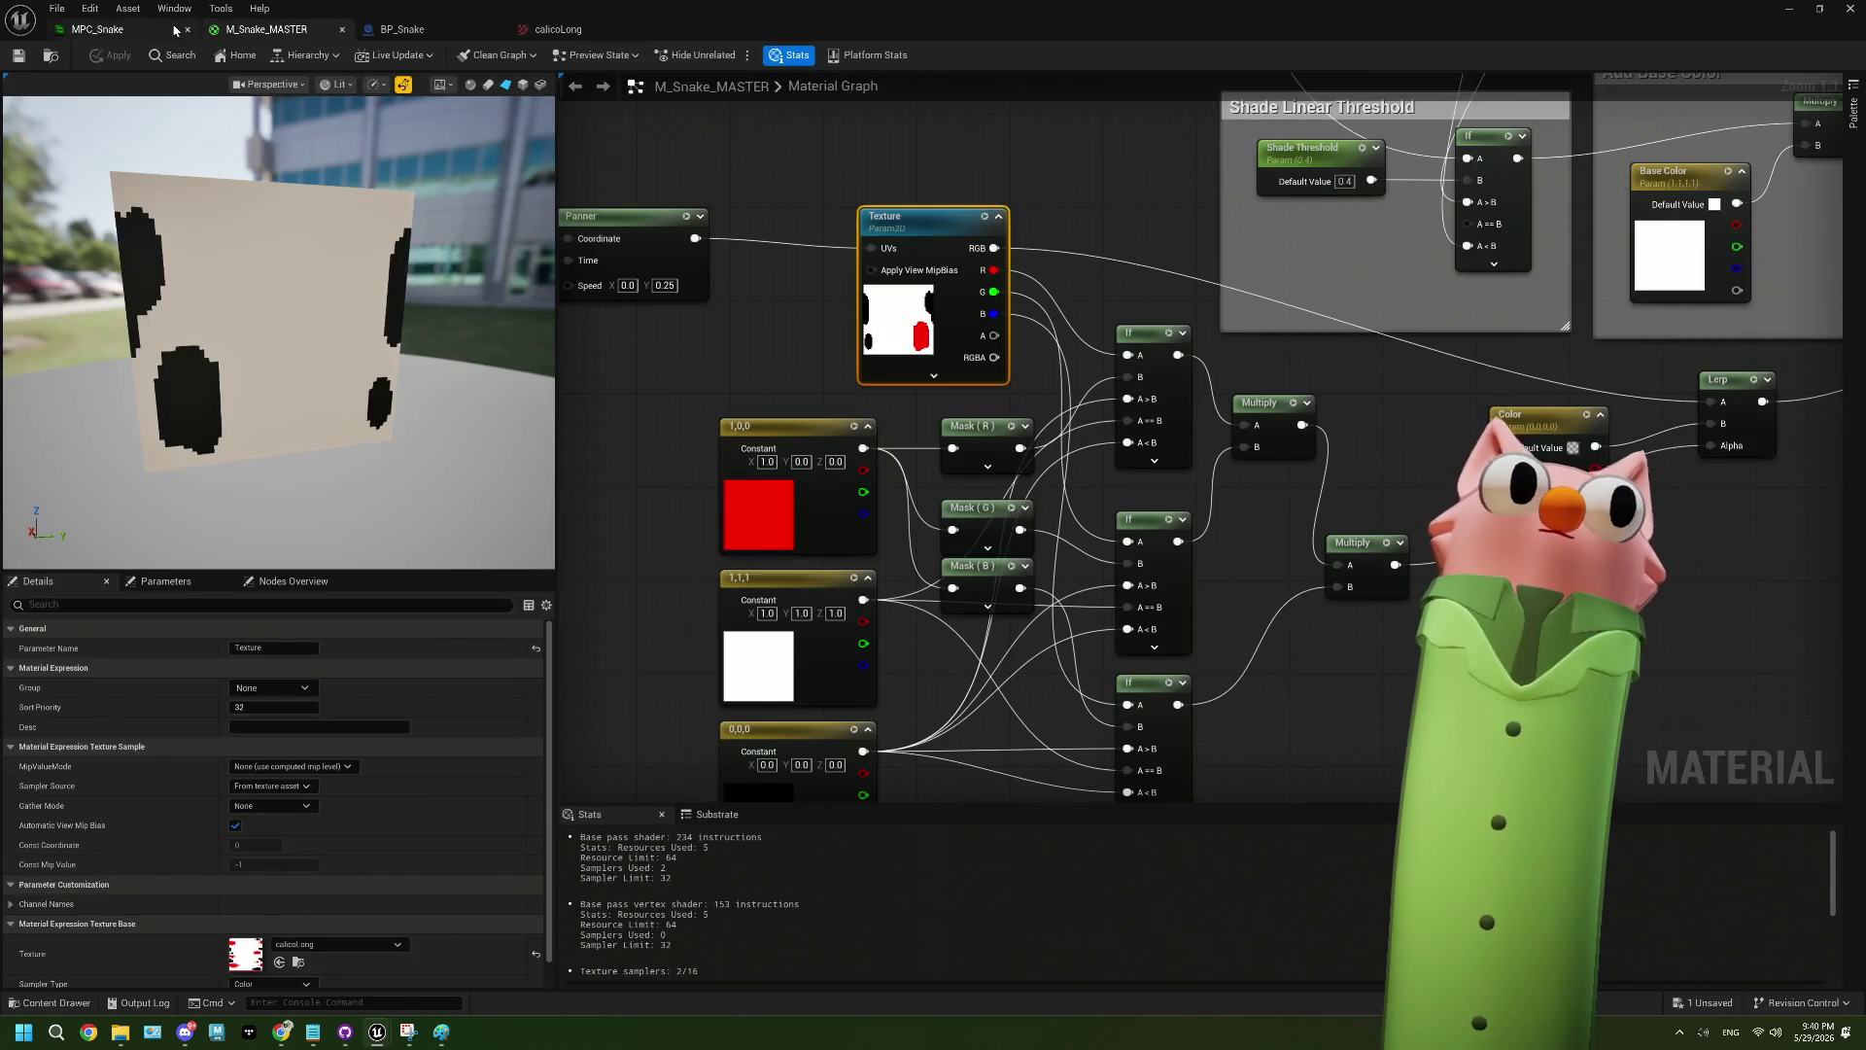
- Bring up BP_Snake's EventGraph, passing through the MPC_Snake parameter collection
left_click(97, 29)
left_click(399, 29)
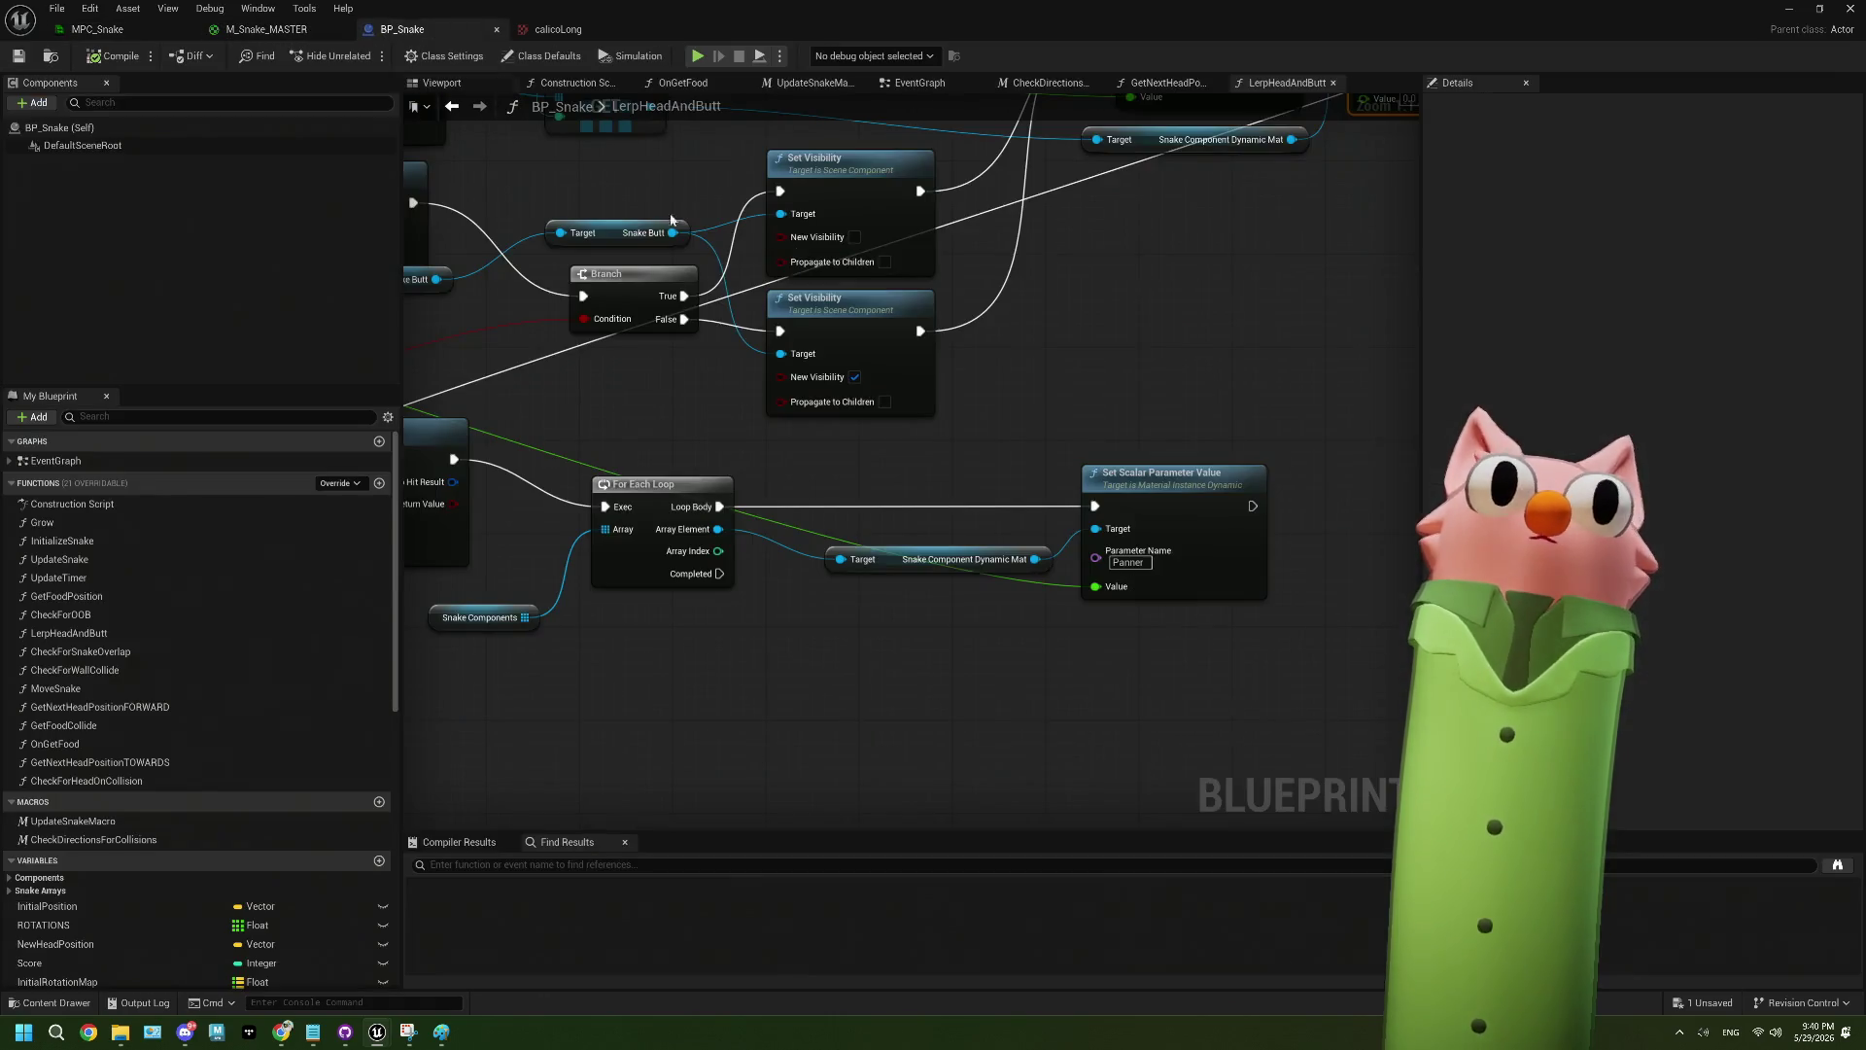
left_click(913, 83)
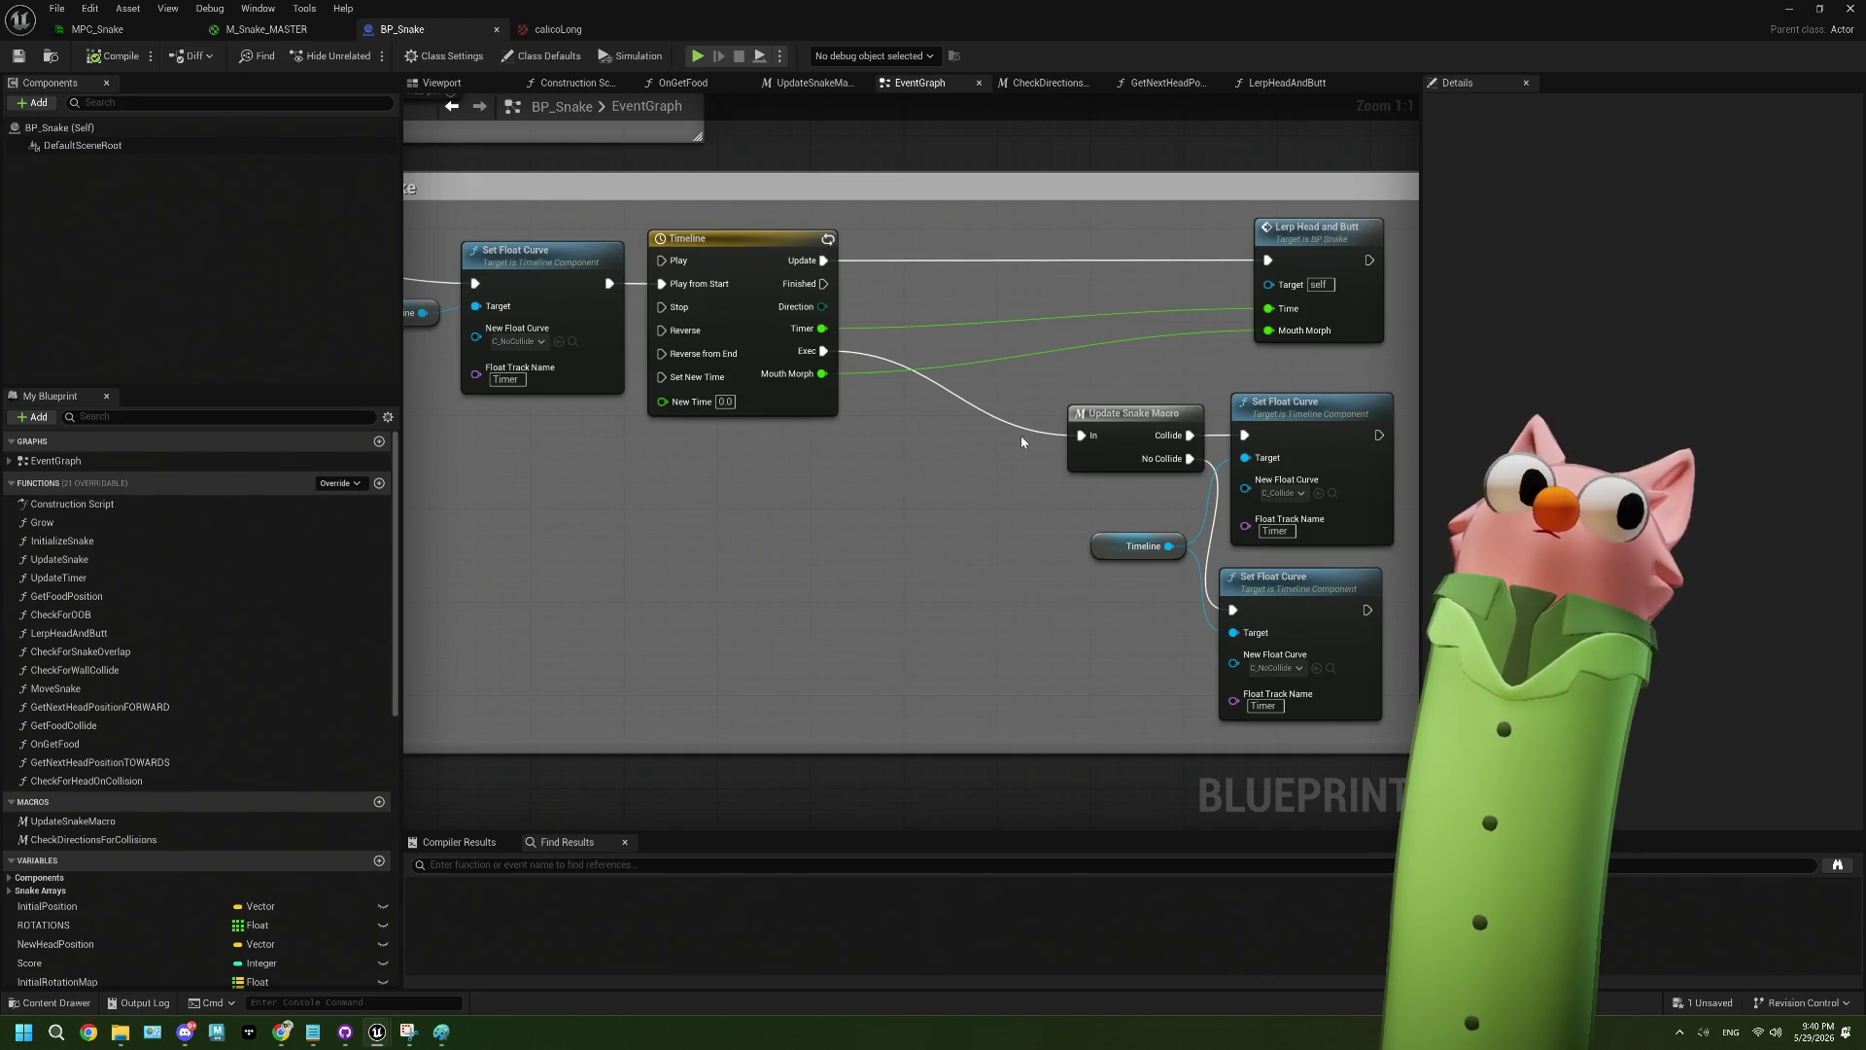
scroll(1020, 435, "down", 5)
scroll(909, 408, "up", 3)
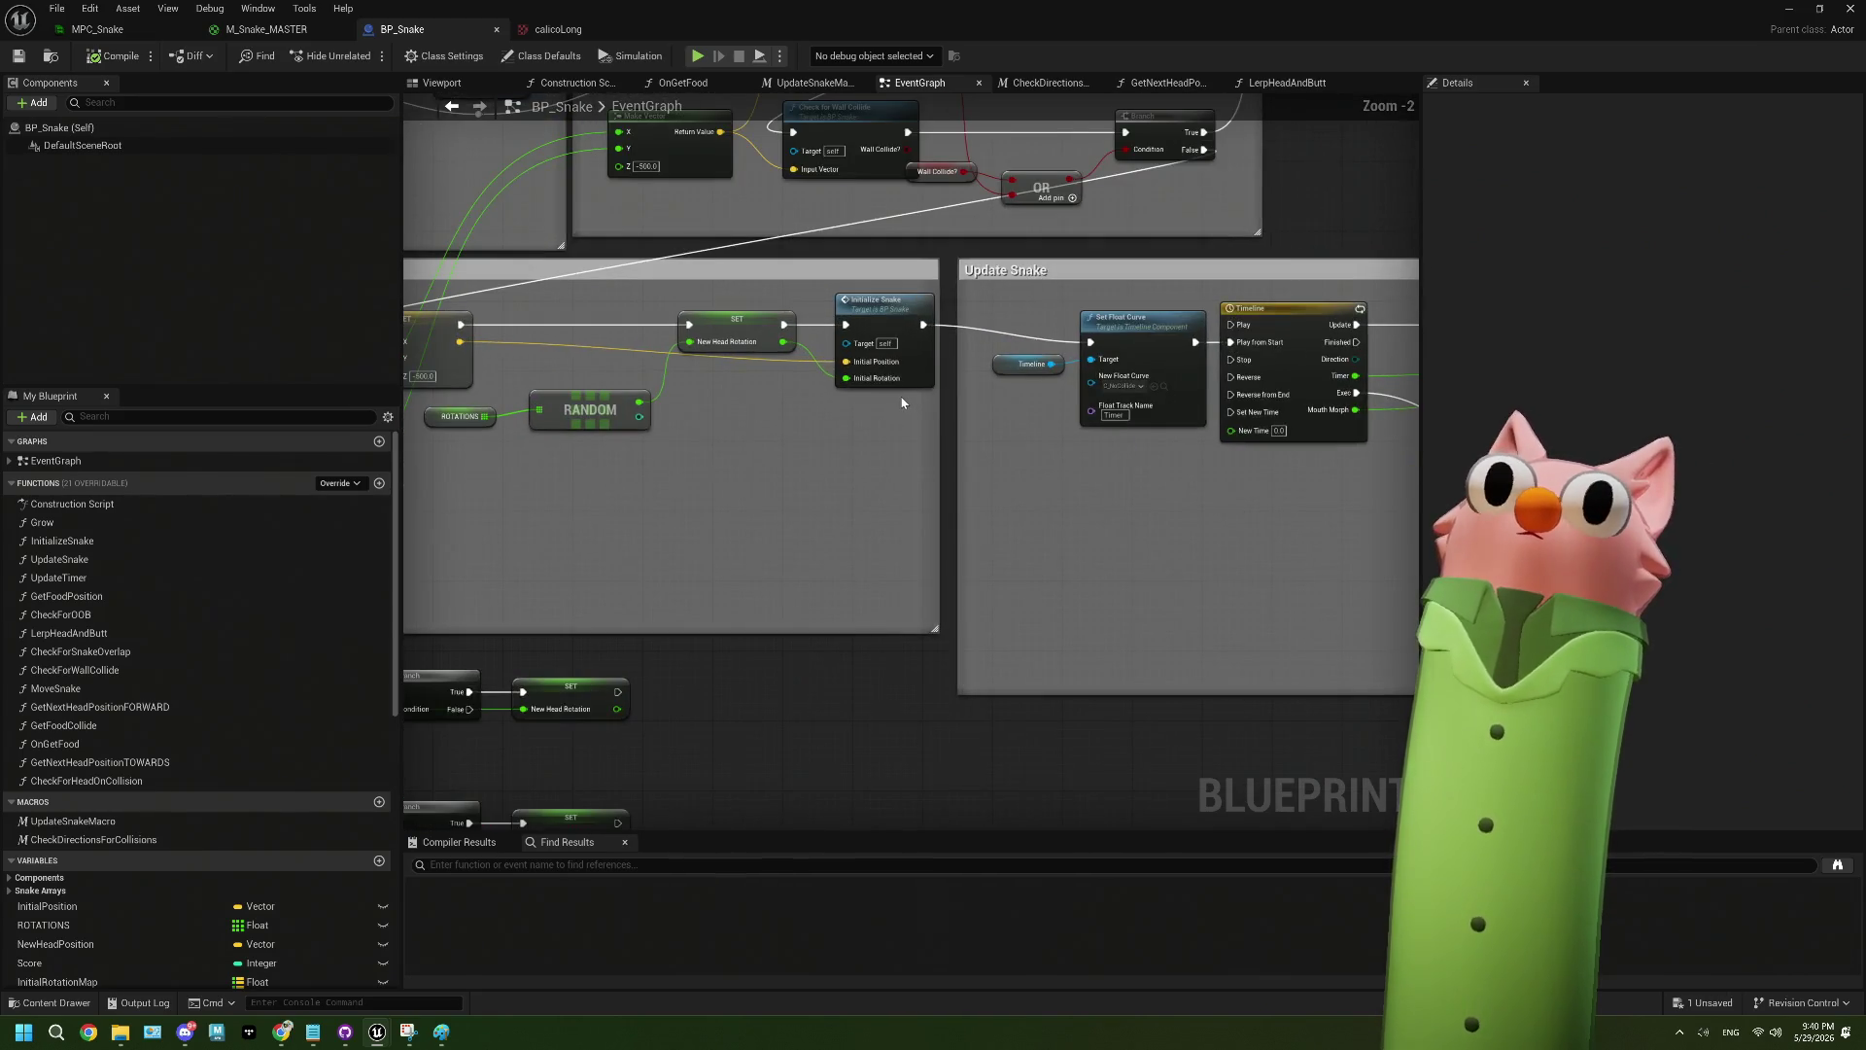
scroll(1069, 389, "up", 3)
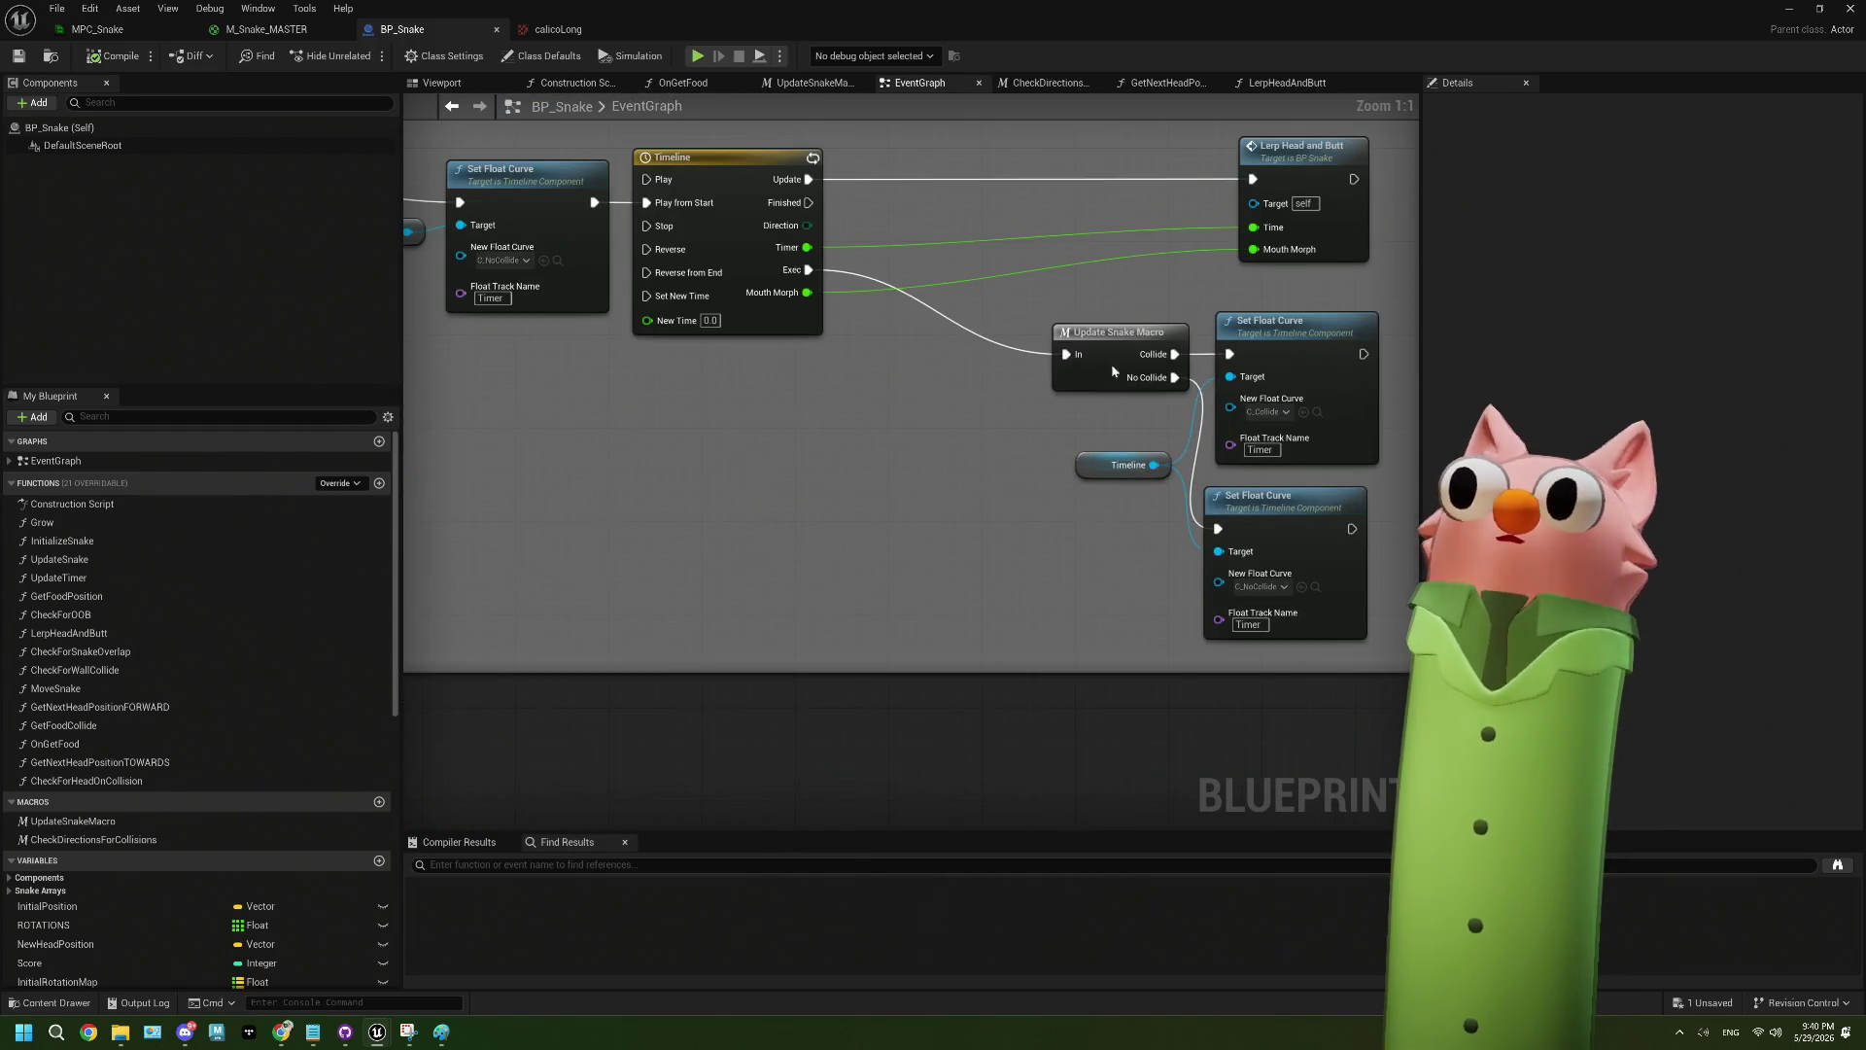
- Drill from Update Snake Macro into OnGetFood and Food Get, then close BP_SnakeGame and calicoLong
double_click(1113, 370)
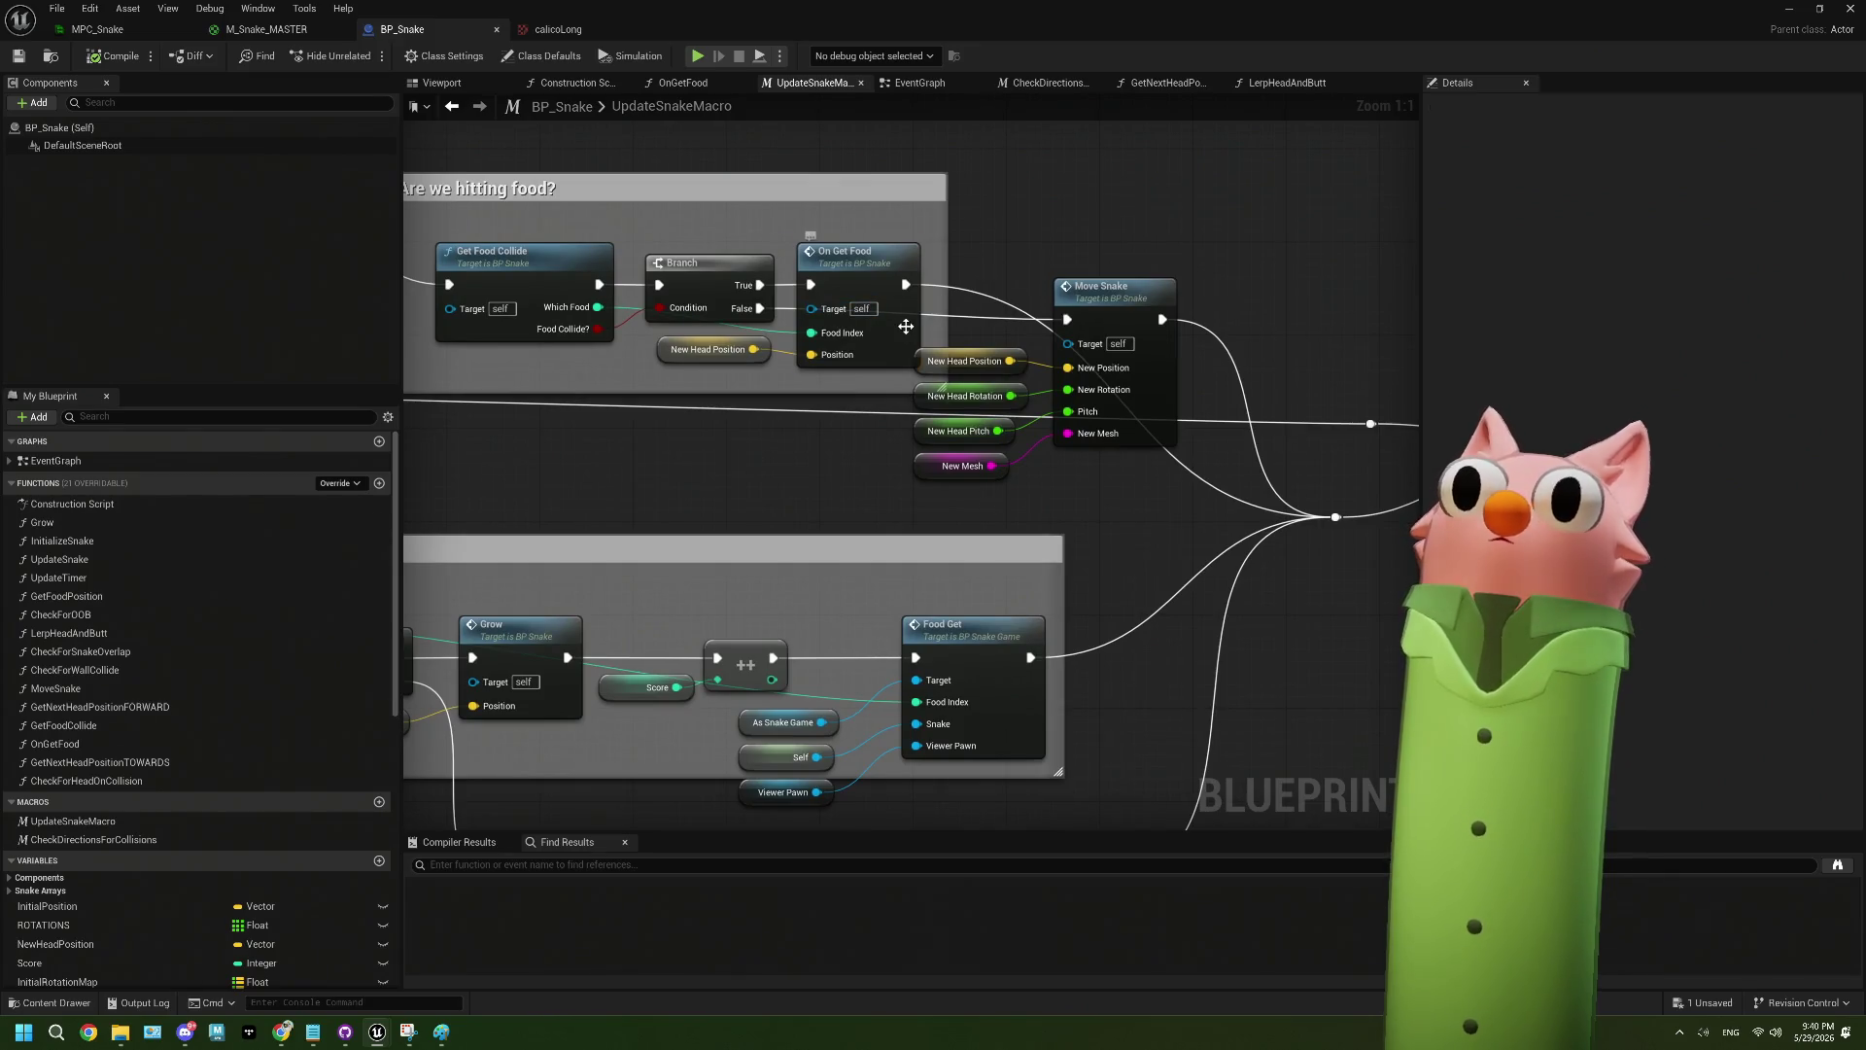
double_click(906, 331)
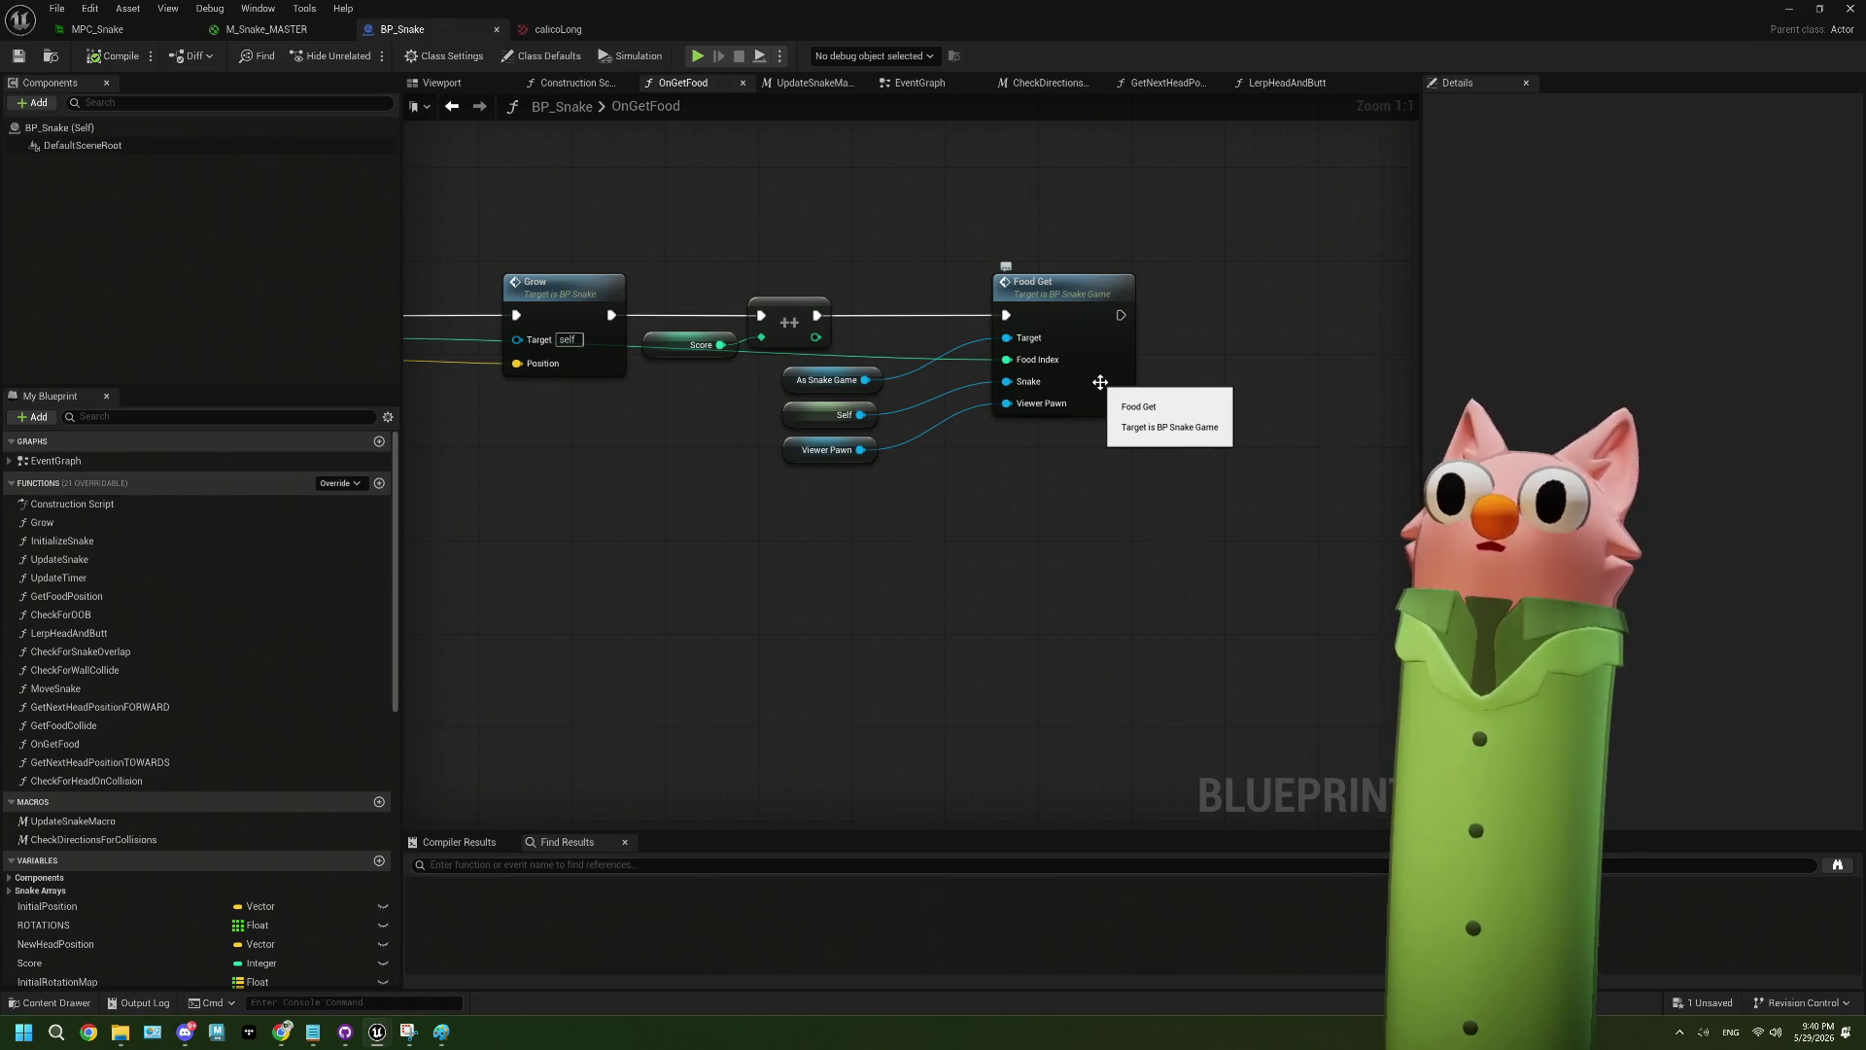
double_click(1100, 382)
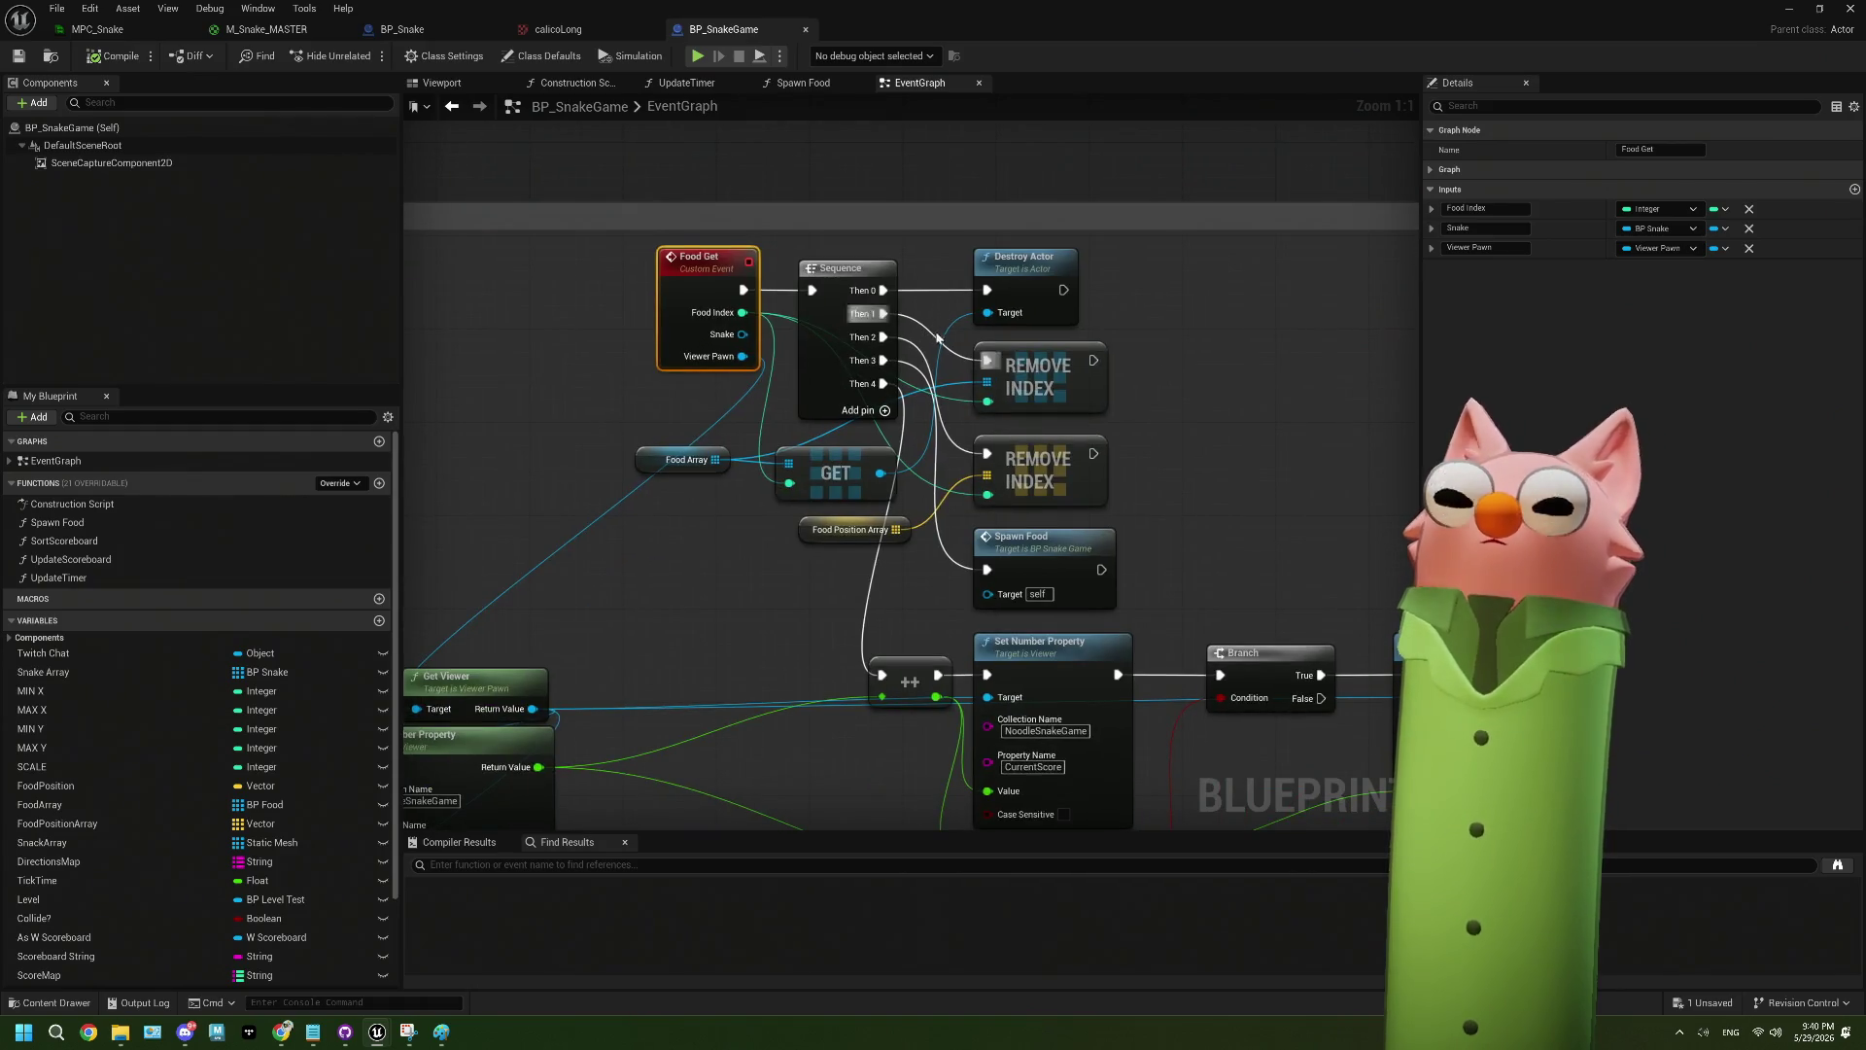
left_click_drag(933, 337, 806, 215)
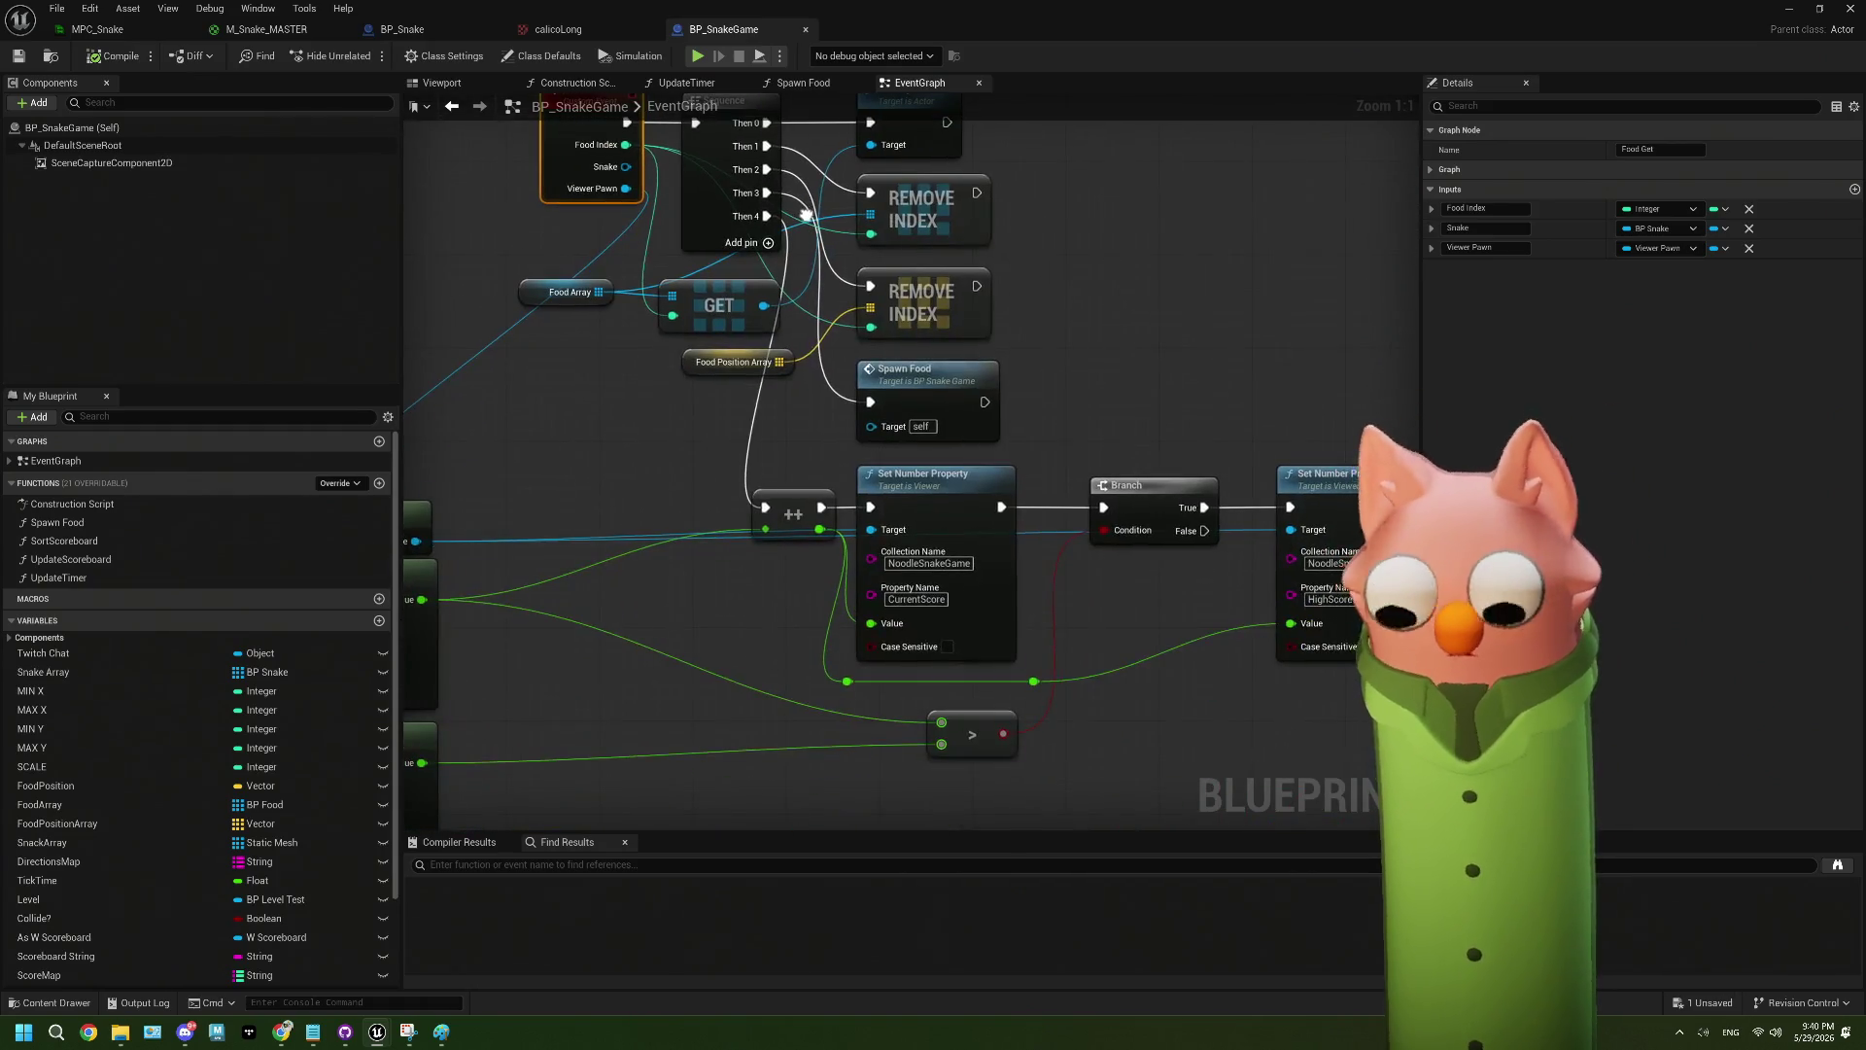
scroll(817, 336, "down", 3)
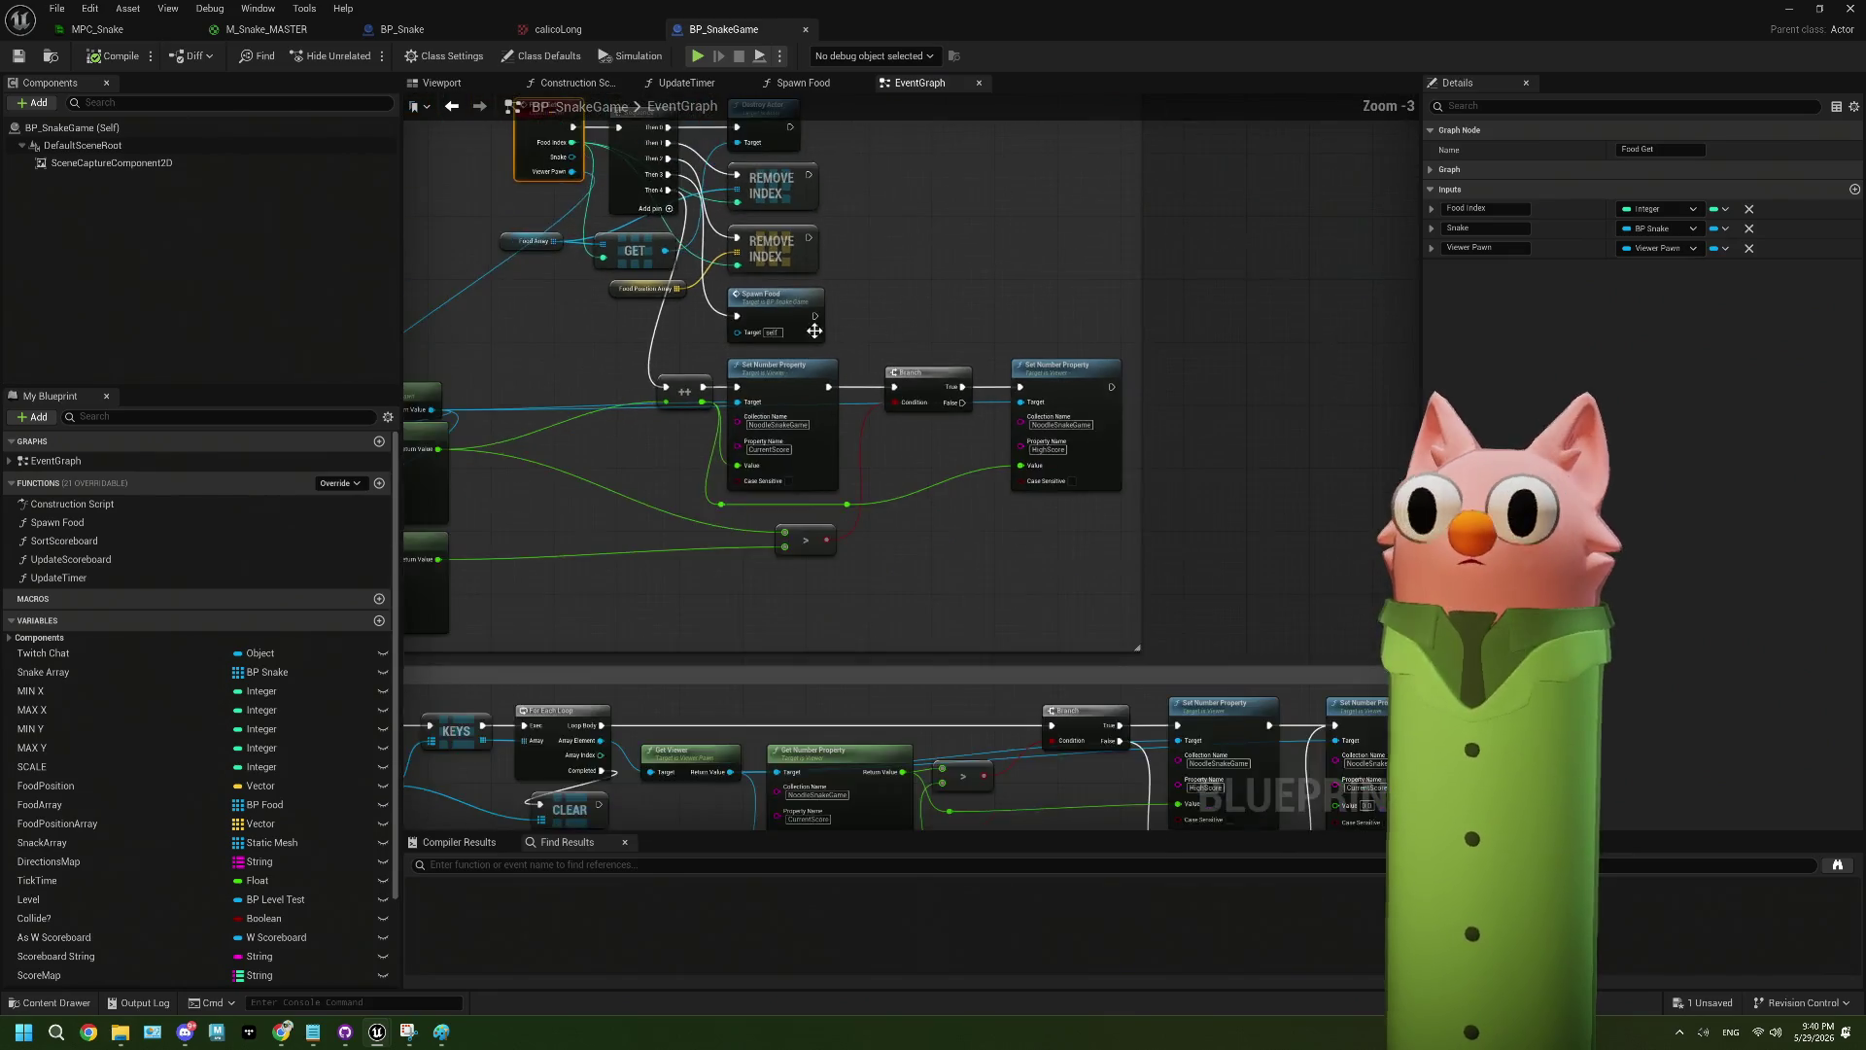
left_click(804, 33)
left_click(649, 29)
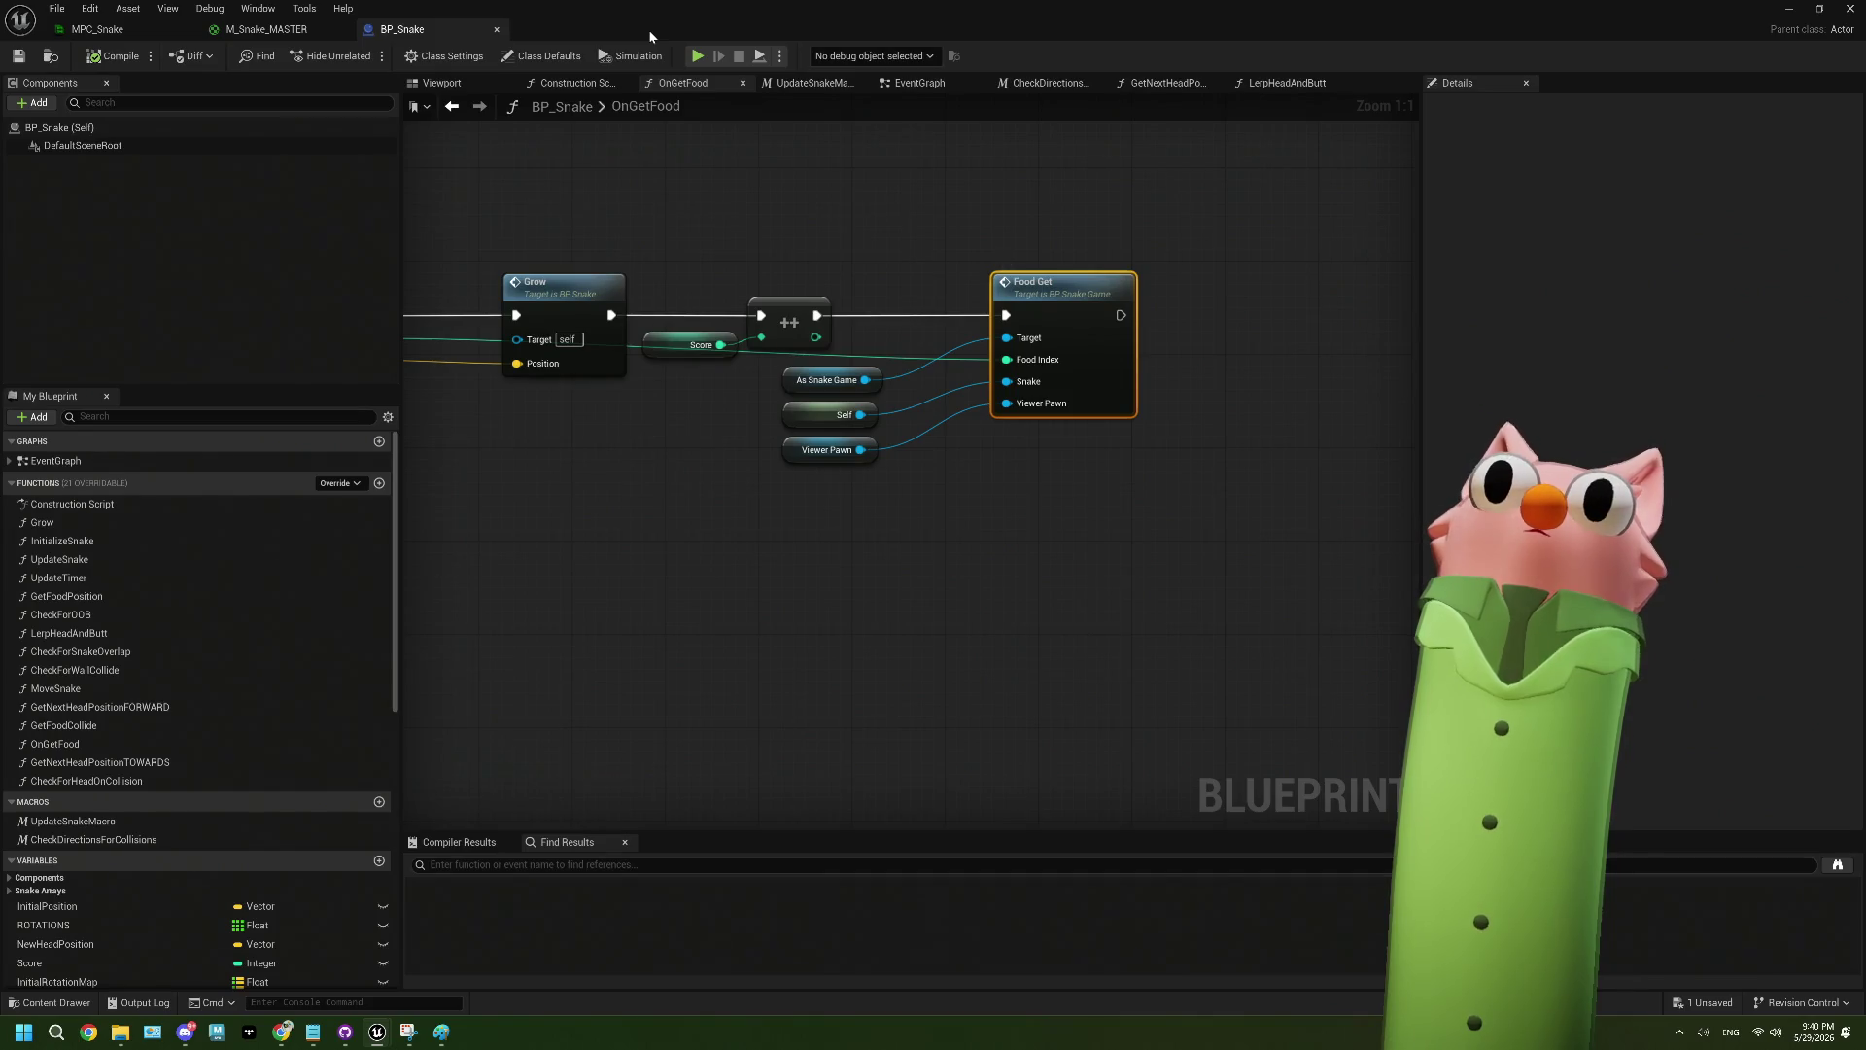
- Open Grow from OnGetFood and select its Swap Texture call fed by Twitch Color
left_click_drag(572, 319, 797, 307)
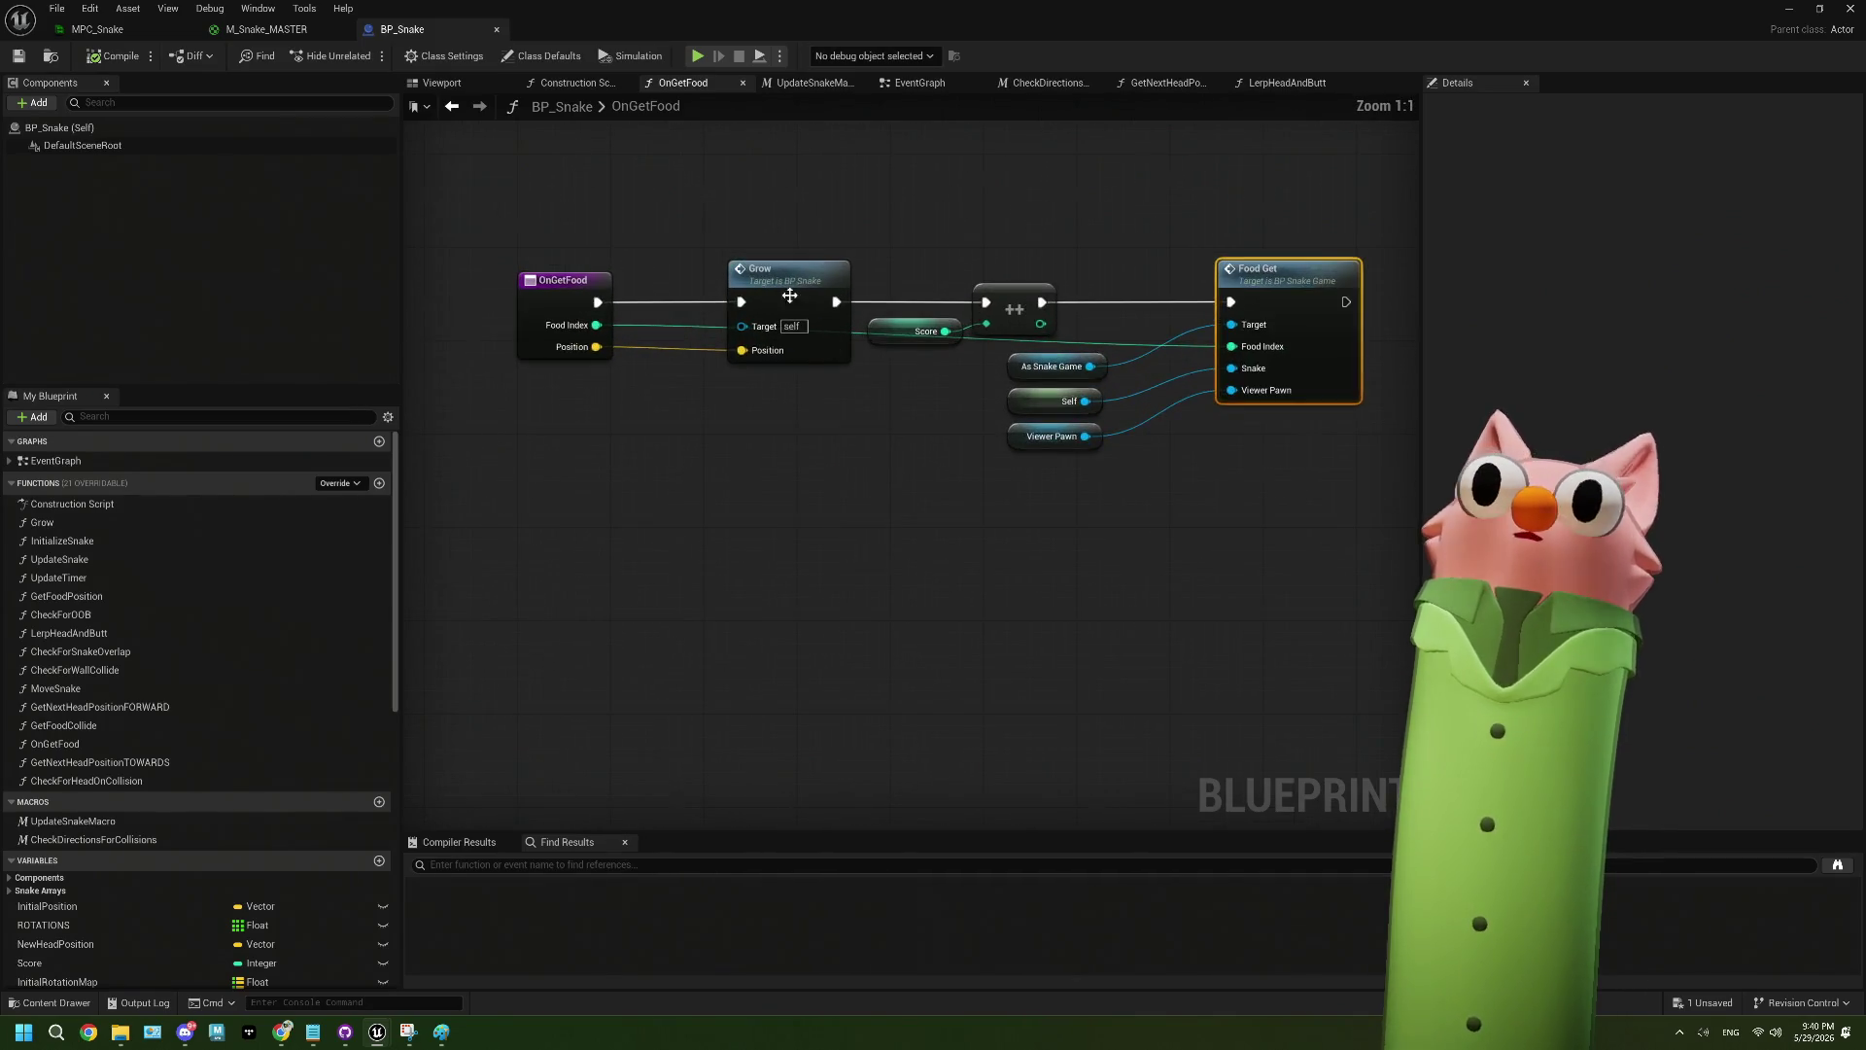
double_click(797, 307)
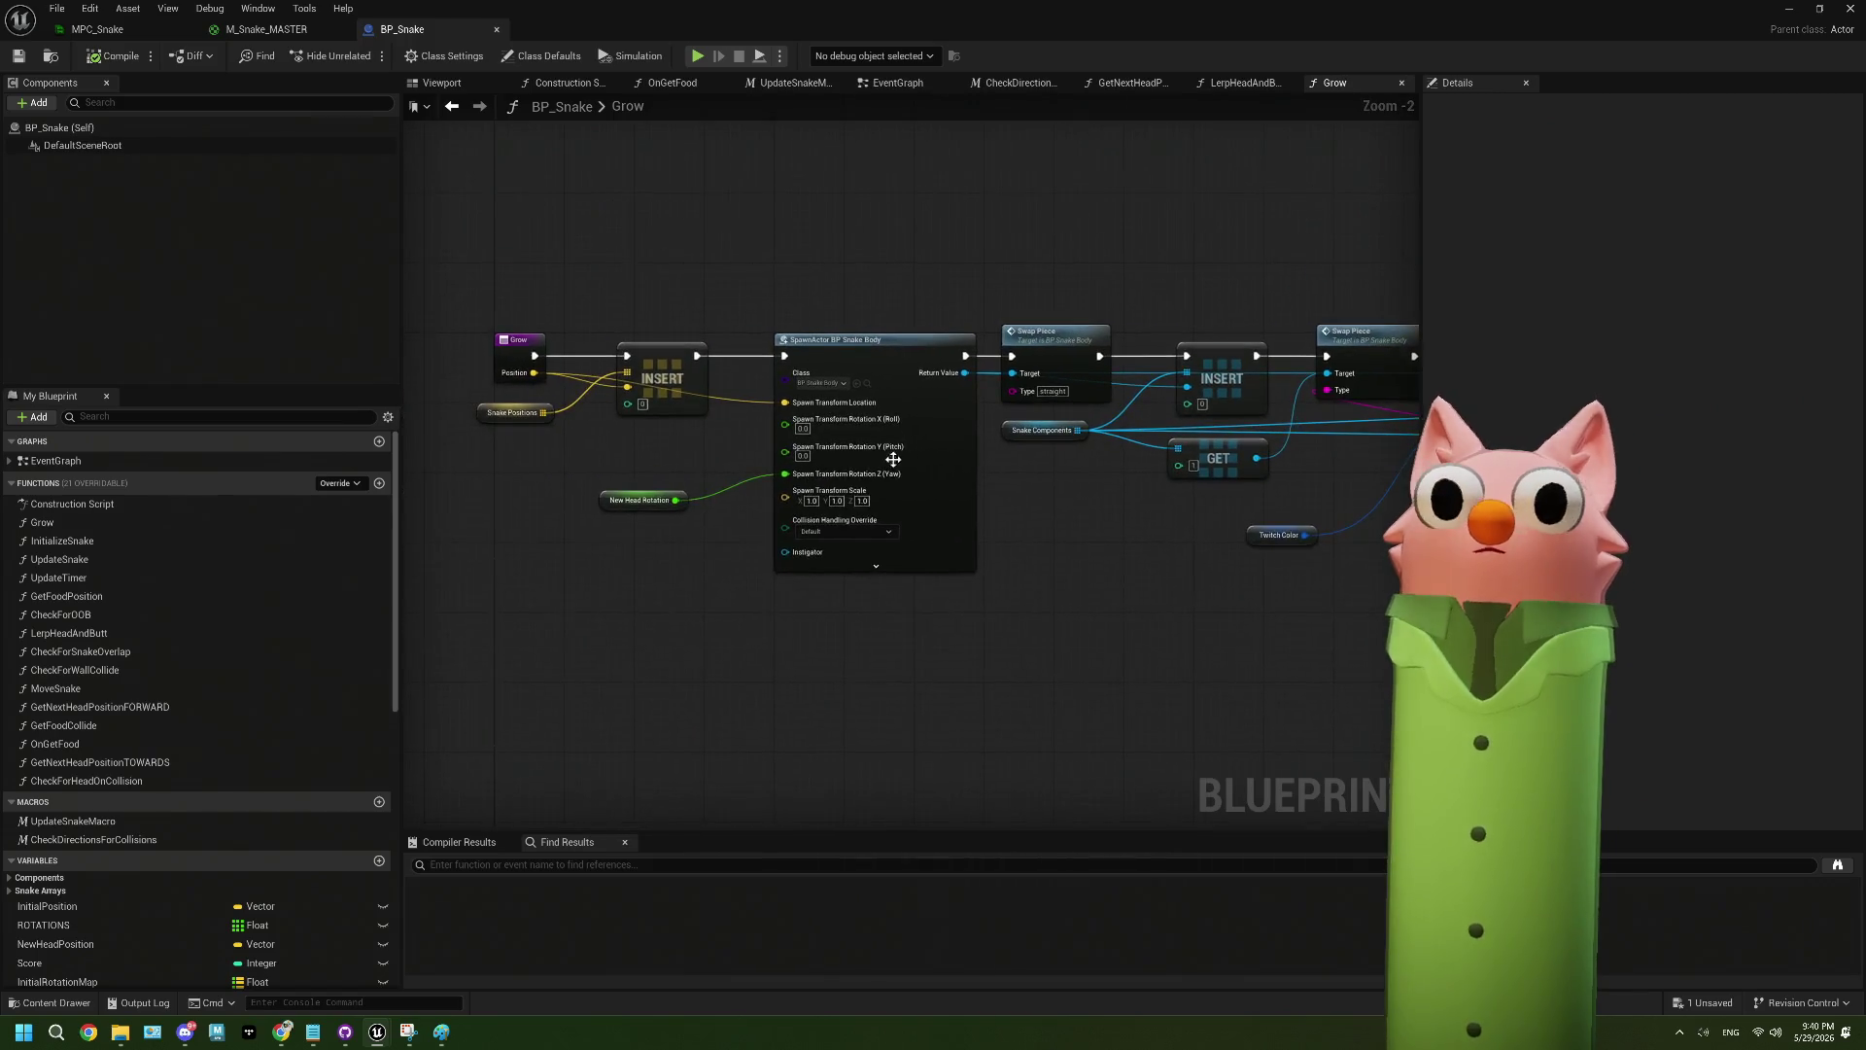
scroll(892, 458, "up", 2)
left_click_drag(1341, 578, 919, 531)
mouse_move(1052, 529)
left_mouse_down()
mouse_move(691, 531)
mouse_move(975, 542)
mouse_move(1166, 583)
mouse_move(1385, 530)
mouse_move(729, 574)
mouse_move(869, 580)
left_mouse_up()
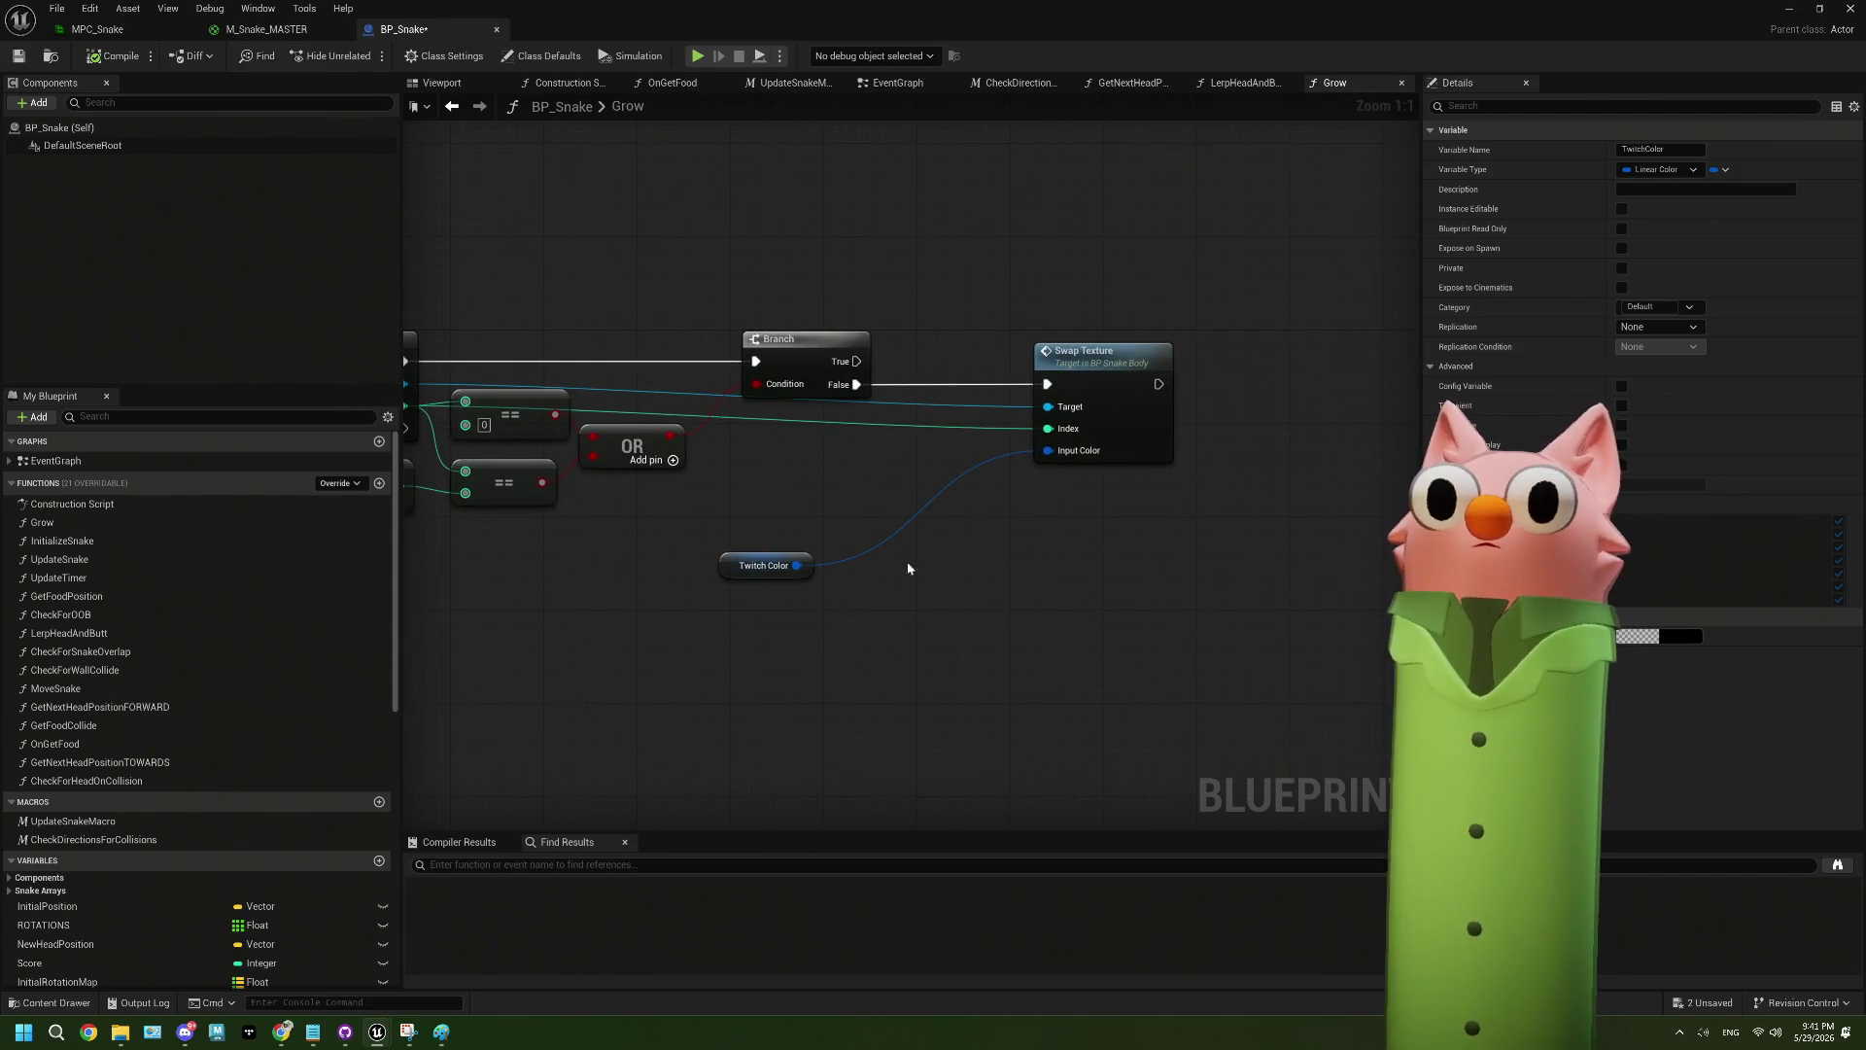
left_click(1125, 430)
- Open BP_SnakeBody's Swap Texture event and review its BeginPlay and UpdateSnake event nodes
double_click(1125, 431)
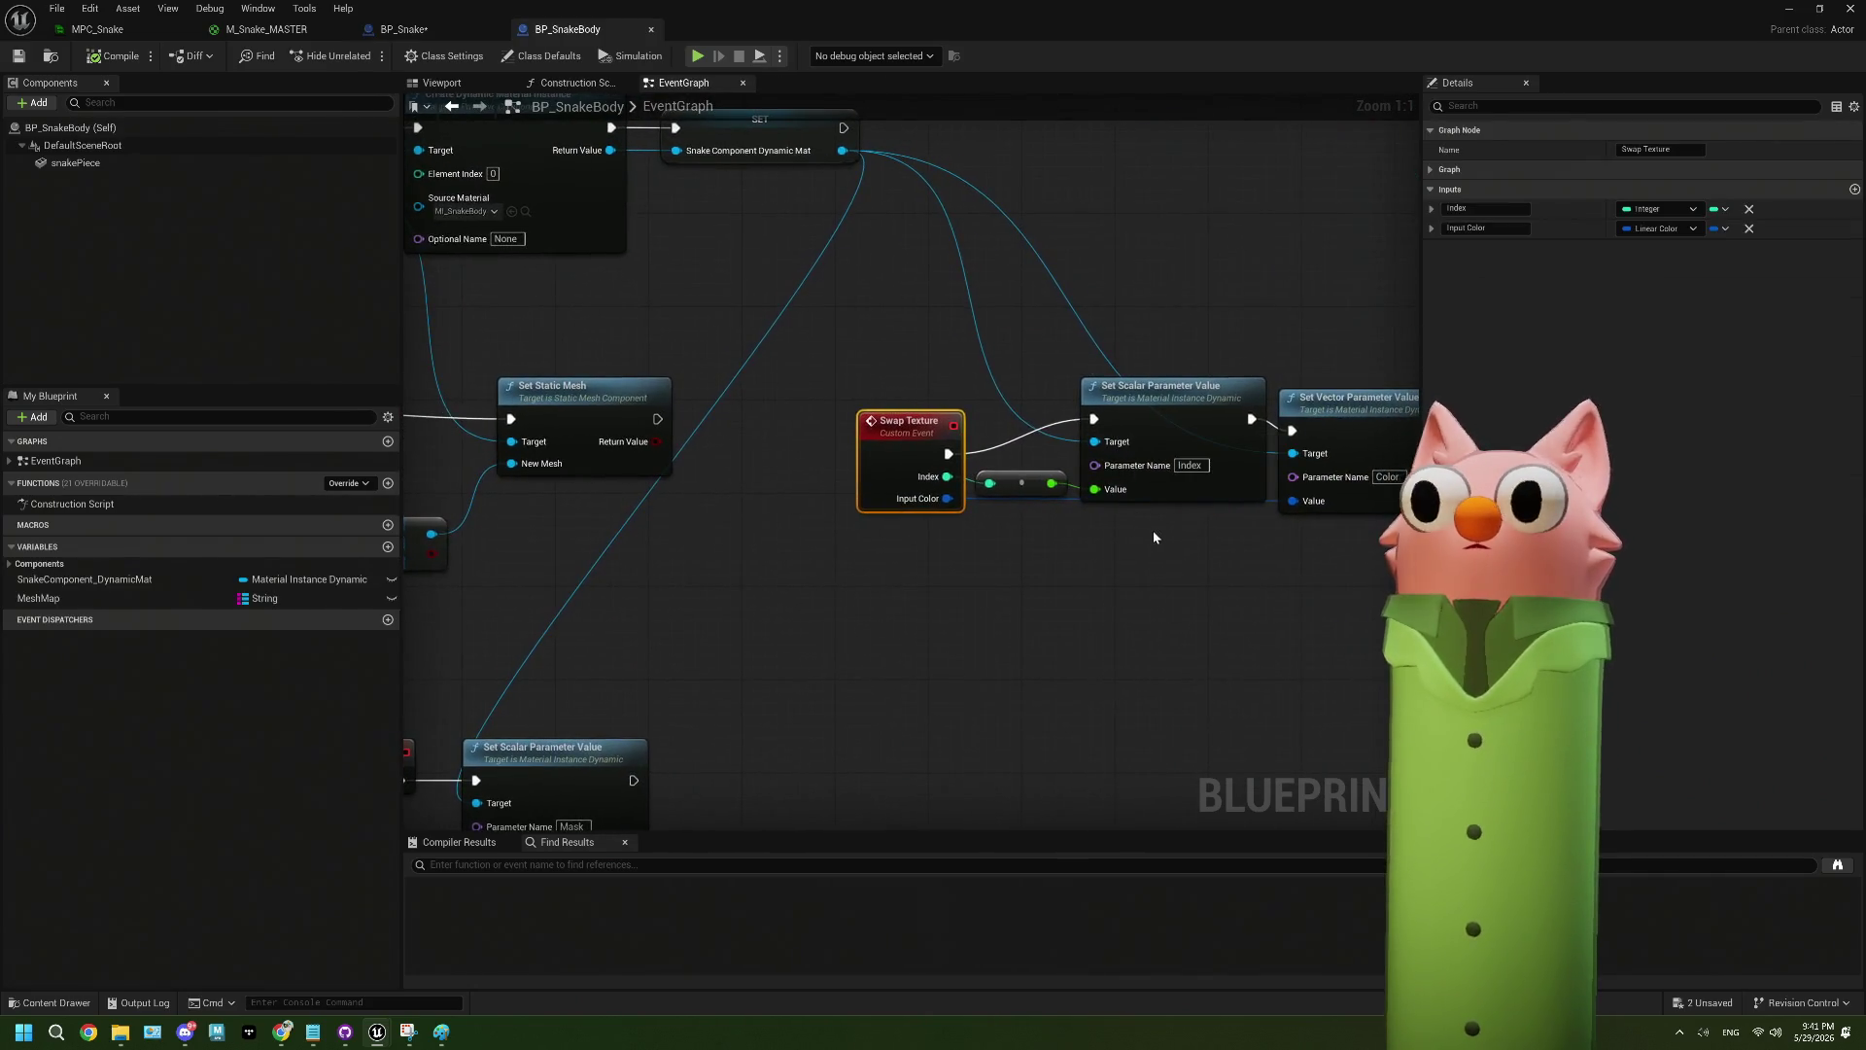
left_click_drag(1152, 529, 859, 533)
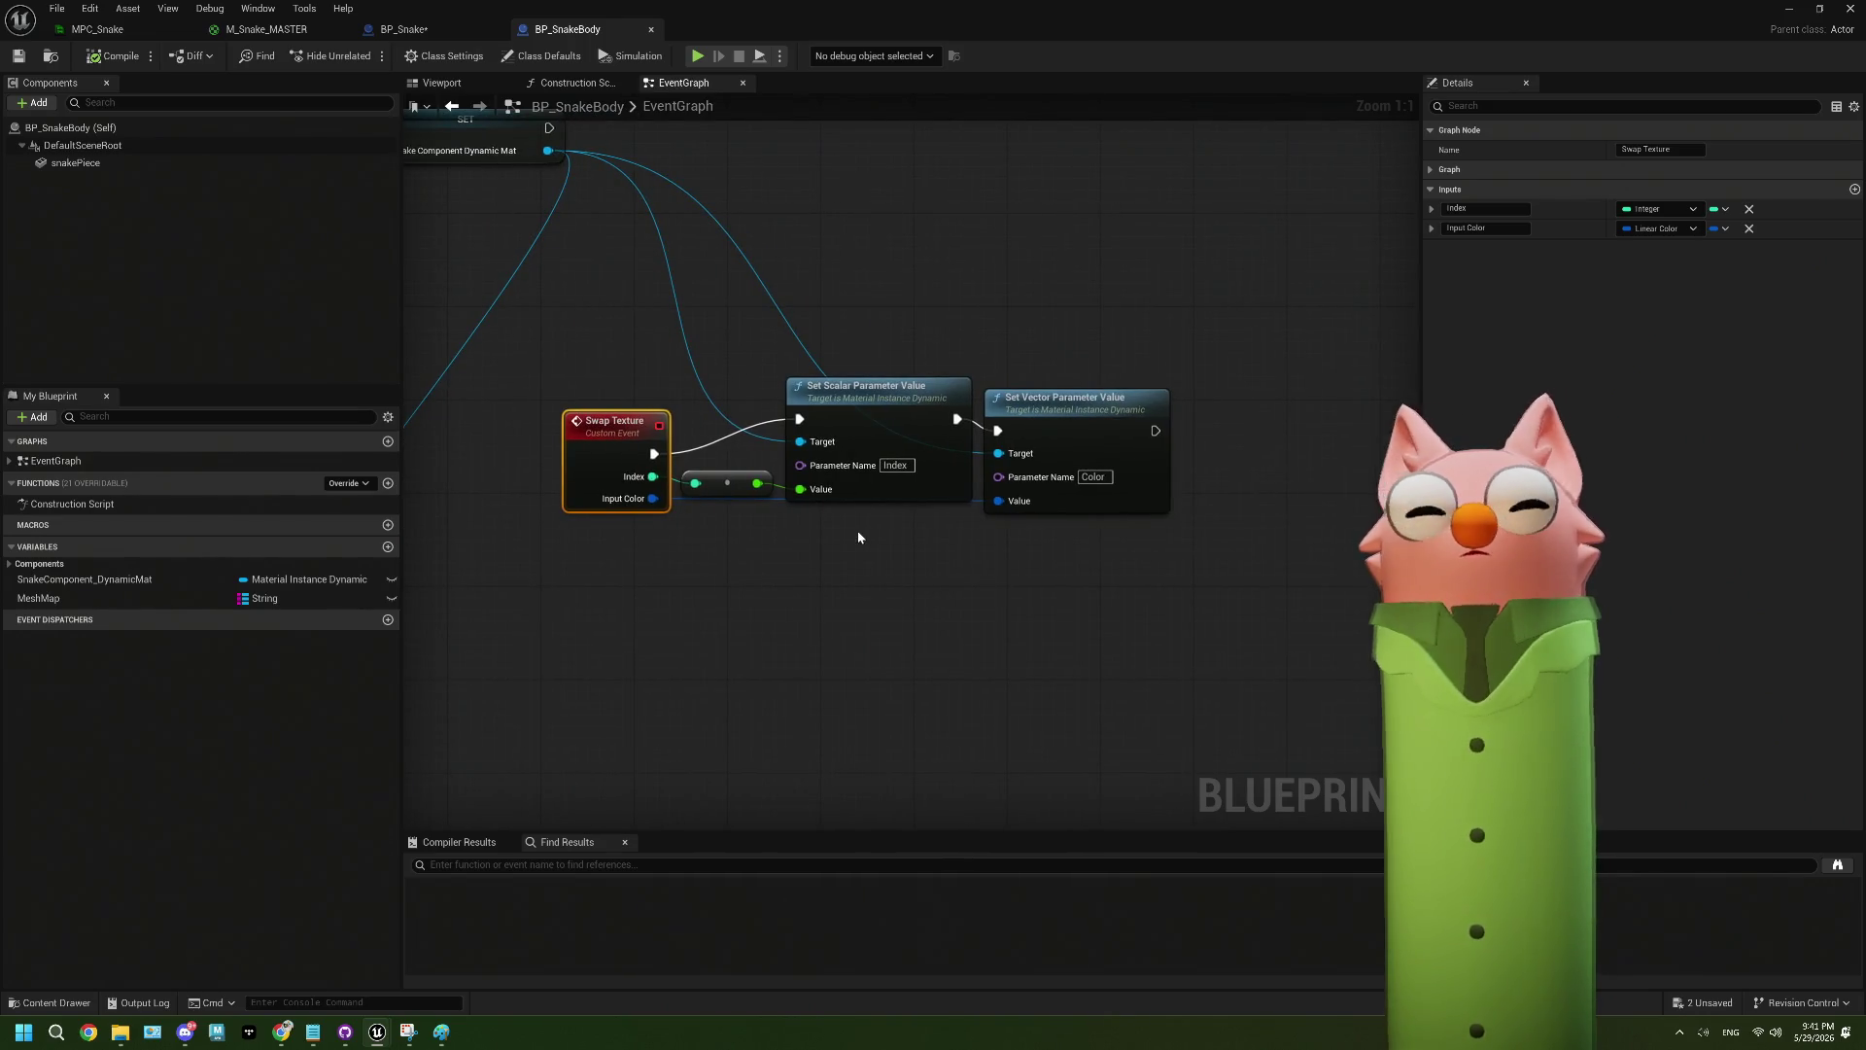
scroll(857, 528, "down", 4)
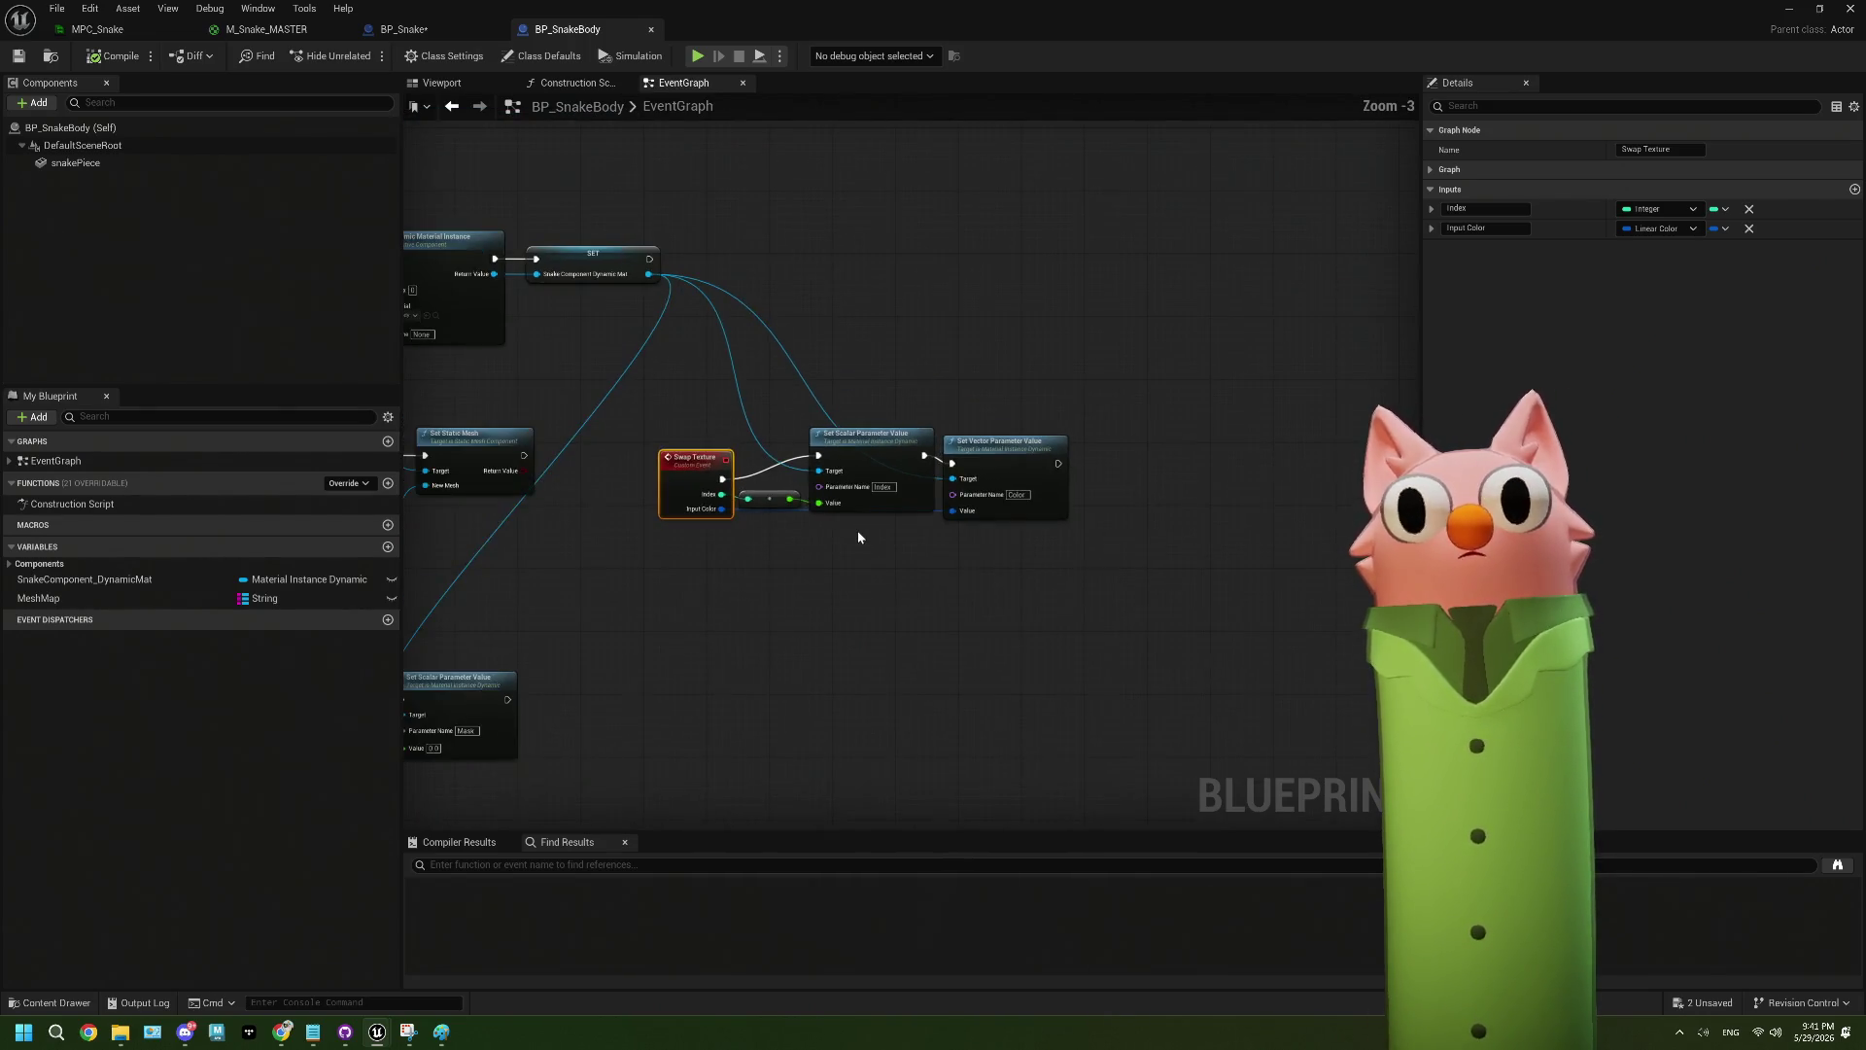
left_click_drag(850, 533, 1053, 504)
scroll(1053, 506, "up", 2)
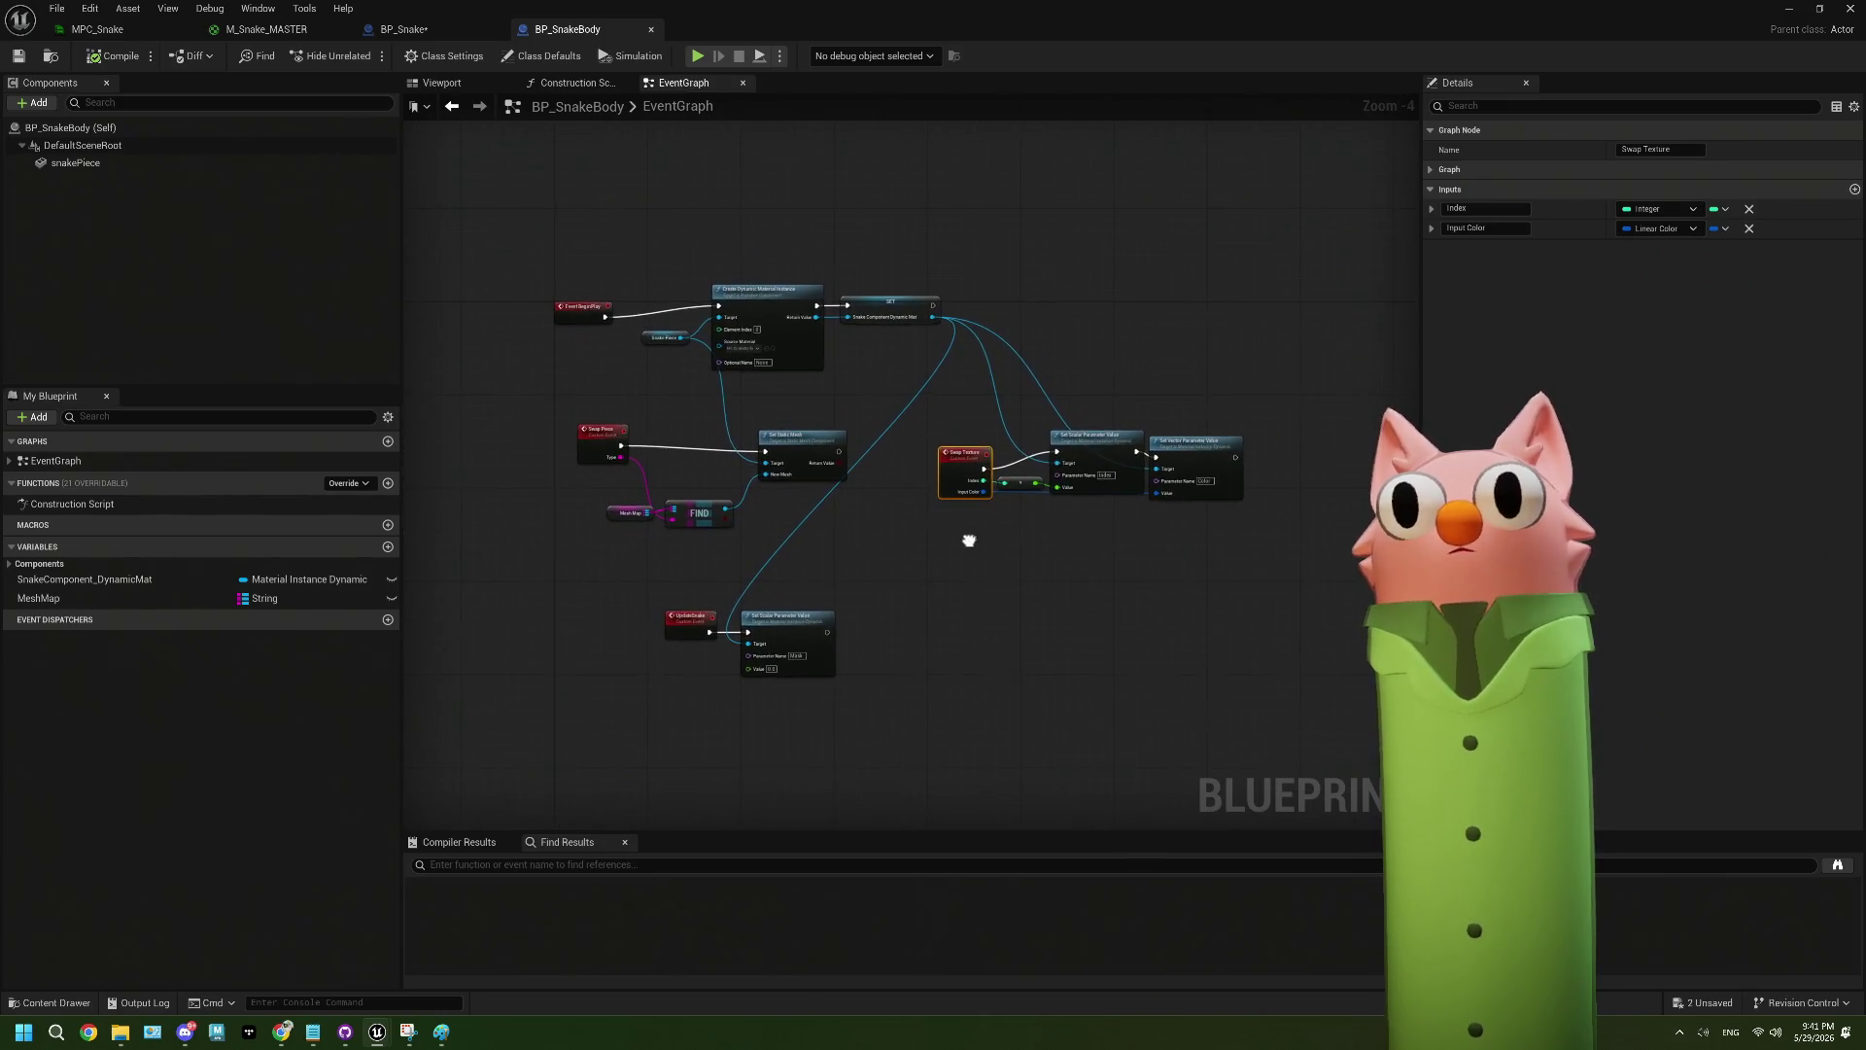
scroll(902, 545, "up", 1)
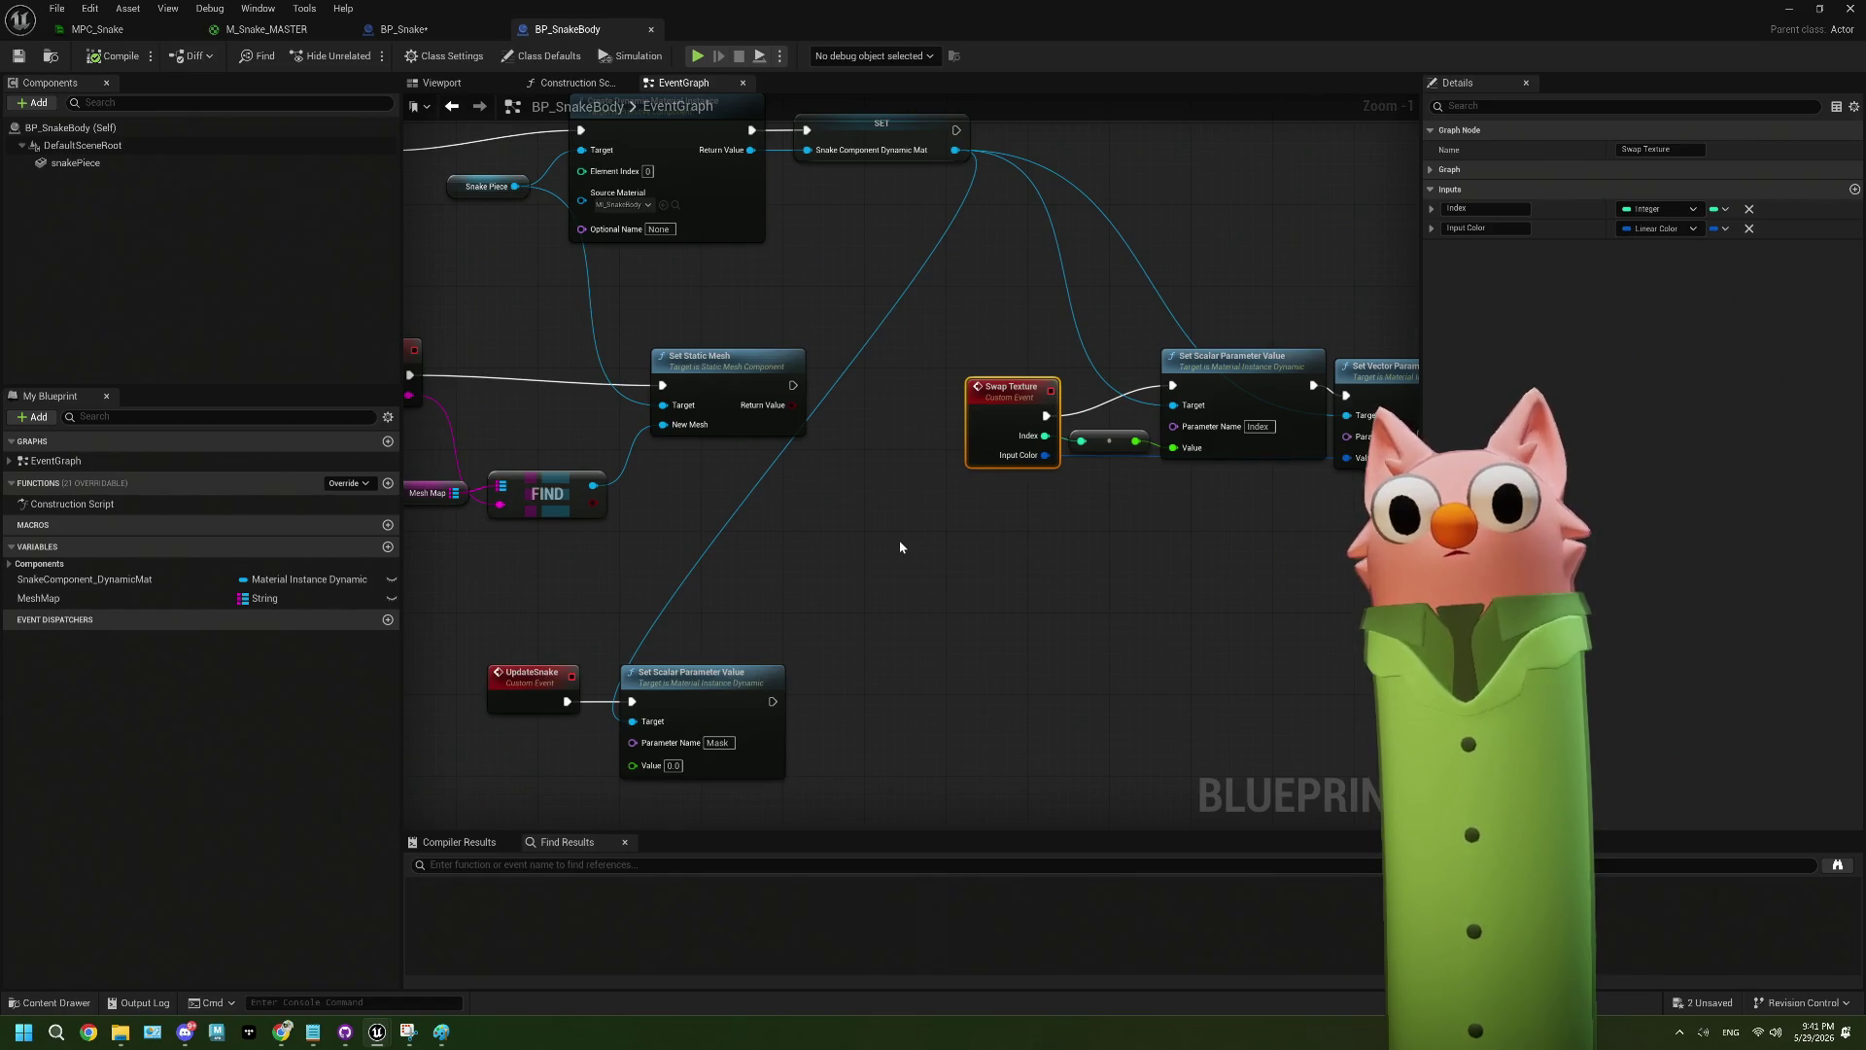
mouse_move(900, 540)
left_mouse_down()
mouse_move(878, 544)
mouse_move(989, 536)
left_mouse_up()
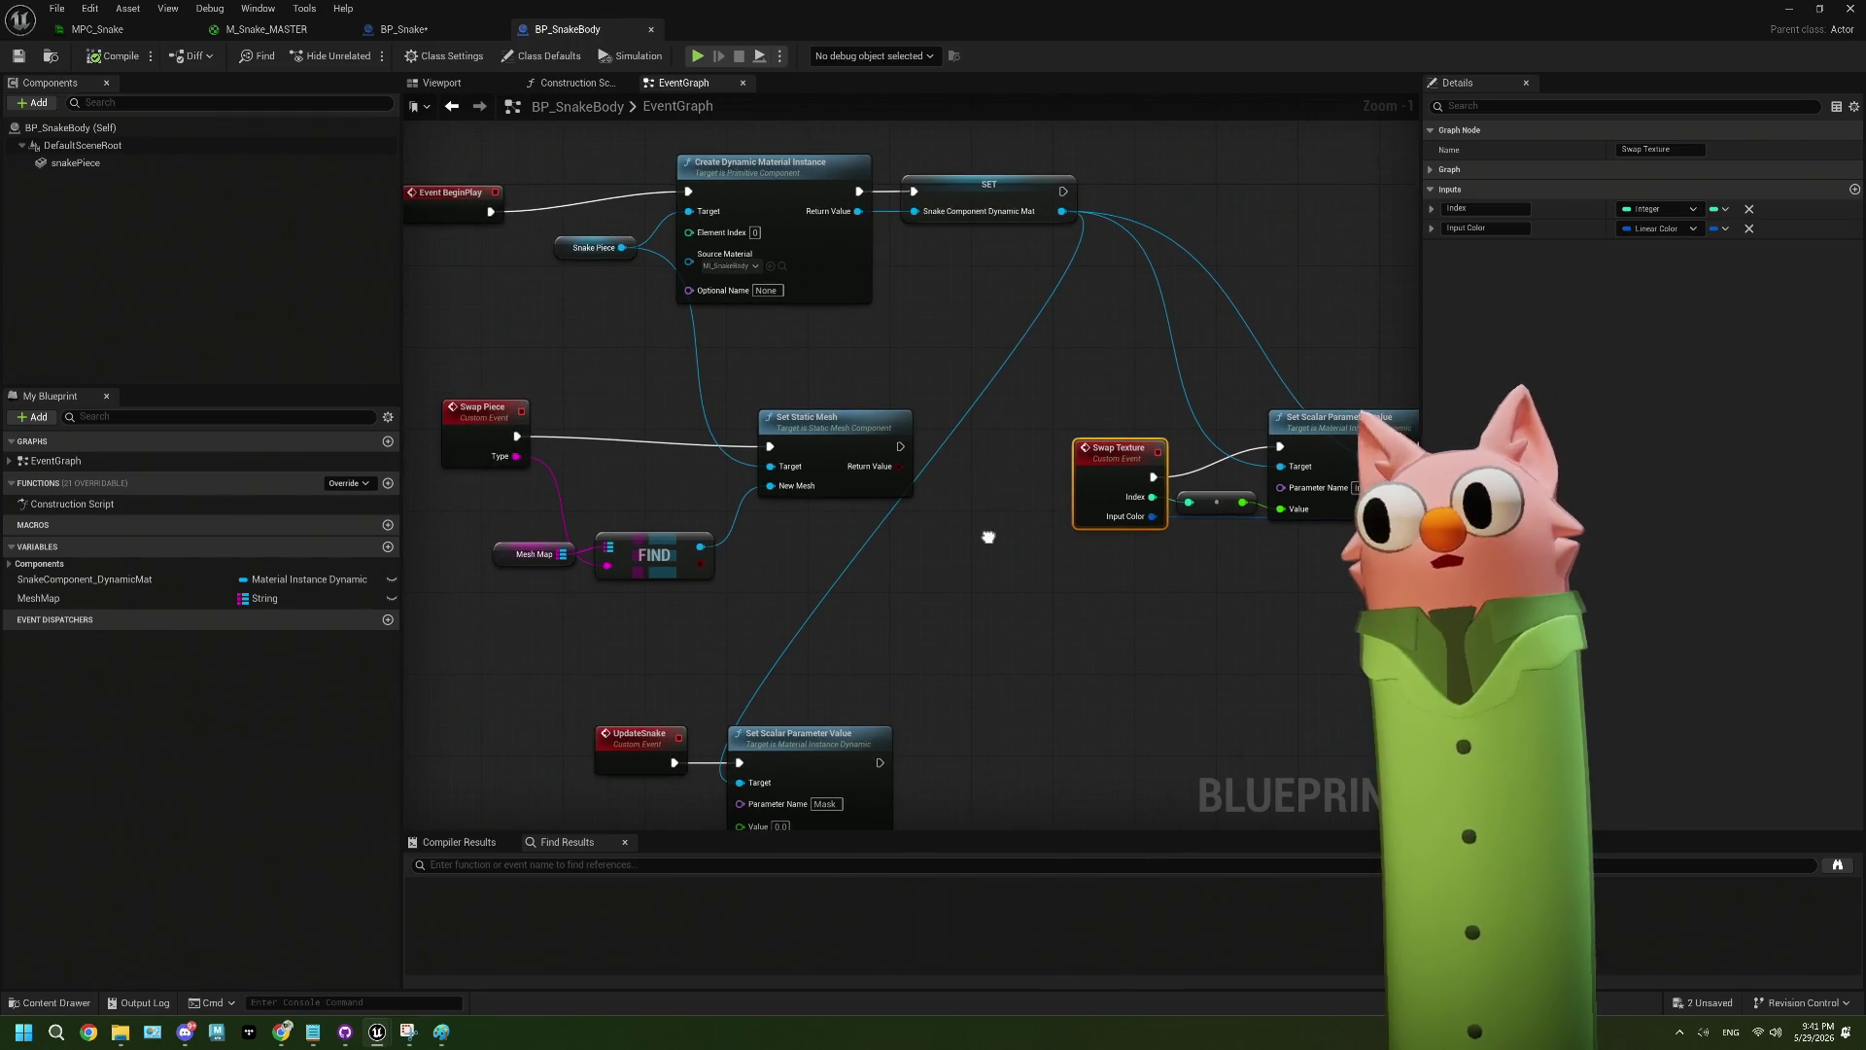
mouse_move(989, 536)
left_mouse_down()
mouse_move(924, 505)
mouse_move(1037, 509)
mouse_move(968, 440)
left_mouse_up()
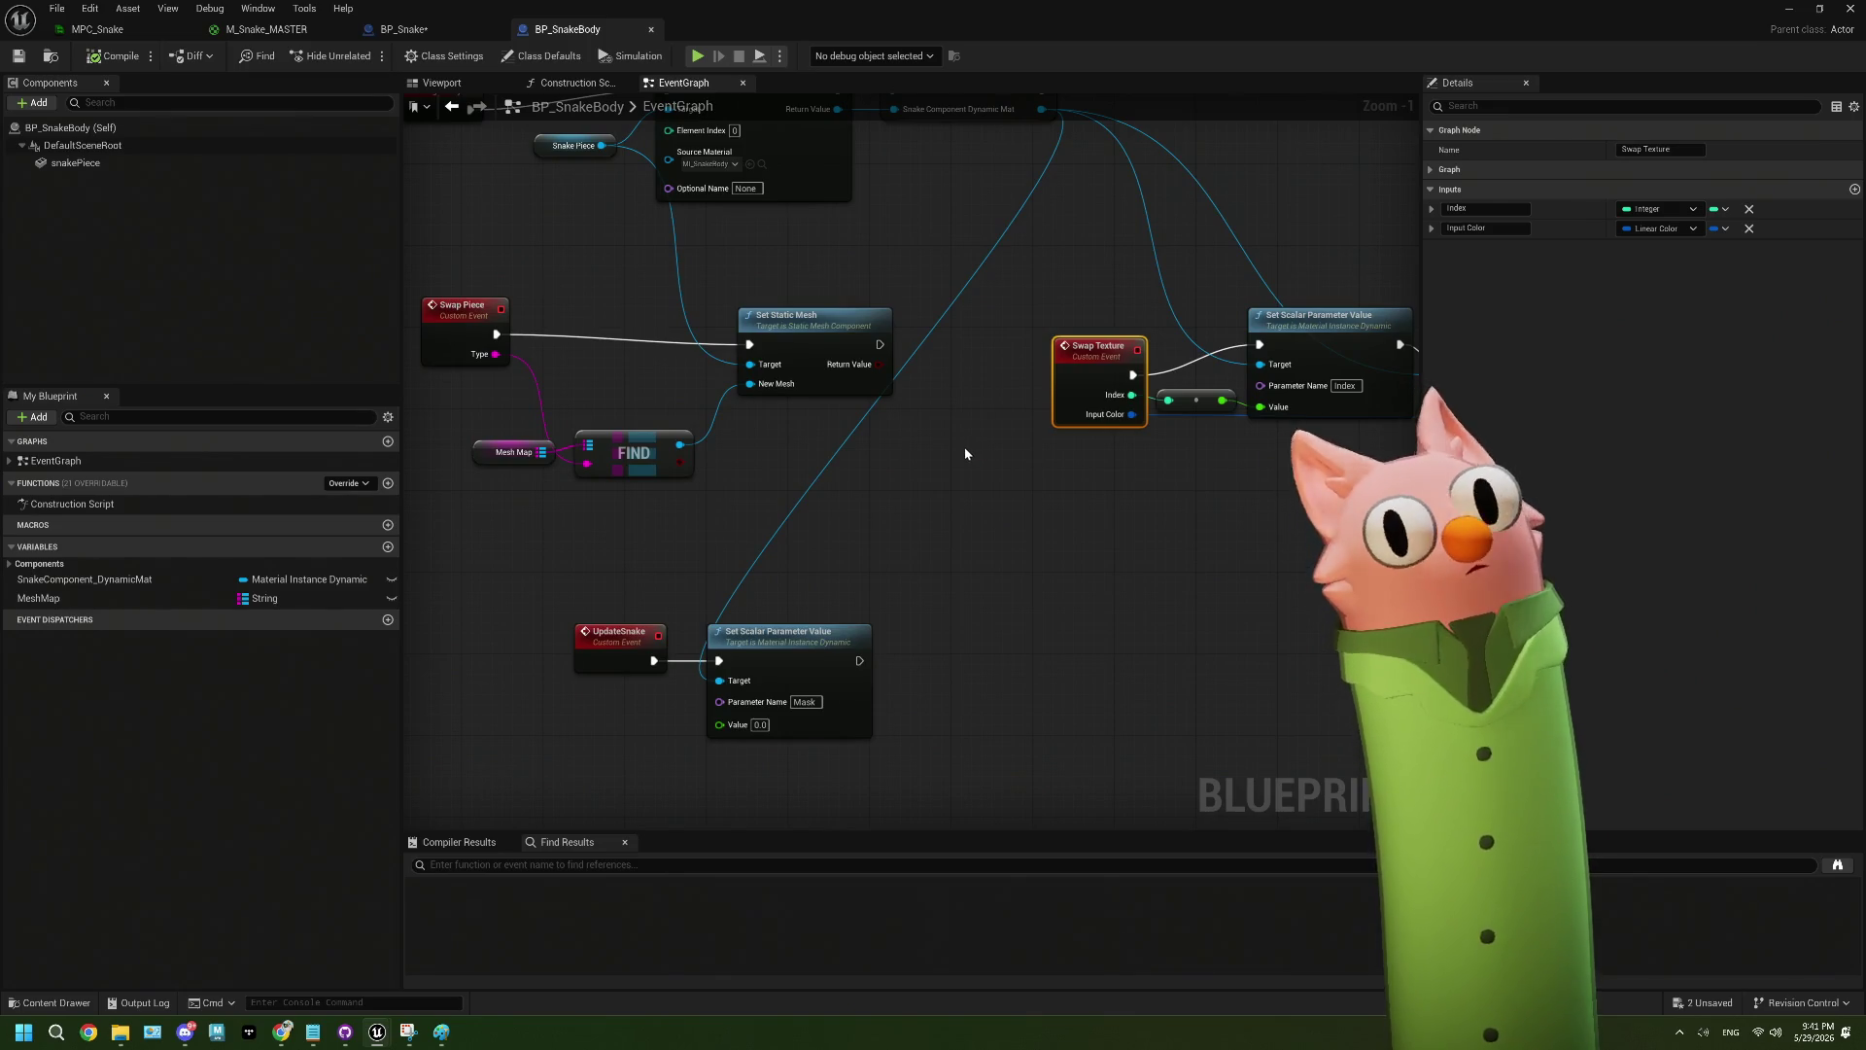
- Select the Set Scalar Parameter Value node that sets Index, then return to M_Snake_MASTER
left_click(828, 664)
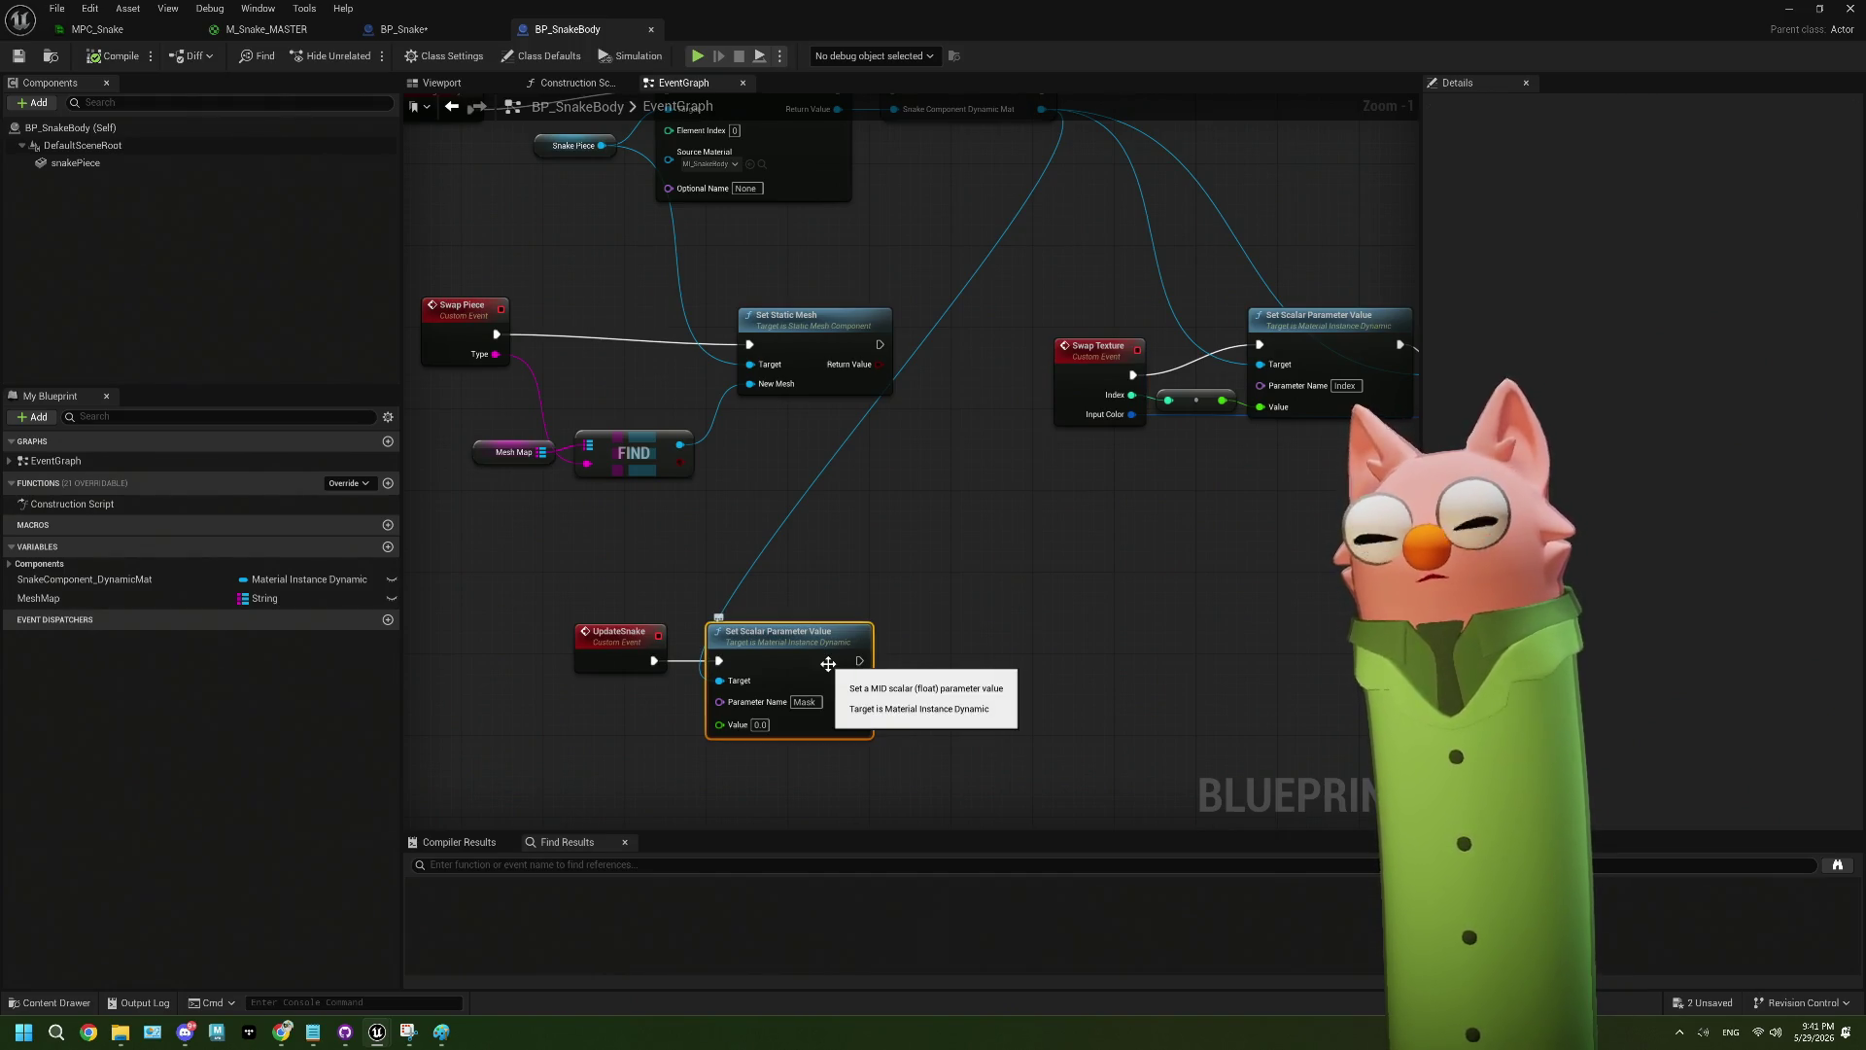
mouse_move(828, 664)
left_mouse_down()
mouse_move(862, 587)
mouse_move(846, 483)
left_mouse_up()
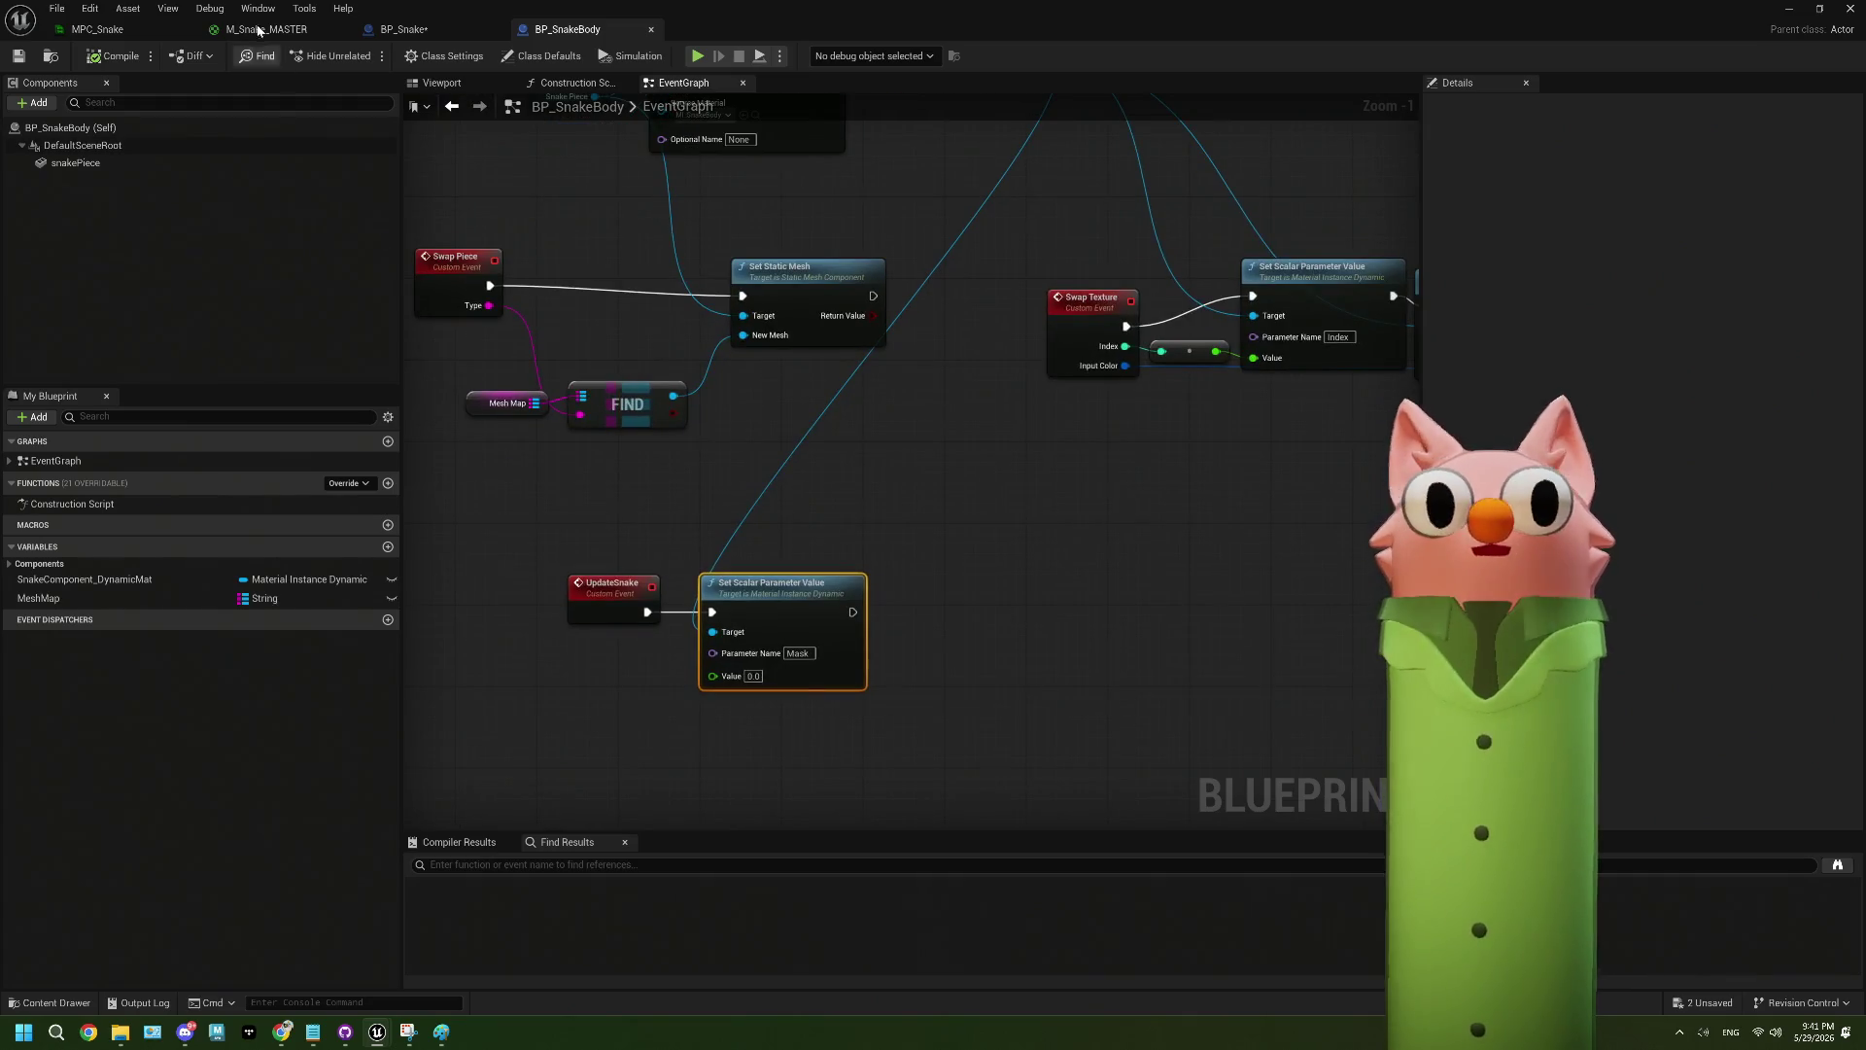
left_click(260, 29)
scroll(950, 517, "down", 3)
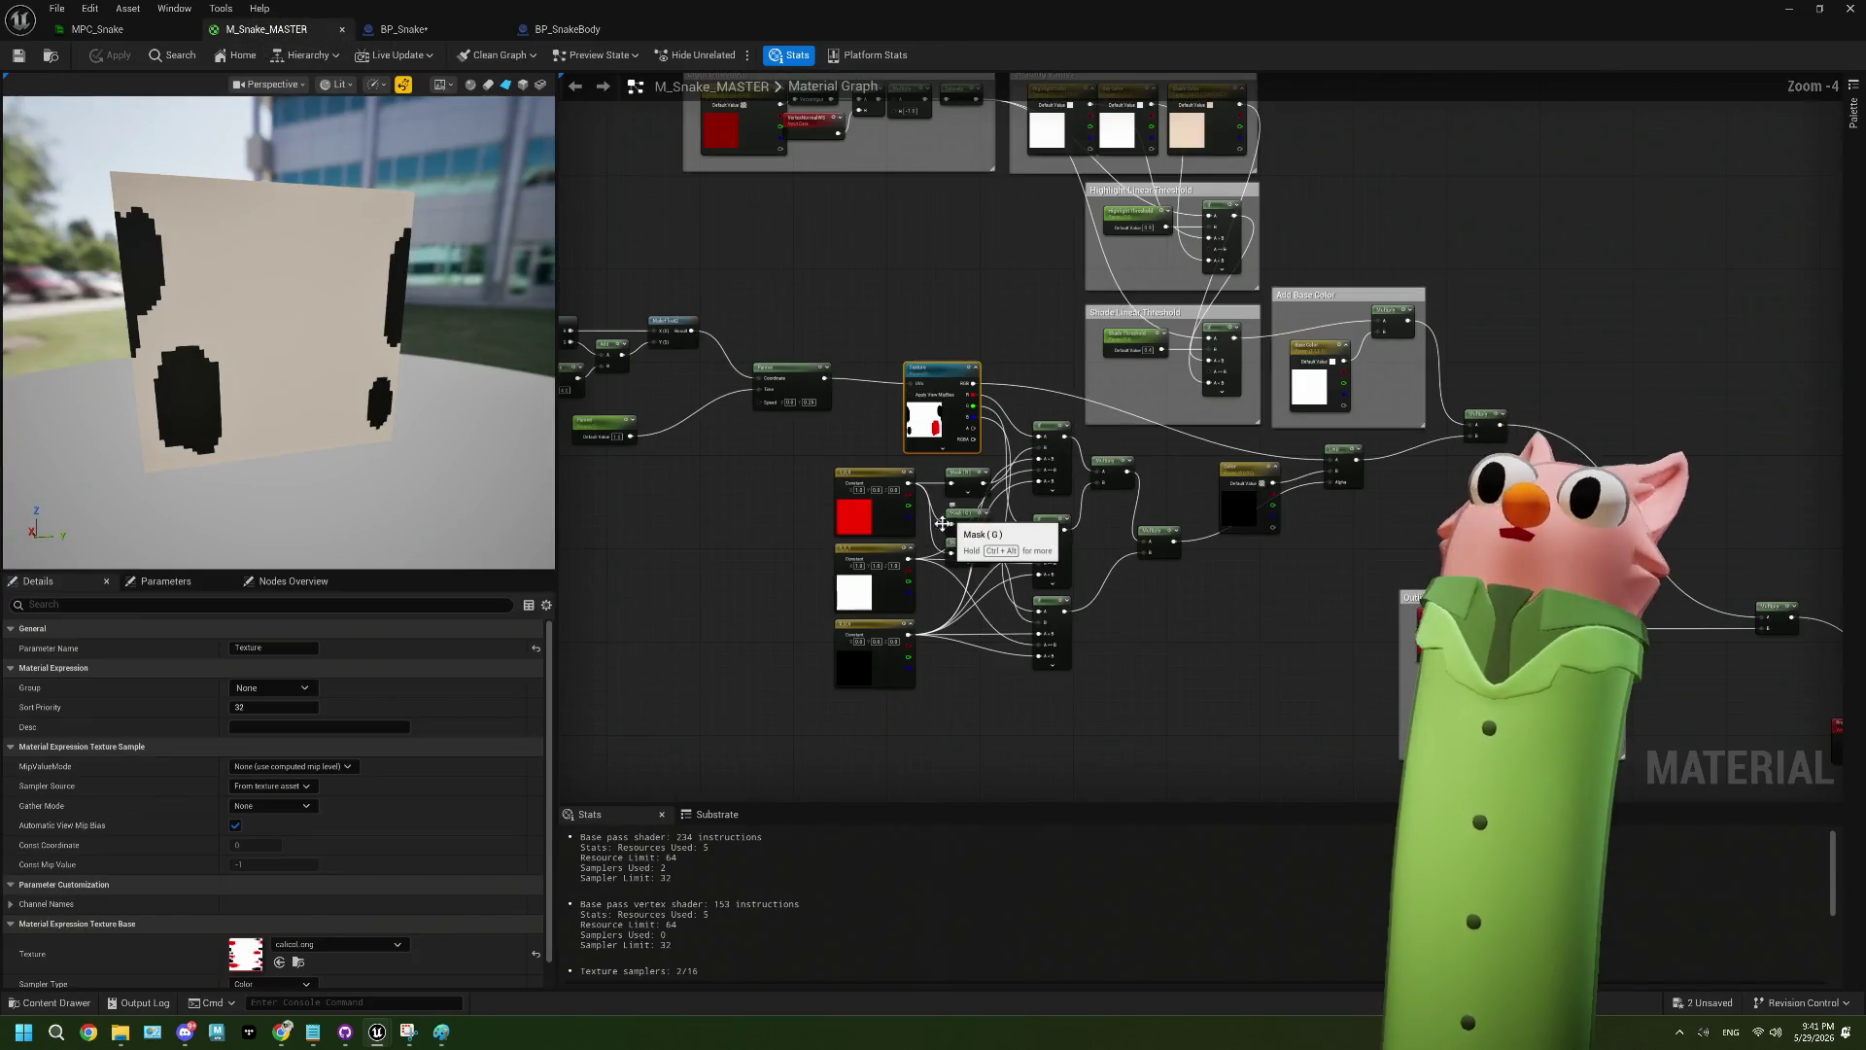
- Review M_Snake_MASTER's Parameters list, then minimize the Material Editor
left_click(190, 585)
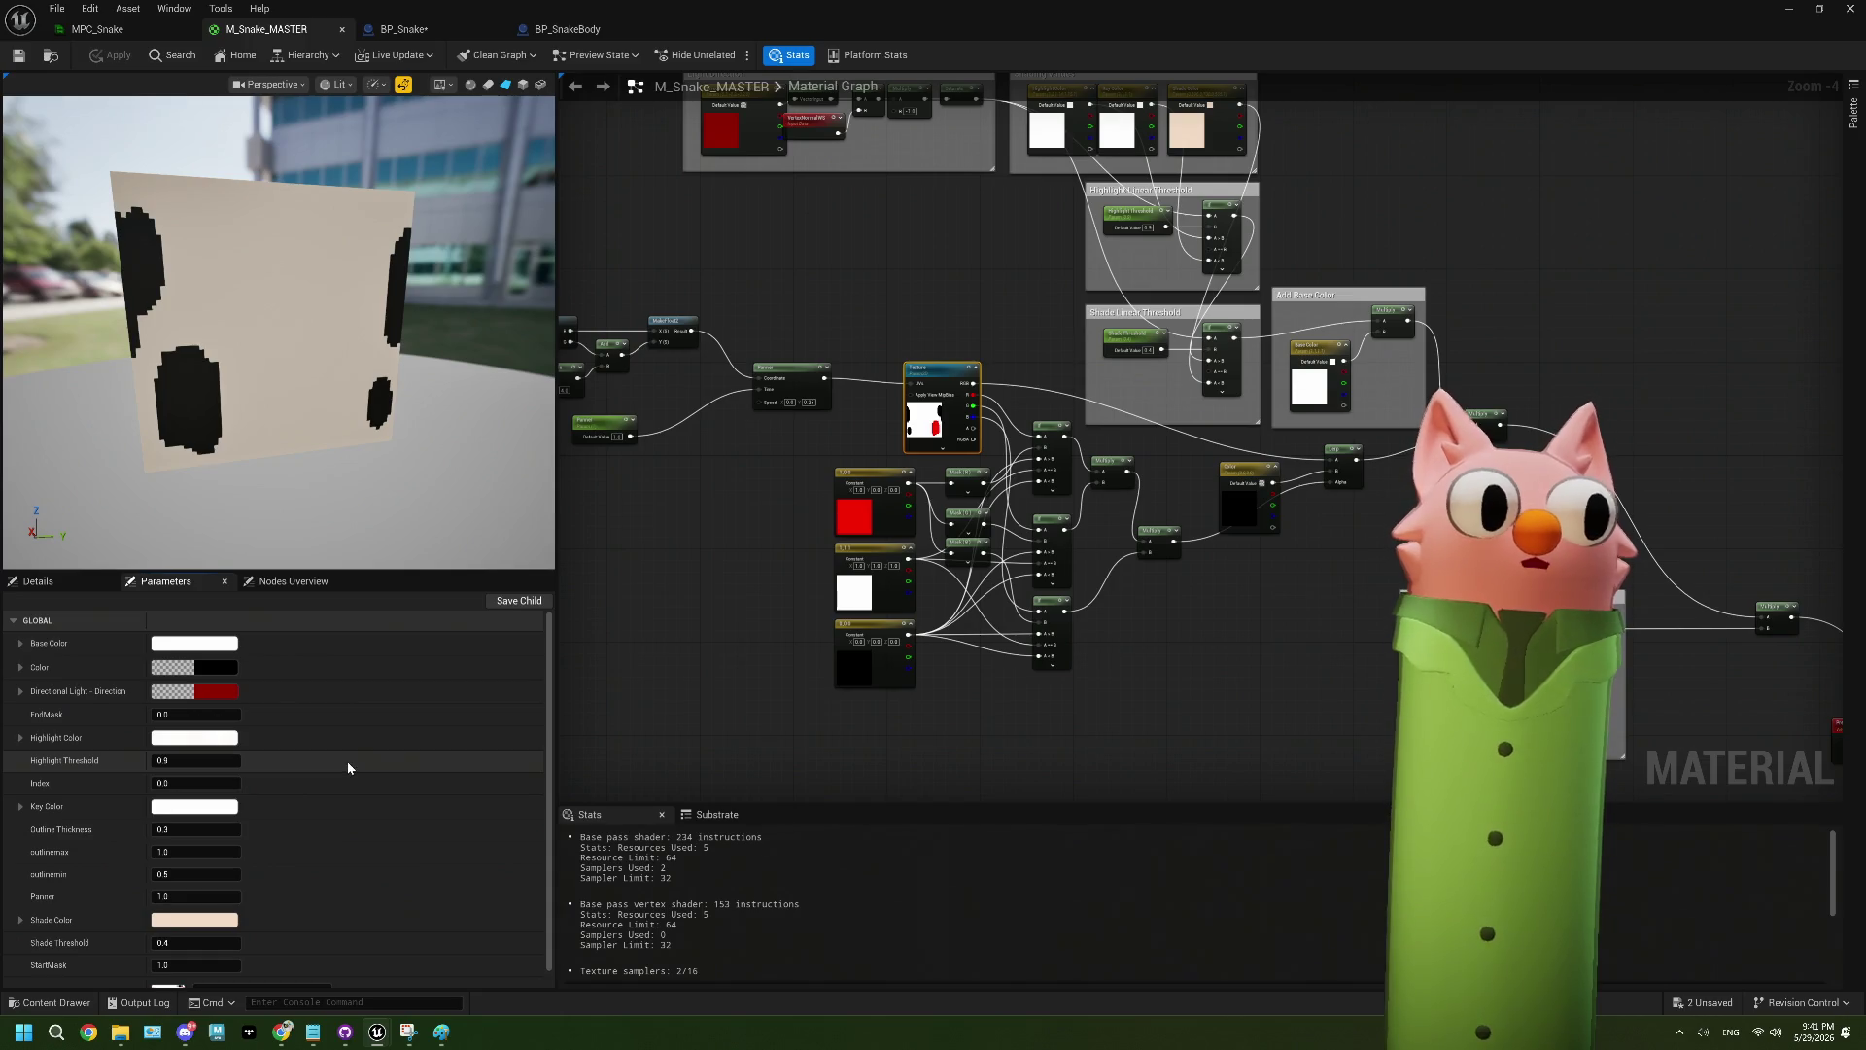
scroll(348, 767, "down", 1)
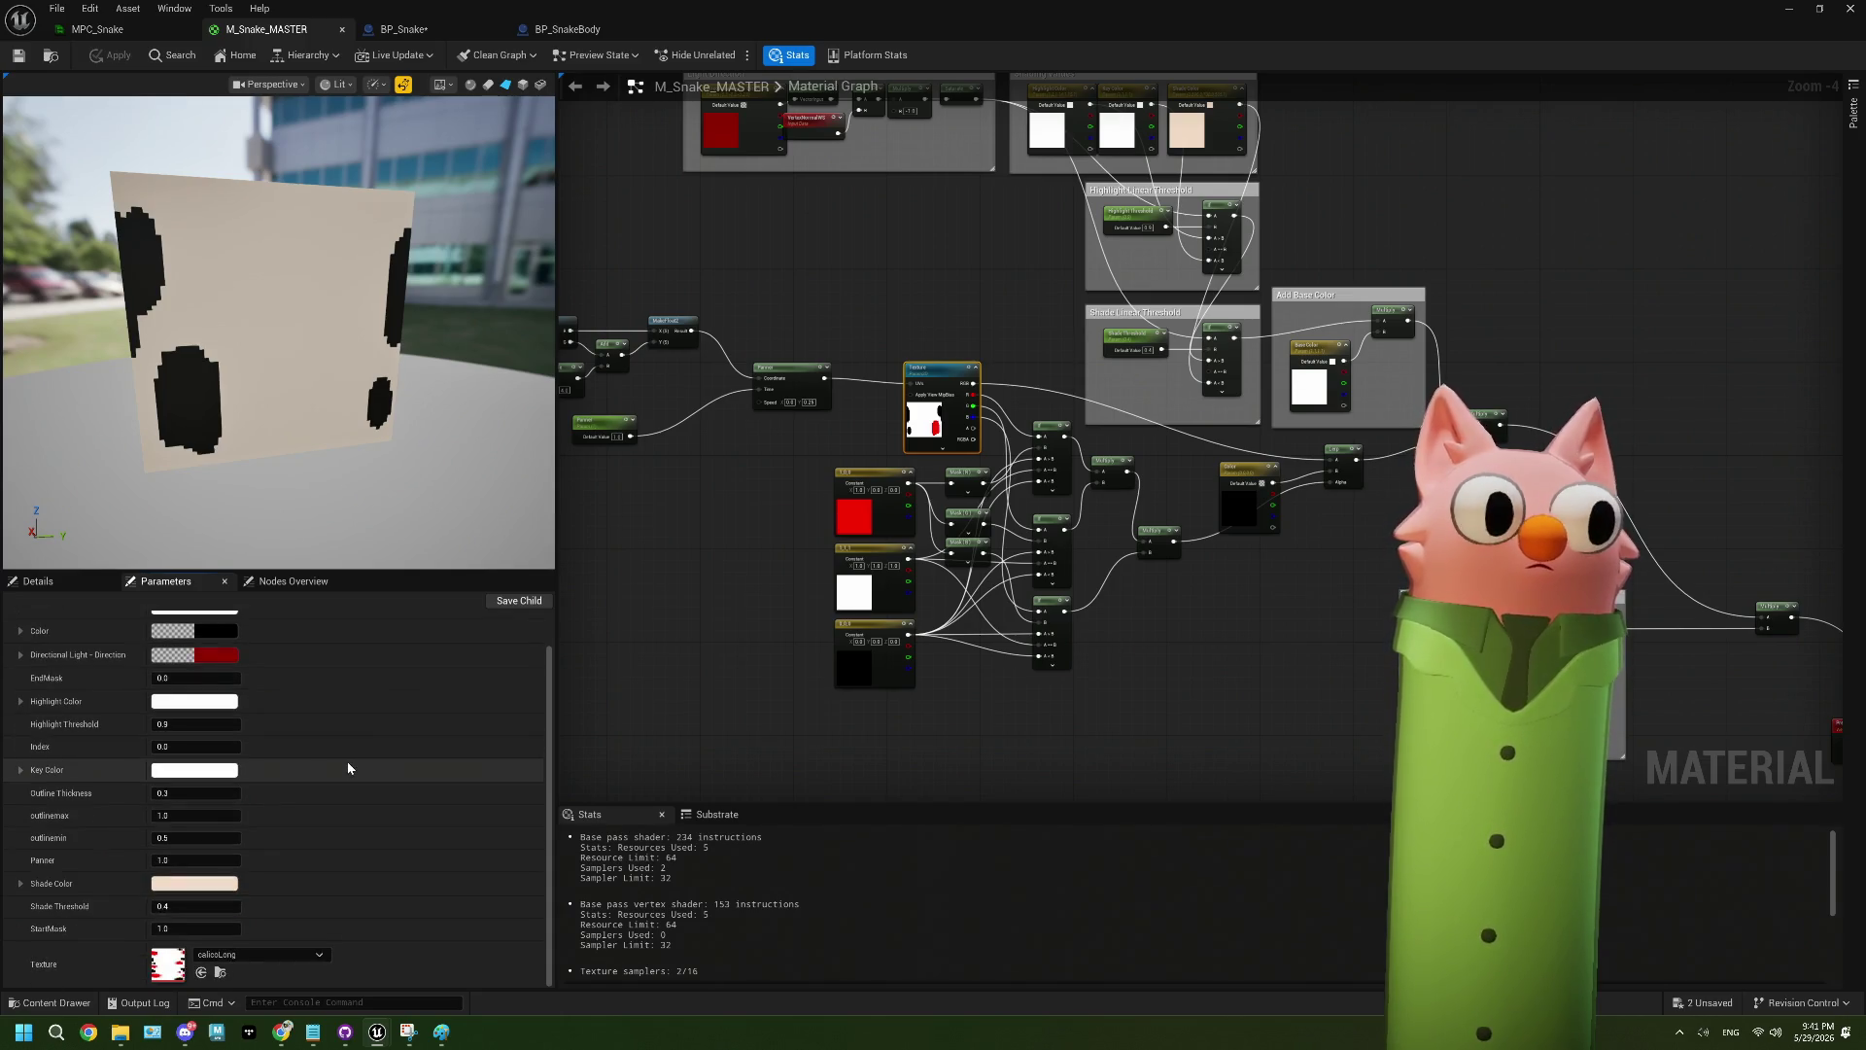
scroll(348, 768, "up", 1)
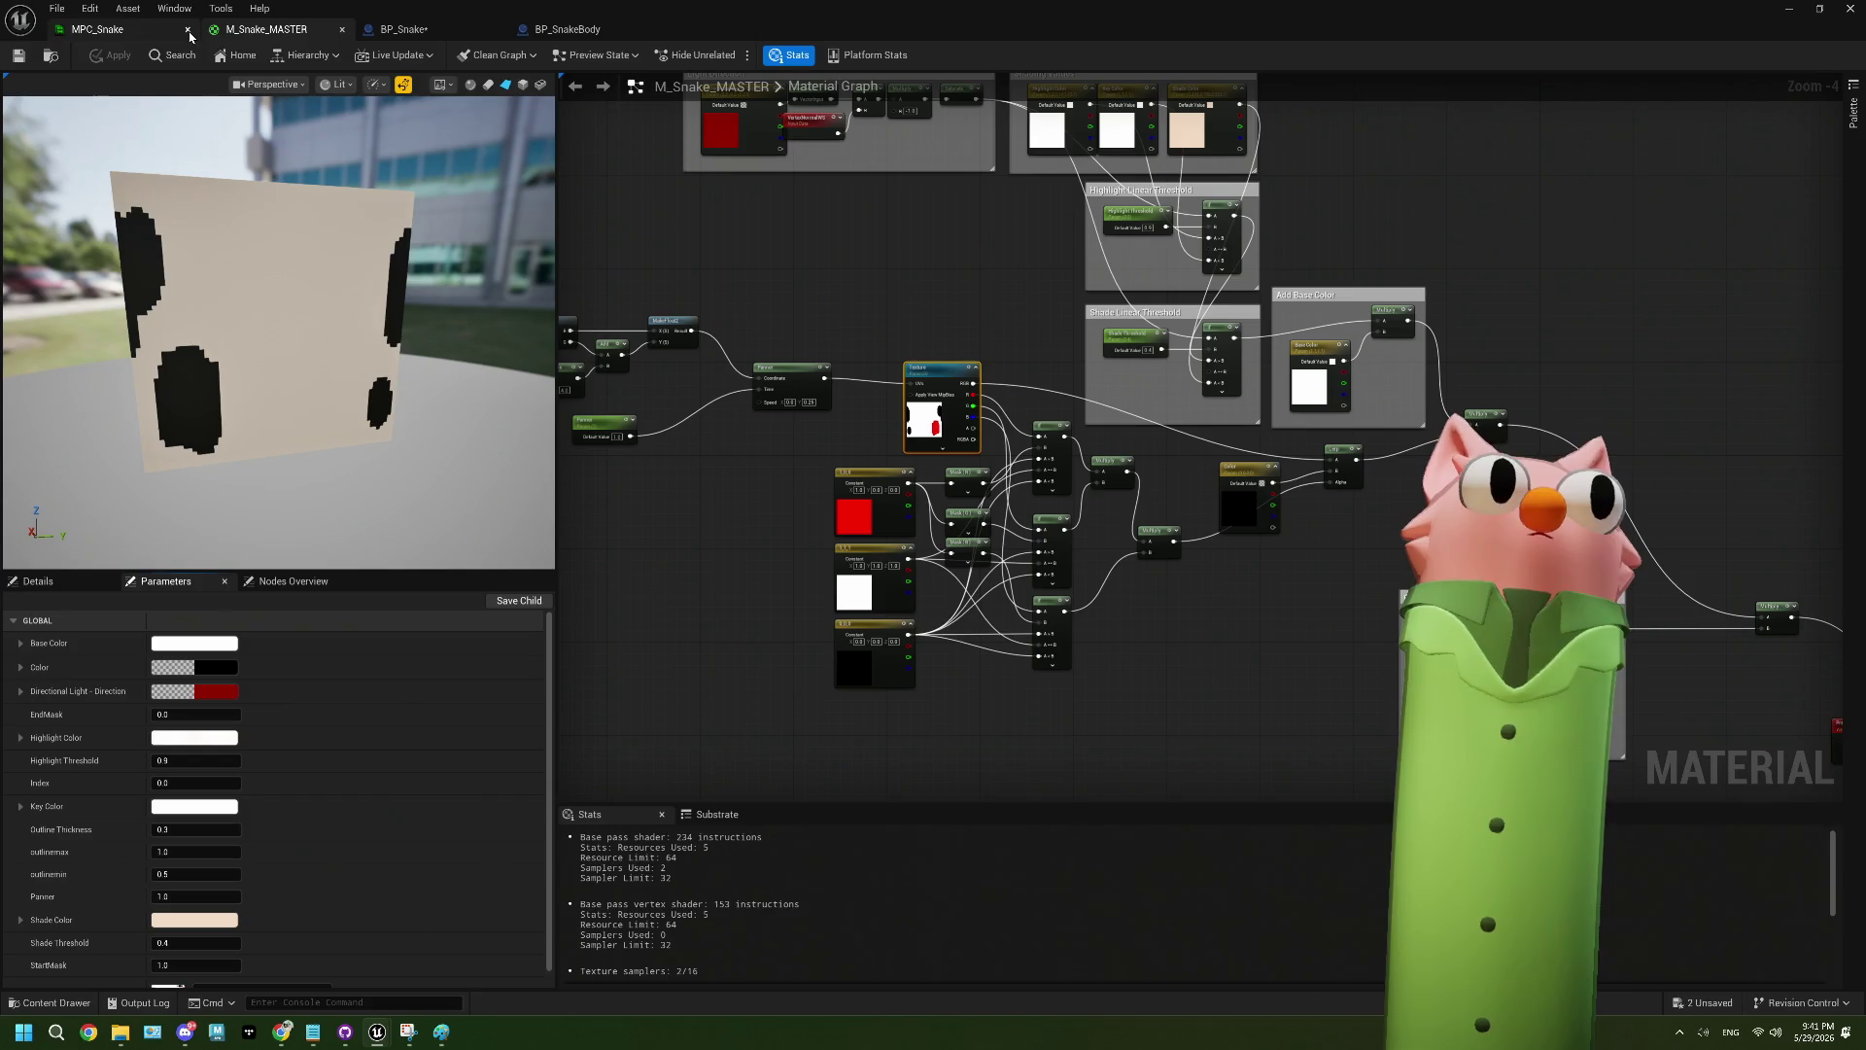
left_click(1789, 9)
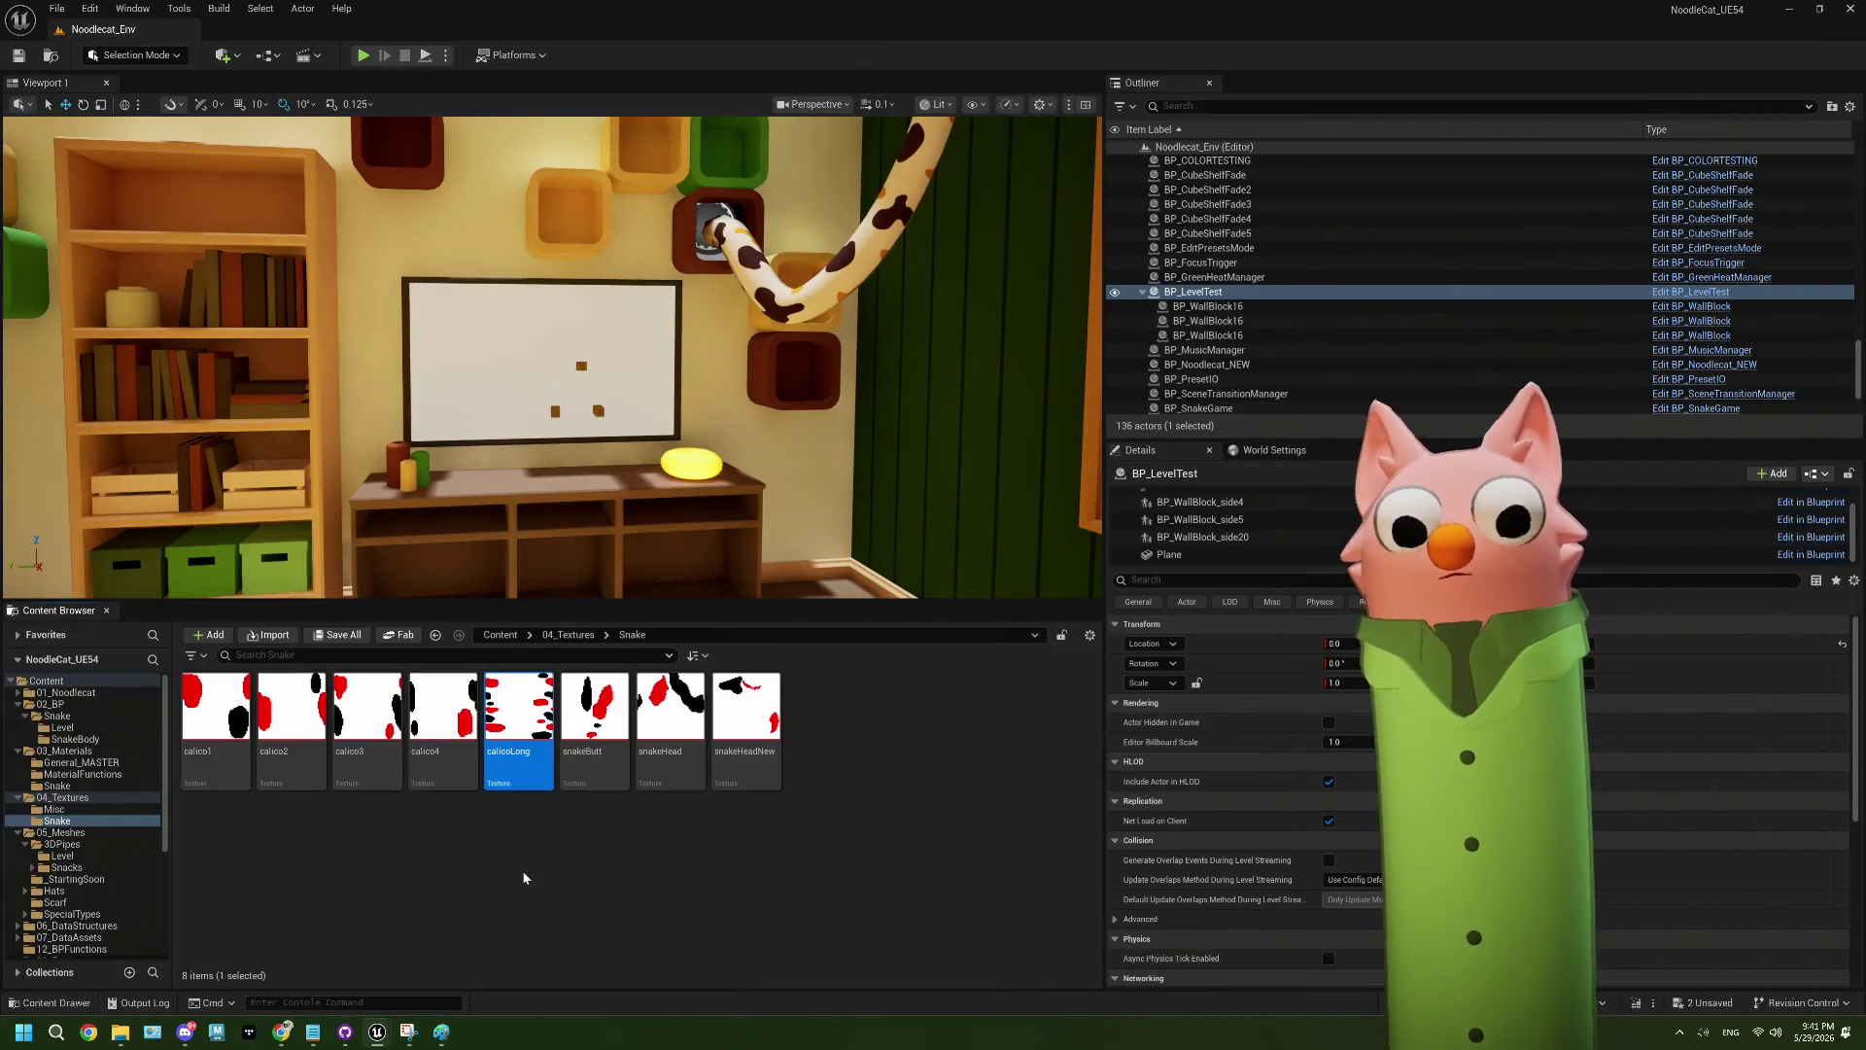
- Browse the Content Browser to 03_Materials/Snake and reopen M_Snake_MASTER from there
left_click(569, 635)
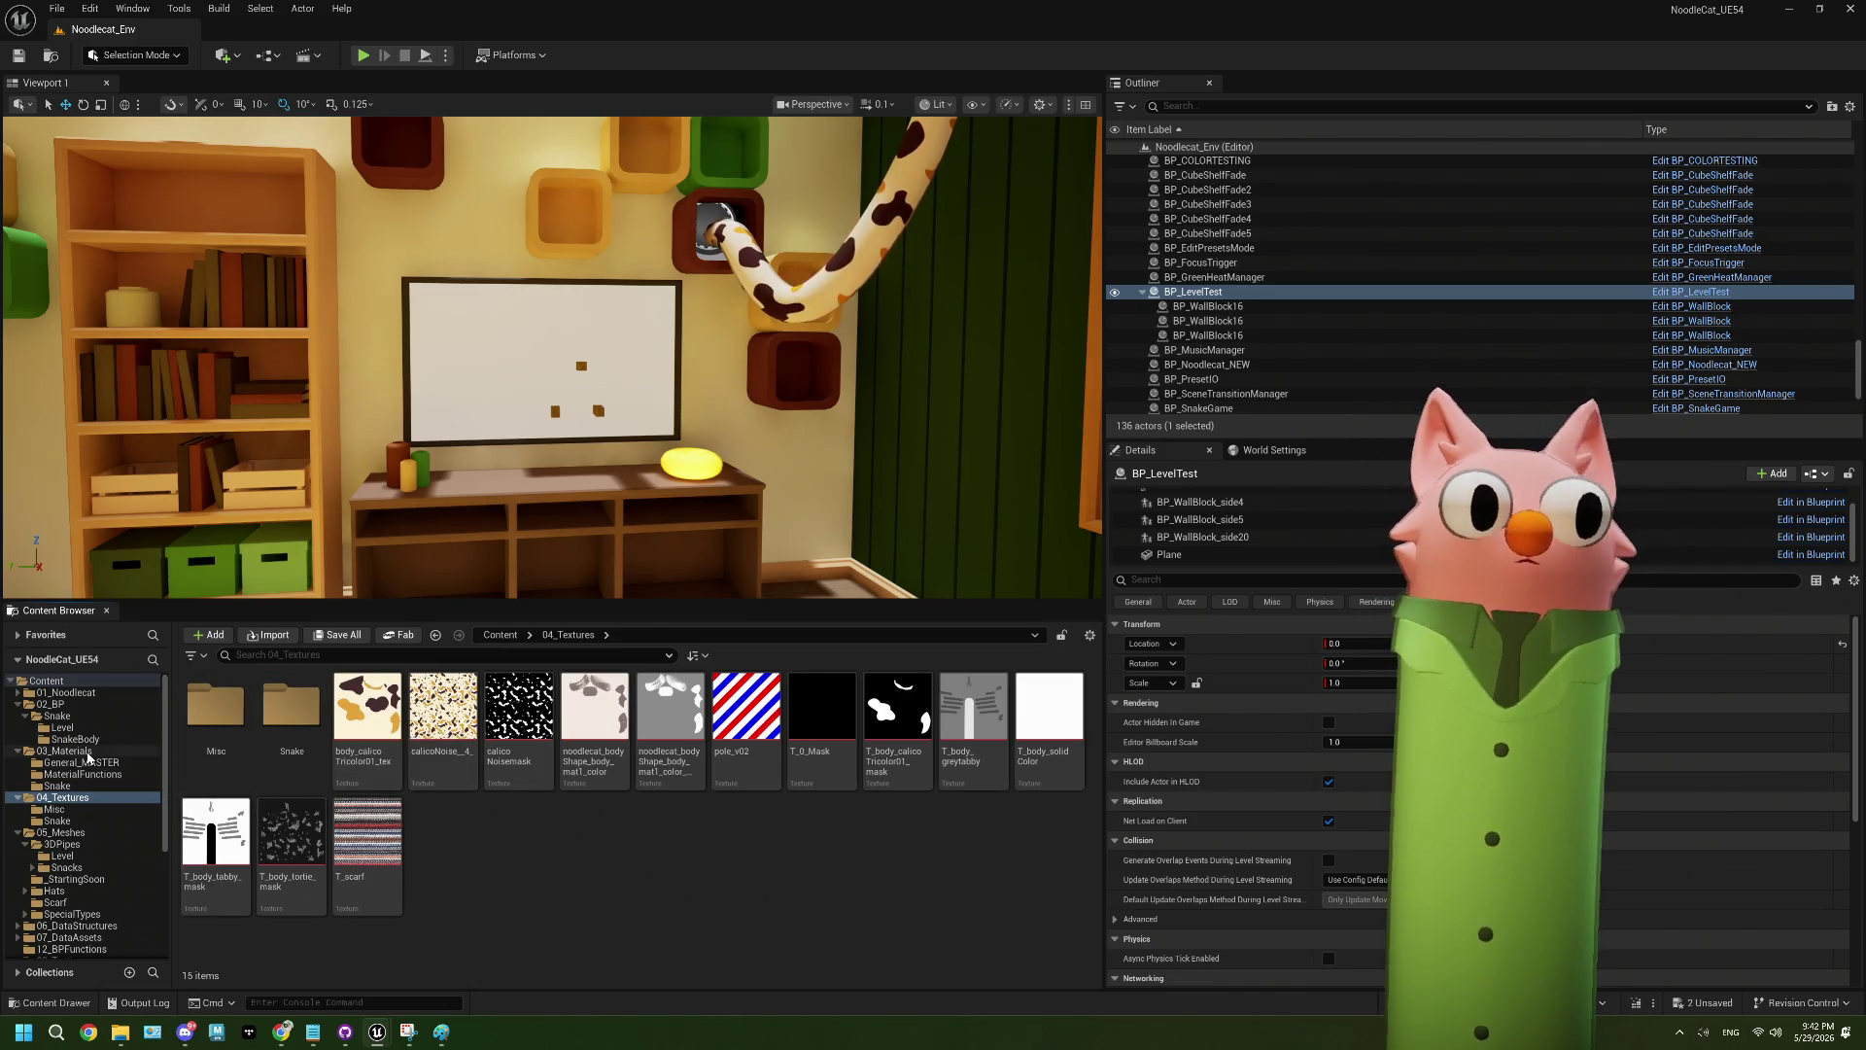
left_click(87, 786)
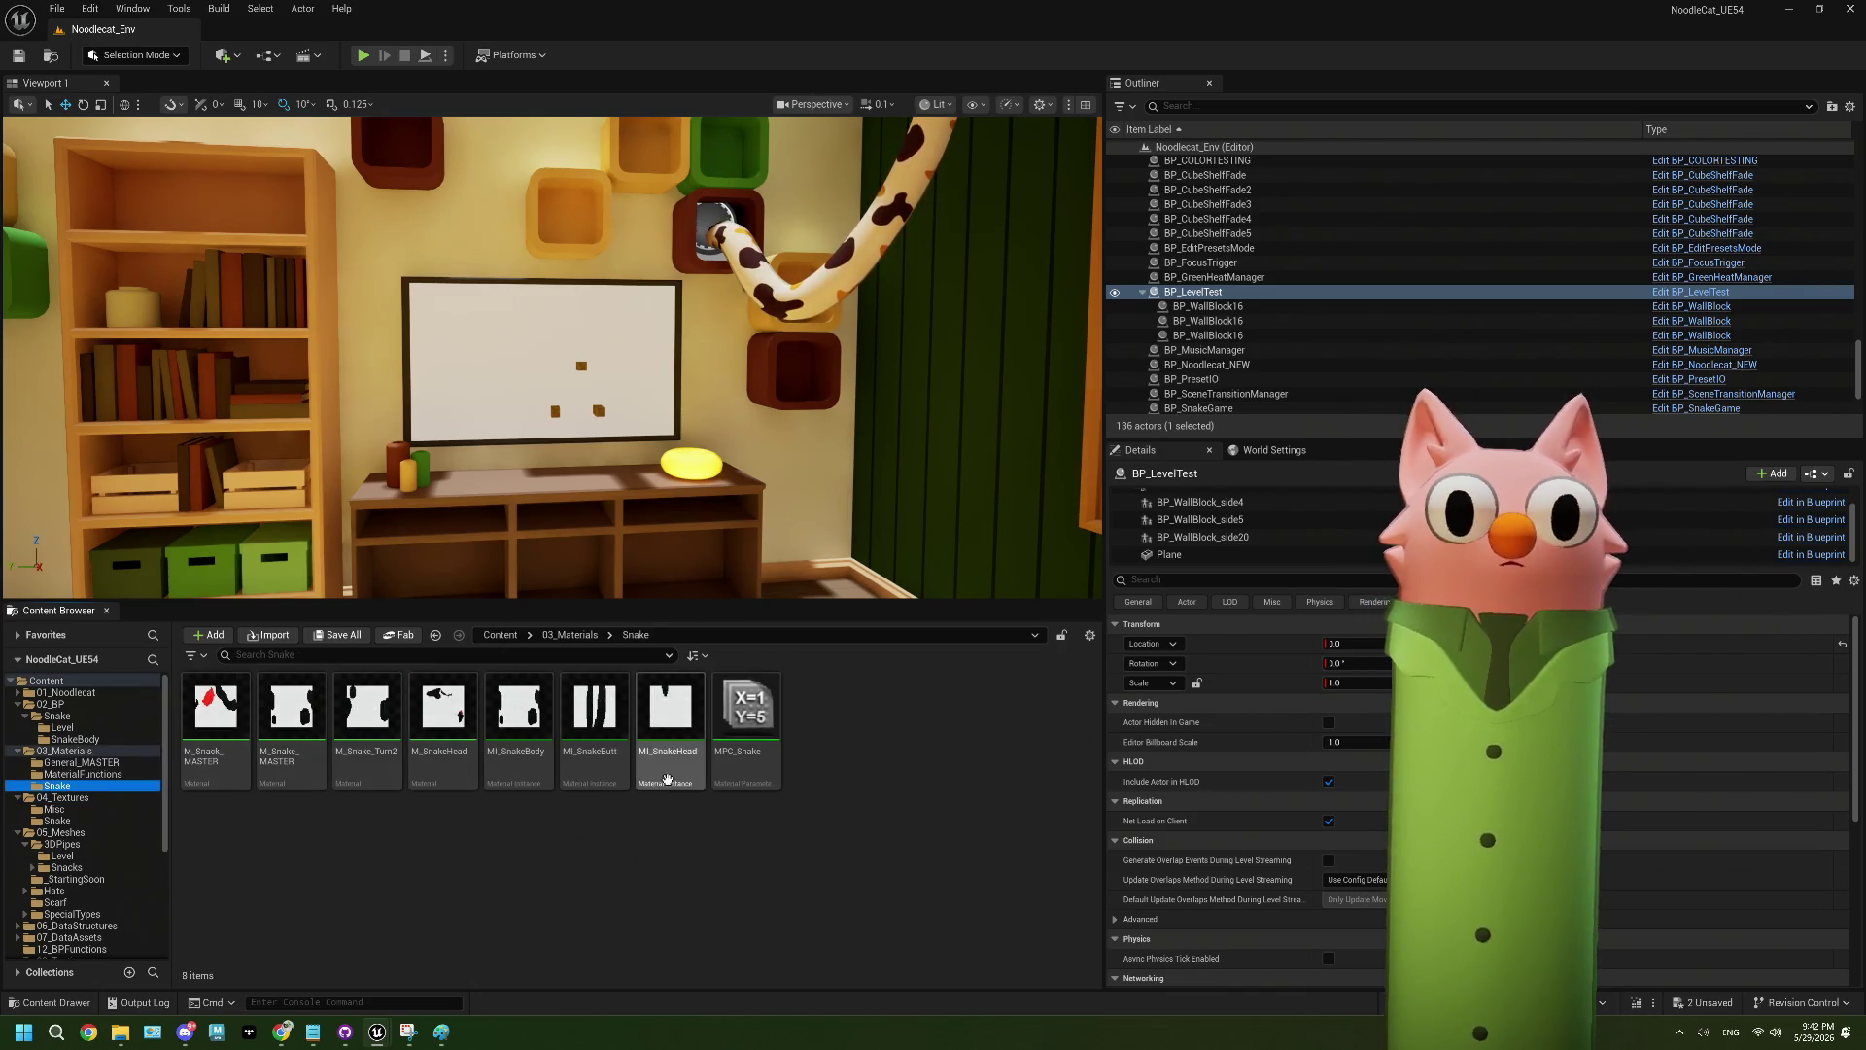
double_click(277, 724)
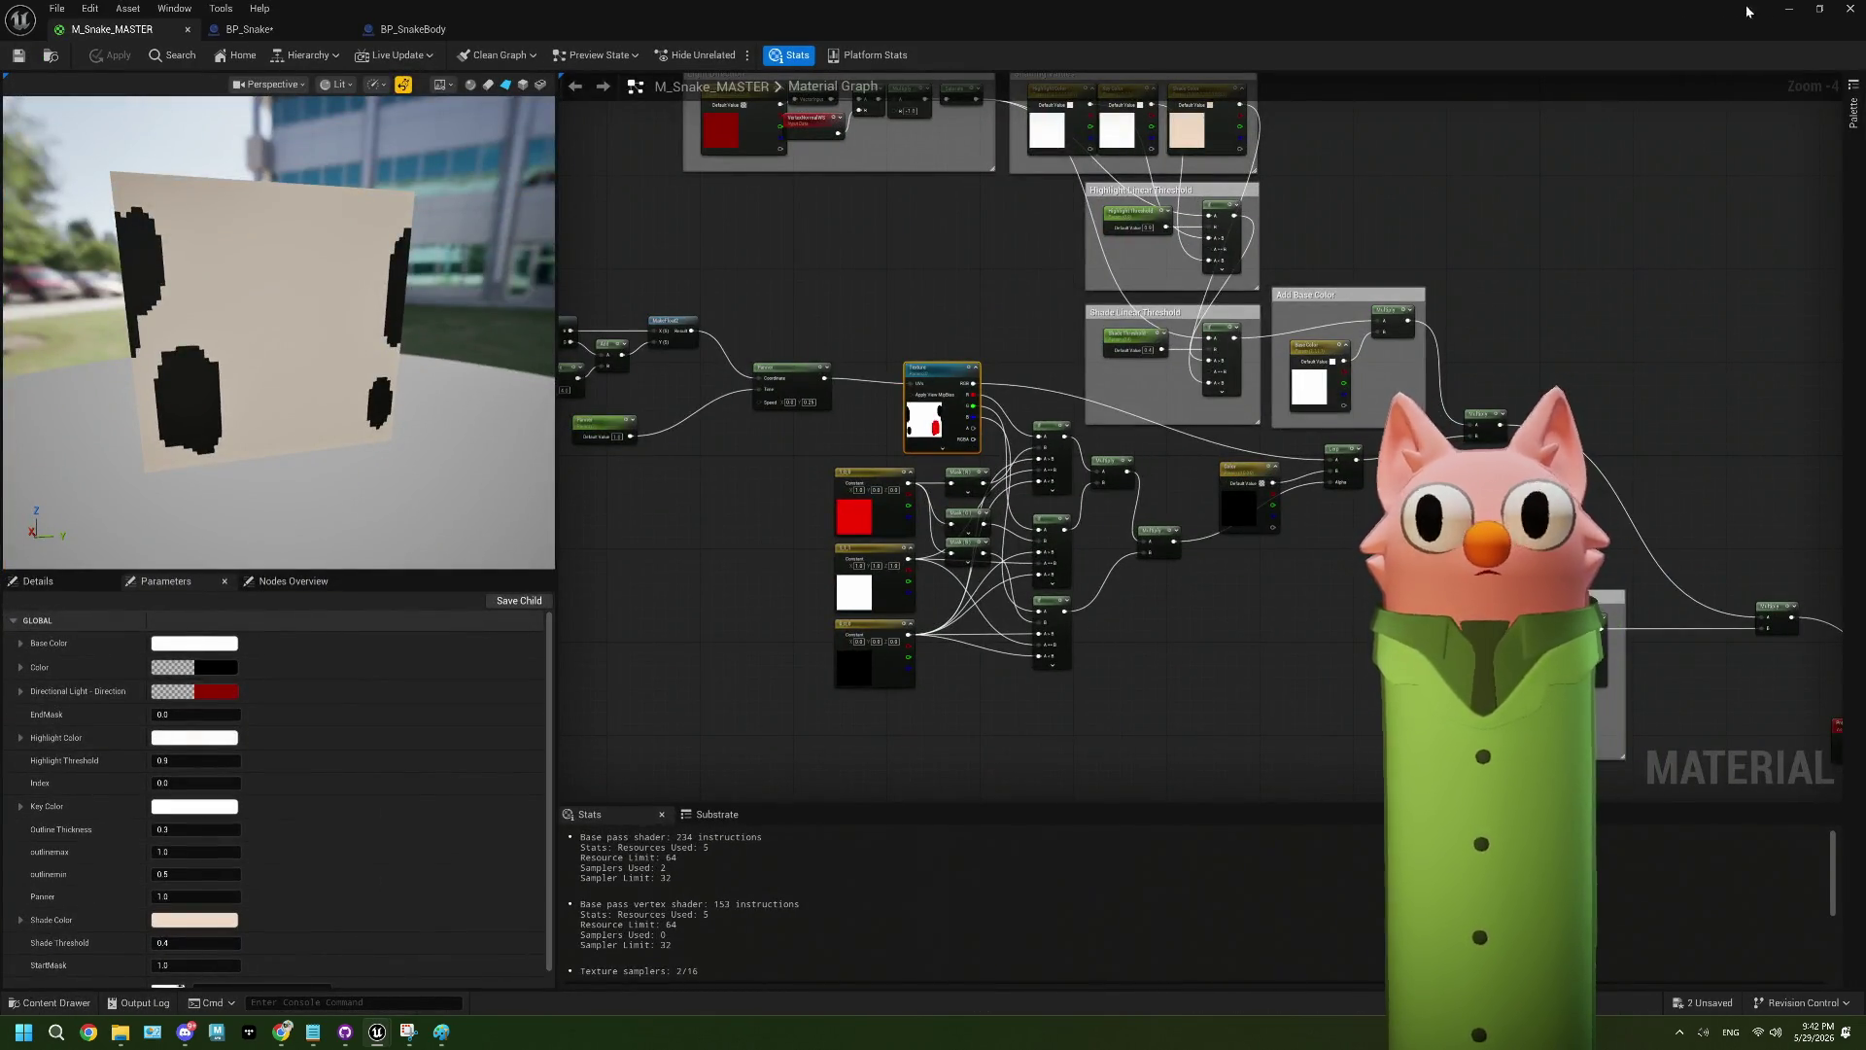
left_click(1789, 8)
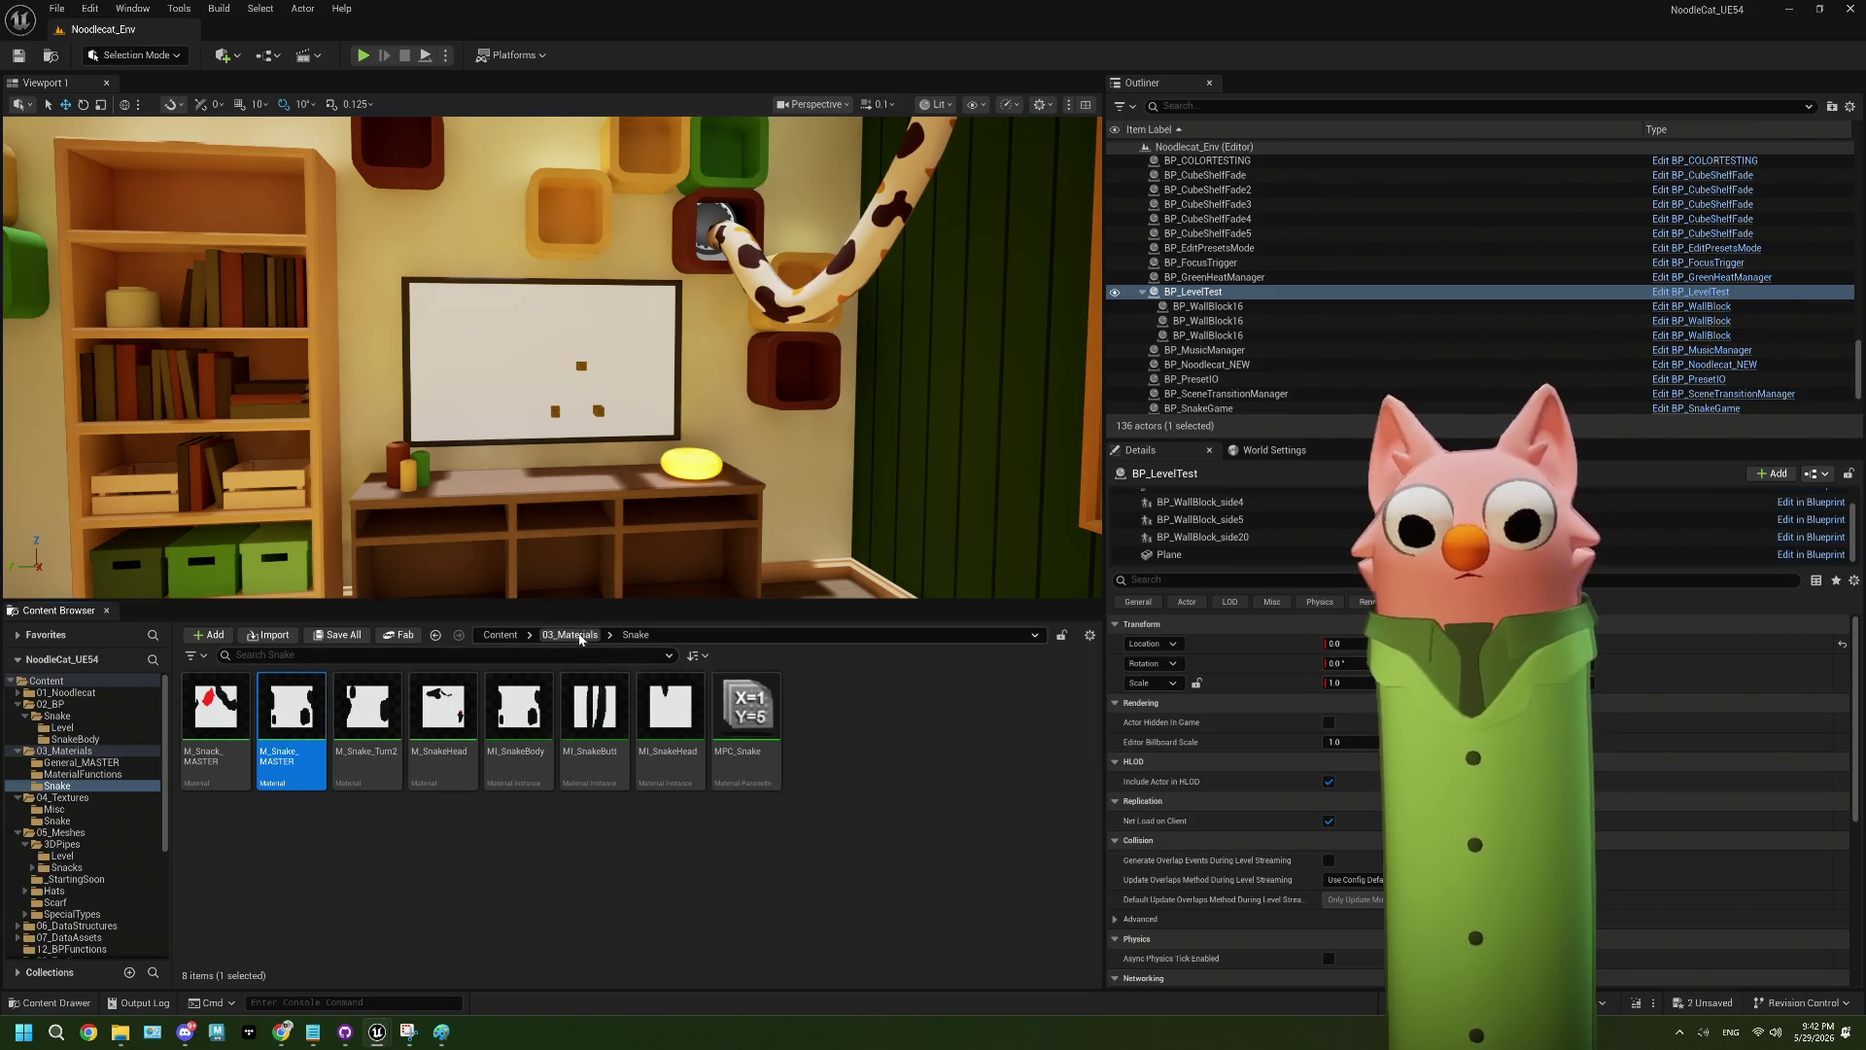
double_click(291, 714)
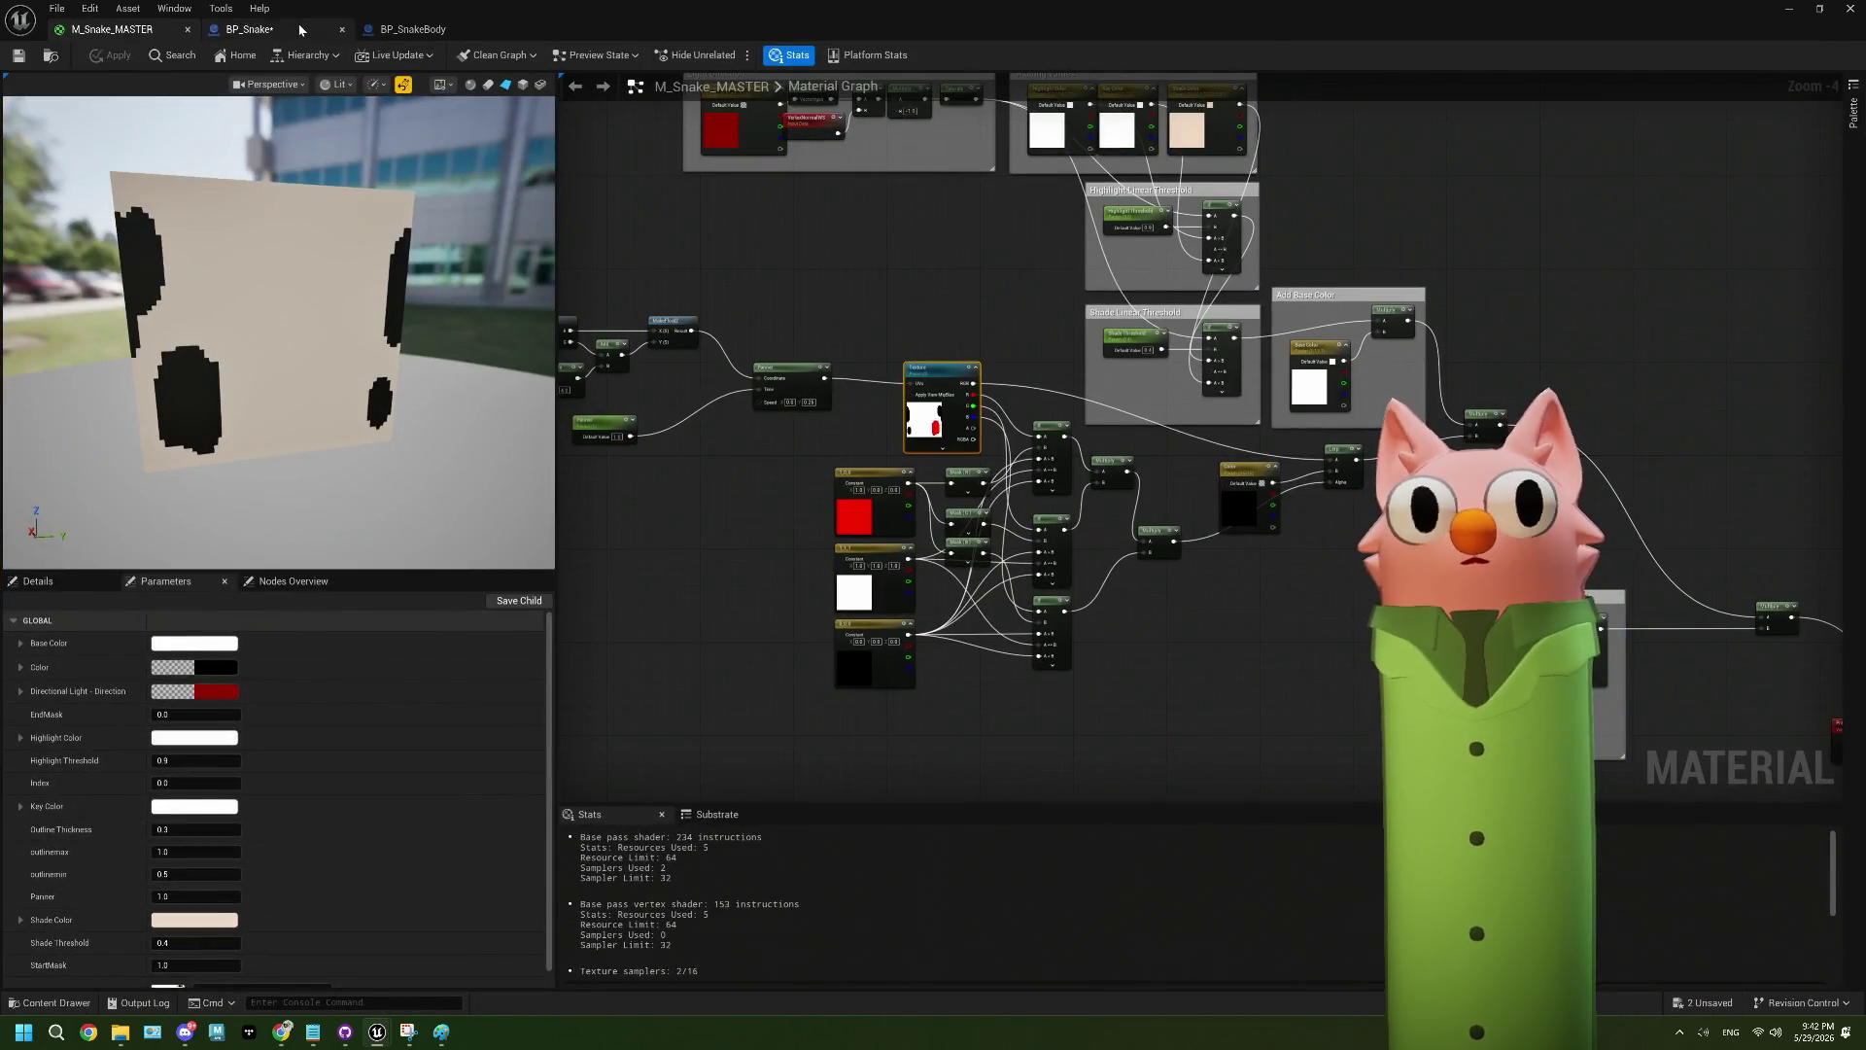
left_click(299, 29)
- Pan BP_Snake's Grow graph to bring the Swap Texture node fully into view
scroll(857, 535, "down", 1)
left_click_drag(830, 498, 1089, 495)
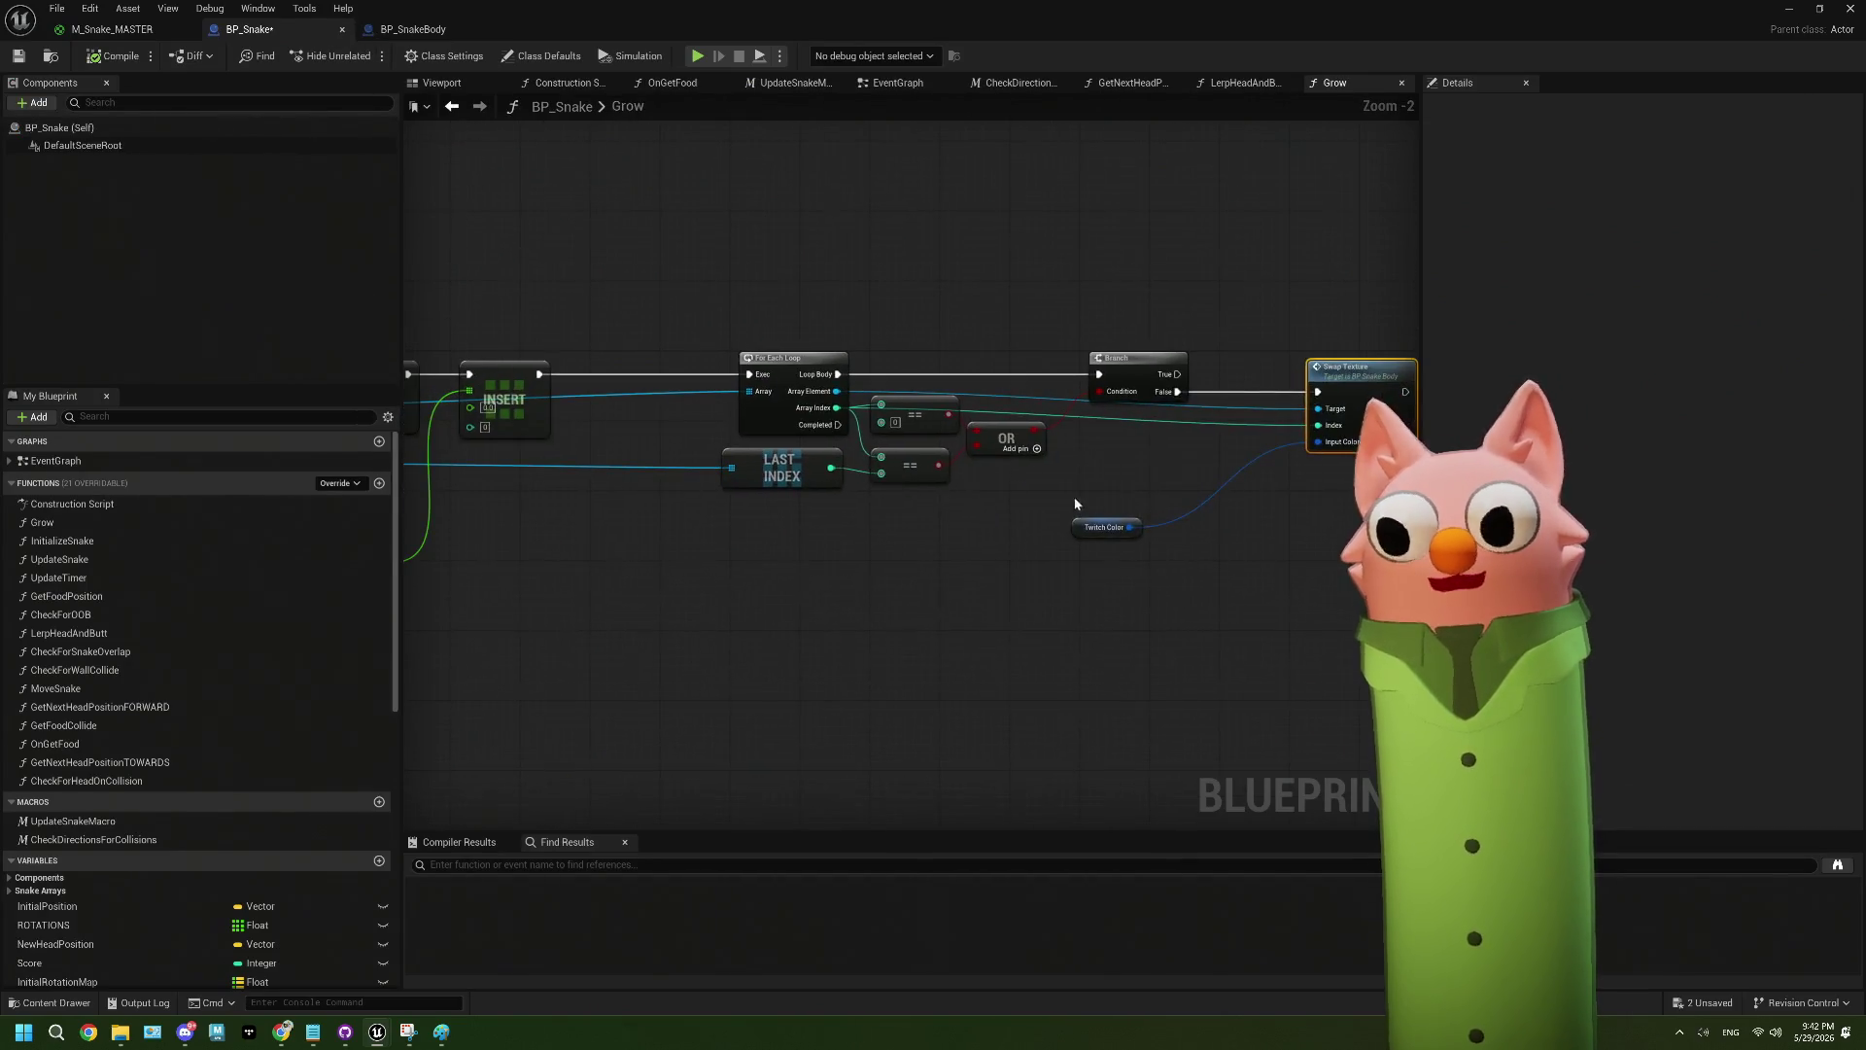
scroll(813, 508, "up", 2)
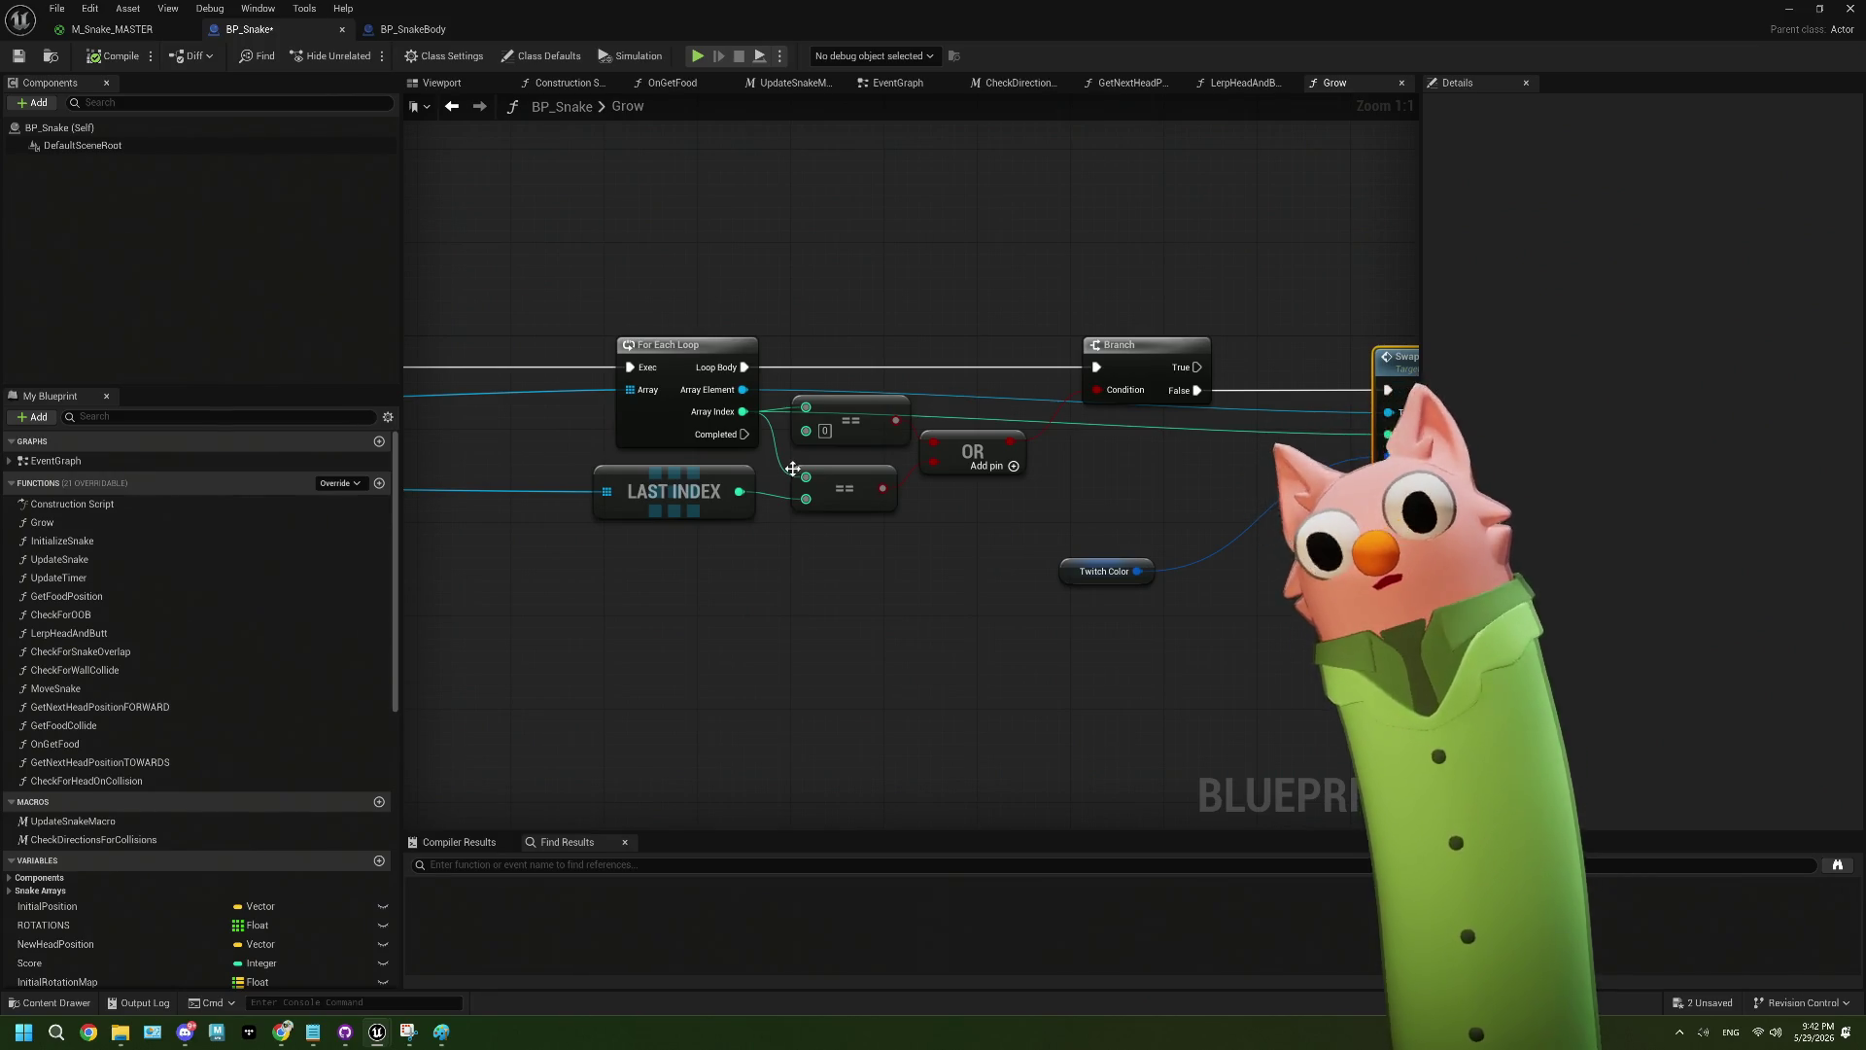
left_click_drag(807, 408, 847, 547)
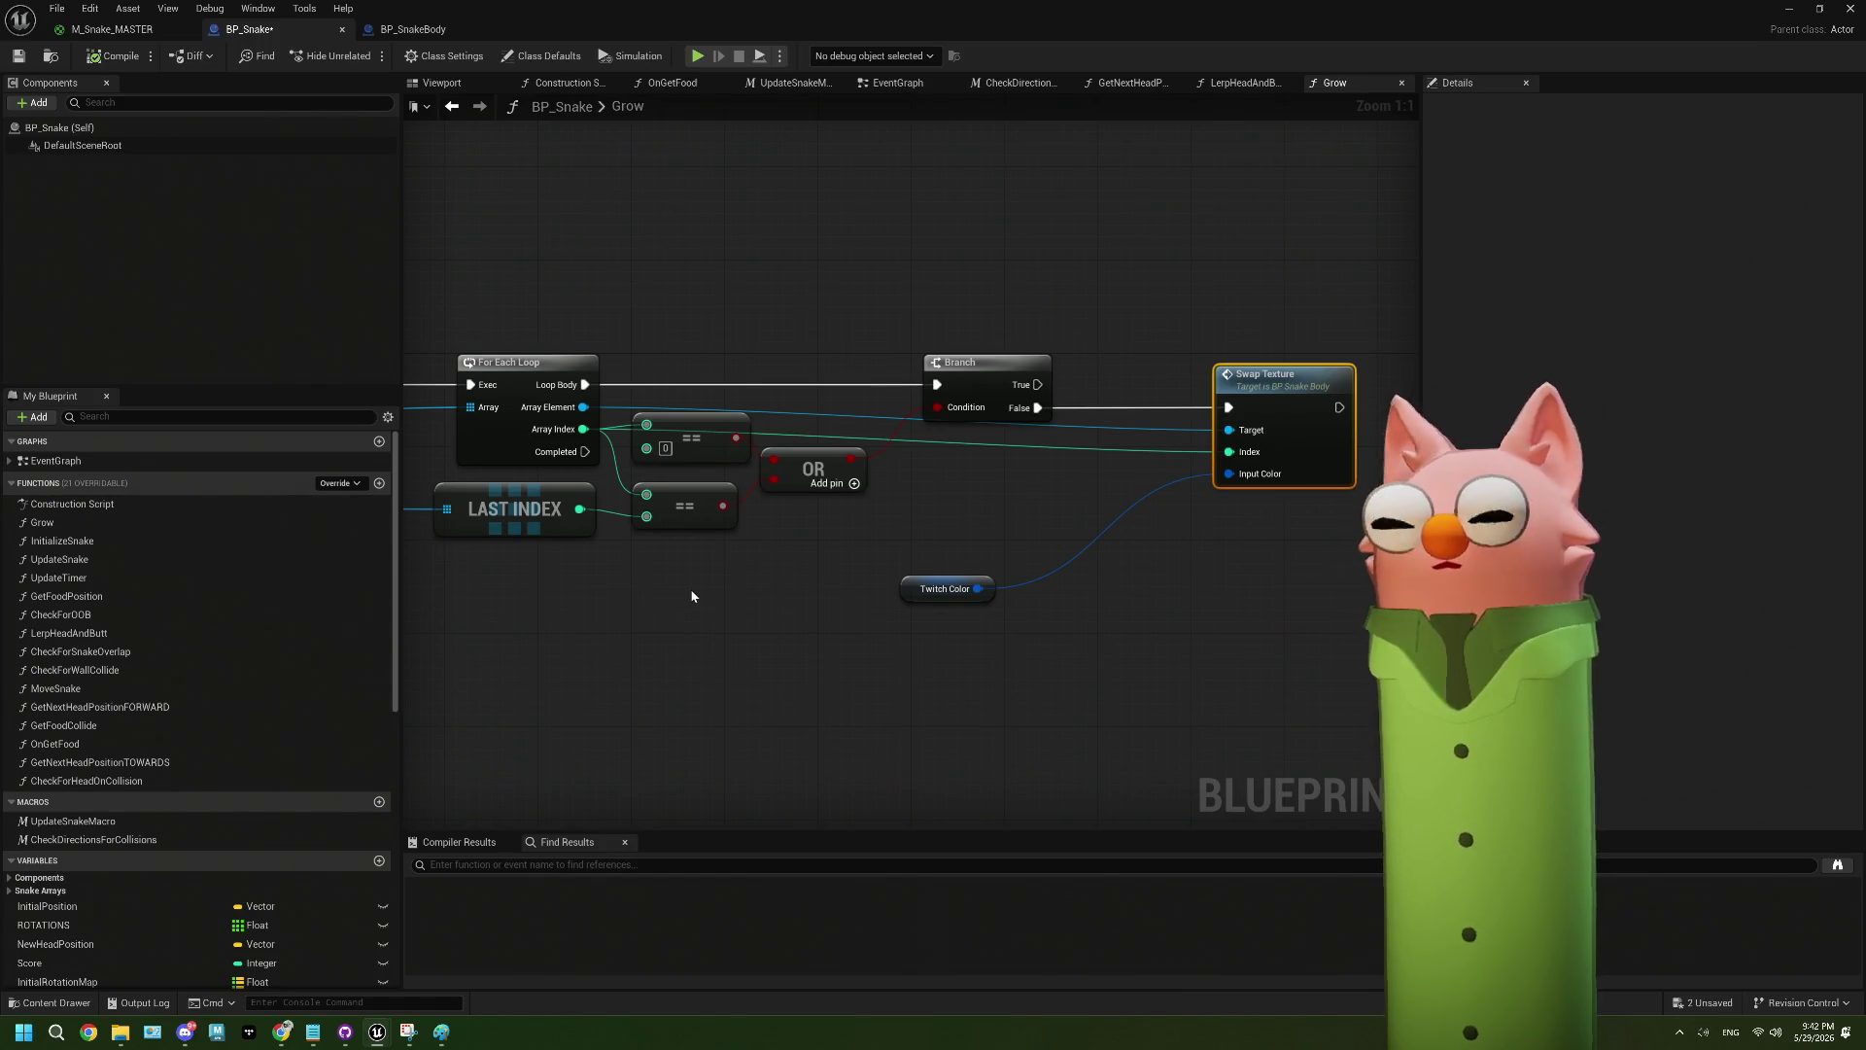
scroll(608, 604, "down", 2)
- Review the INSERT, SpawnActor BP Snake Body and Swap Piece nodes, opening Swap Piece in BP_SnakeBody
mouse_move(923, 544)
left_mouse_down()
mouse_move(792, 580)
mouse_move(814, 570)
mouse_move(796, 612)
mouse_move(728, 546)
mouse_move(1234, 557)
left_mouse_up()
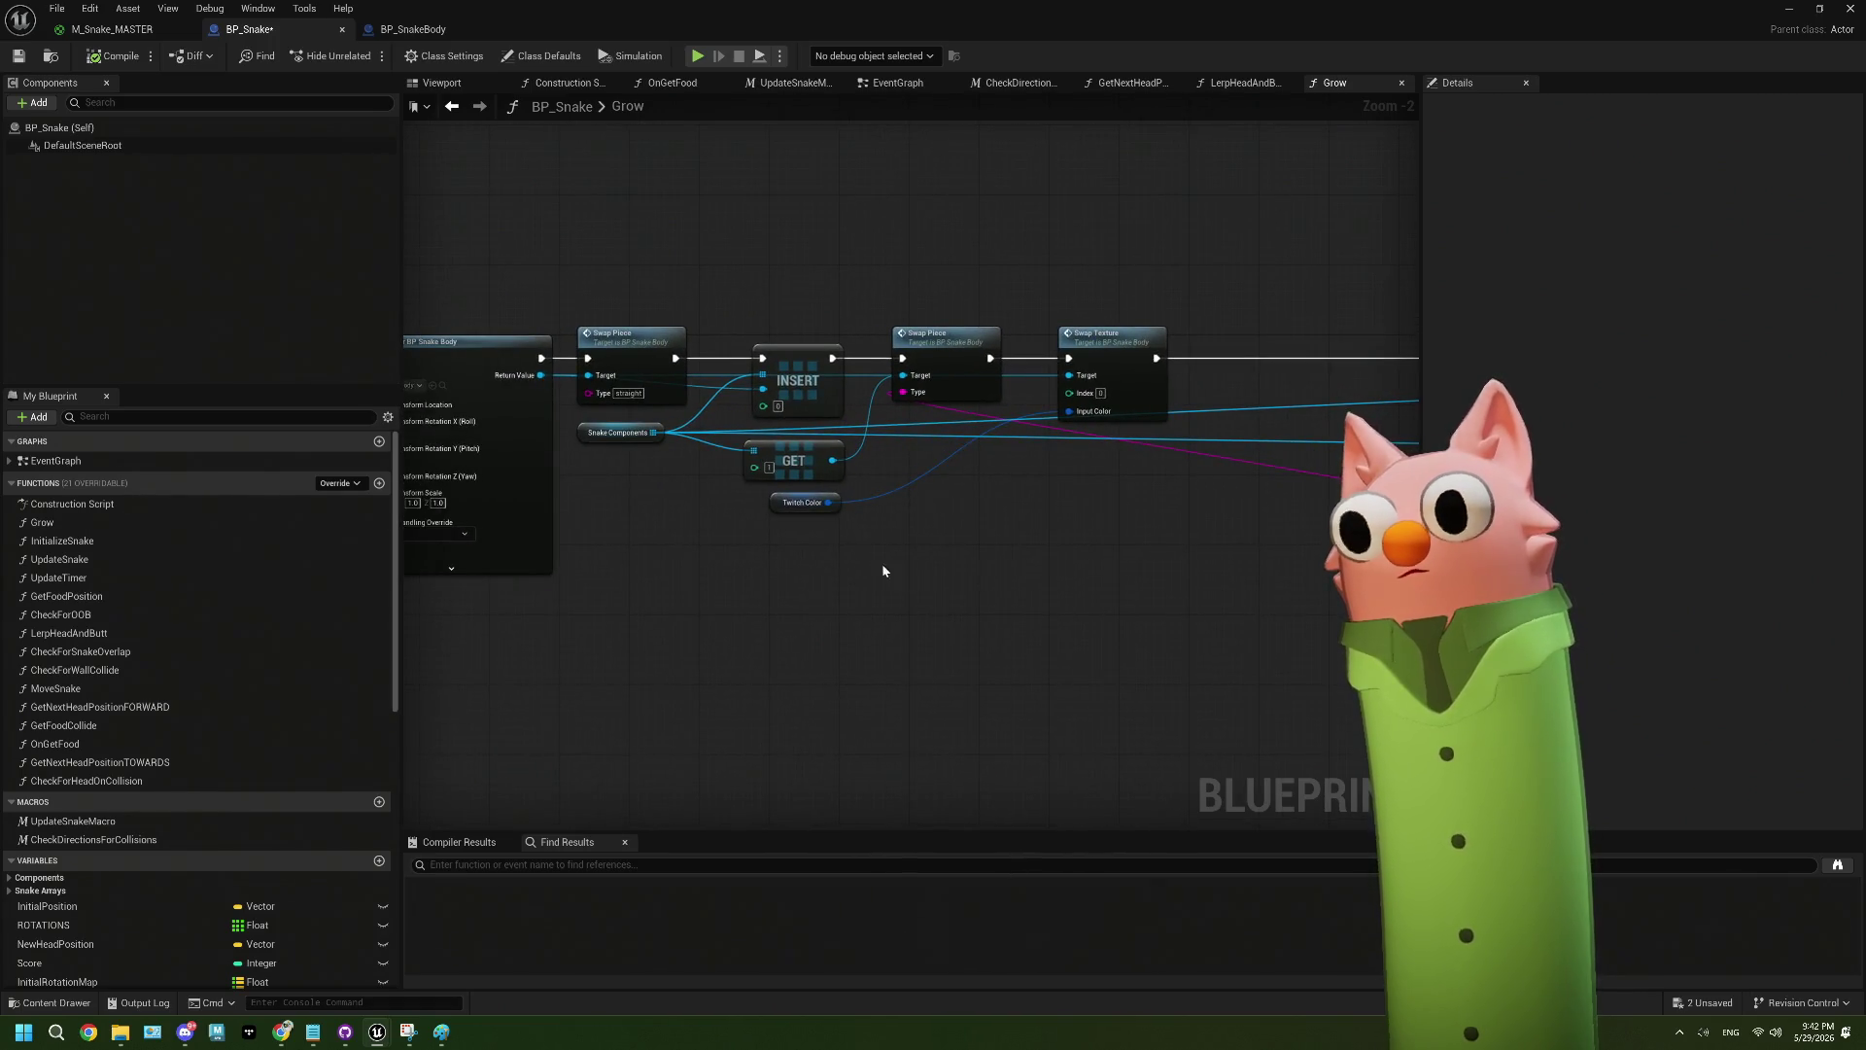
scroll(821, 589, "up", 2)
left_click_drag(819, 593, 1245, 571)
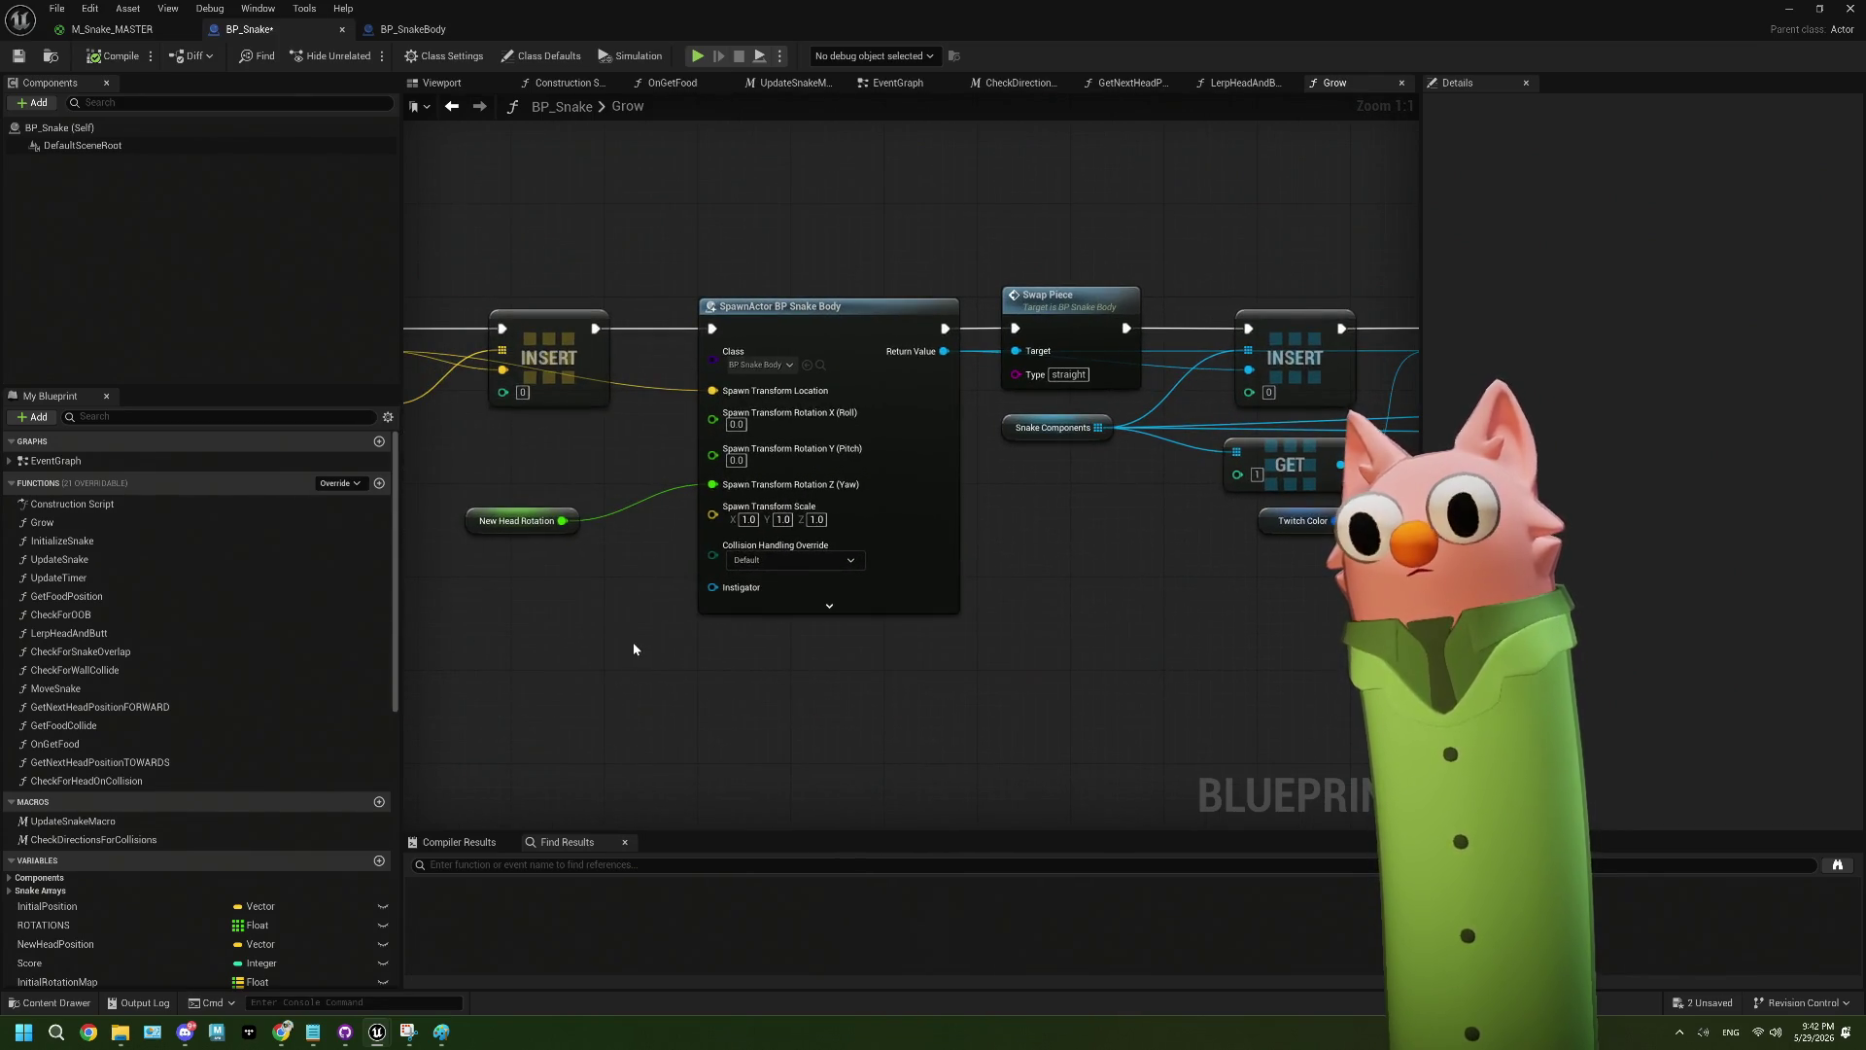
left_click_drag(635, 626, 774, 630)
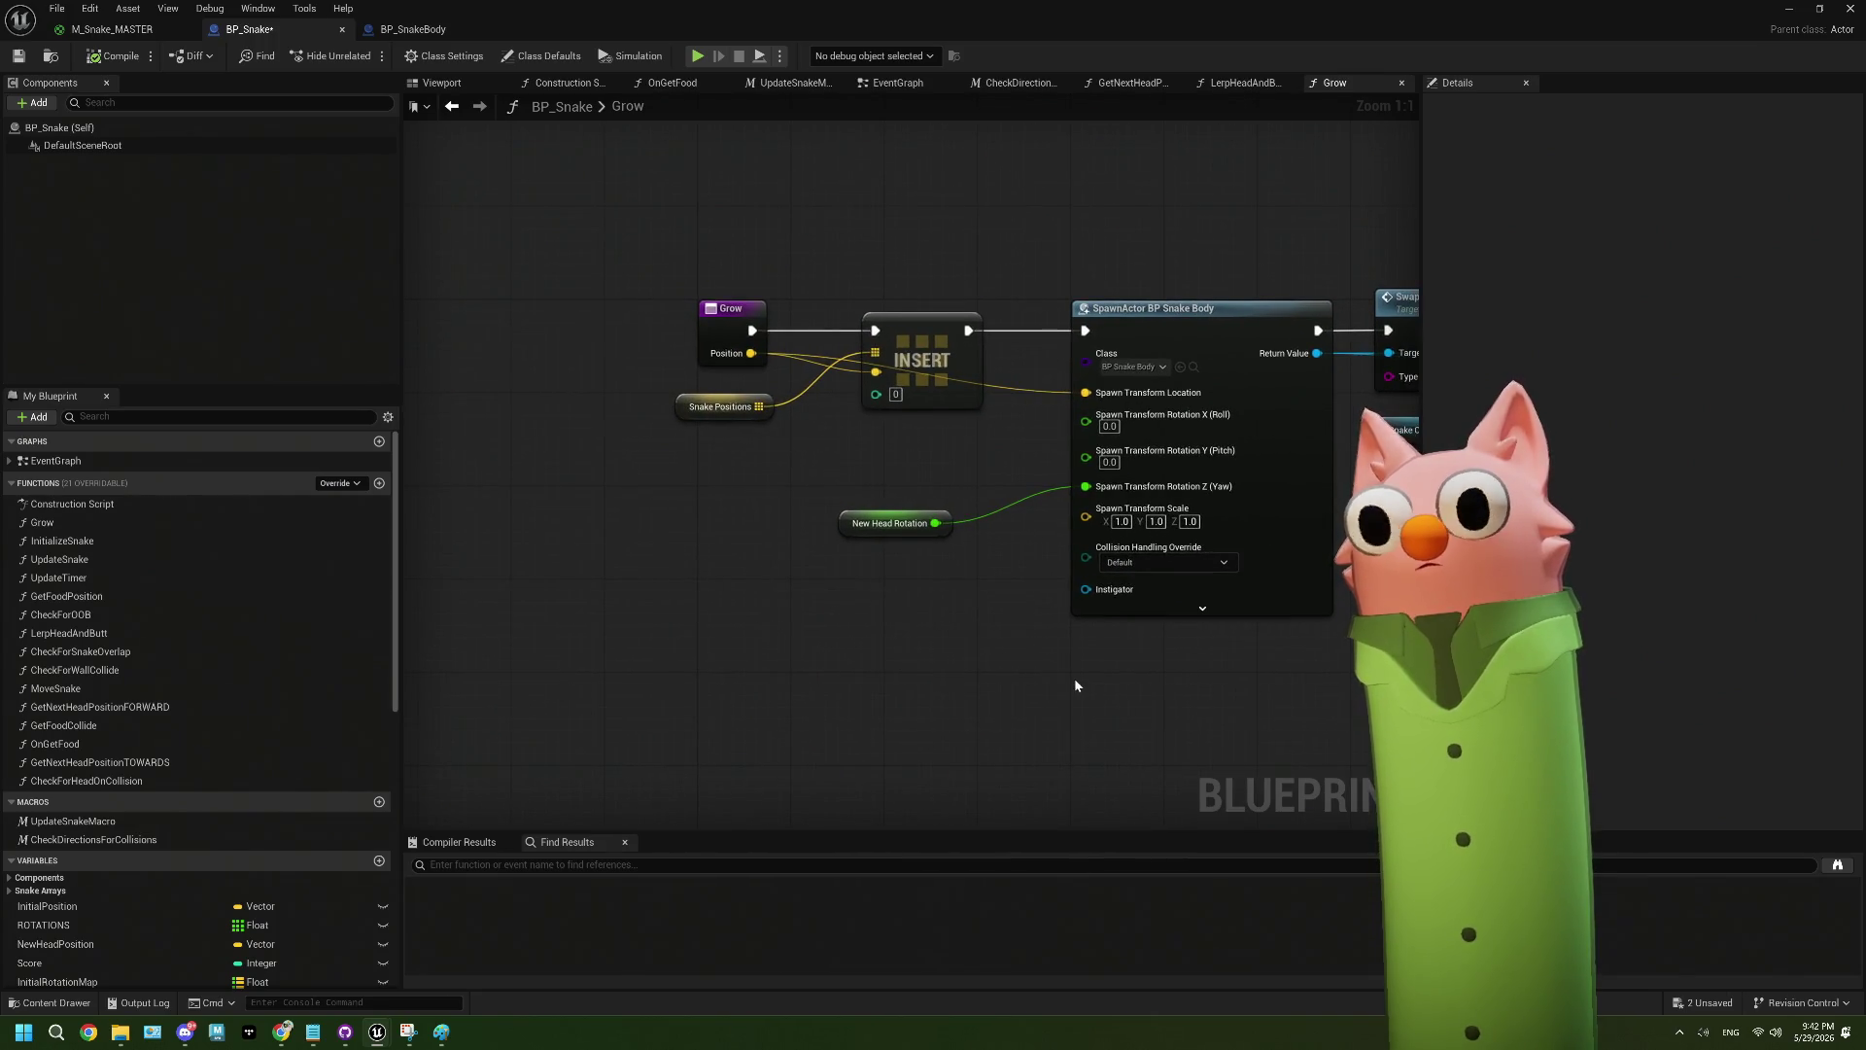
left_click_drag(1075, 678, 759, 651)
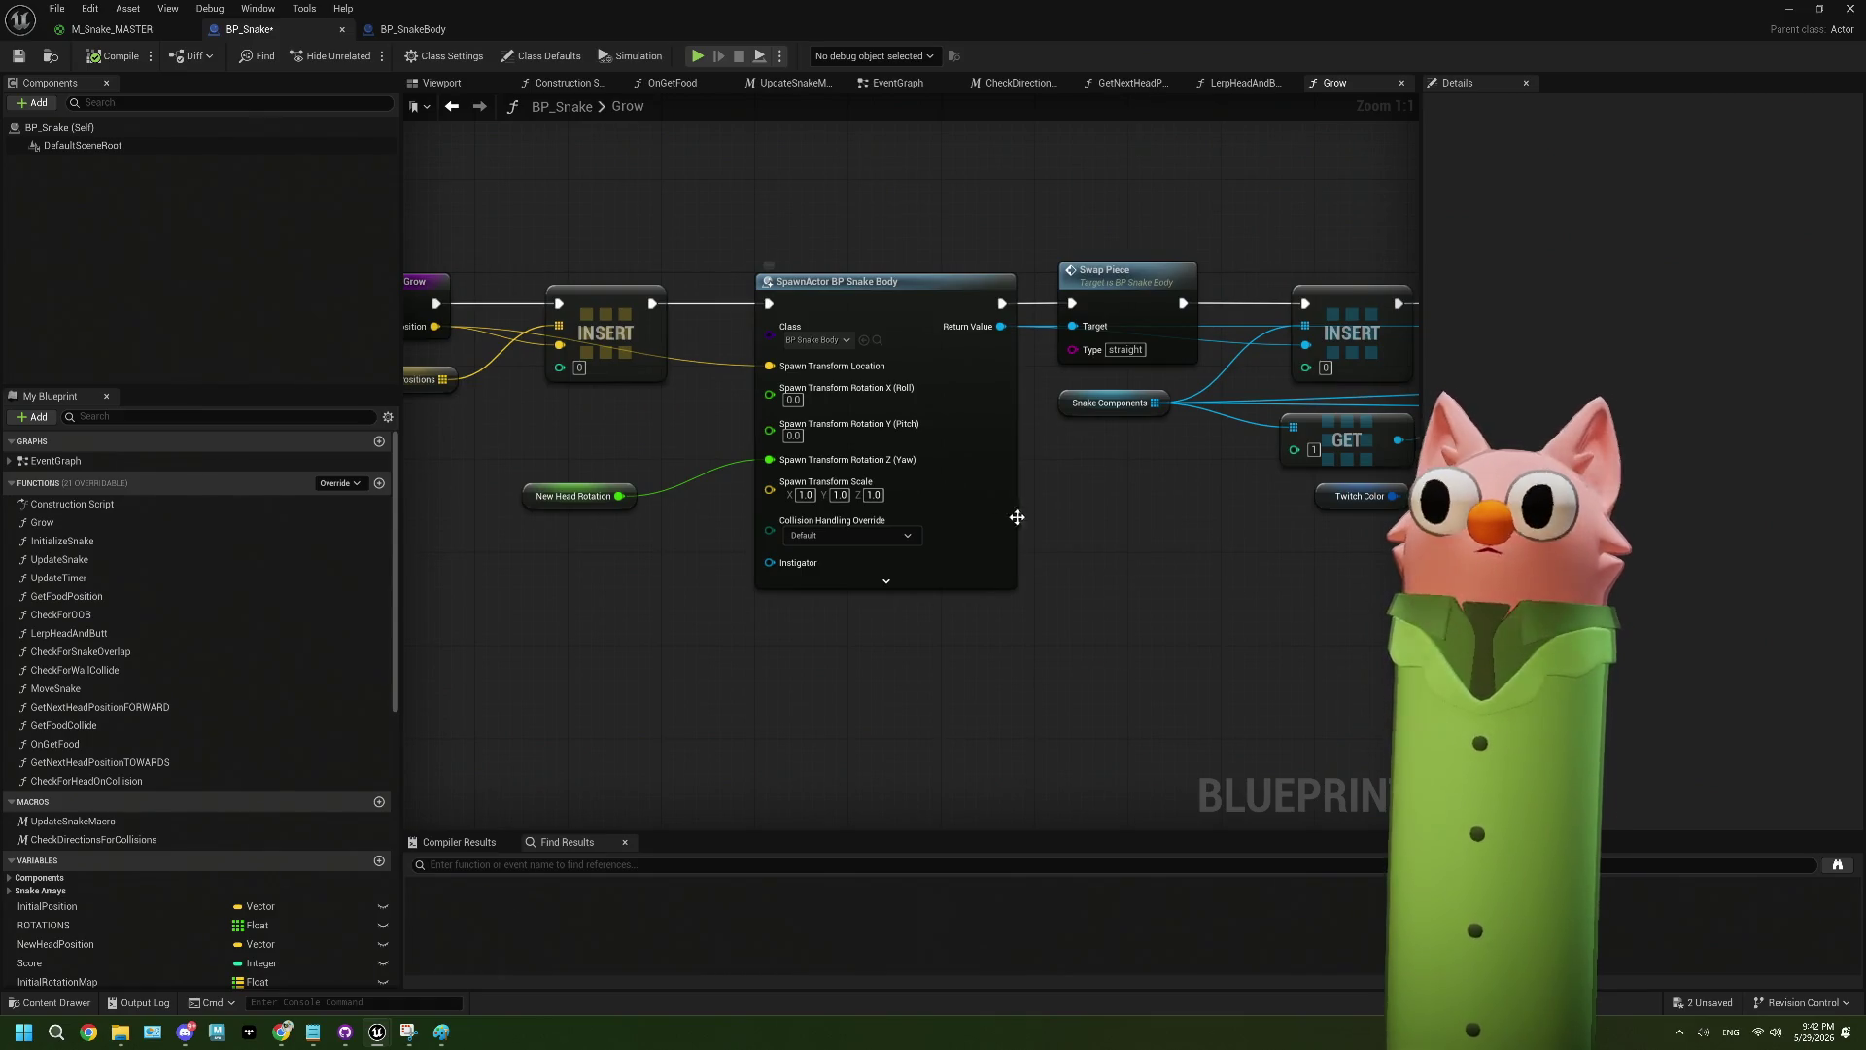
left_click_drag(1177, 521, 663, 540)
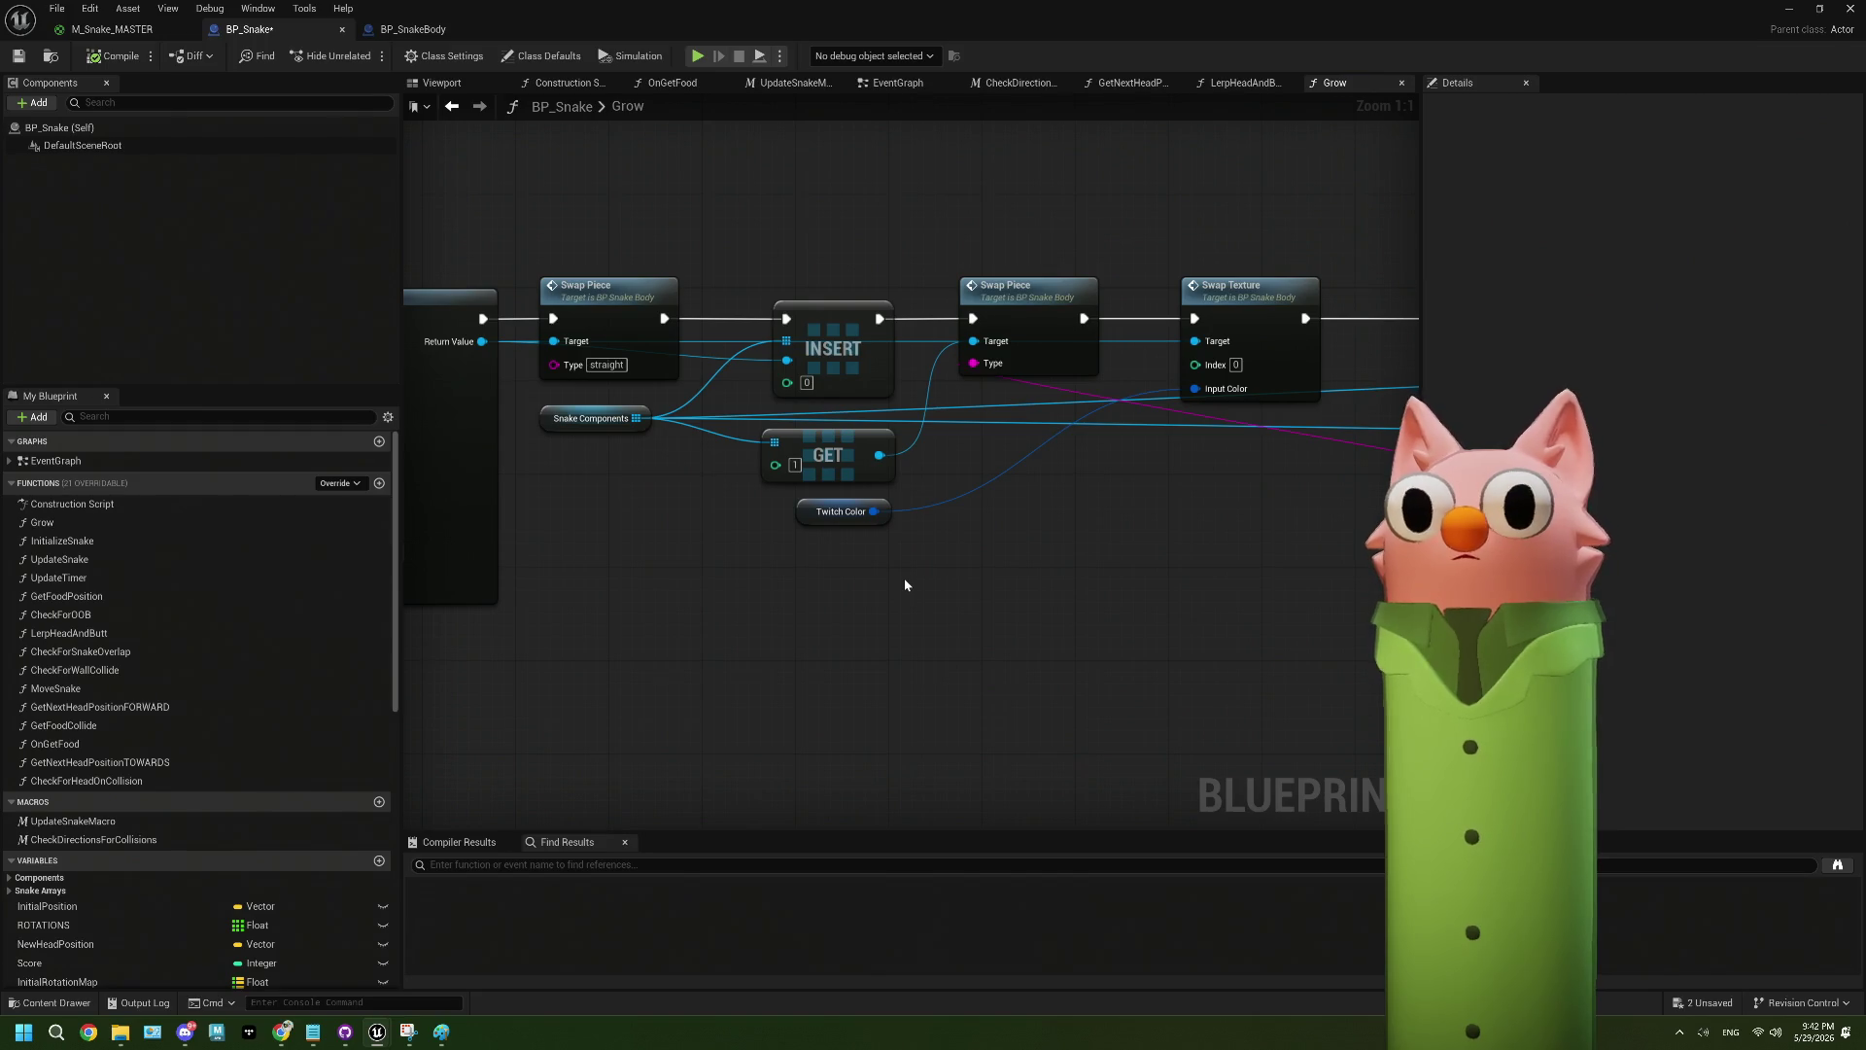
double_click(636, 327)
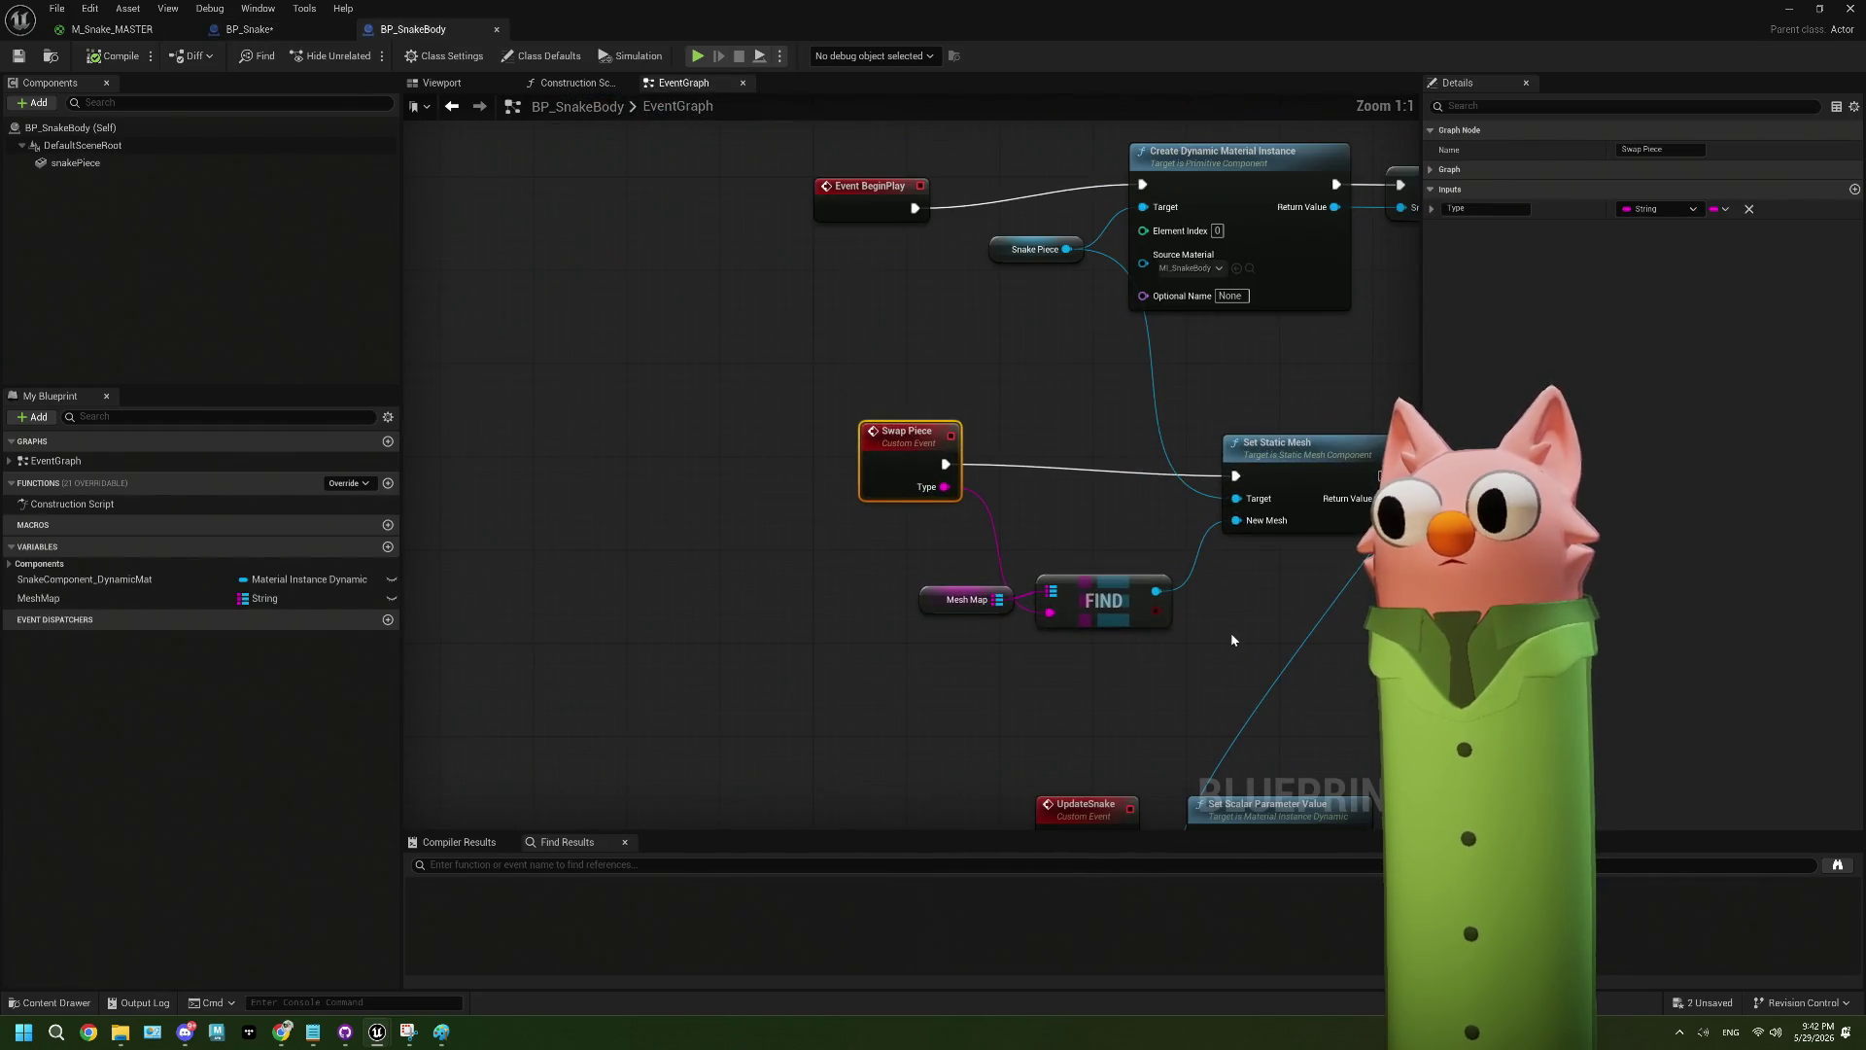
- Back in Grow, follow the INSERT chain past Snake Mesh String, New Mesh and Snake Pitch
left_click(258, 31)
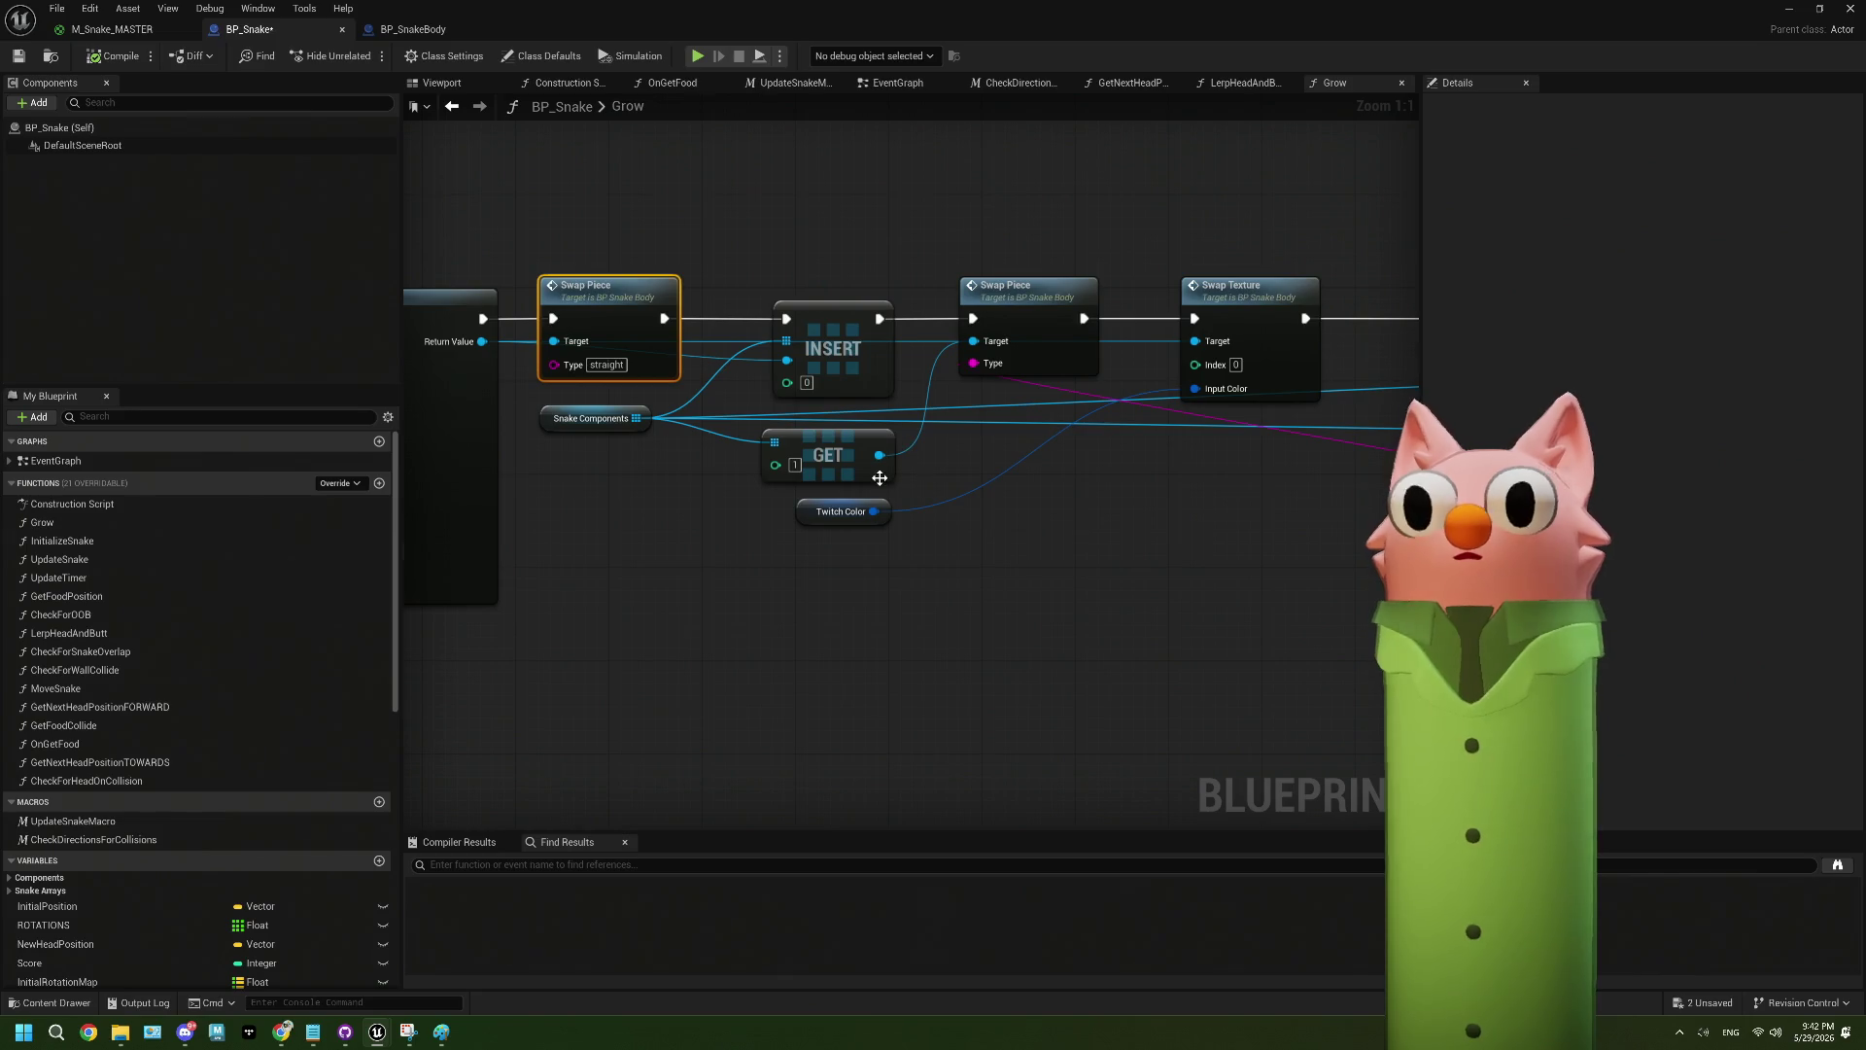
left_click_drag(987, 517, 739, 474)
left_click_drag(1139, 532, 883, 521)
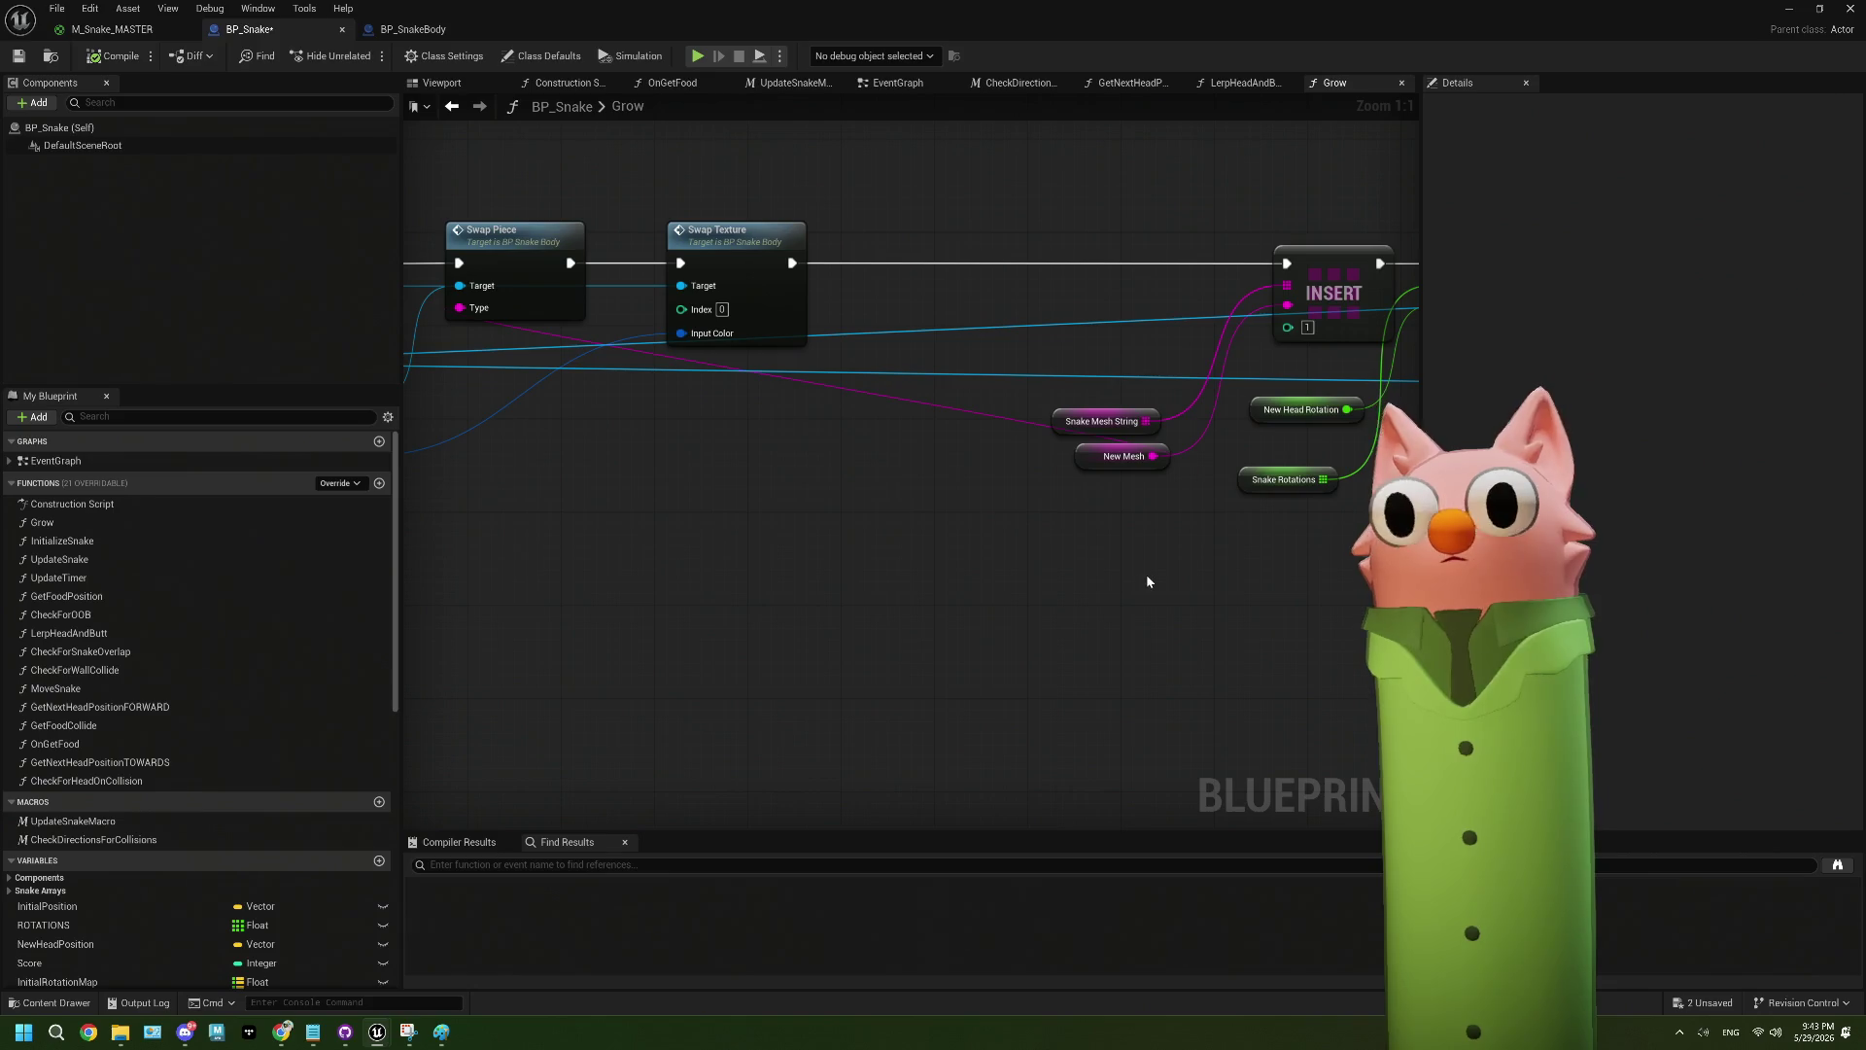
left_click_drag(1170, 570, 774, 577)
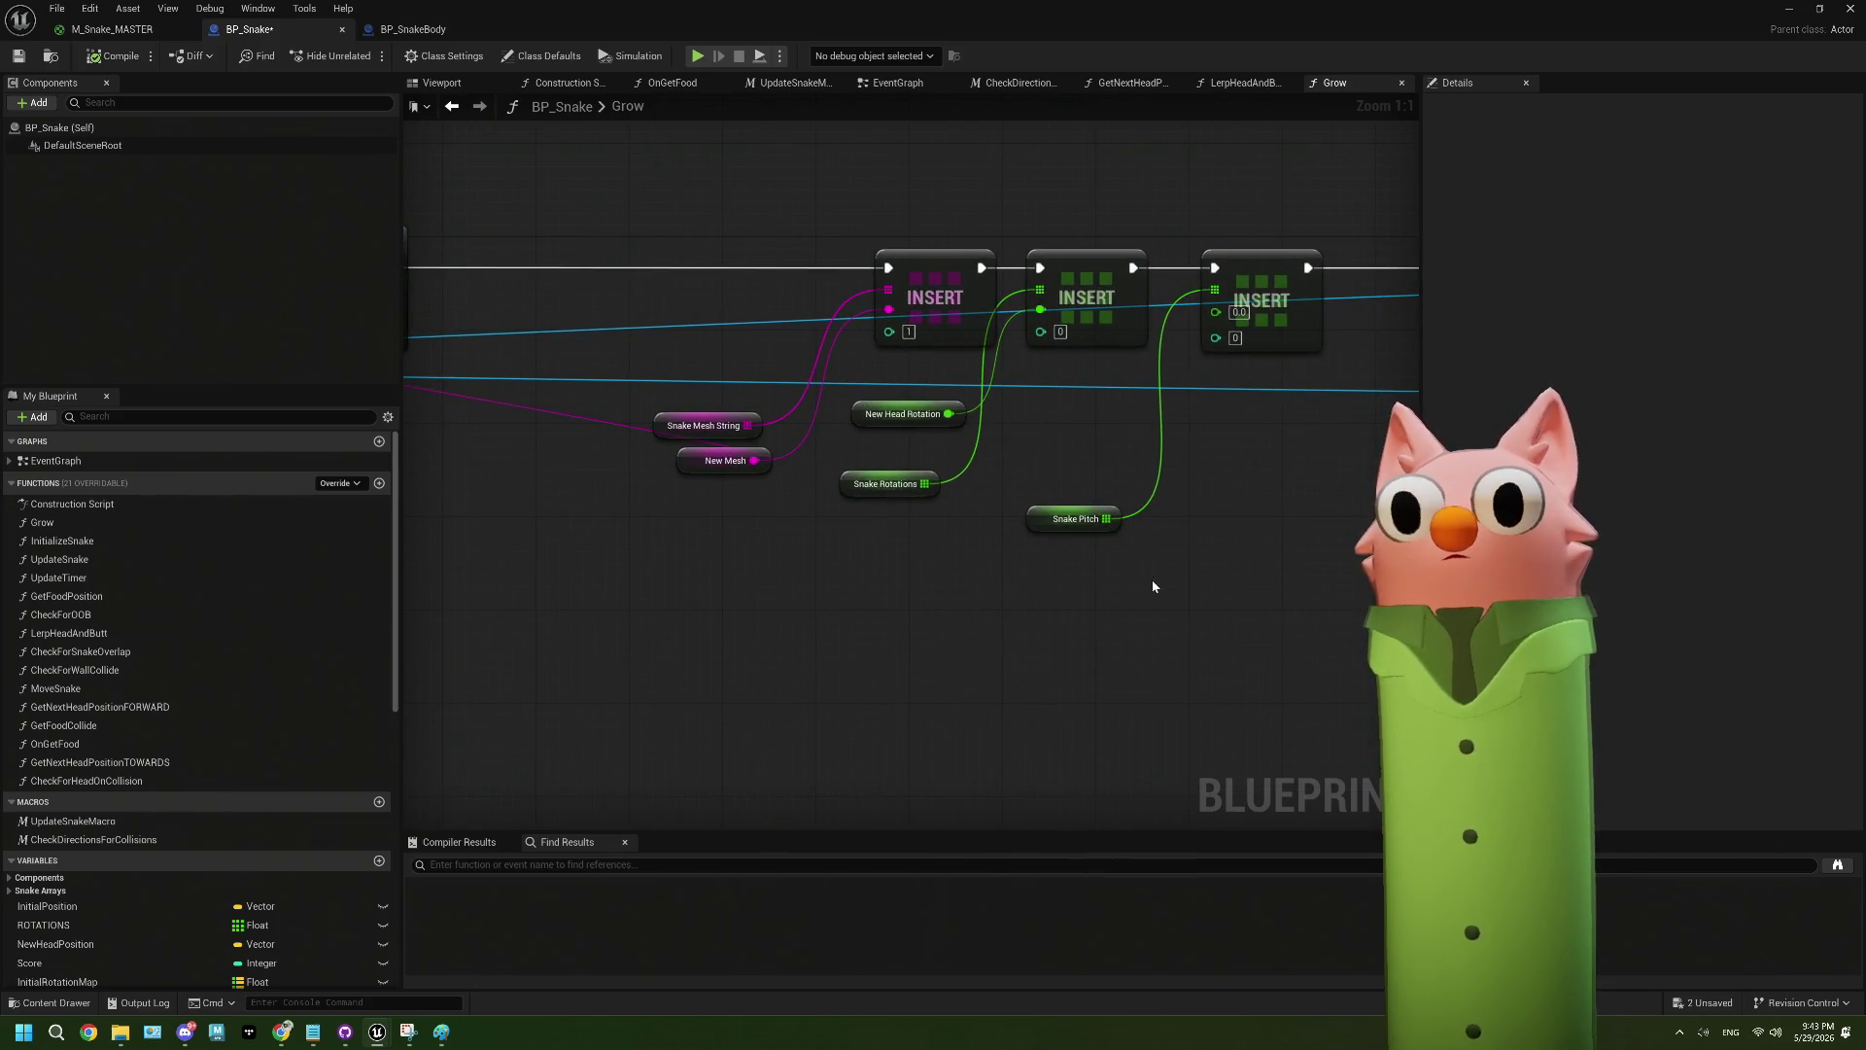
mouse_move(1152, 579)
left_mouse_down()
mouse_move(1043, 583)
mouse_move(1128, 591)
mouse_move(987, 616)
mouse_move(667, 633)
mouse_move(1070, 584)
mouse_move(946, 591)
left_mouse_up()
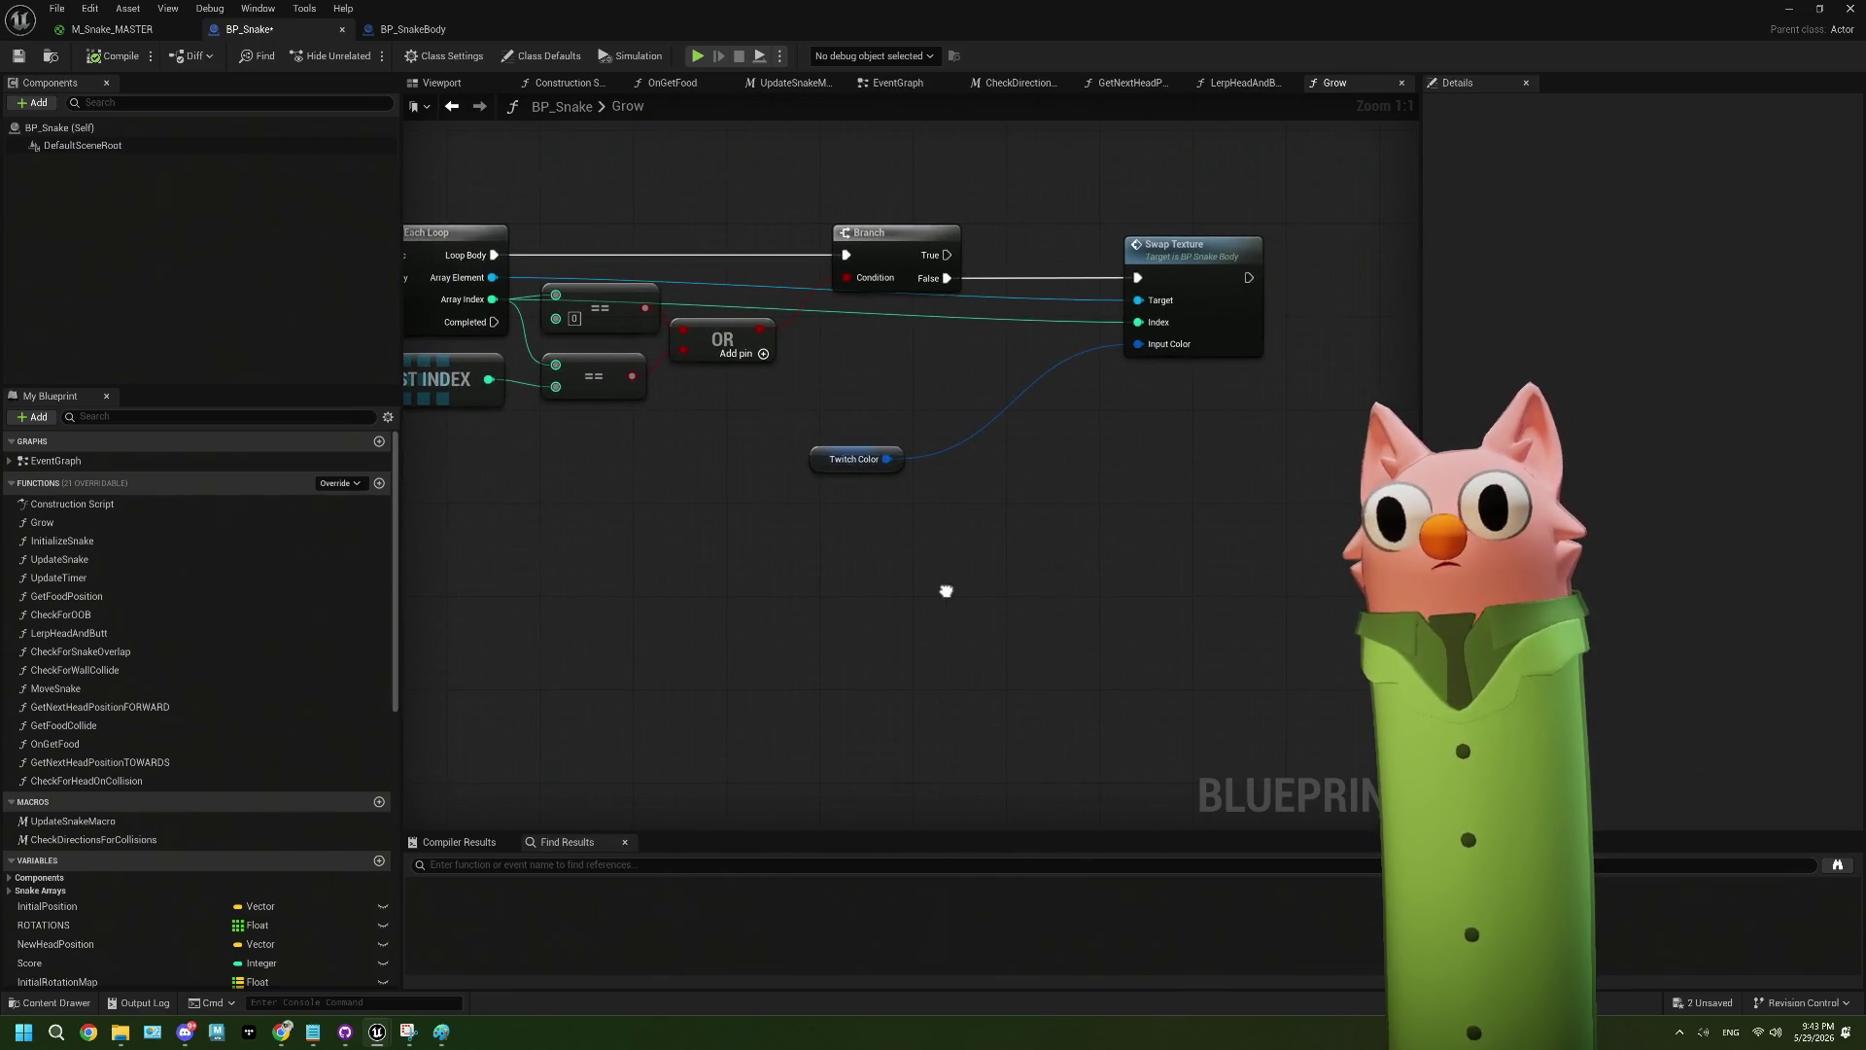
left_click(1244, 82)
scroll(850, 474, "down", 3)
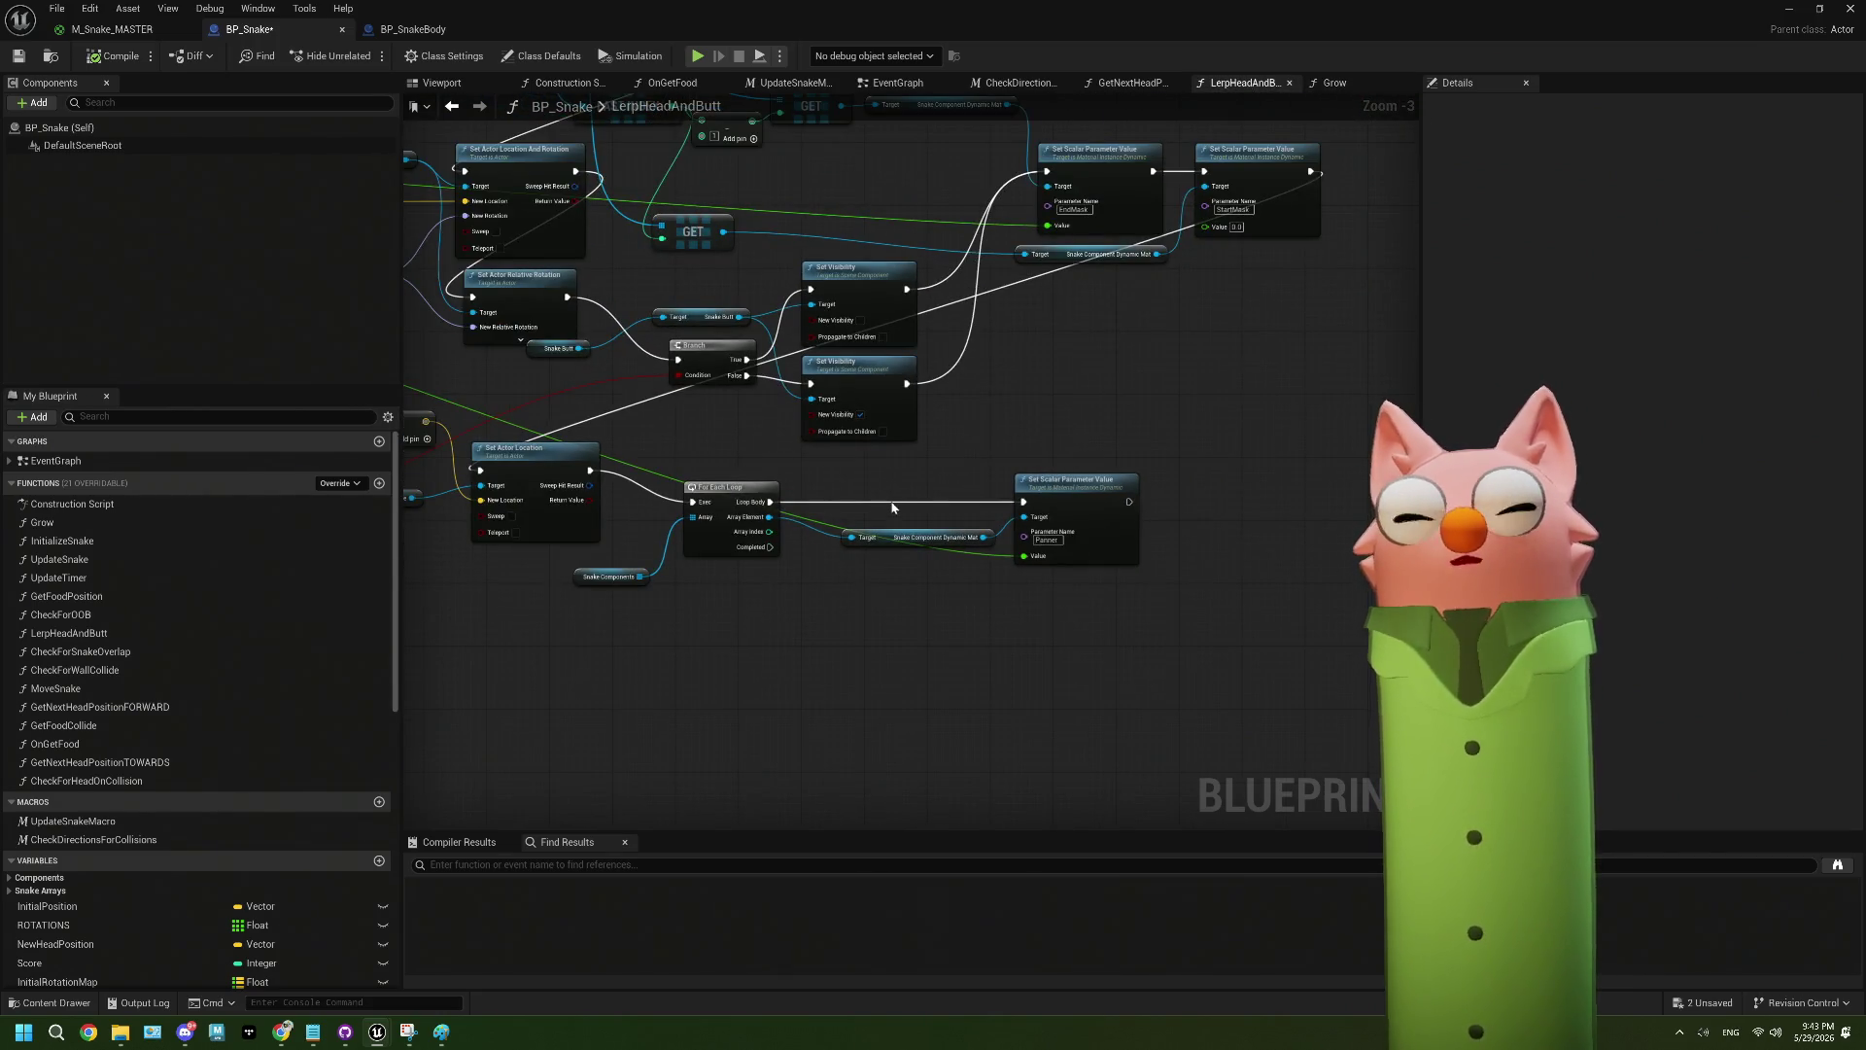
scroll(880, 507, "down", 2)
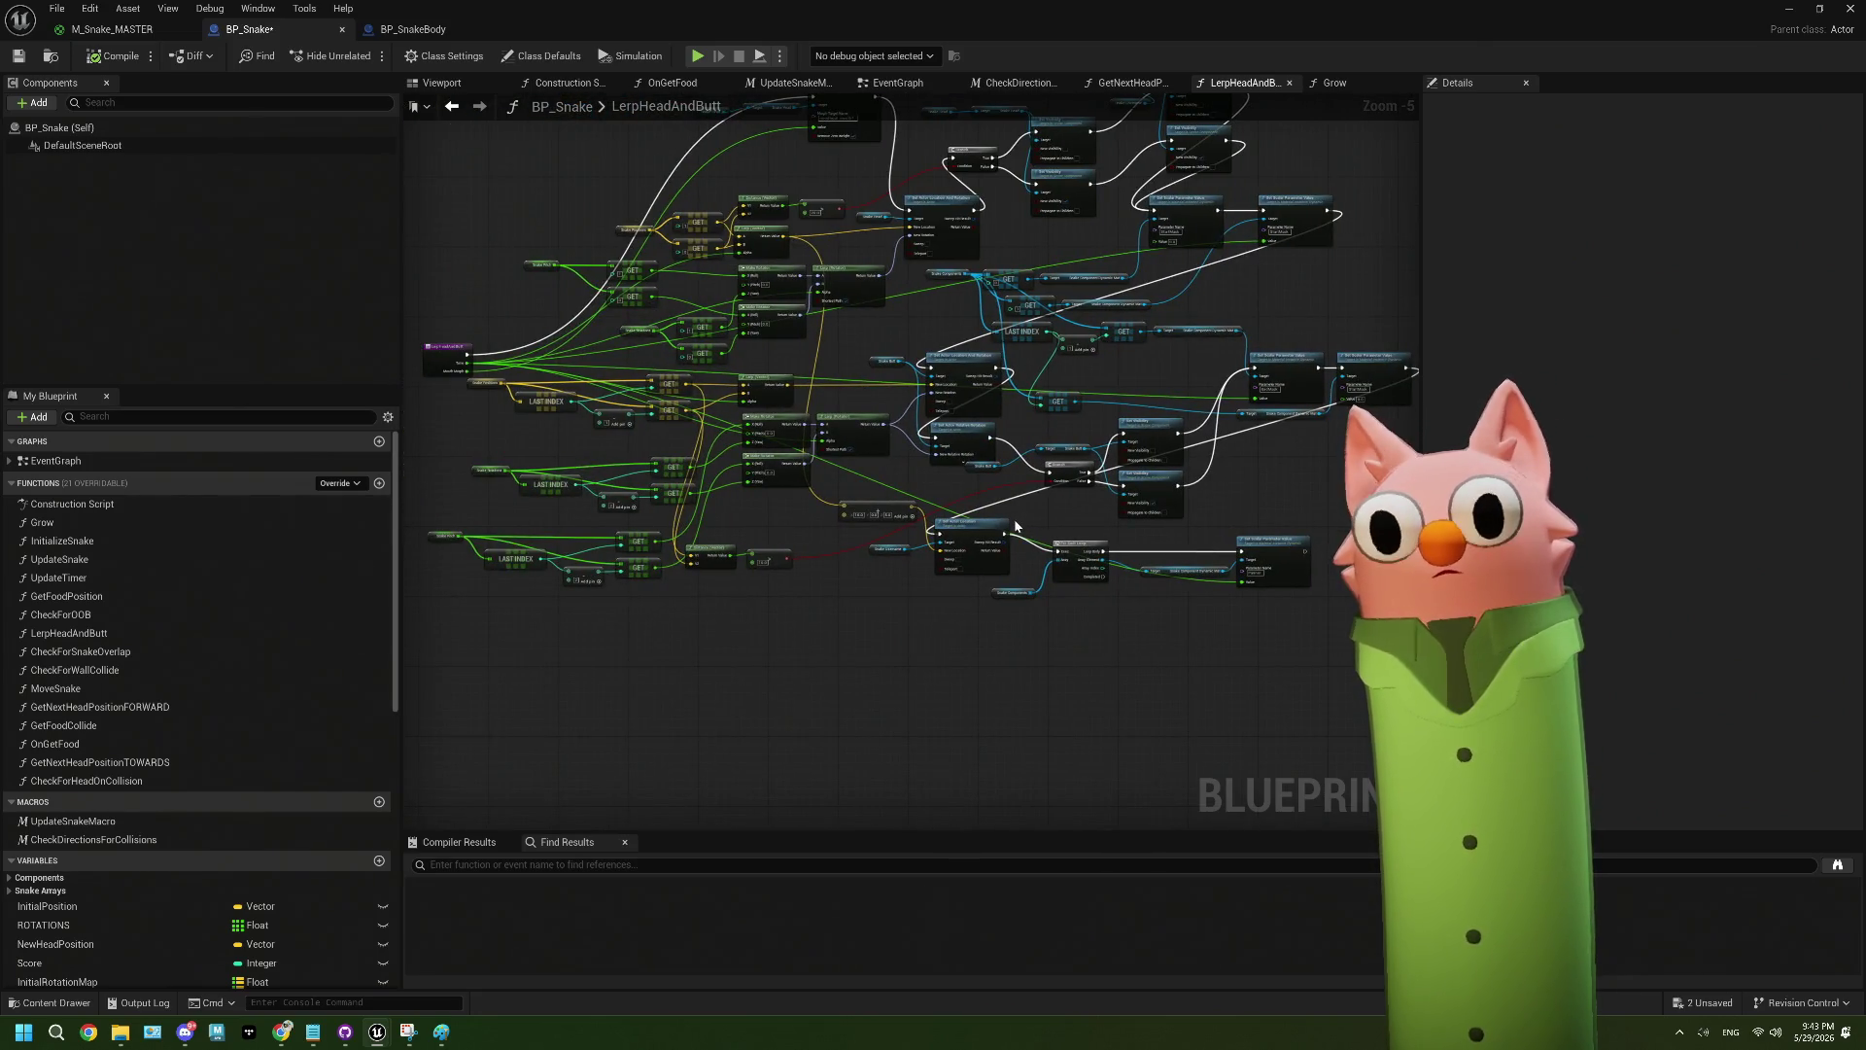
scroll(552, 441, "up", 4)
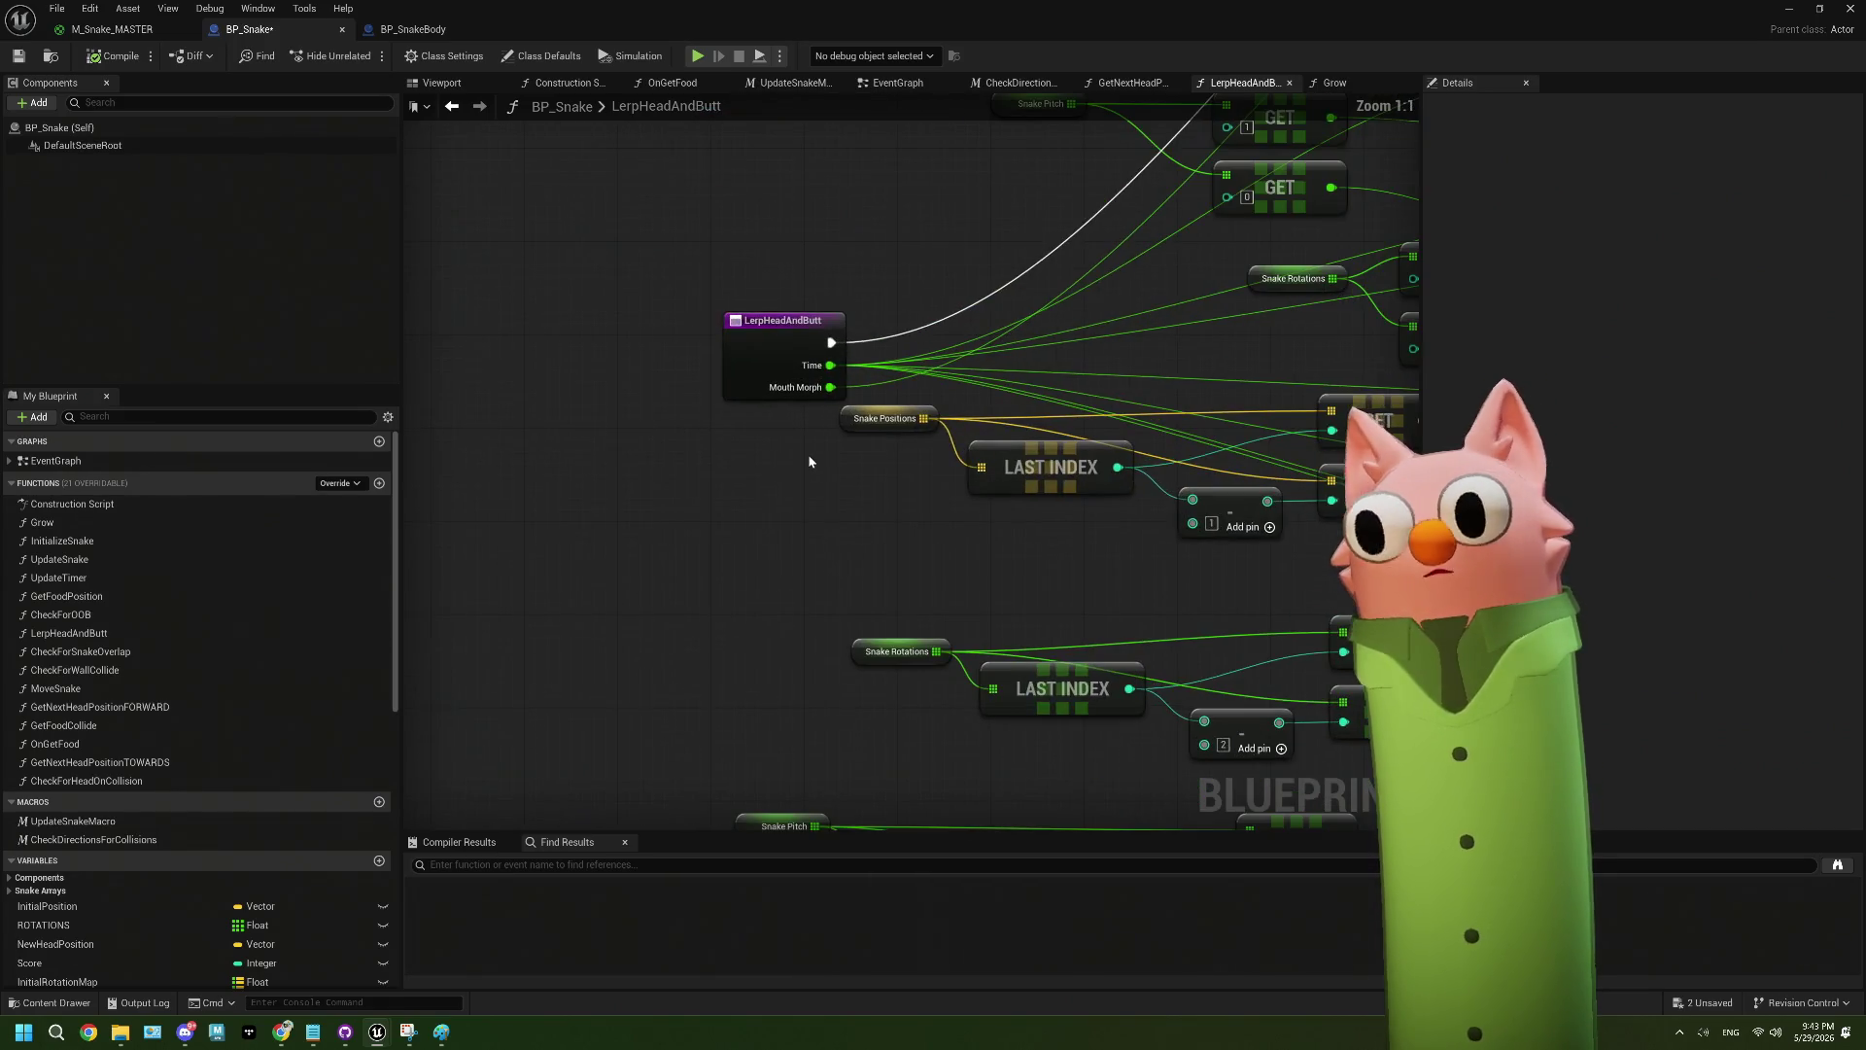
scroll(1132, 459, "down", 4)
scroll(1132, 459, "up", 3)
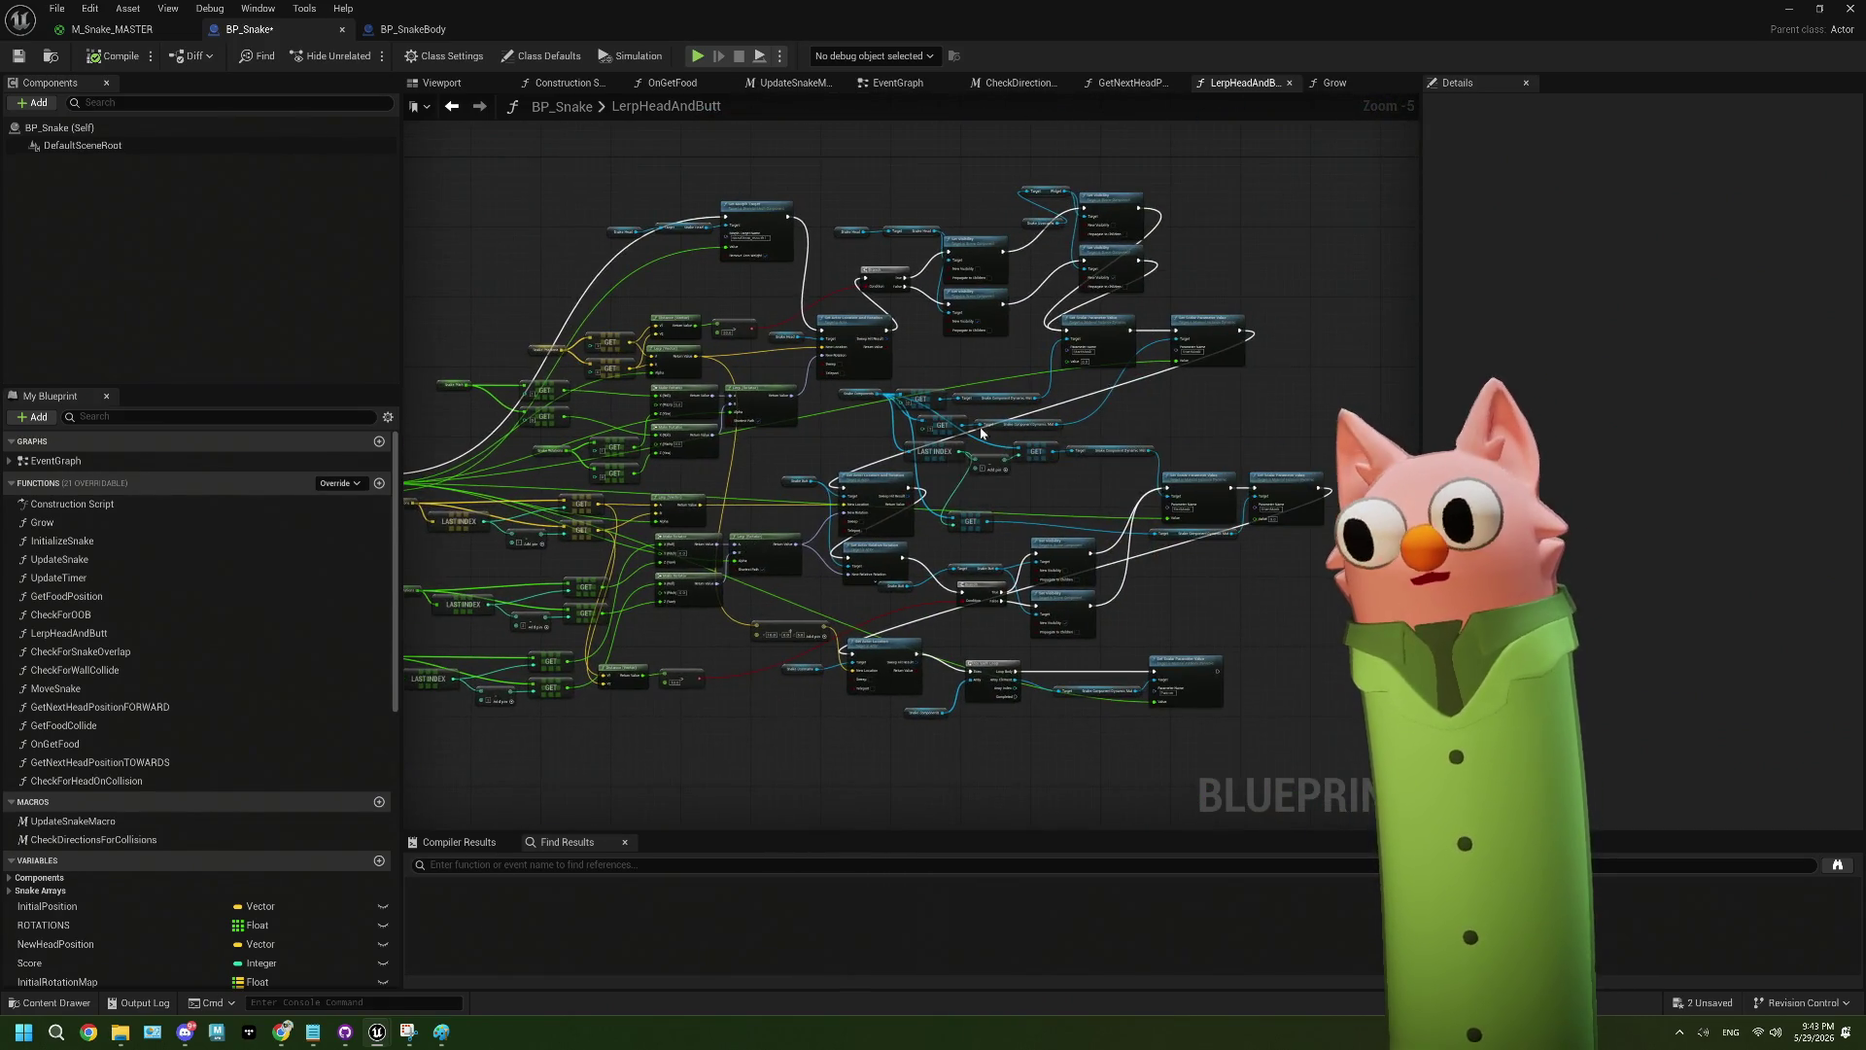
left_click_drag(930, 415, 853, 438)
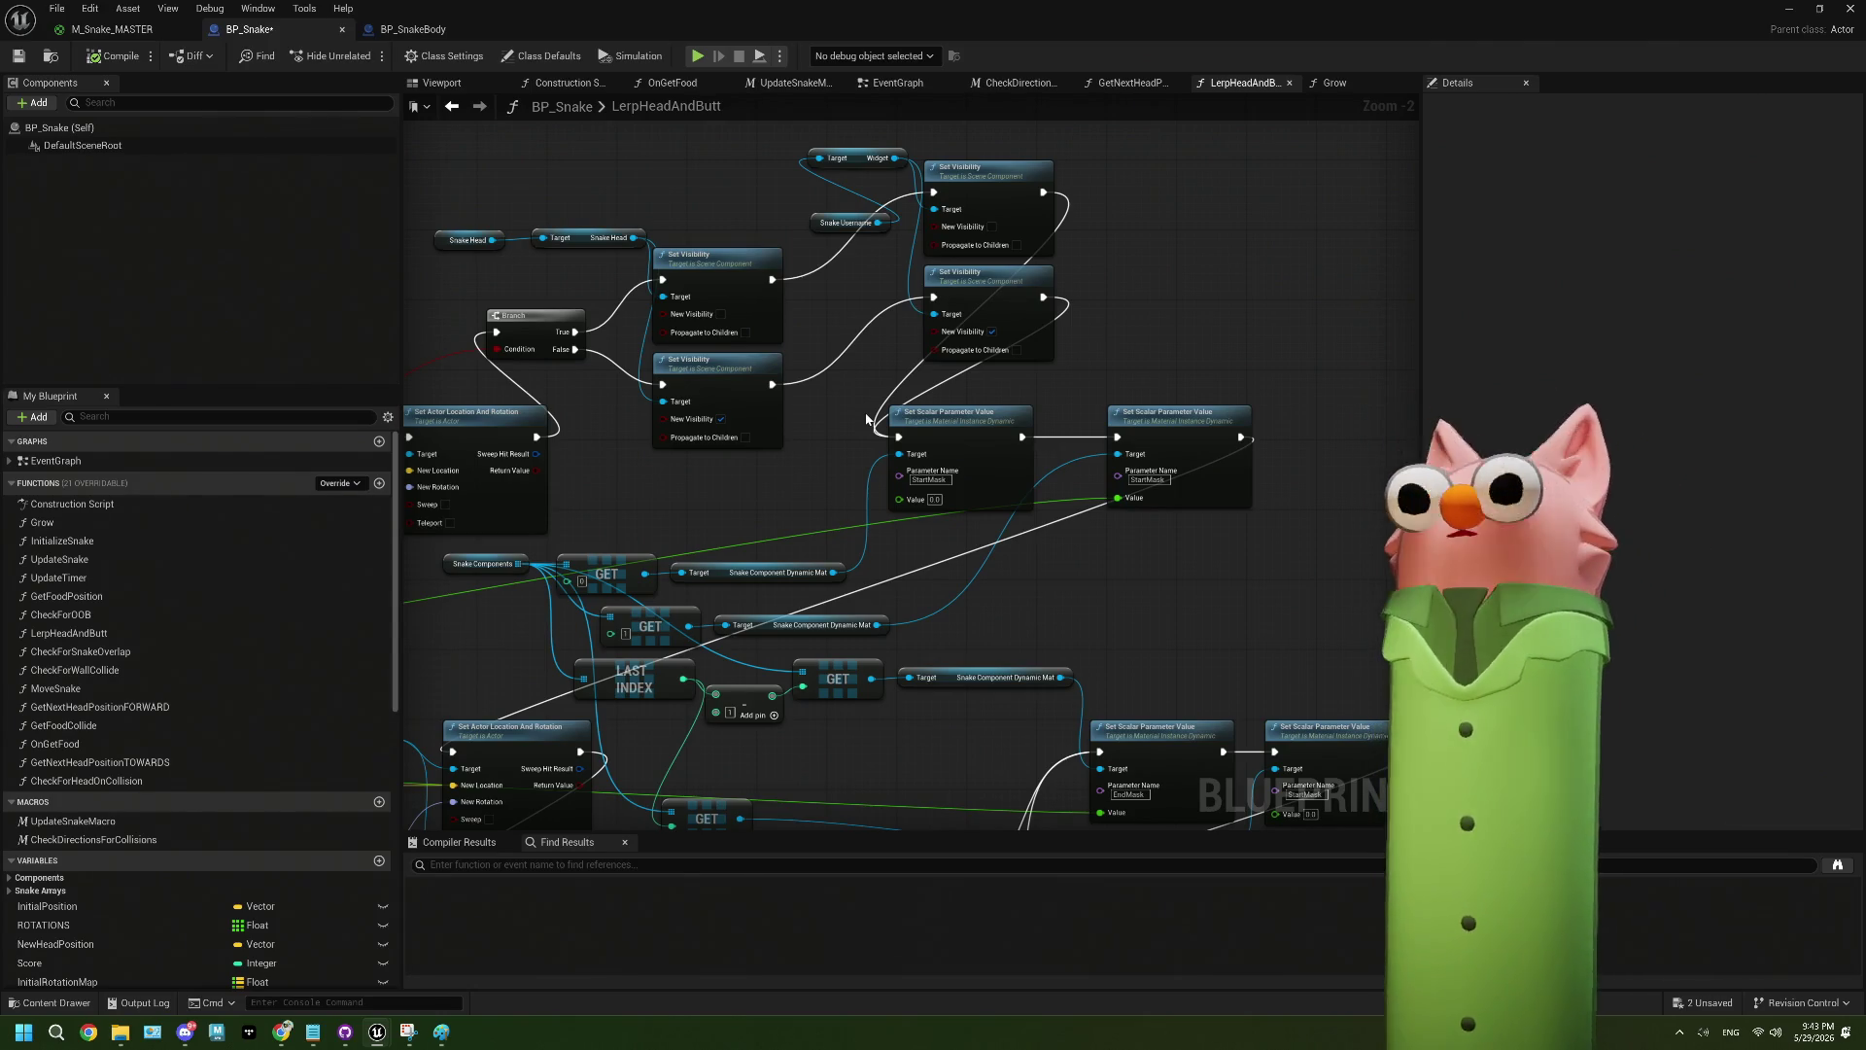
scroll(866, 241, "up", 1)
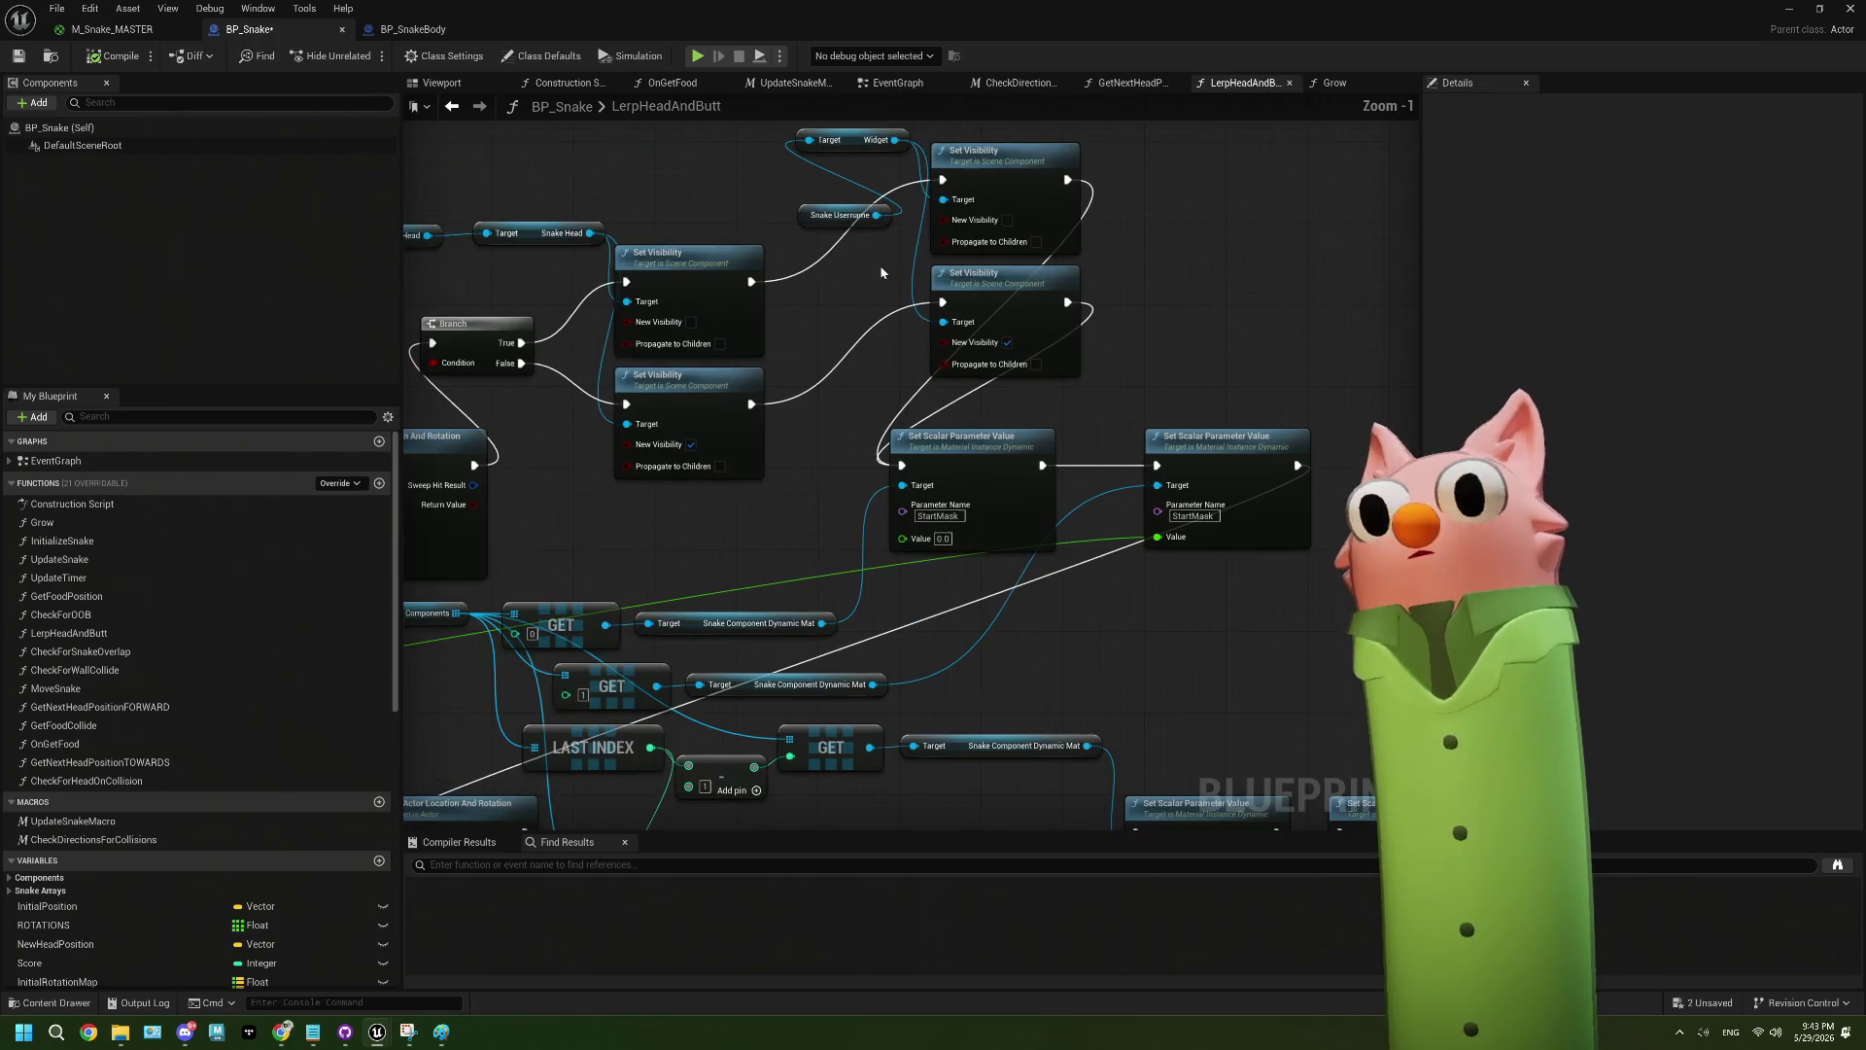
left_click_drag(895, 619, 1027, 426)
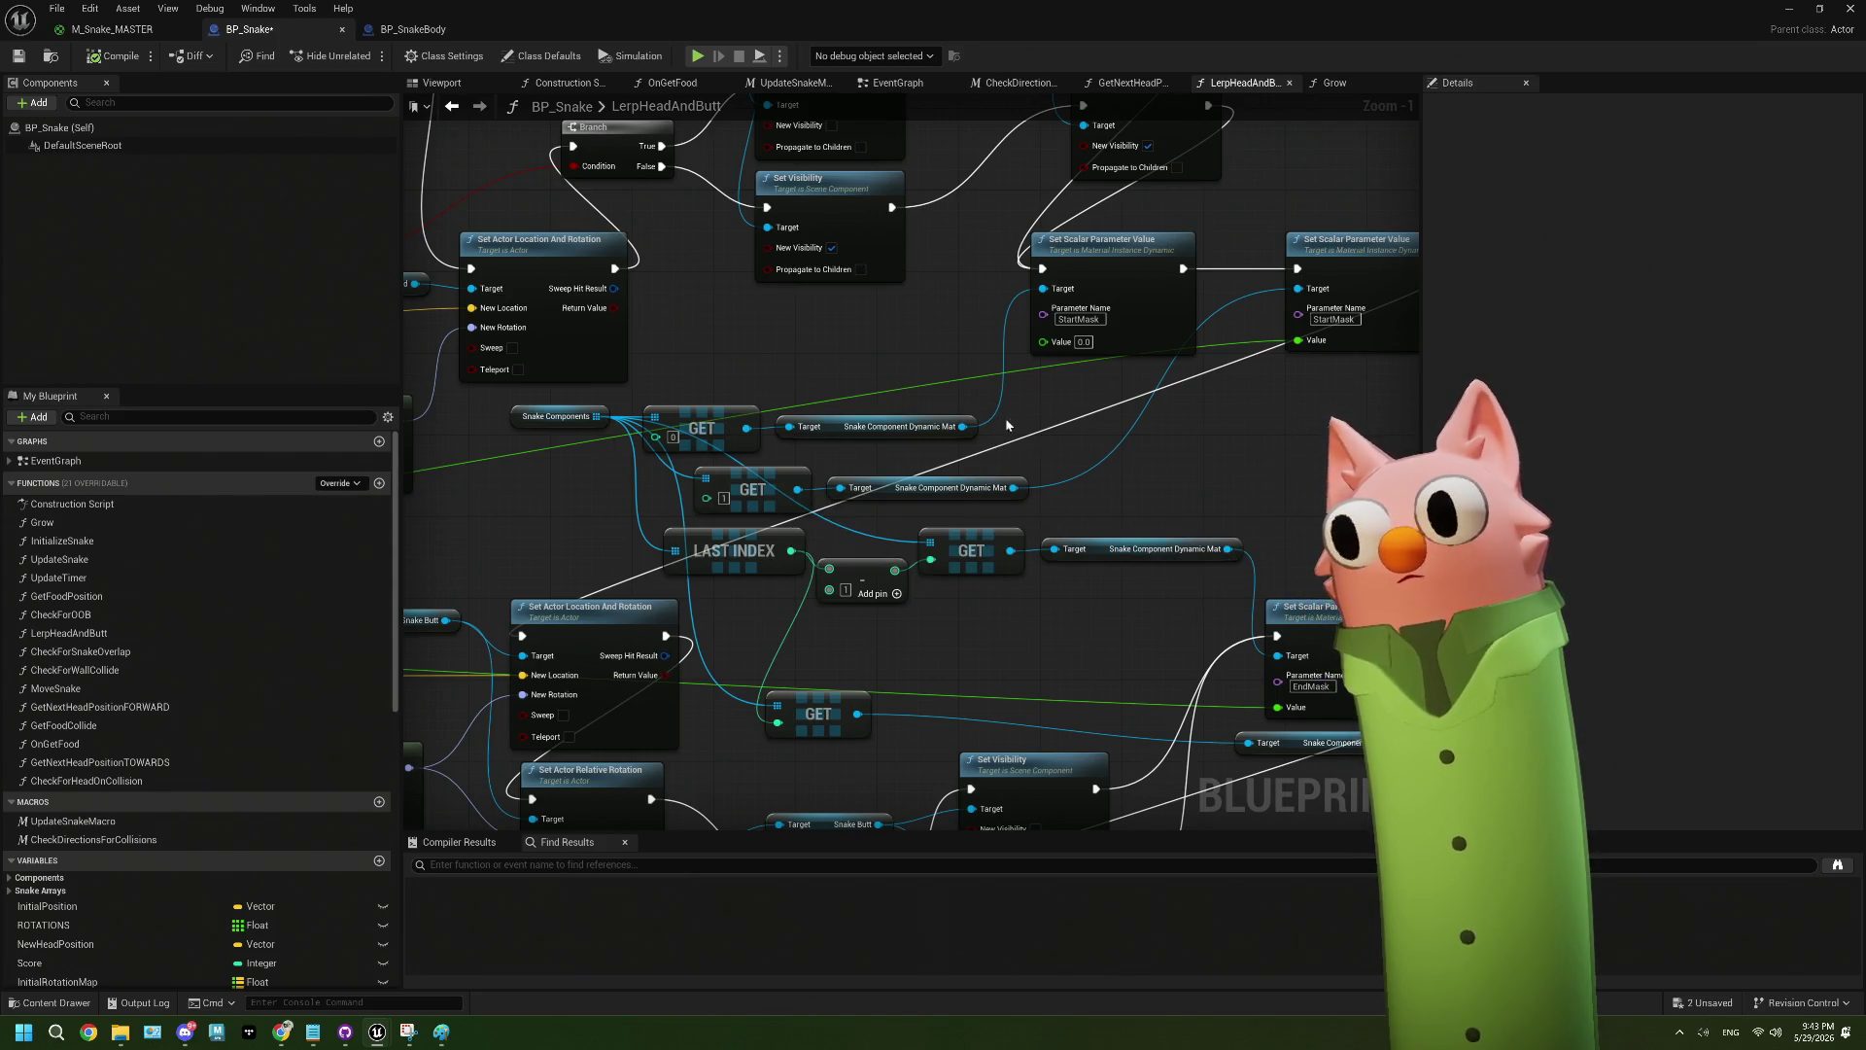
left_click_drag(1246, 374, 1123, 379)
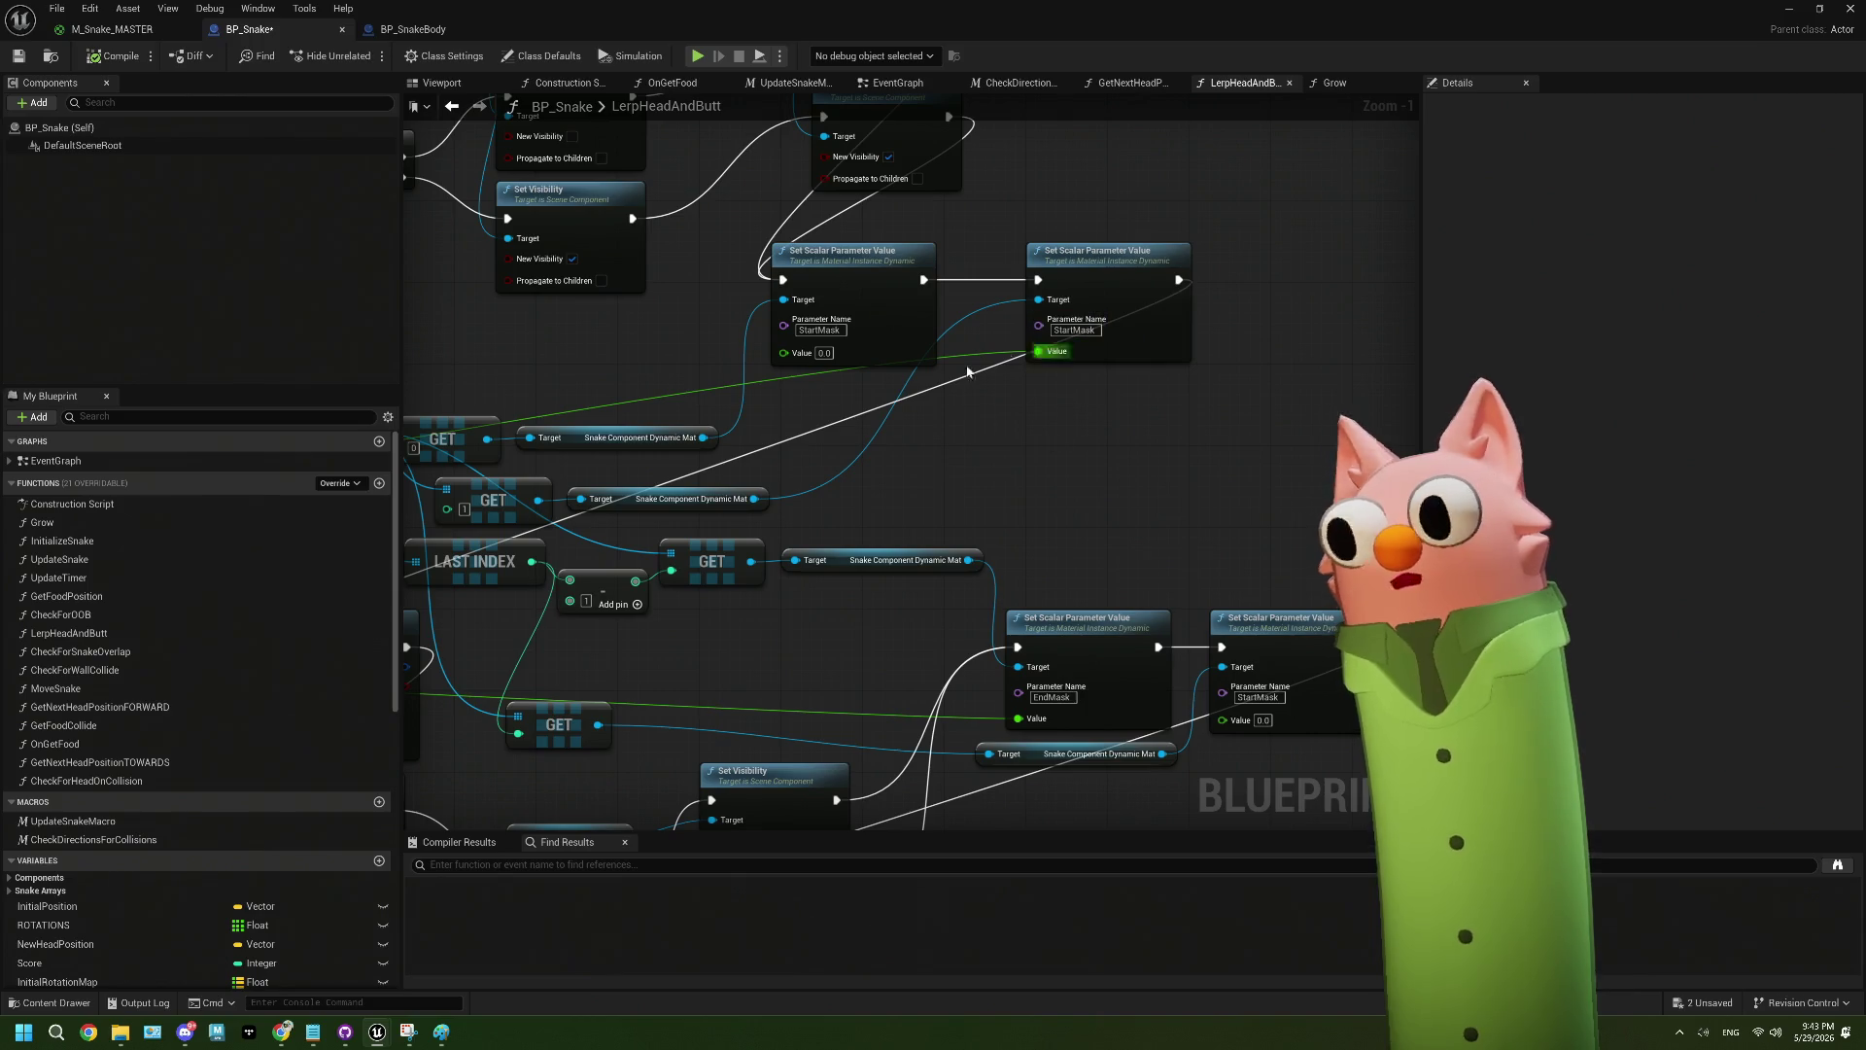
left_click_drag(909, 406, 1052, 539)
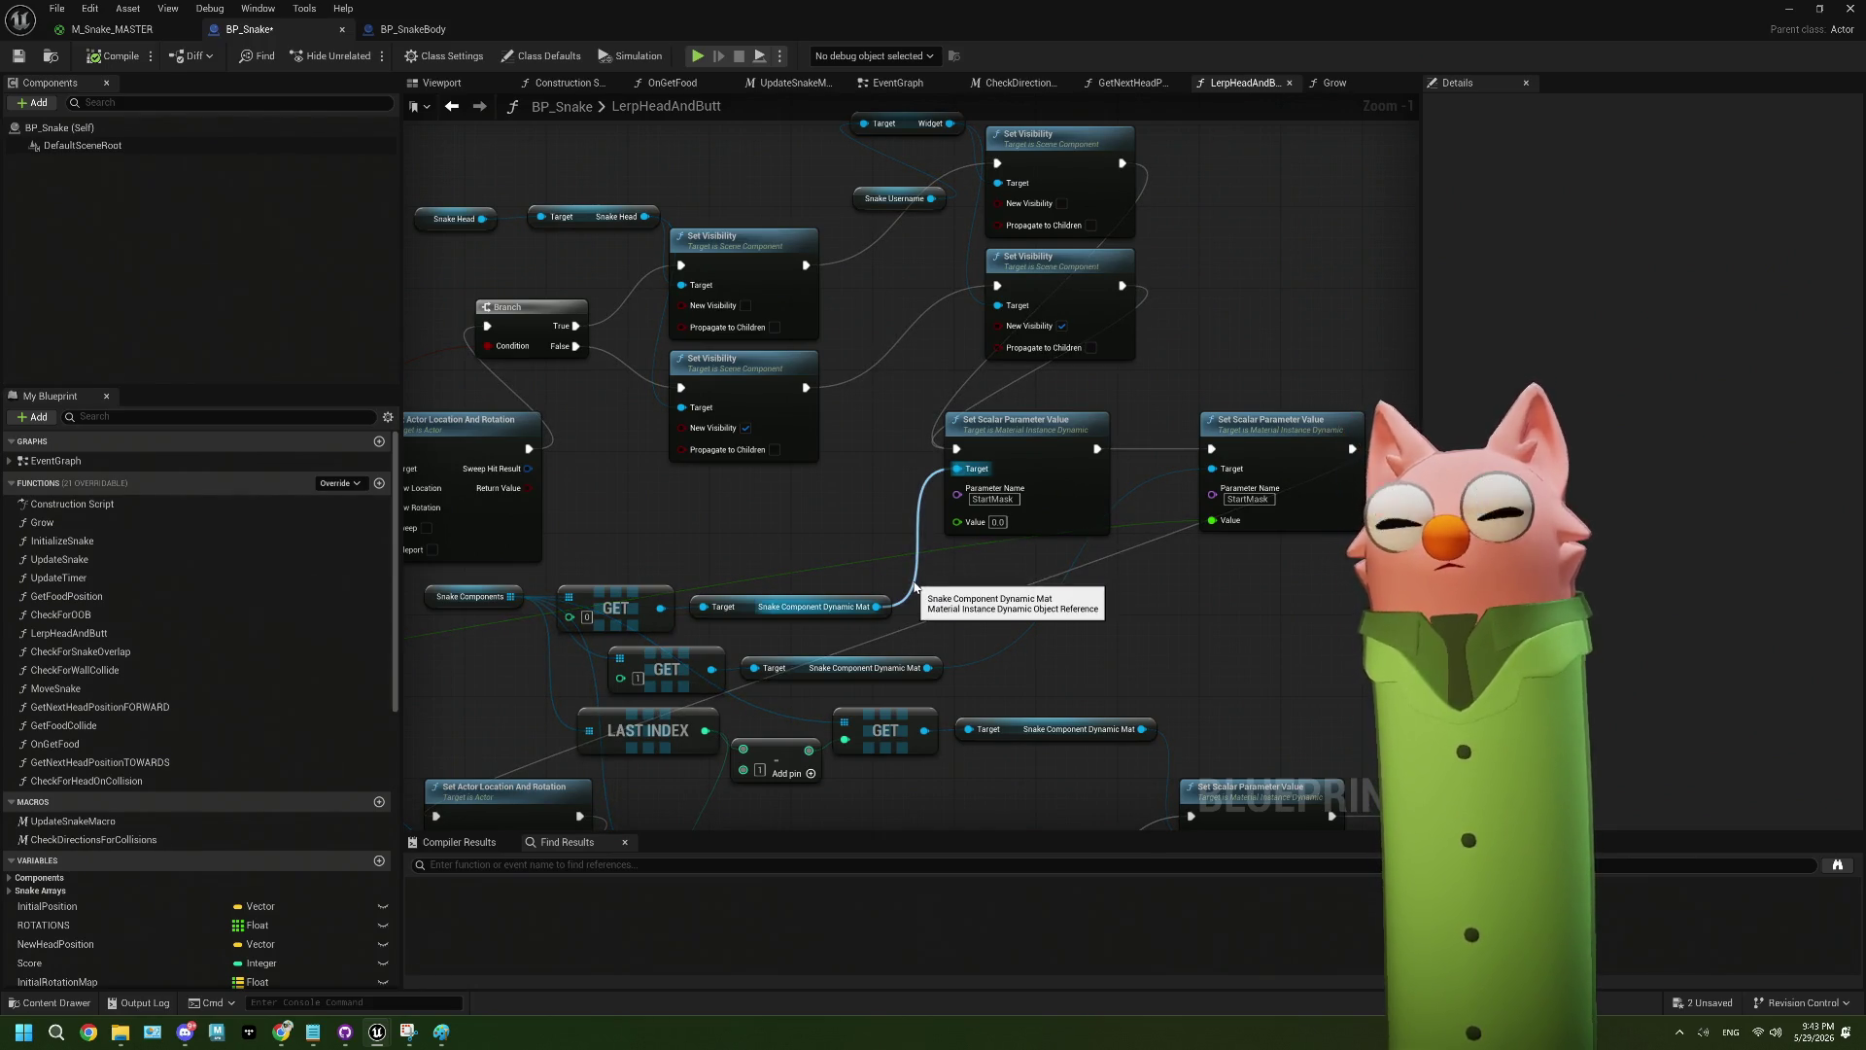
mouse_move(915, 586)
left_mouse_down()
mouse_move(920, 411)
mouse_move(963, 394)
mouse_move(1004, 507)
mouse_move(981, 548)
mouse_move(860, 255)
mouse_move(834, 662)
left_mouse_up()
- In LerpHeadAndButt, locate the Panner Set Scalar Parameter Value loop and Set Actor Location
scroll(969, 649, "up", 1)
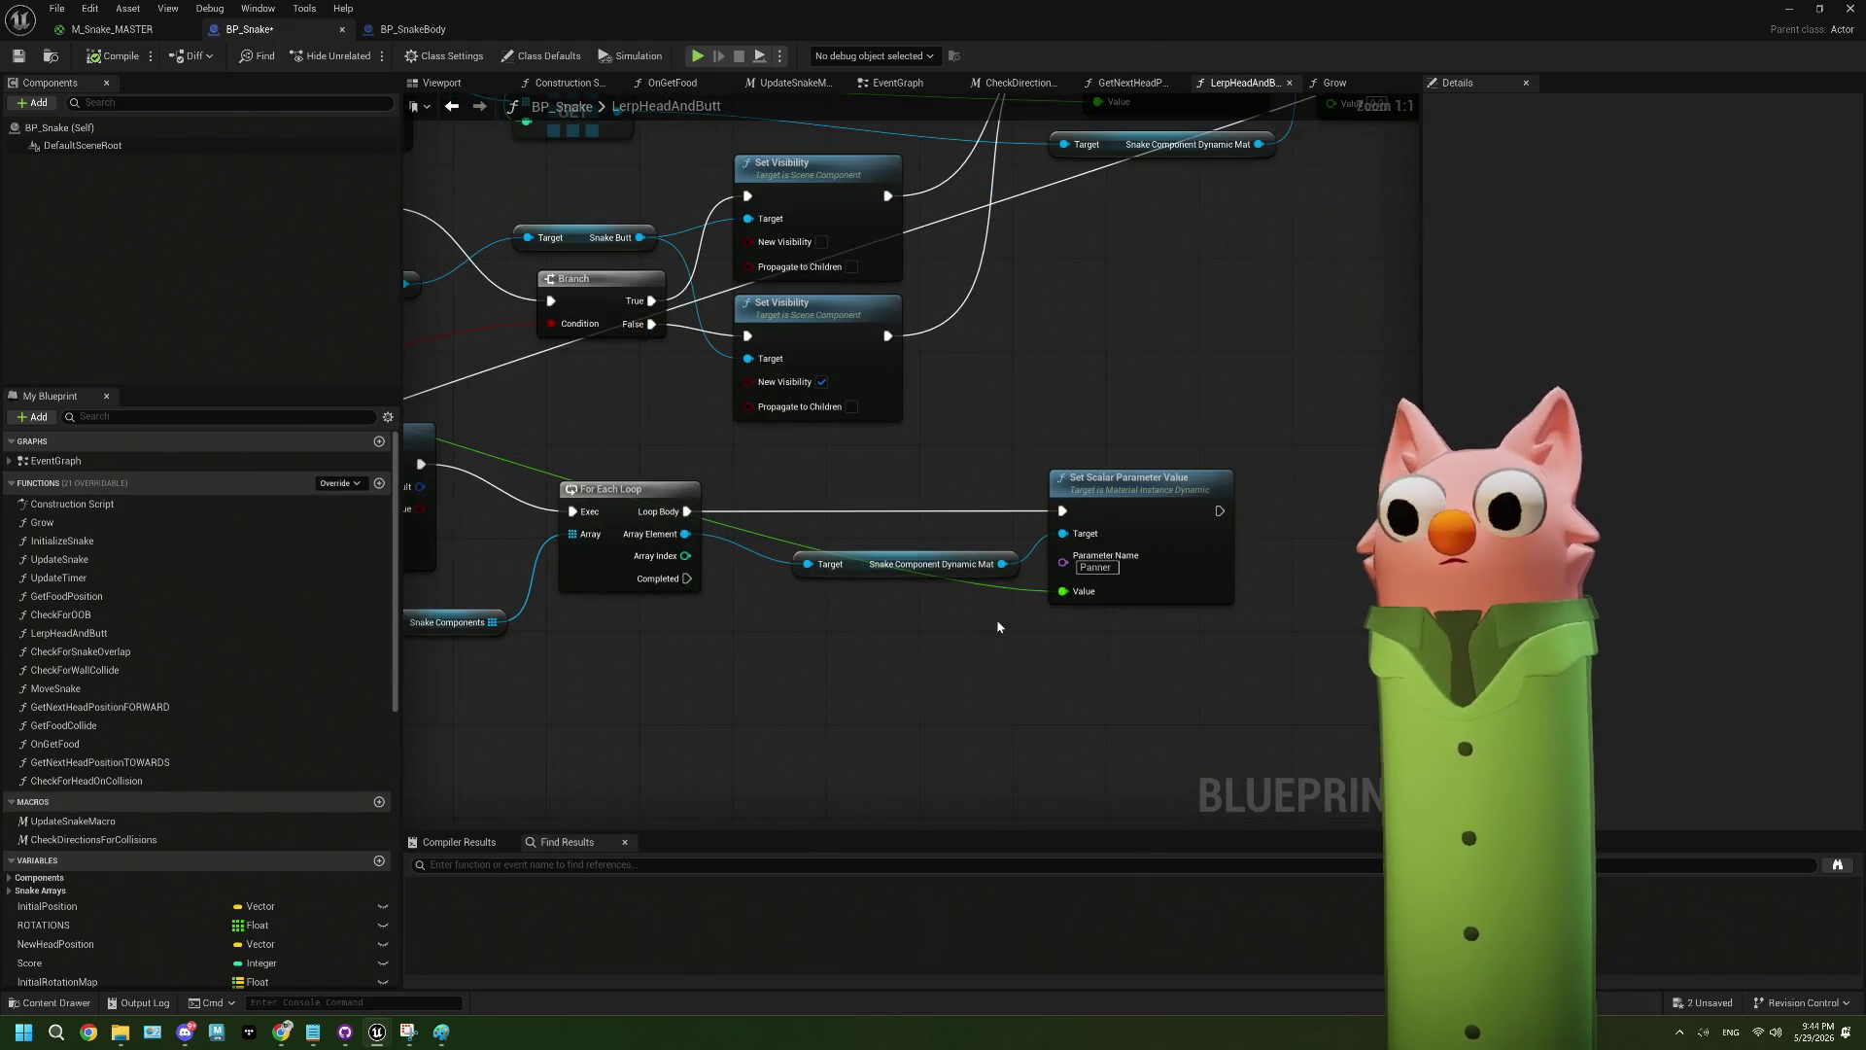
left_click_drag(1001, 628, 1085, 625)
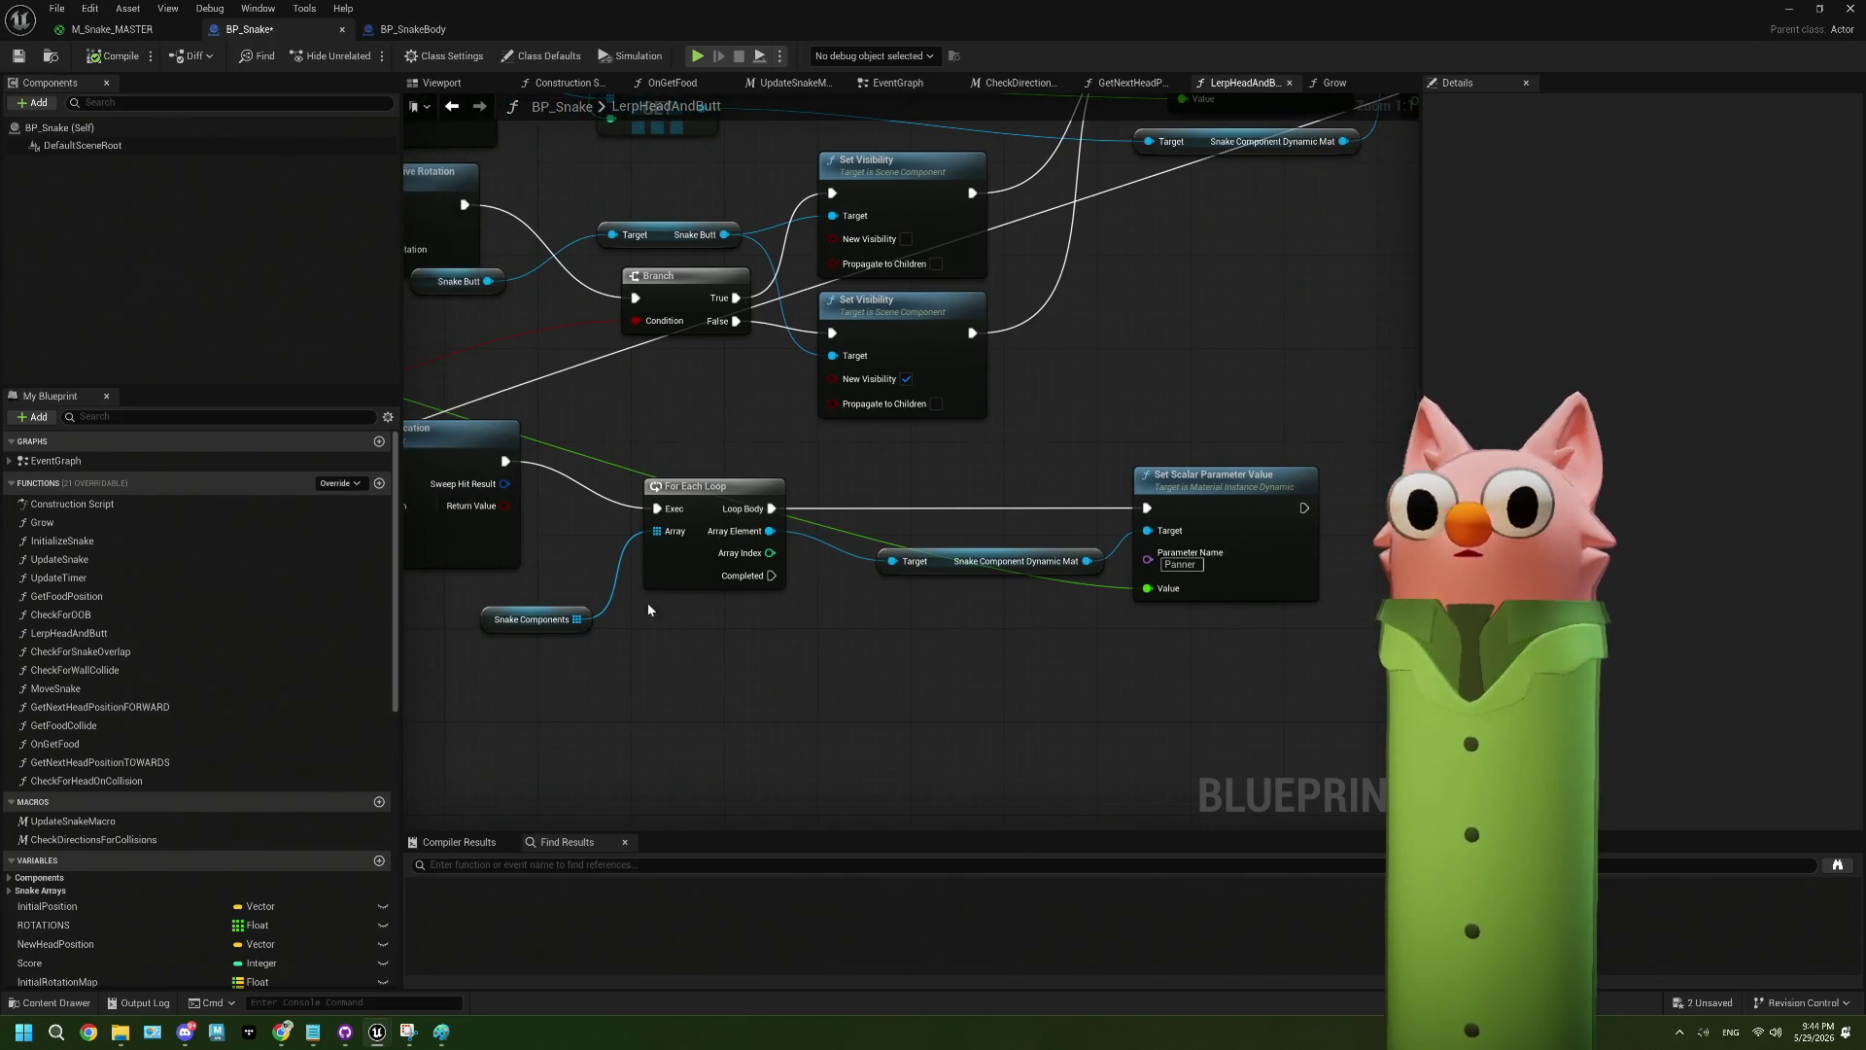
left_click_drag(867, 622, 766, 622)
left_click(1164, 591)
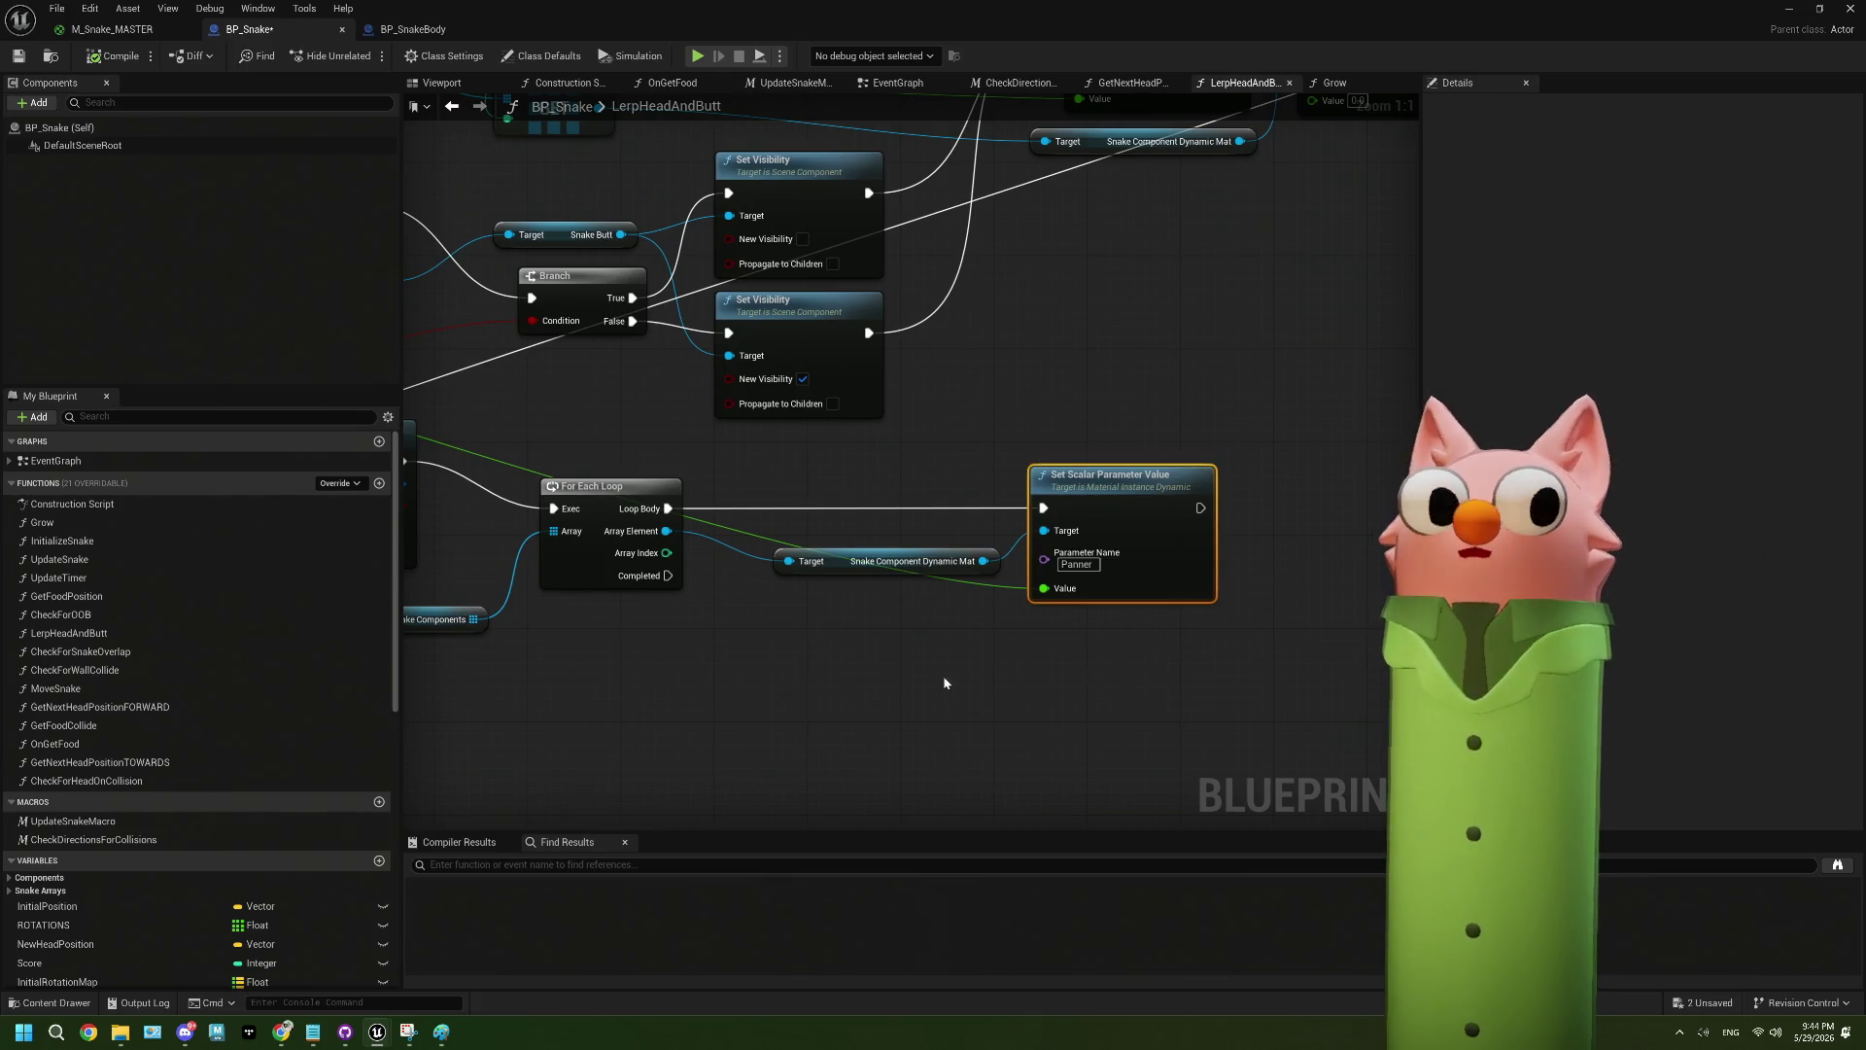
scroll(960, 681, "down", 3)
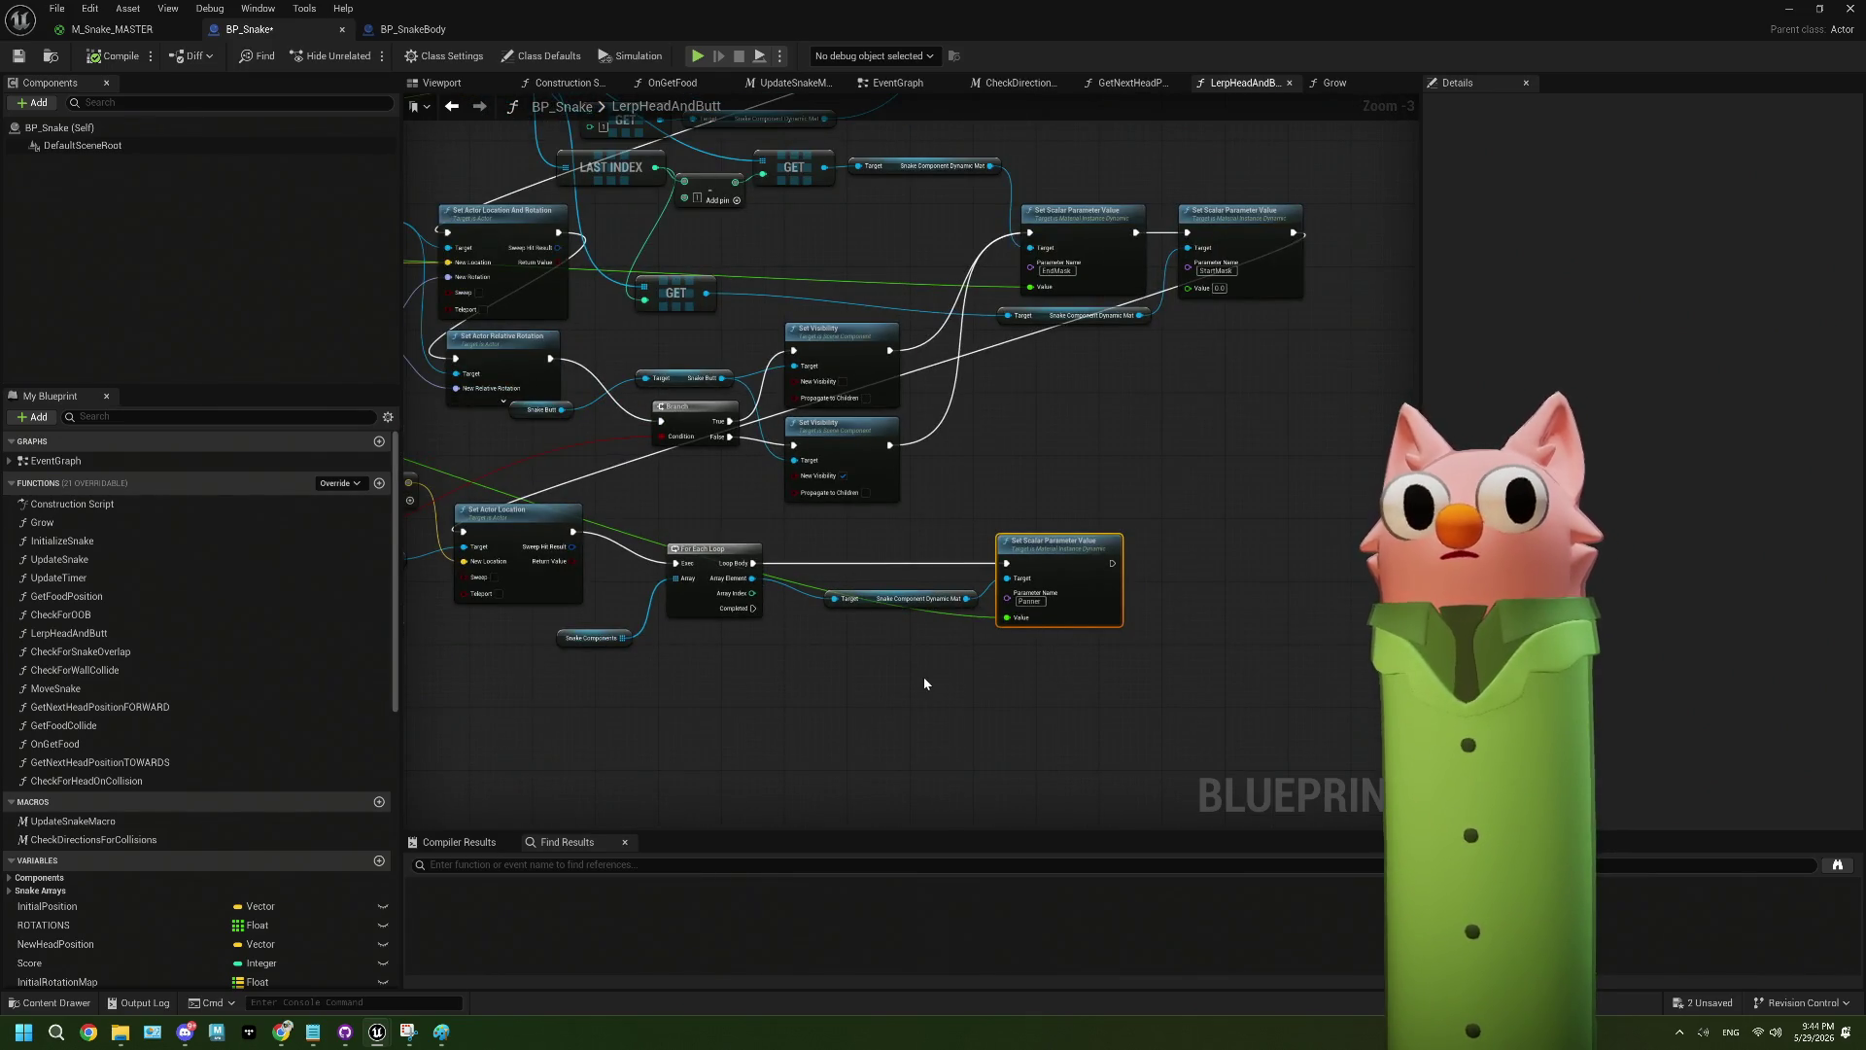
left_click_drag(862, 651, 933, 834)
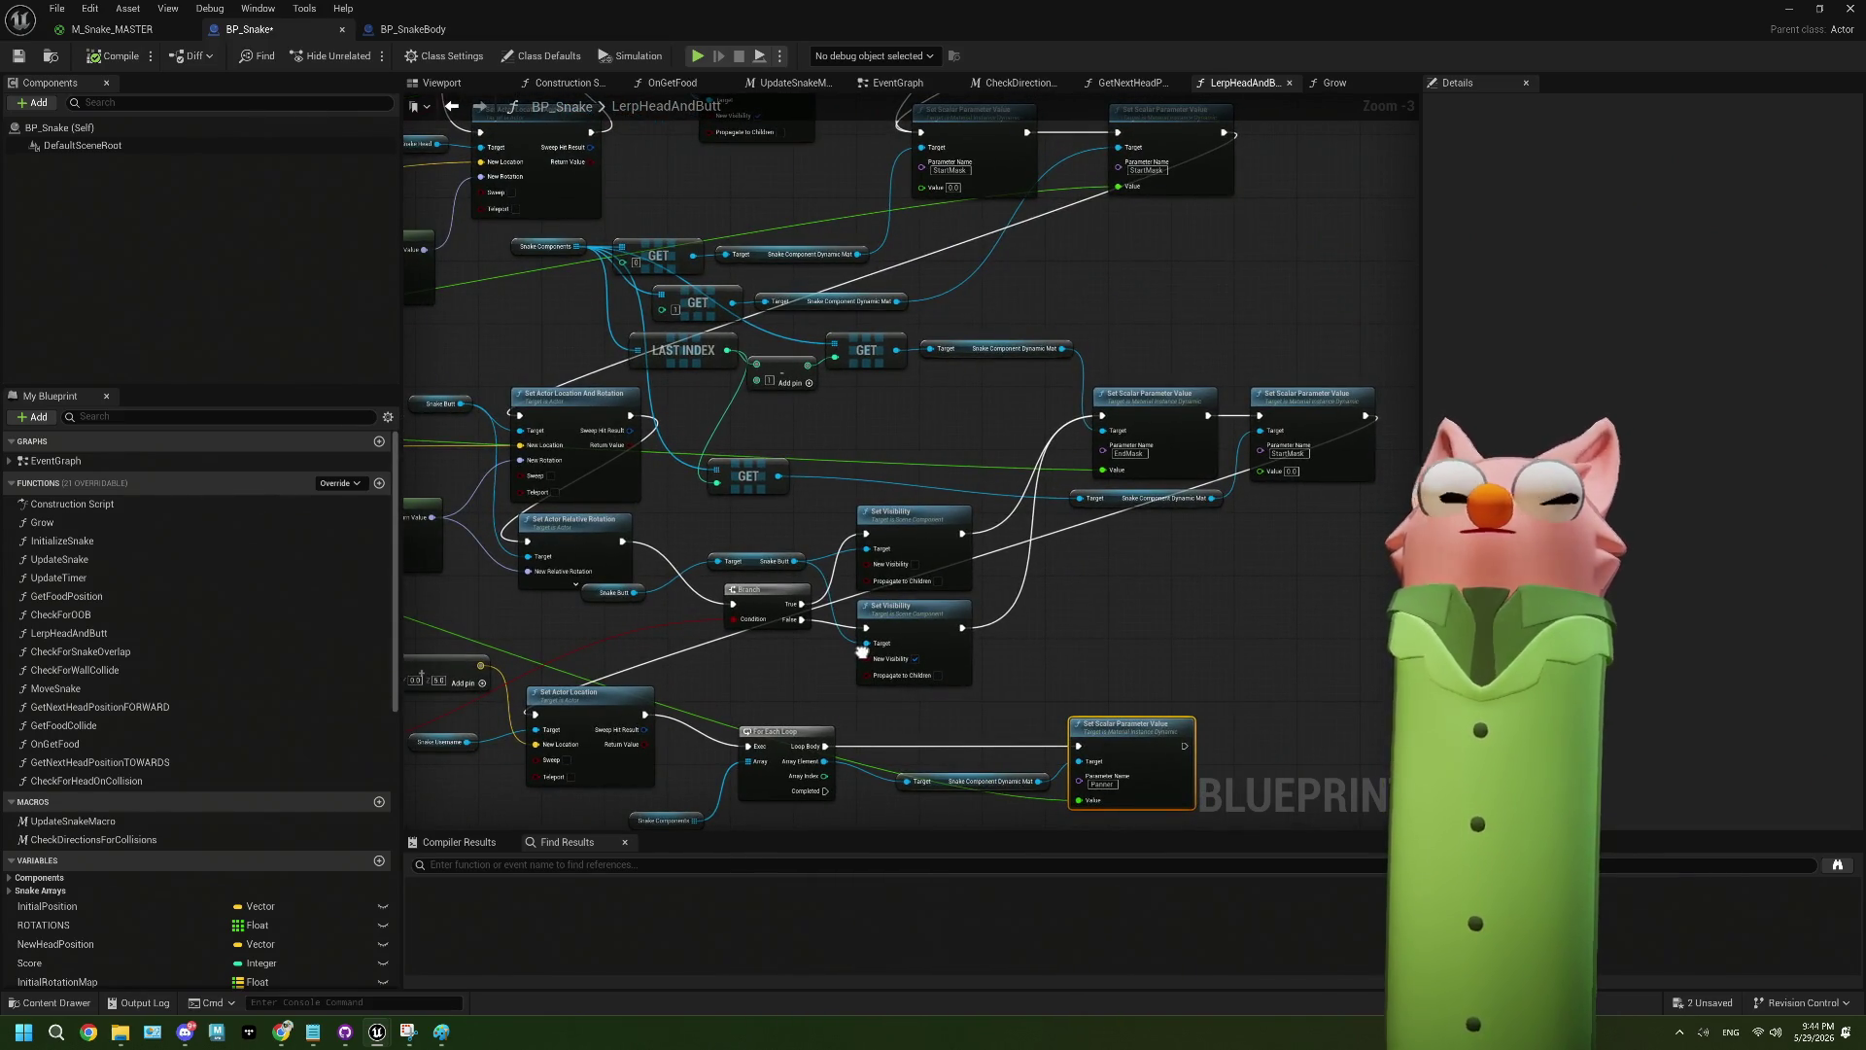
mouse_move(861, 651)
left_mouse_down()
mouse_move(822, 564)
mouse_move(933, 655)
left_mouse_up()
scroll(790, 620, "up", 3)
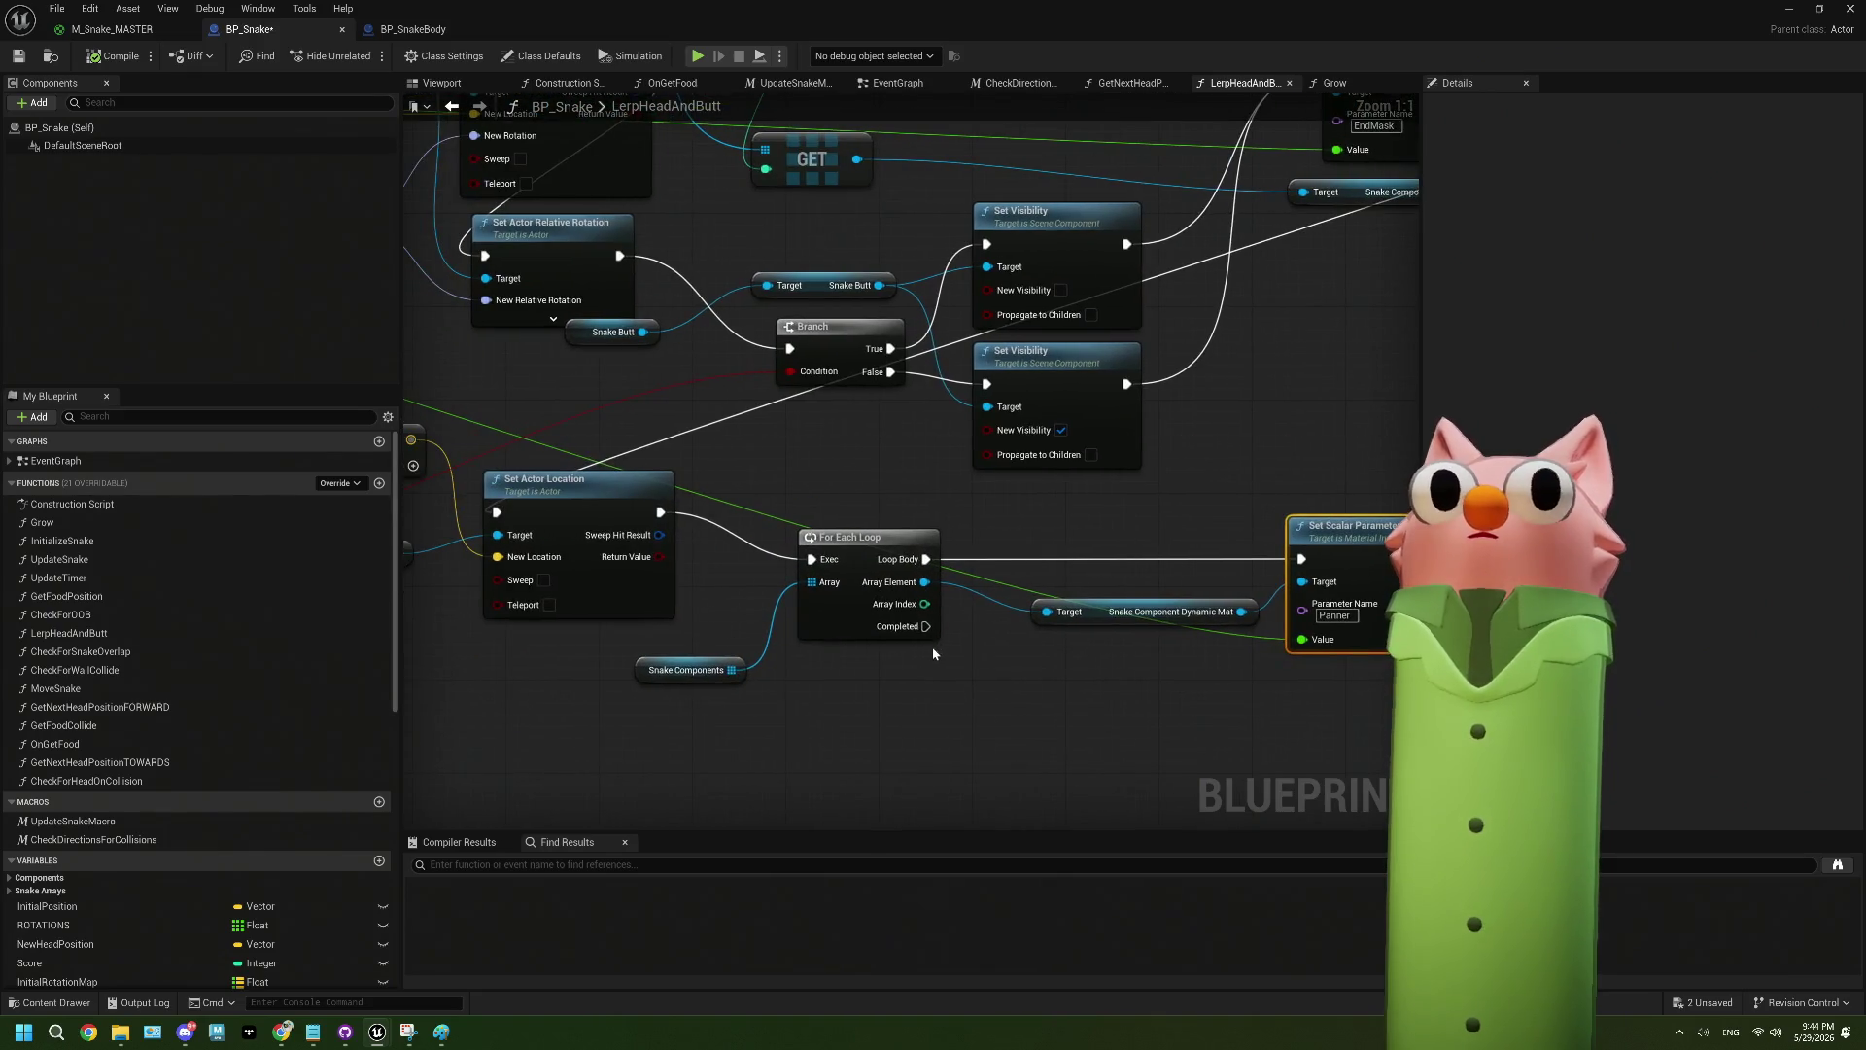
- Break Set Actor Location's exec link to For Each Loop, then compile and save BP_Snake
right_click(661, 512)
left_click(738, 548)
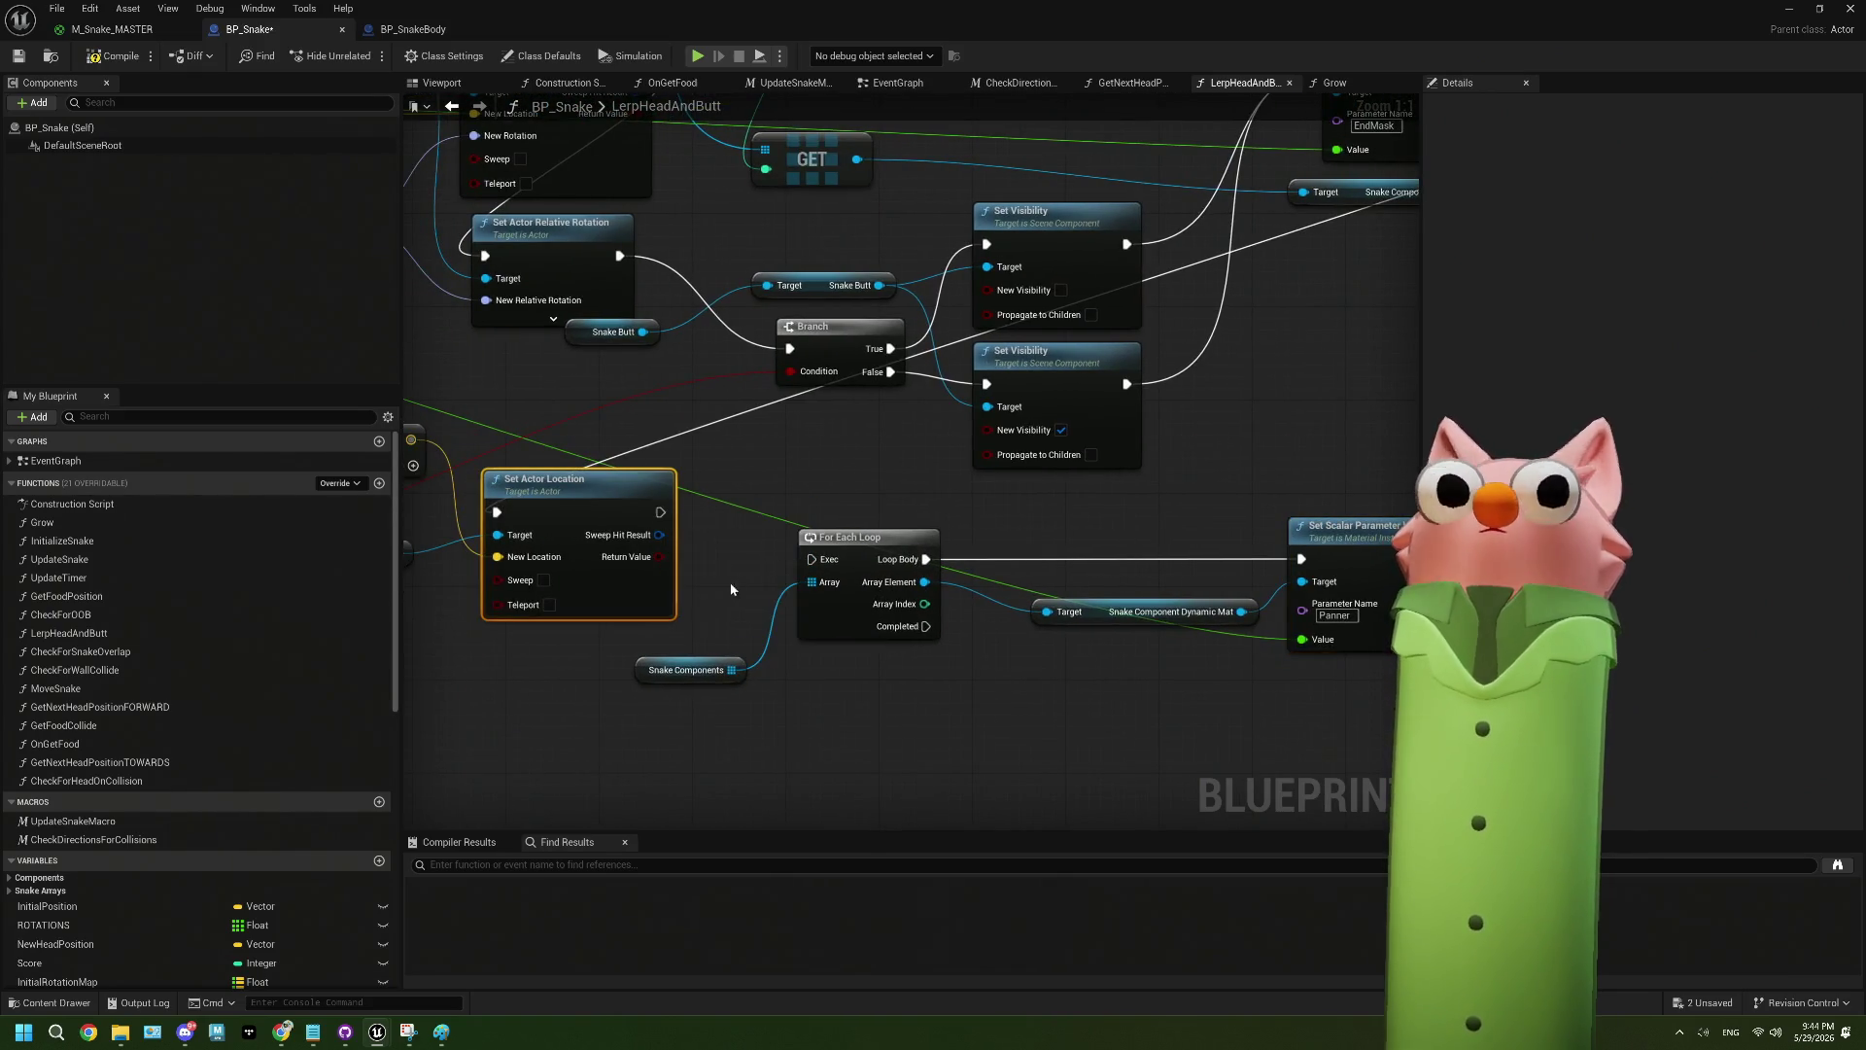
left_click_drag(513, 561, 711, 568)
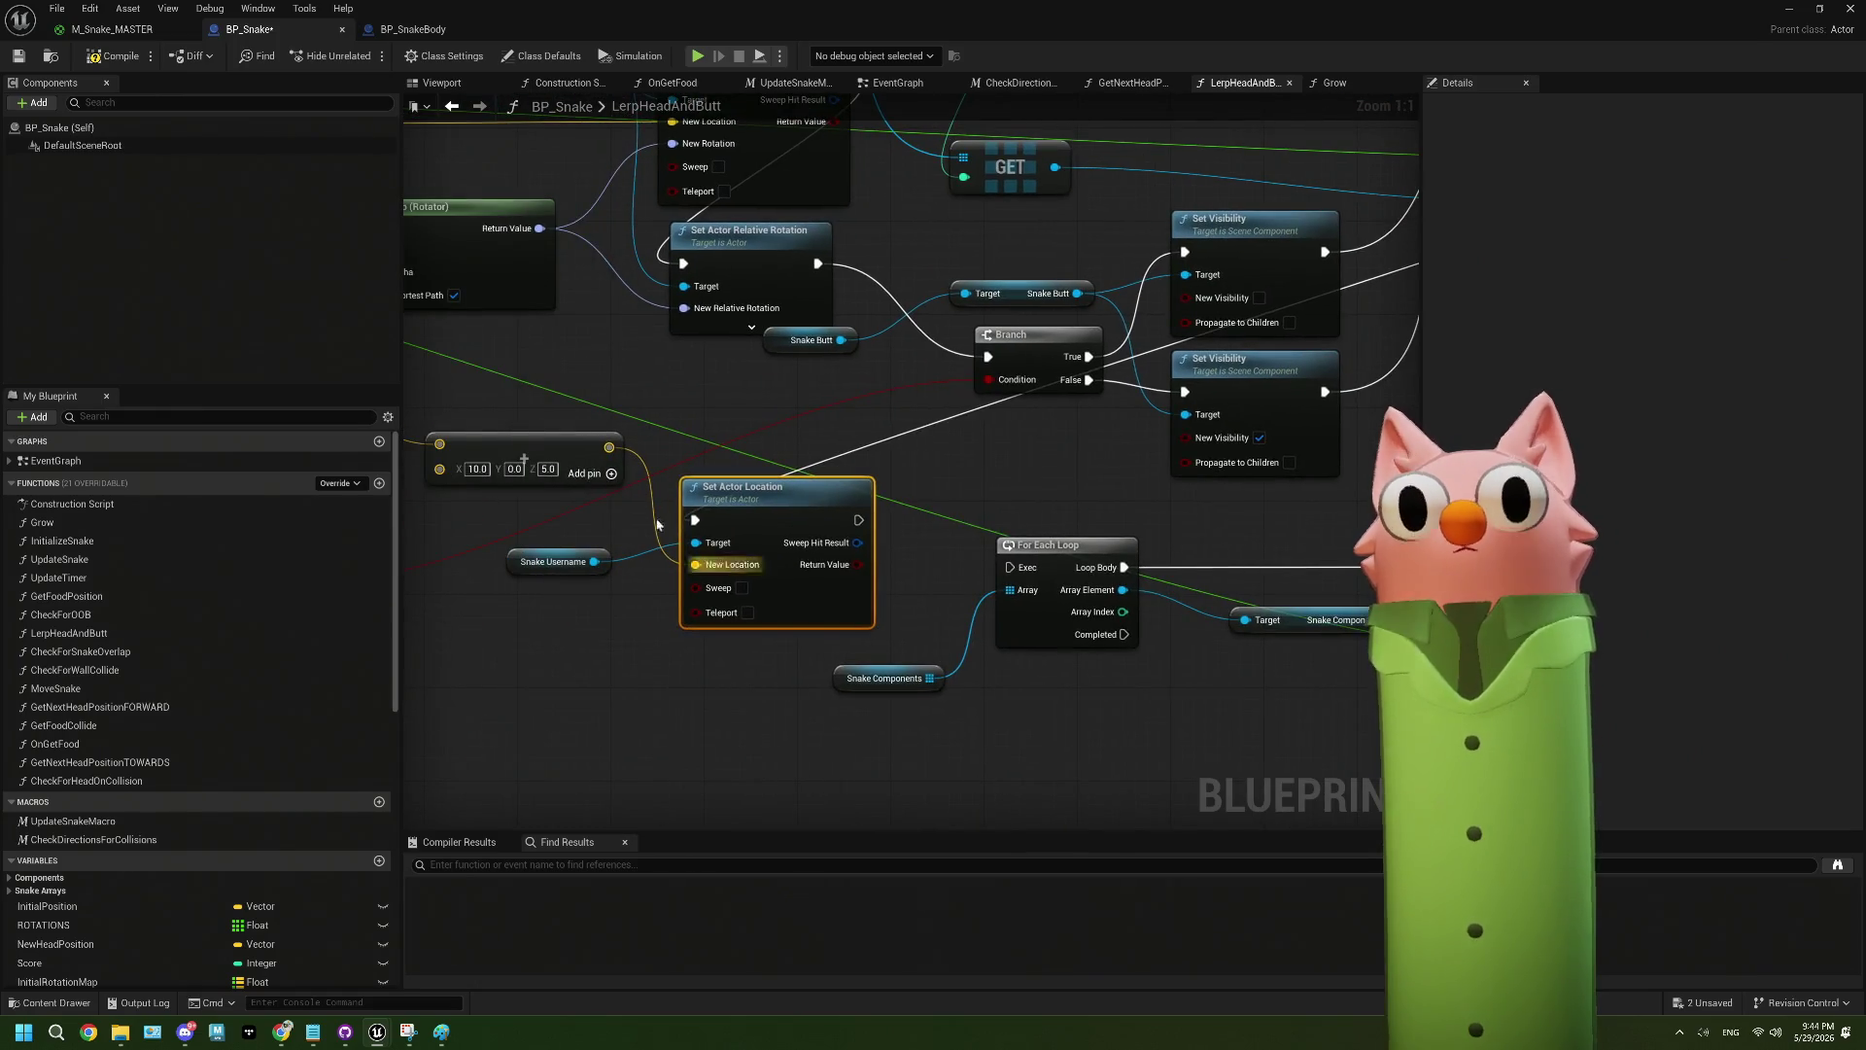
left_click(94, 61)
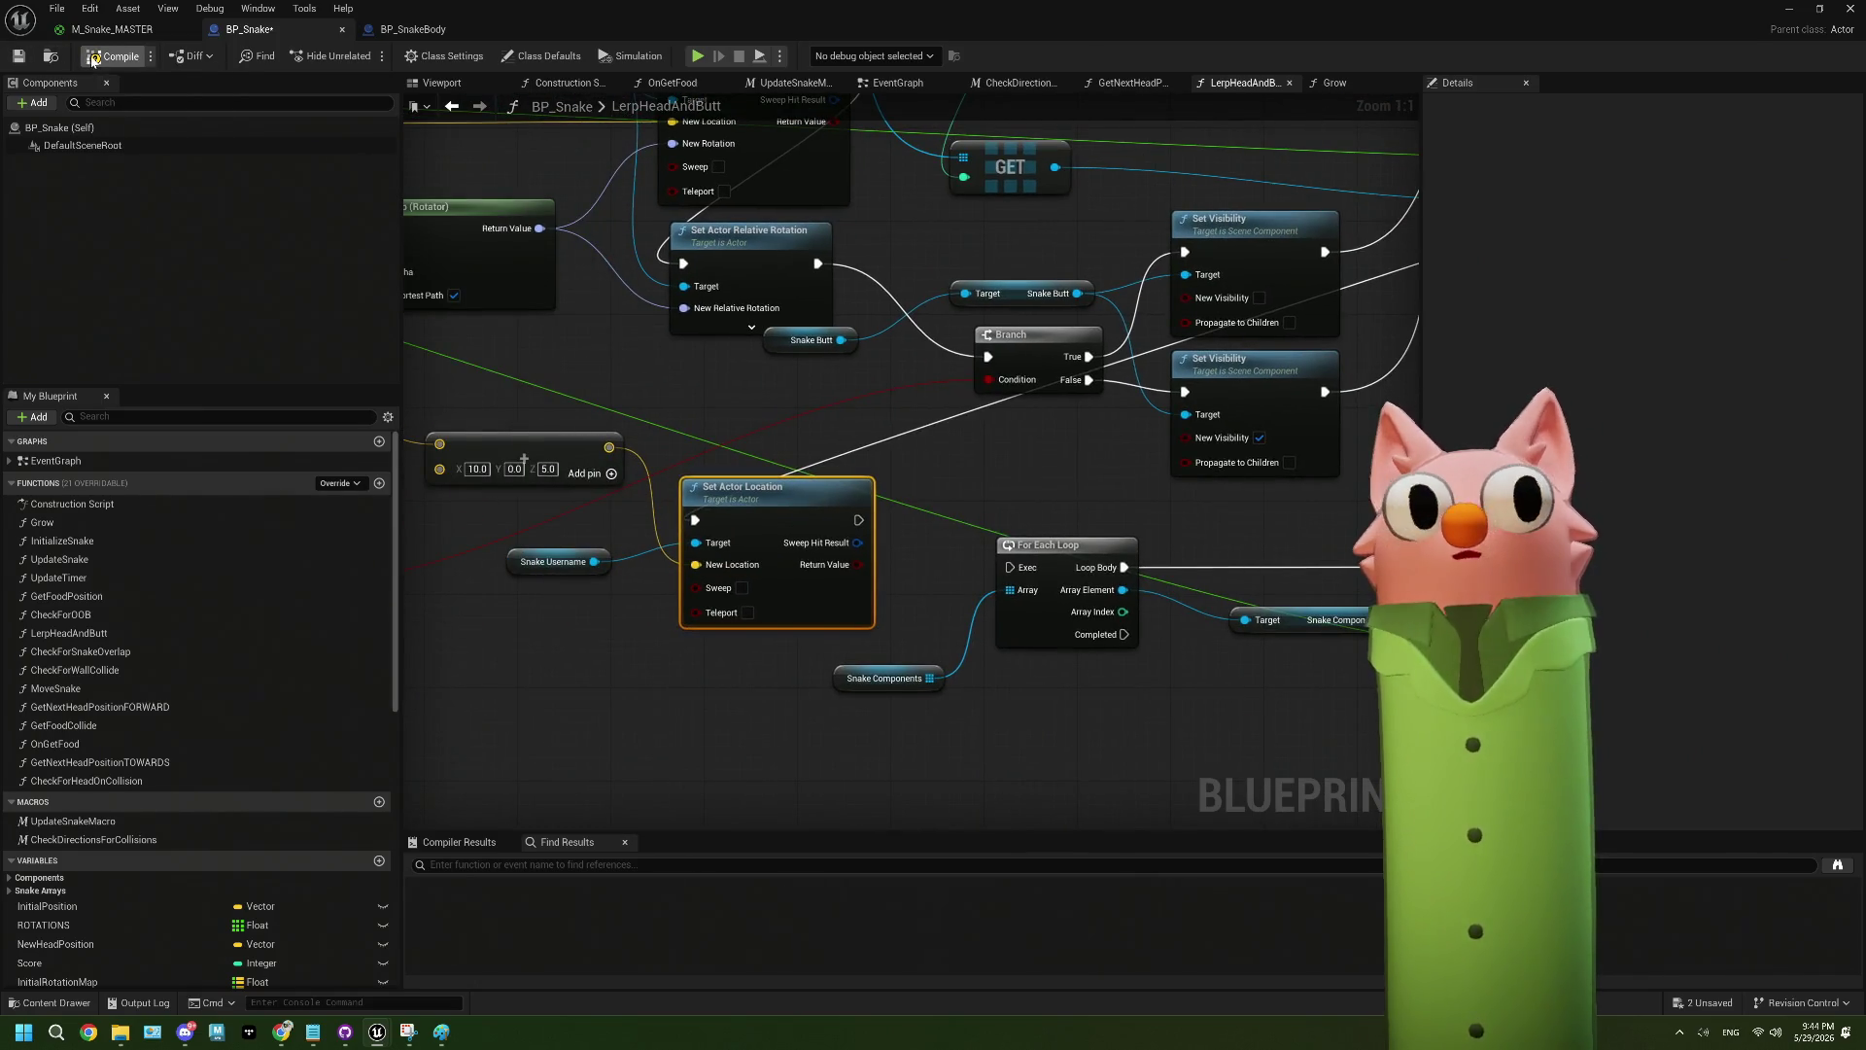
left_click(20, 58)
- Play the snake game in the level, pause, eject with F8, and fly in close
left_click(1797, 9)
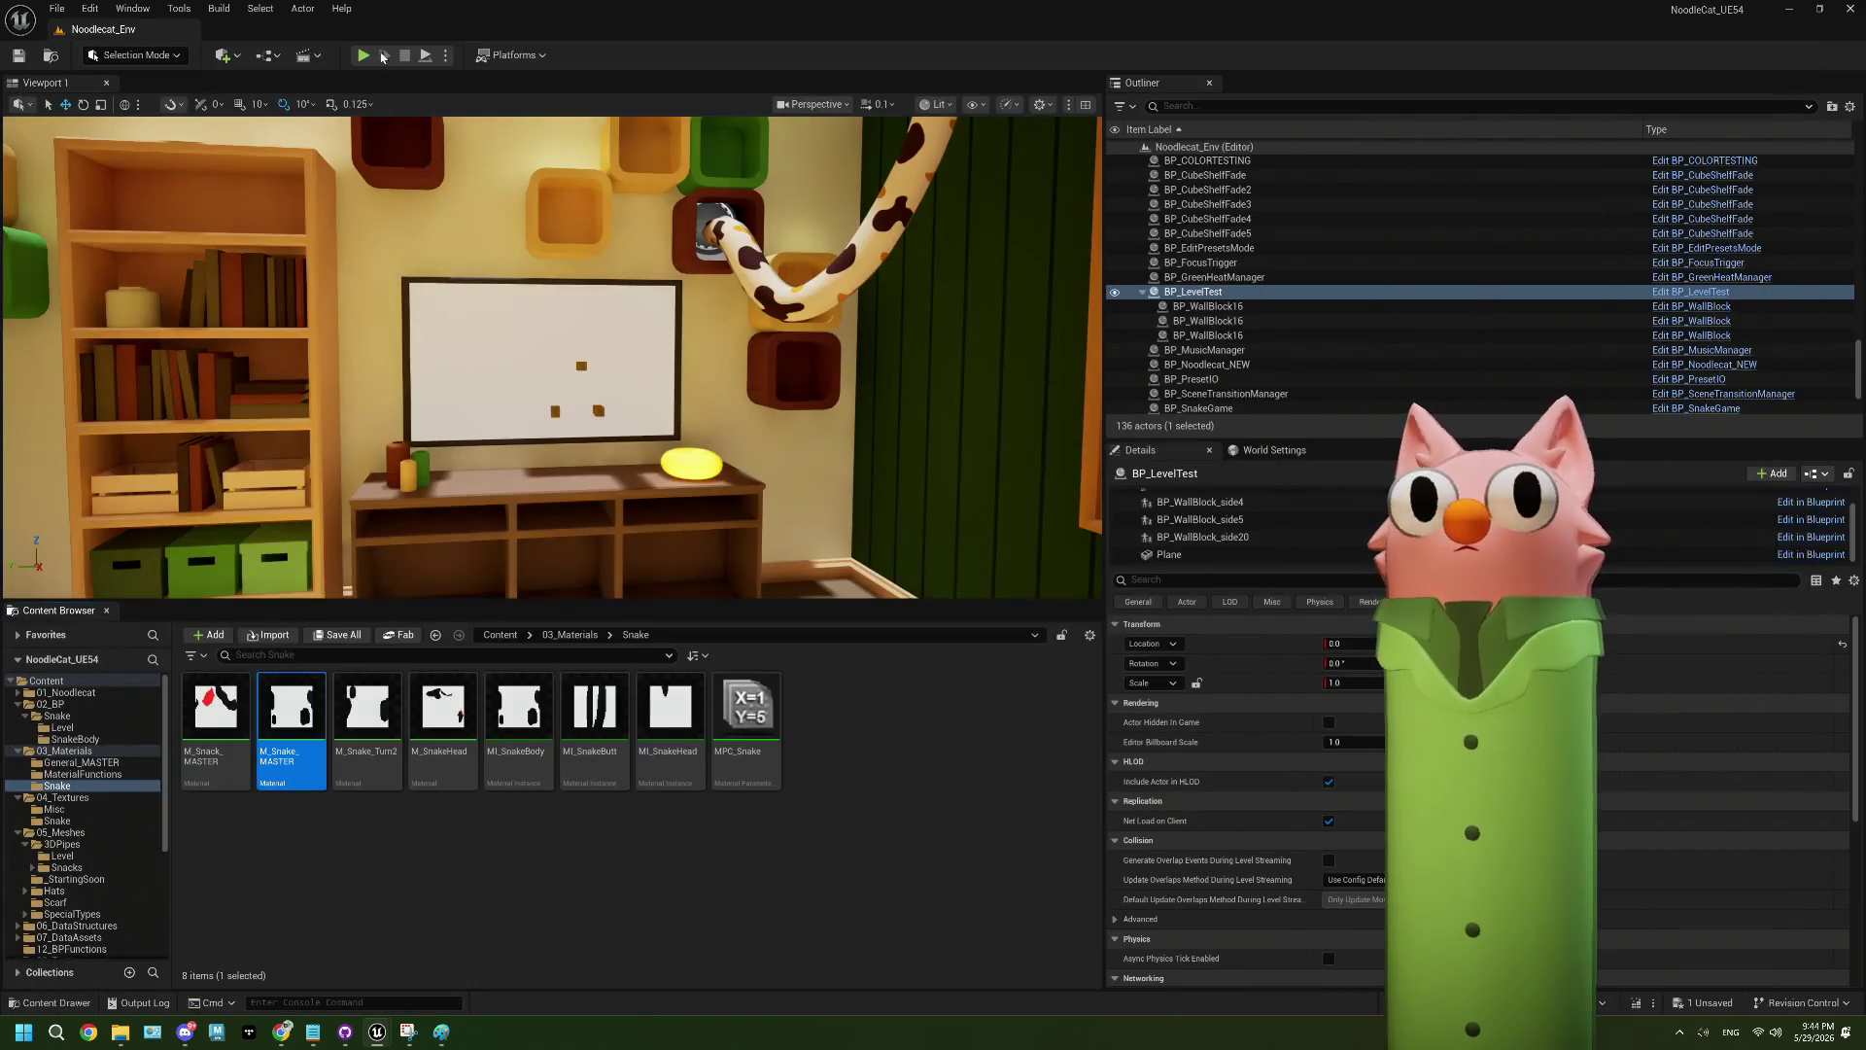
key("alt+p")
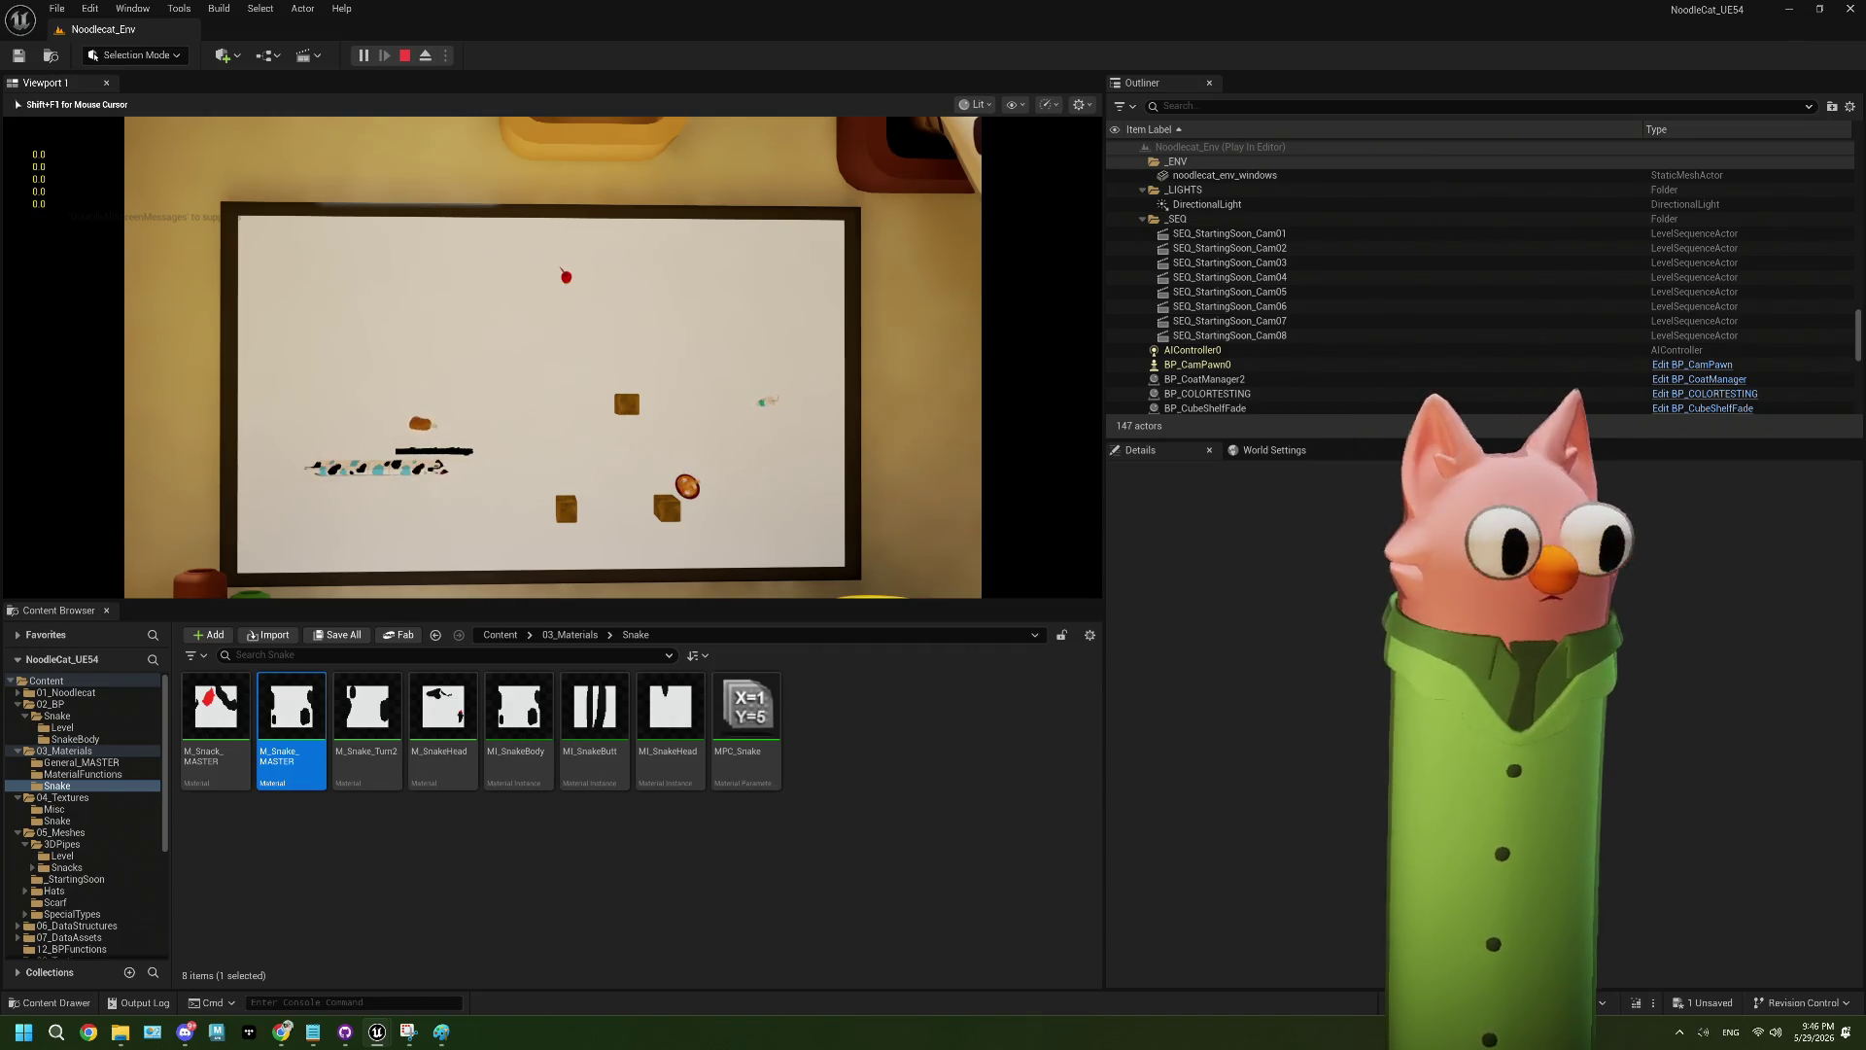
key("shift+F1")
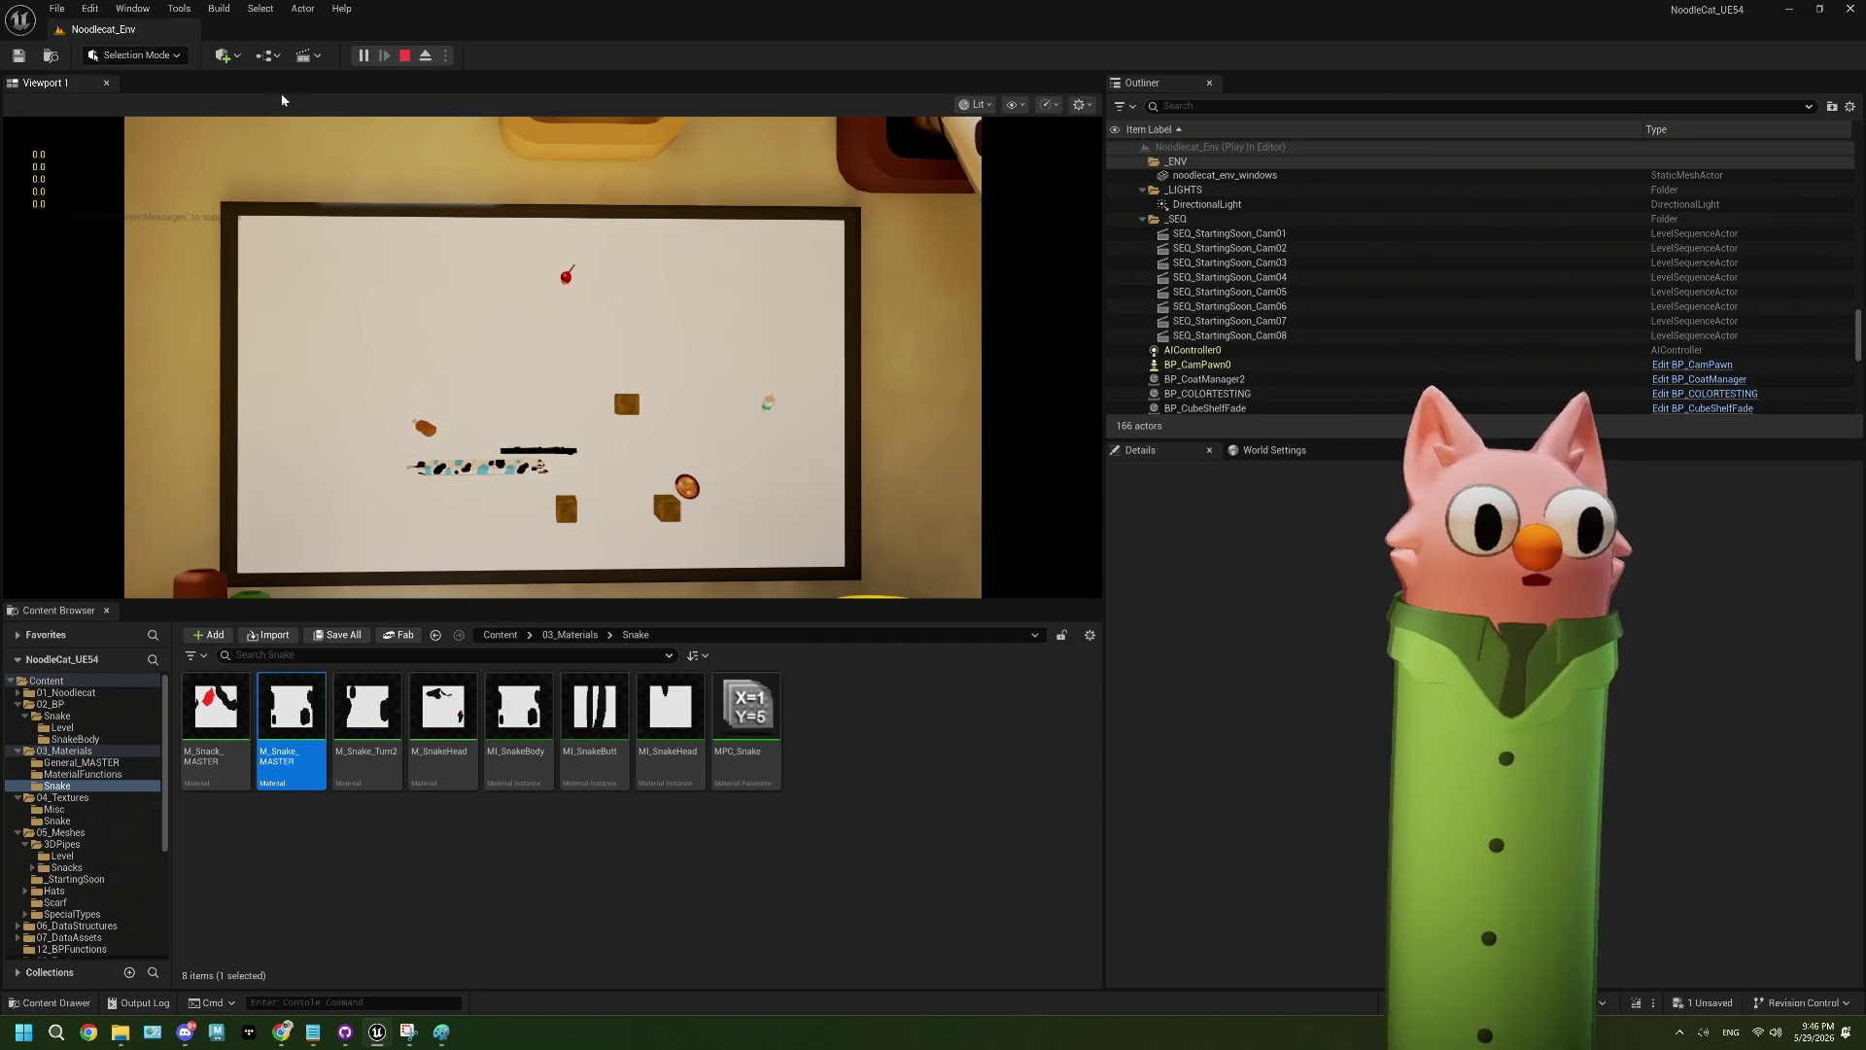
left_click(361, 57)
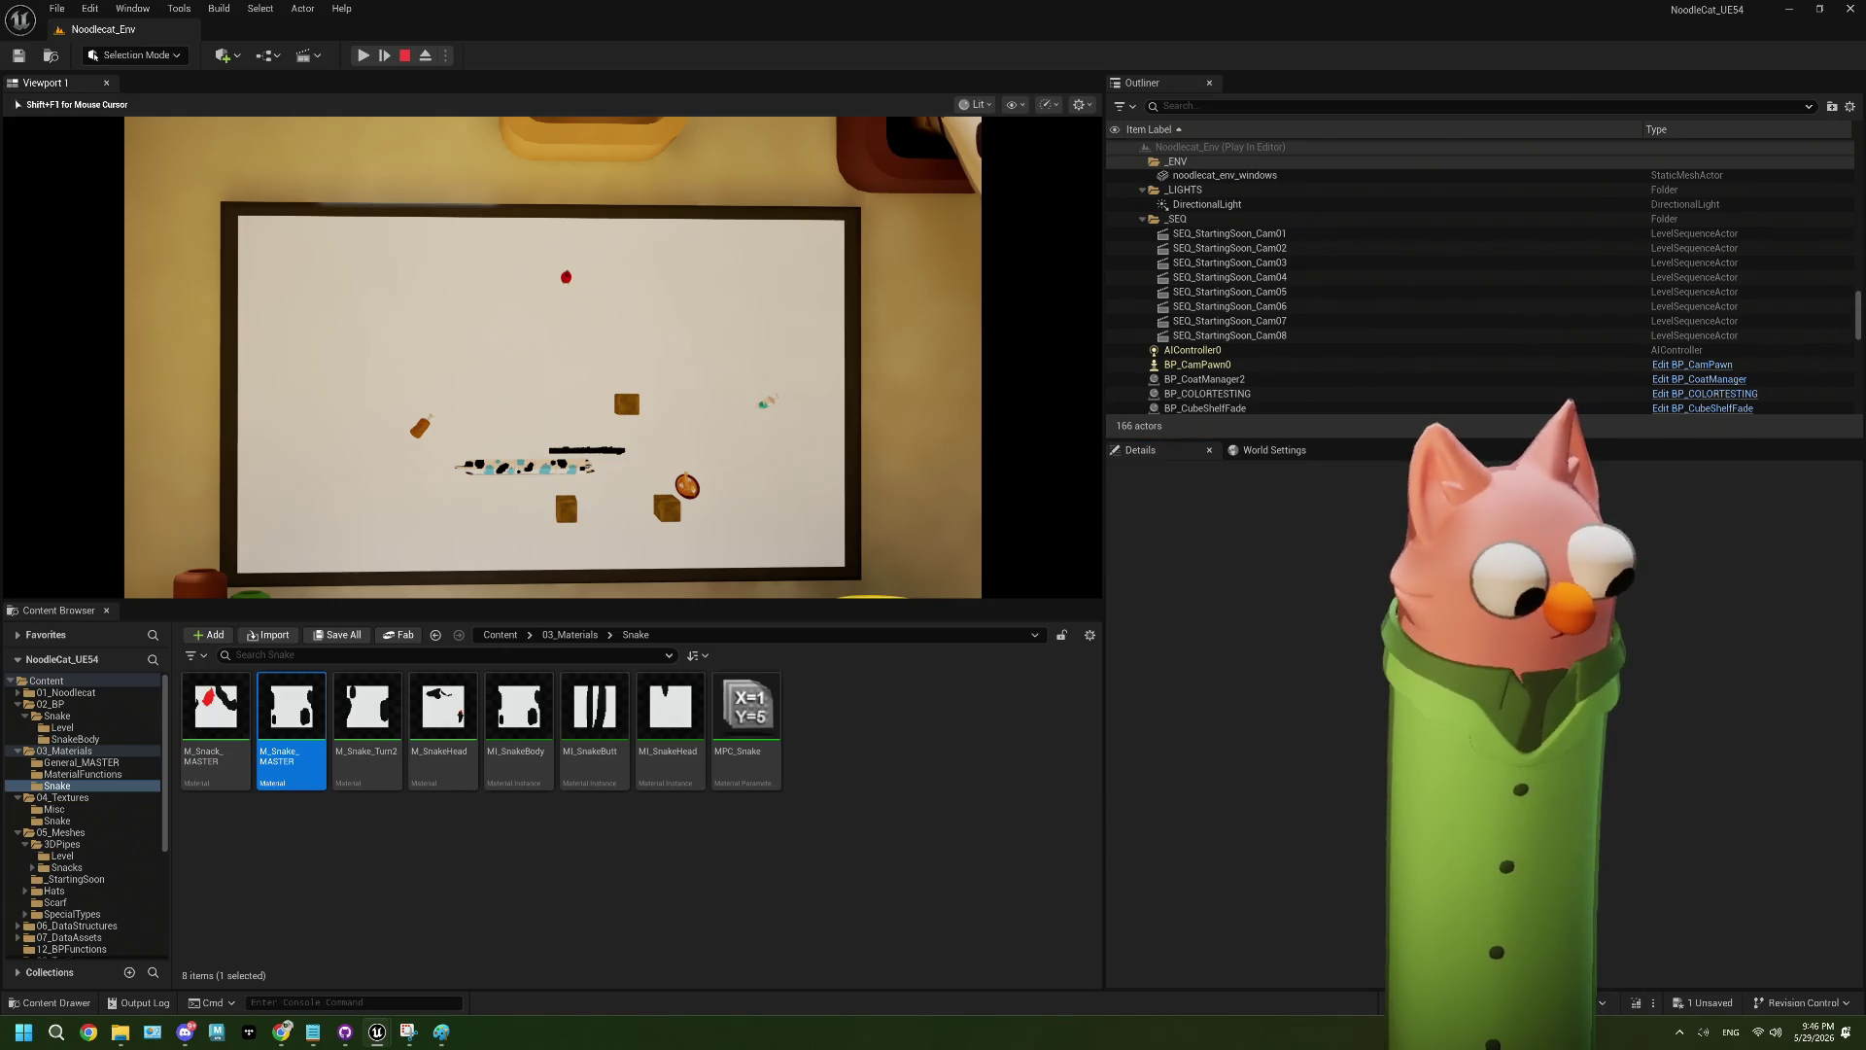
key("F8")
scroll(552, 389, "up", 10)
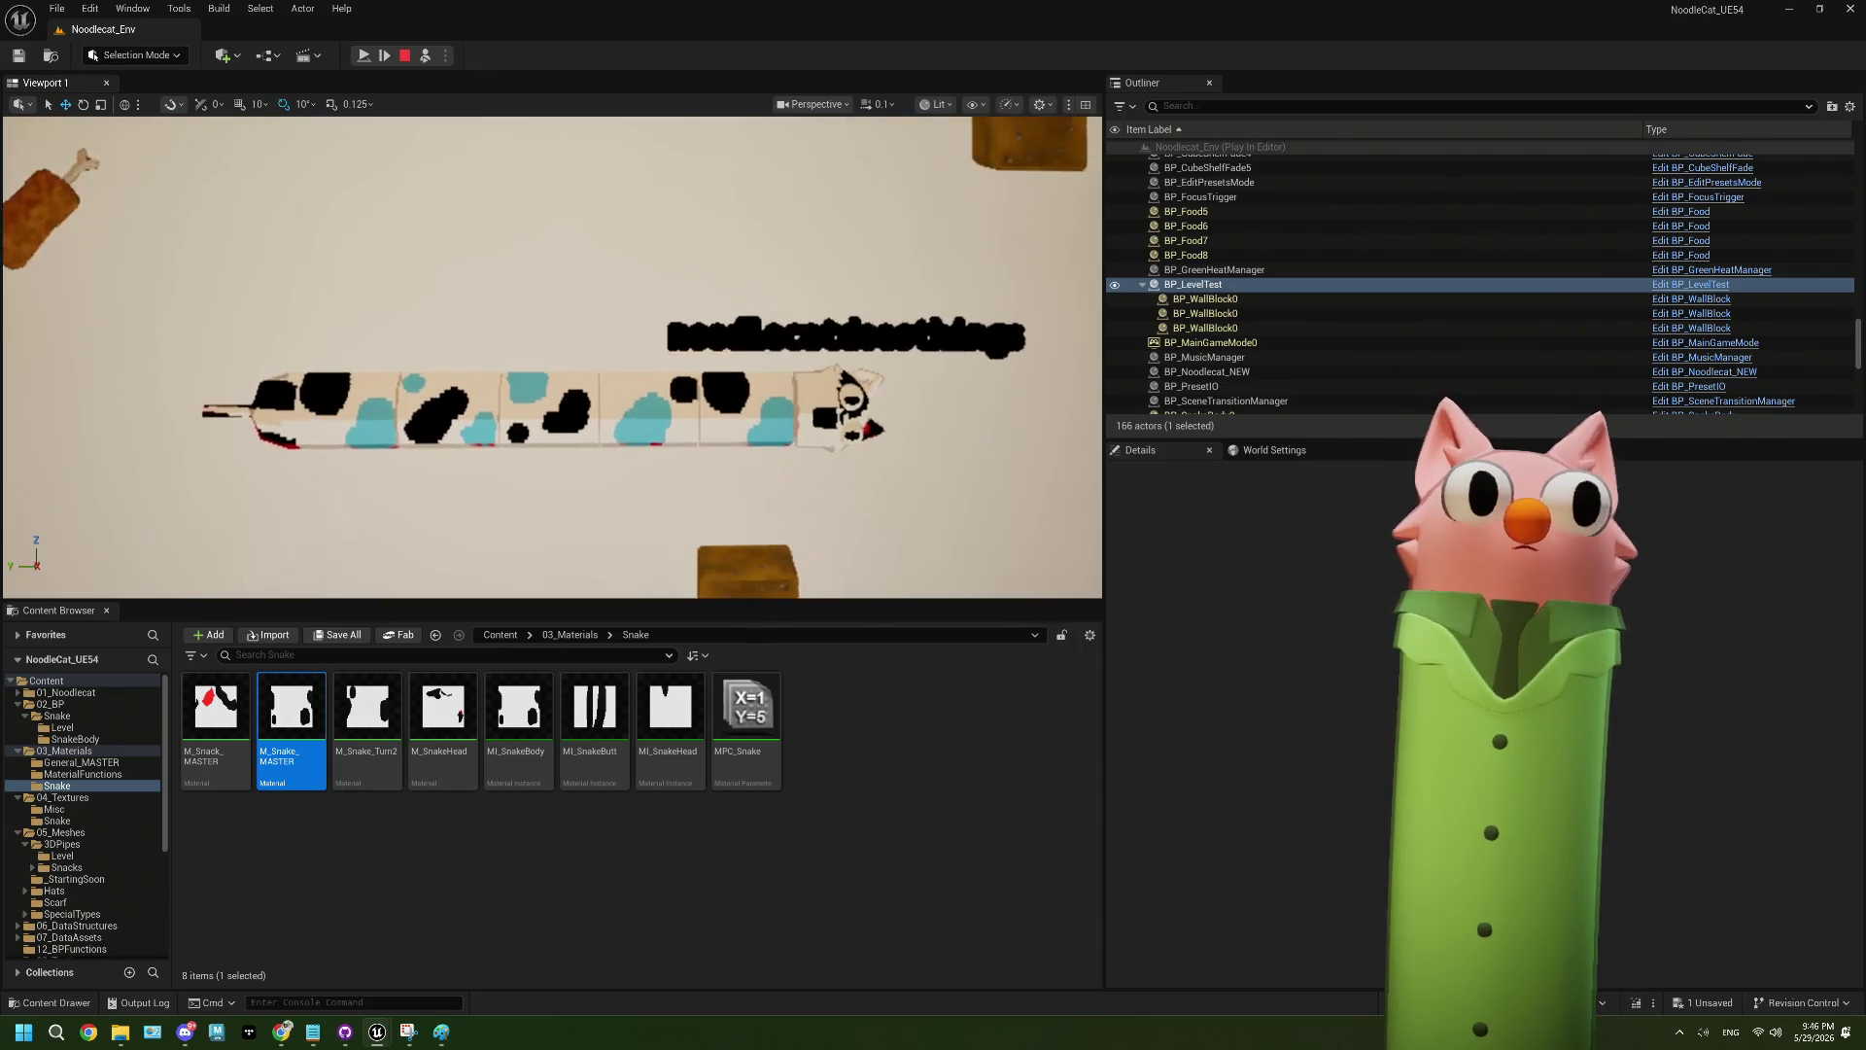
scroll(552, 389, "up", 4)
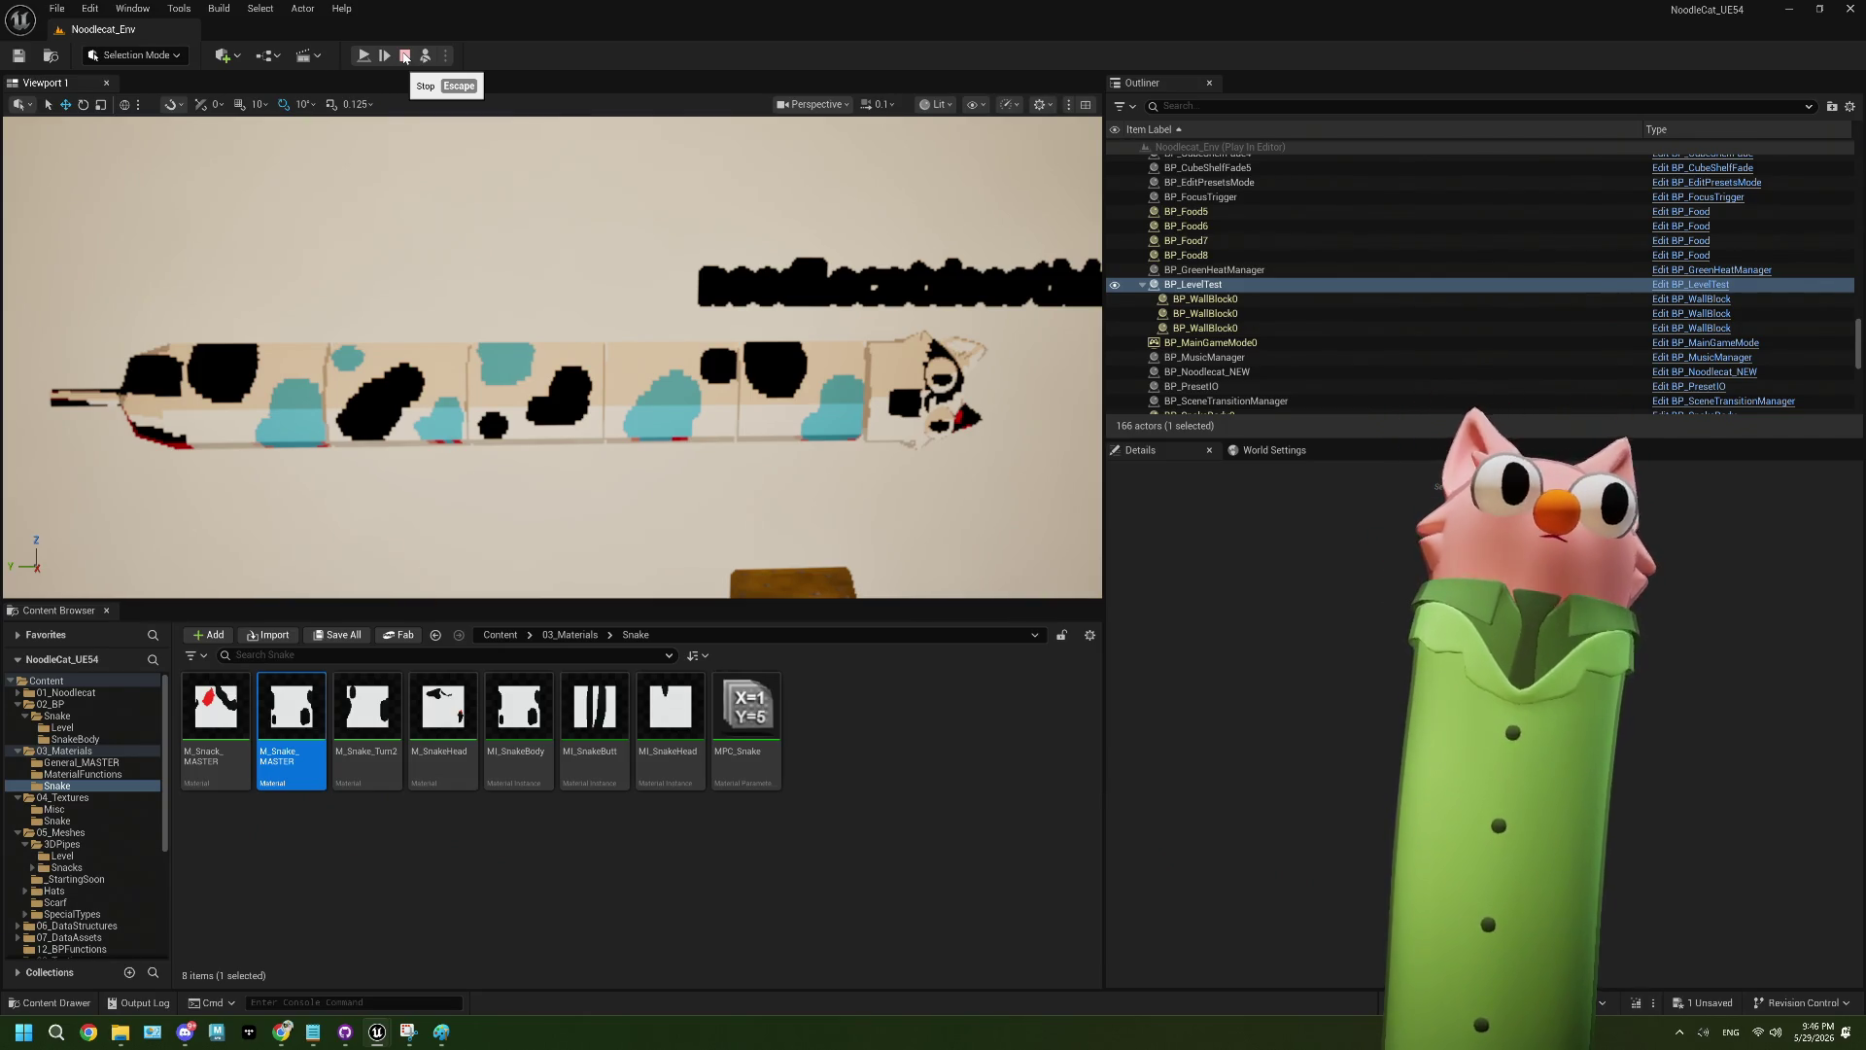
- Resume, pause again, step forward with Frame Skip four times, then stop with Esc
left_click(370, 61)
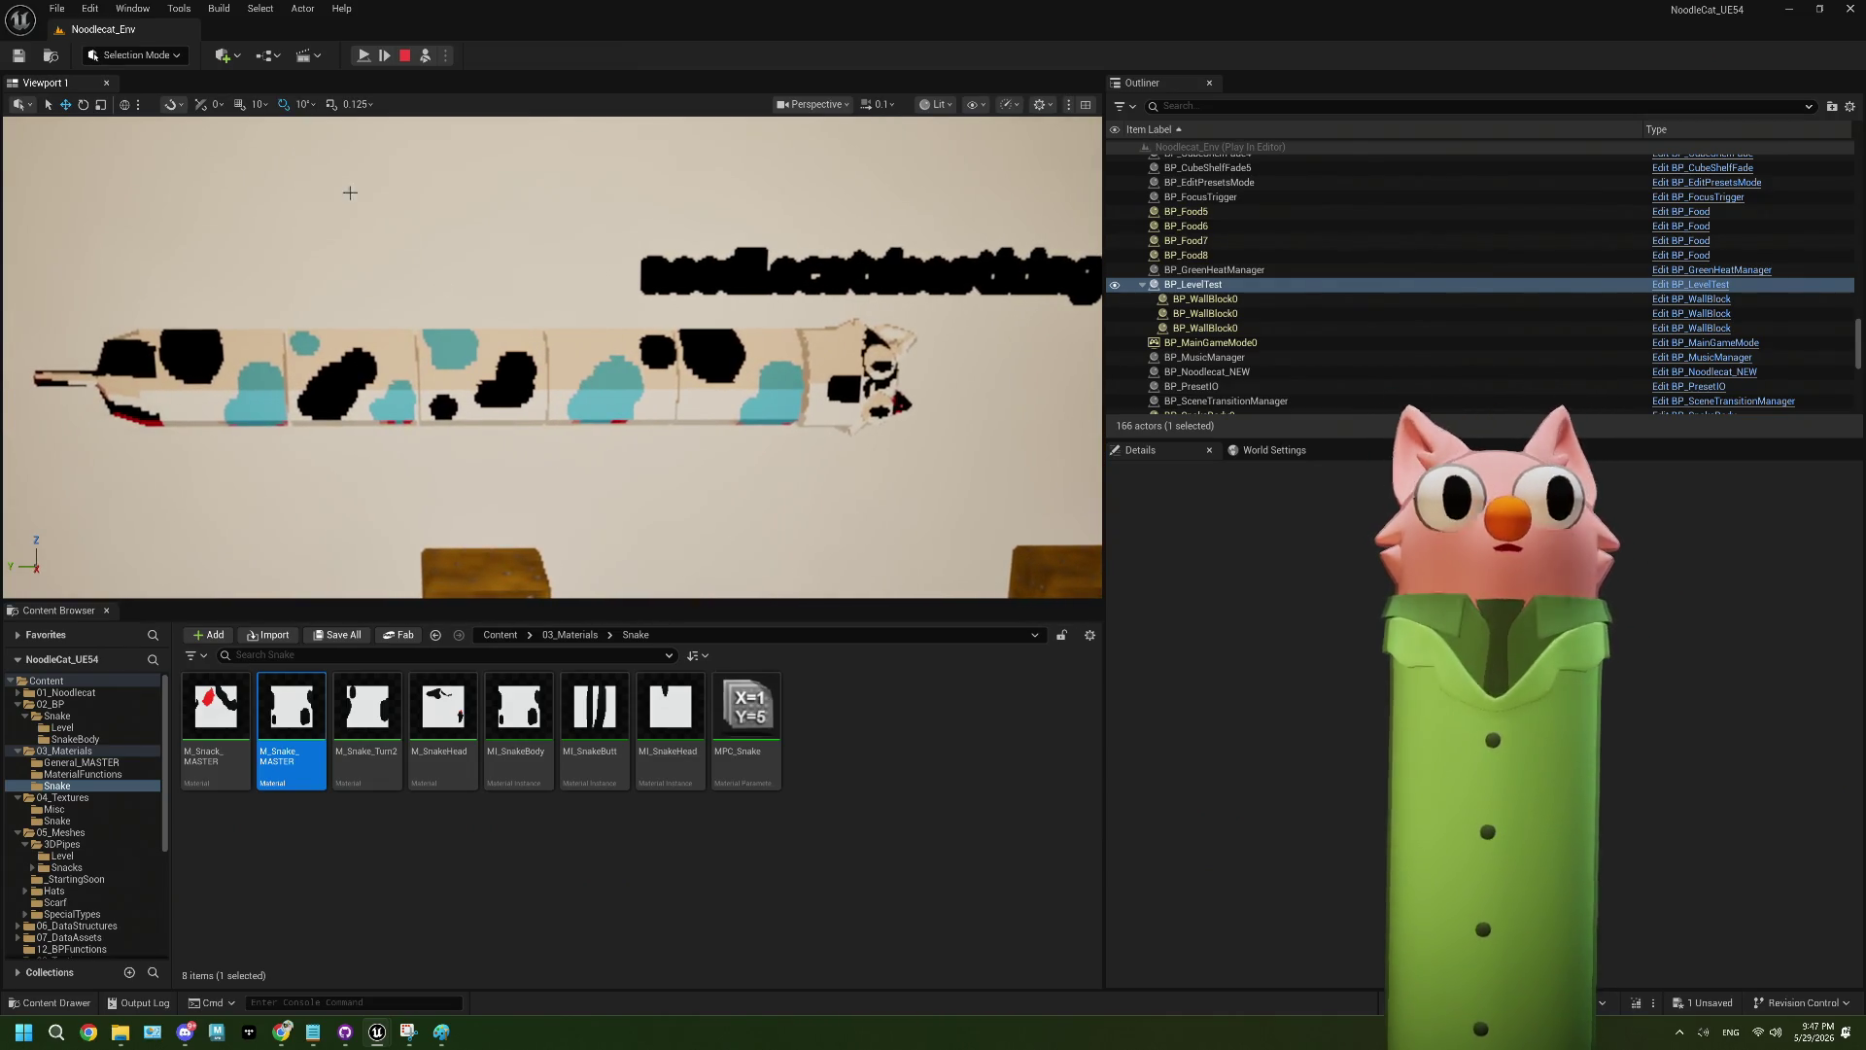
left_click(363, 56)
left_click(364, 56)
left_click(364, 57)
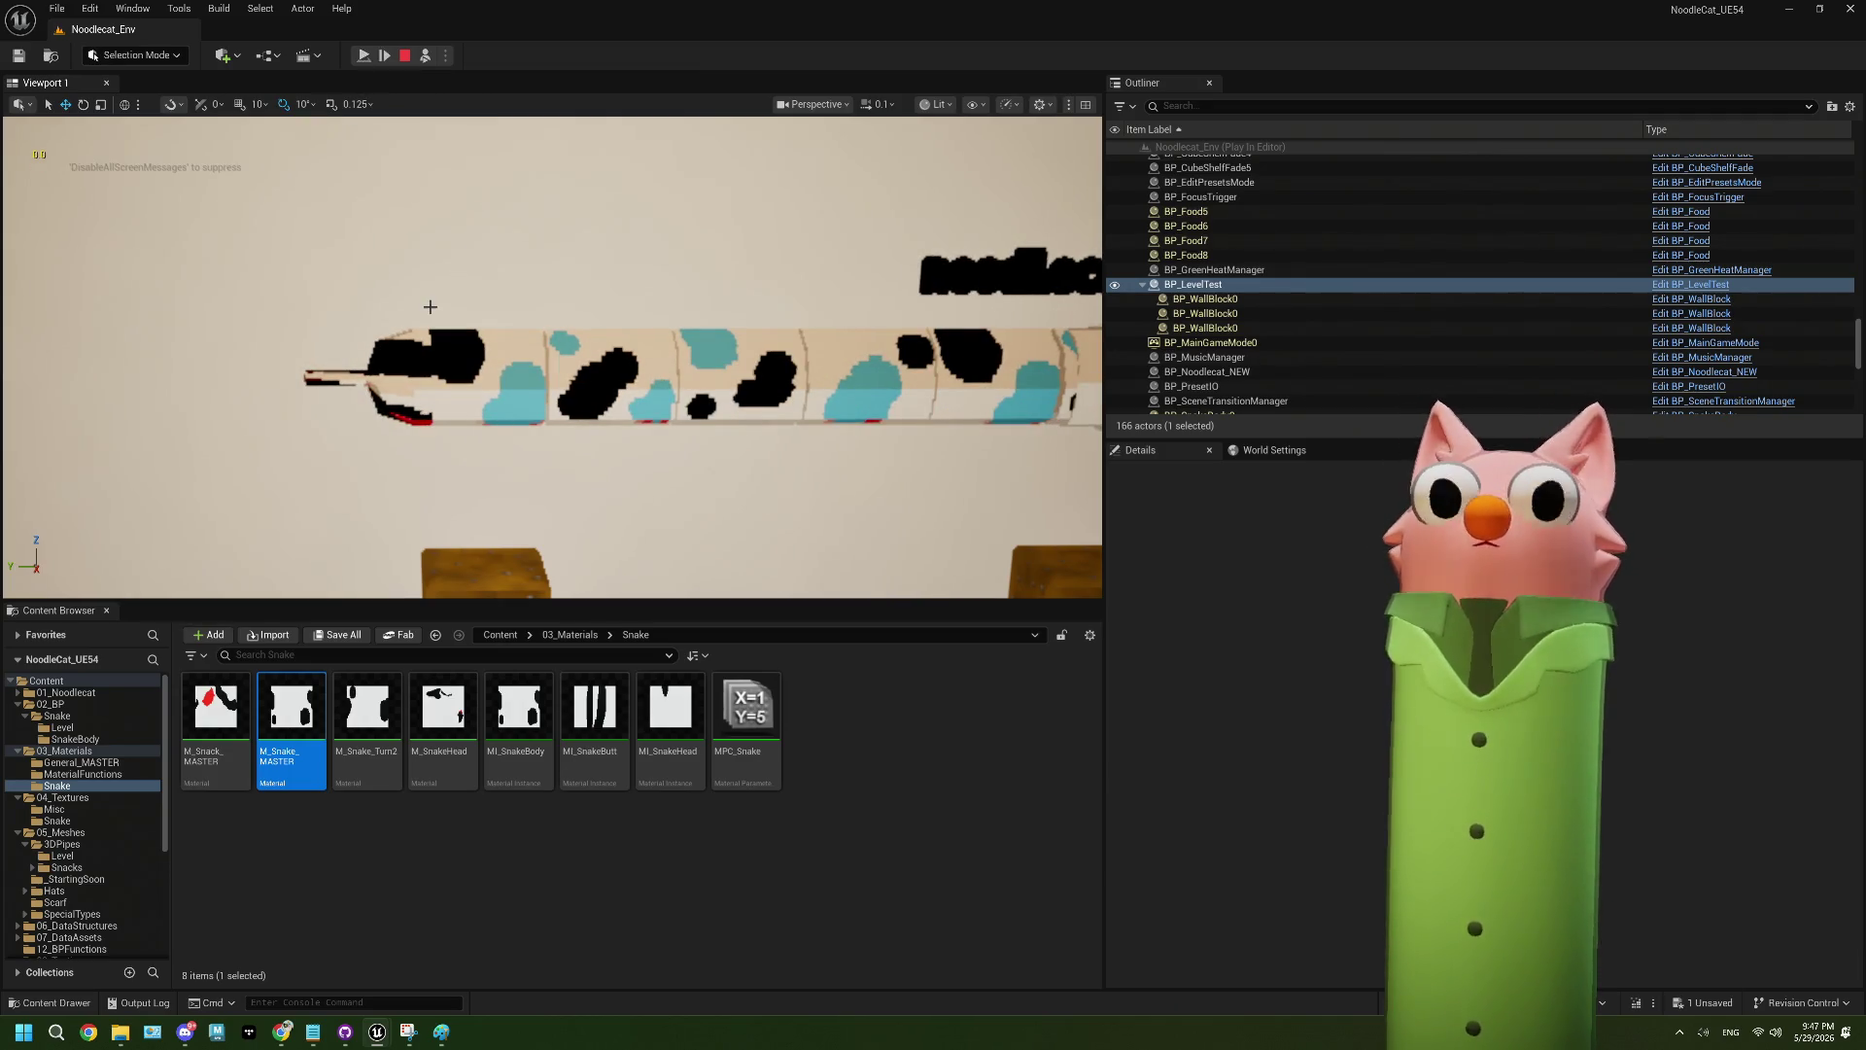
left_click(363, 56)
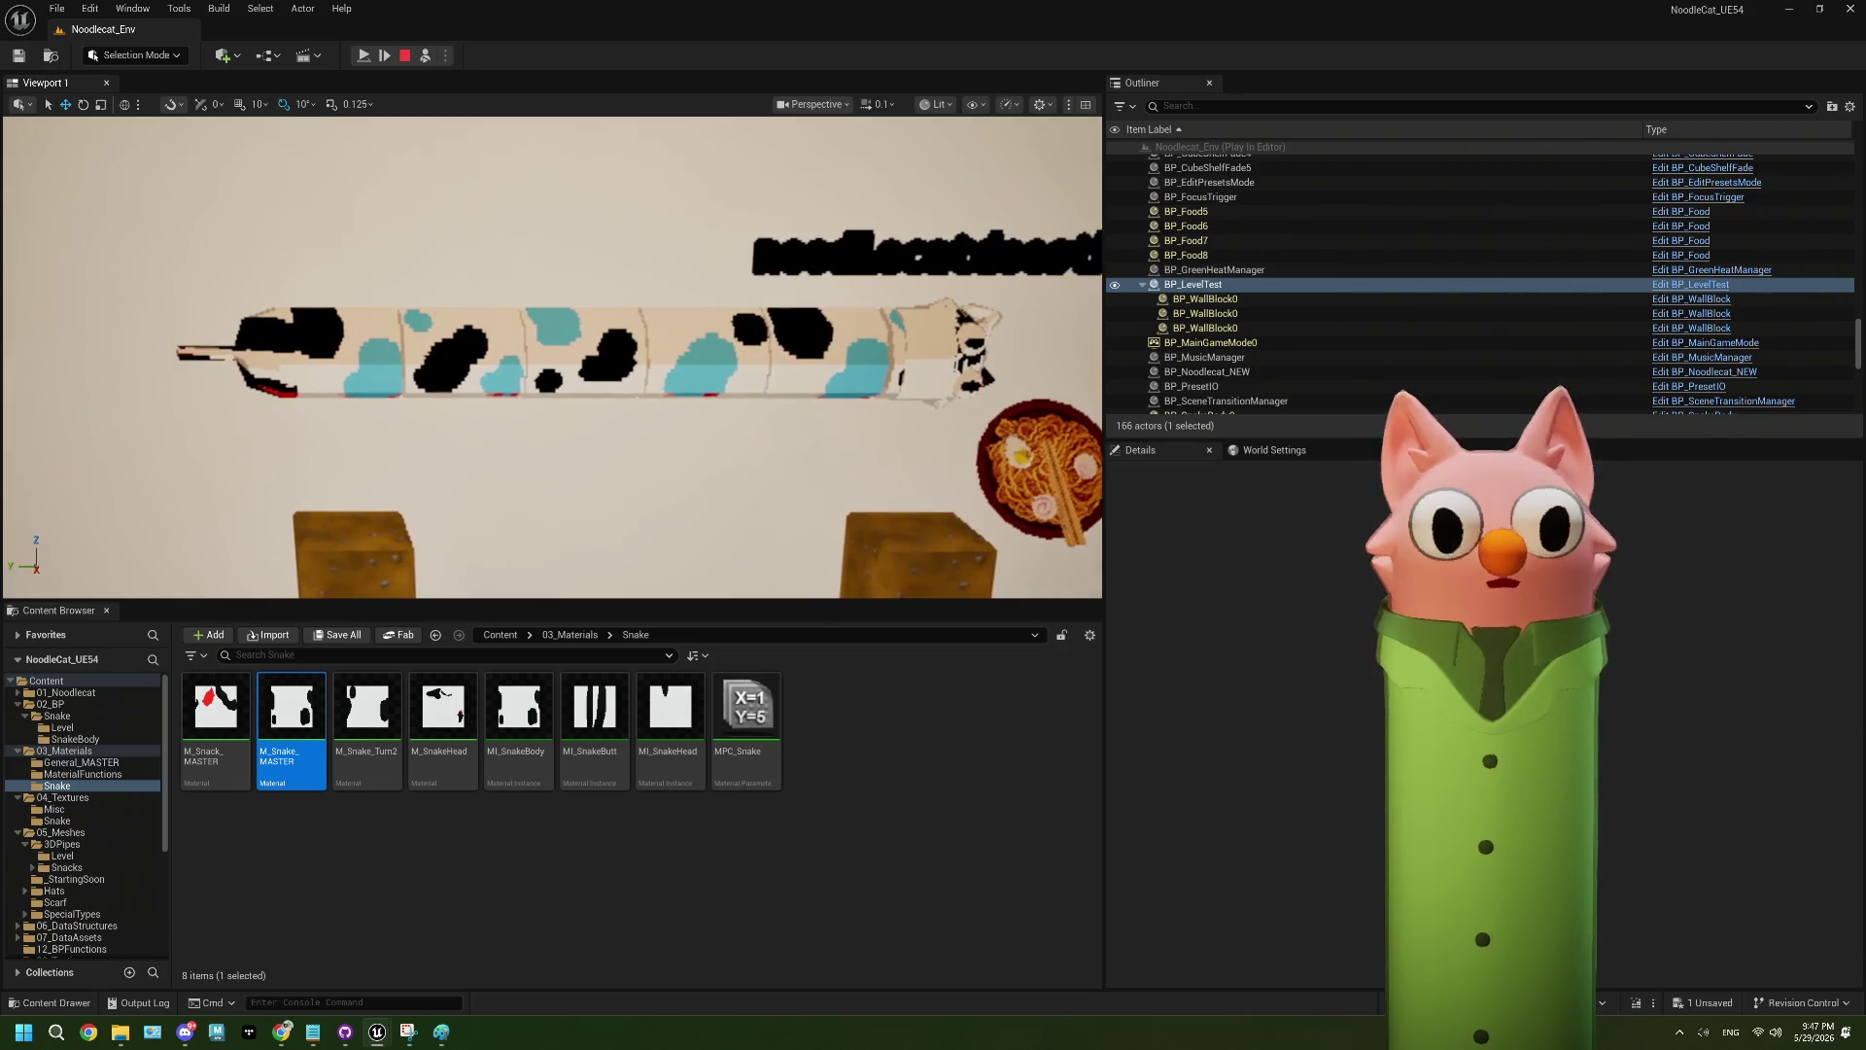
left_click(363, 57)
key("Escape")
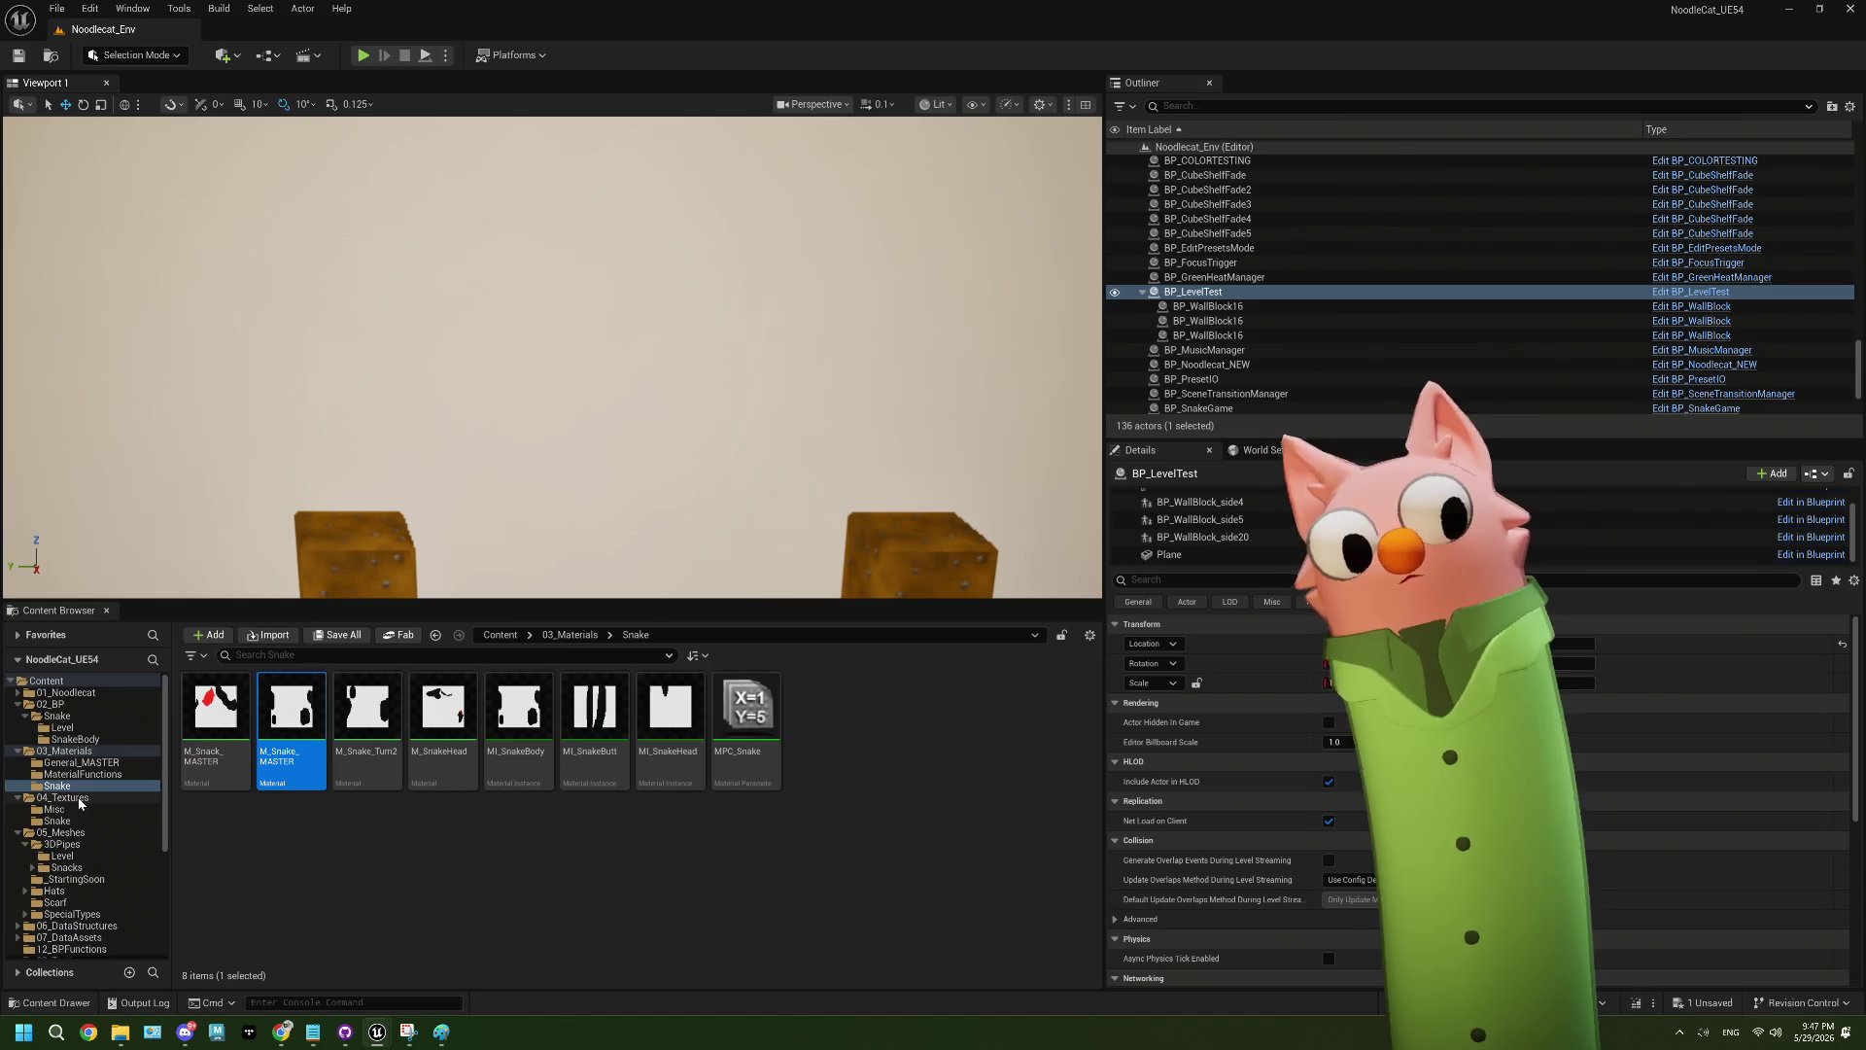
- Open BP_SnakeBody from the SnakeBody folder and pan to its UpdateSnake event
left_click(70, 738)
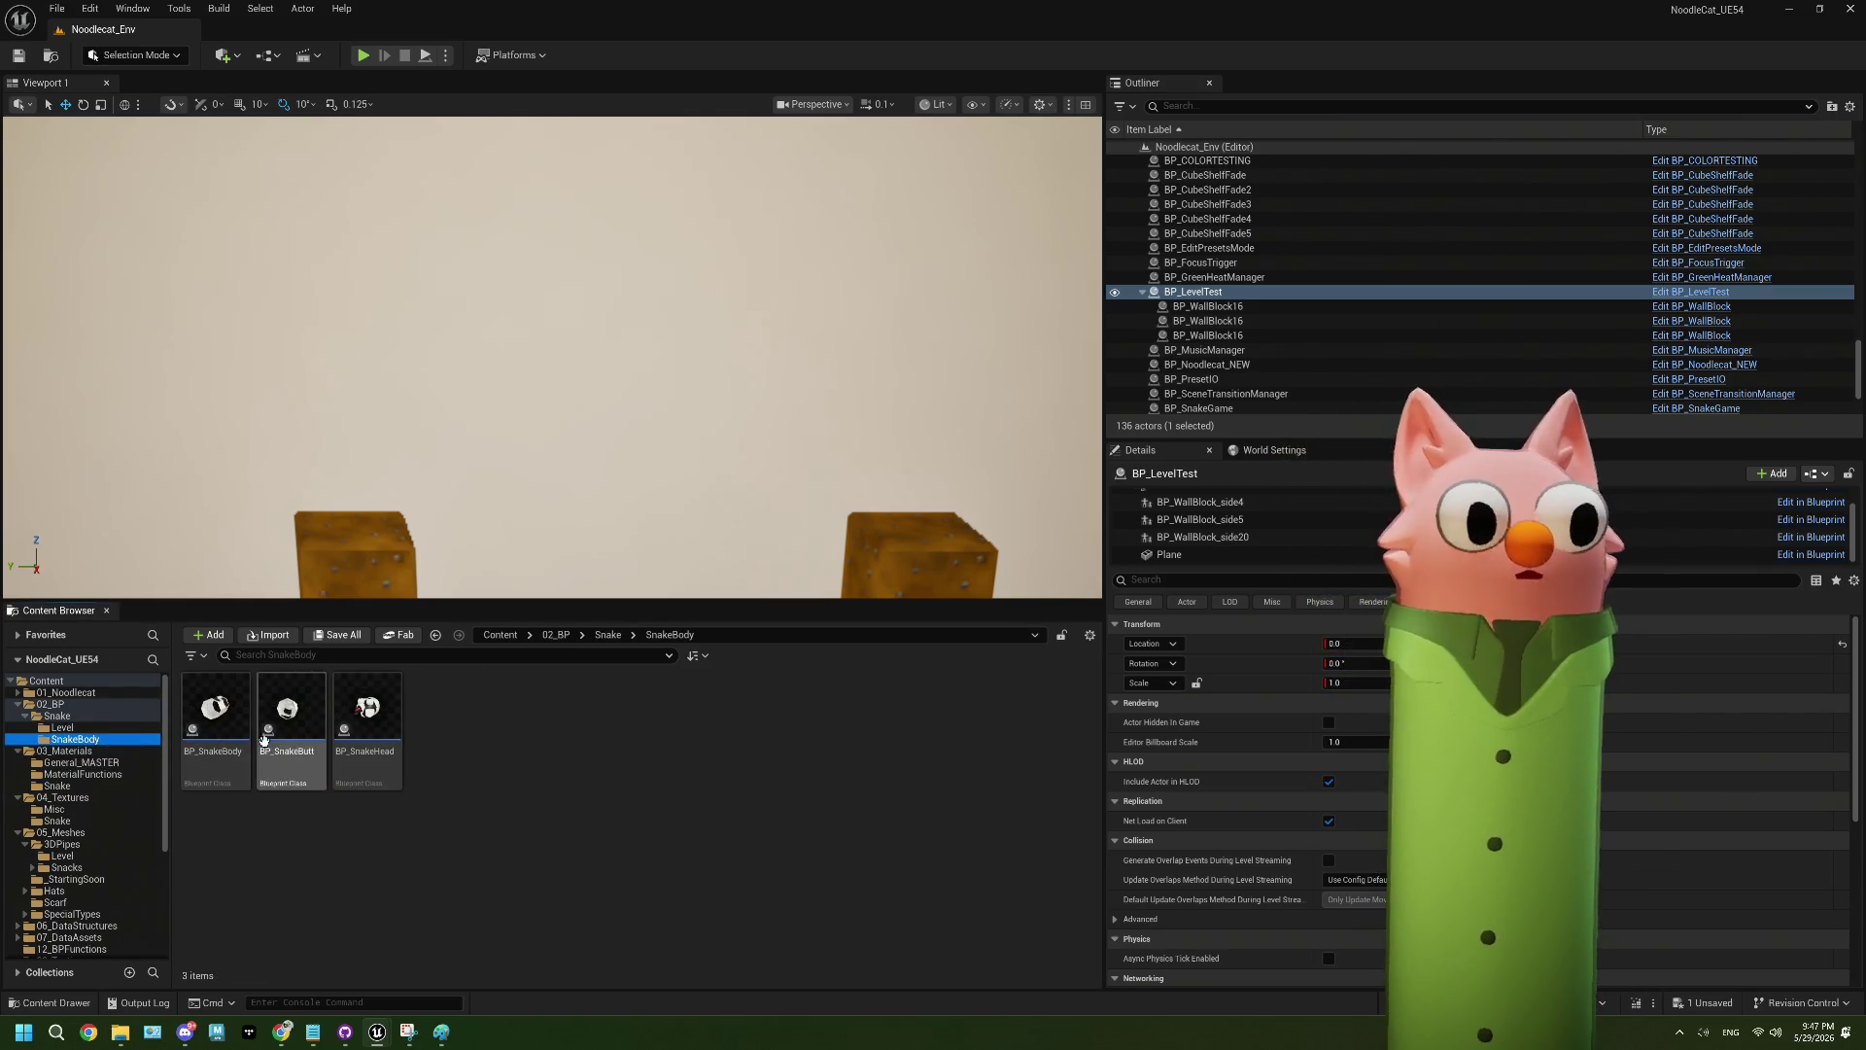
left_click(233, 731)
double_click(234, 731)
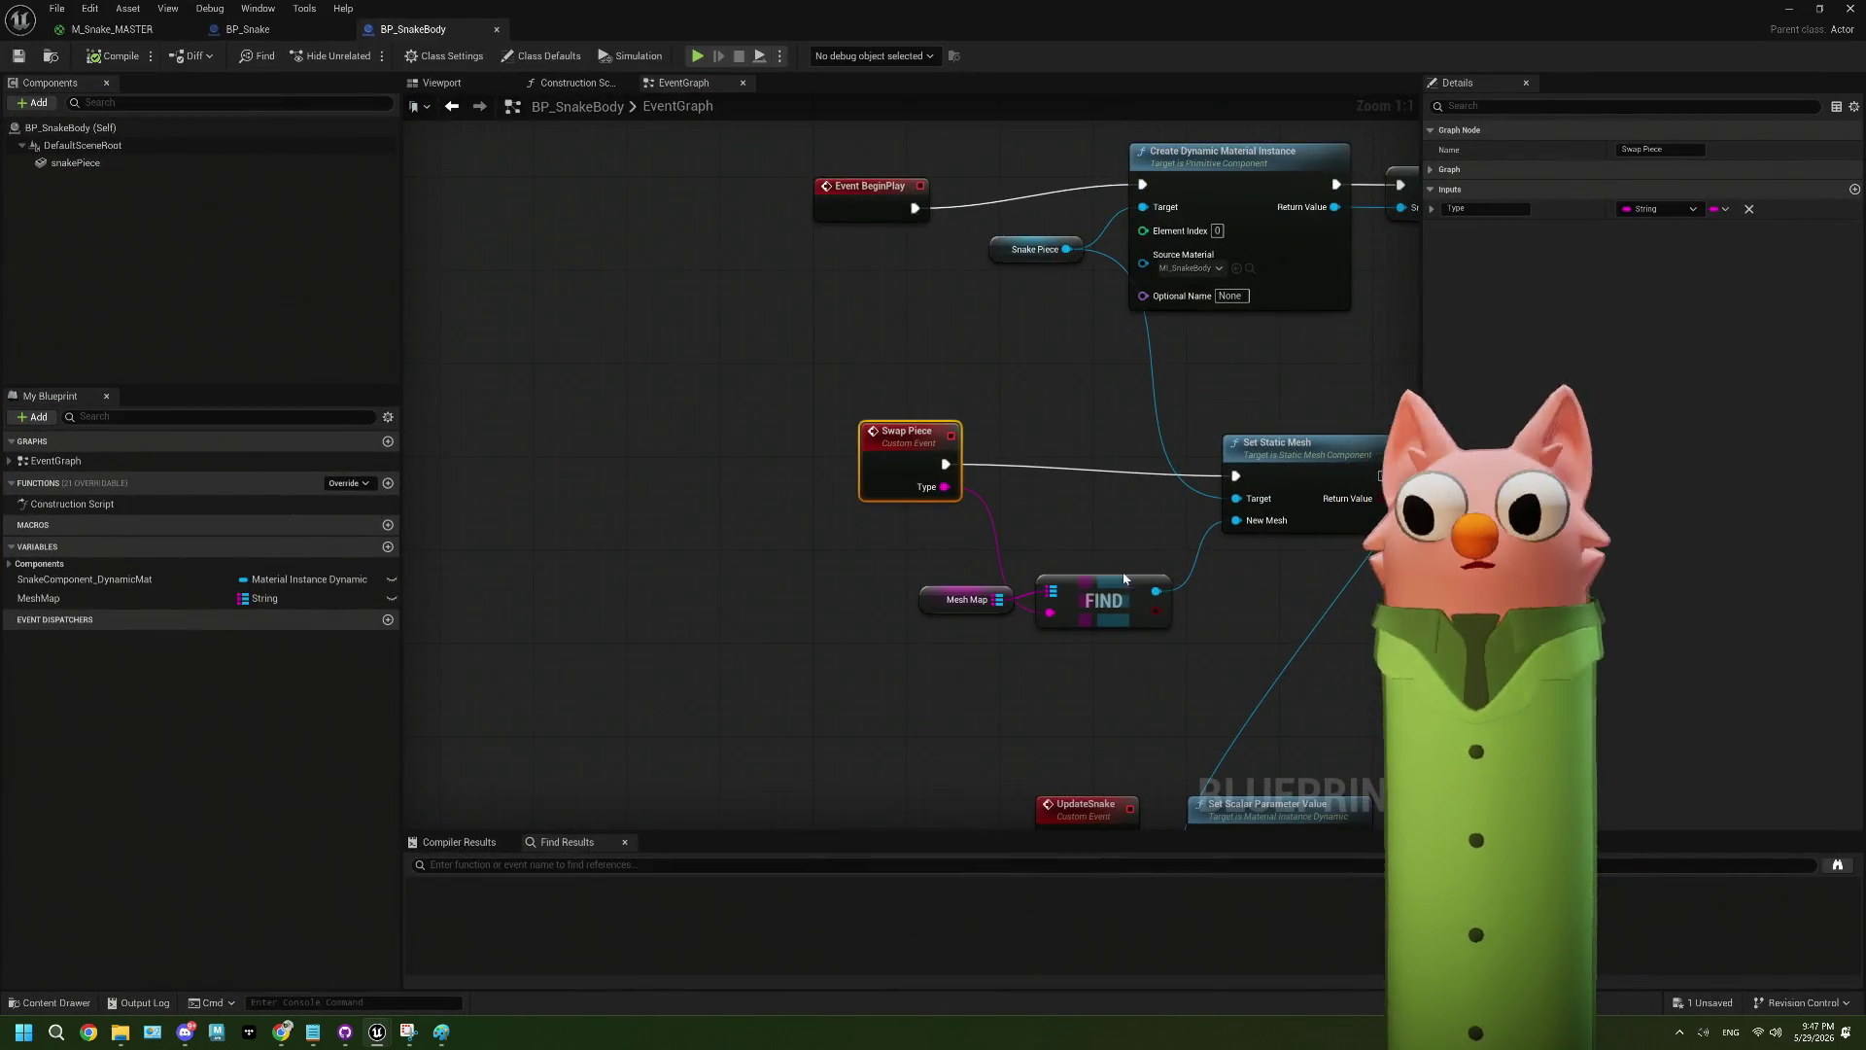
left_click_drag(1134, 575, 795, 575)
mouse_move(1016, 592)
left_mouse_down()
mouse_move(975, 592)
mouse_move(919, 477)
left_mouse_up()
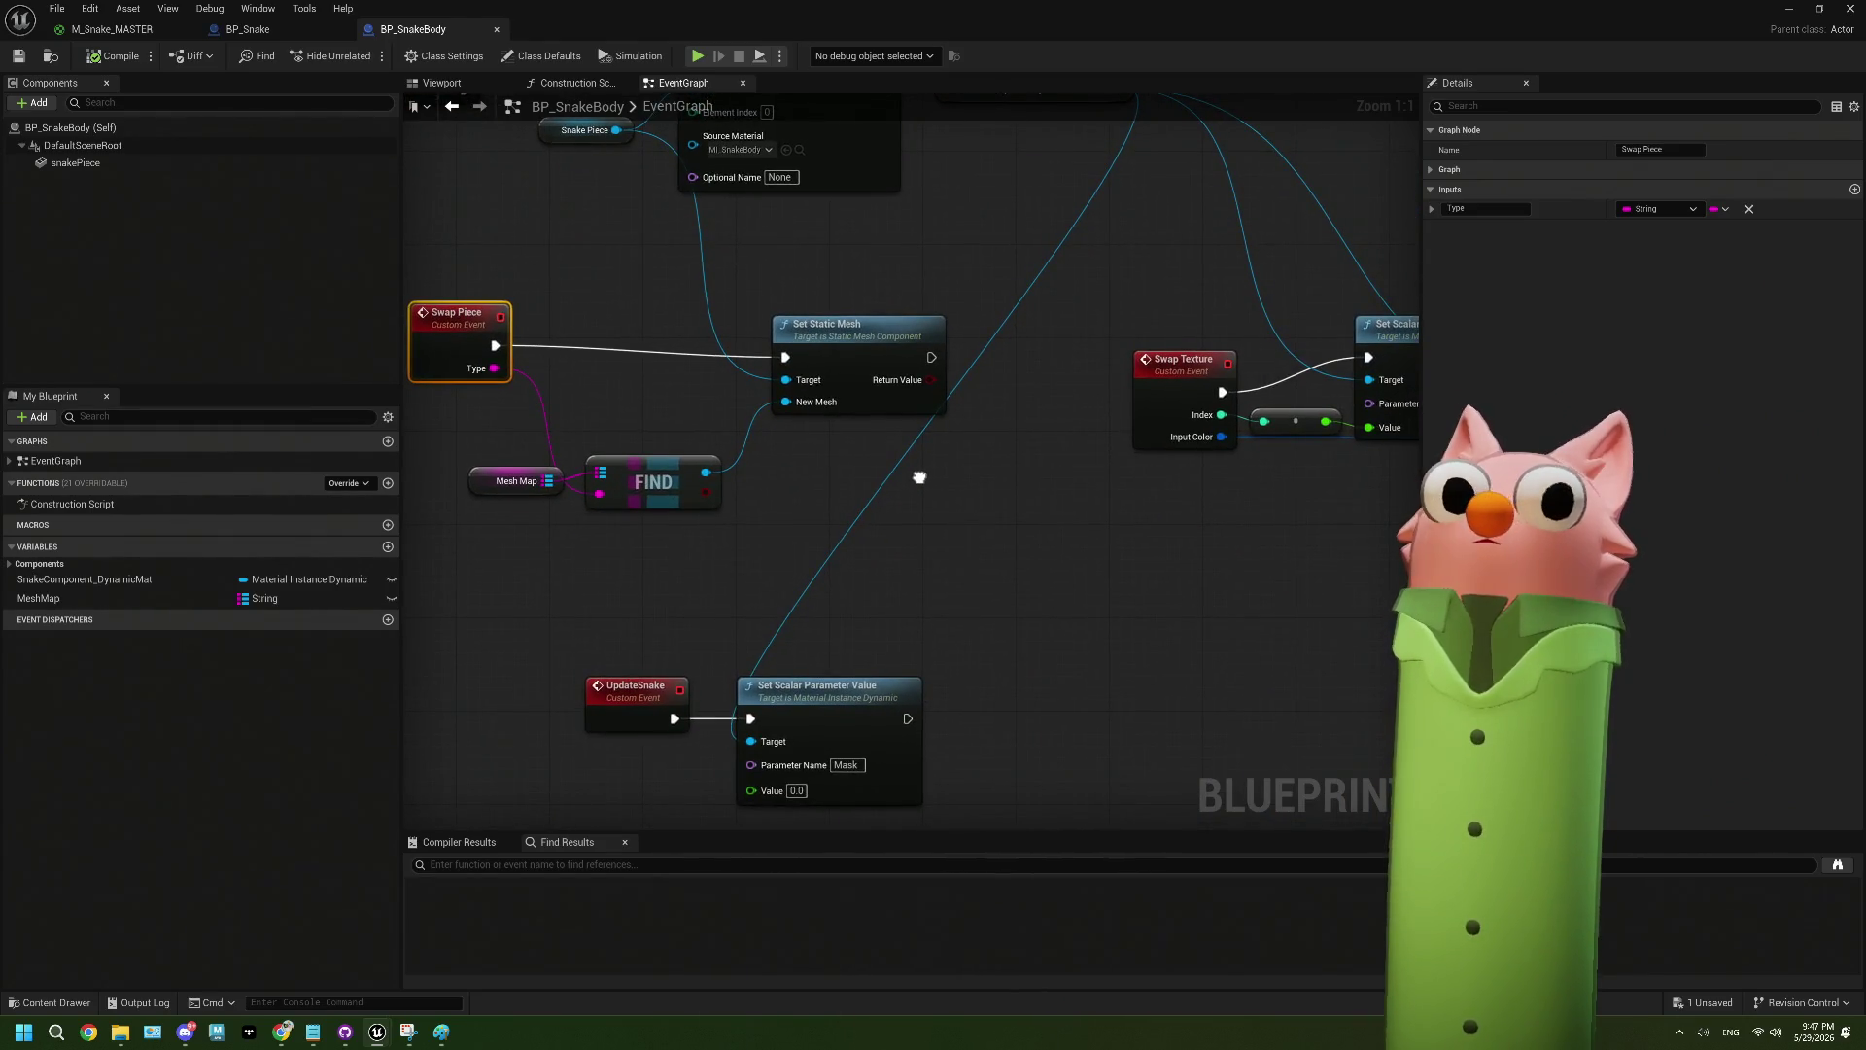
left_click_drag(919, 477, 901, 362)
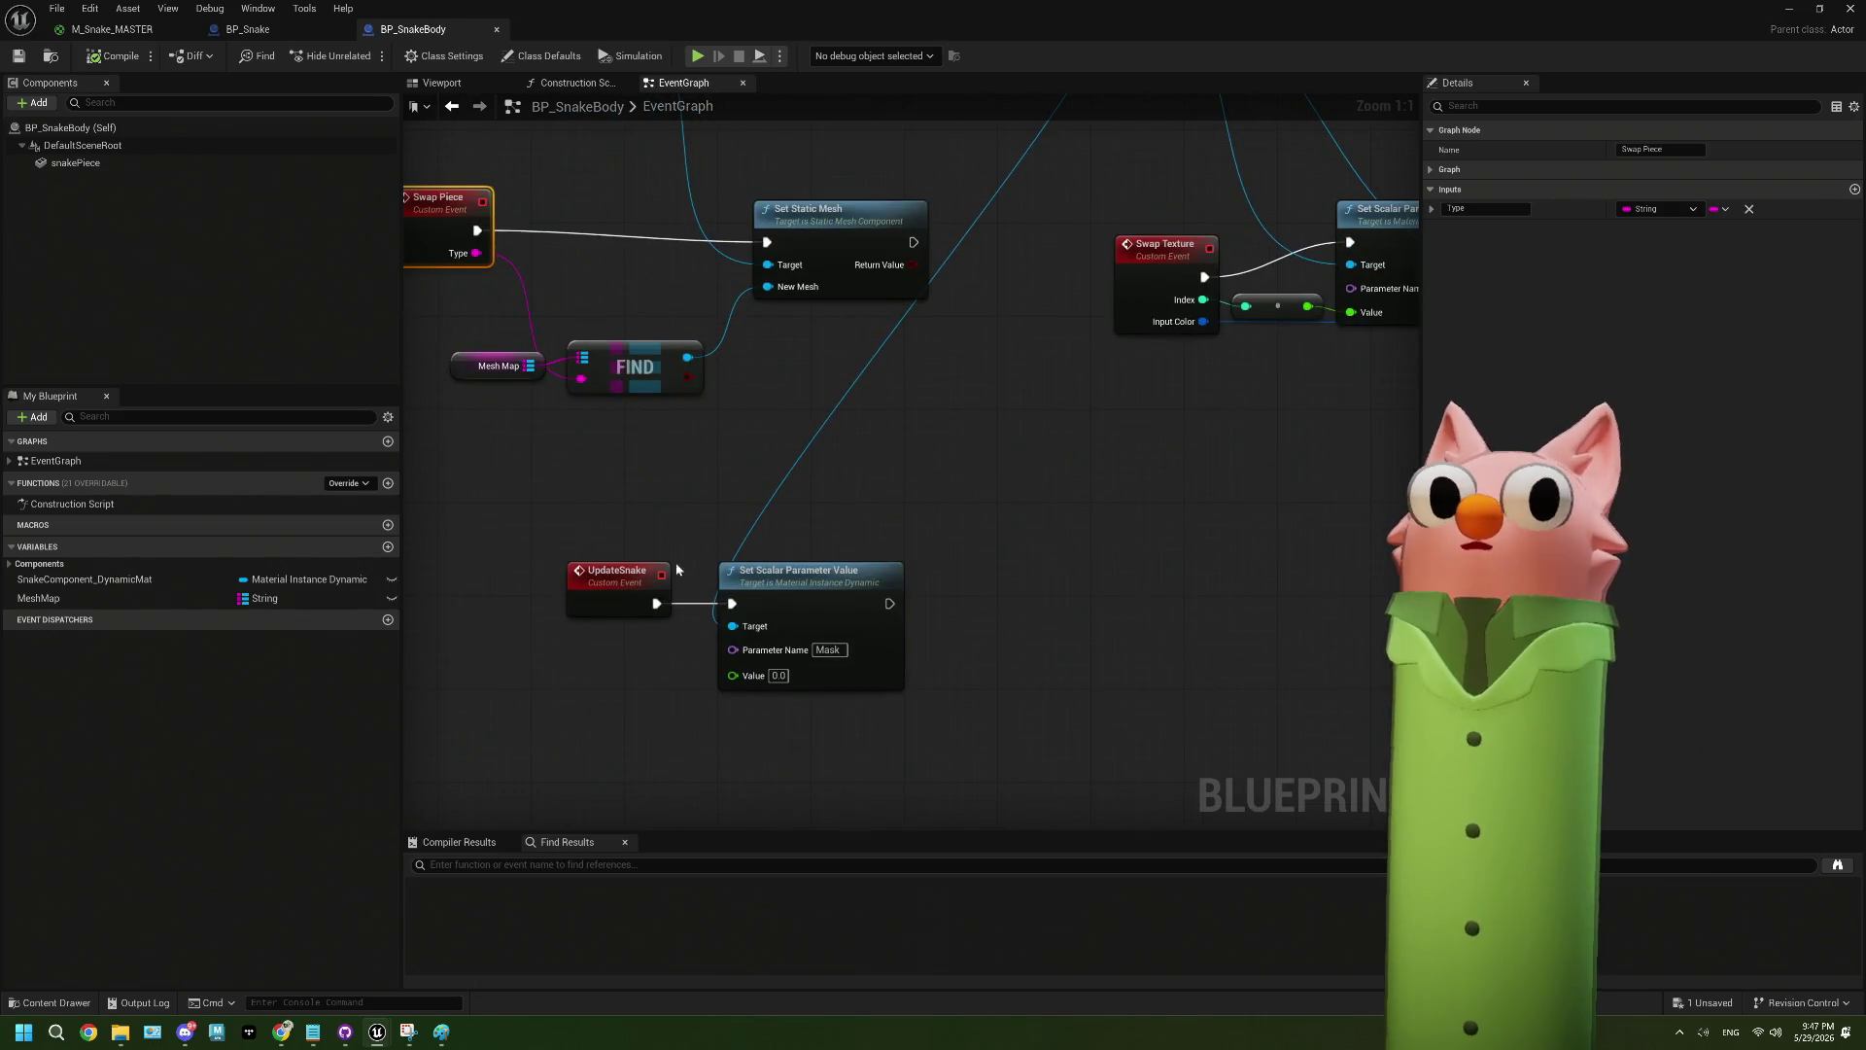
- Find references to UpdateSnake by name and jump to the Update Snake node
left_click(593, 589)
right_click(594, 593)
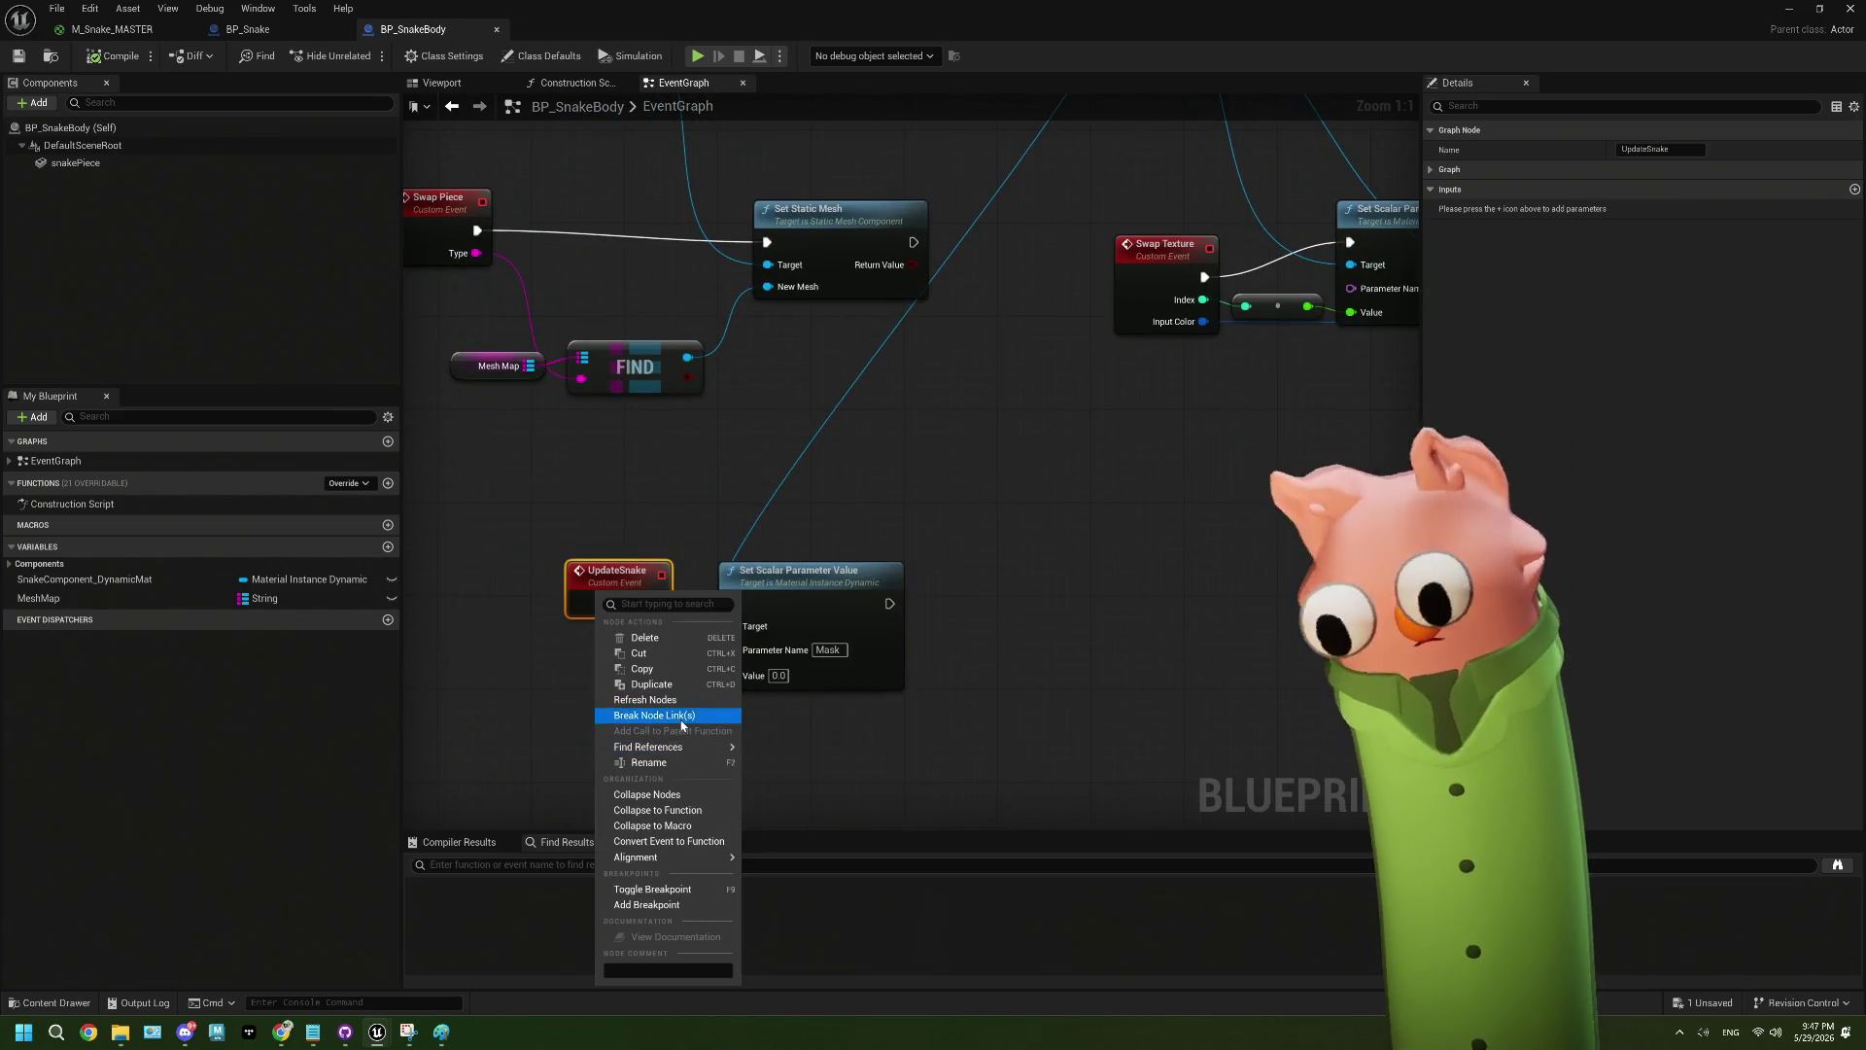
mouse_move(700, 746)
left_click(775, 756)
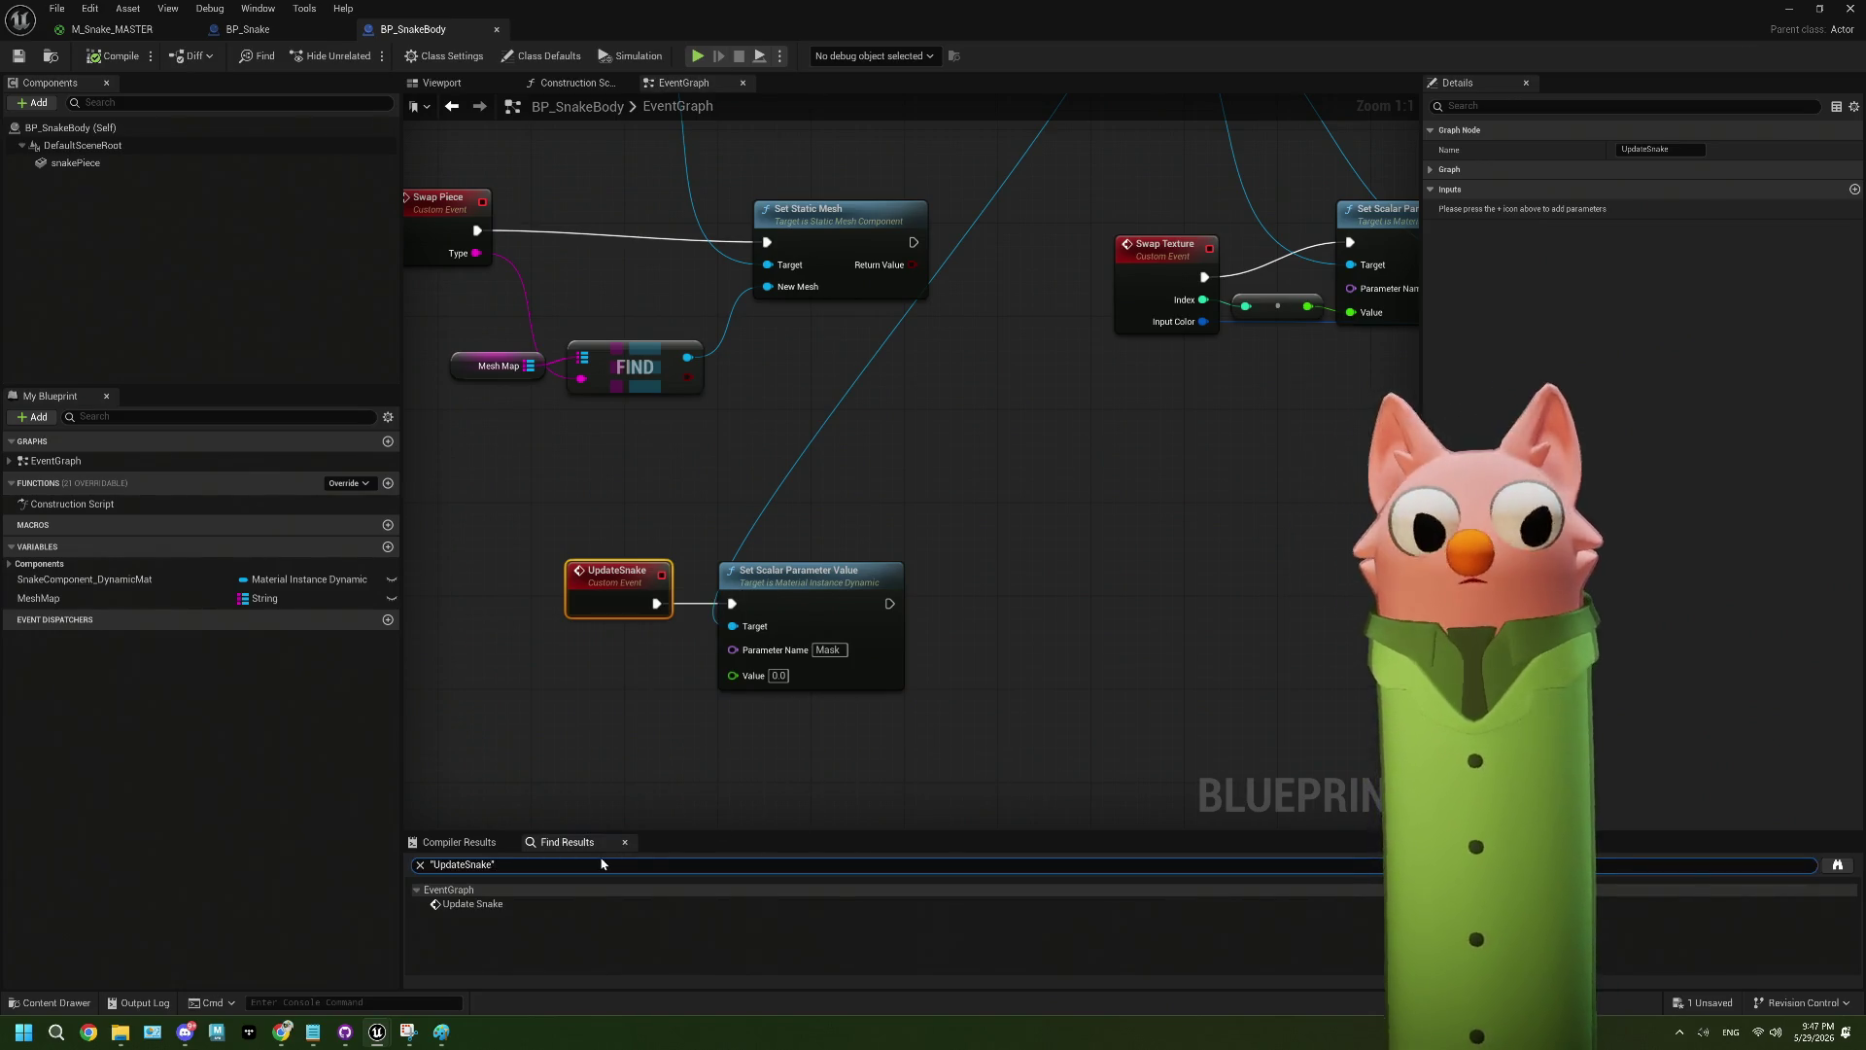
left_click(476, 903)
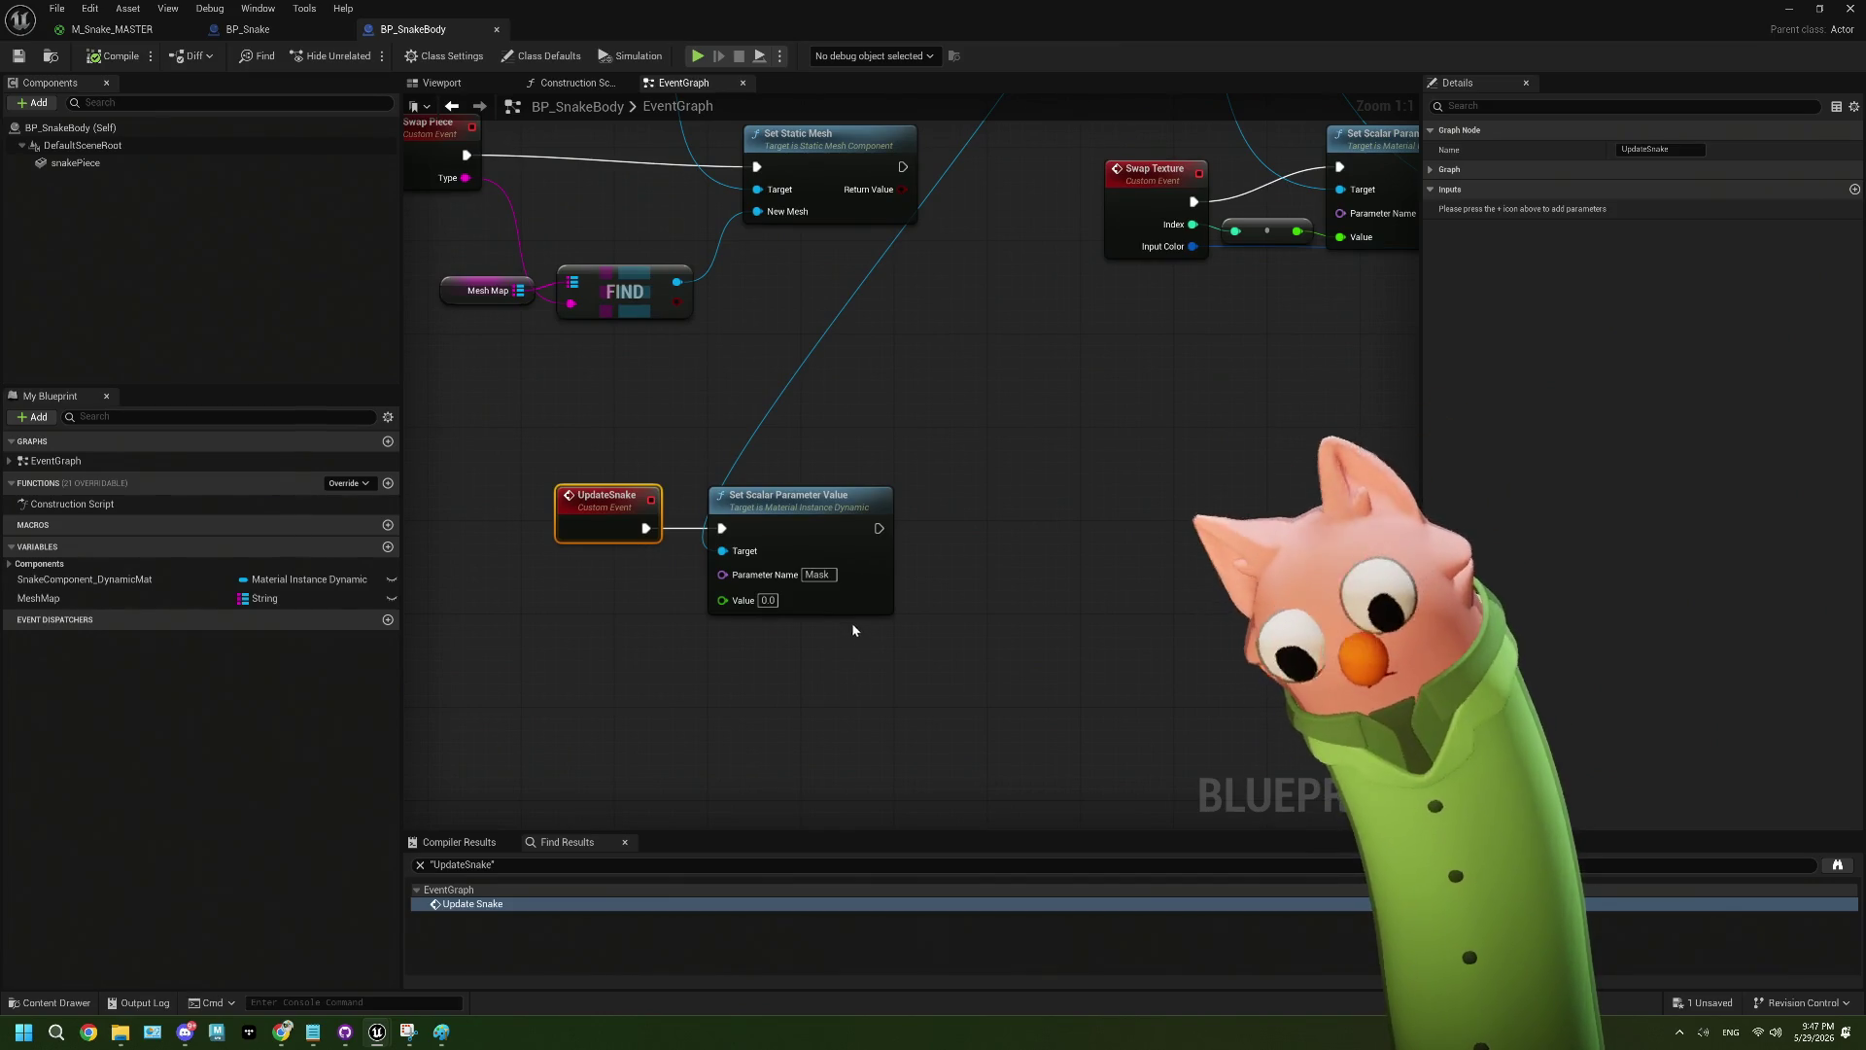
- In BP_Snake, run the For Each Loop after Set Actor Location and save the blueprint
left_click(248, 34)
left_click_drag(855, 522, 1009, 567)
left_click(18, 55)
- Find all references to SnakeComponent_DynamicMat from its getter node
scroll(986, 646, "down", 3)
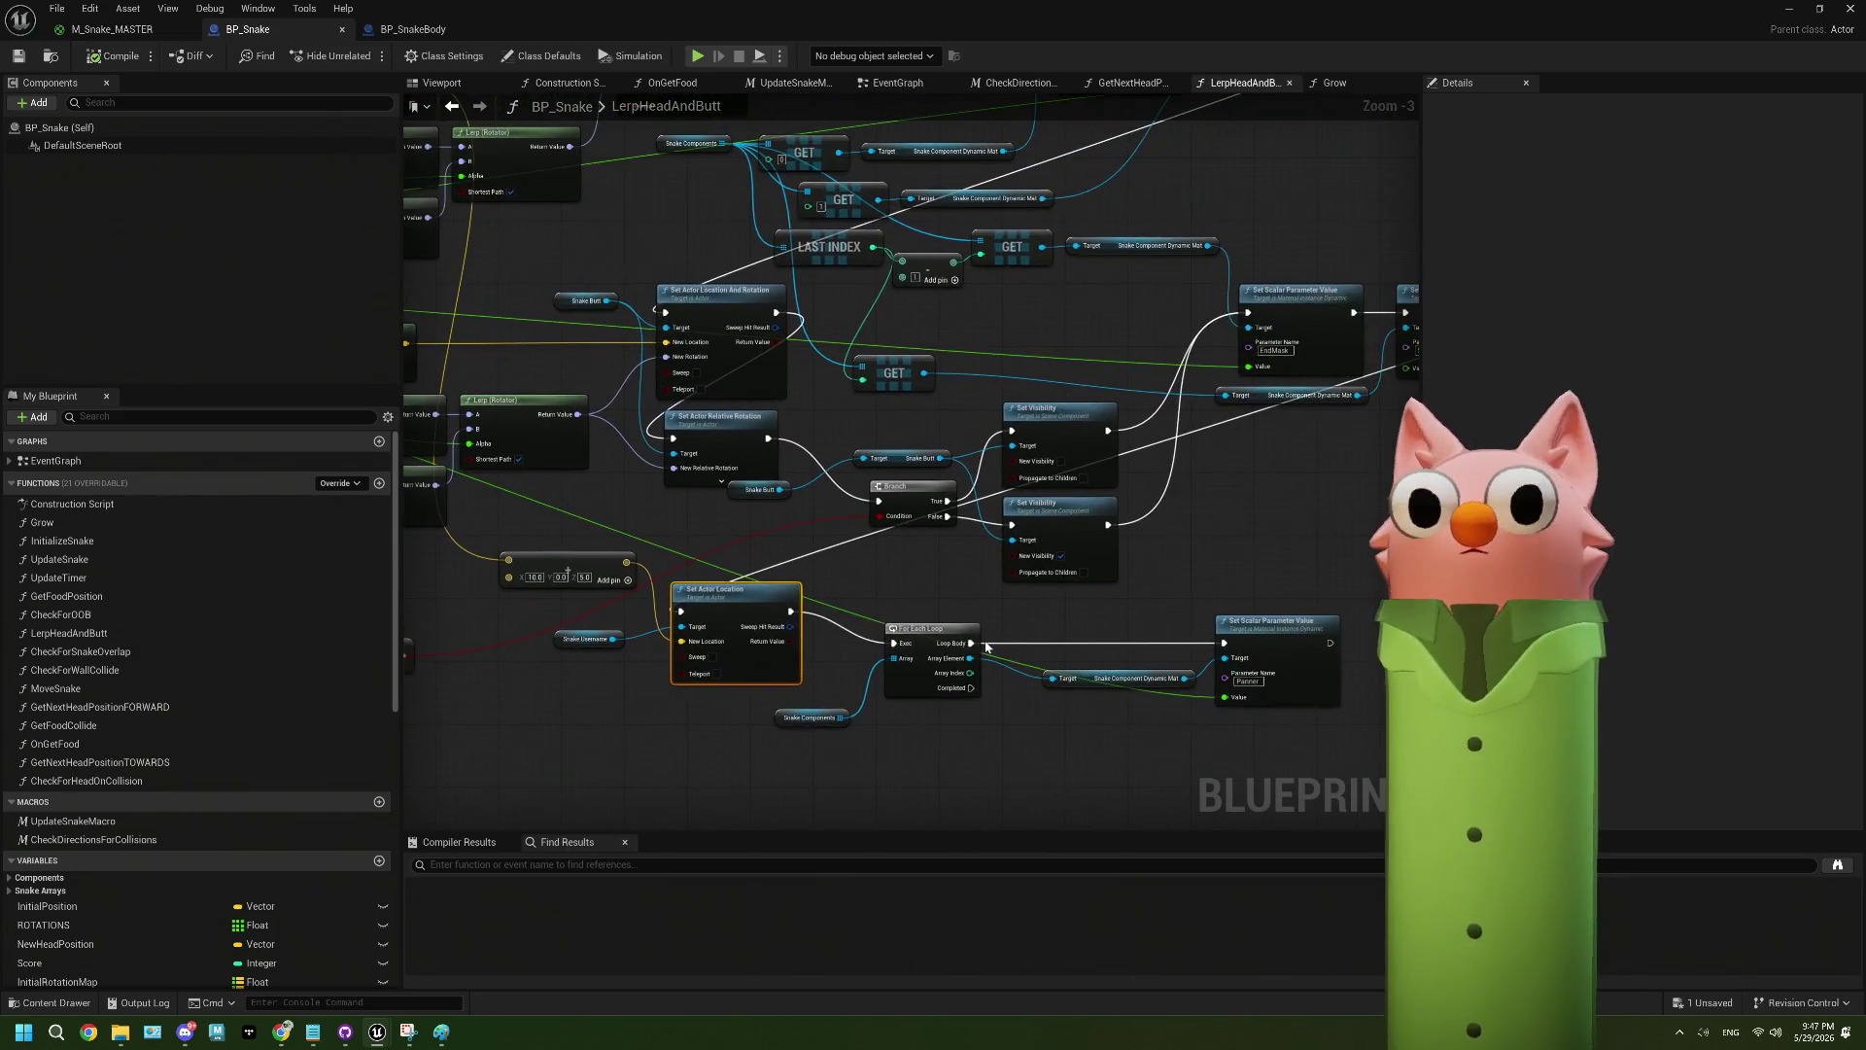
mouse_move(972, 649)
left_mouse_down()
mouse_move(762, 654)
mouse_move(652, 588)
left_mouse_up()
scroll(923, 690, "up", 3)
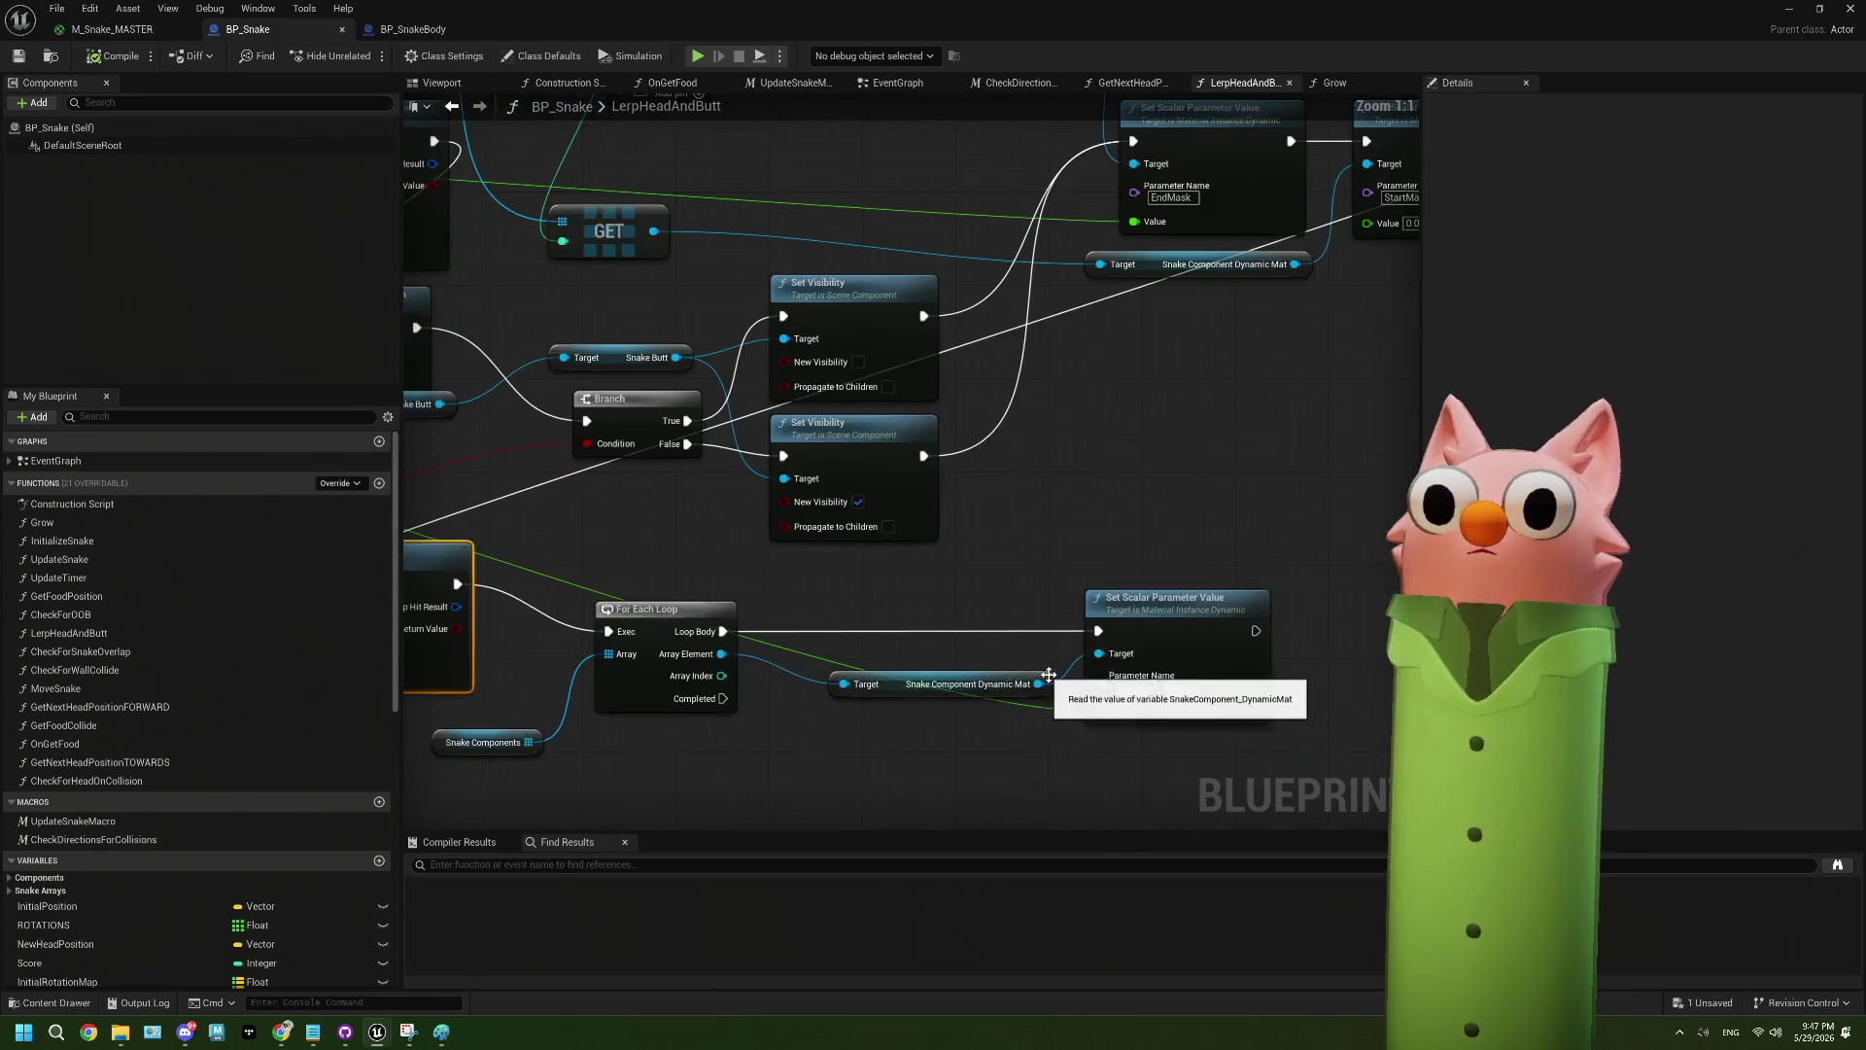
right_click(898, 693)
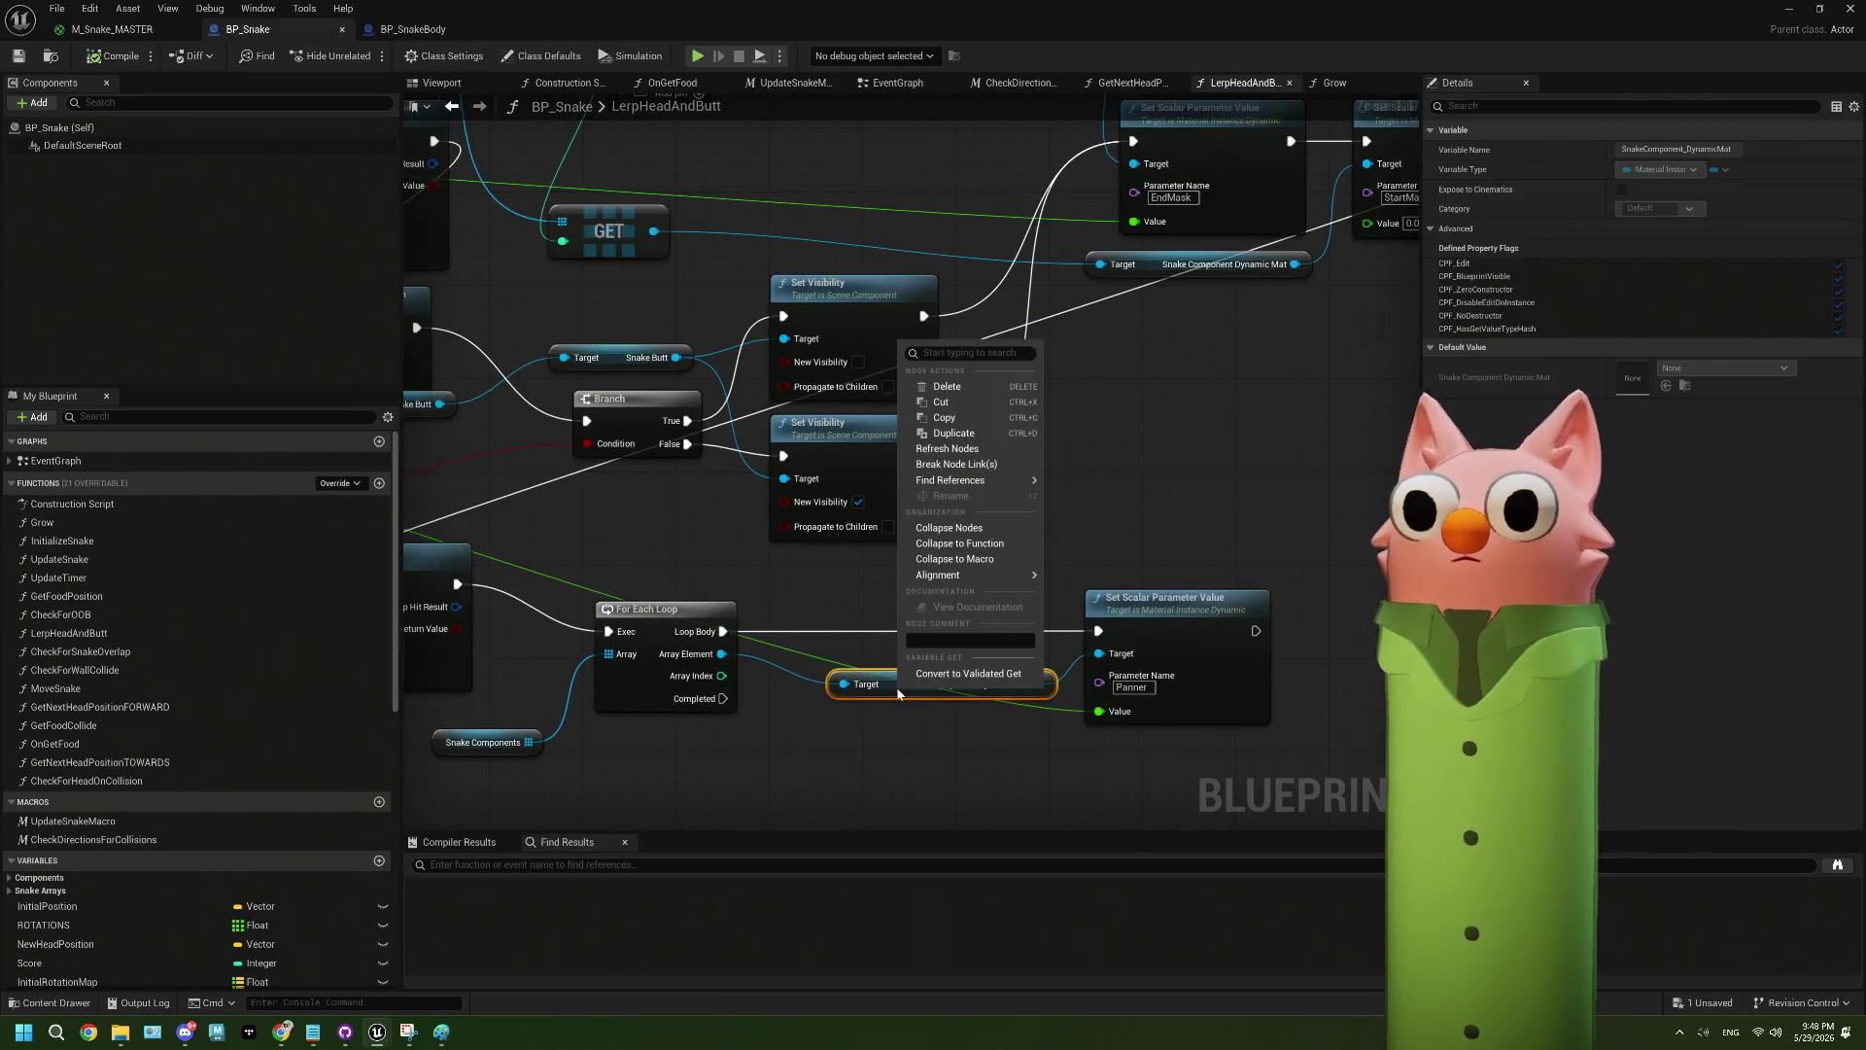
mouse_move(963, 483)
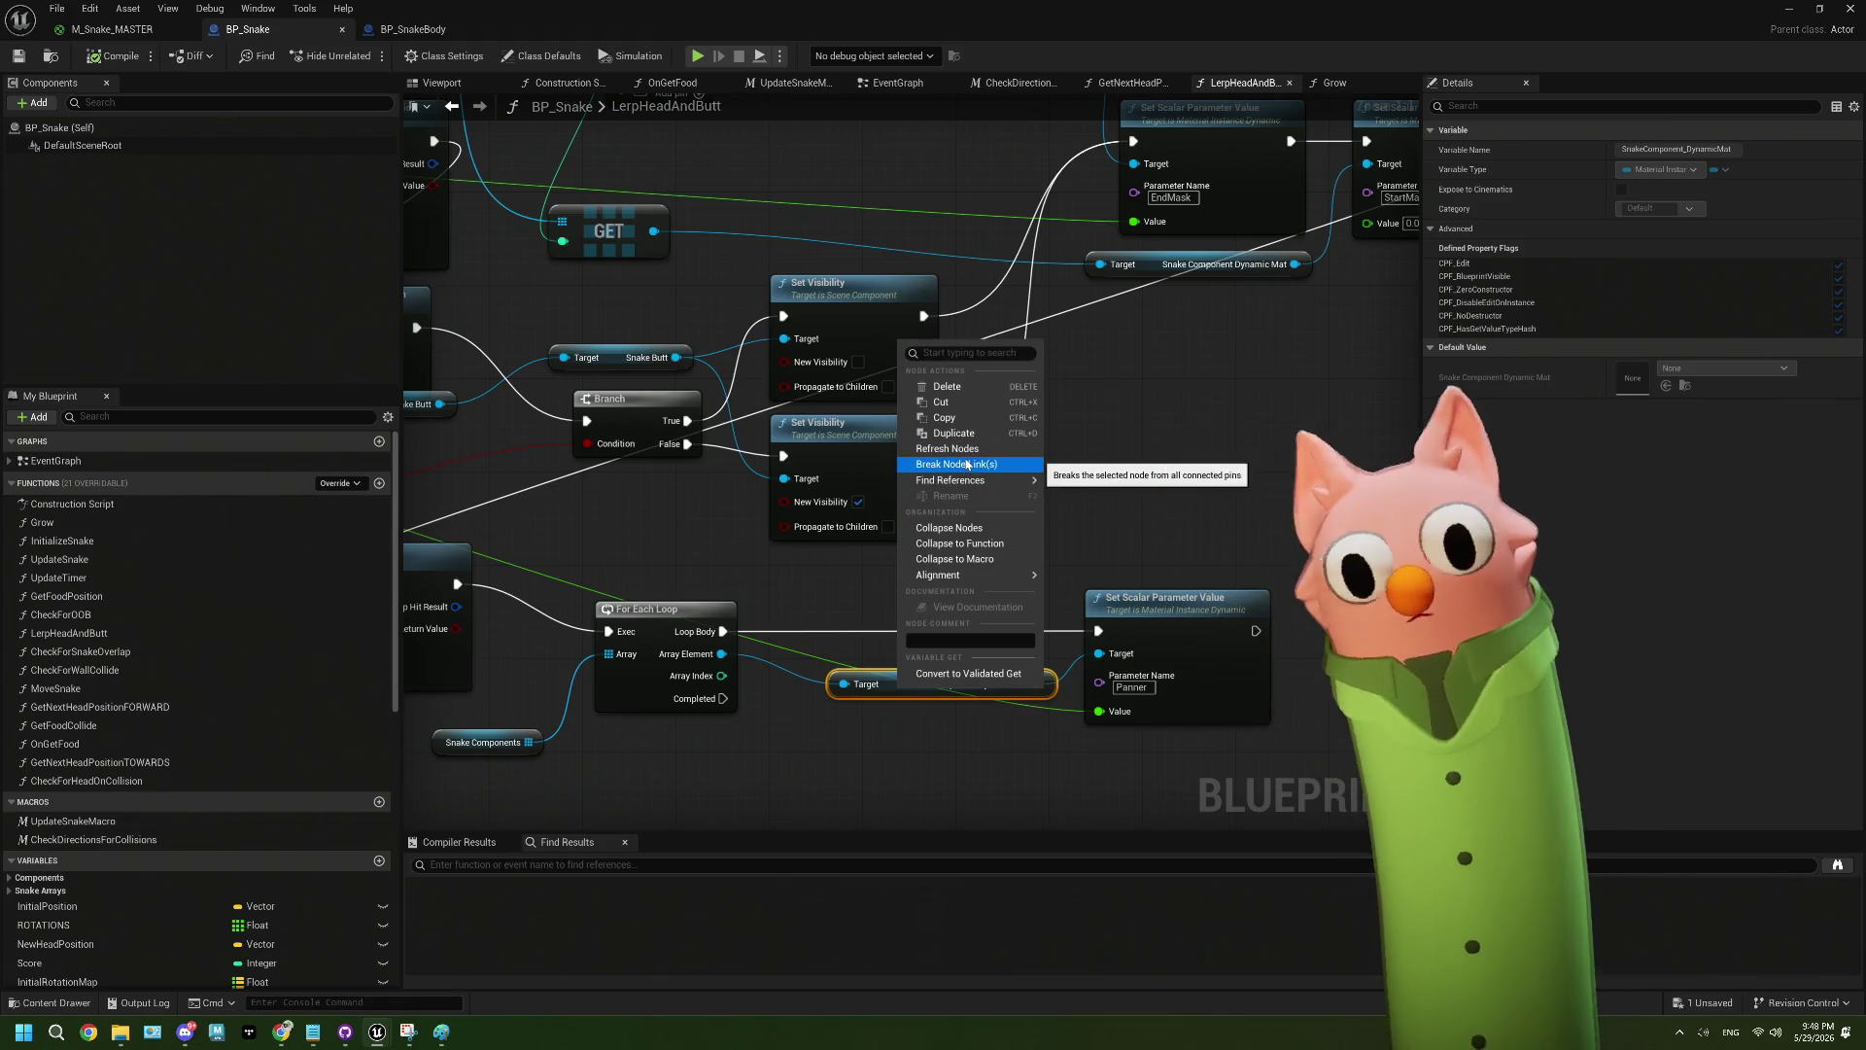
left_click(1082, 487)
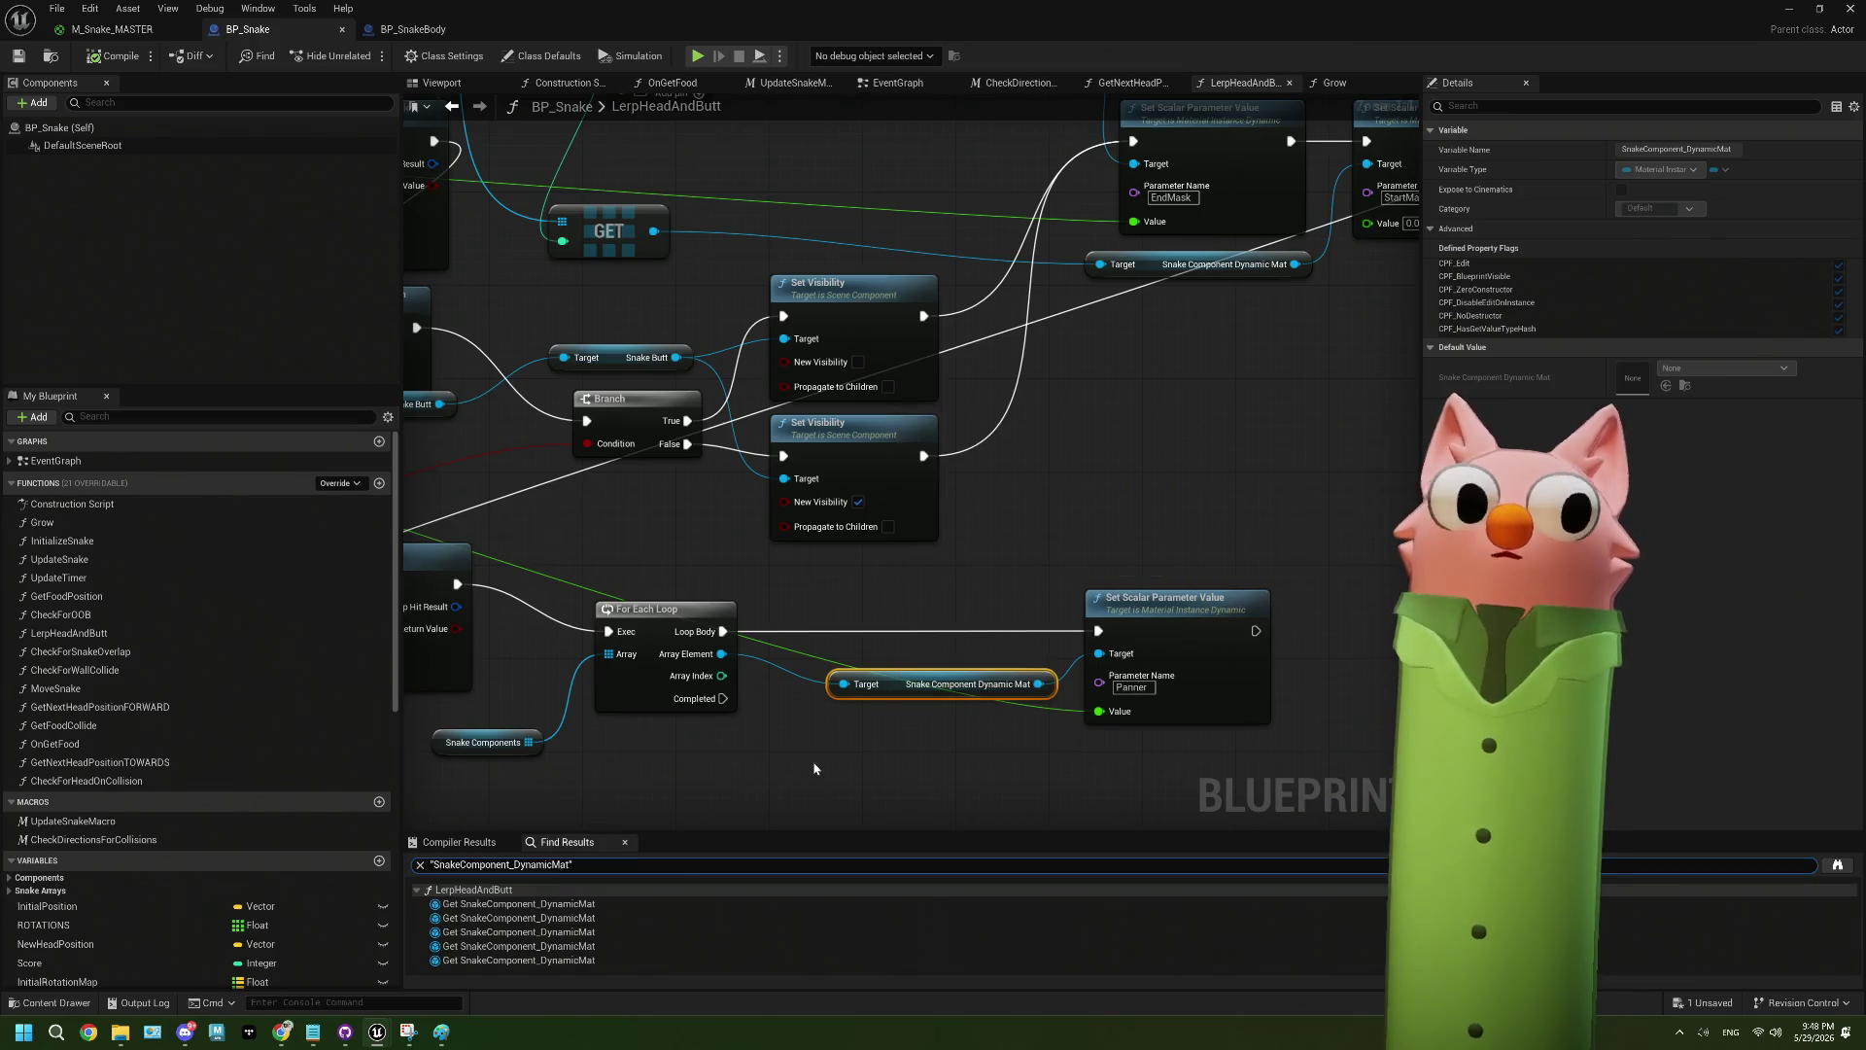
- Inspect each of the five SnakeComponent_DynamicMat getters listed in Find Results
left_click(635, 903)
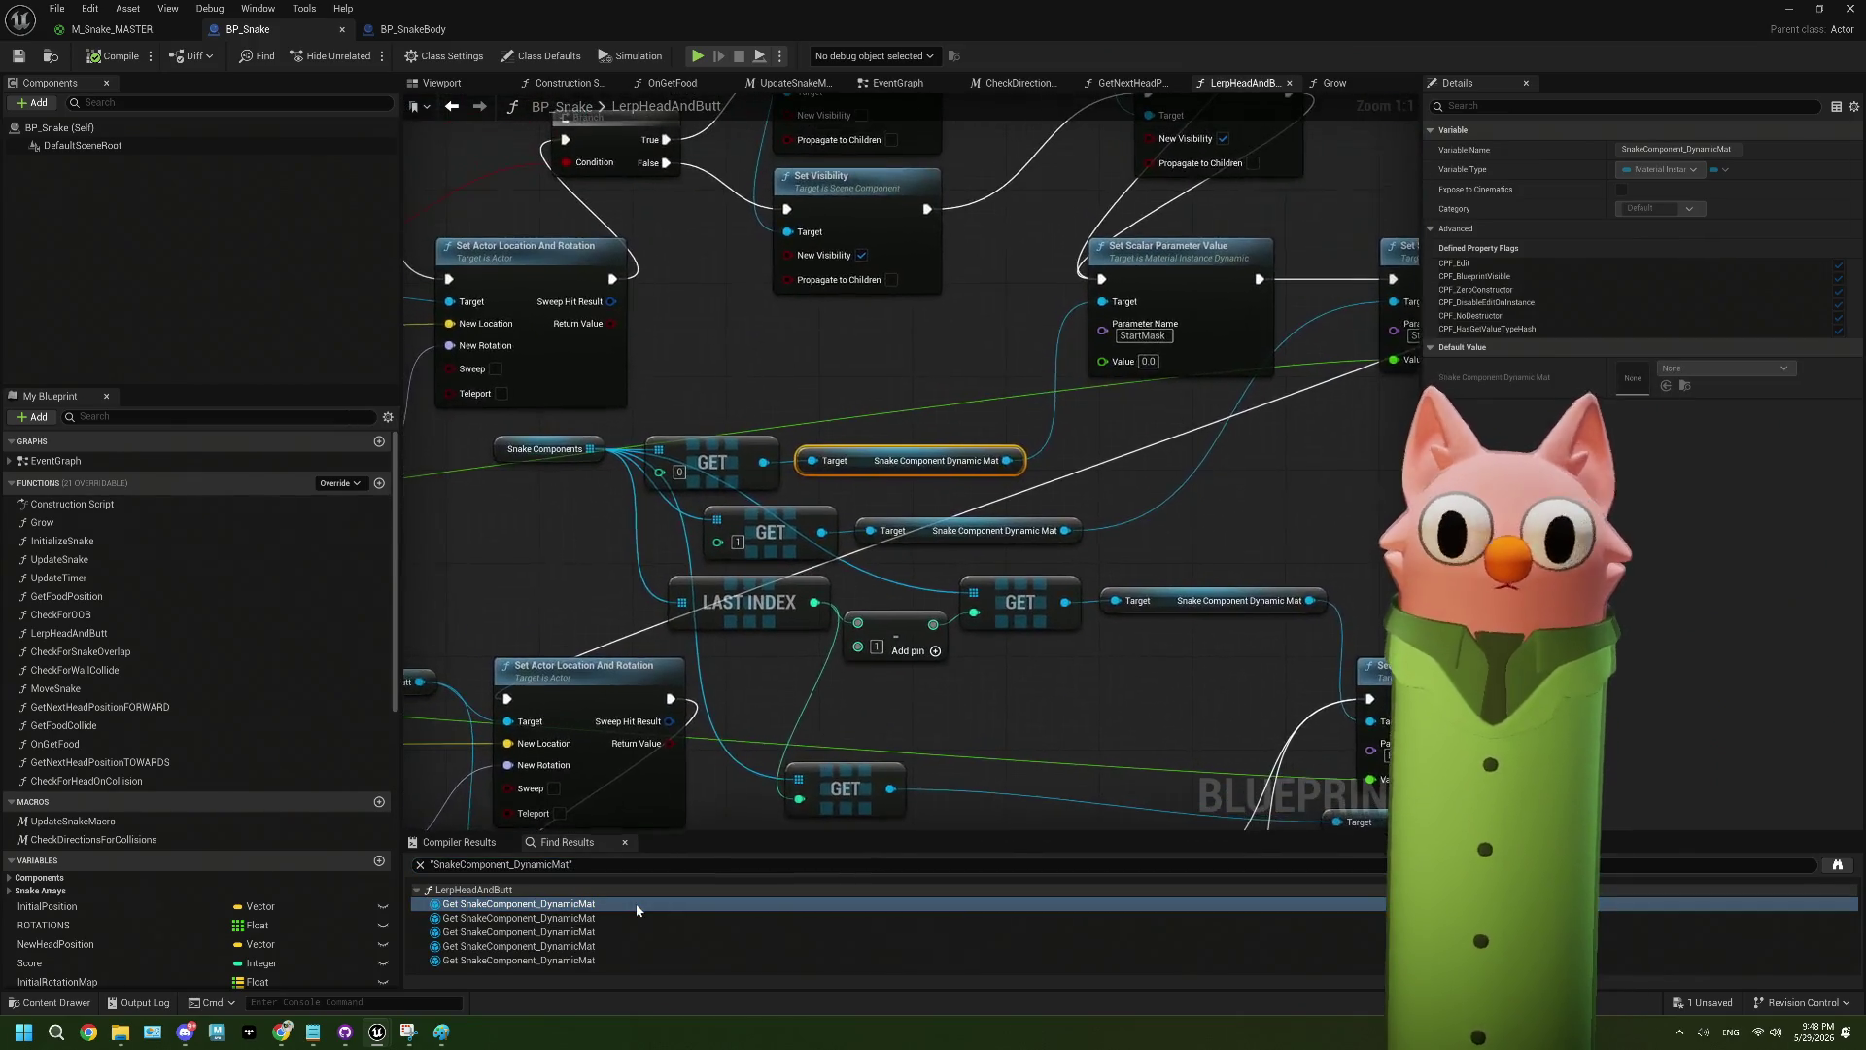
mouse_move(1125, 583)
left_mouse_down()
mouse_move(895, 624)
mouse_move(1091, 612)
left_mouse_up()
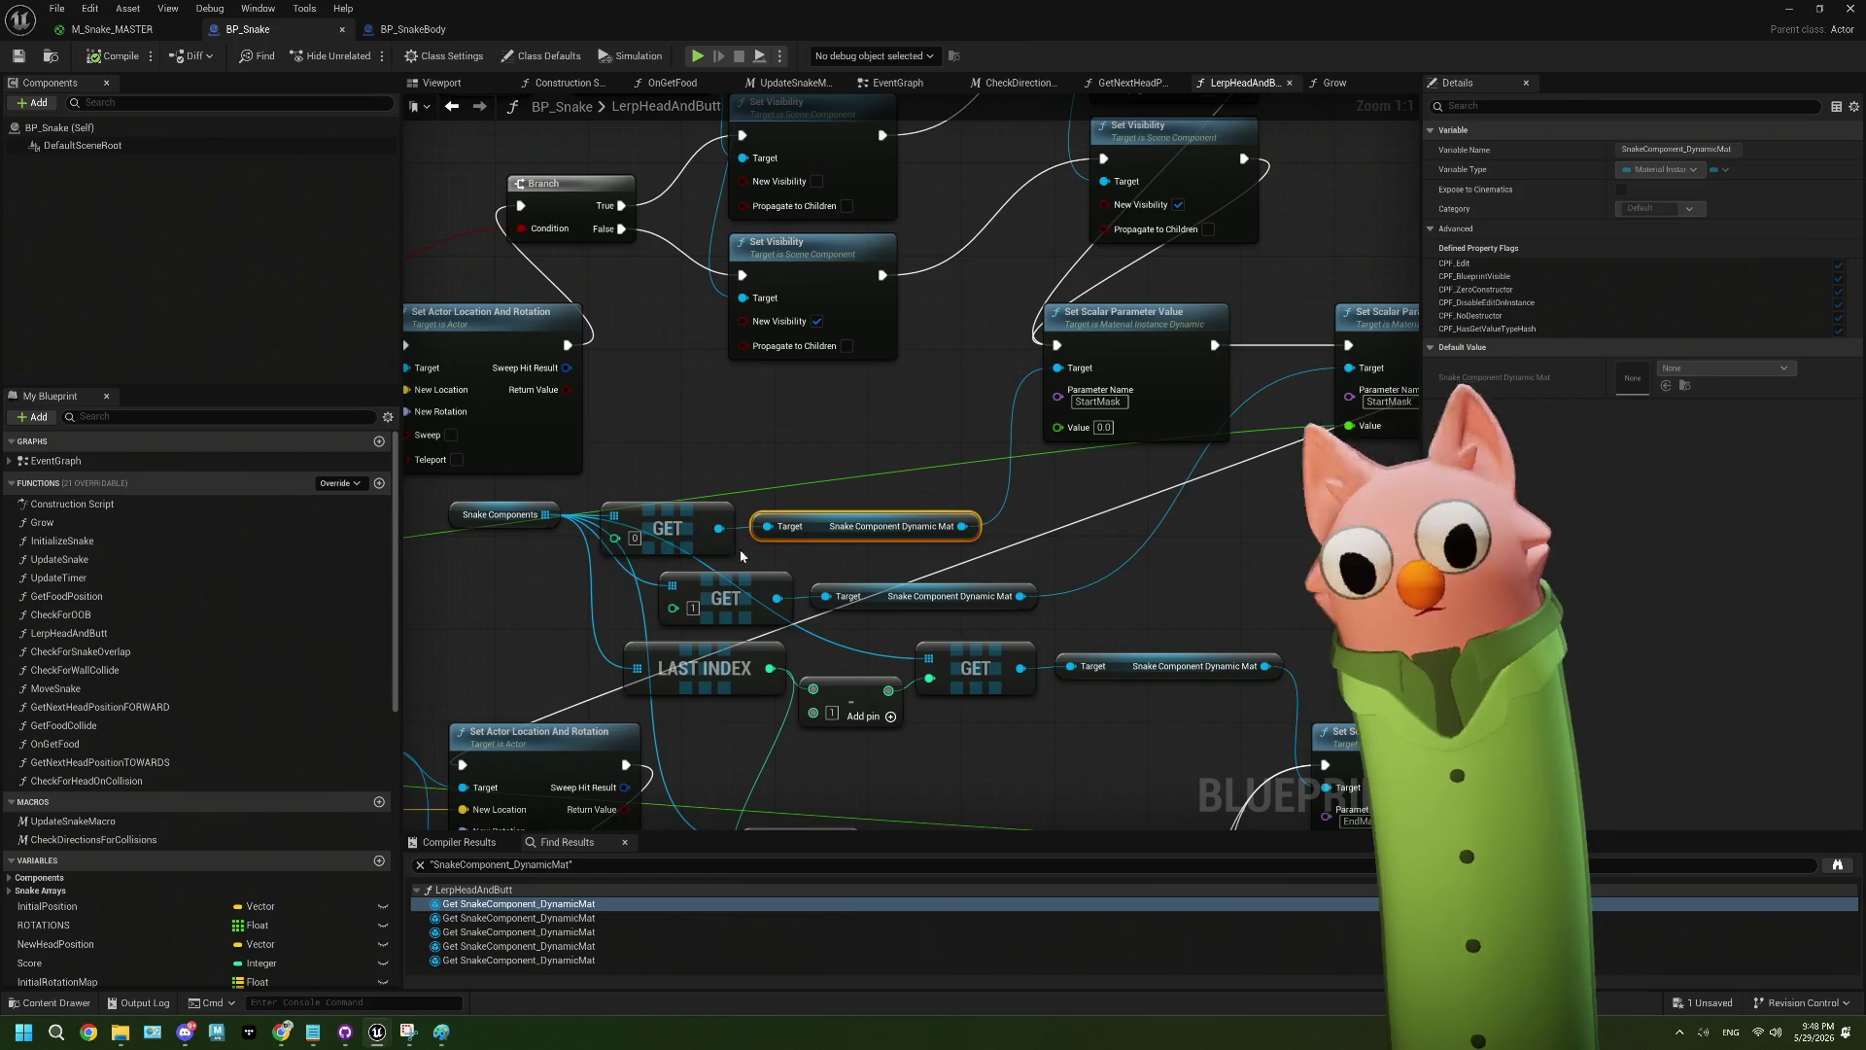
mouse_move(960, 568)
left_mouse_down()
mouse_move(883, 566)
mouse_move(859, 596)
left_mouse_up()
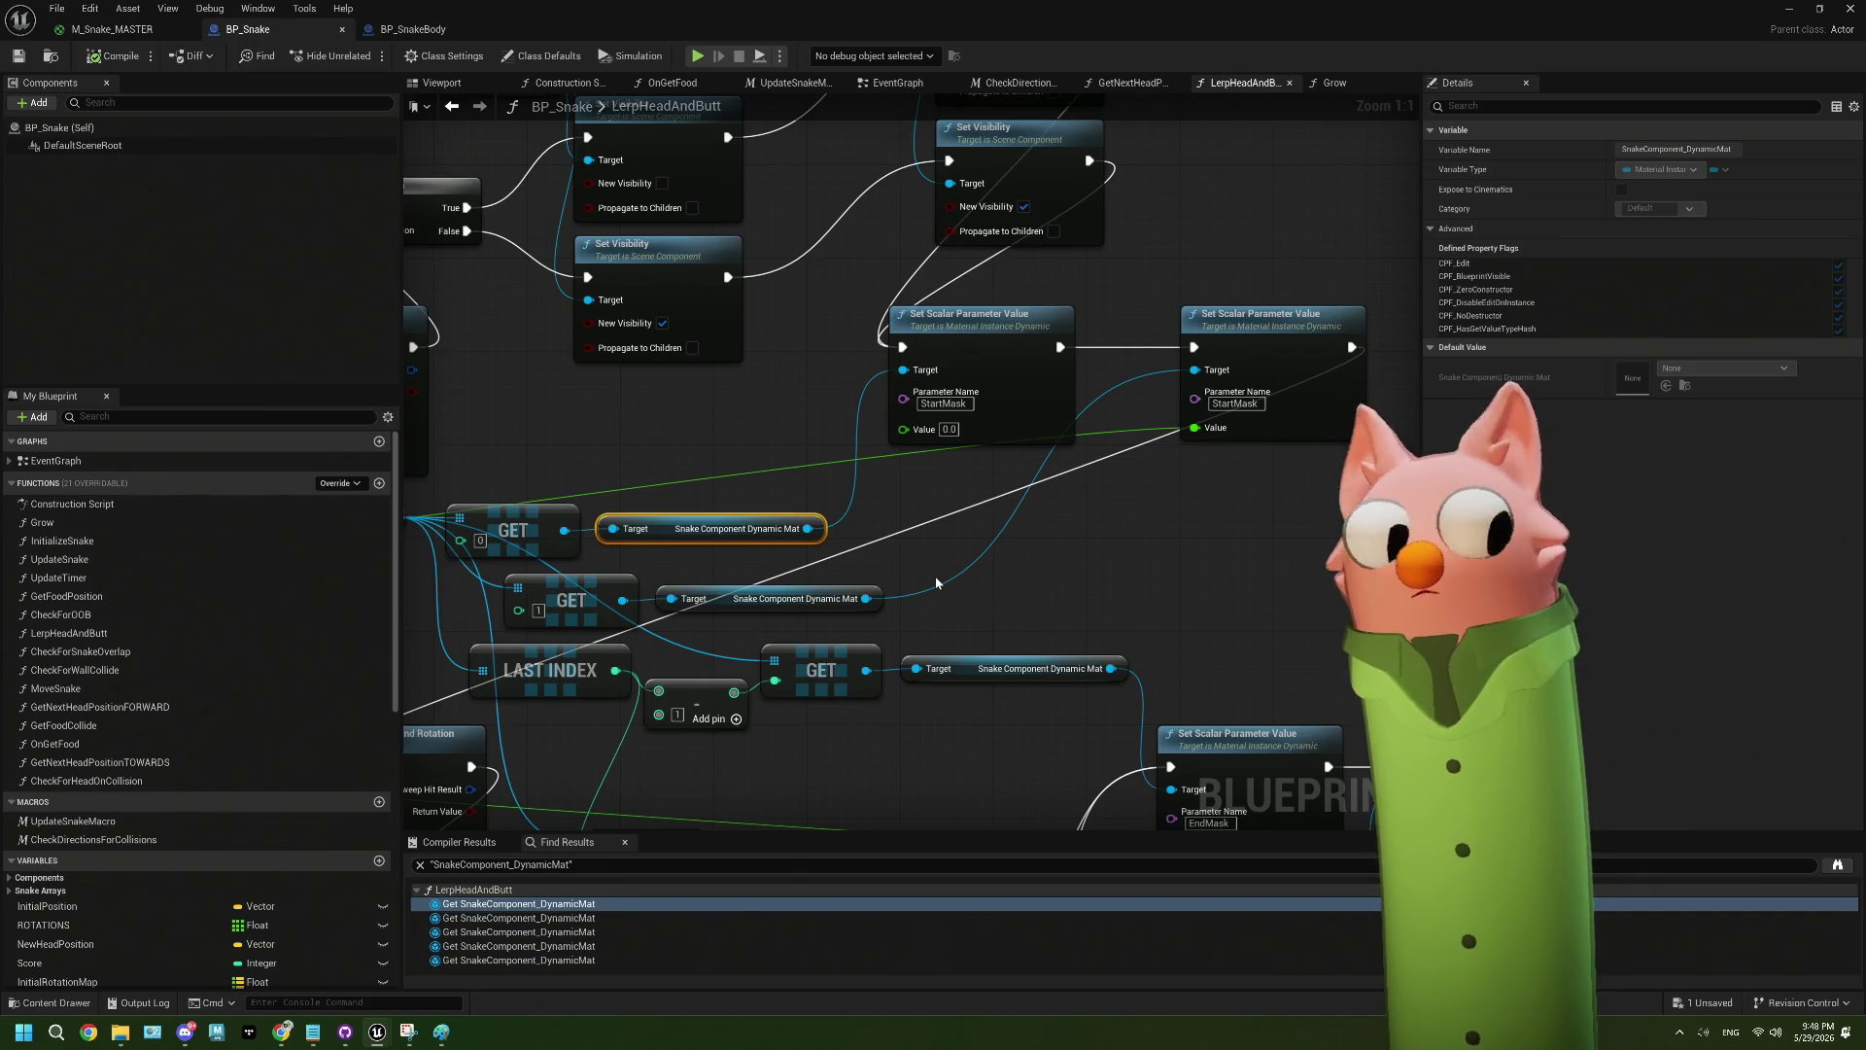
mouse_move(912, 562)
left_mouse_down()
mouse_move(972, 556)
mouse_move(951, 499)
left_mouse_up()
left_click(581, 916)
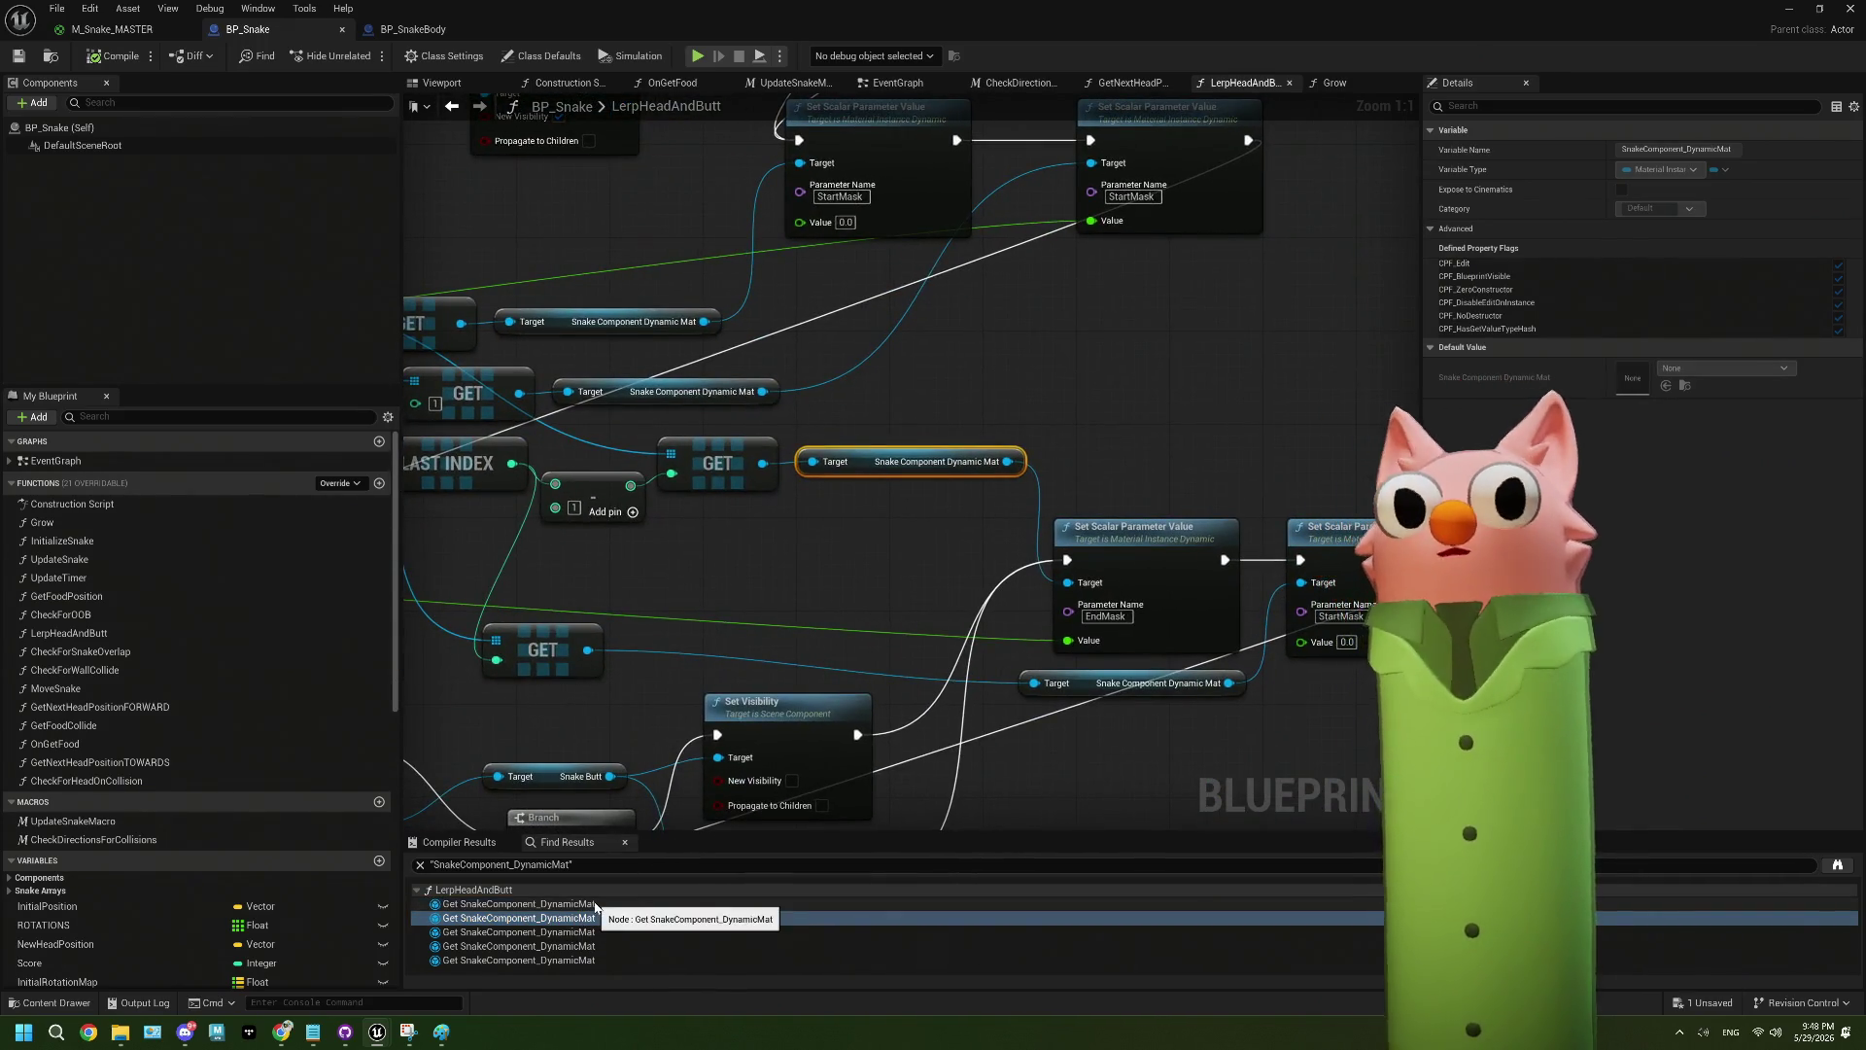
left_click(588, 932)
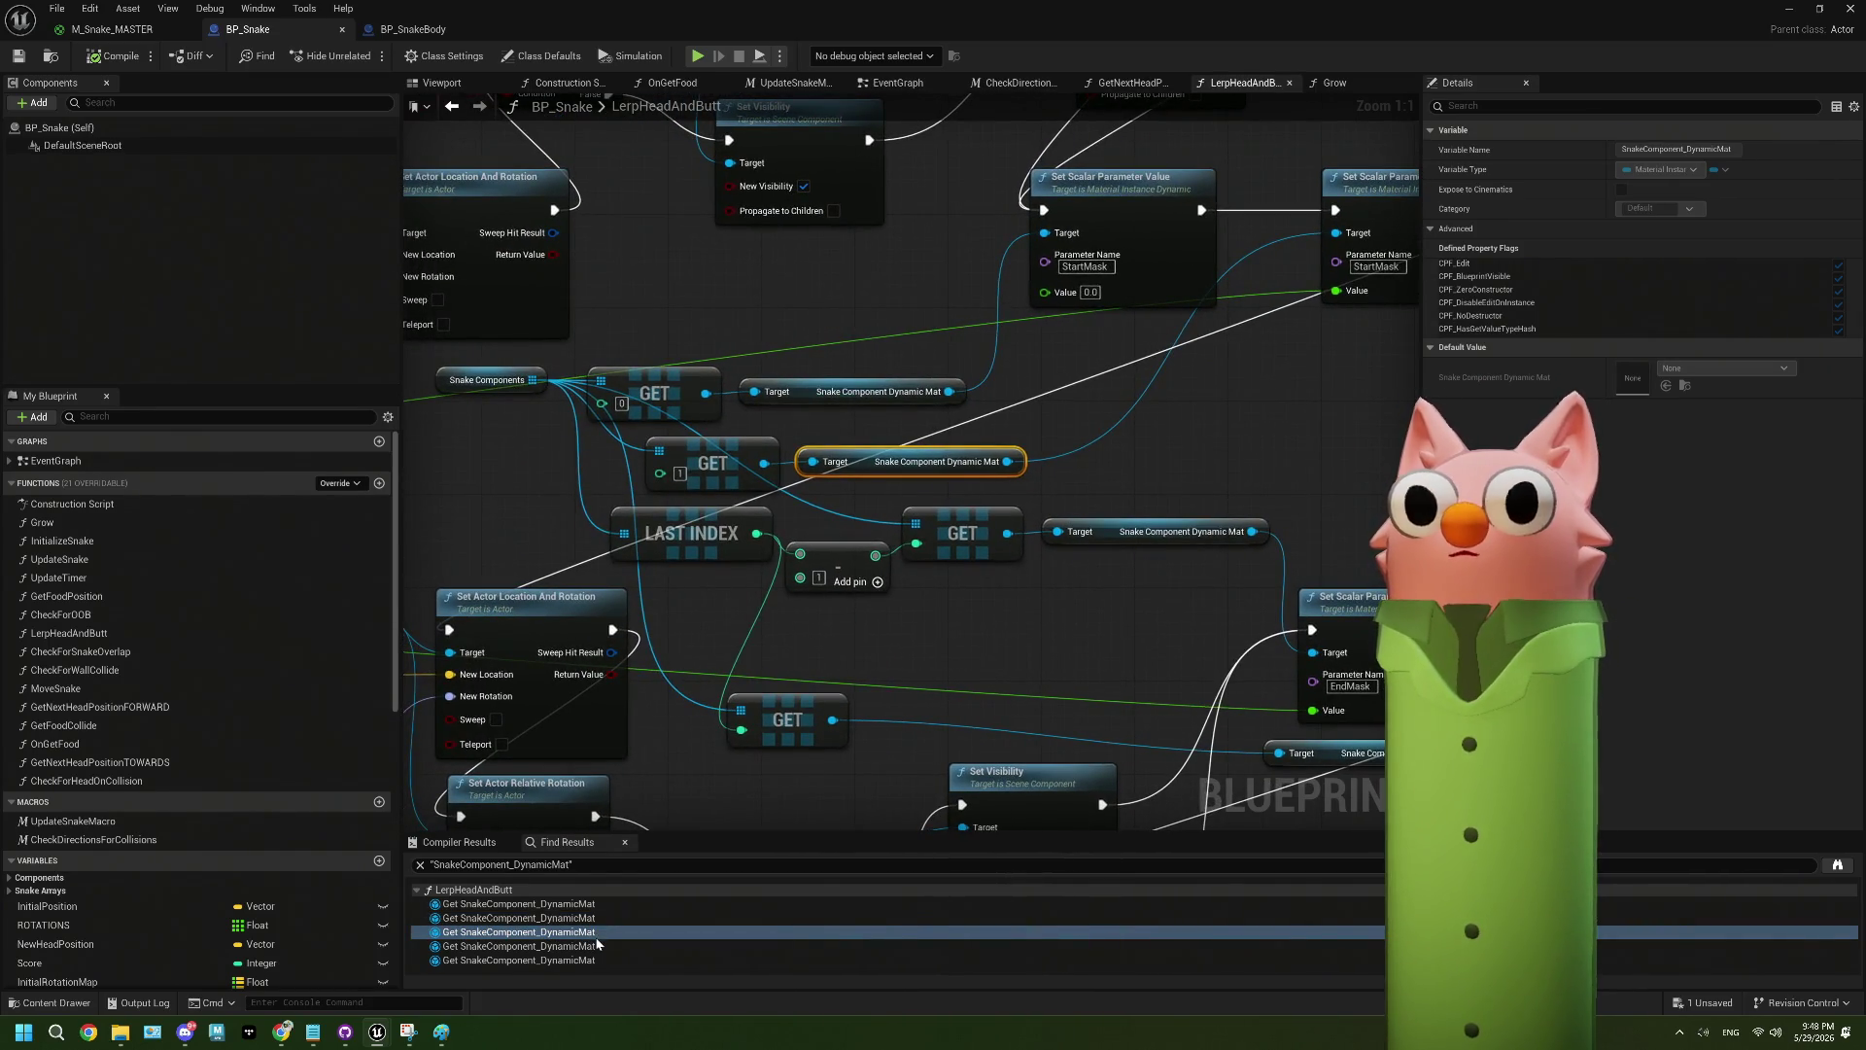
mouse_move(778, 760)
left_mouse_down()
mouse_move(699, 670)
mouse_move(666, 672)
left_mouse_up()
left_click_drag(1001, 660, 855, 641)
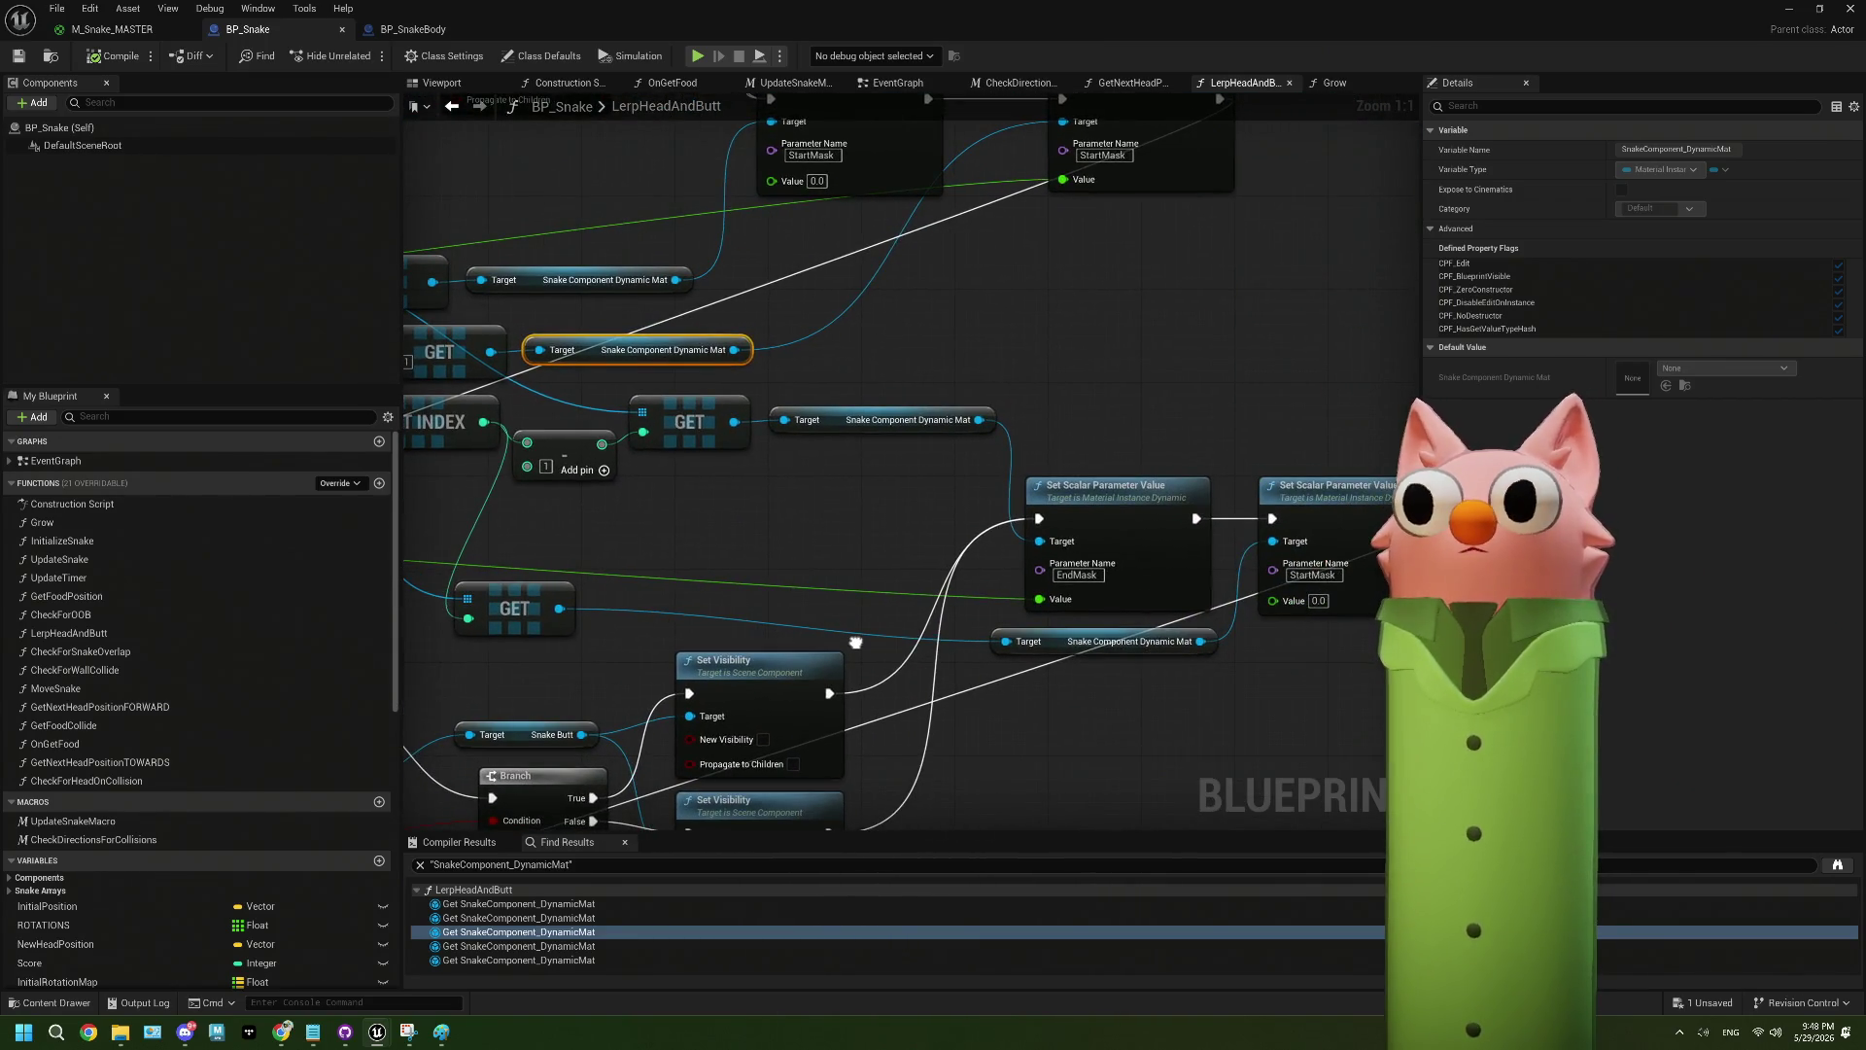
left_click(584, 946)
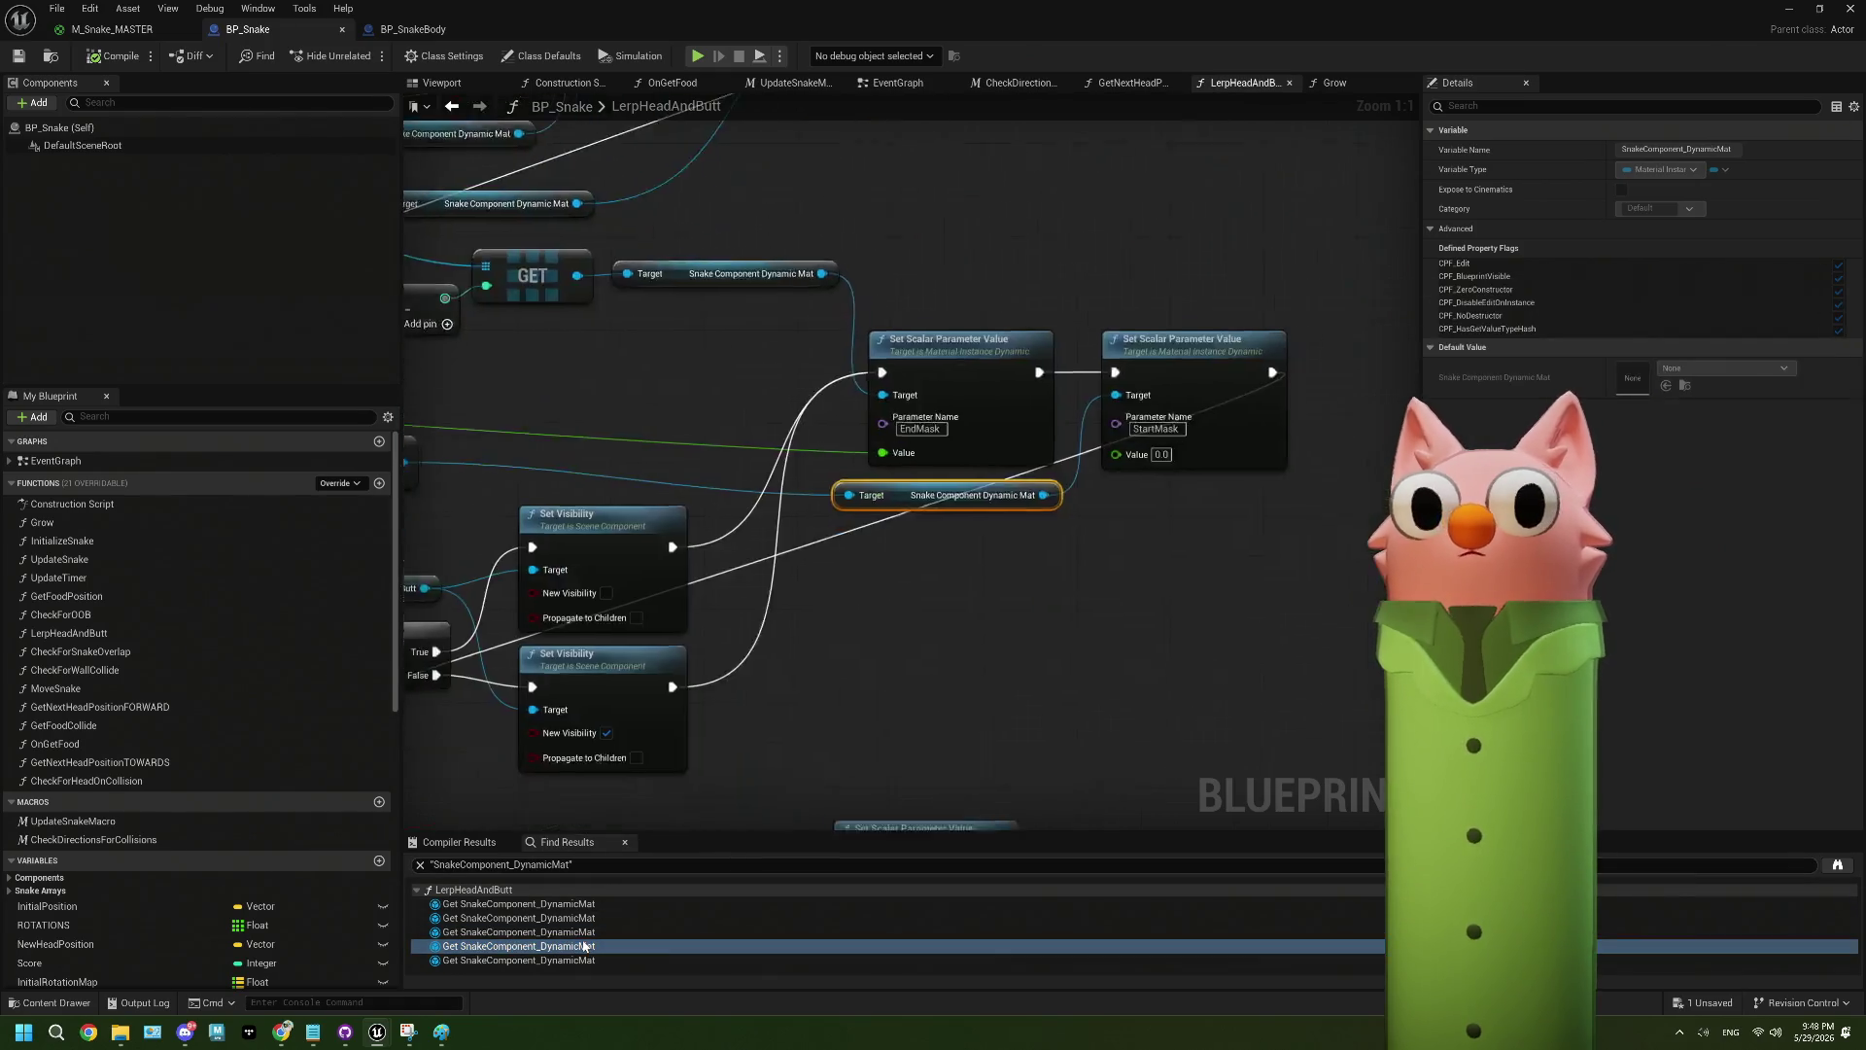
left_click(584, 960)
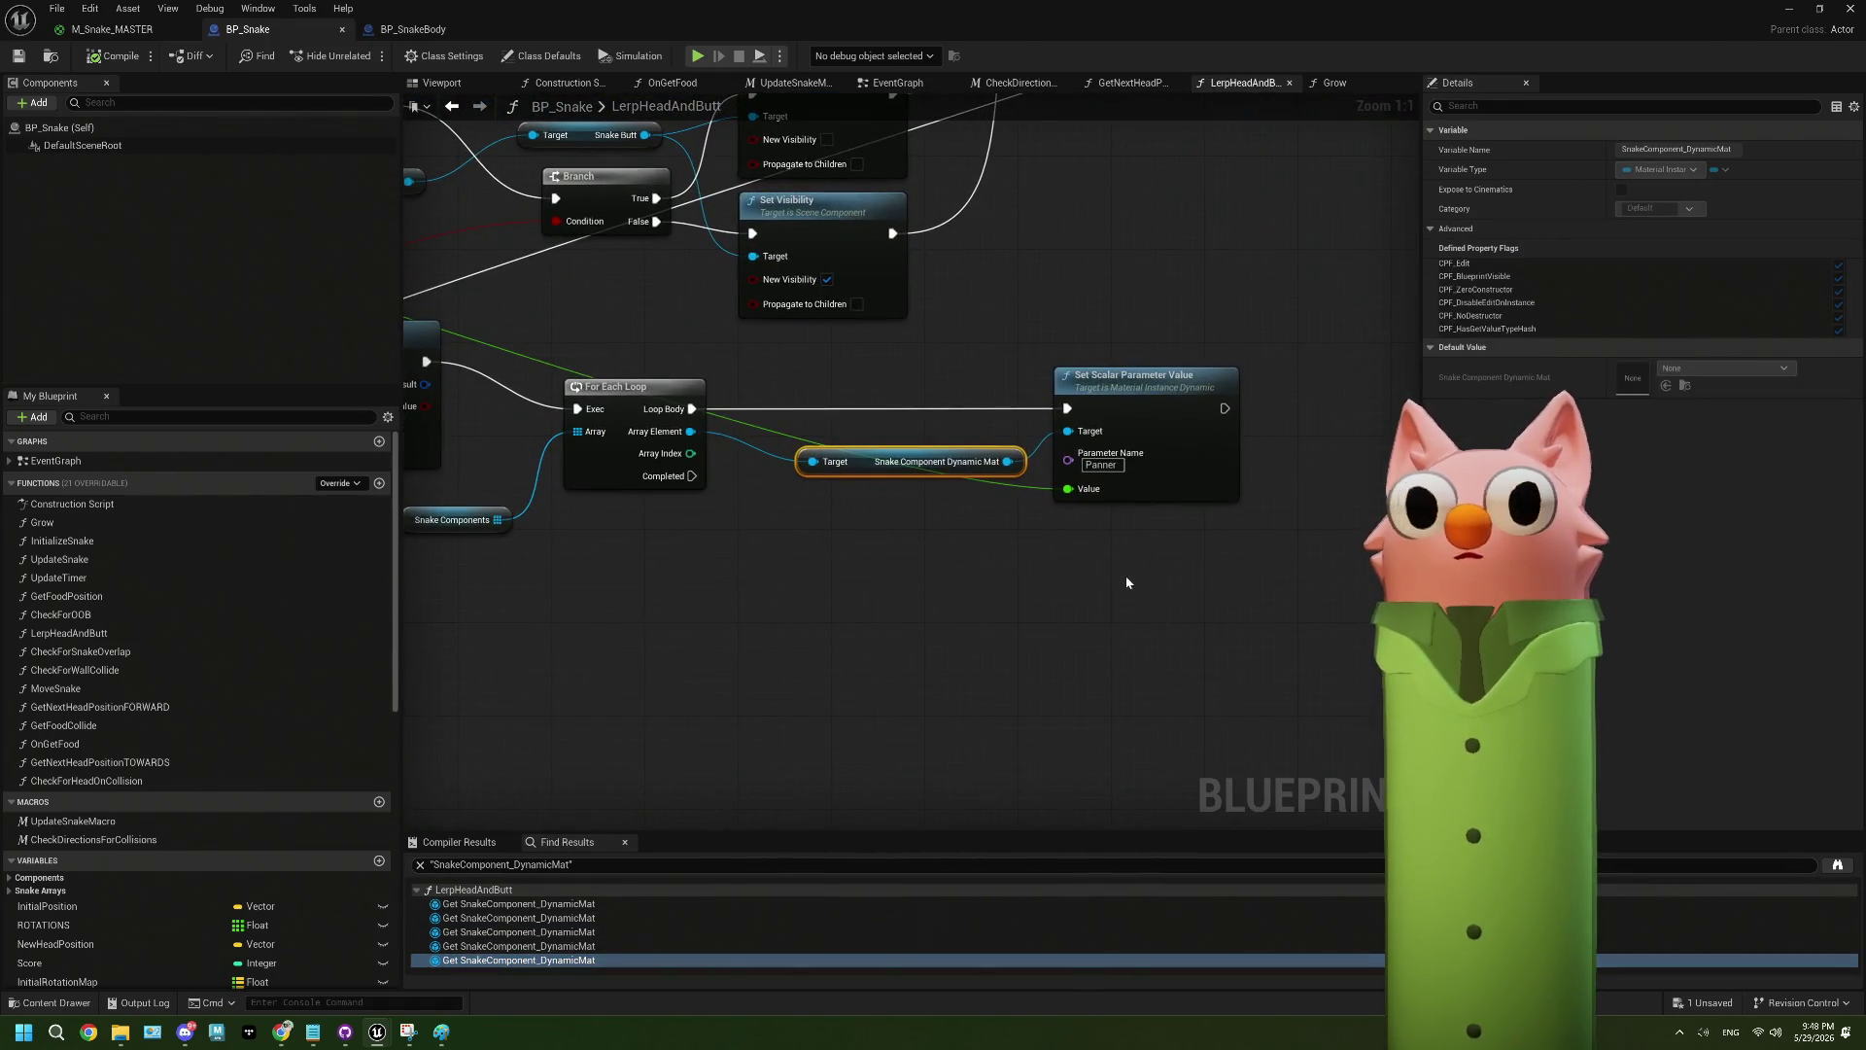
- Move the exec wires from Set Scalar Parameter Value onto Set Actor Location And Rotation
left_click_drag(1119, 578, 872, 599)
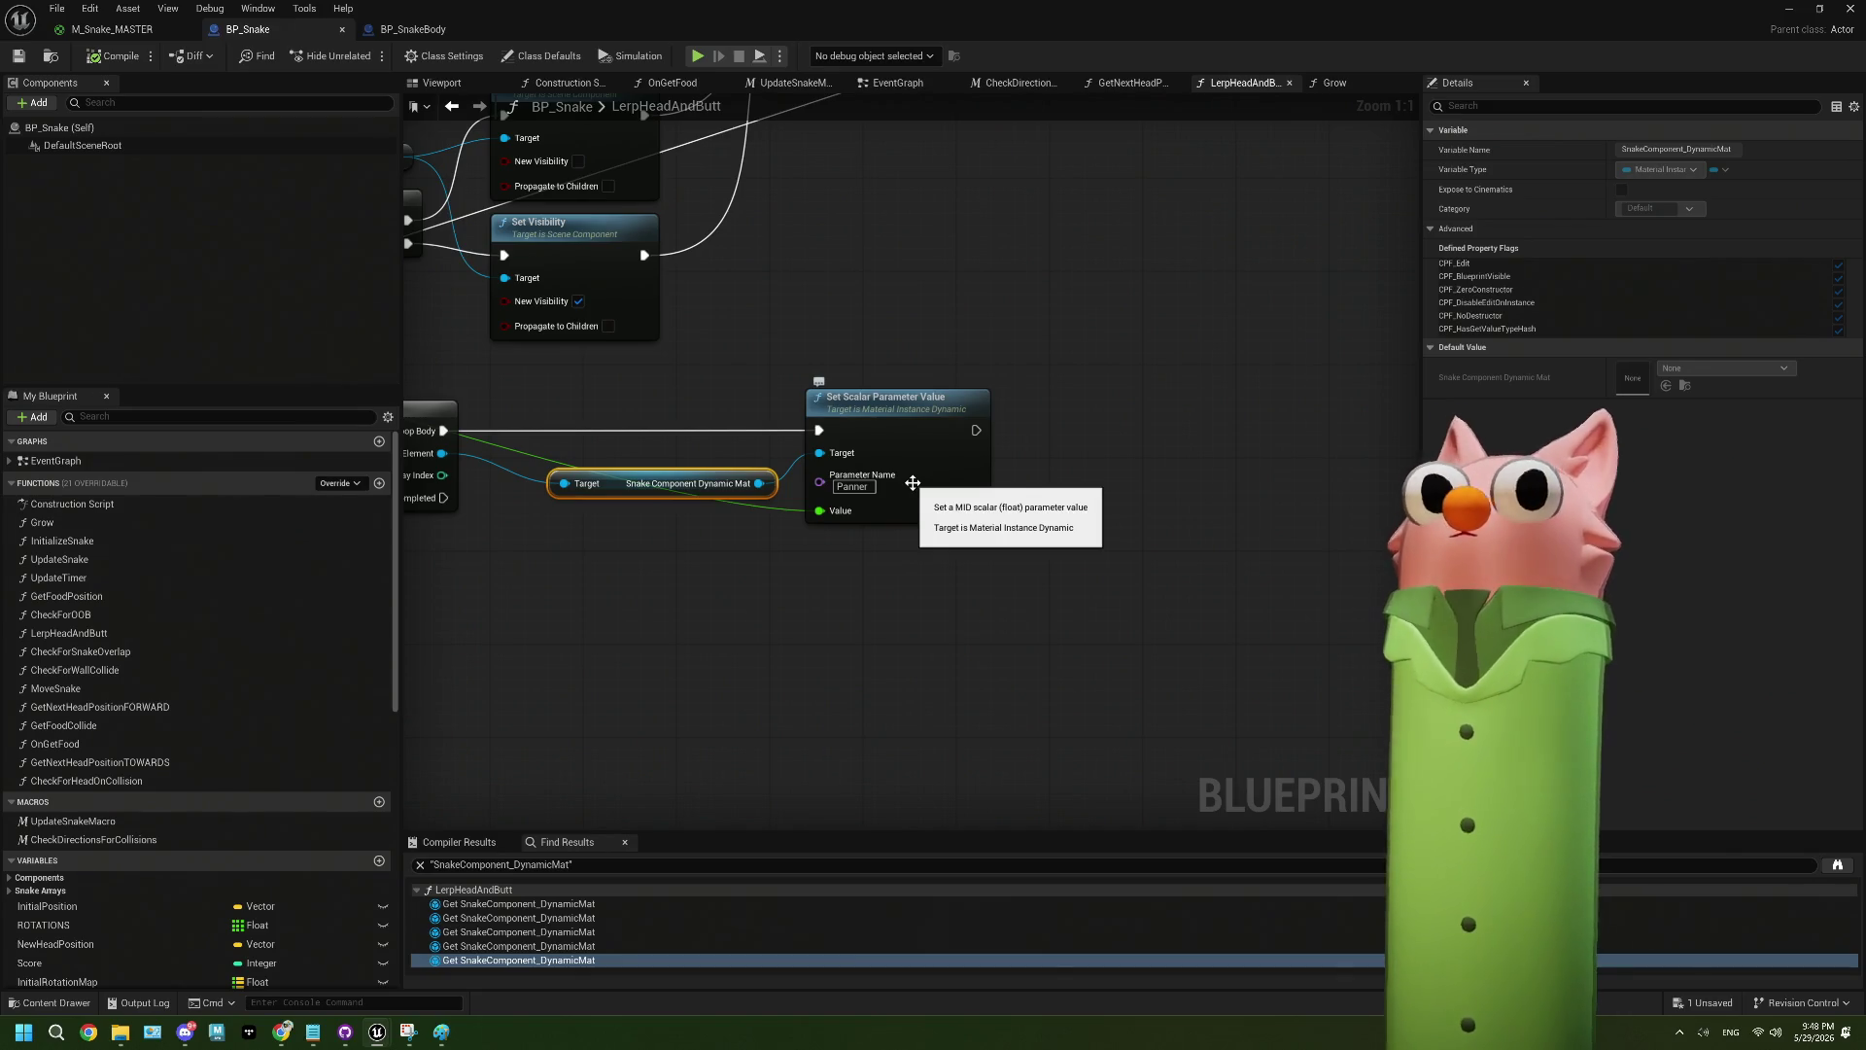
scroll(913, 483, "down", 3)
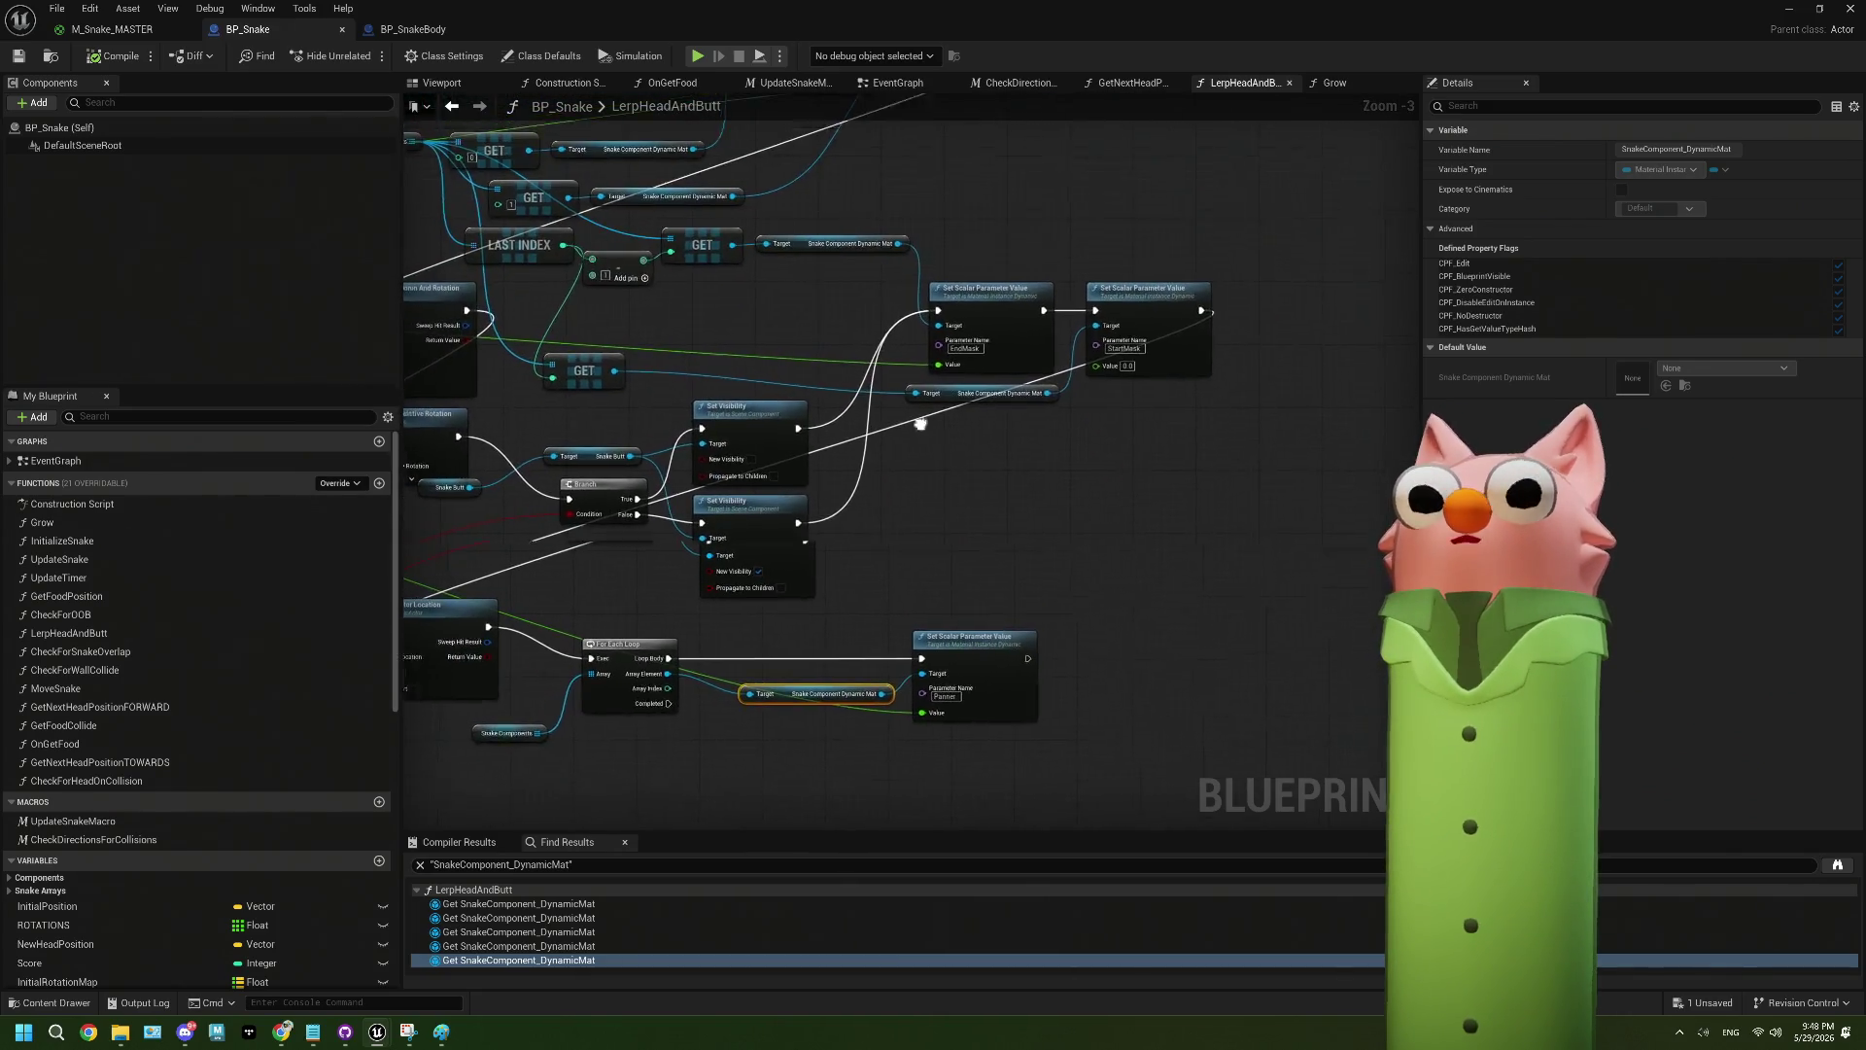
scroll(1021, 503, "up", 1)
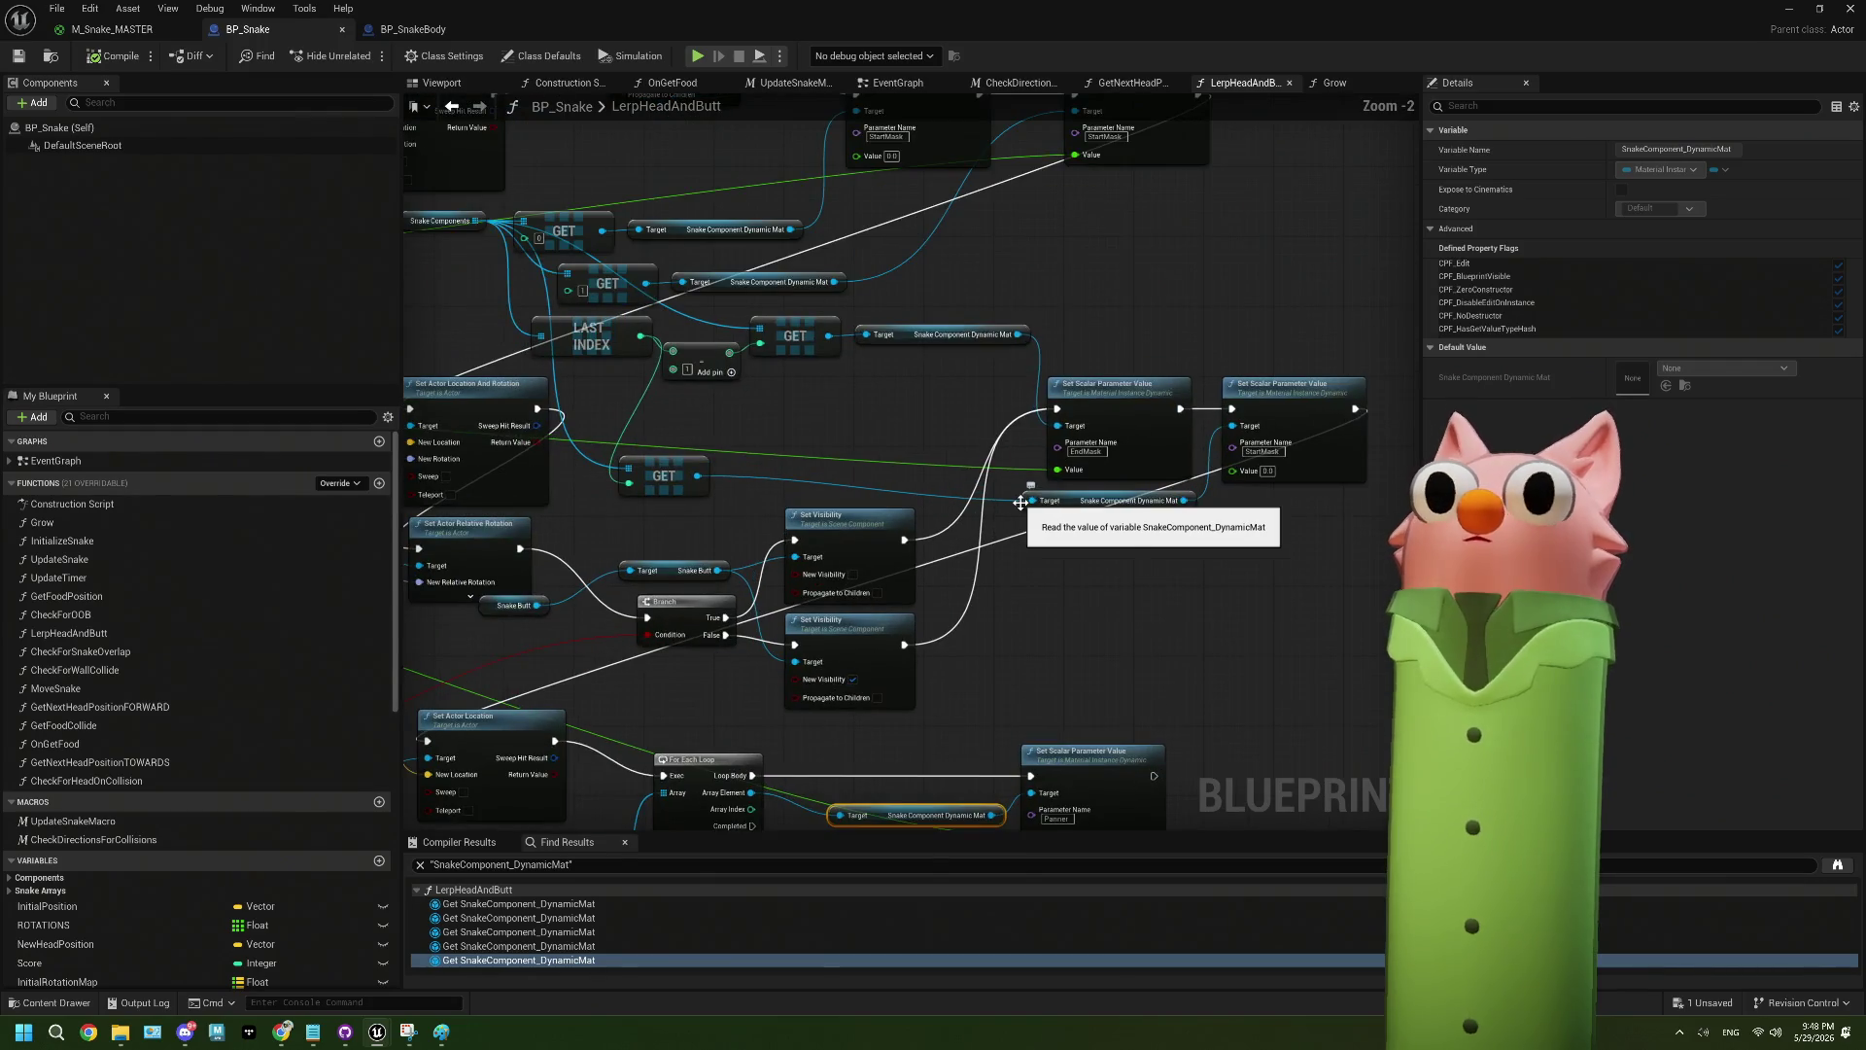
left_click_drag(1021, 502, 1010, 689)
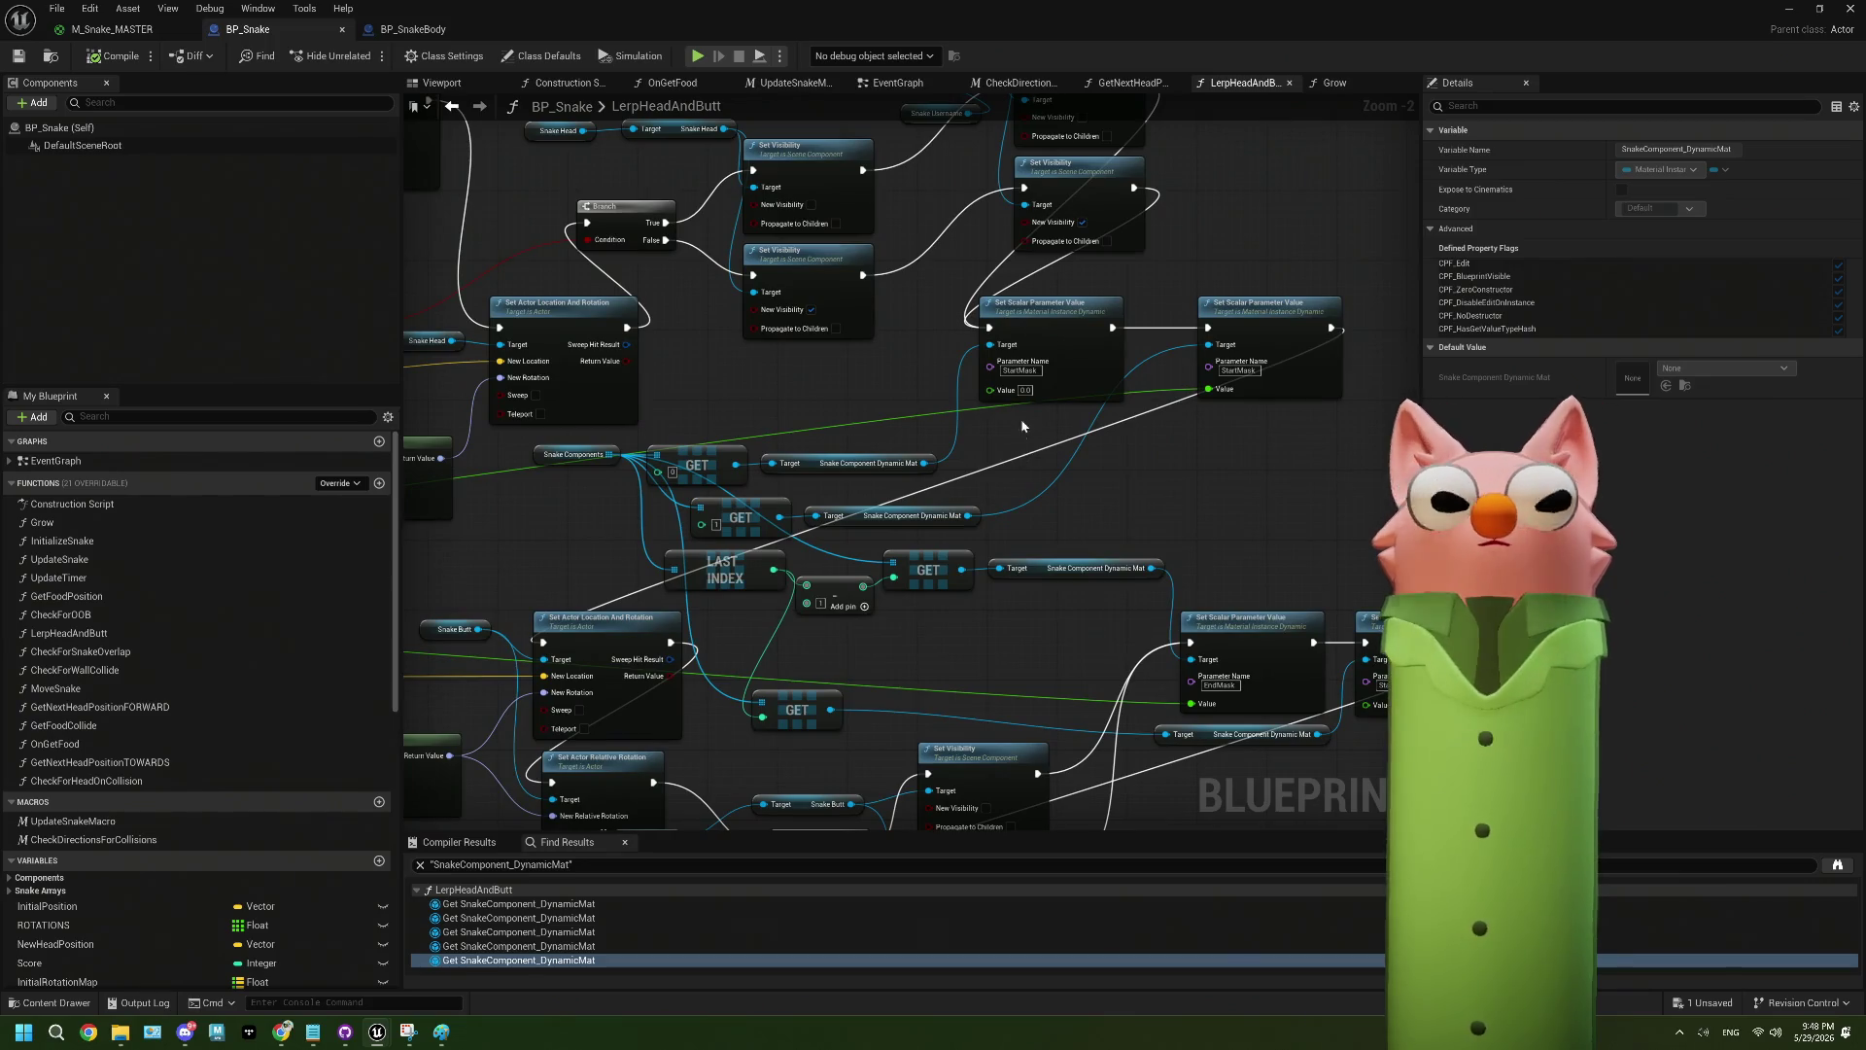
mouse_move(989, 327)
left_mouse_down()
mouse_move(542, 626)
mouse_move(544, 644)
mouse_move(990, 328)
left_mouse_up()
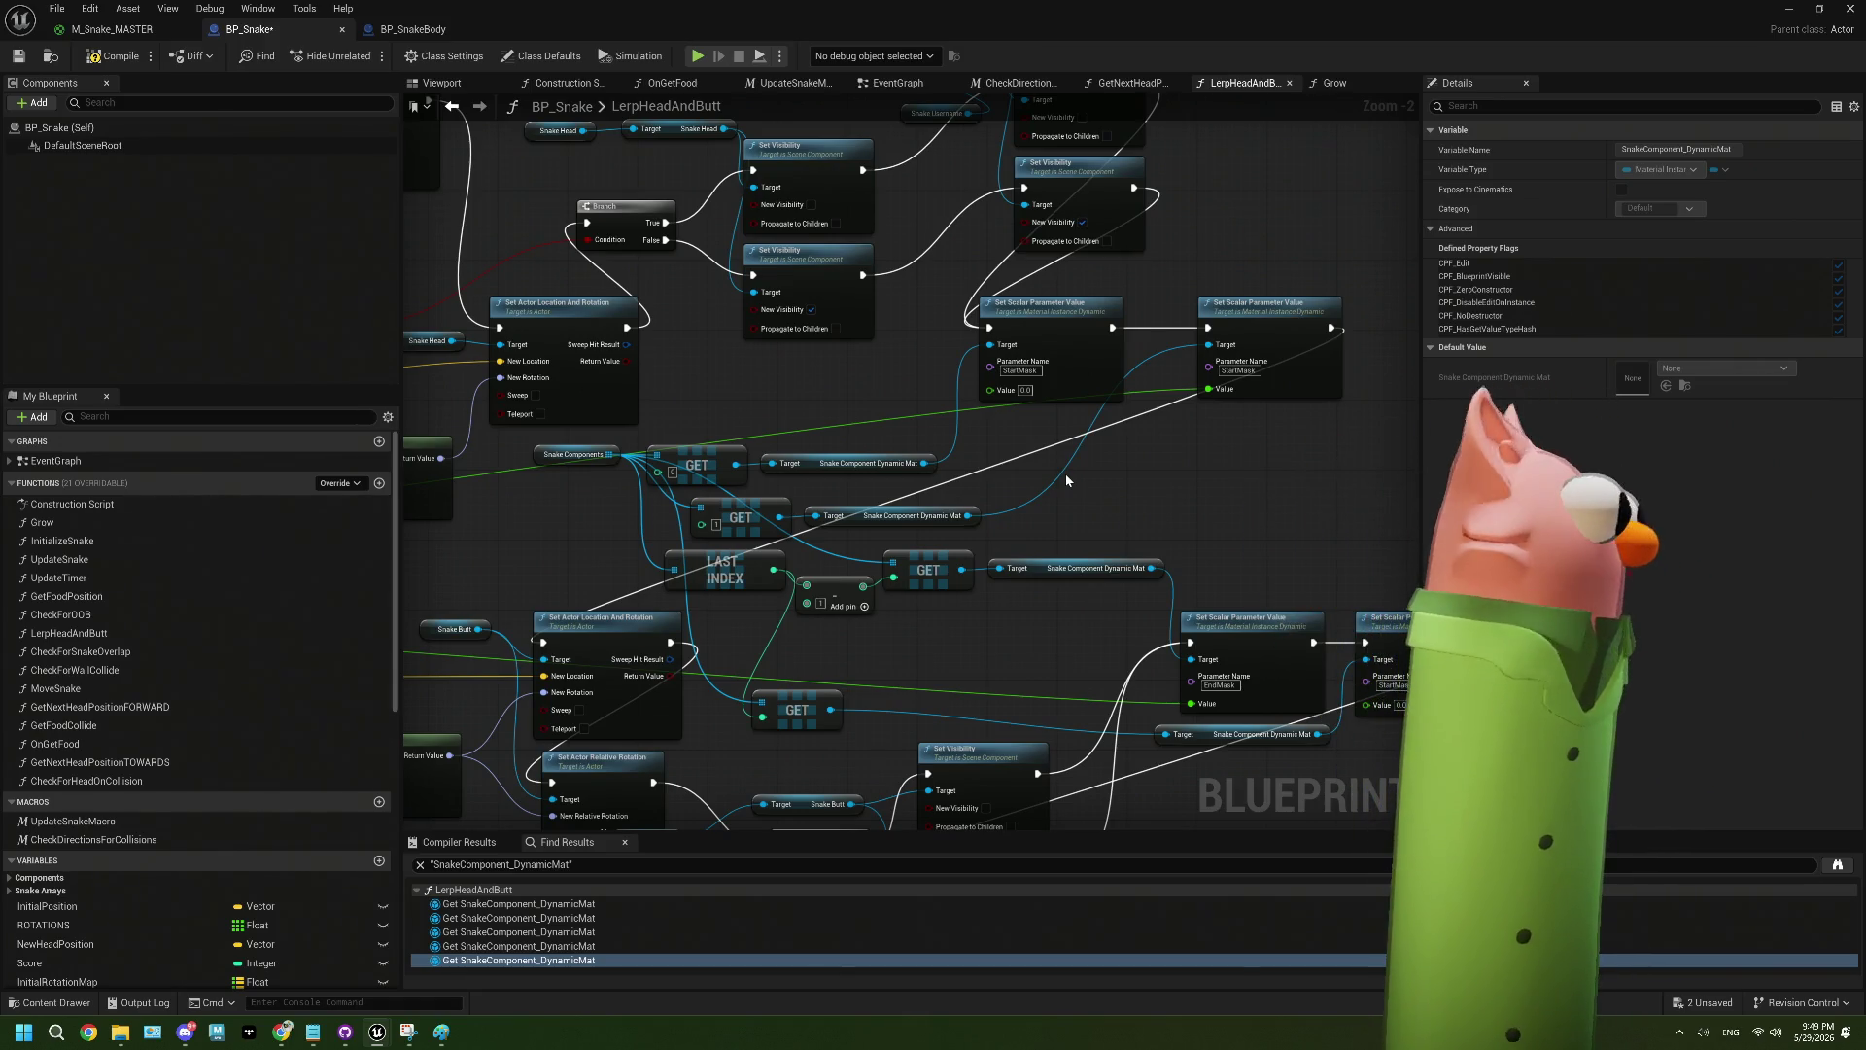
- Add a Get Scalar Parameter Value node off the dynamic material
scroll(1069, 481, "down", 2)
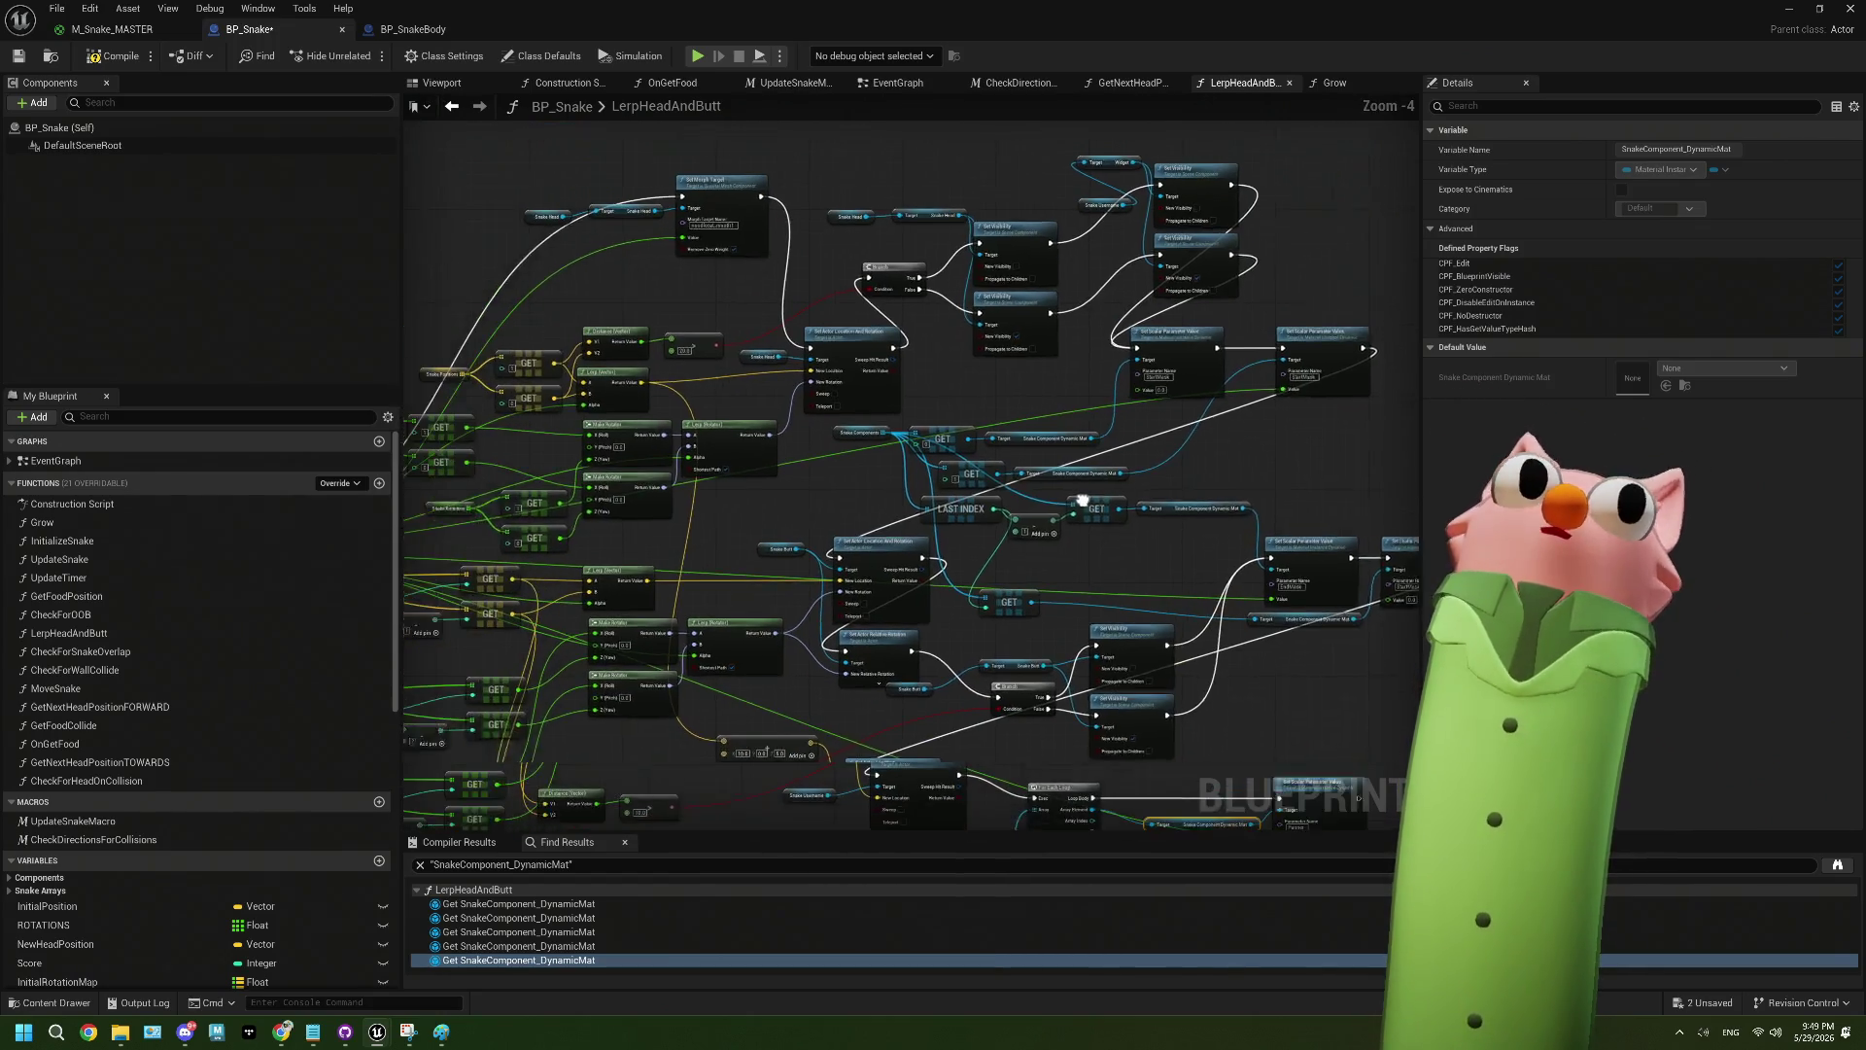
mouse_move(1092, 529)
left_mouse_down()
mouse_move(1092, 417)
mouse_move(743, 387)
left_mouse_up()
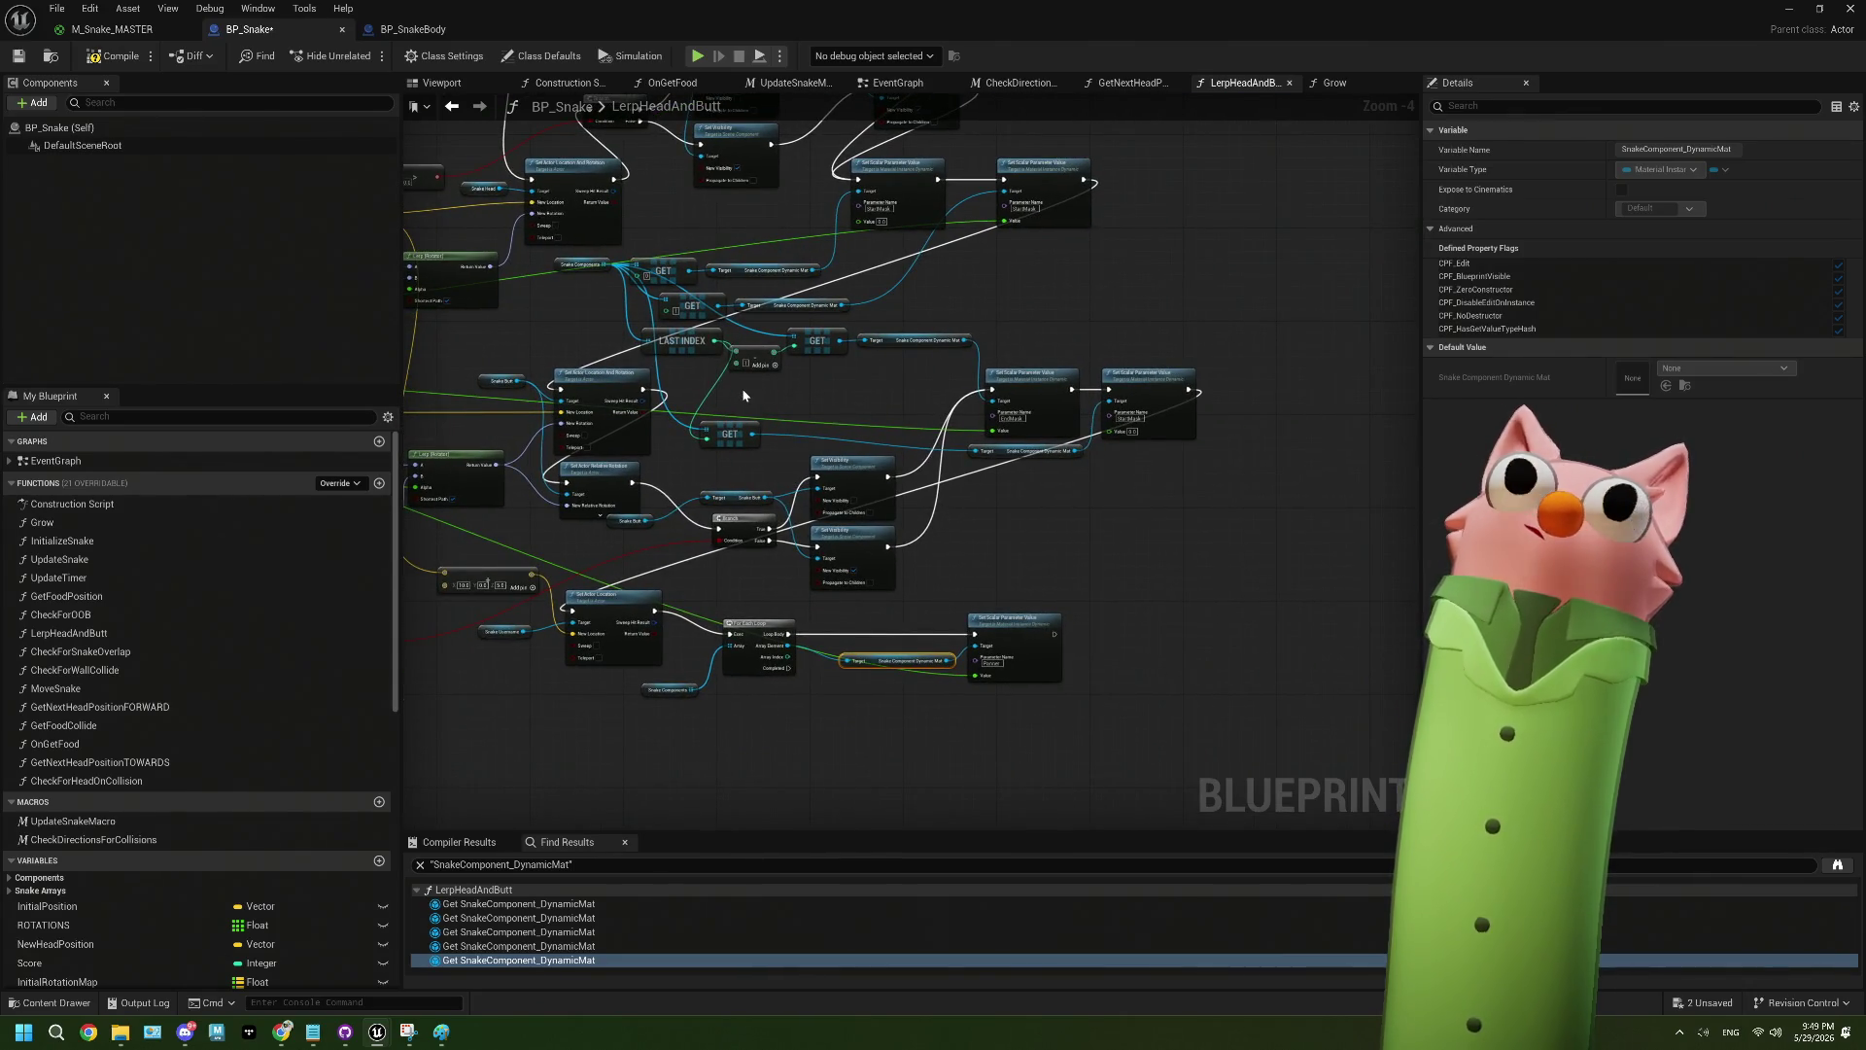
scroll(1147, 662, "up", 4)
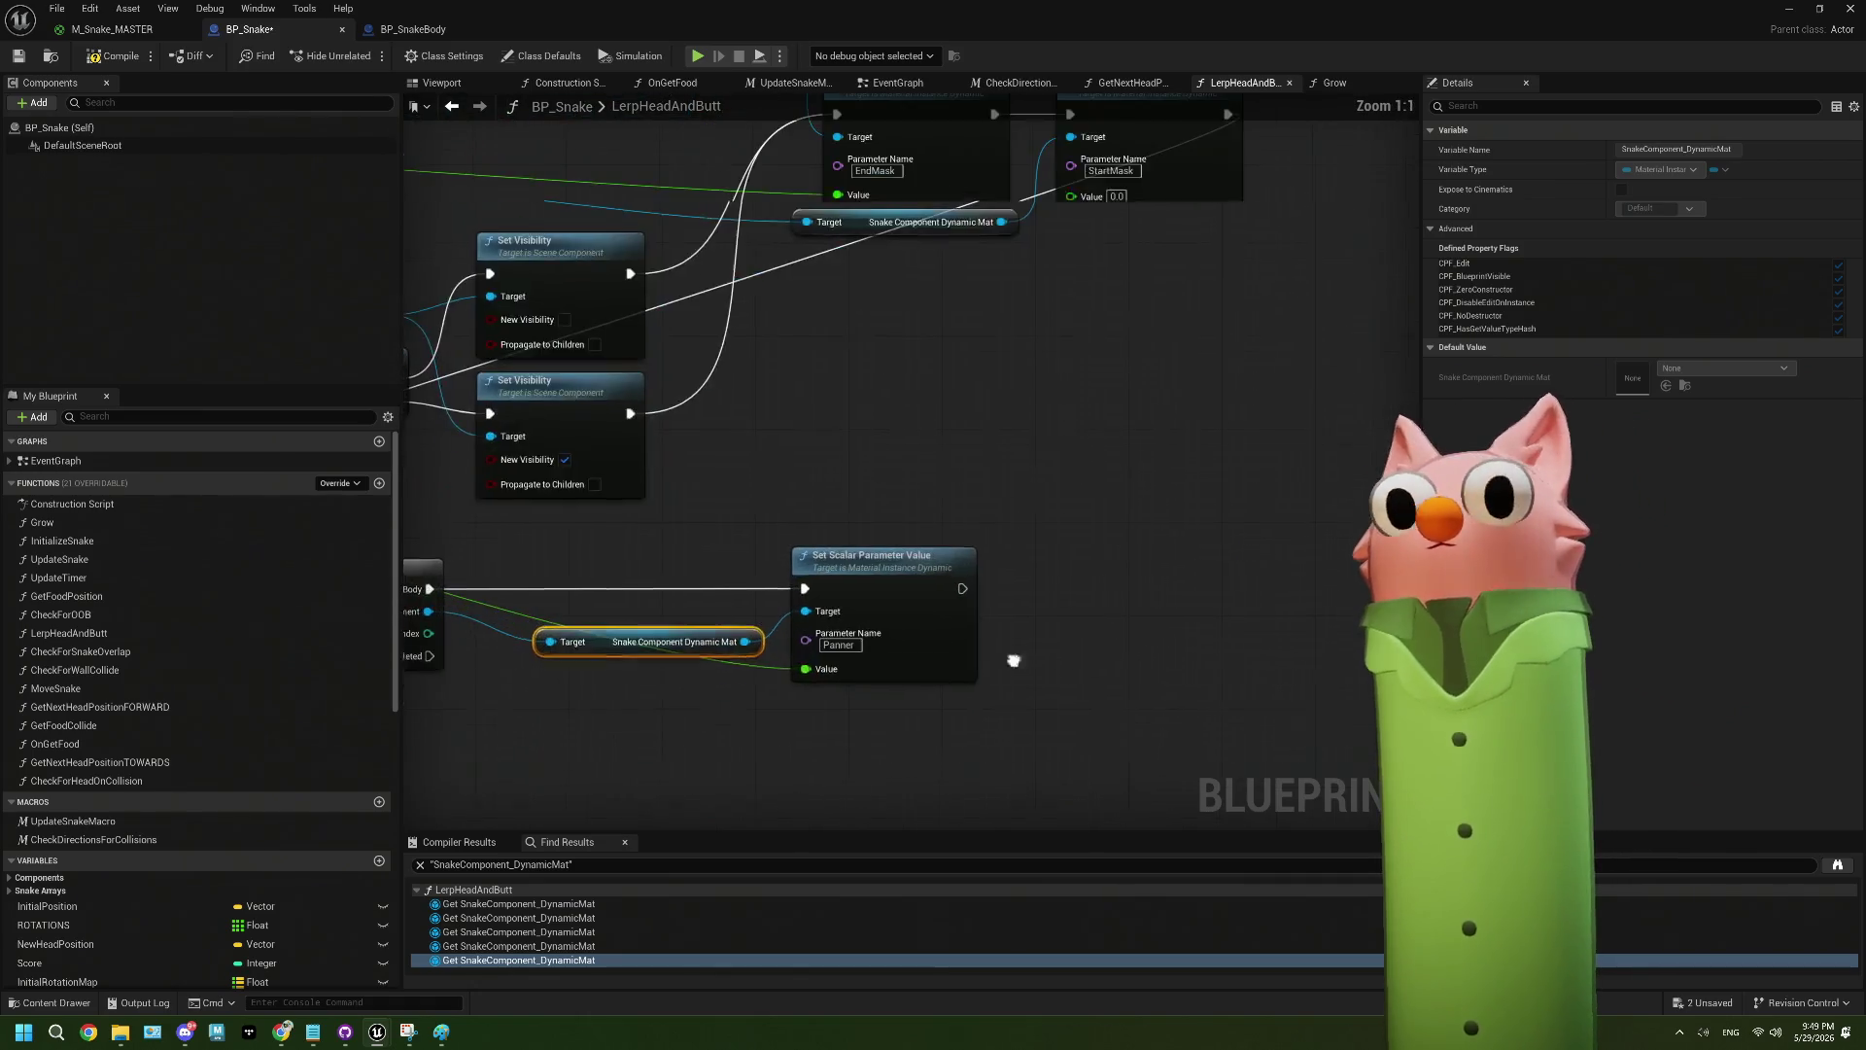
left_click_drag(562, 529, 717, 682)
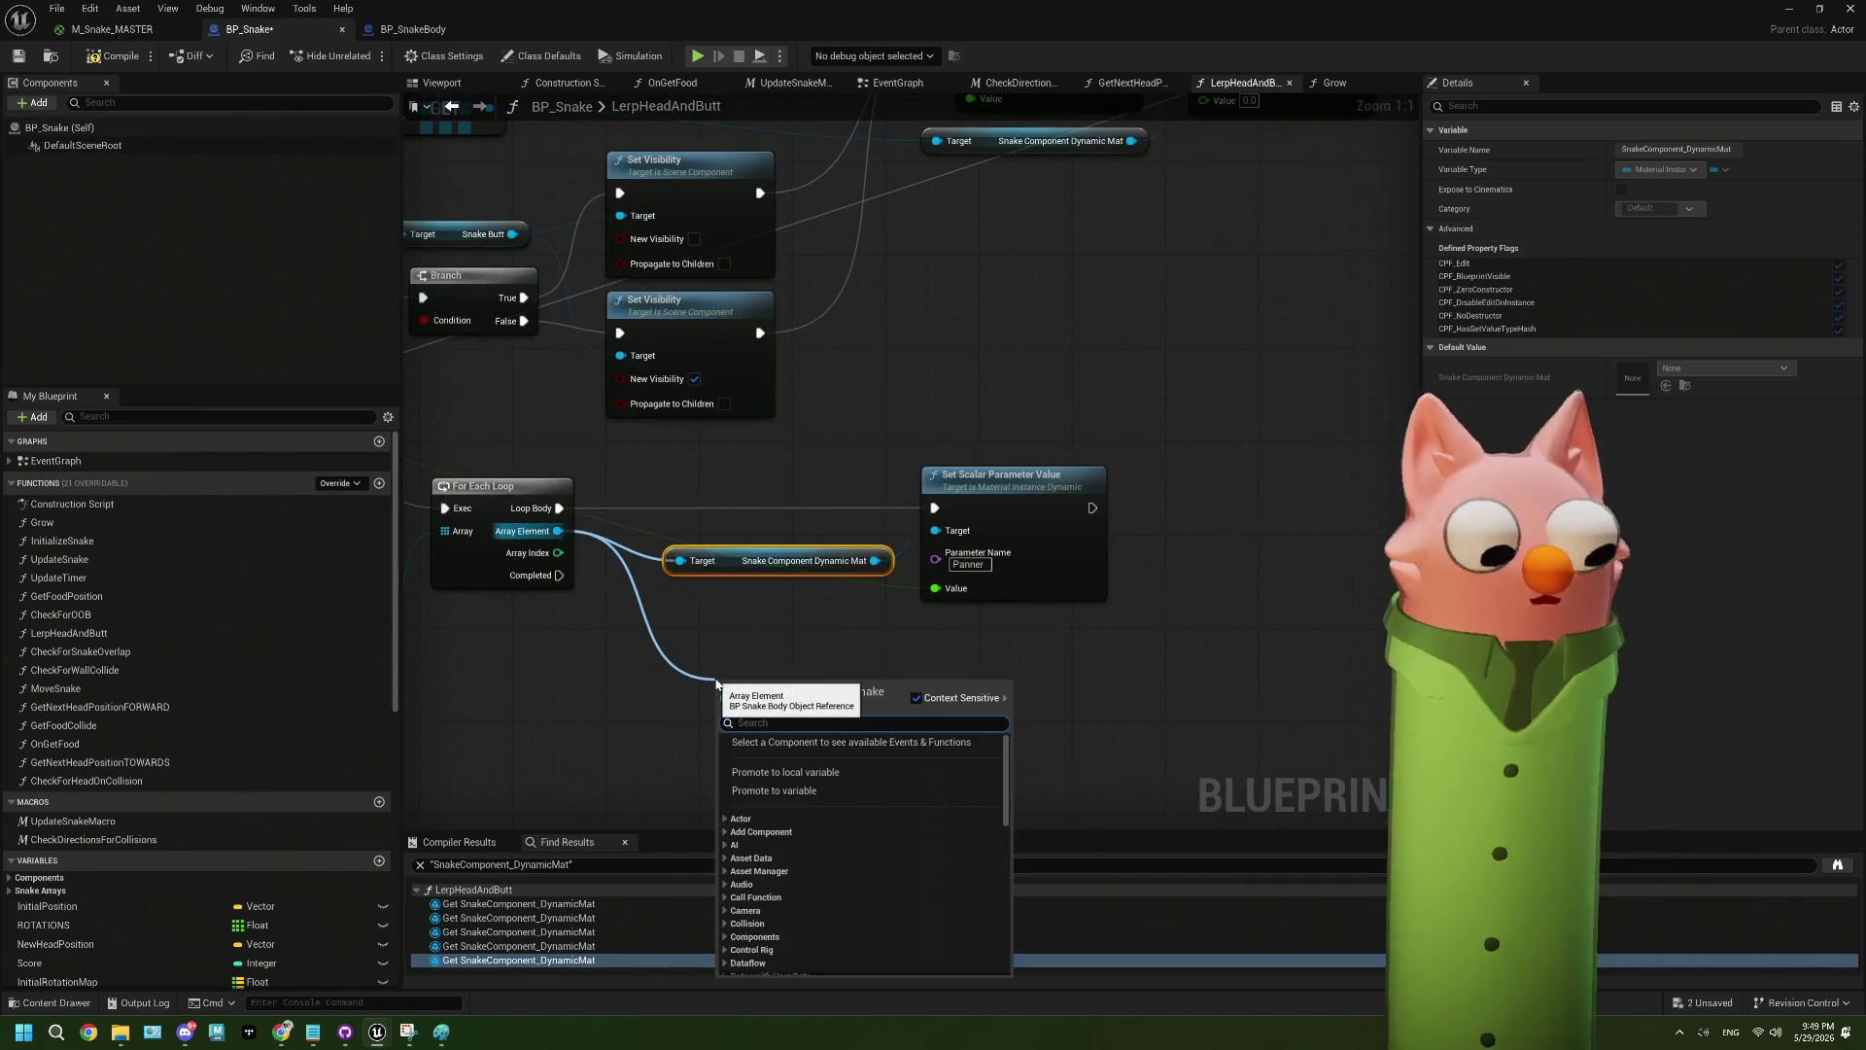
type("get")
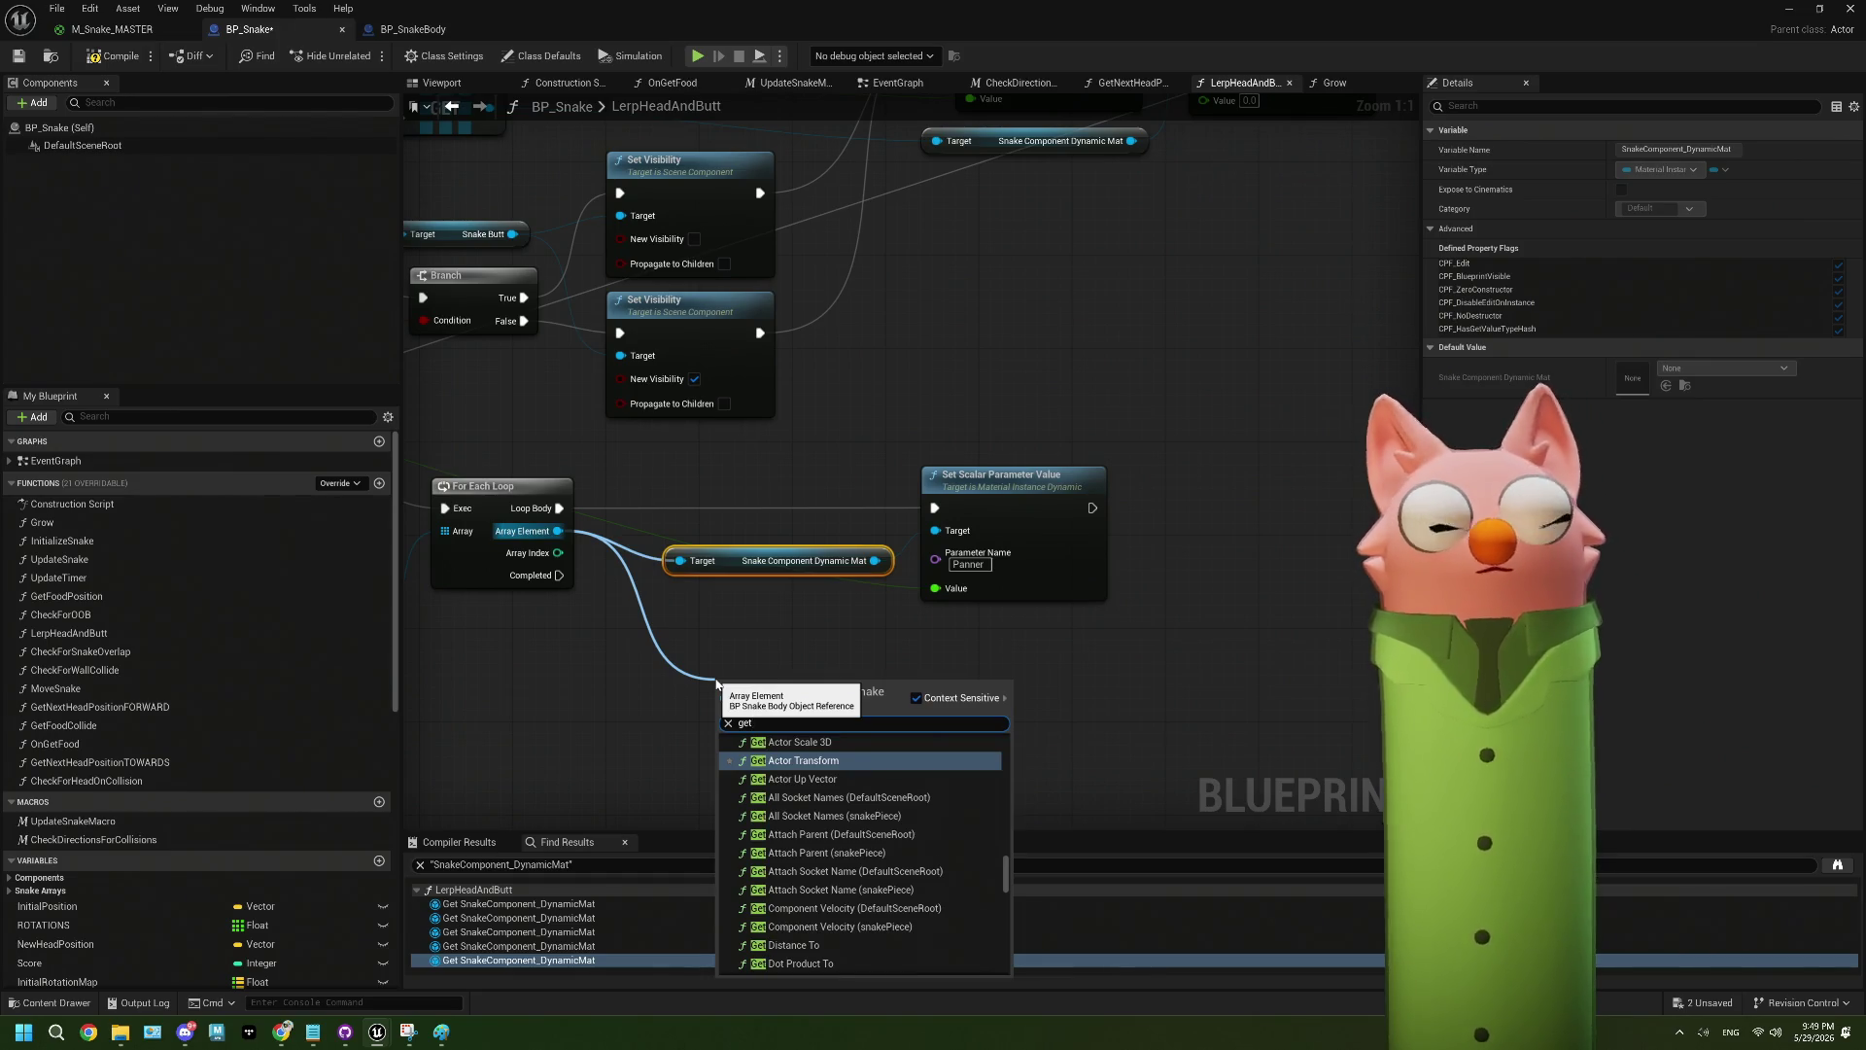
type(" sa")
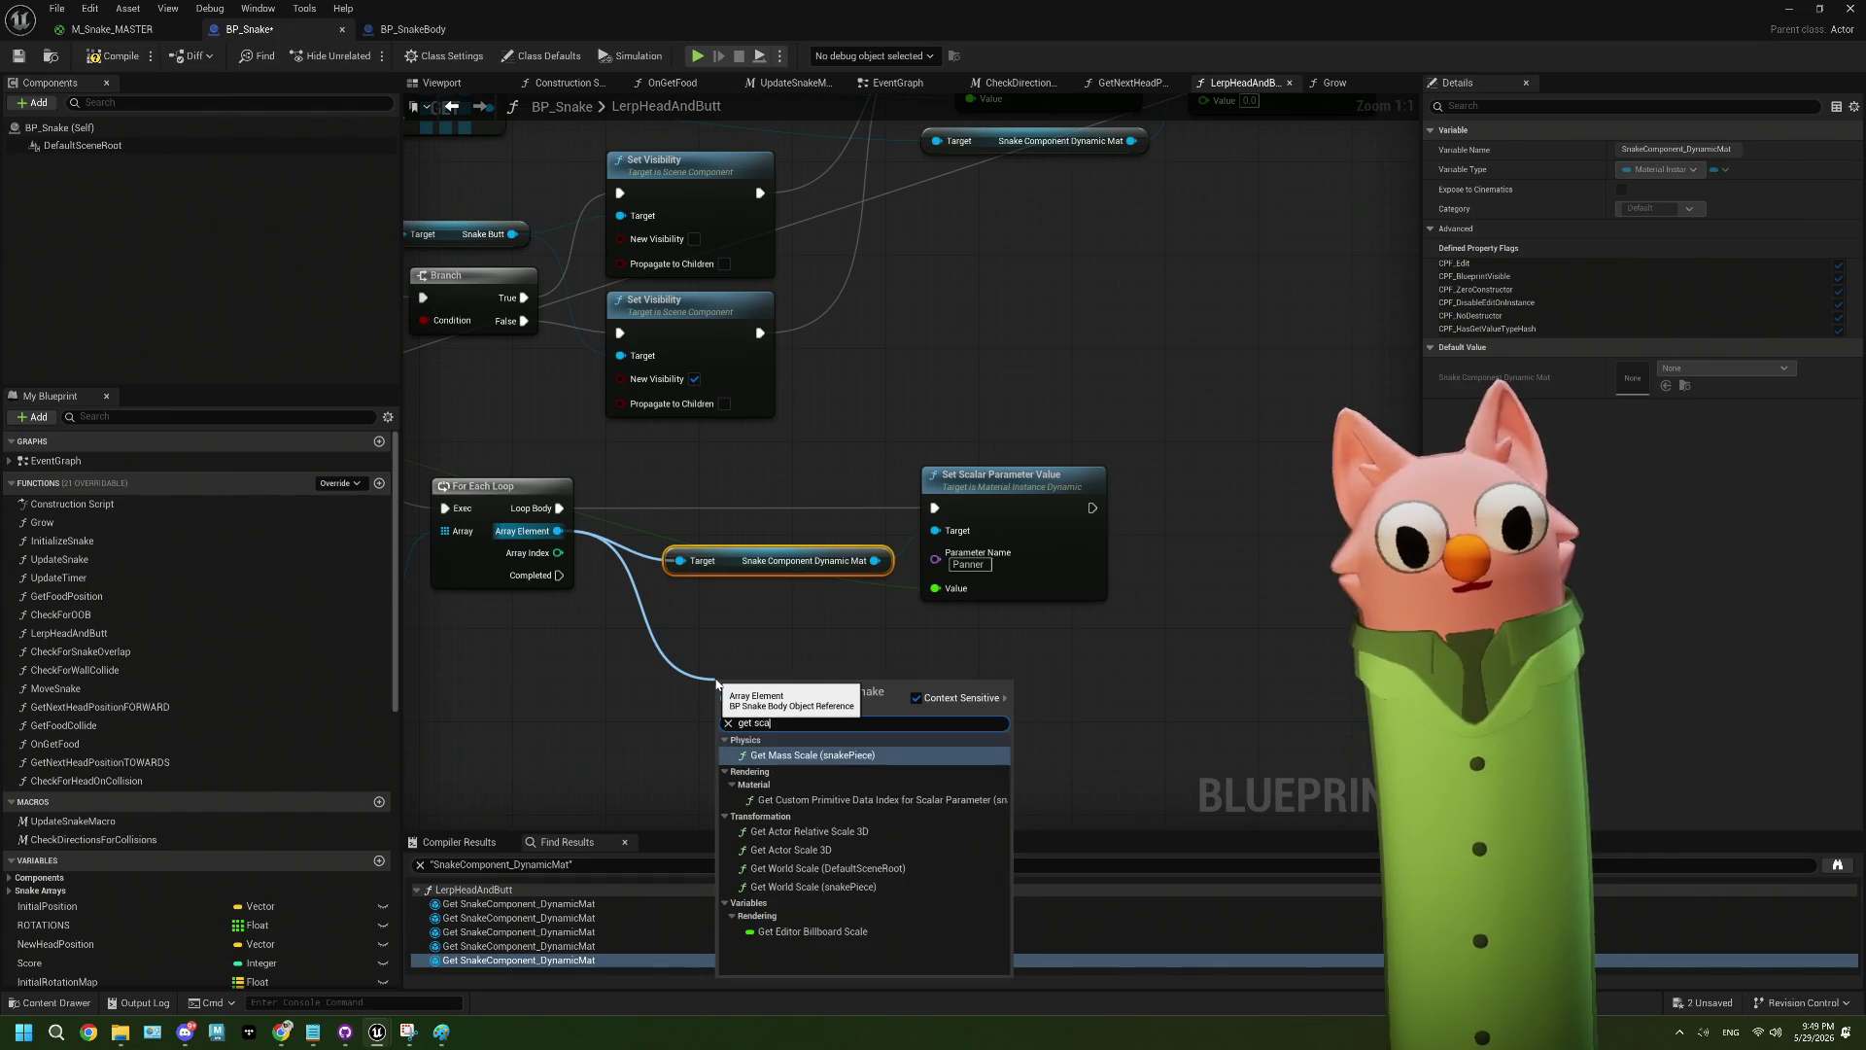
left_click(752, 626)
left_click_drag(875, 564, 807, 673)
type("scala")
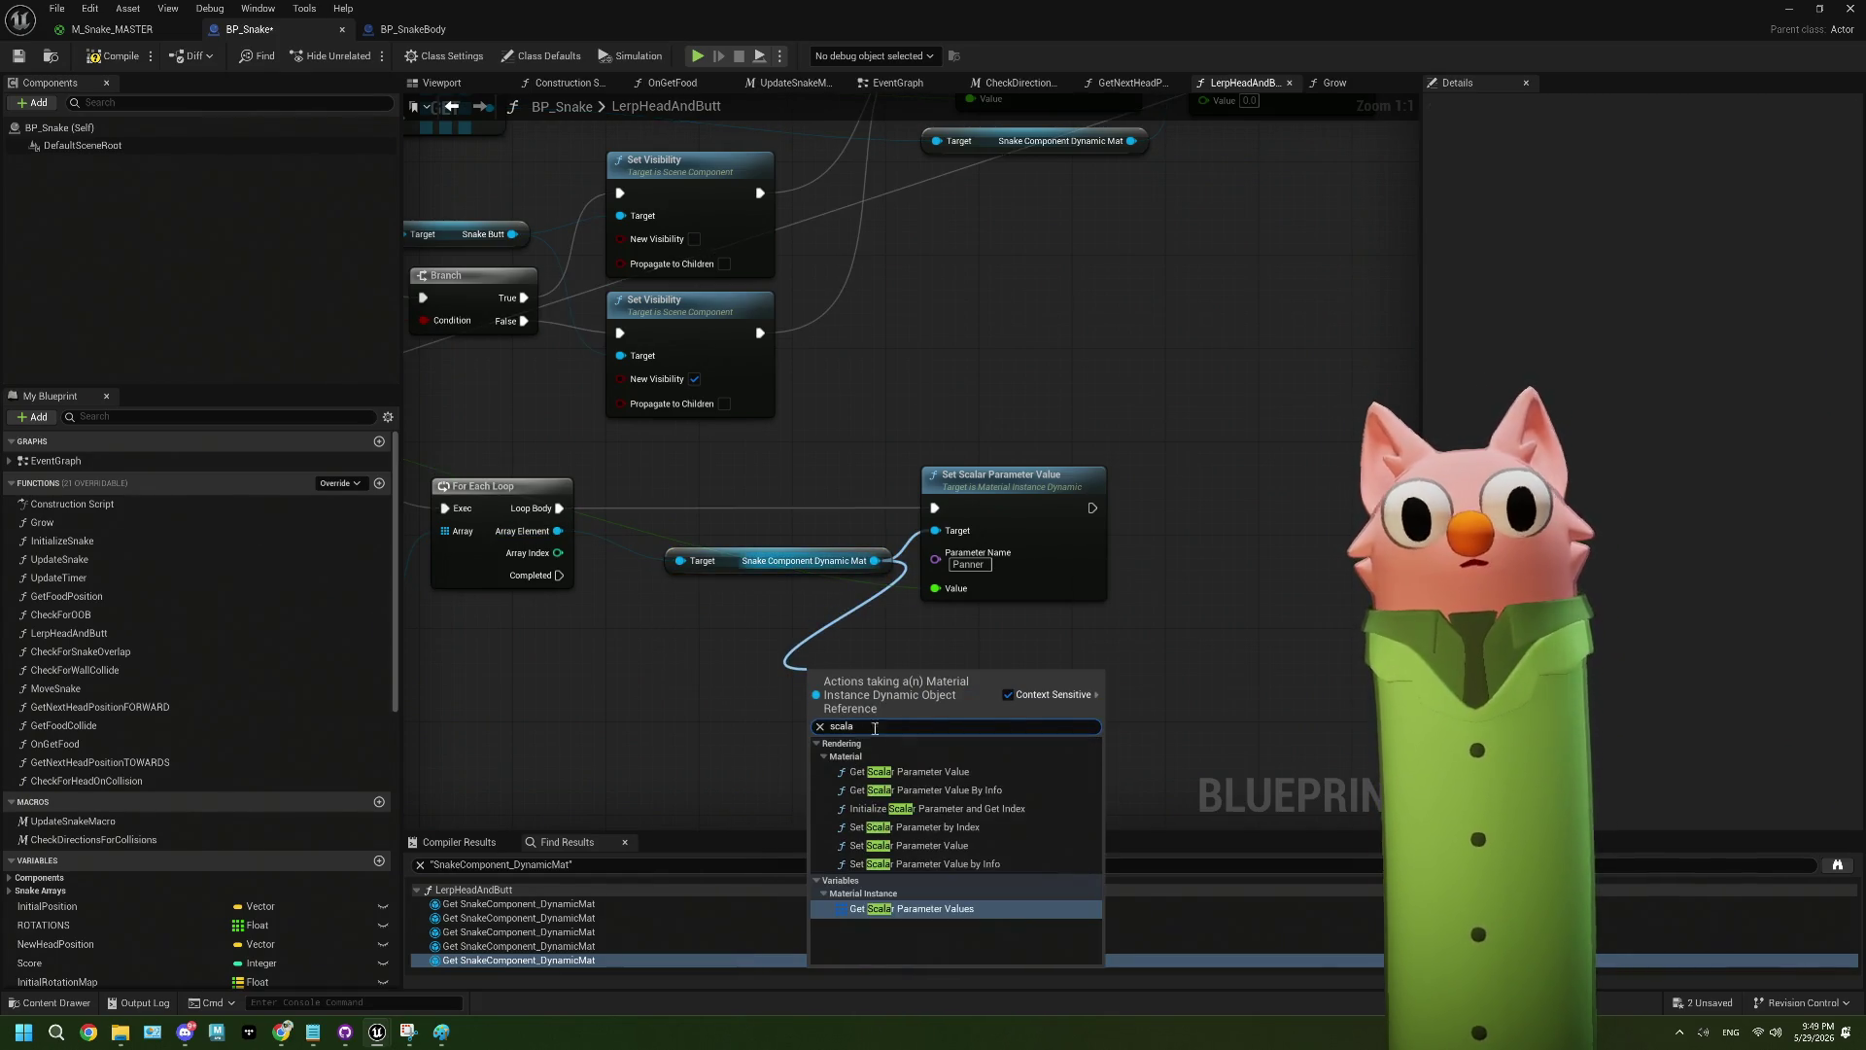
left_click(909, 771)
- Chain the getter after the Panner setter with parameter name StartMask
mouse_move(1097, 507)
left_mouse_down()
mouse_move(1121, 506)
mouse_move(1060, 695)
mouse_move(1051, 682)
left_mouse_up()
left_click(1146, 729)
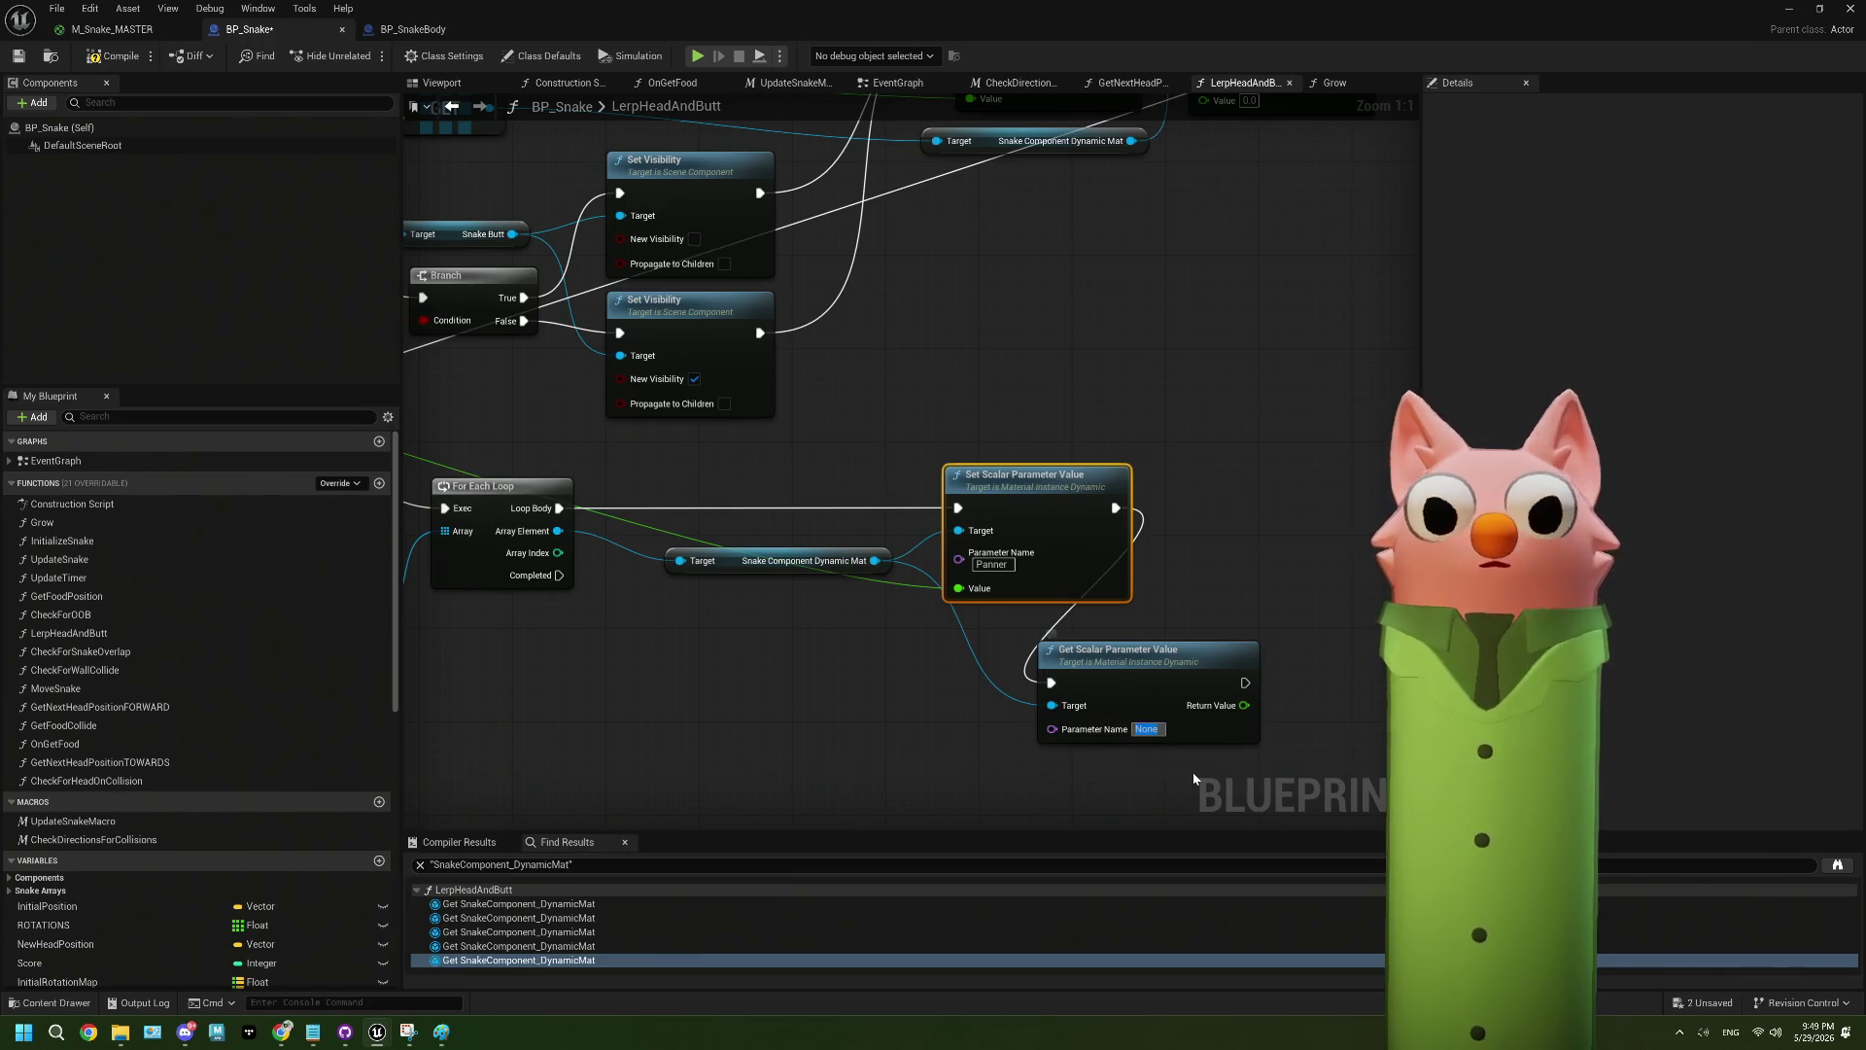
type("star")
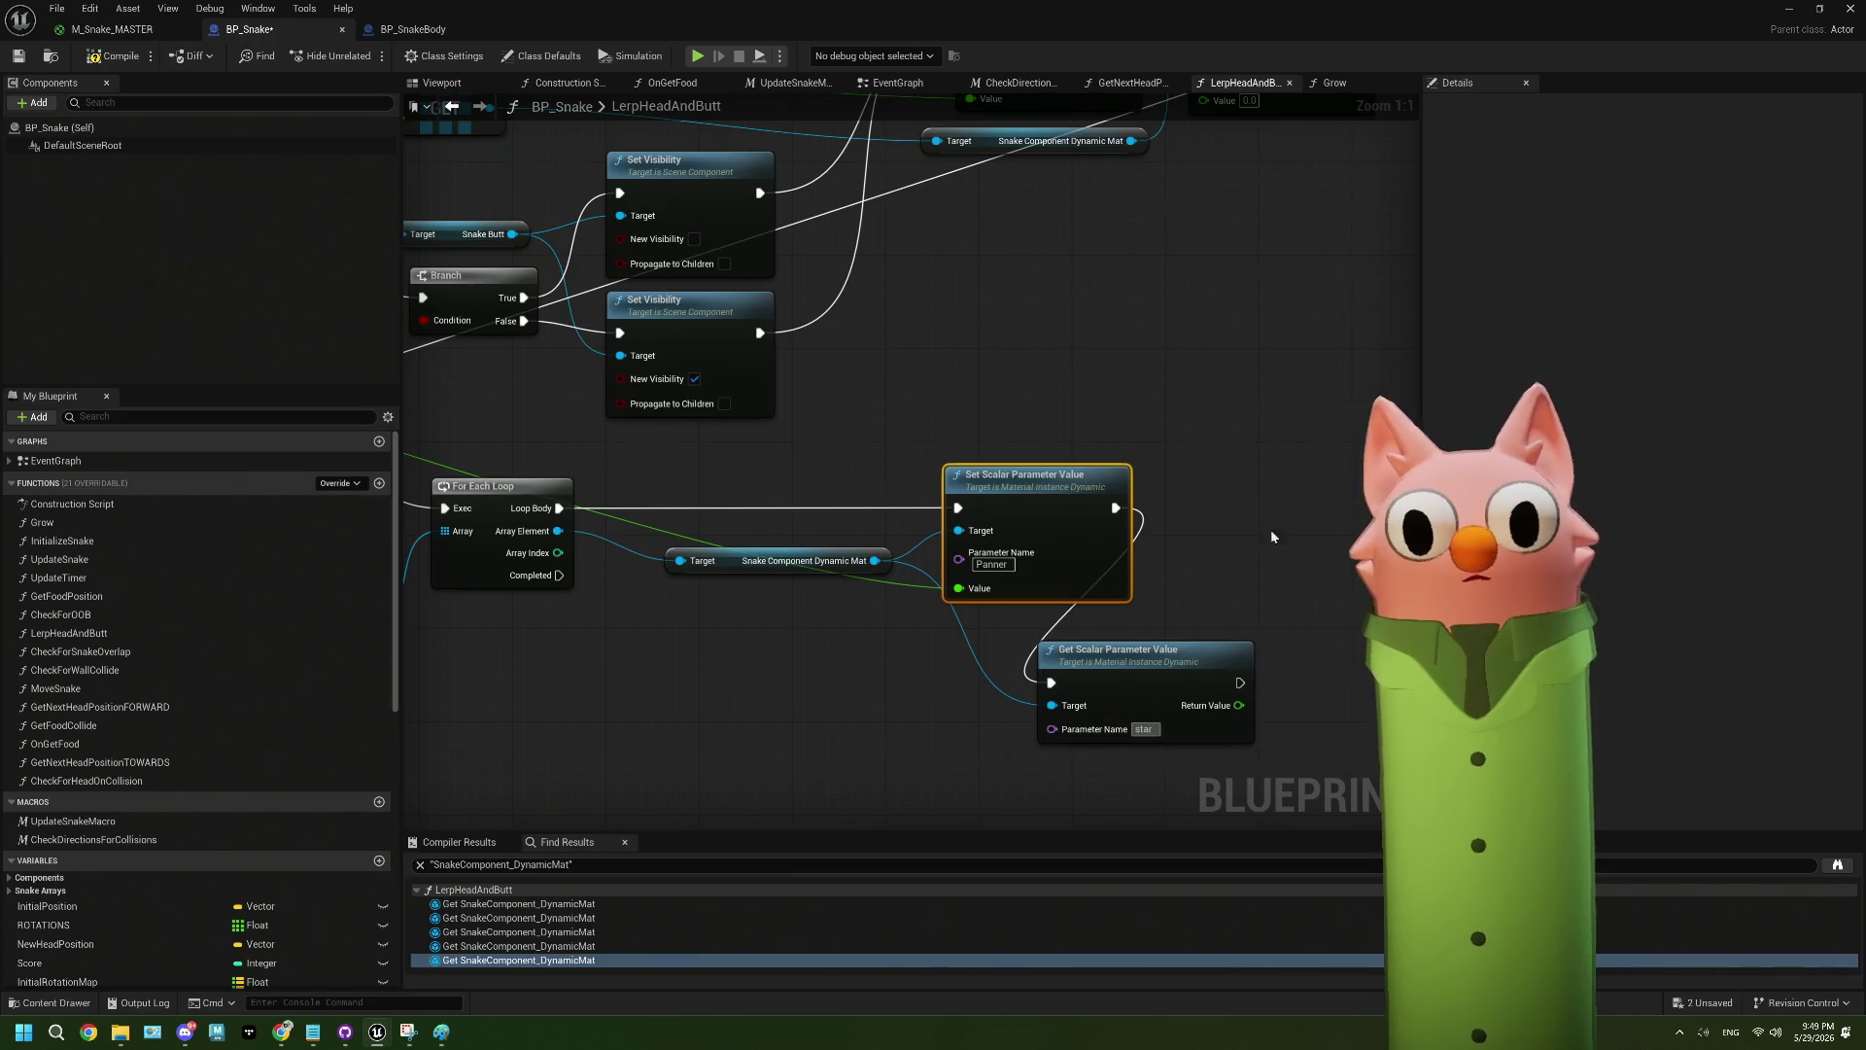
mouse_move(1261, 338)
left_mouse_down()
mouse_move(1180, 486)
mouse_move(973, 662)
mouse_move(1055, 686)
mouse_move(1066, 538)
left_mouse_up()
type("tMask")
key("Return")
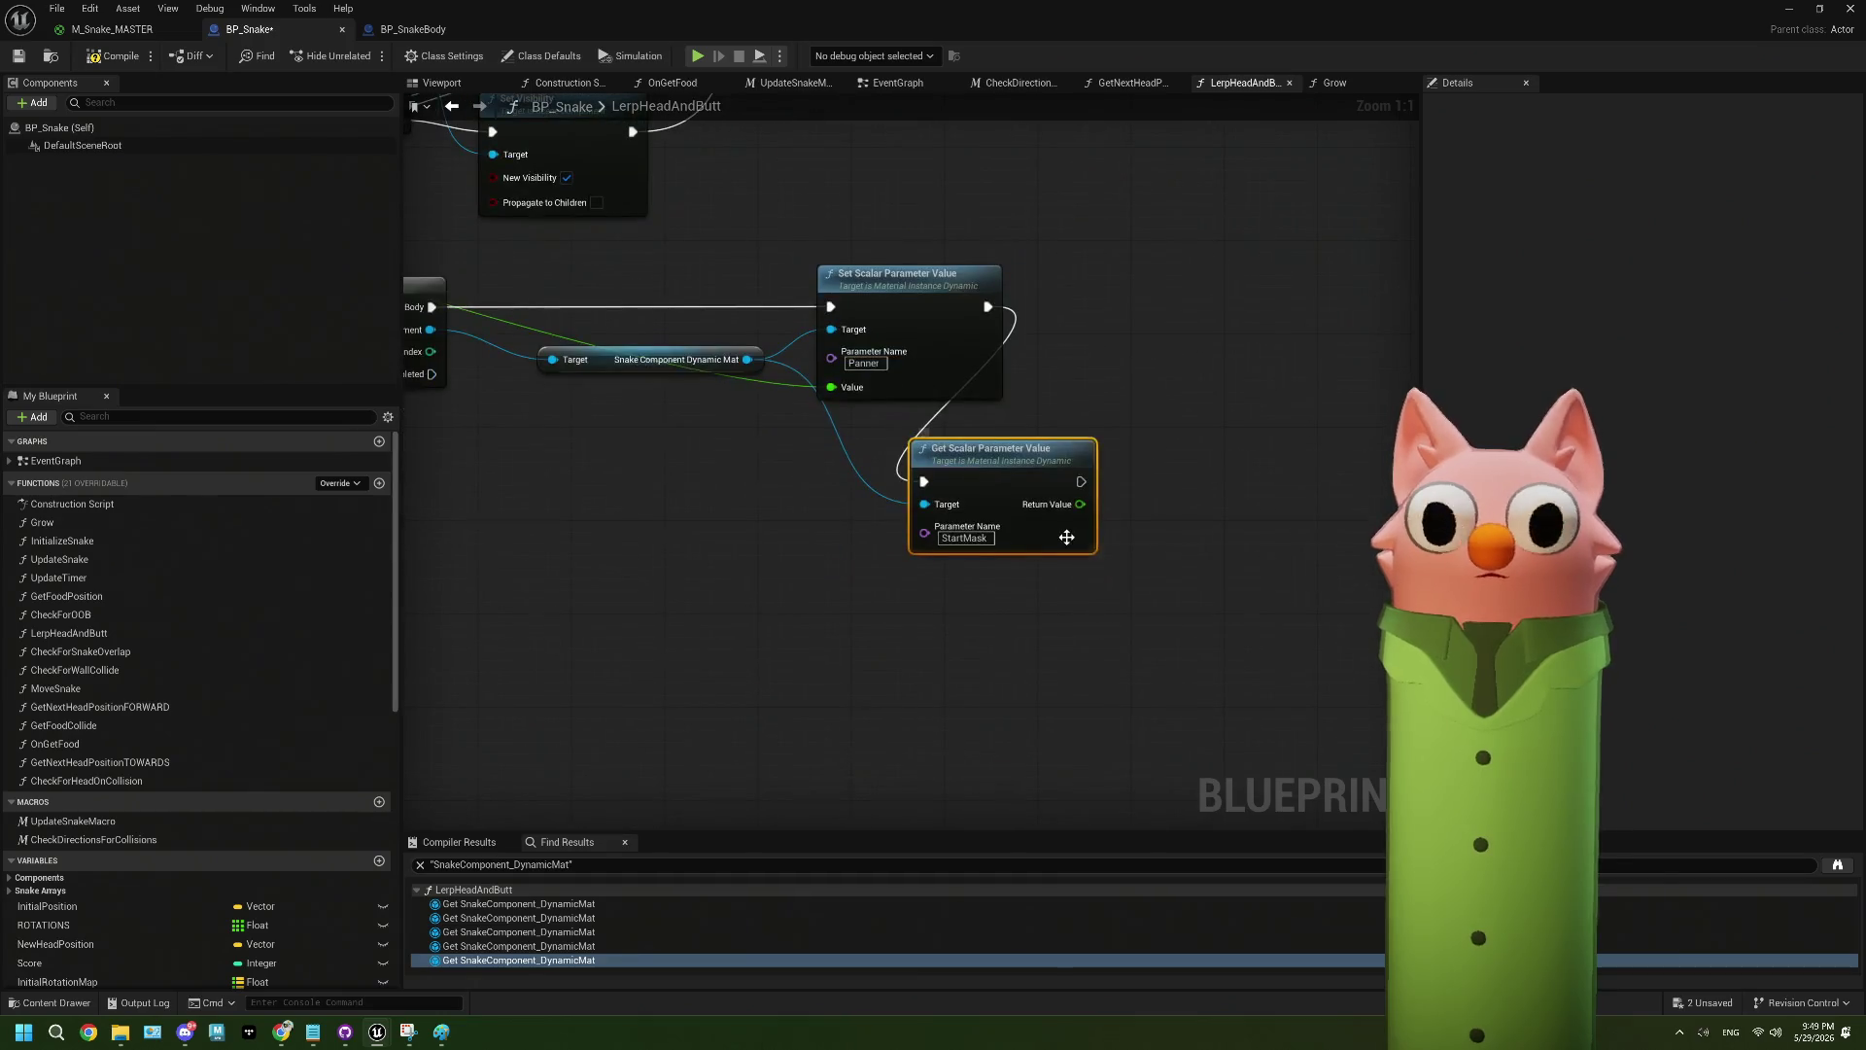
- Duplicate the getter below the original and rename its parameter to EndMask
key("ctrl+c")
key("ctrl+v")
left_click_drag(1132, 633, 976, 594)
left_click(965, 671)
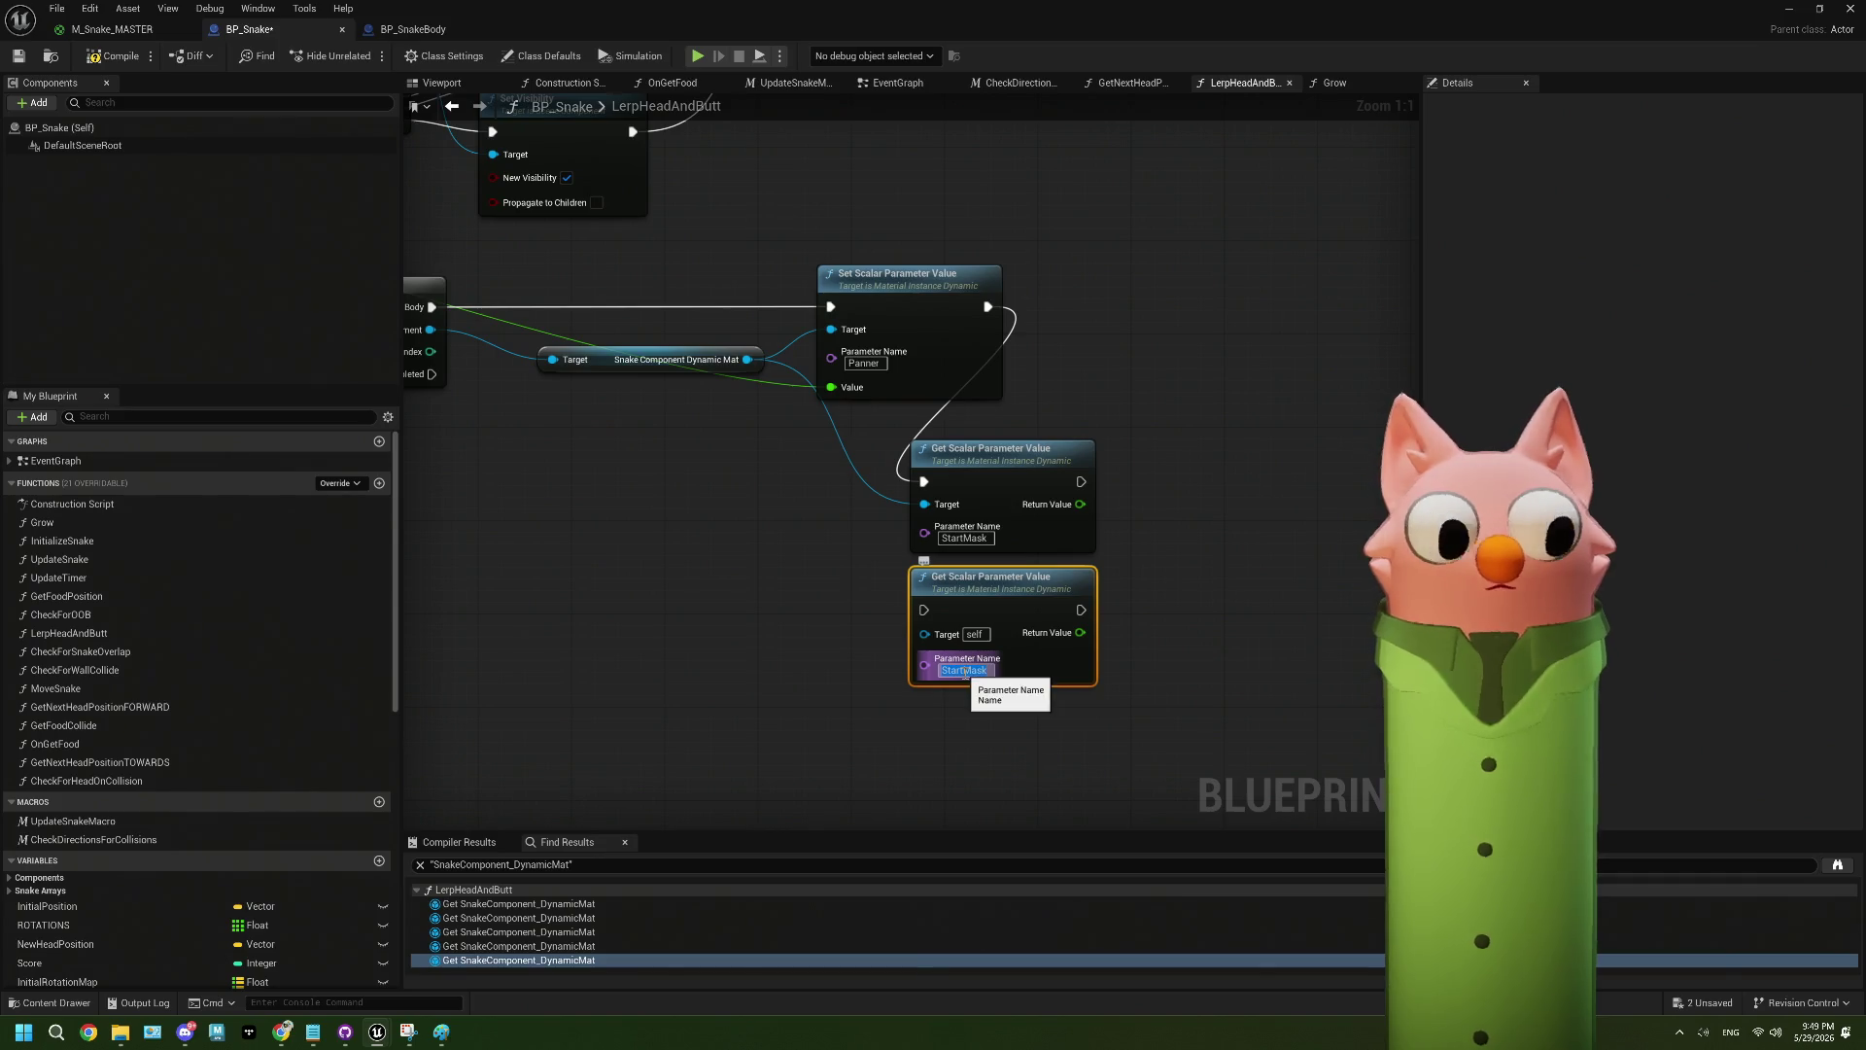
left_click(965, 670)
key("BackSpace")
key("BackSpace")
key("BackSpace")
type("End")
key("Return")
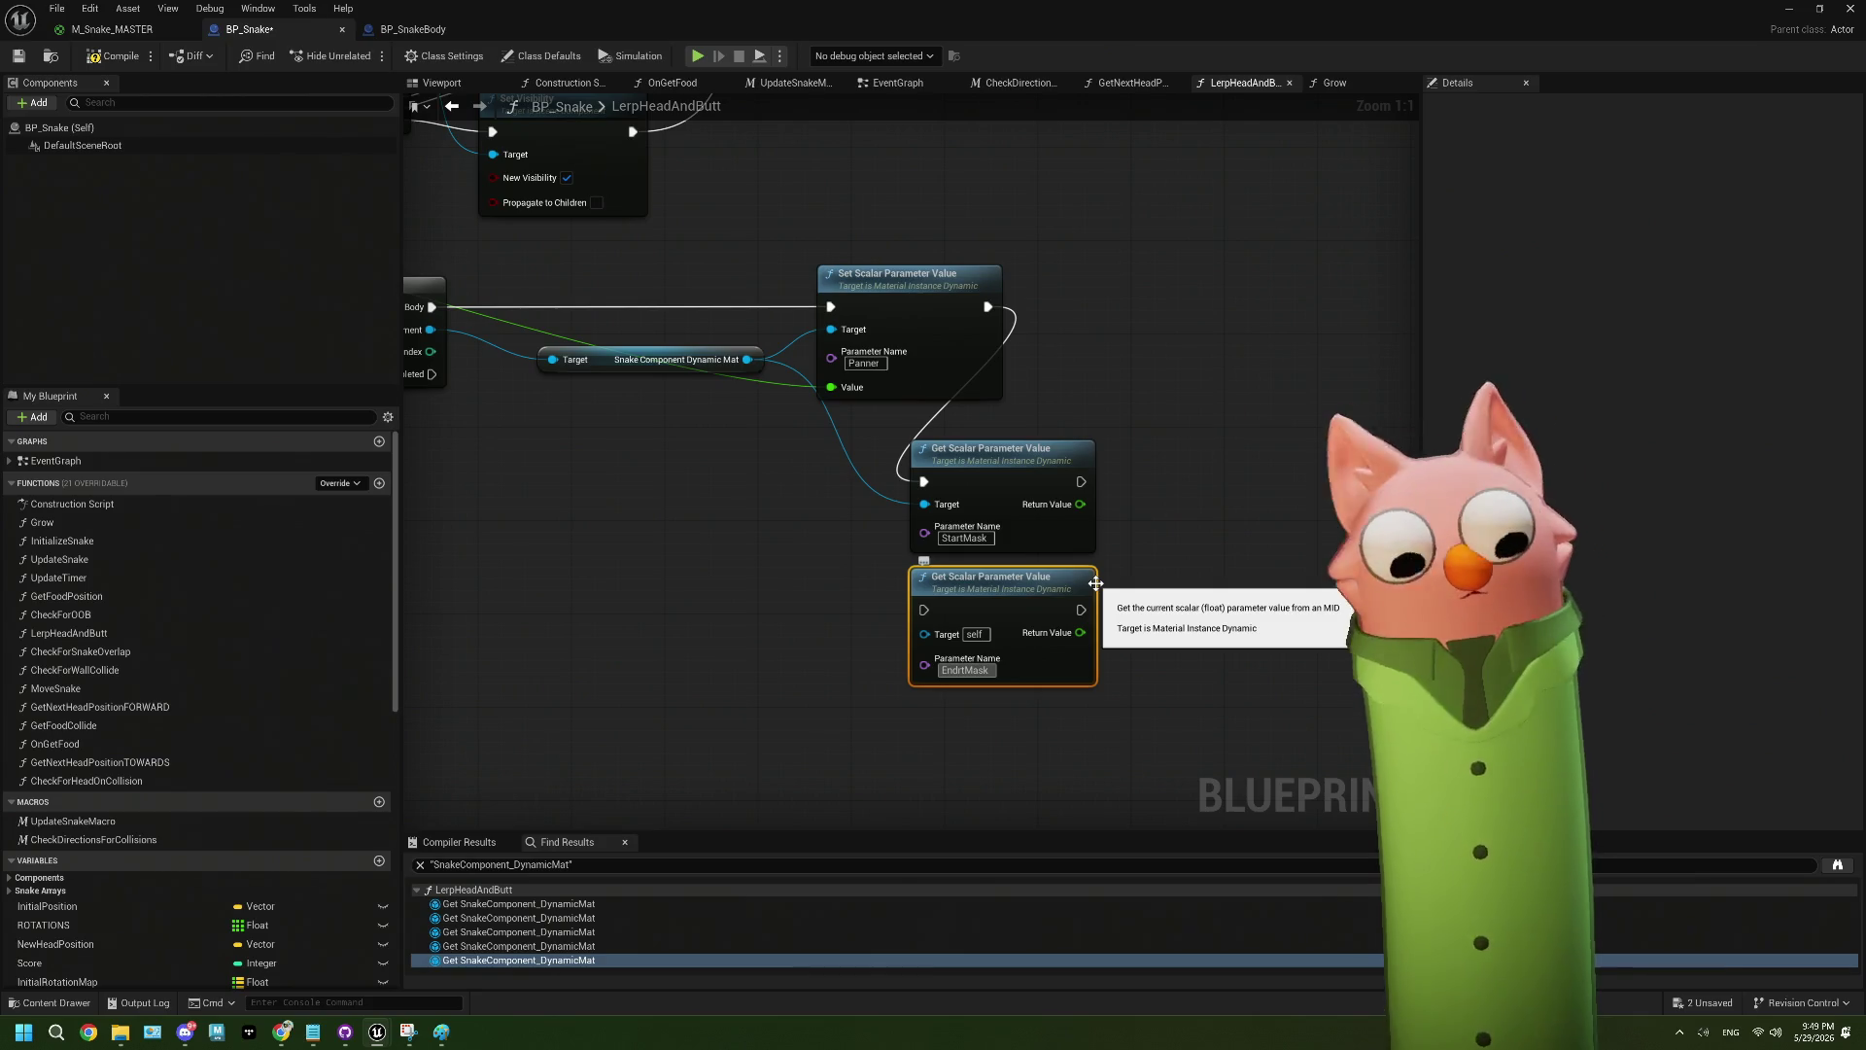
left_click(1162, 620)
mouse_move(1139, 504)
left_mouse_down()
mouse_move(901, 493)
mouse_move(685, 598)
left_mouse_up()
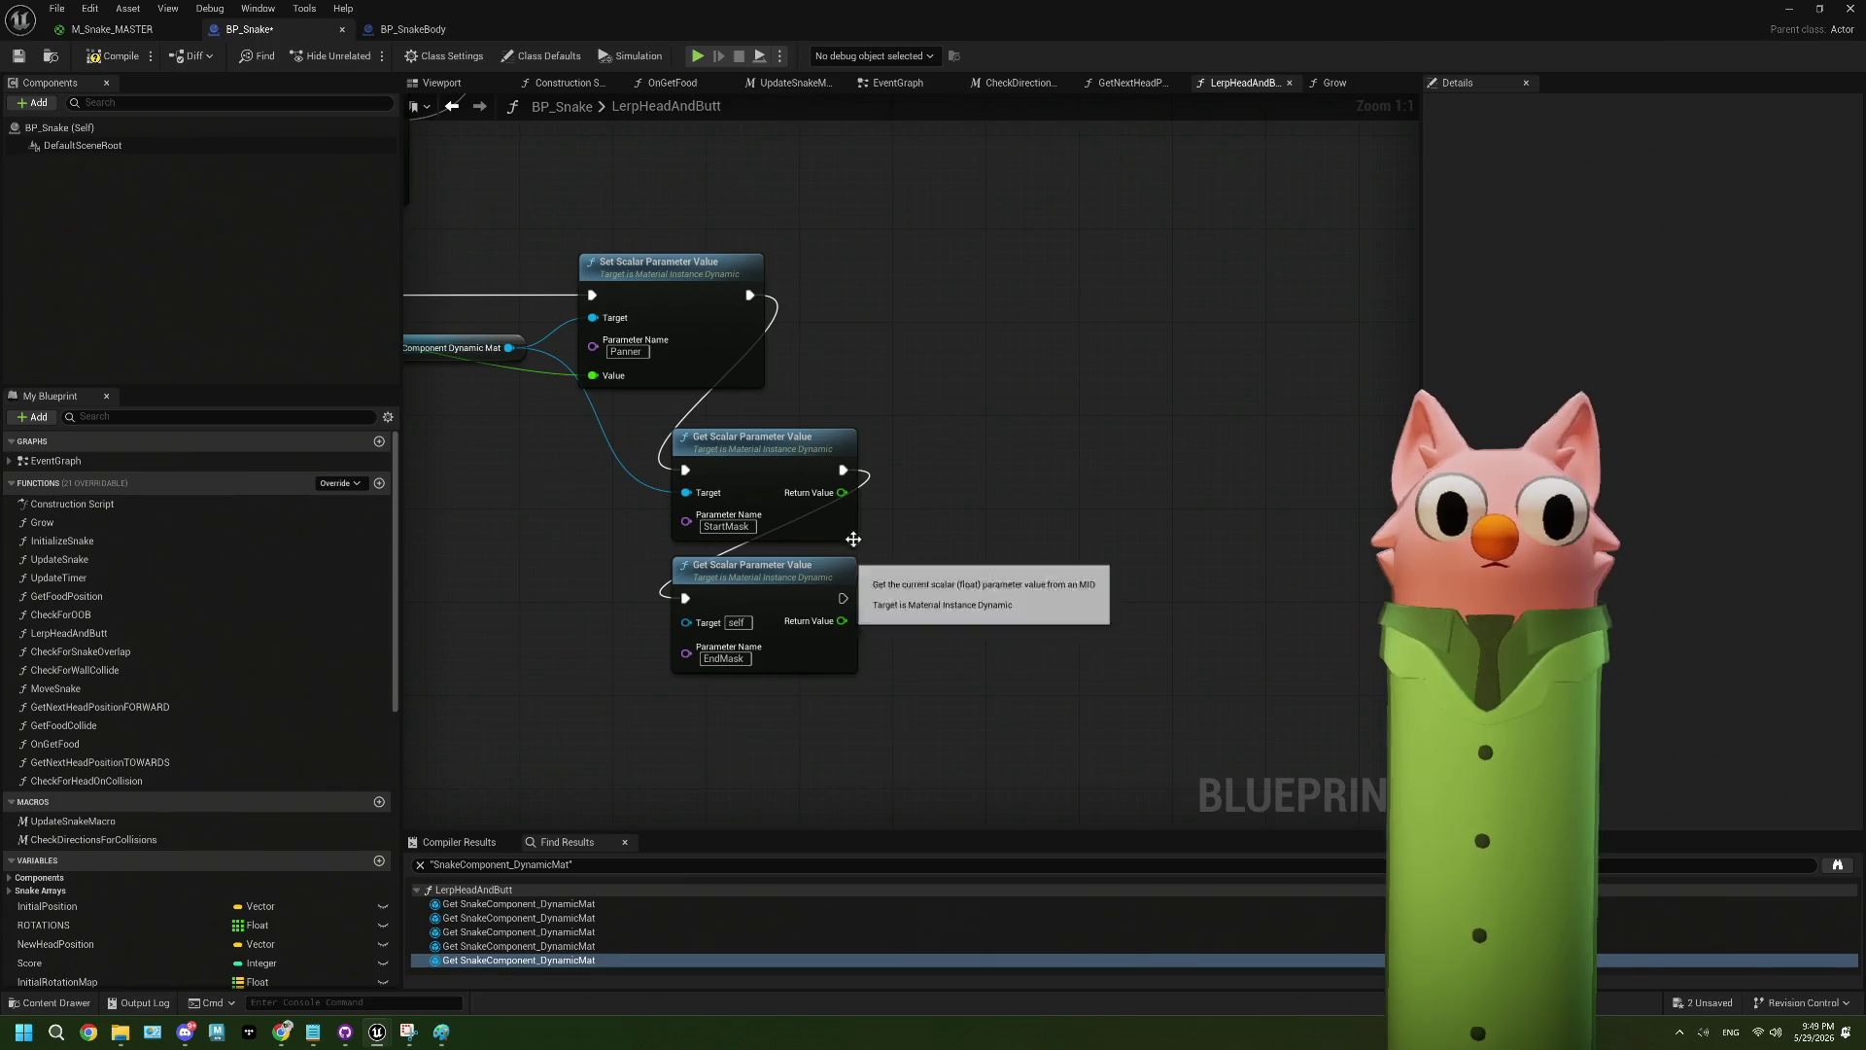
mouse_move(842, 596)
left_mouse_down()
mouse_move(972, 582)
mouse_move(927, 574)
left_mouse_up()
- Add a Print String fed by an Append of the StartMask (A) and EndMask (C) values
type("print")
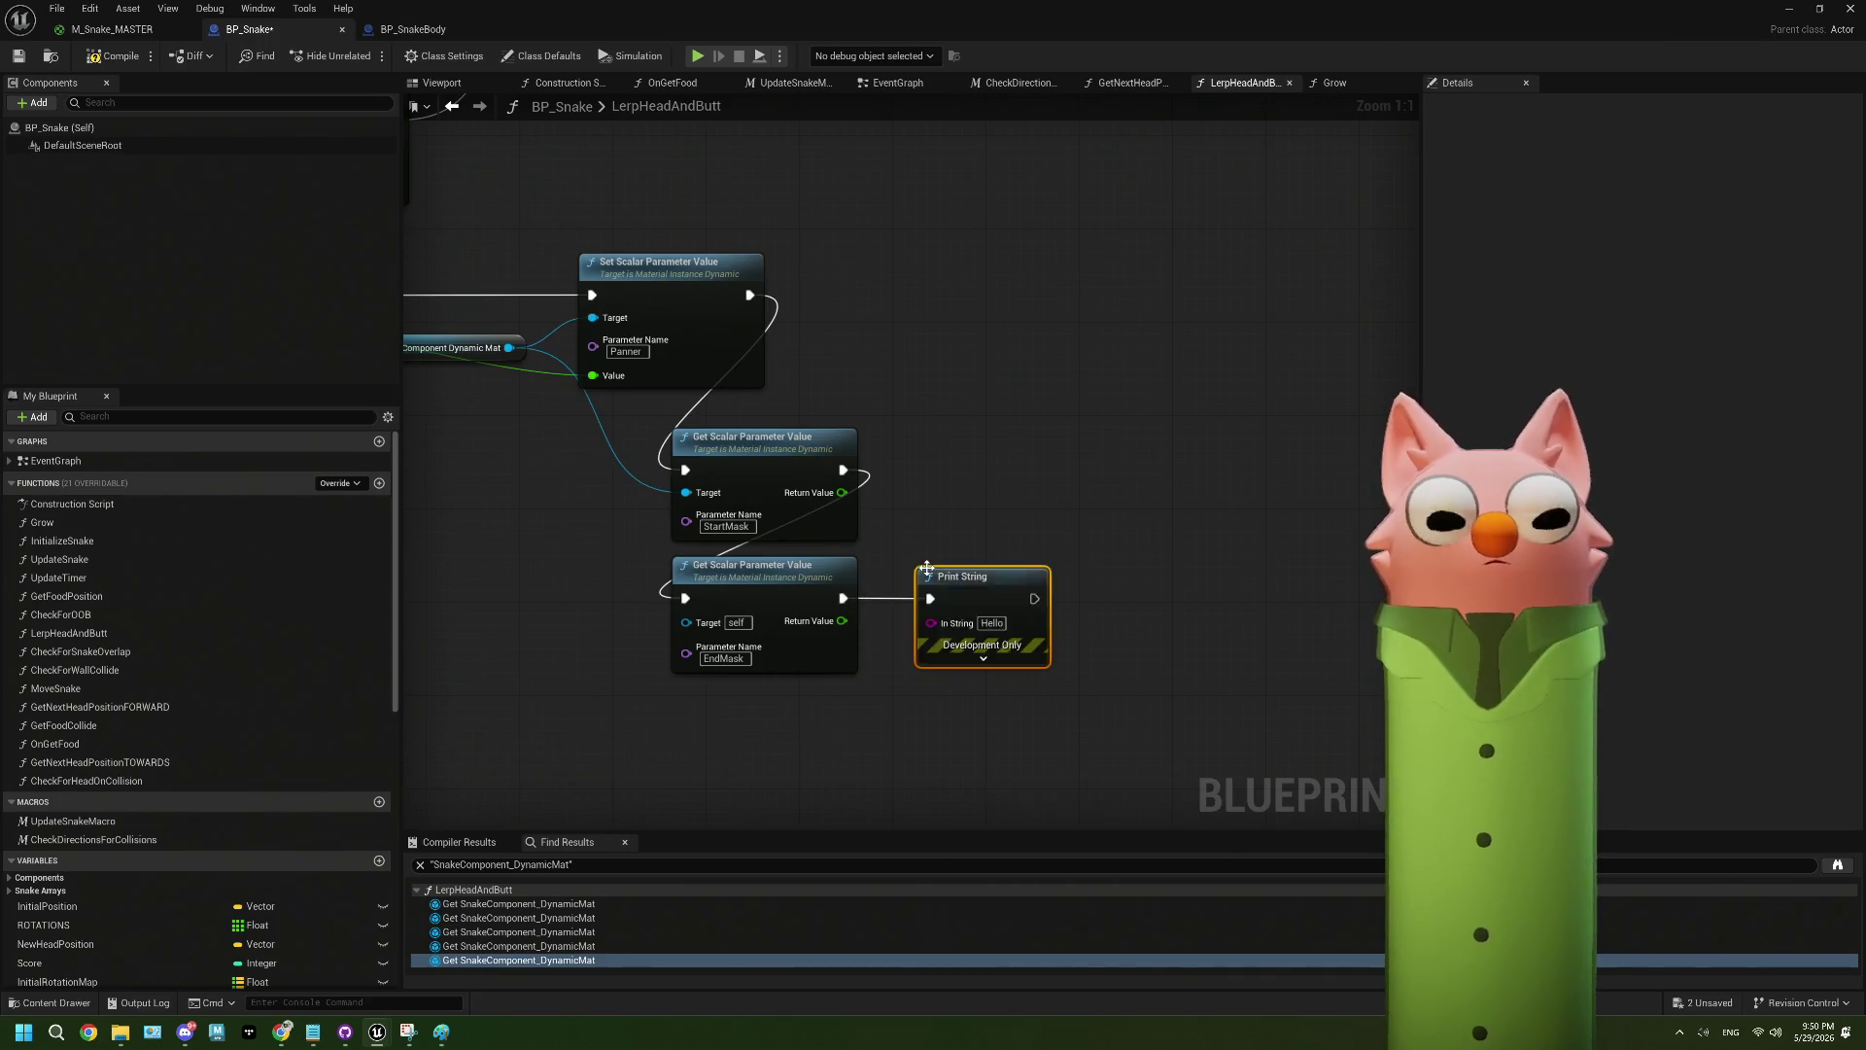
key("Return")
mouse_move(969, 579)
left_mouse_down()
mouse_move(1226, 503)
mouse_move(849, 525)
left_mouse_up()
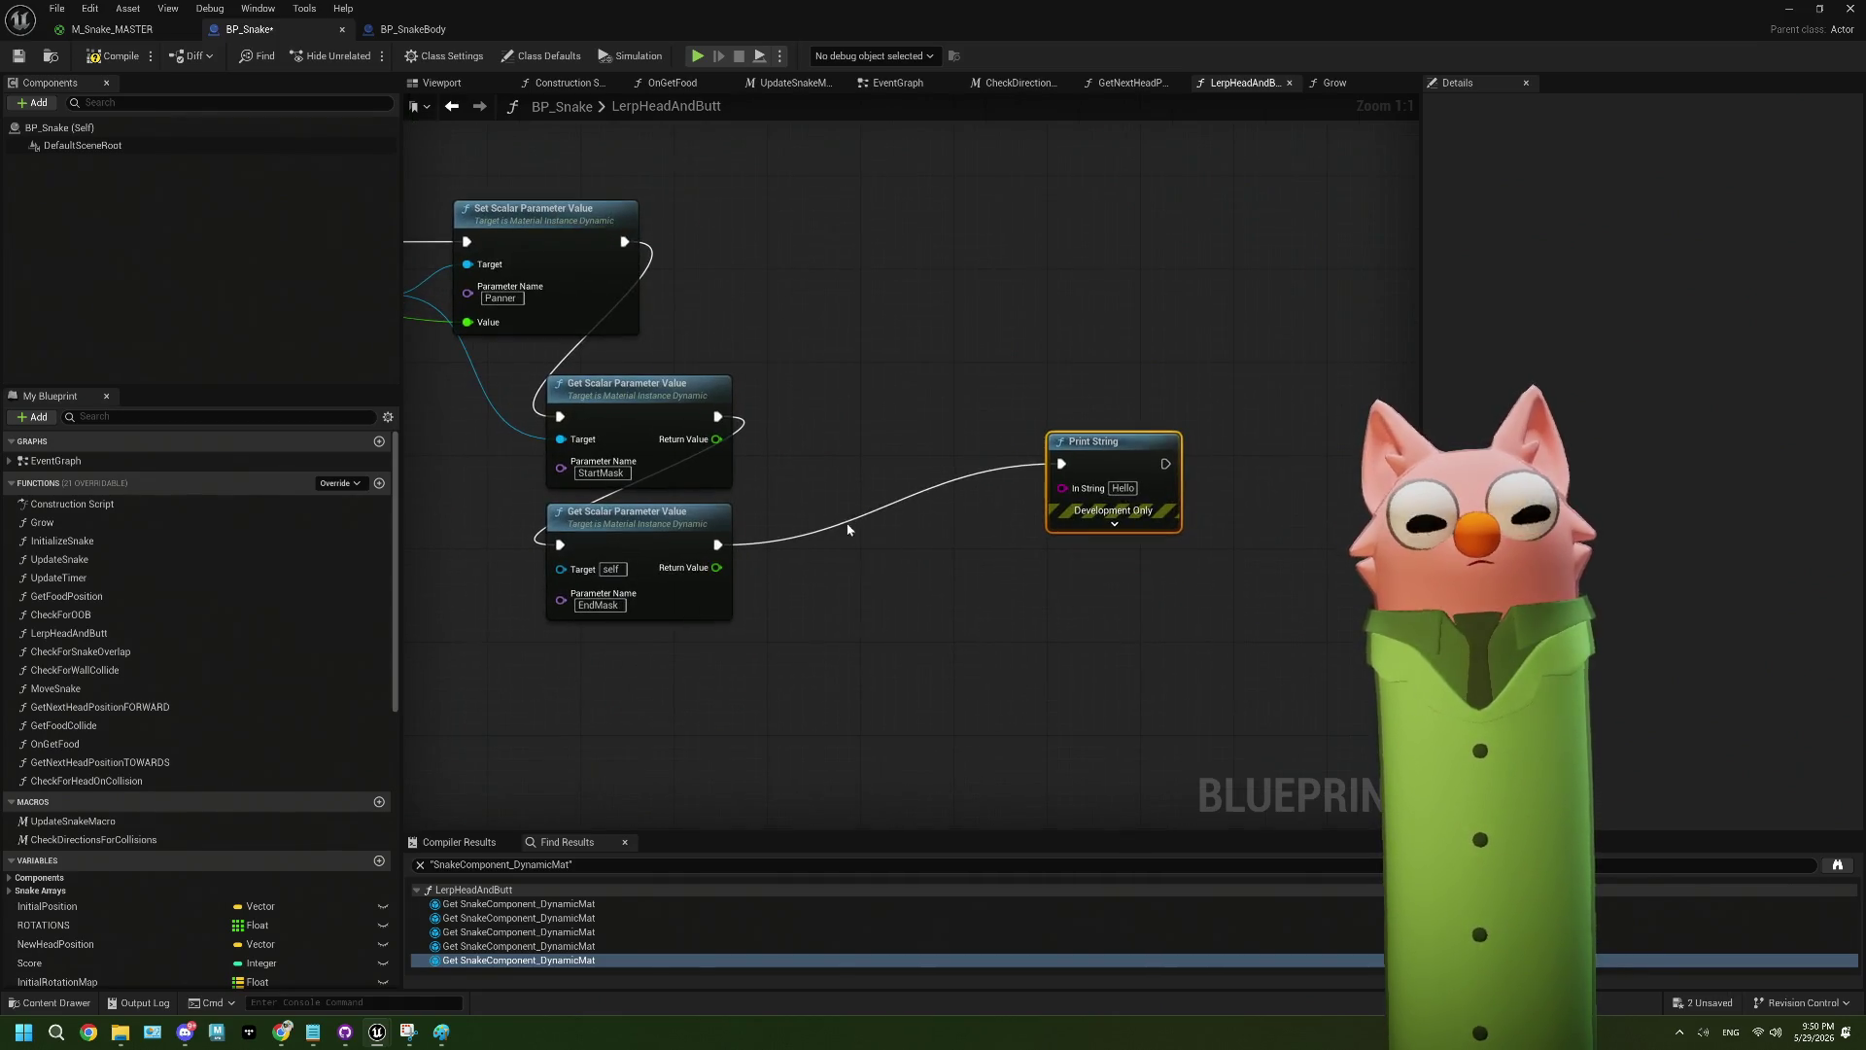
left_click_drag(1062, 488, 968, 551)
type("append")
key("Return")
left_click_drag(716, 439, 979, 575)
left_click(1094, 593)
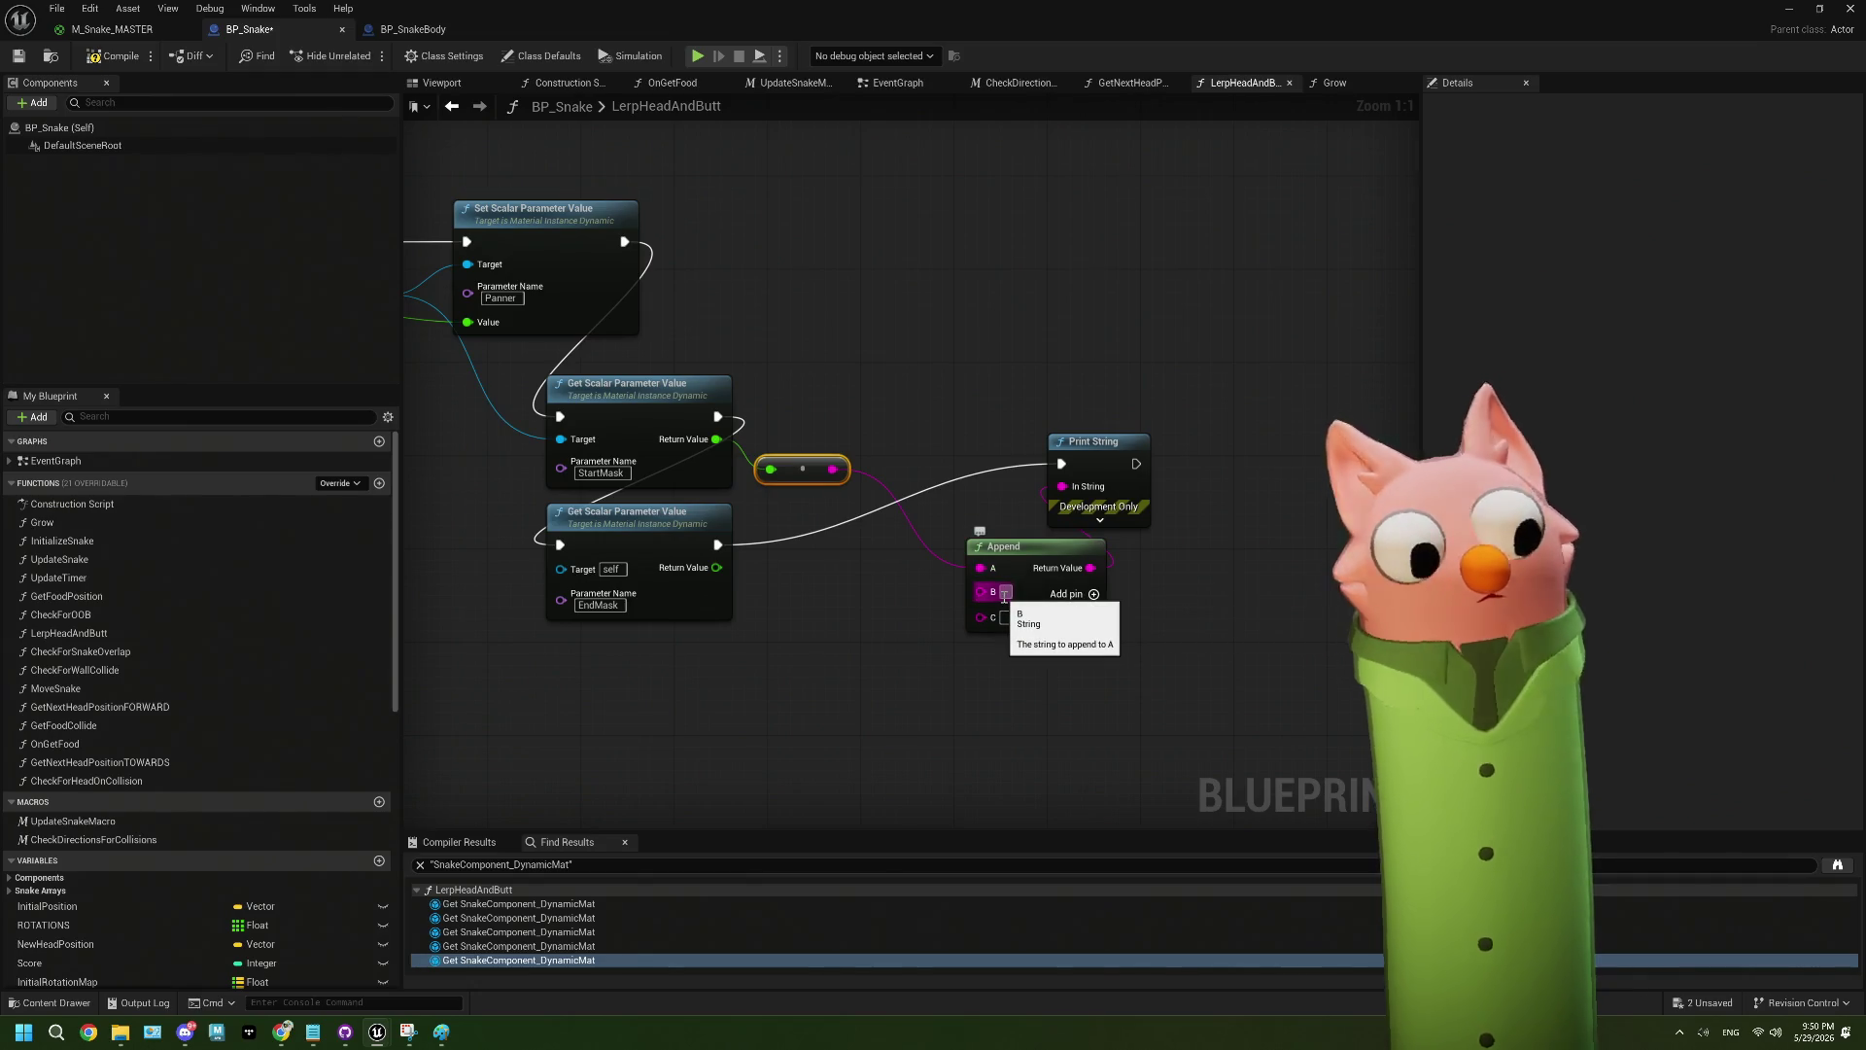
left_click_drag(714, 570, 980, 616)
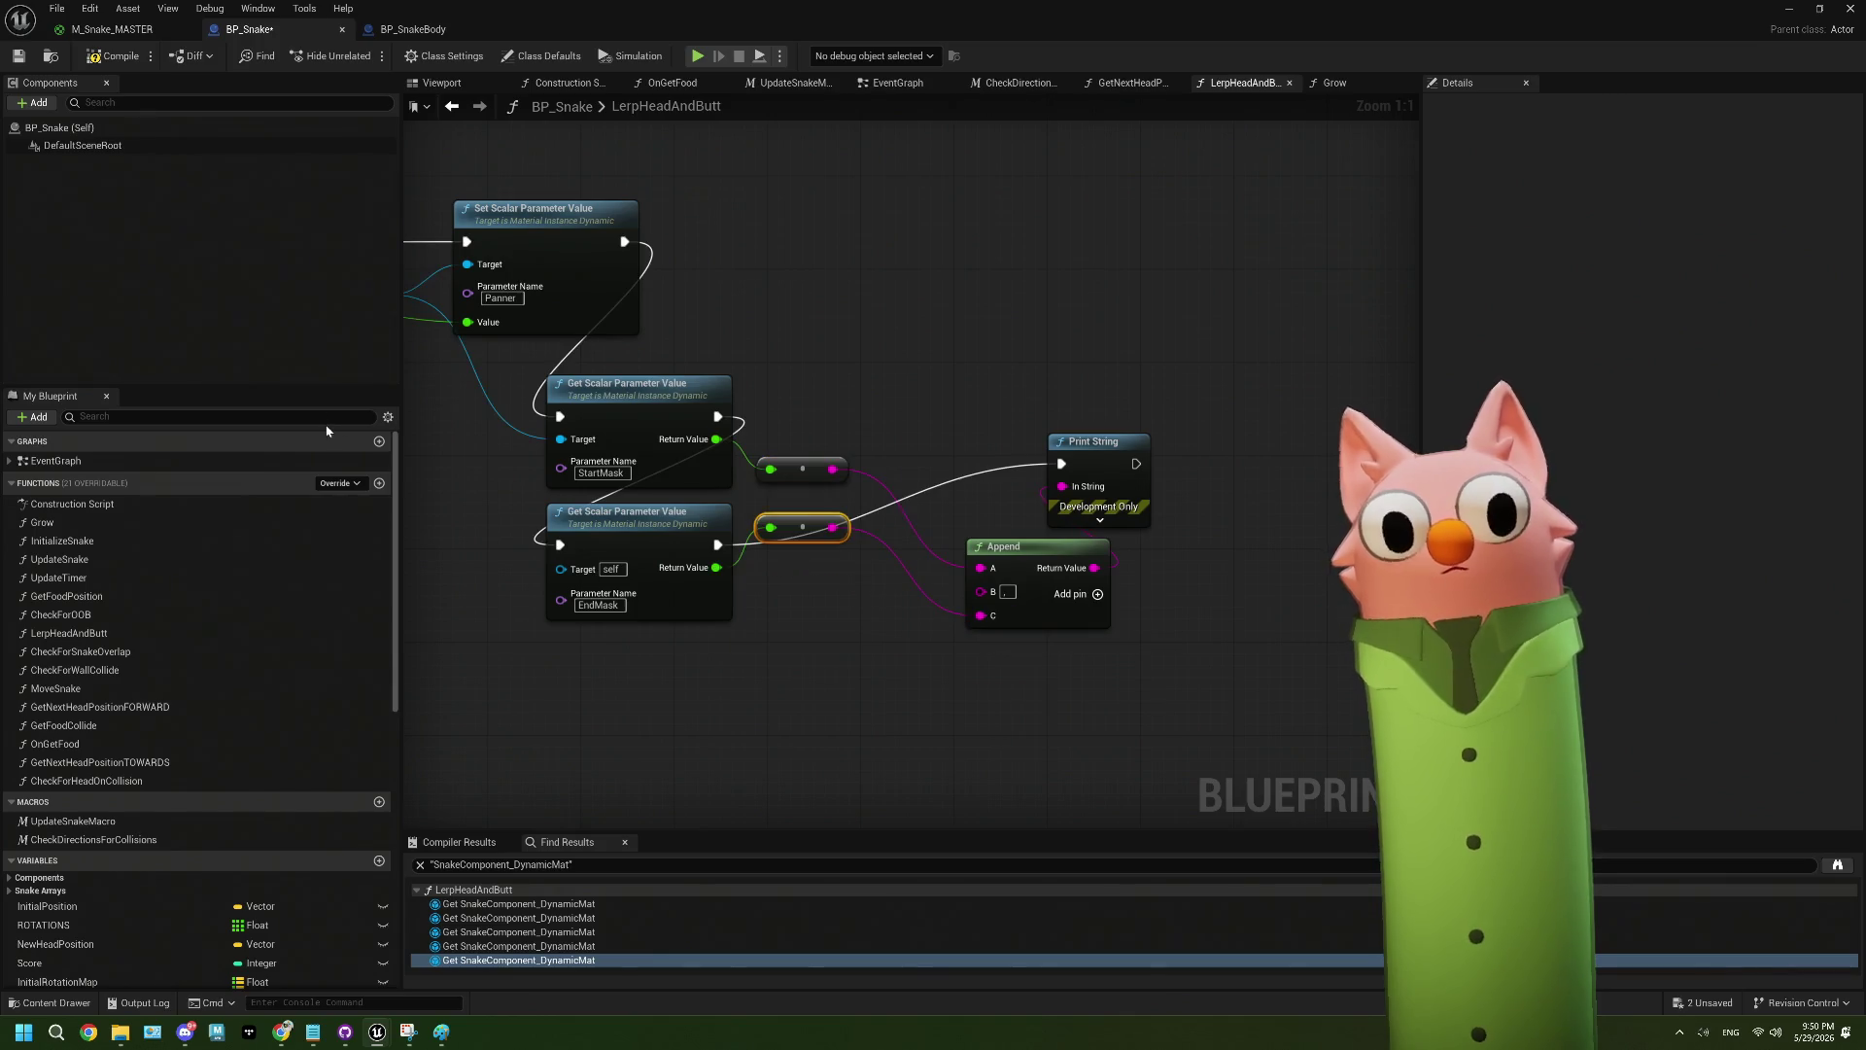
- Wire Snake Component Dynamic Mat into the EndMask node's Target and recompile without errors
left_click(105, 55)
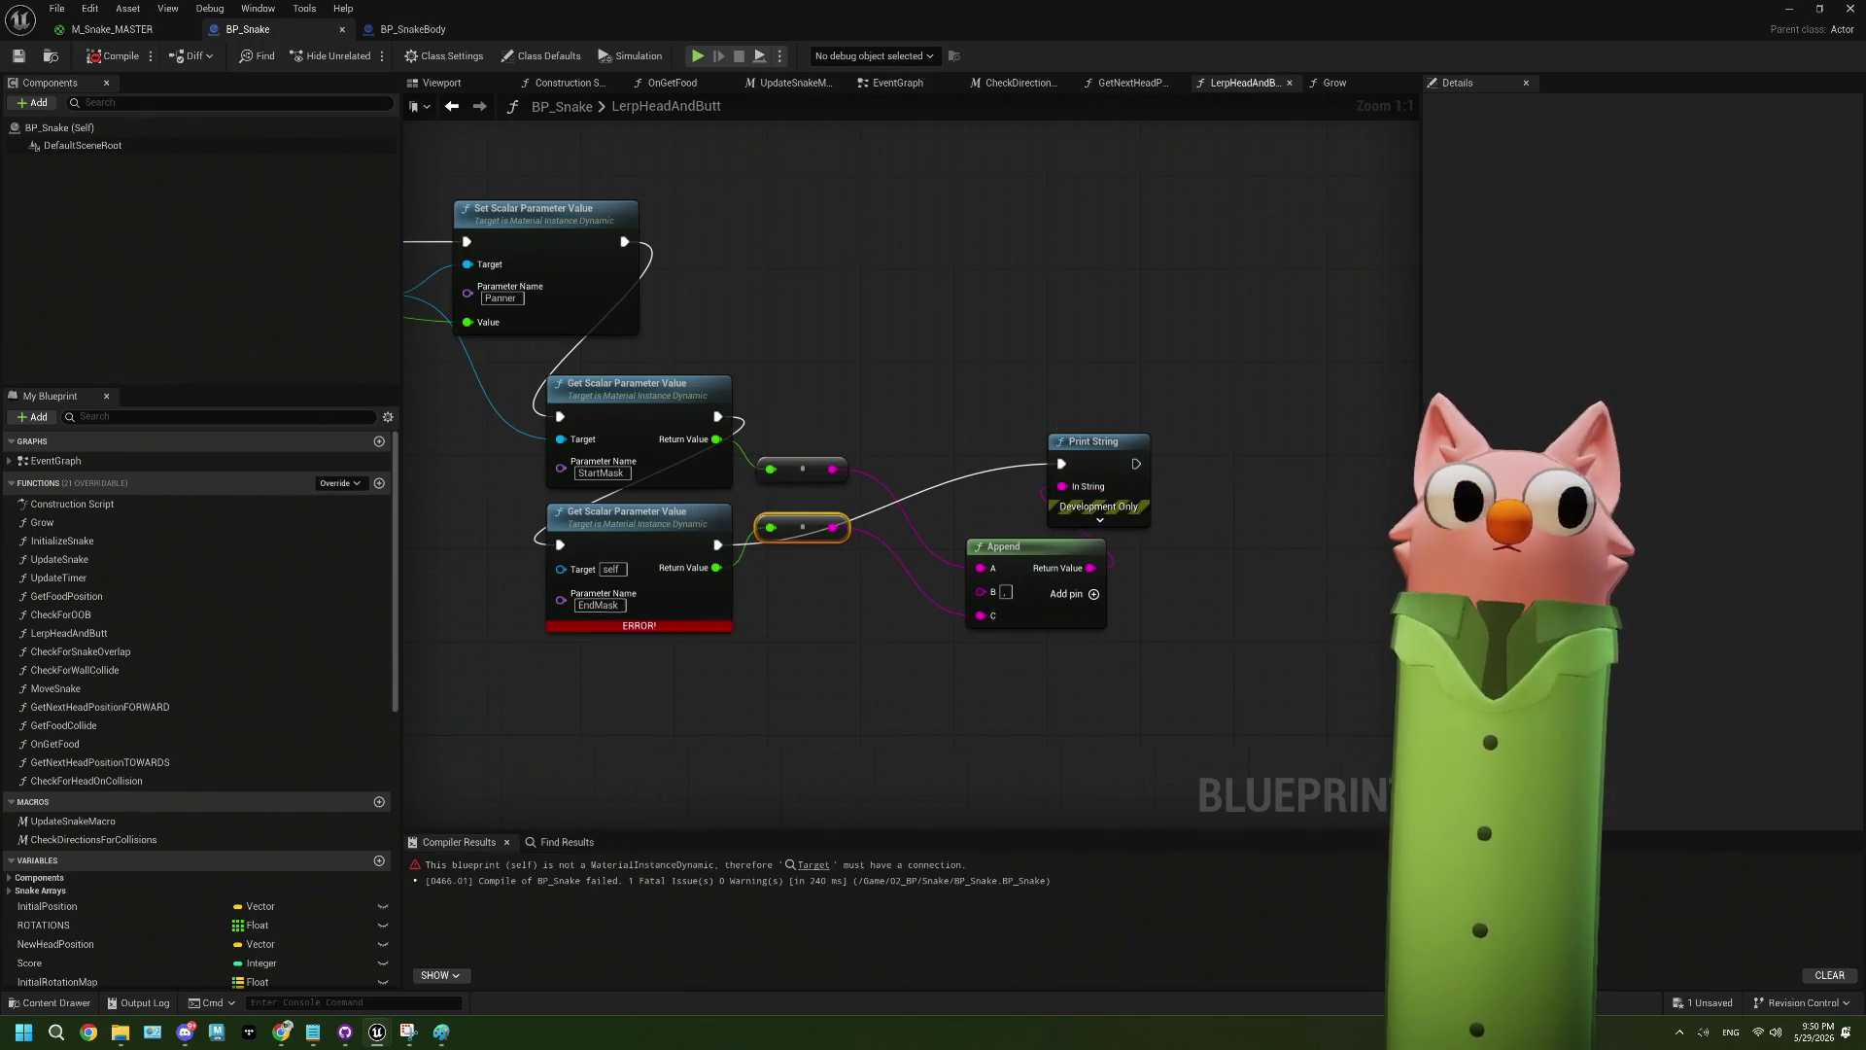
left_click_drag(853, 601, 1014, 572)
left_click_drag(677, 471, 732, 513)
left_click_drag(613, 306, 789, 578)
left_click_drag(1092, 633, 824, 604)
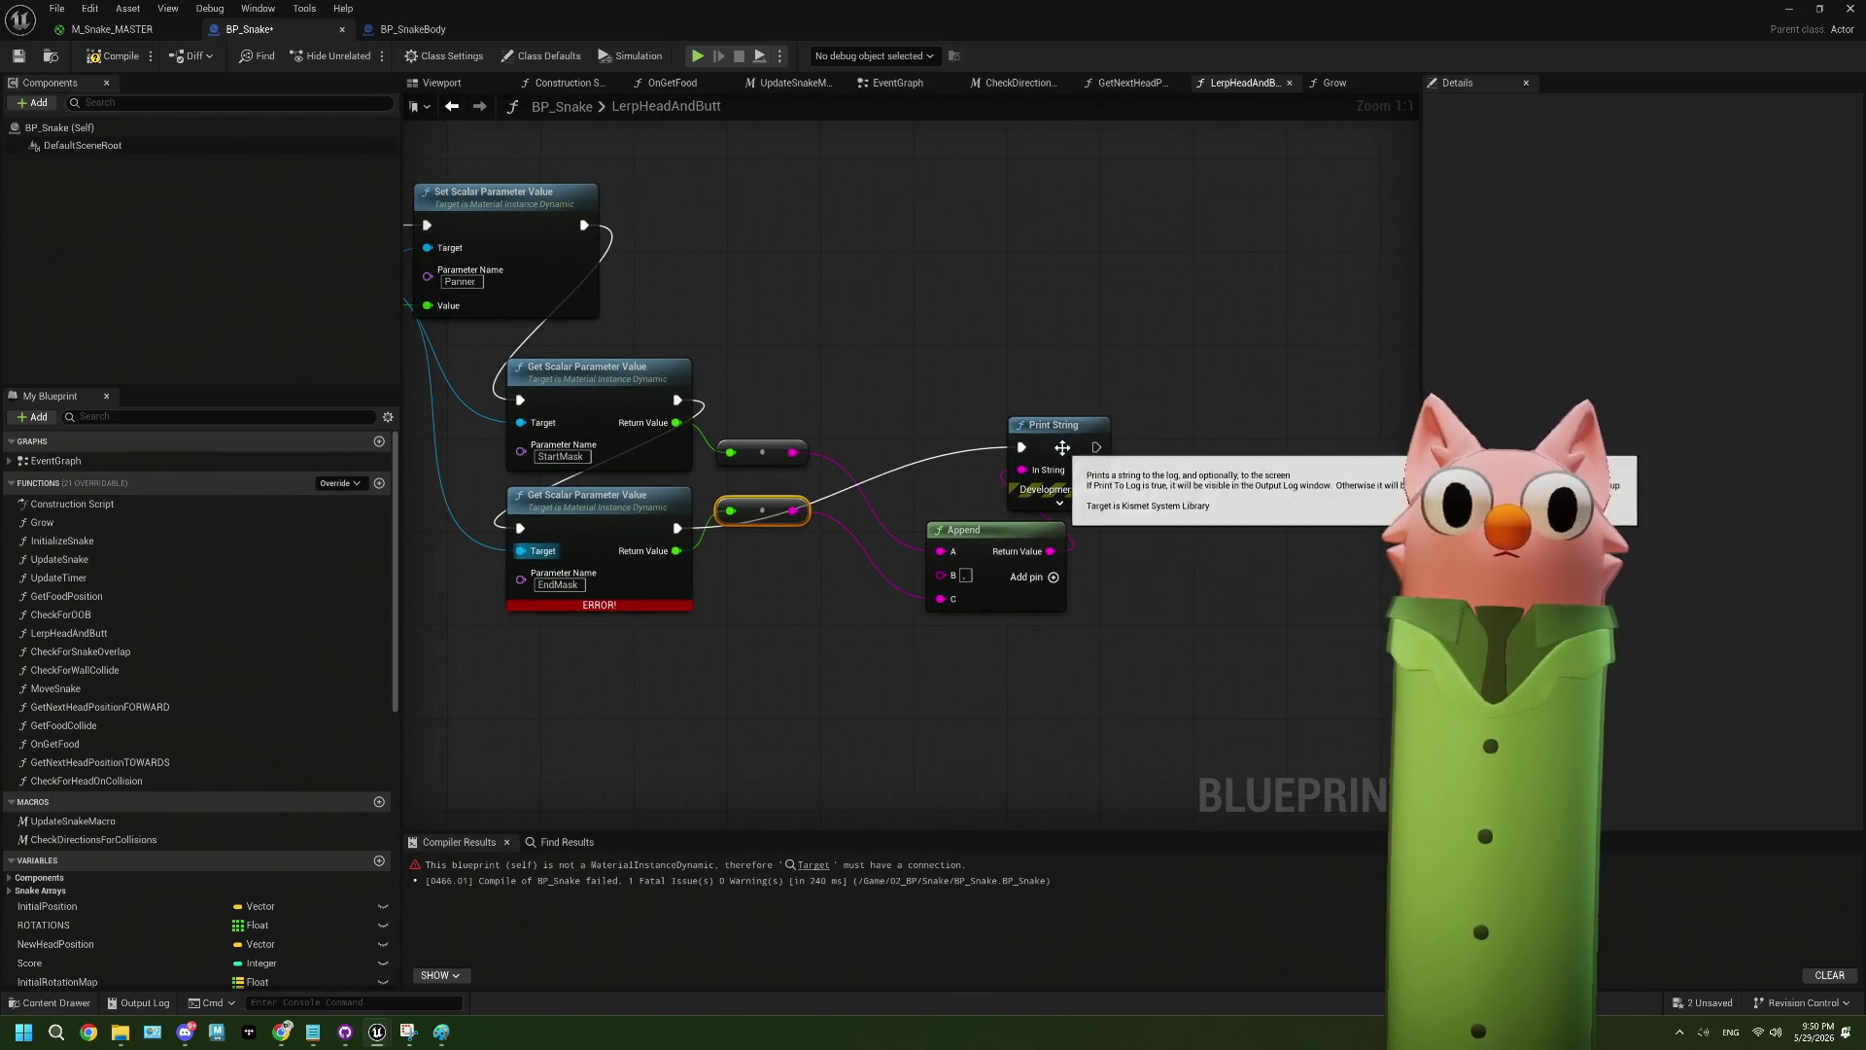
left_click(1165, 498)
scroll(790, 538, "down", 3)
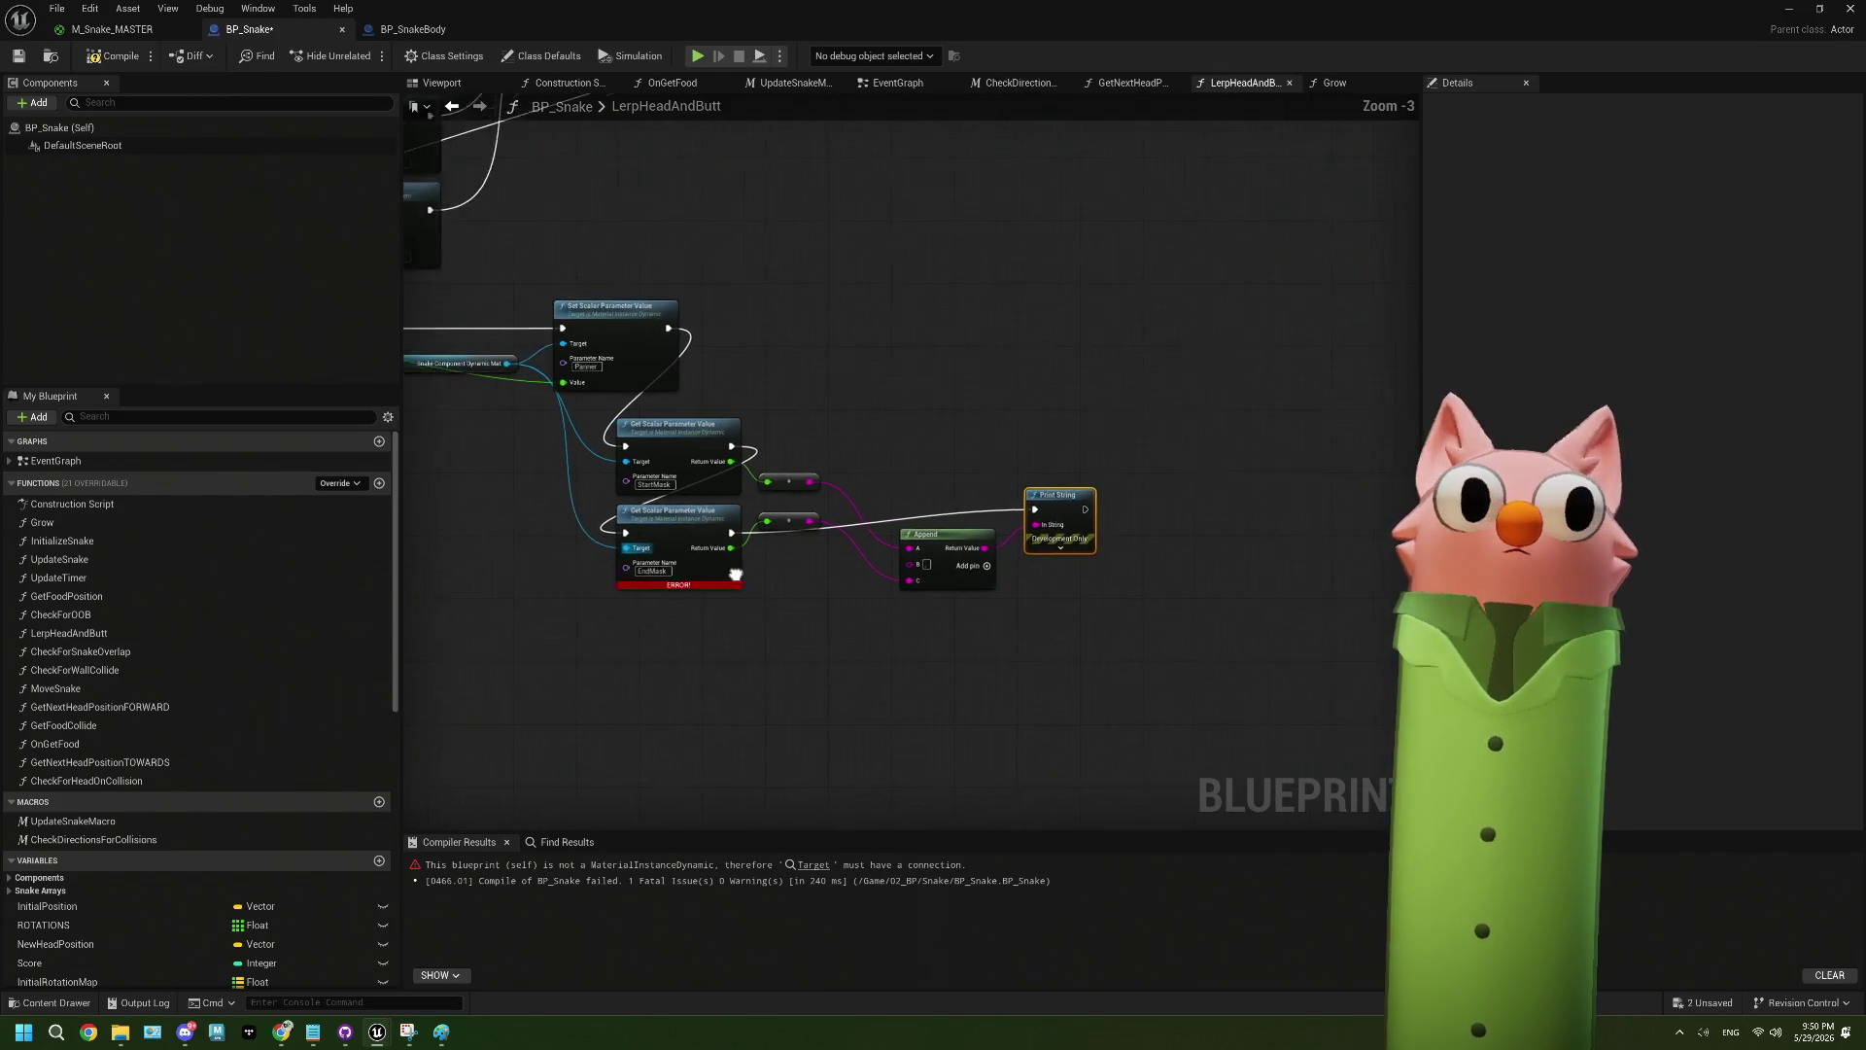
left_click_drag(789, 539, 915, 526)
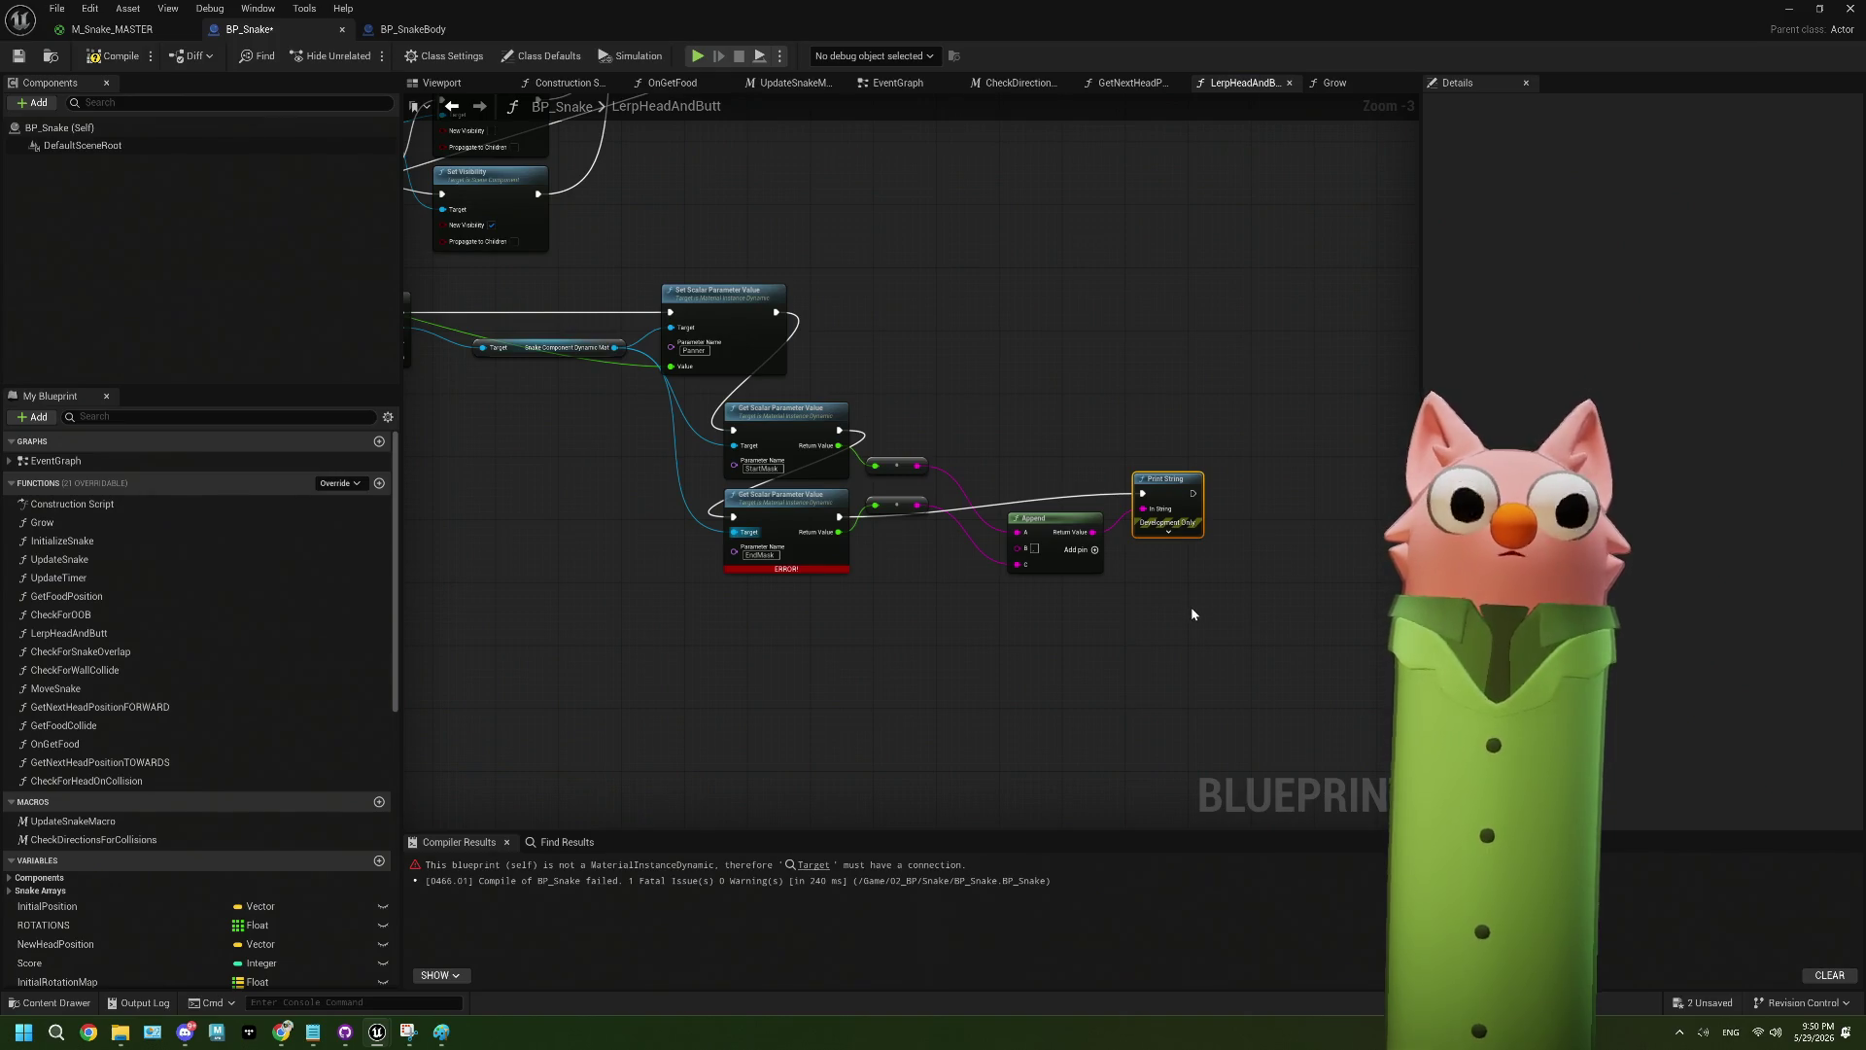
left_click(101, 58)
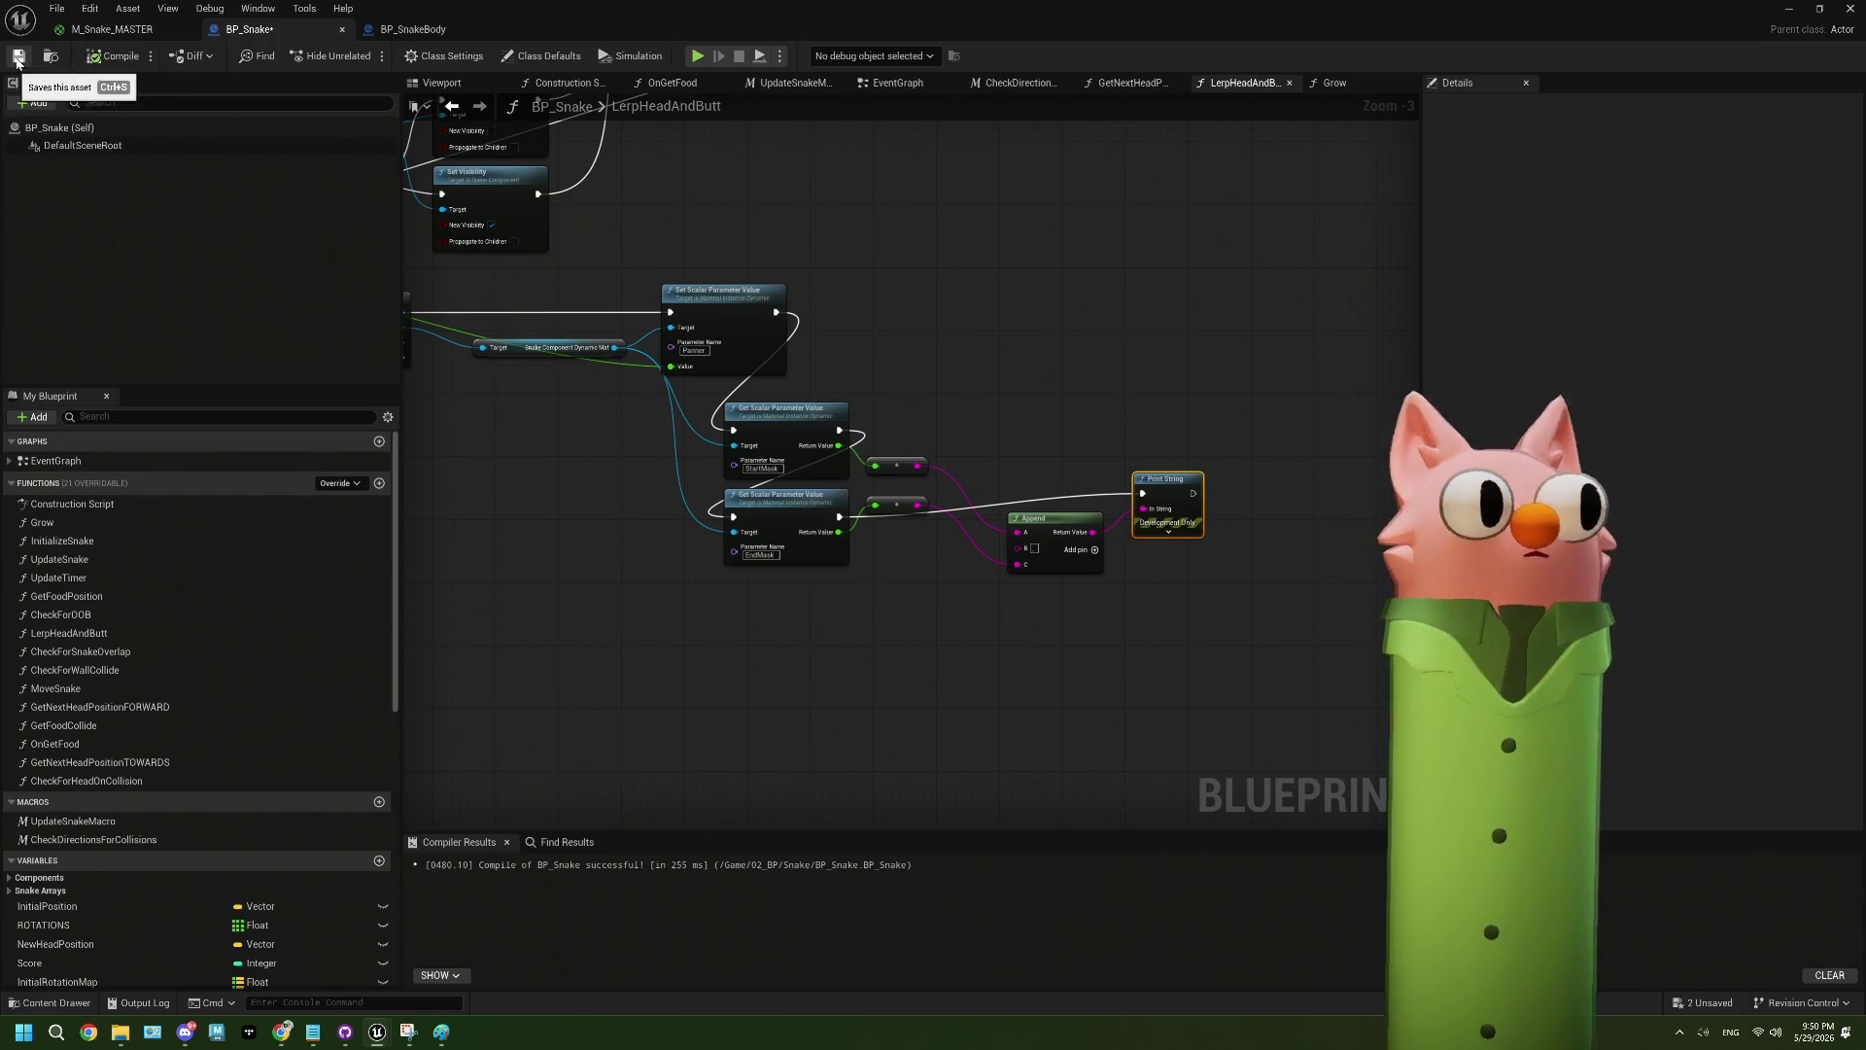
left_click(1789, 7)
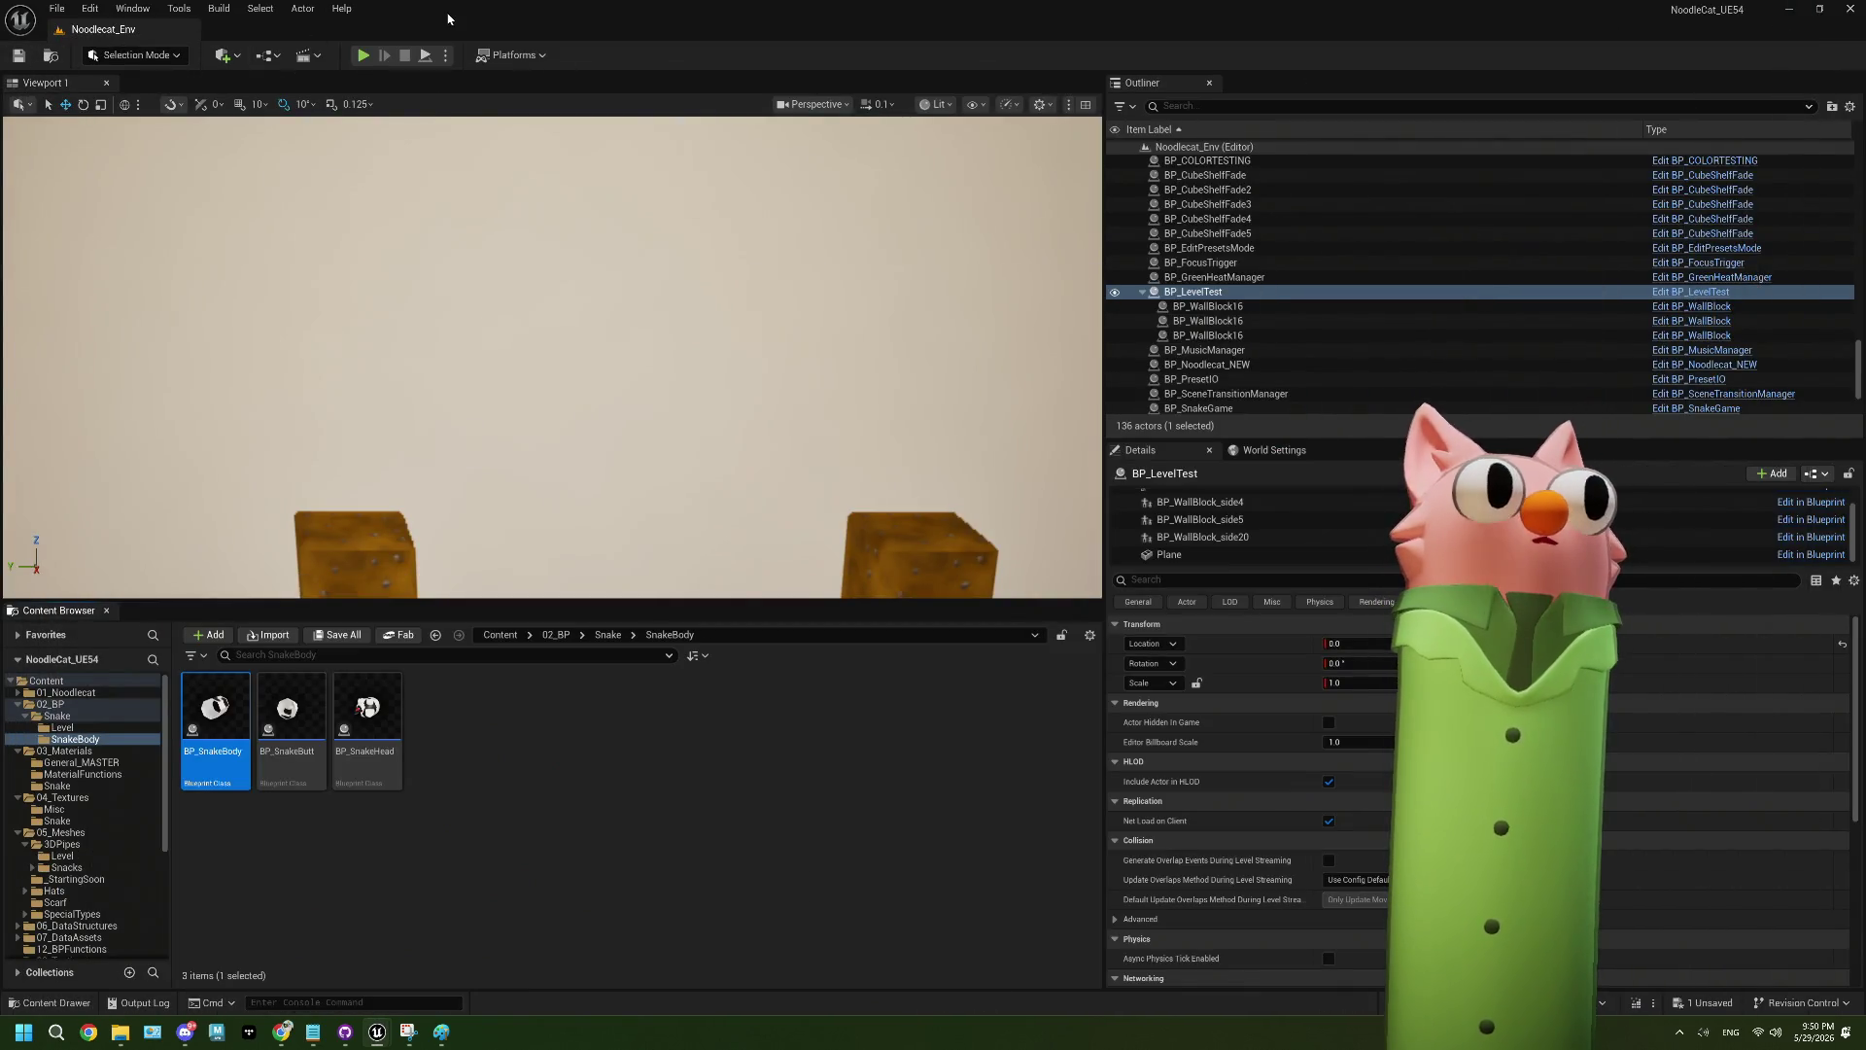
- Play the level, steer the snake with the arrow keys to eat food, then stop and close the error log
key("alt+p")
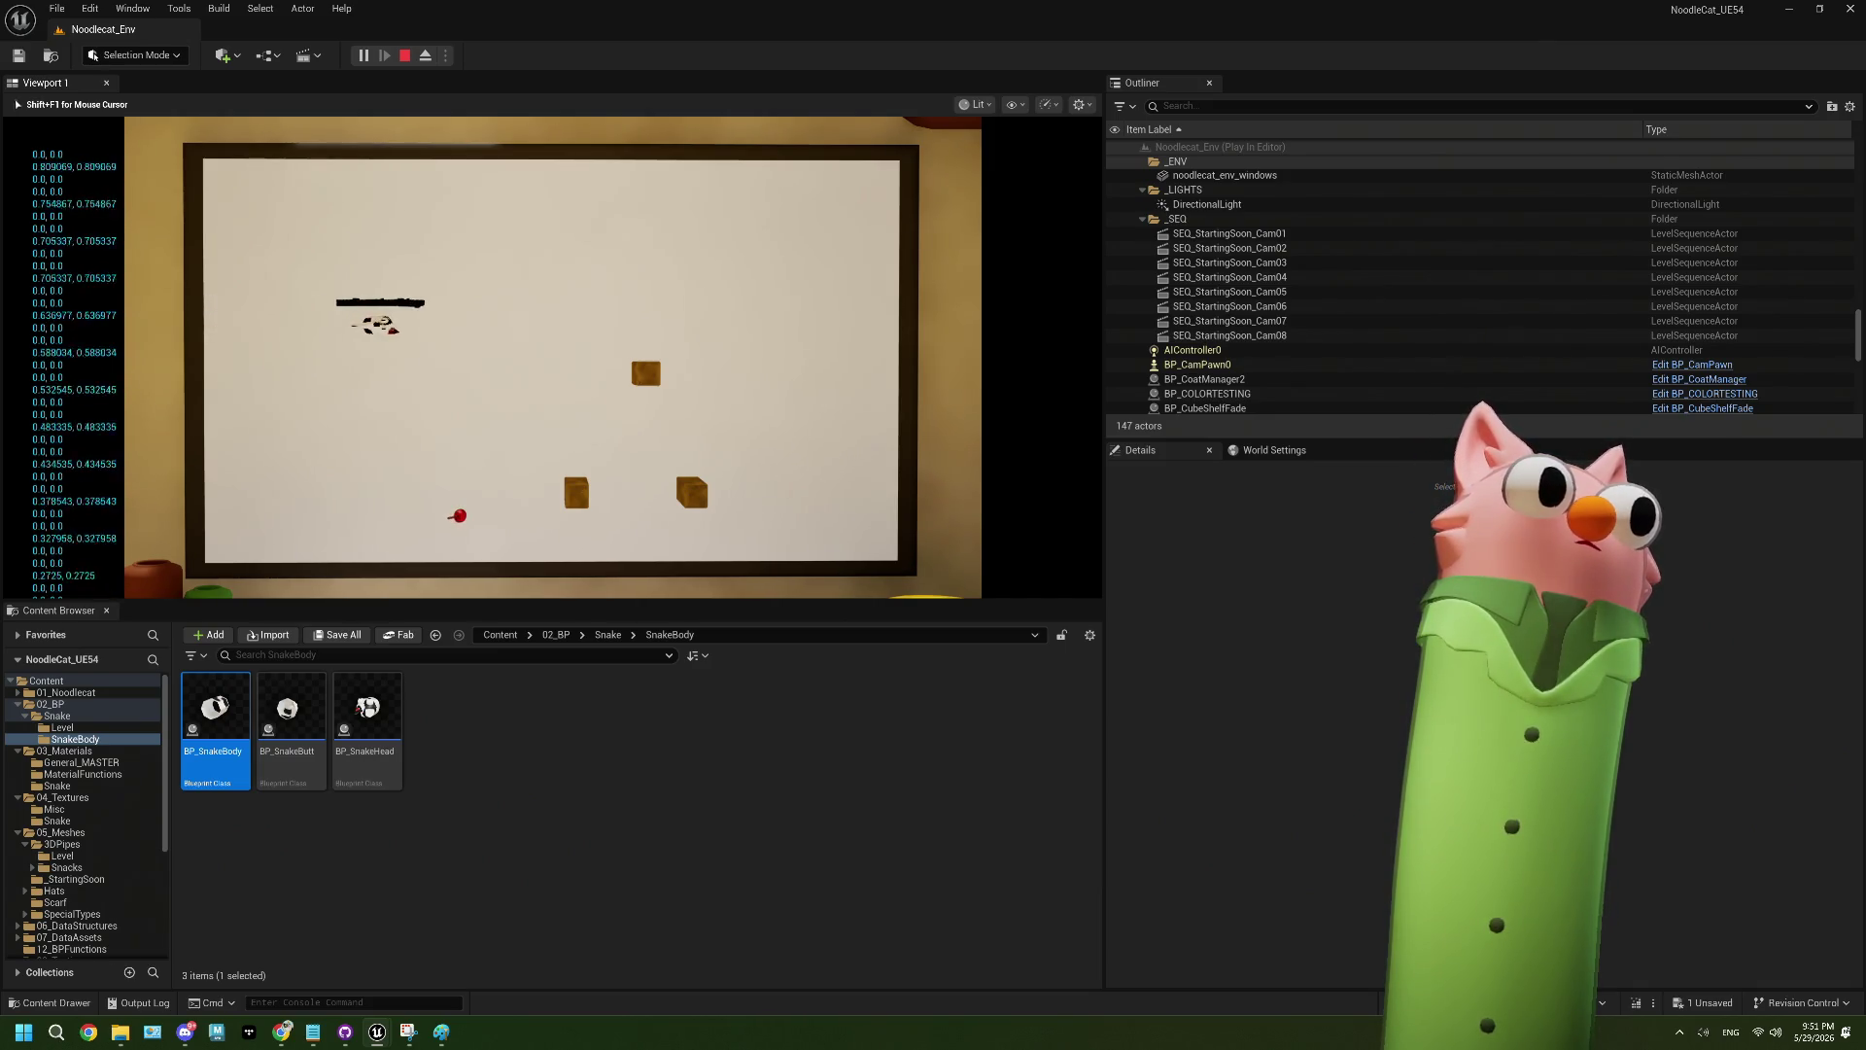
key("Down")
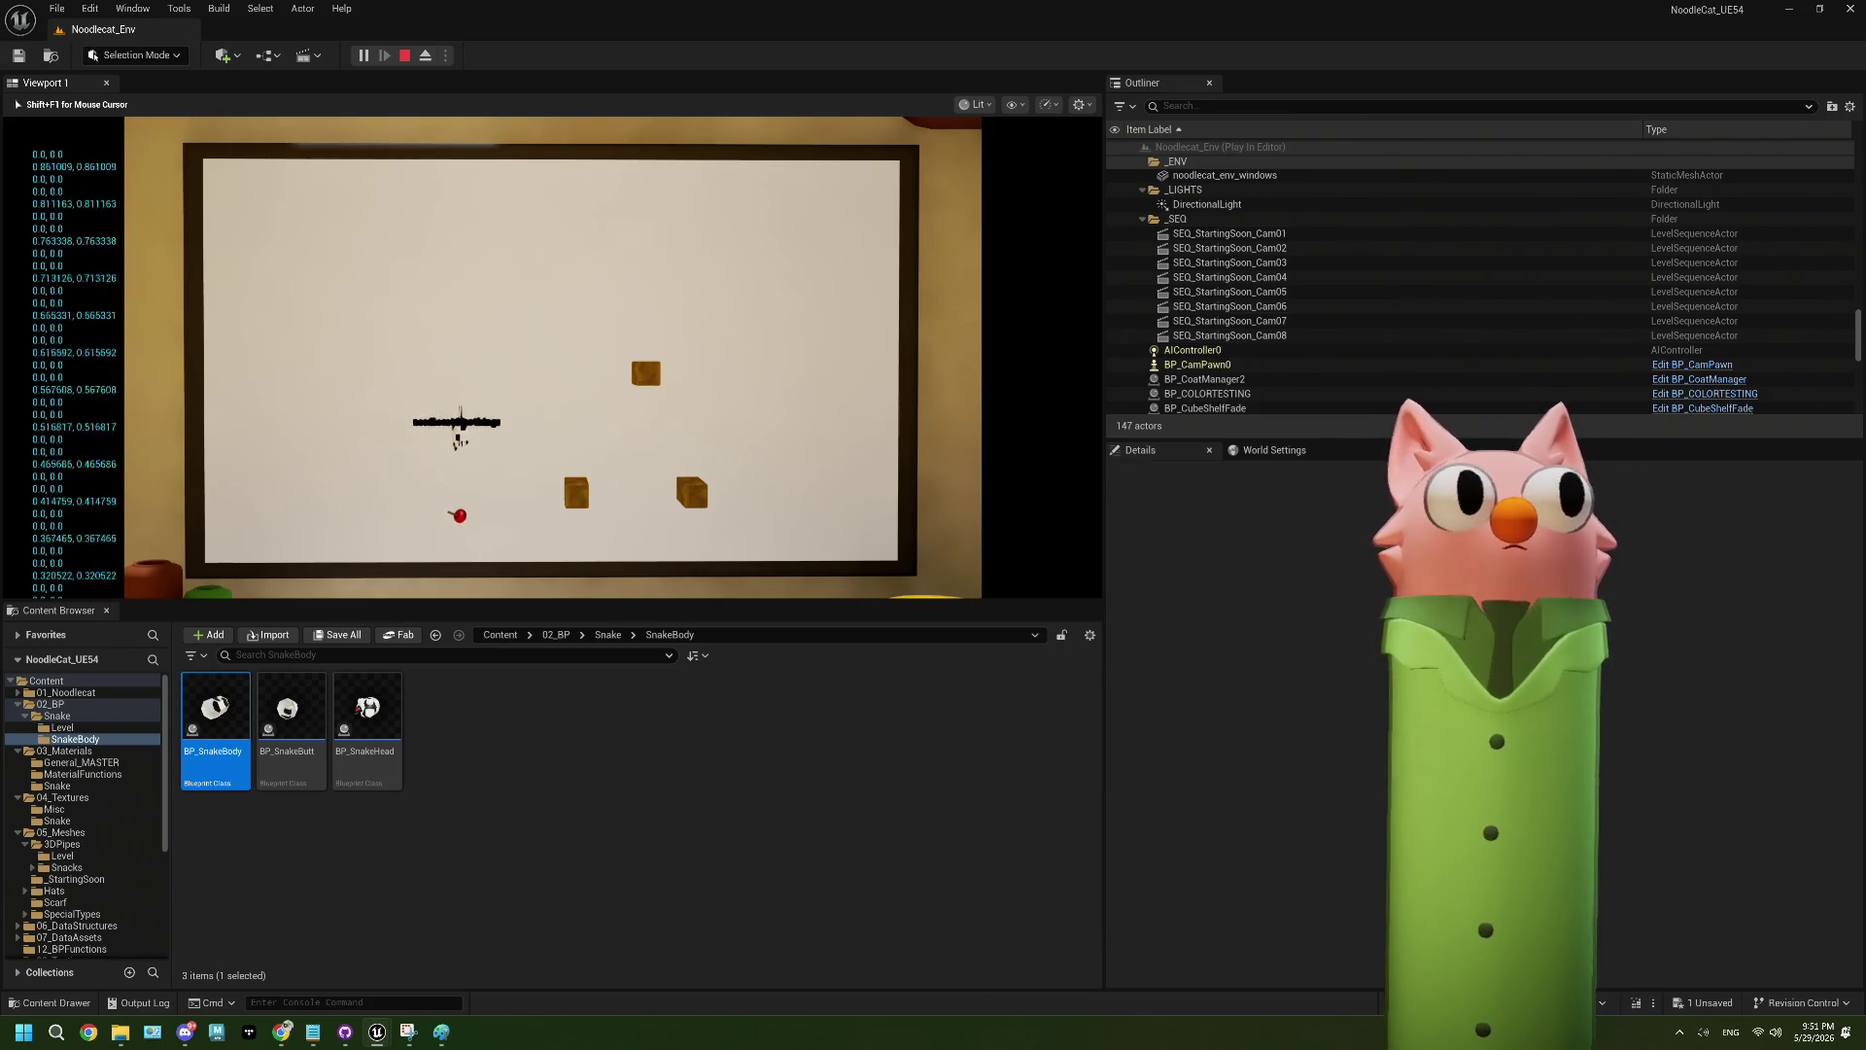
key("Left")
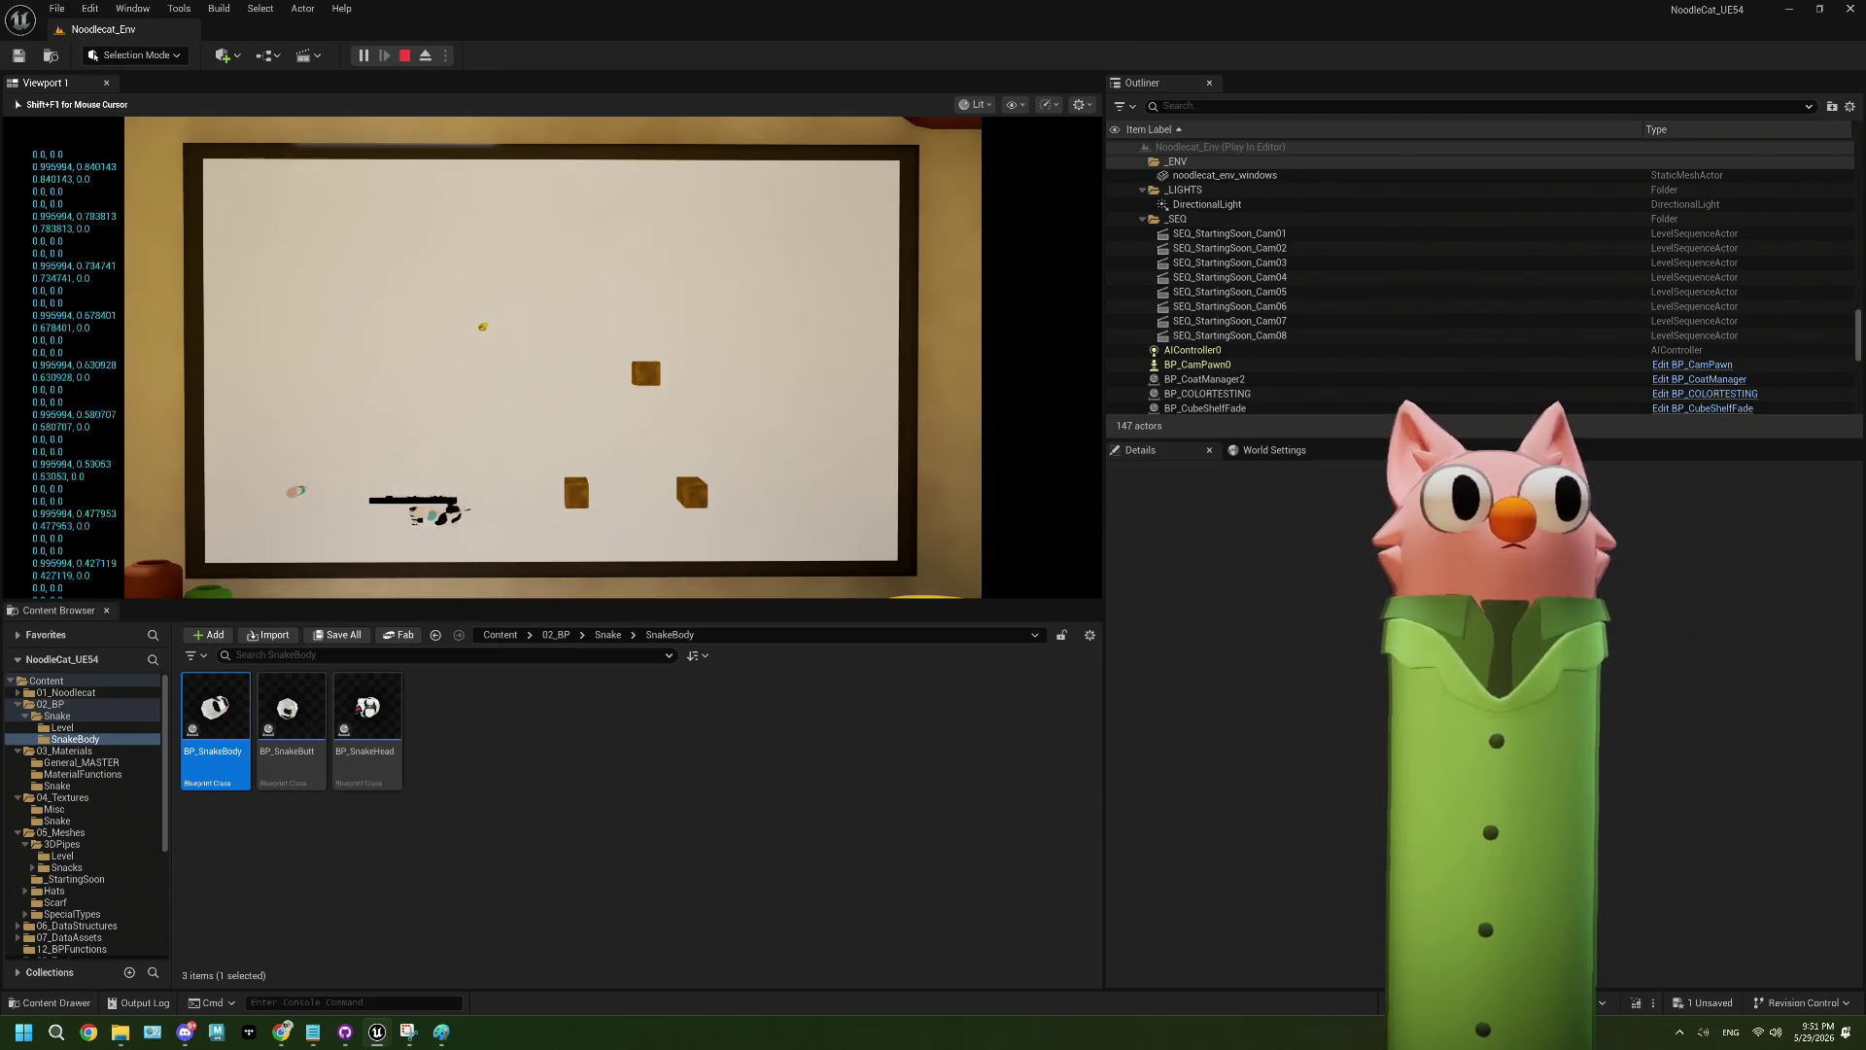
key("Right")
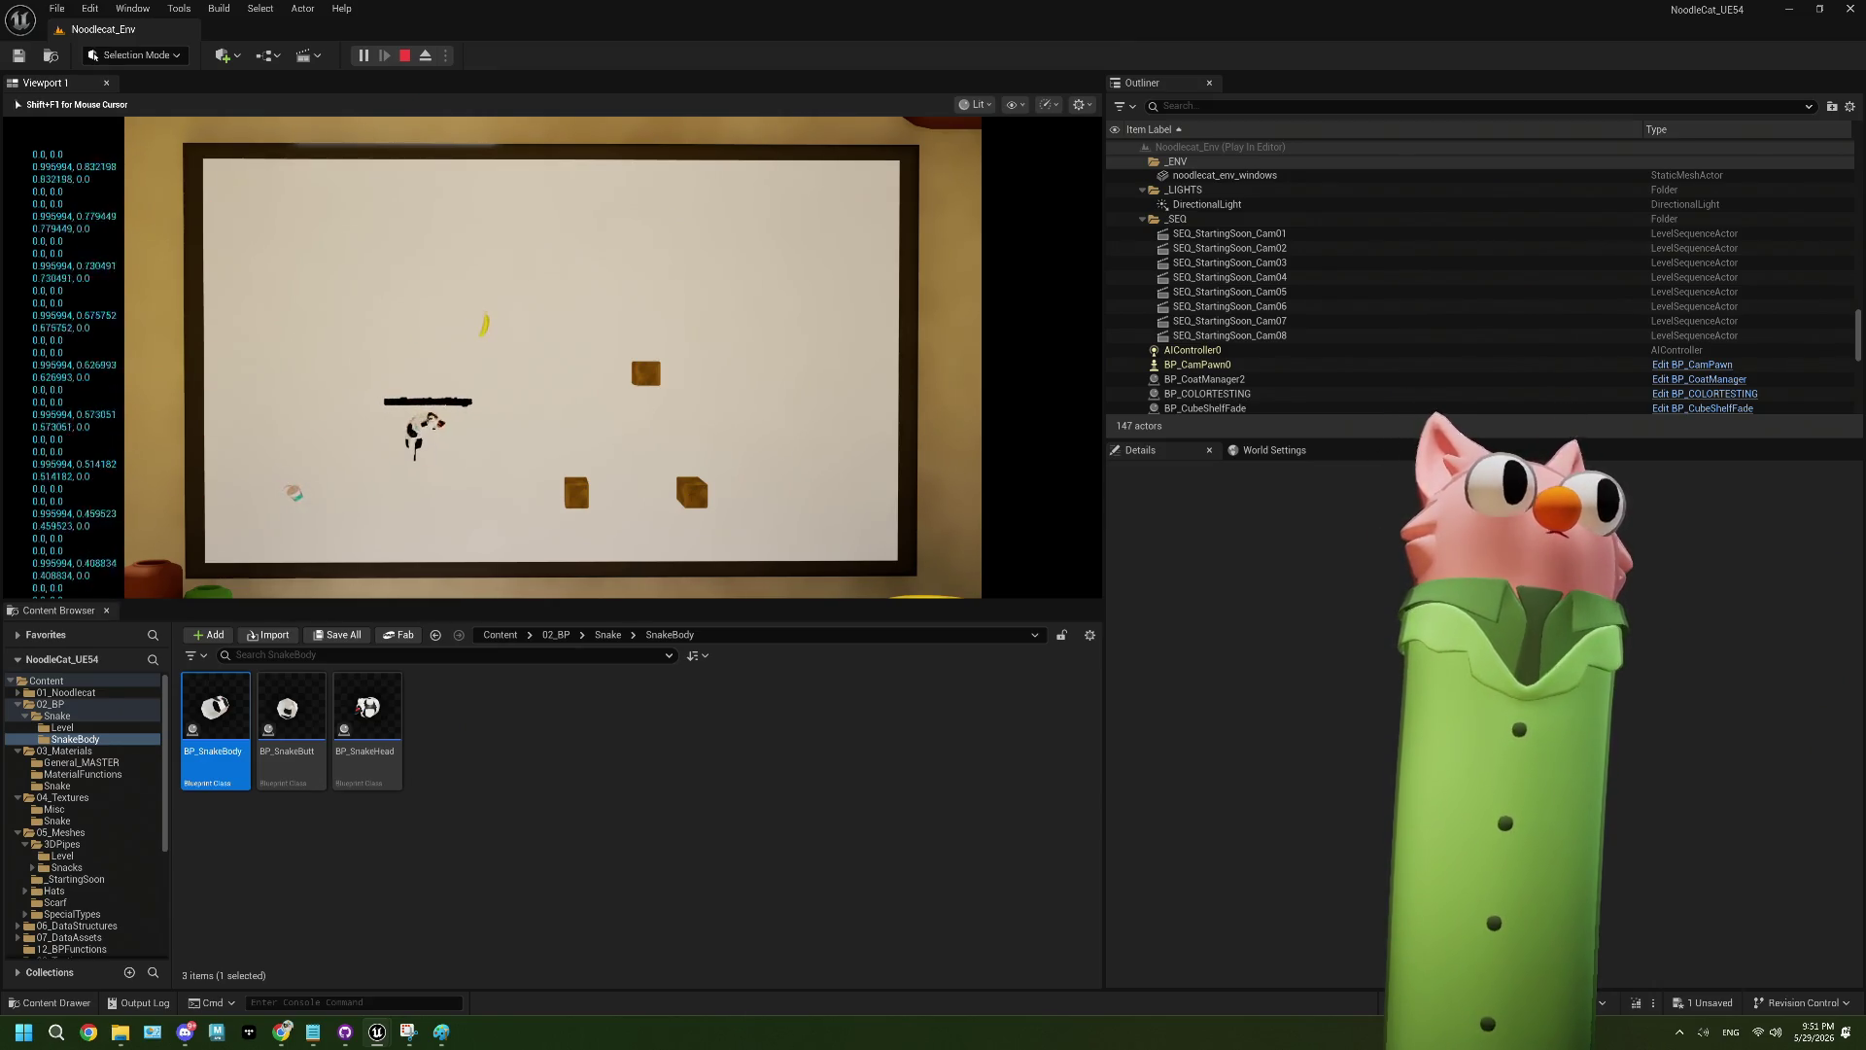
key("Up")
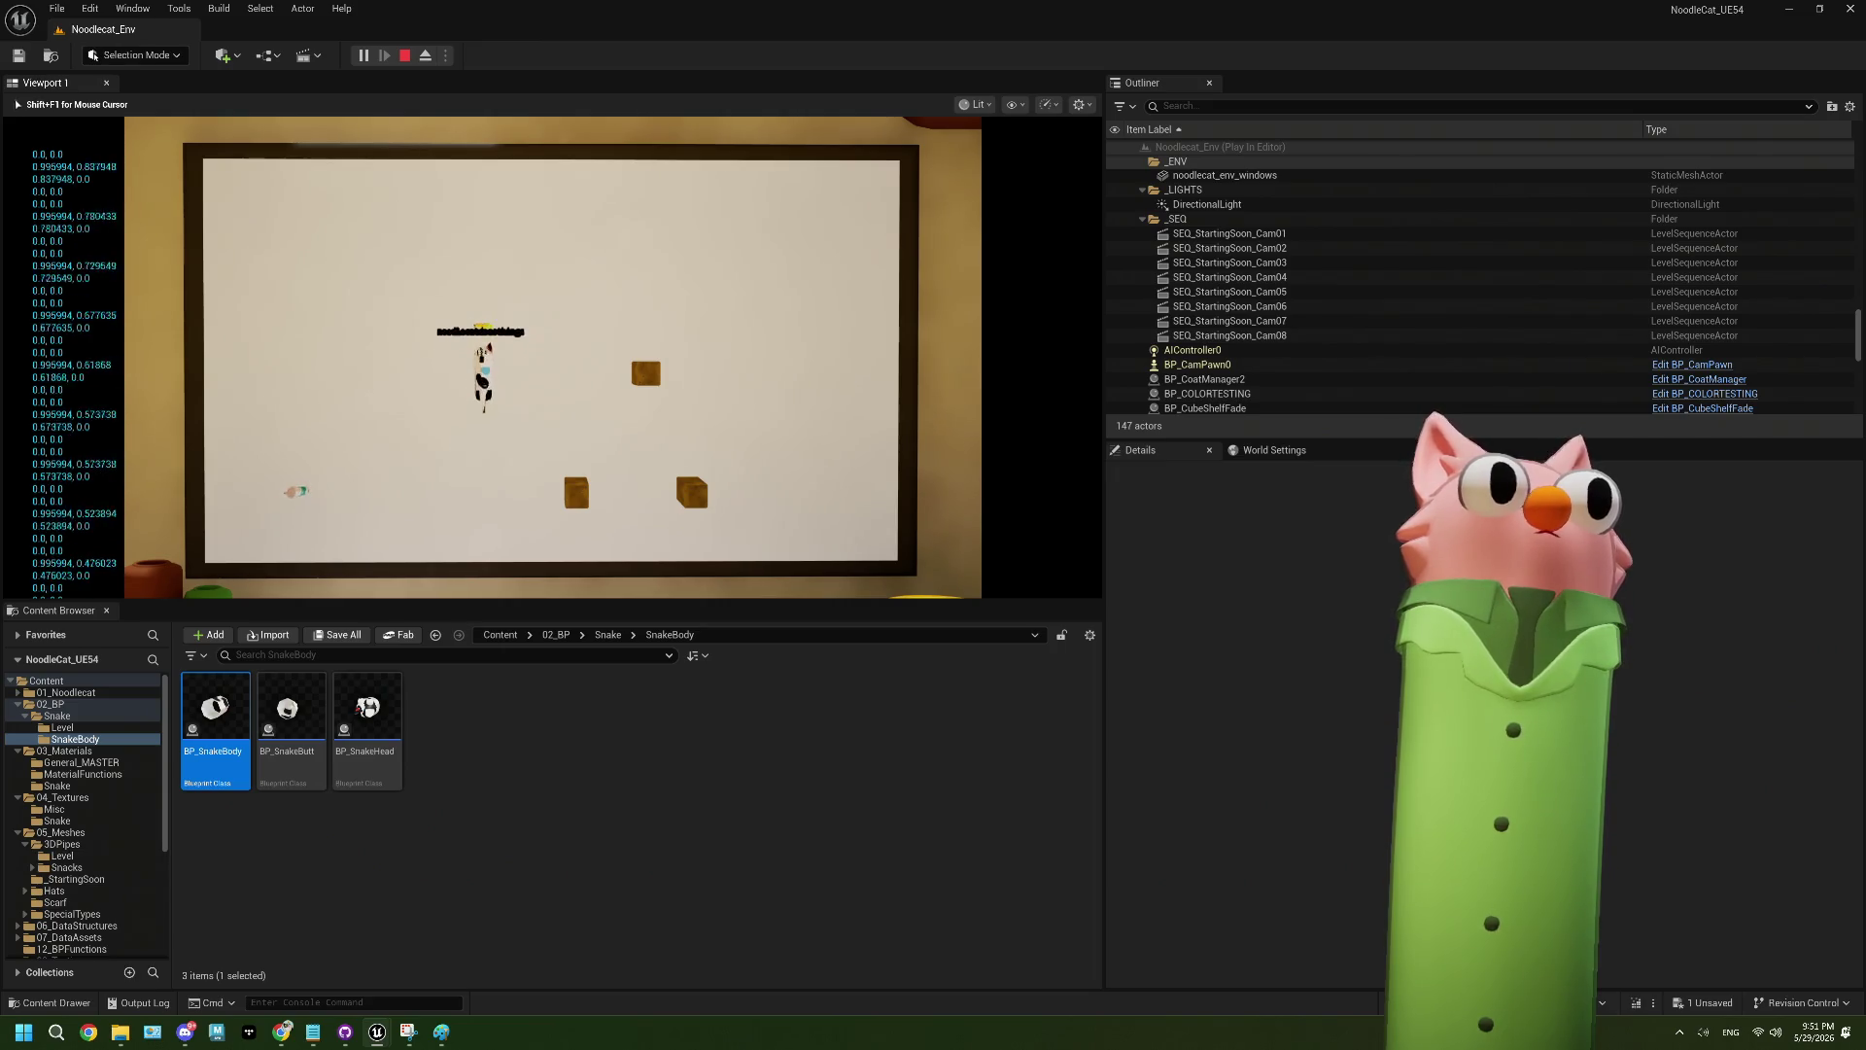
key("Left")
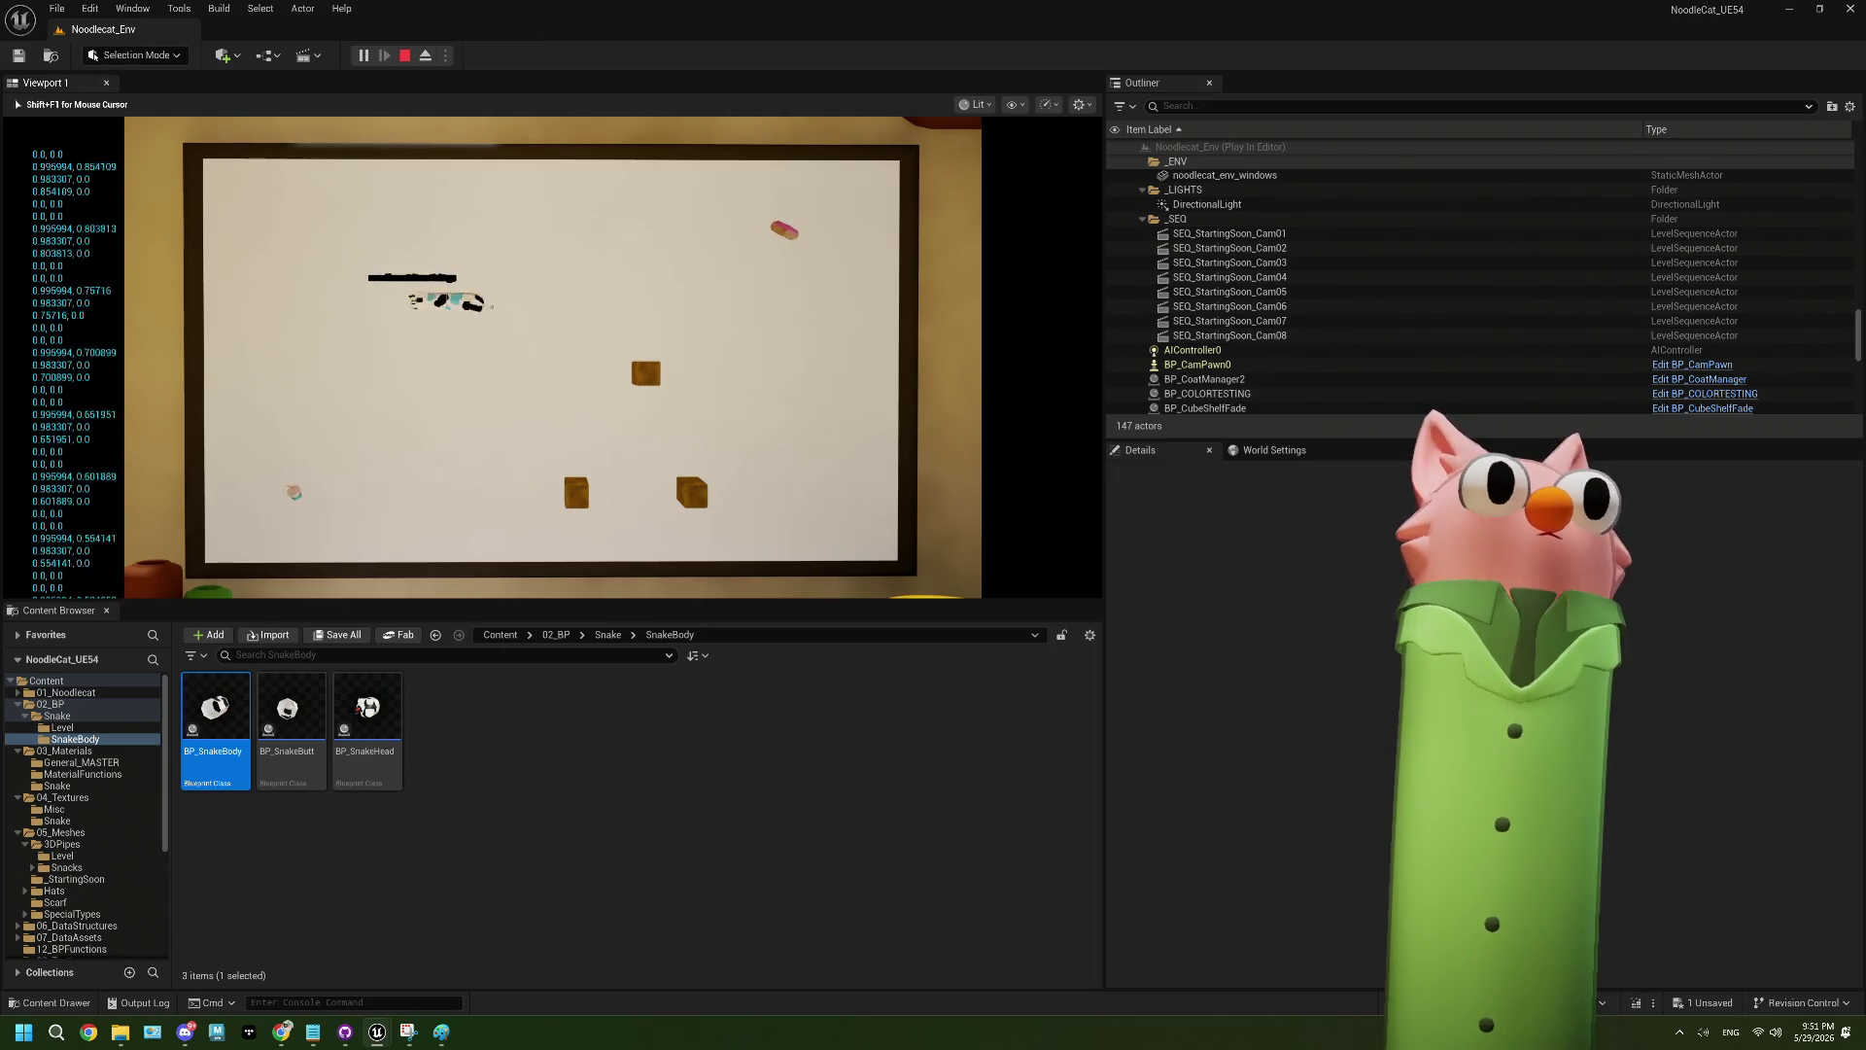
key("Down")
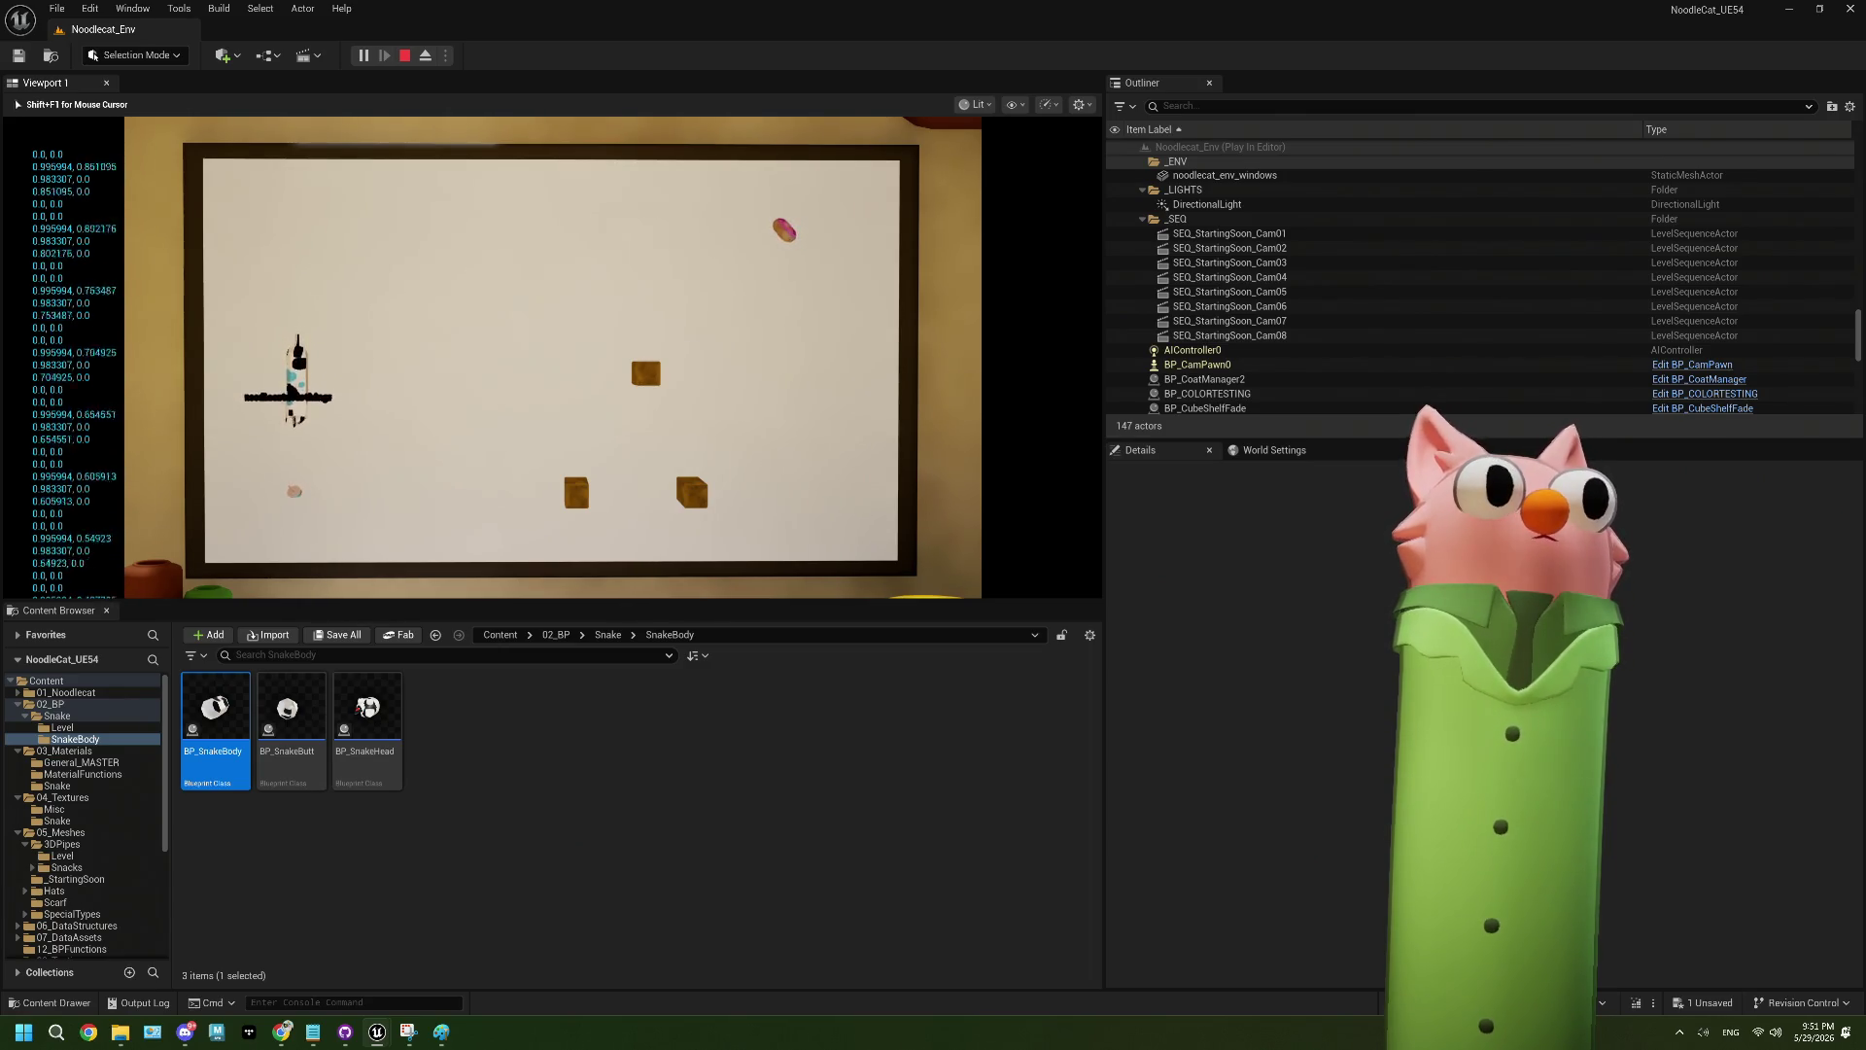
key("Right")
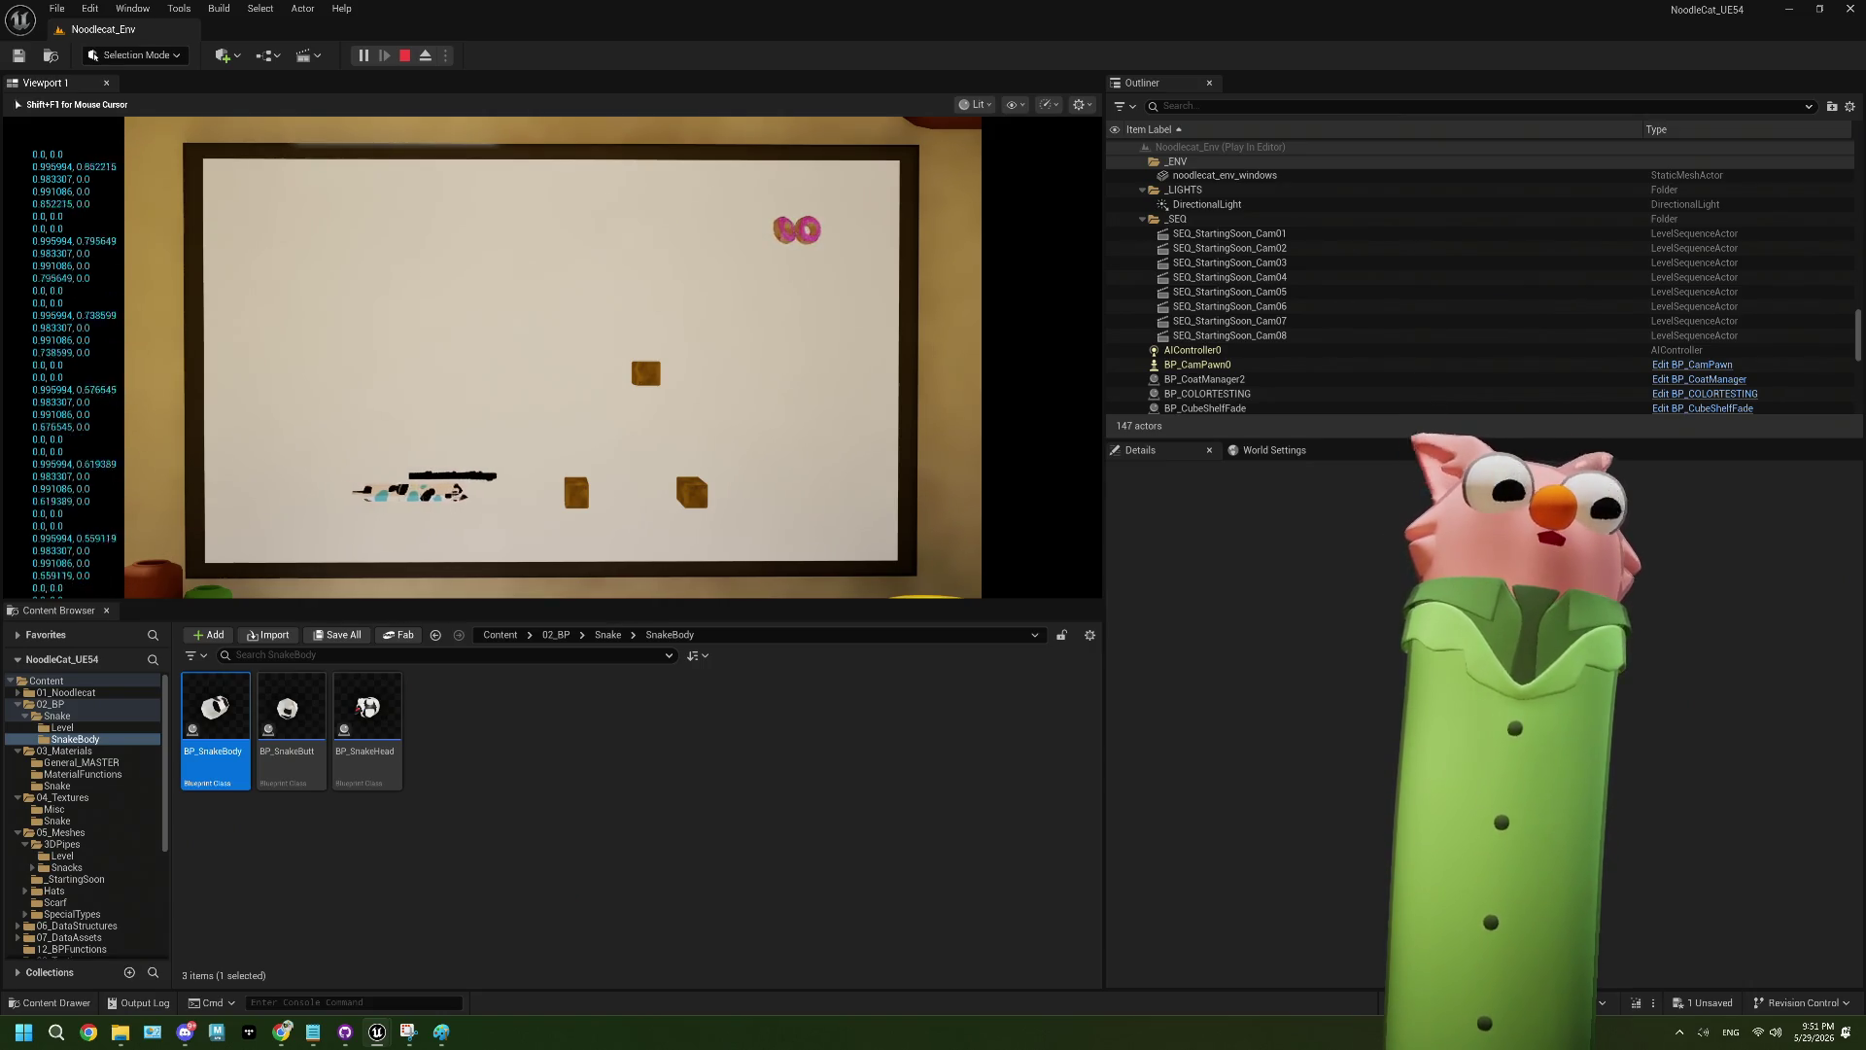
key("Up")
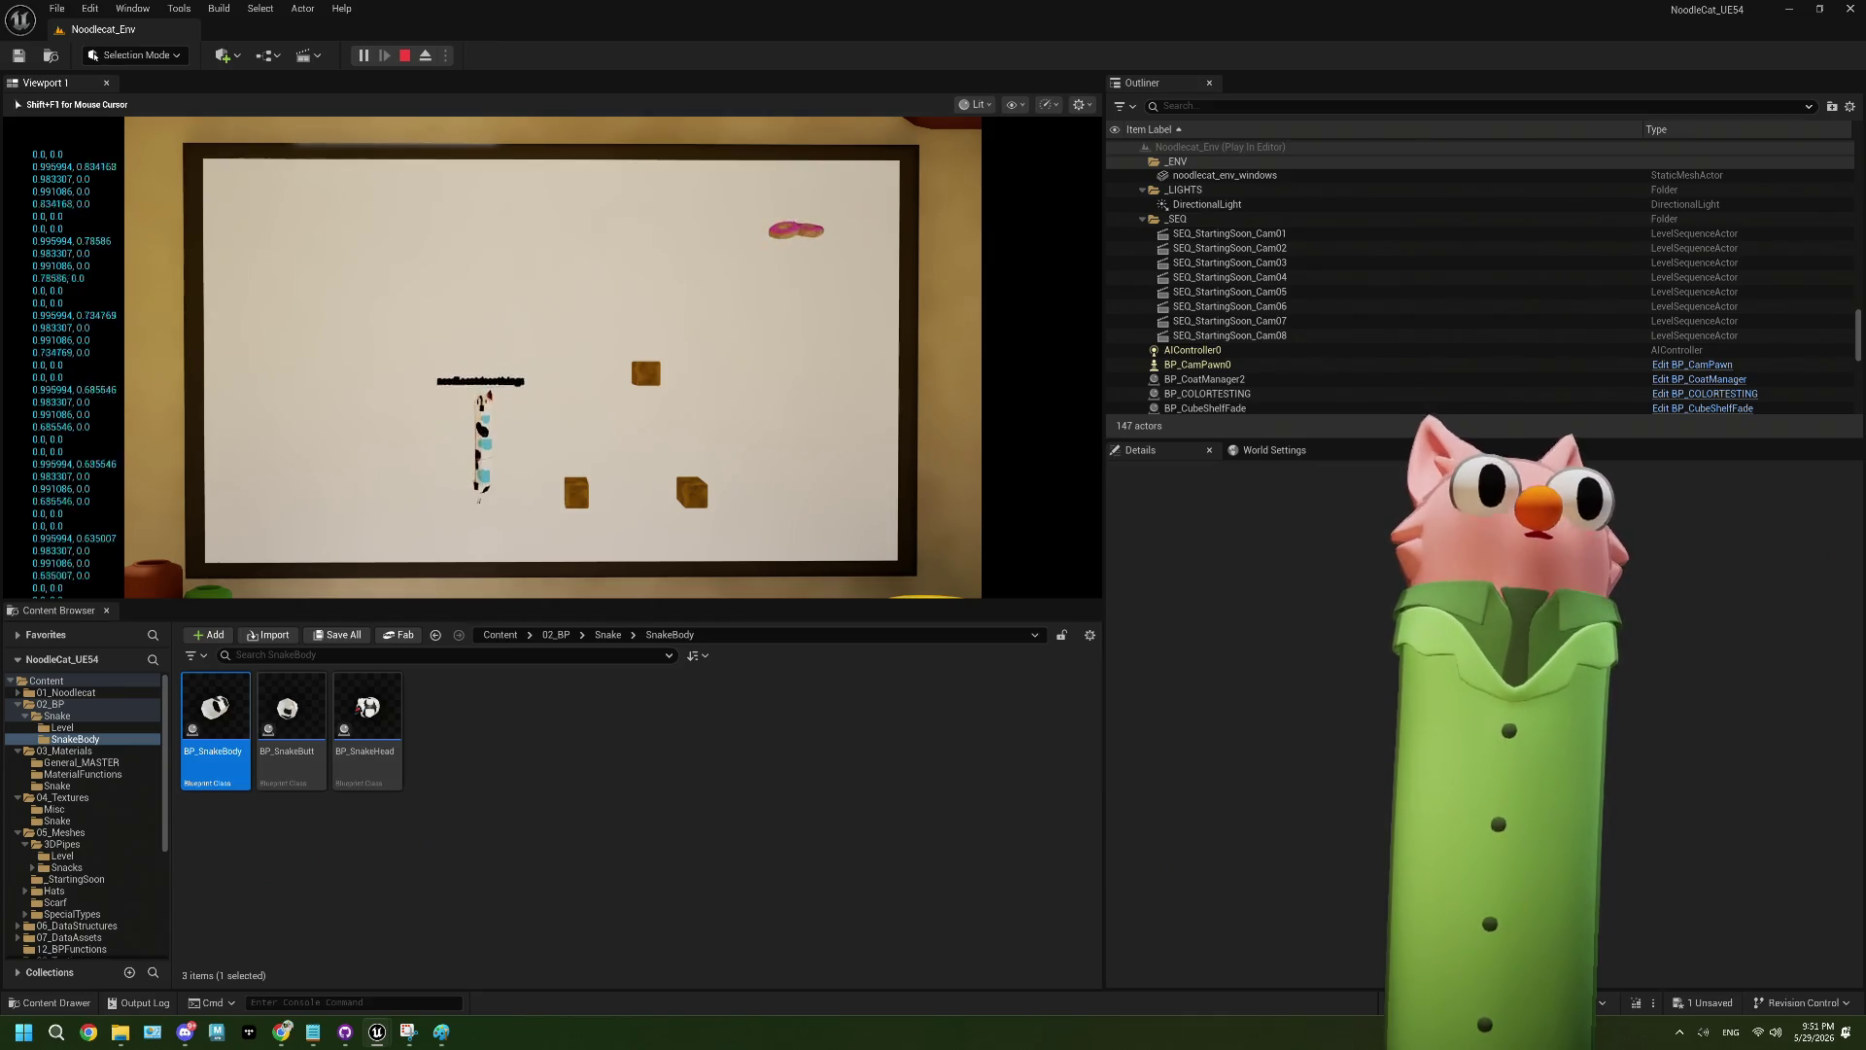
key("Right")
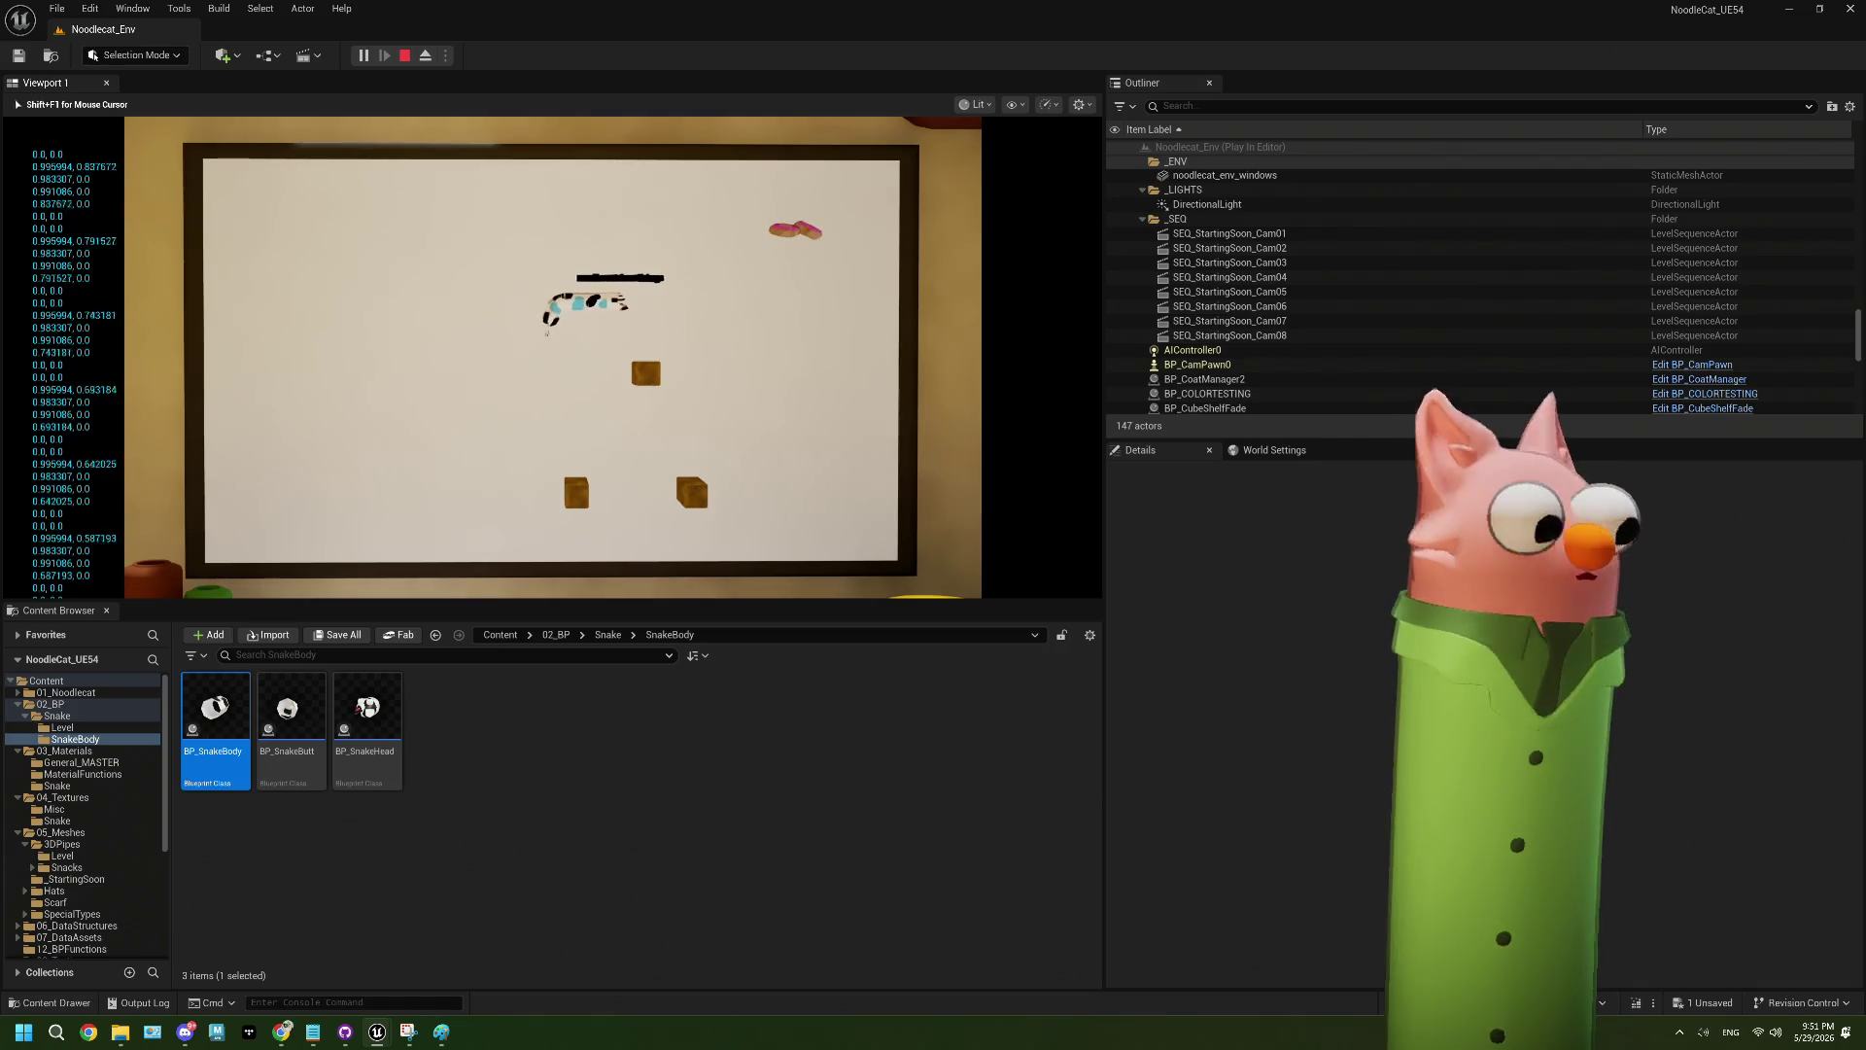
key("Escape")
left_click(1810, 68)
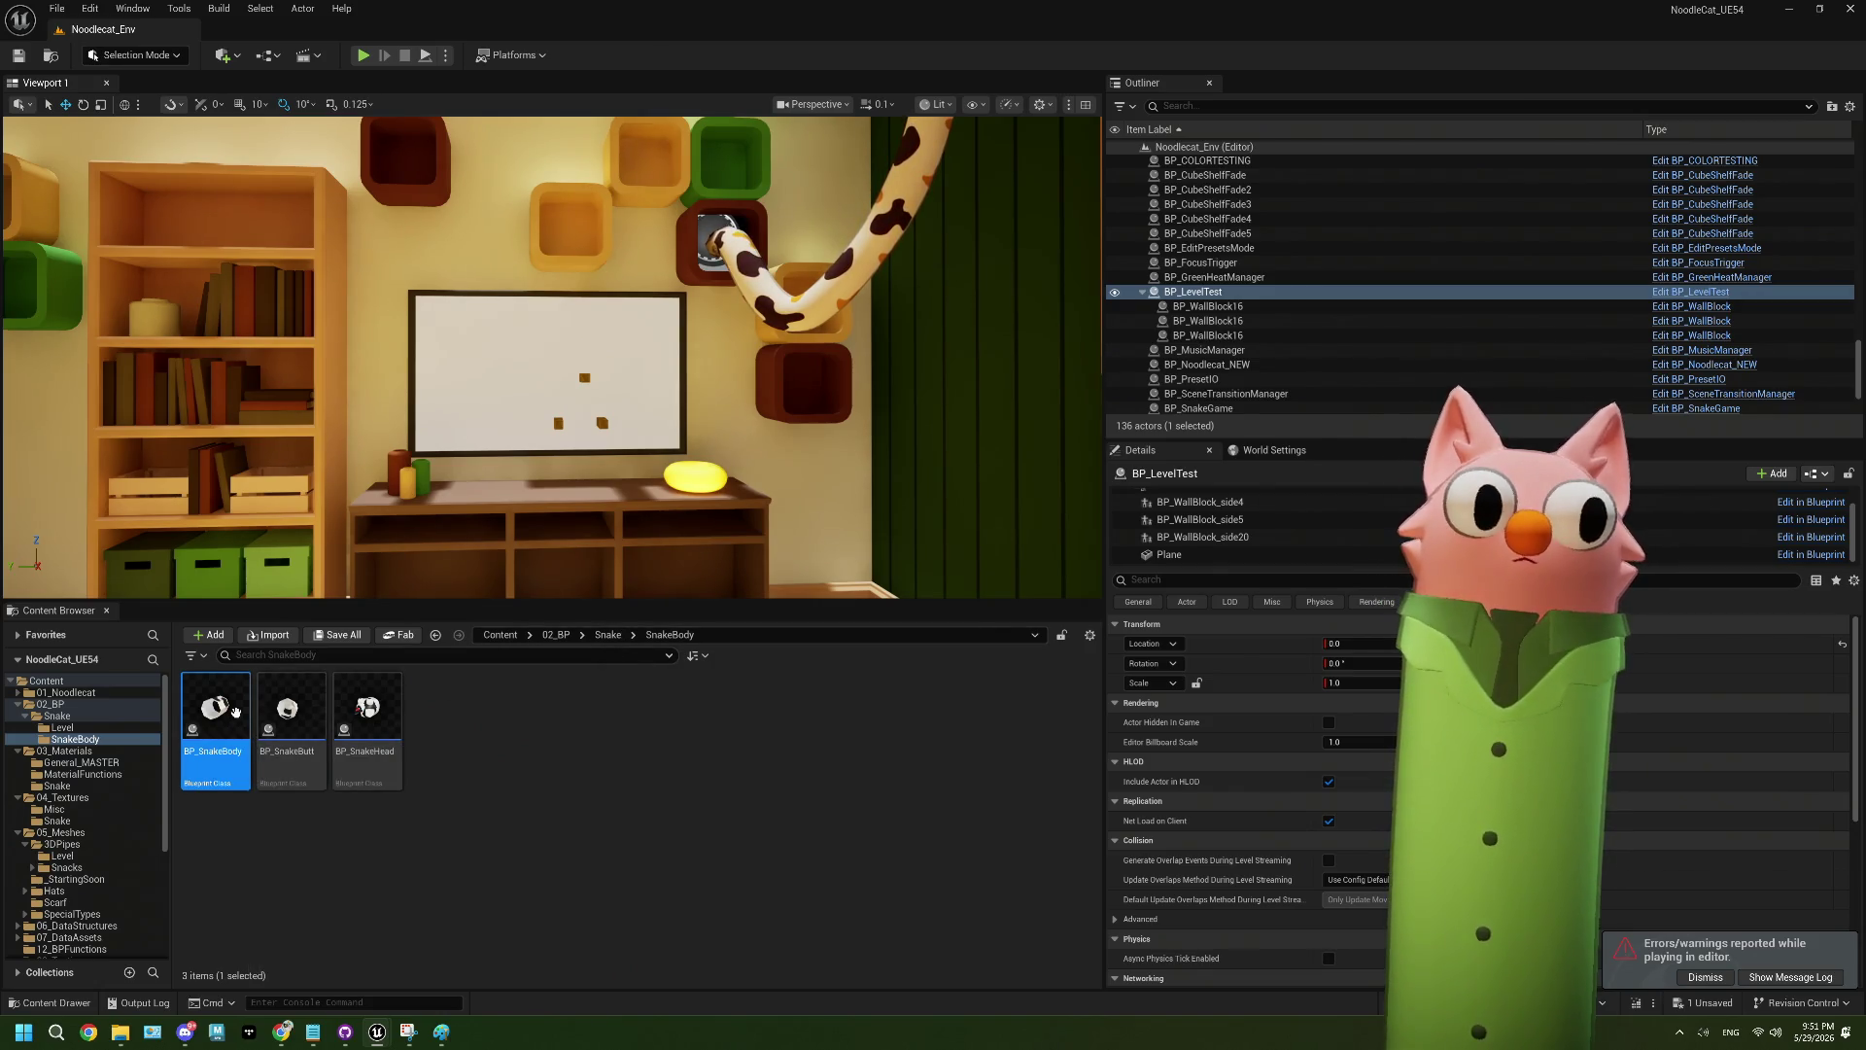
- In BP_SnakeBody, set the scalar parameter node to StartMask with value 1
mouse_move(219, 724)
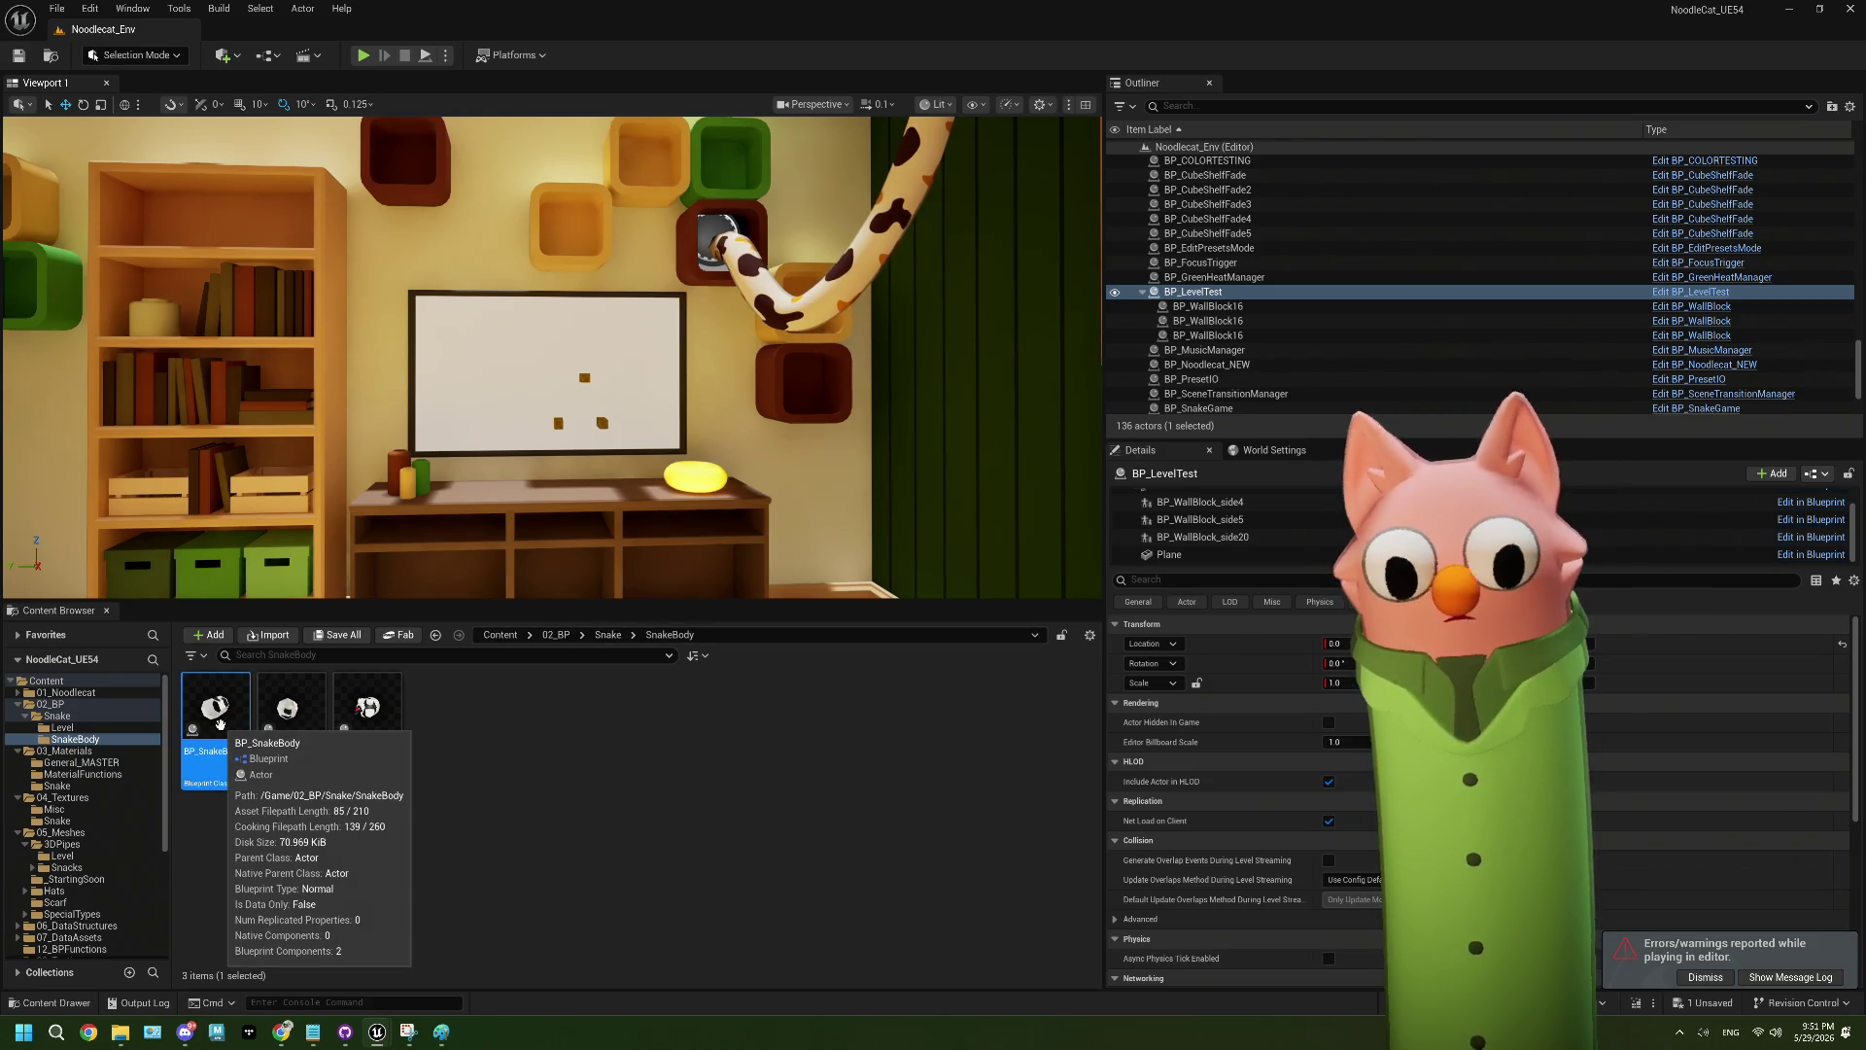
double_click(219, 724)
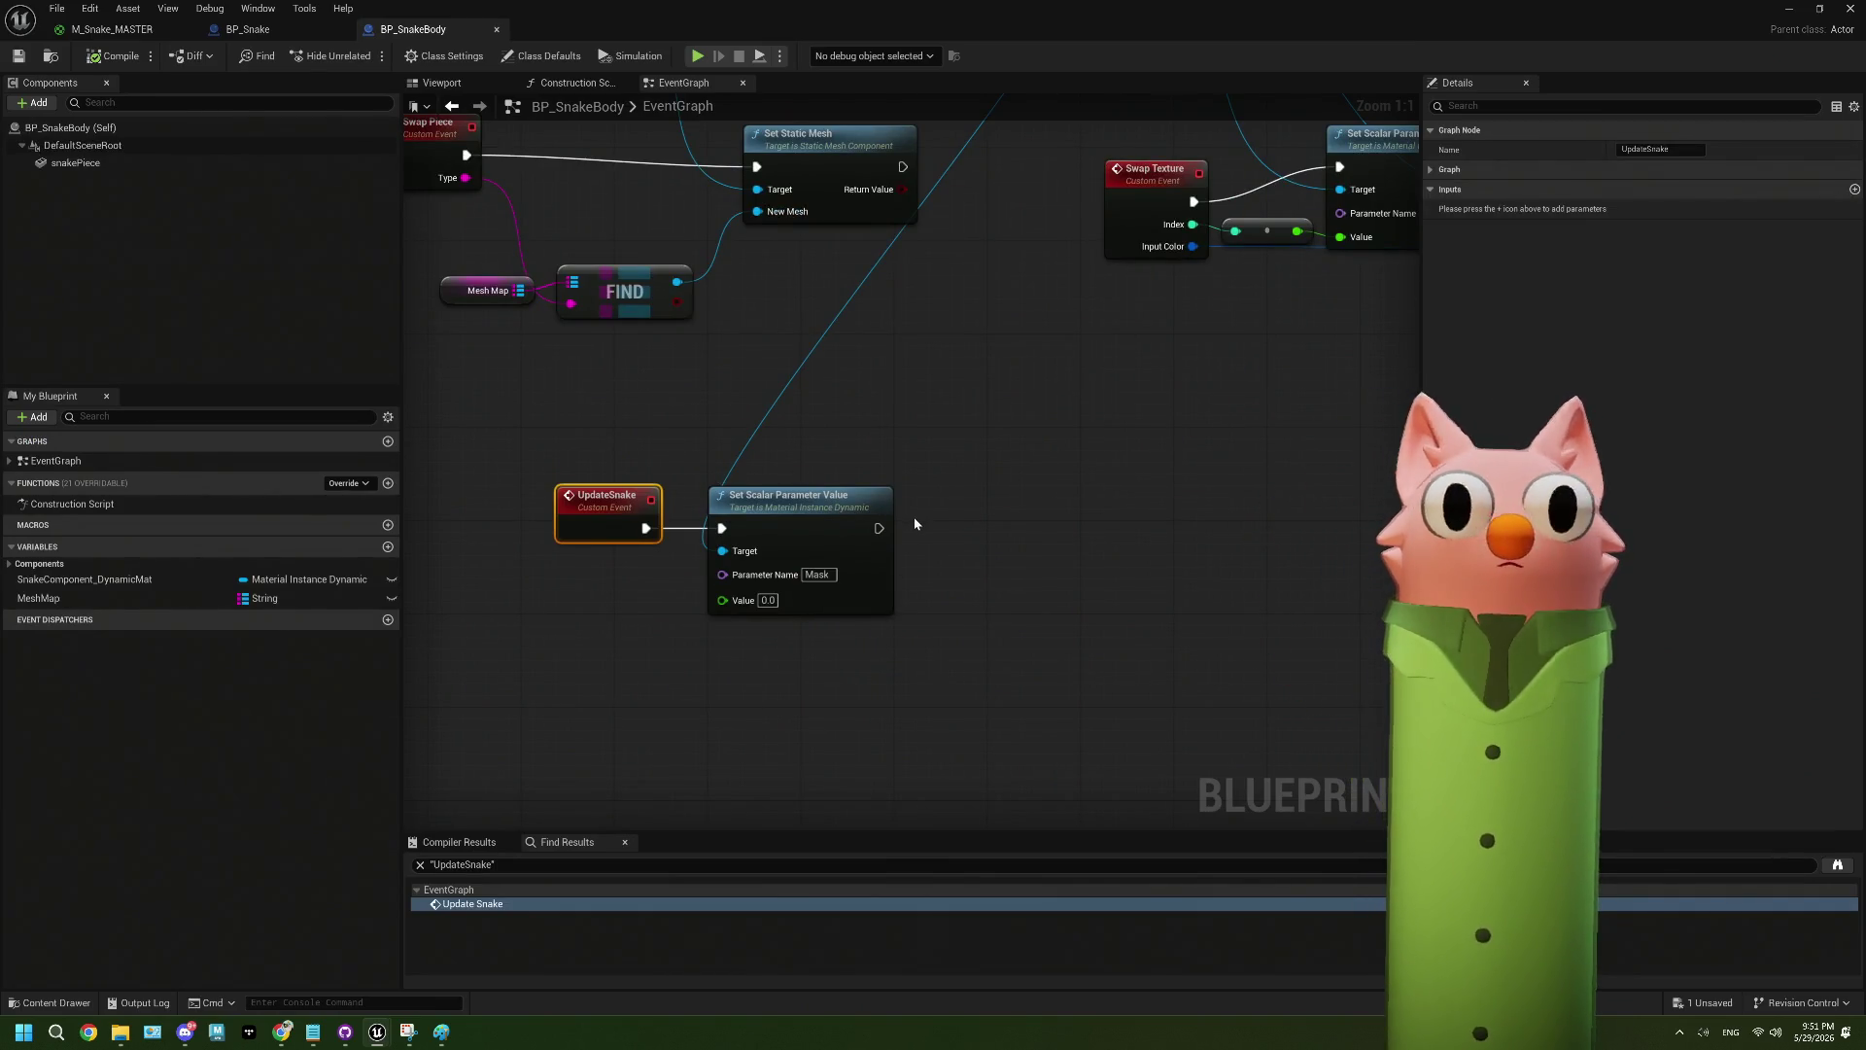
left_click(817, 574)
type("Start")
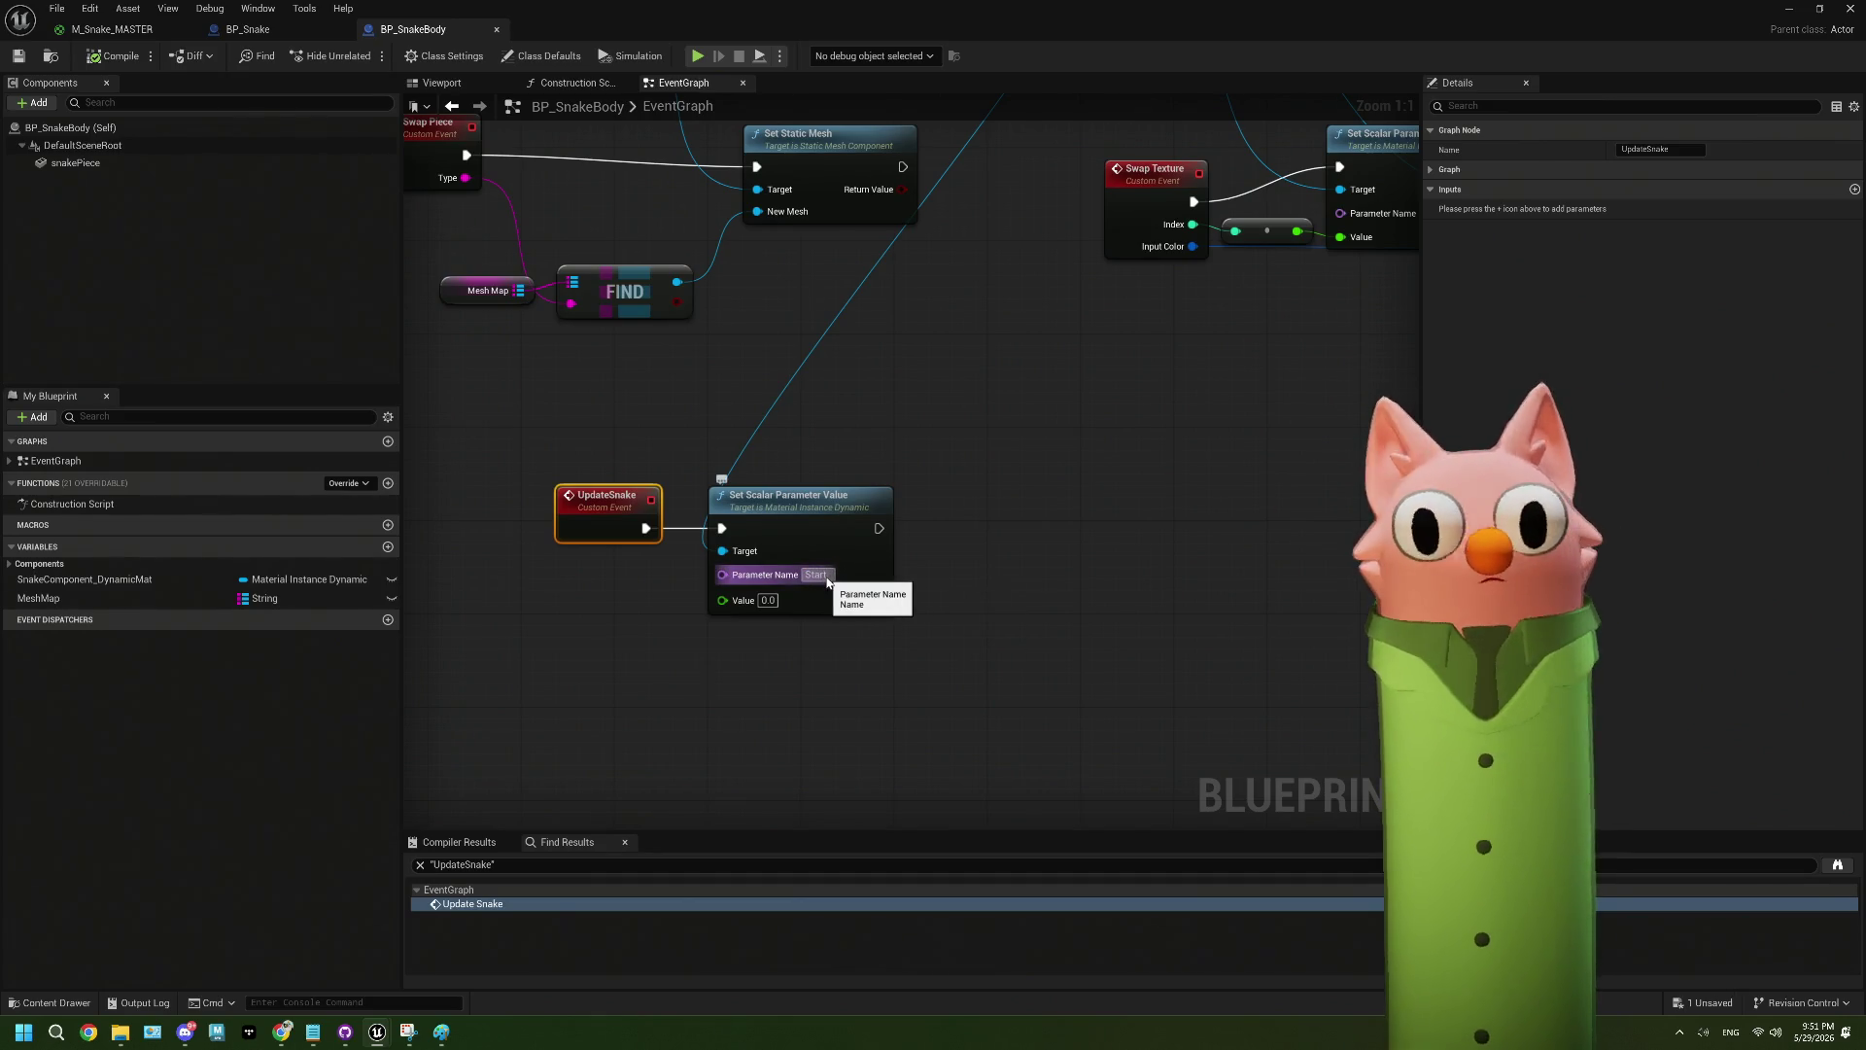
type("Mask")
left_click(775, 610)
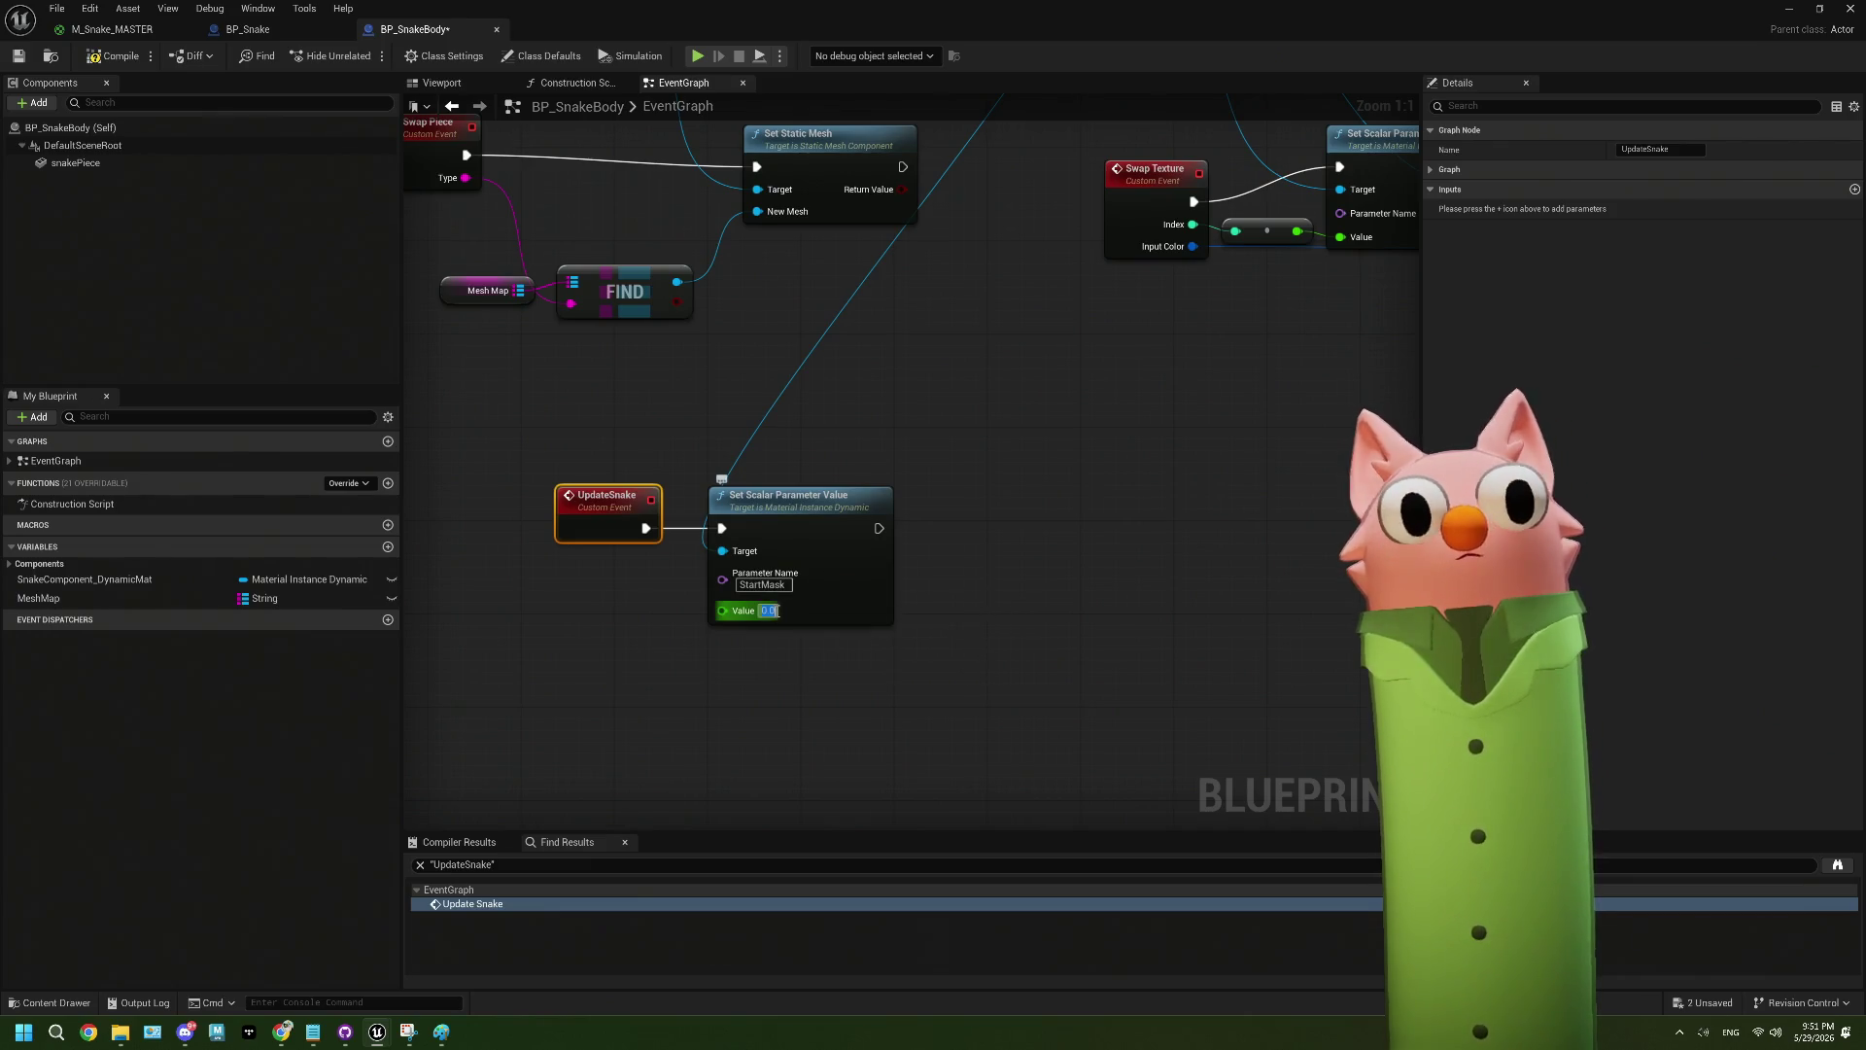
type("1")
left_click(962, 658)
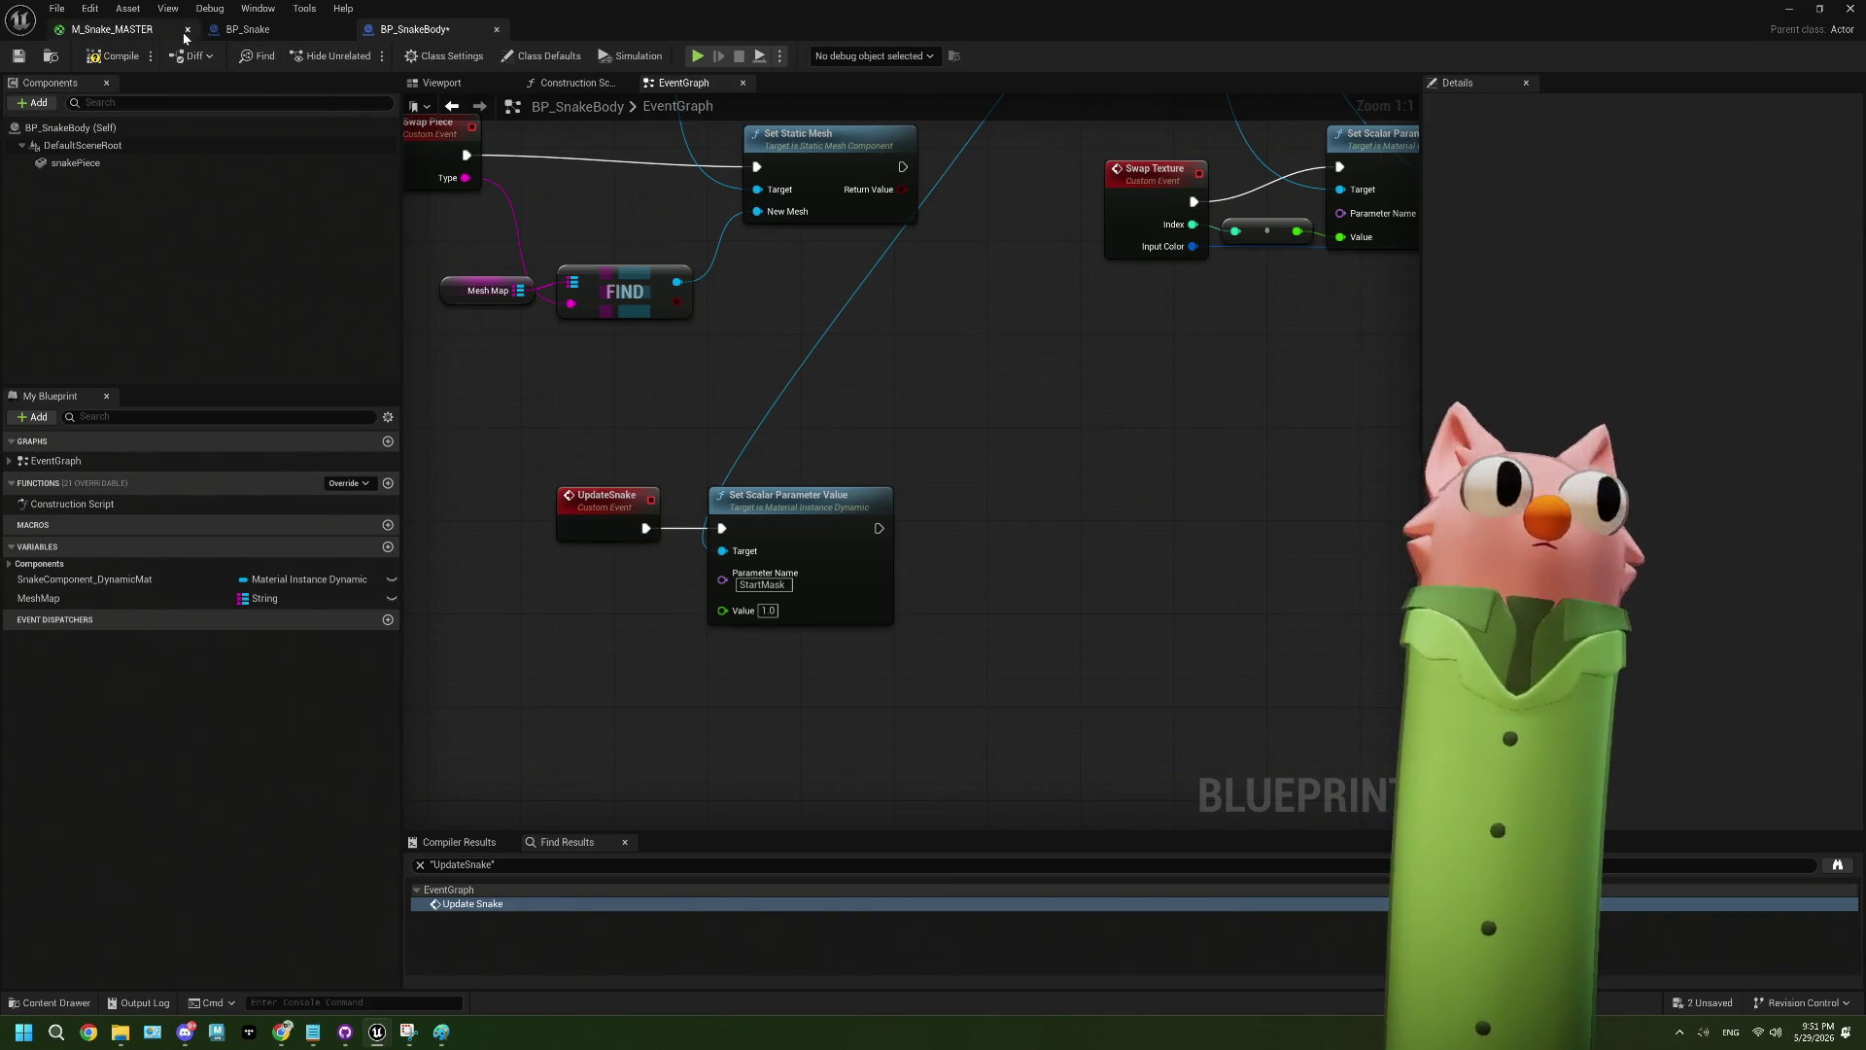
- Save BP_SnakeBody and return to BP_Snake's LerpHeadAndButt graph
left_click(146, 31)
scroll(1237, 616, "up", 4)
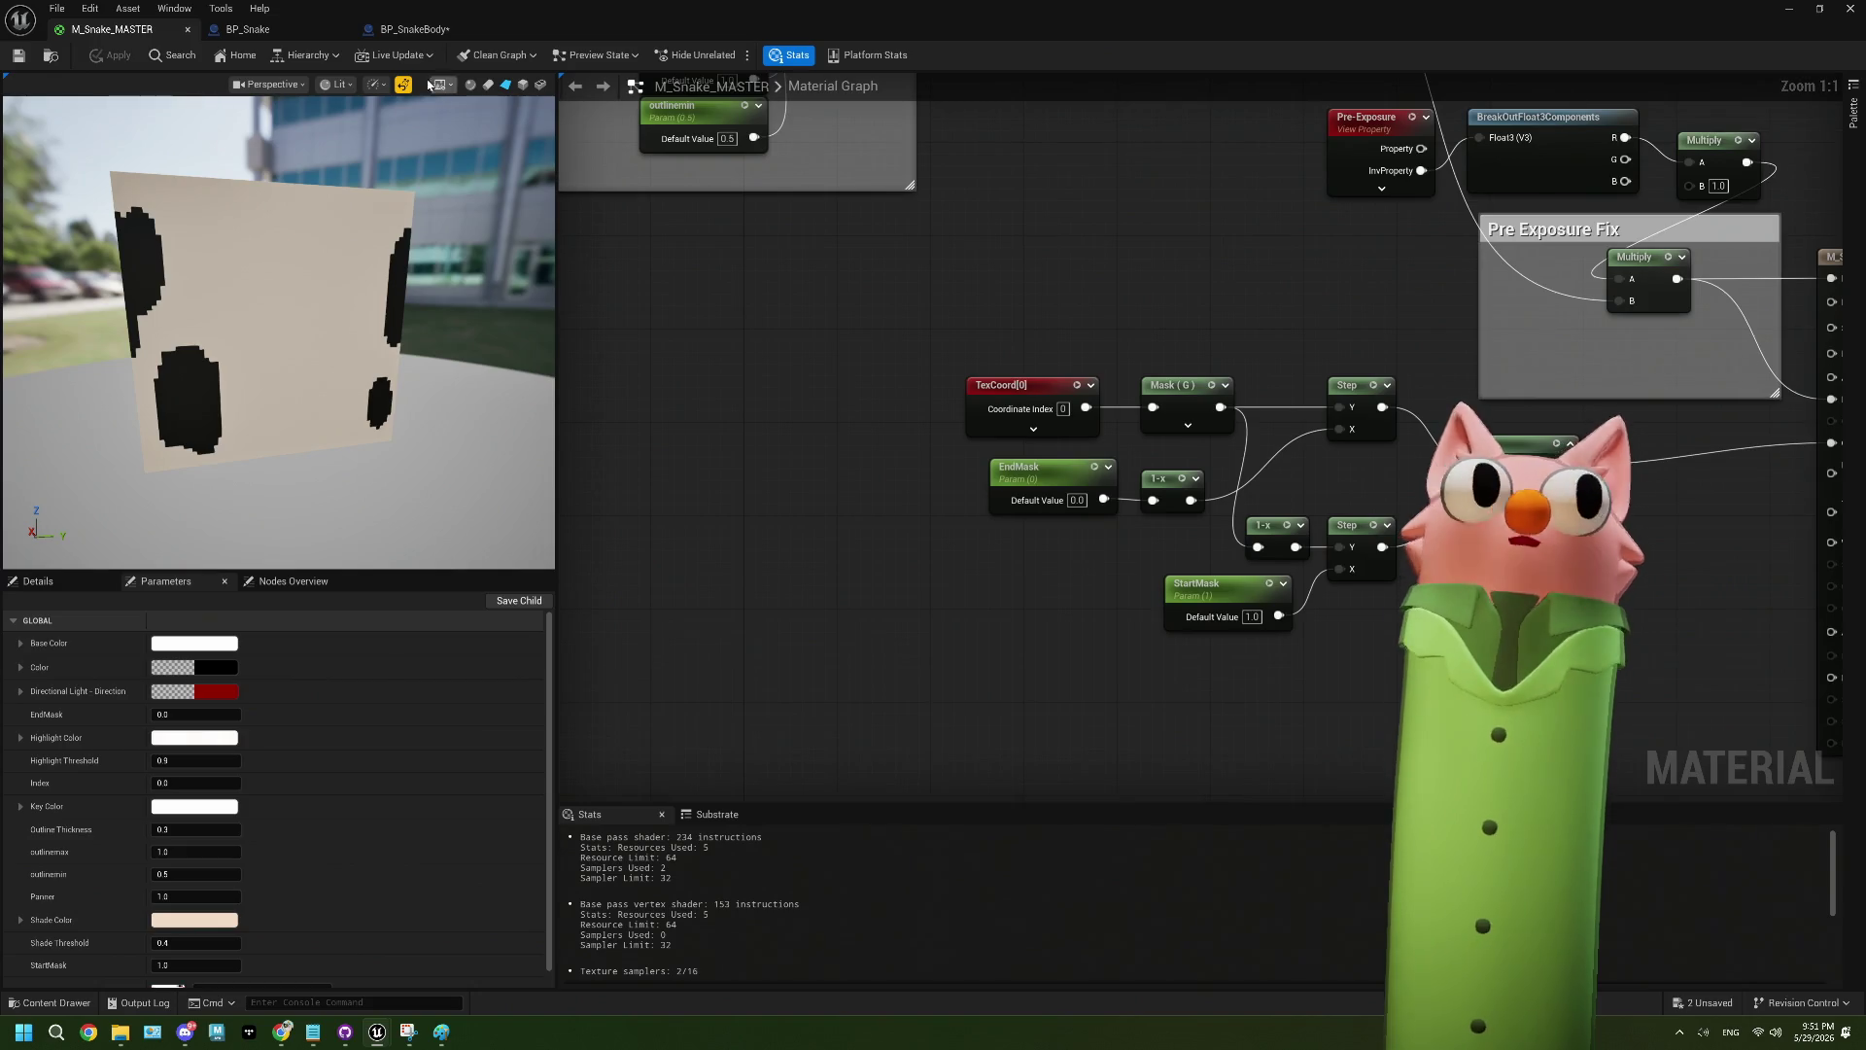
left_click(404, 30)
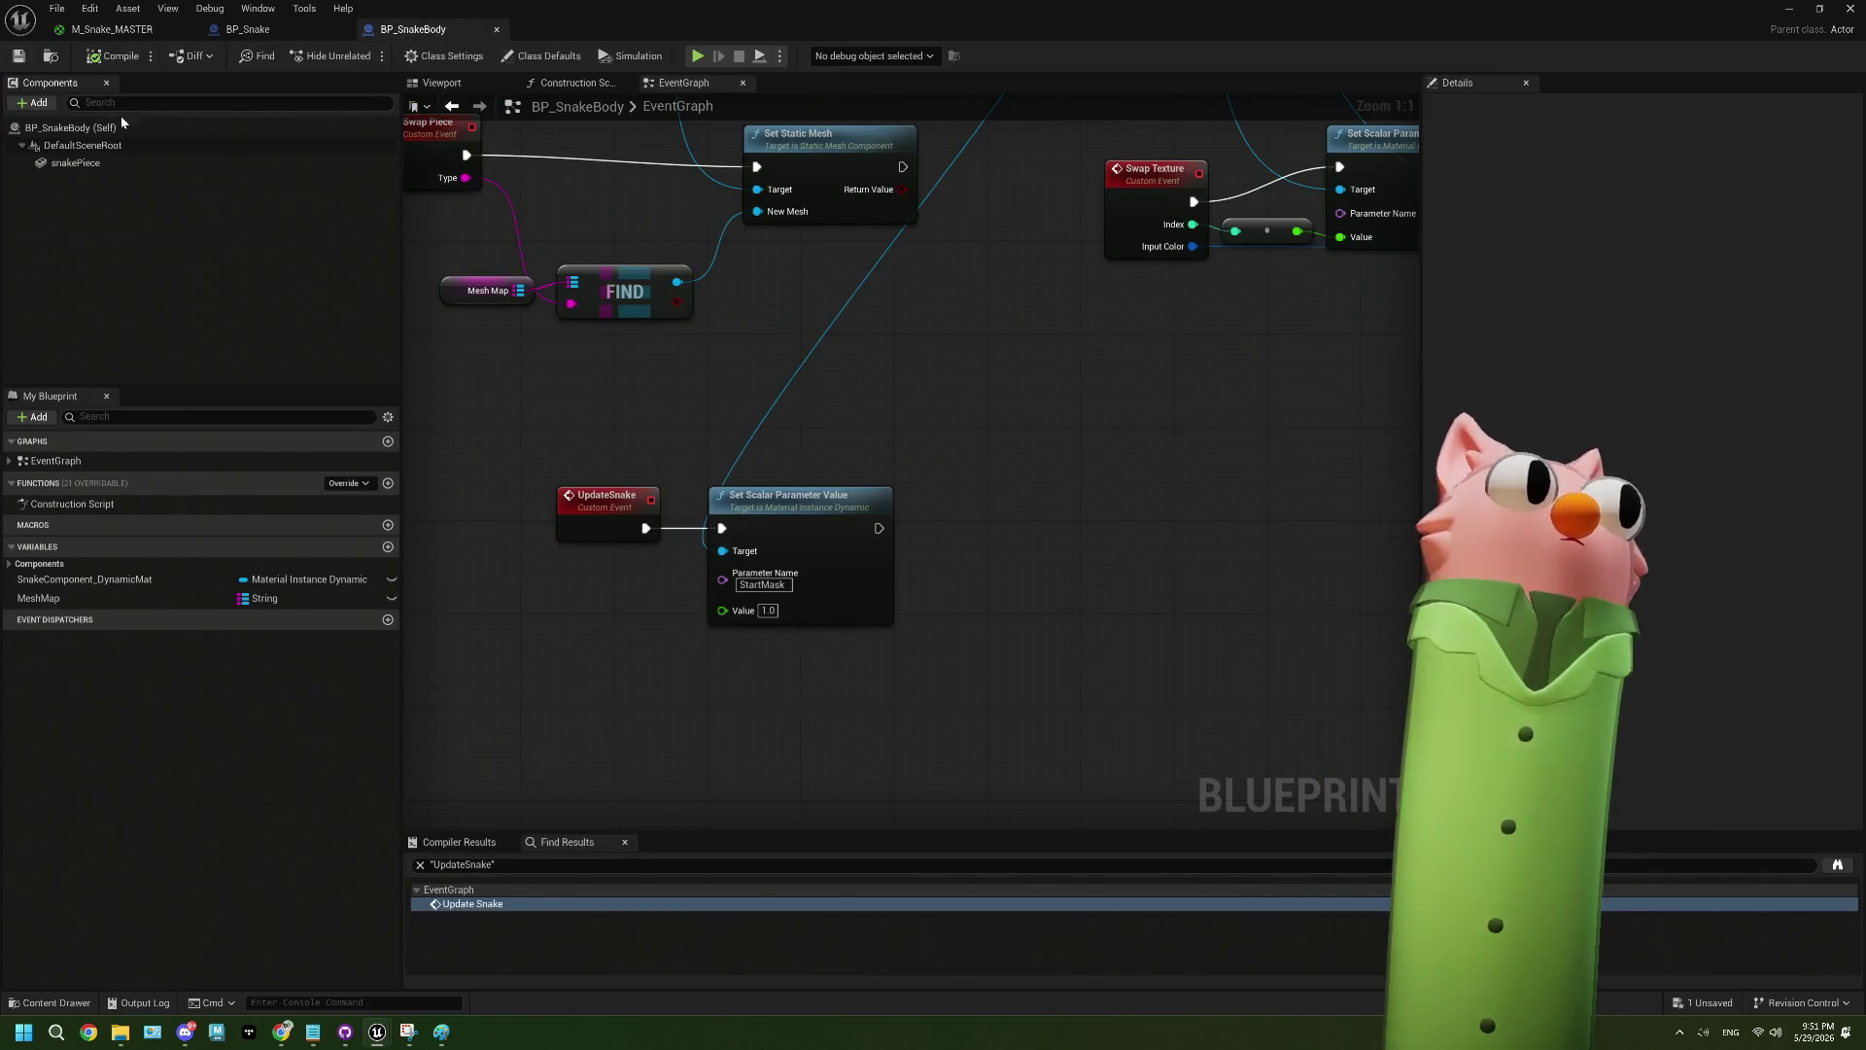
key("ctrl+s")
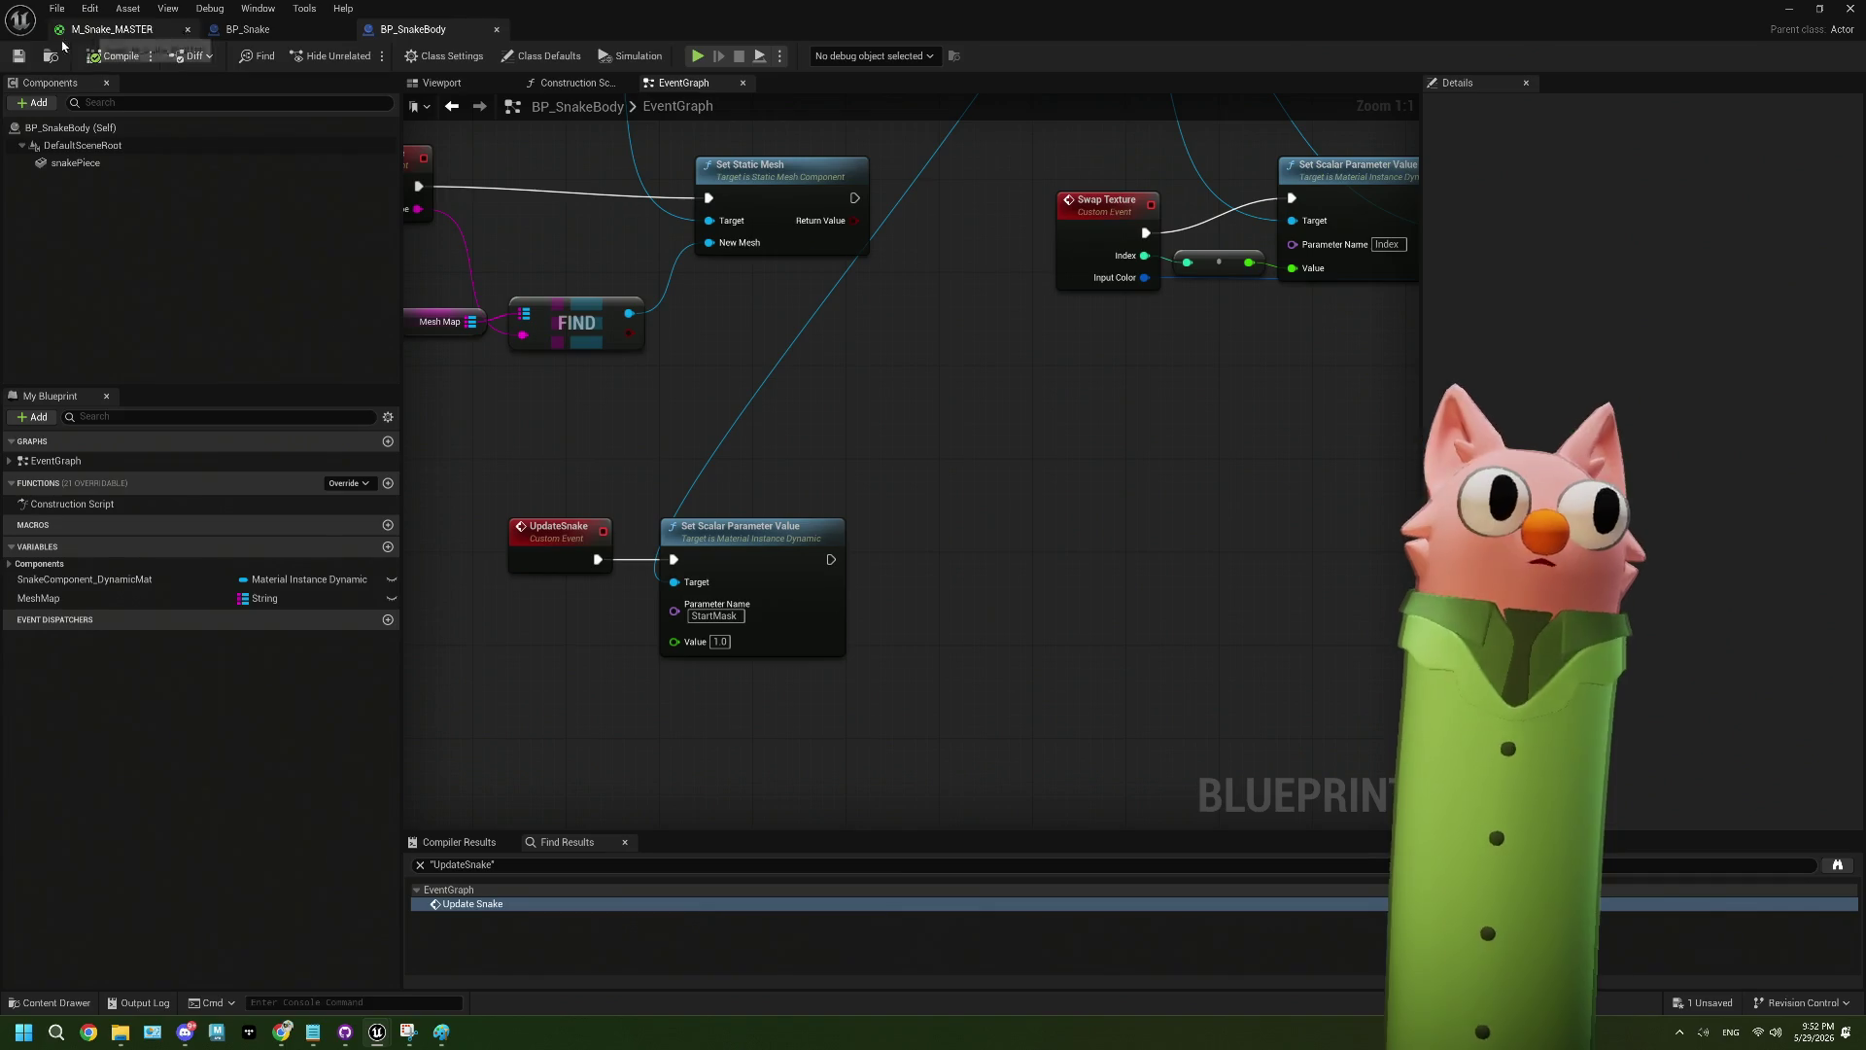
left_click(238, 30)
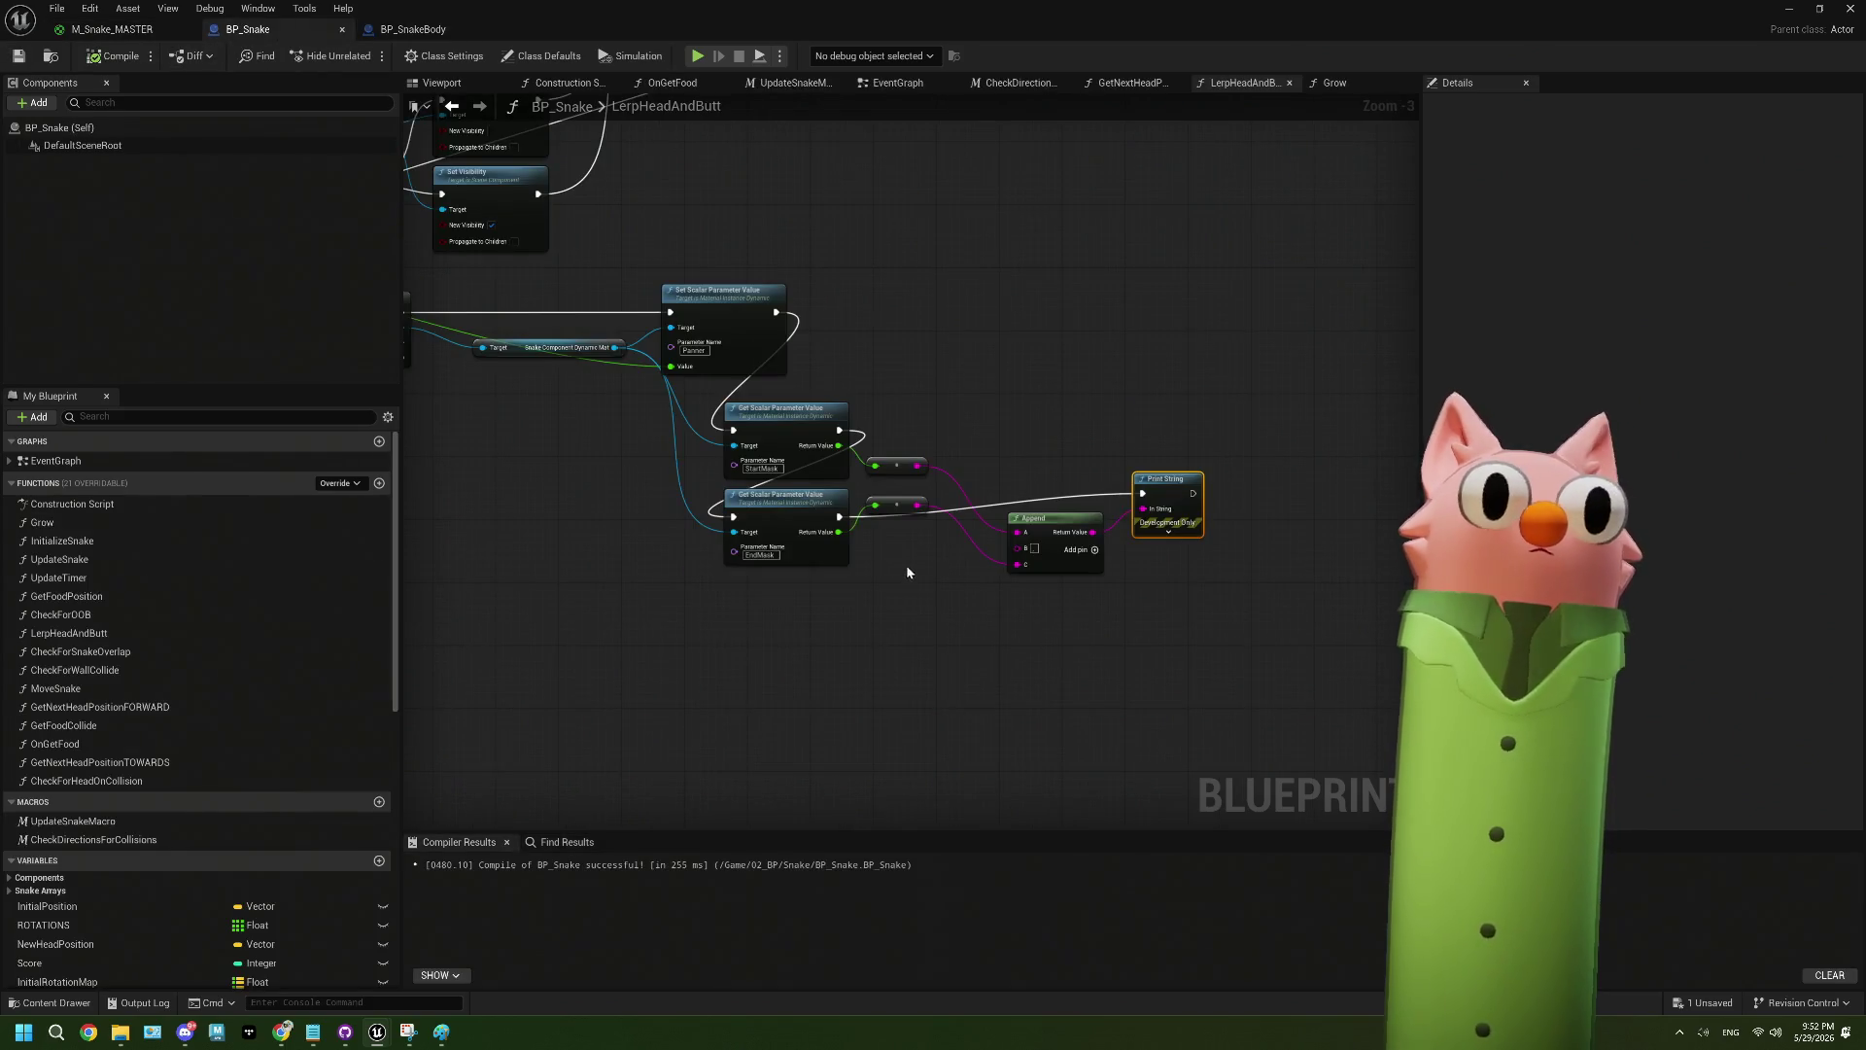
- Delete the debug Get Scalar Parameter Value, Append and Print String nodes
mouse_move(1143, 666)
left_mouse_down()
mouse_move(714, 406)
mouse_move(807, 465)
mouse_move(921, 486)
mouse_move(919, 506)
left_mouse_up()
key("Delete")
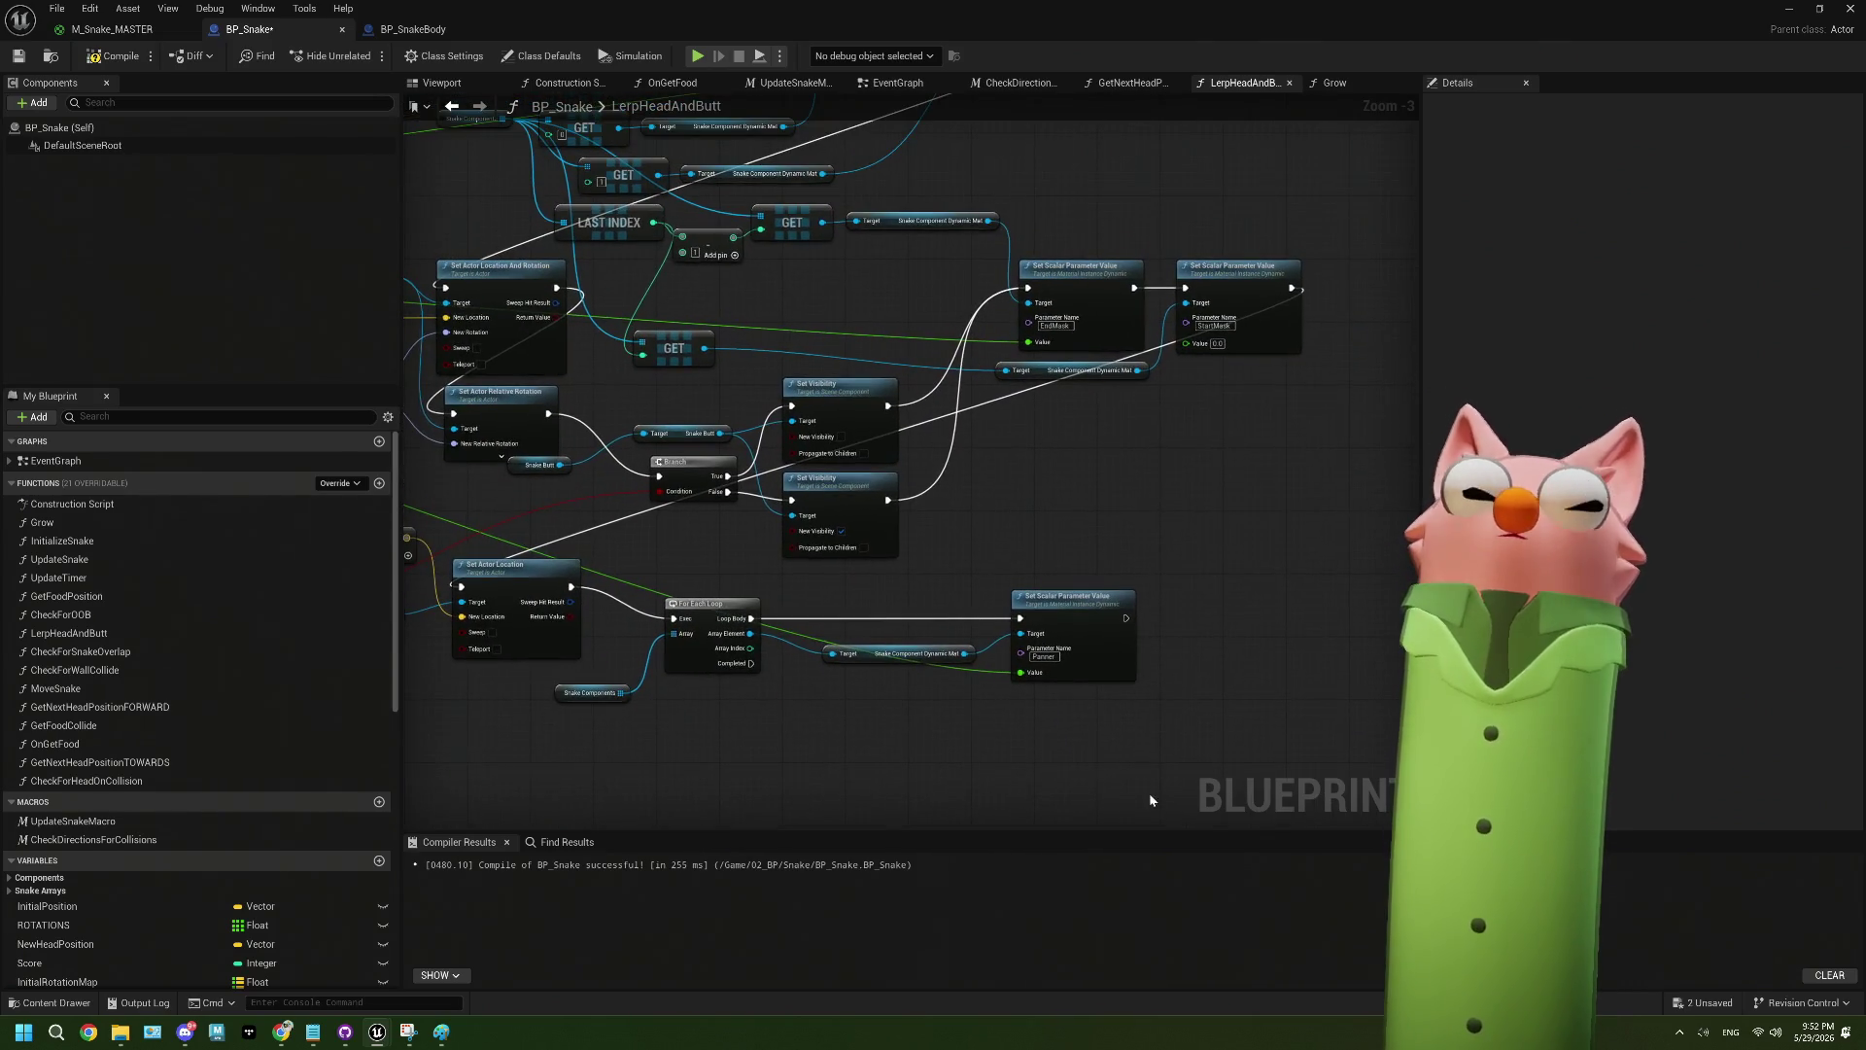
left_click_drag(862, 345, 954, 475)
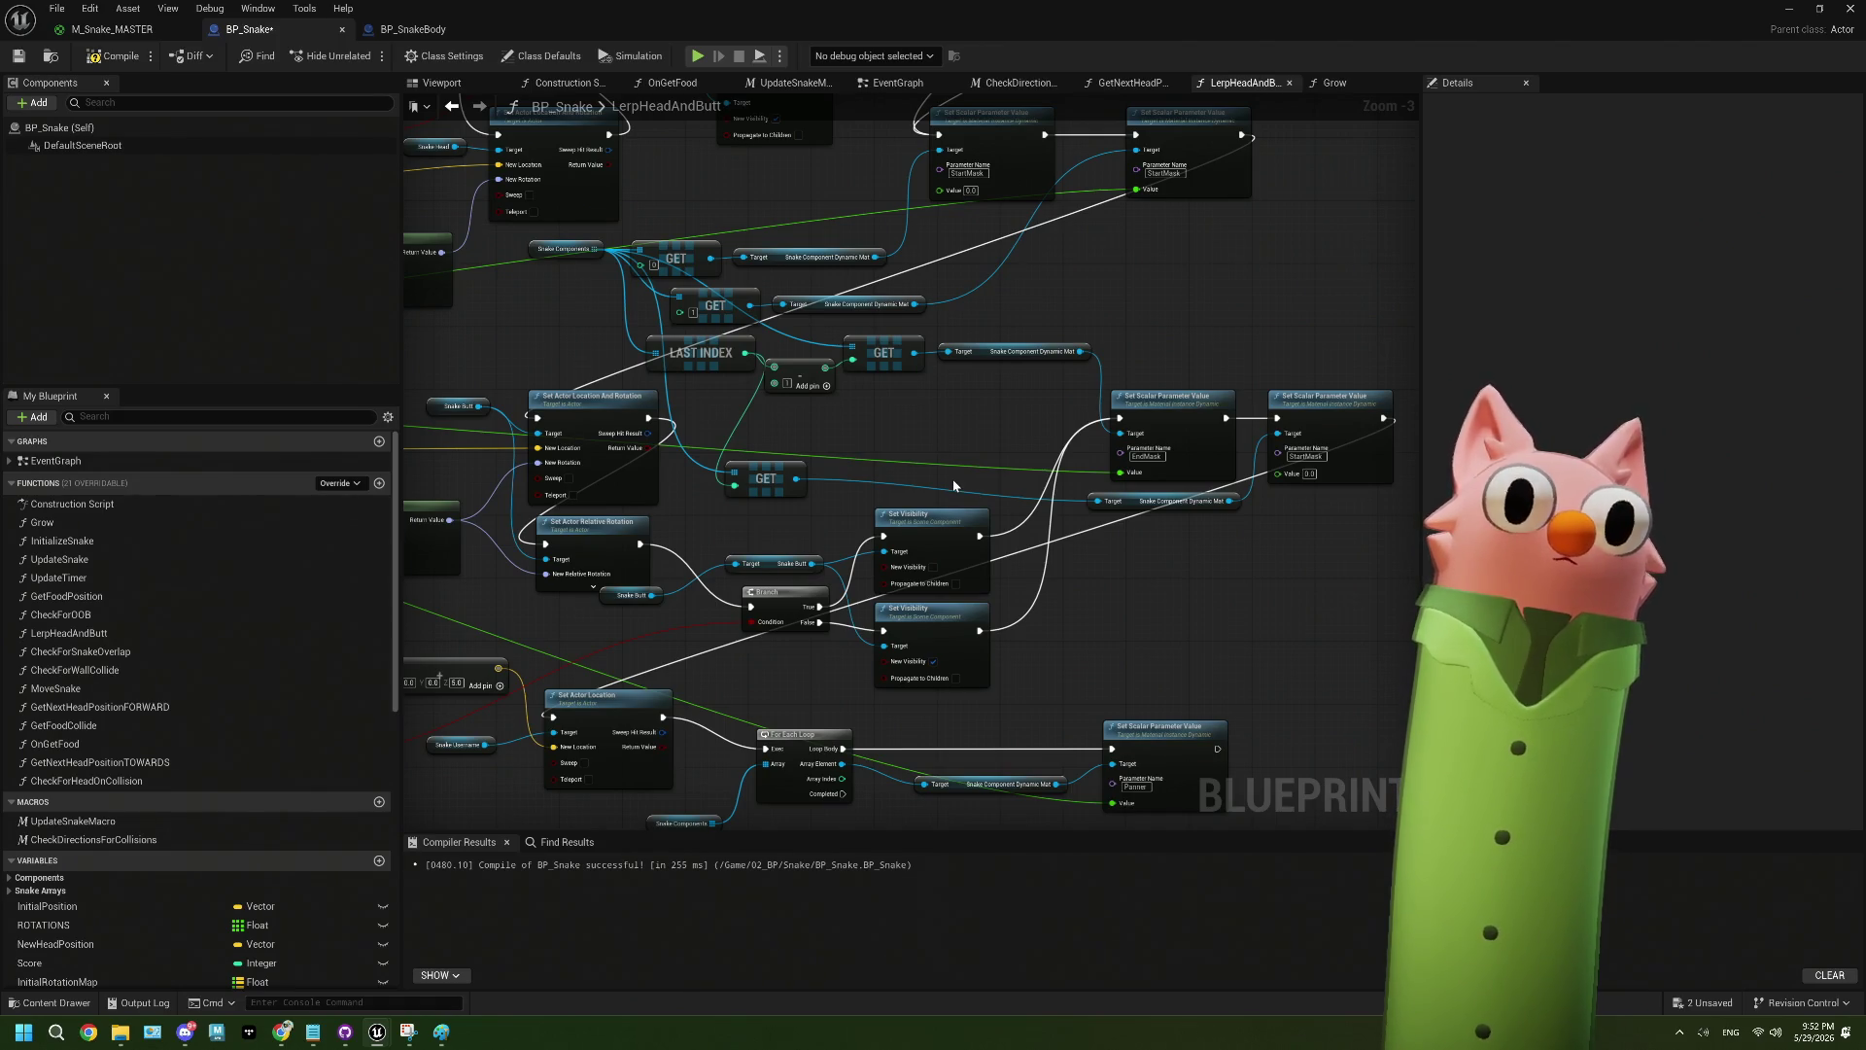
mouse_move(684, 502)
left_mouse_down()
mouse_move(1011, 533)
mouse_move(874, 573)
mouse_move(933, 614)
mouse_move(904, 551)
left_mouse_up()
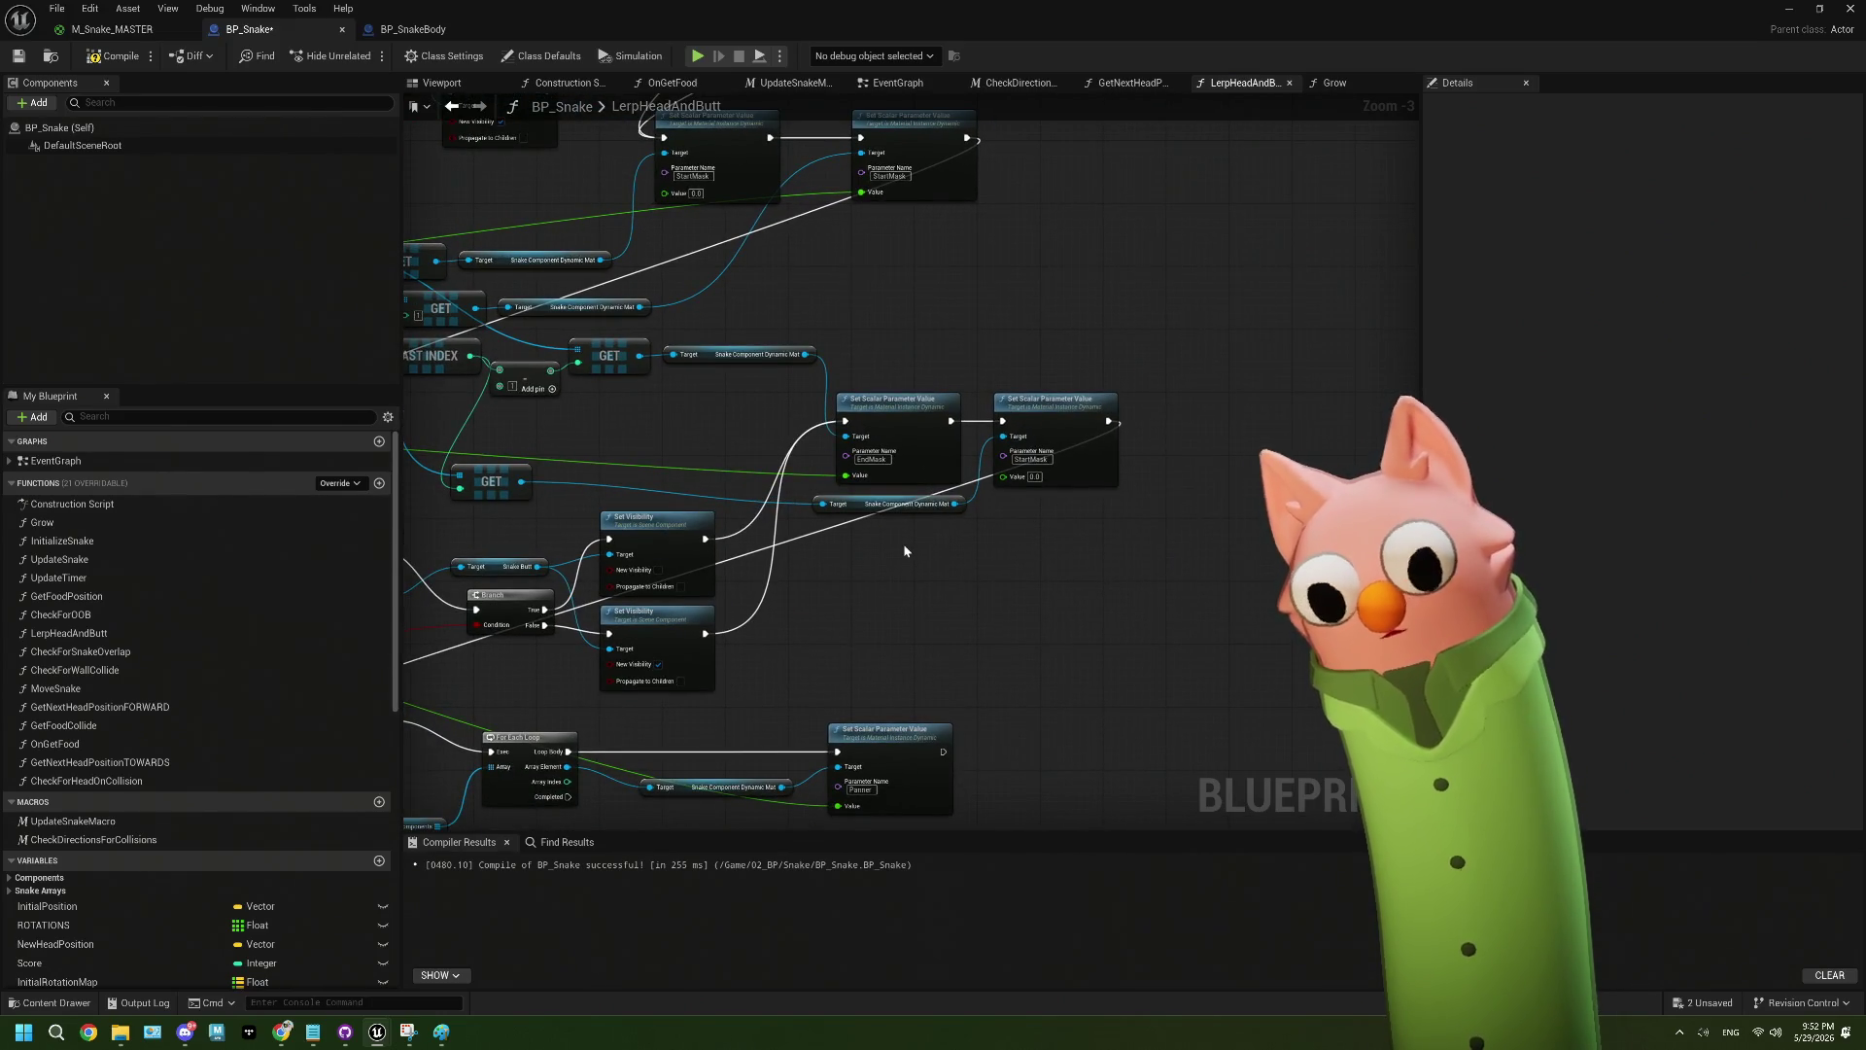
mouse_move(904, 551)
left_mouse_down()
mouse_move(827, 408)
mouse_move(795, 535)
mouse_move(887, 600)
mouse_move(985, 479)
left_mouse_up()
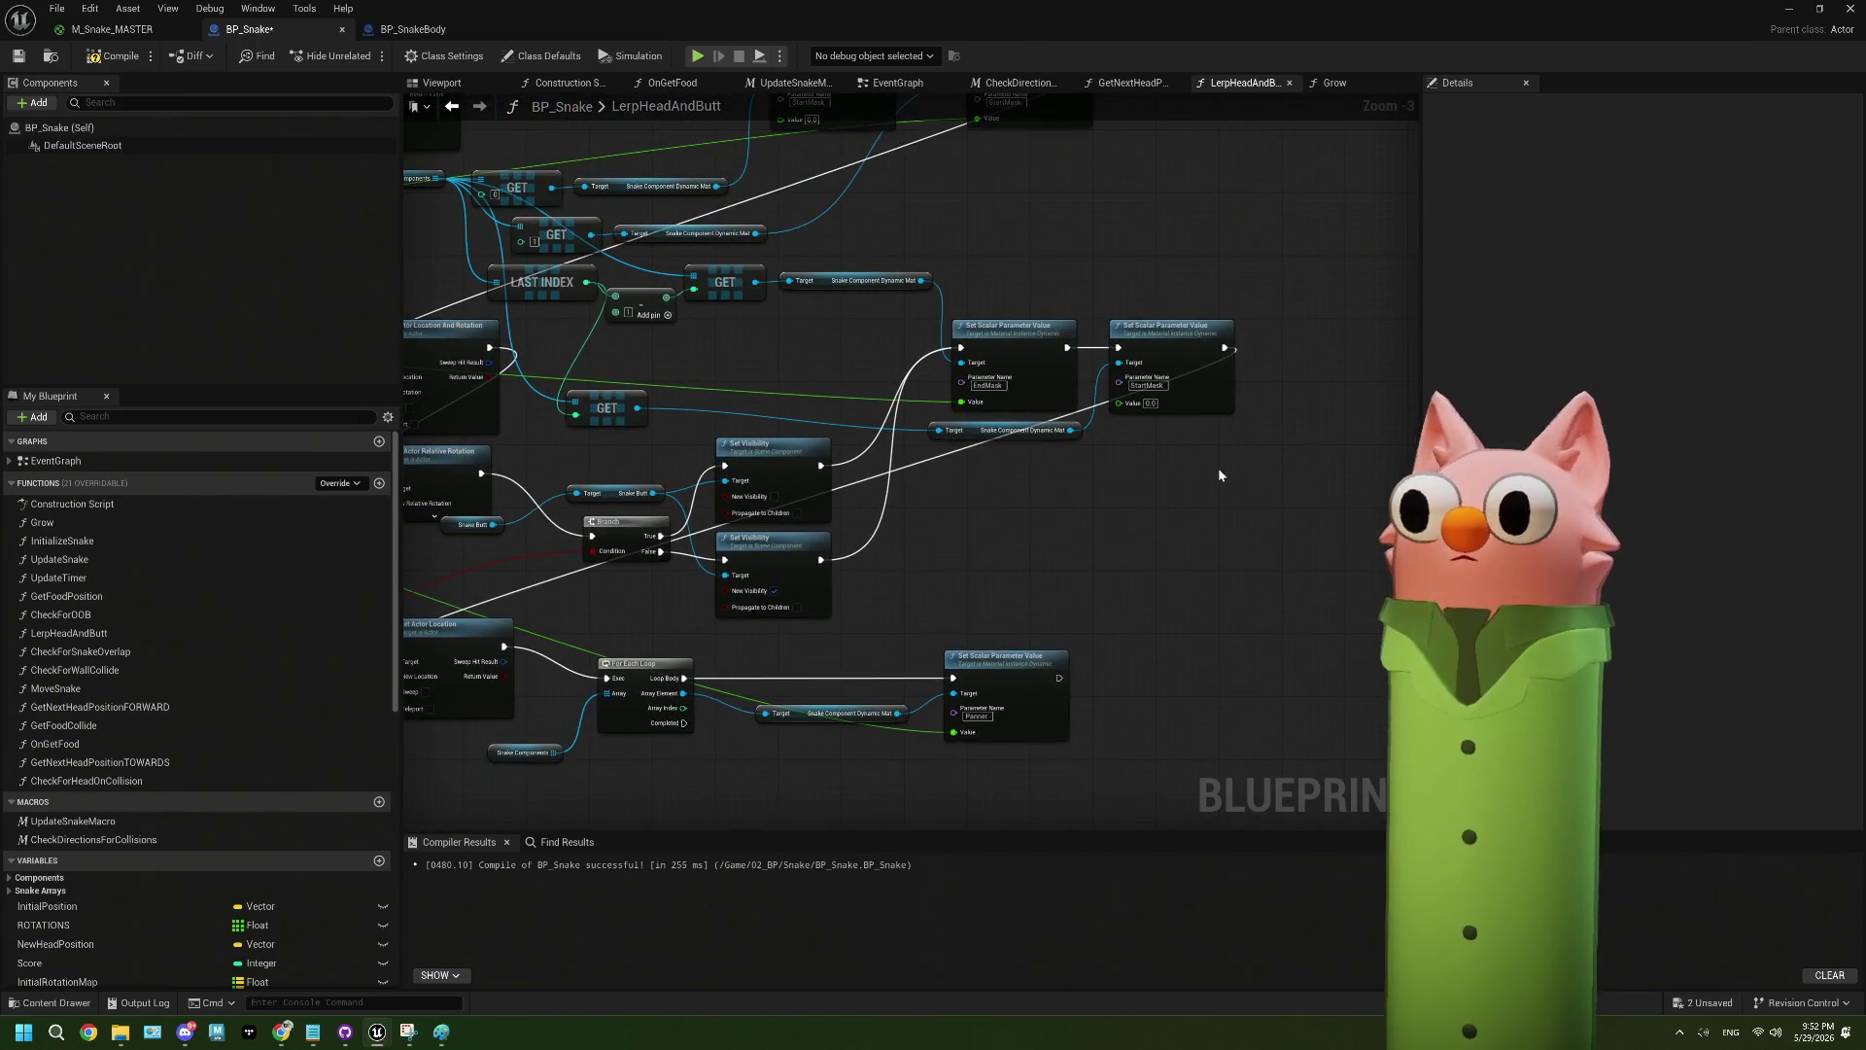
left_click_drag(803, 592, 791, 534)
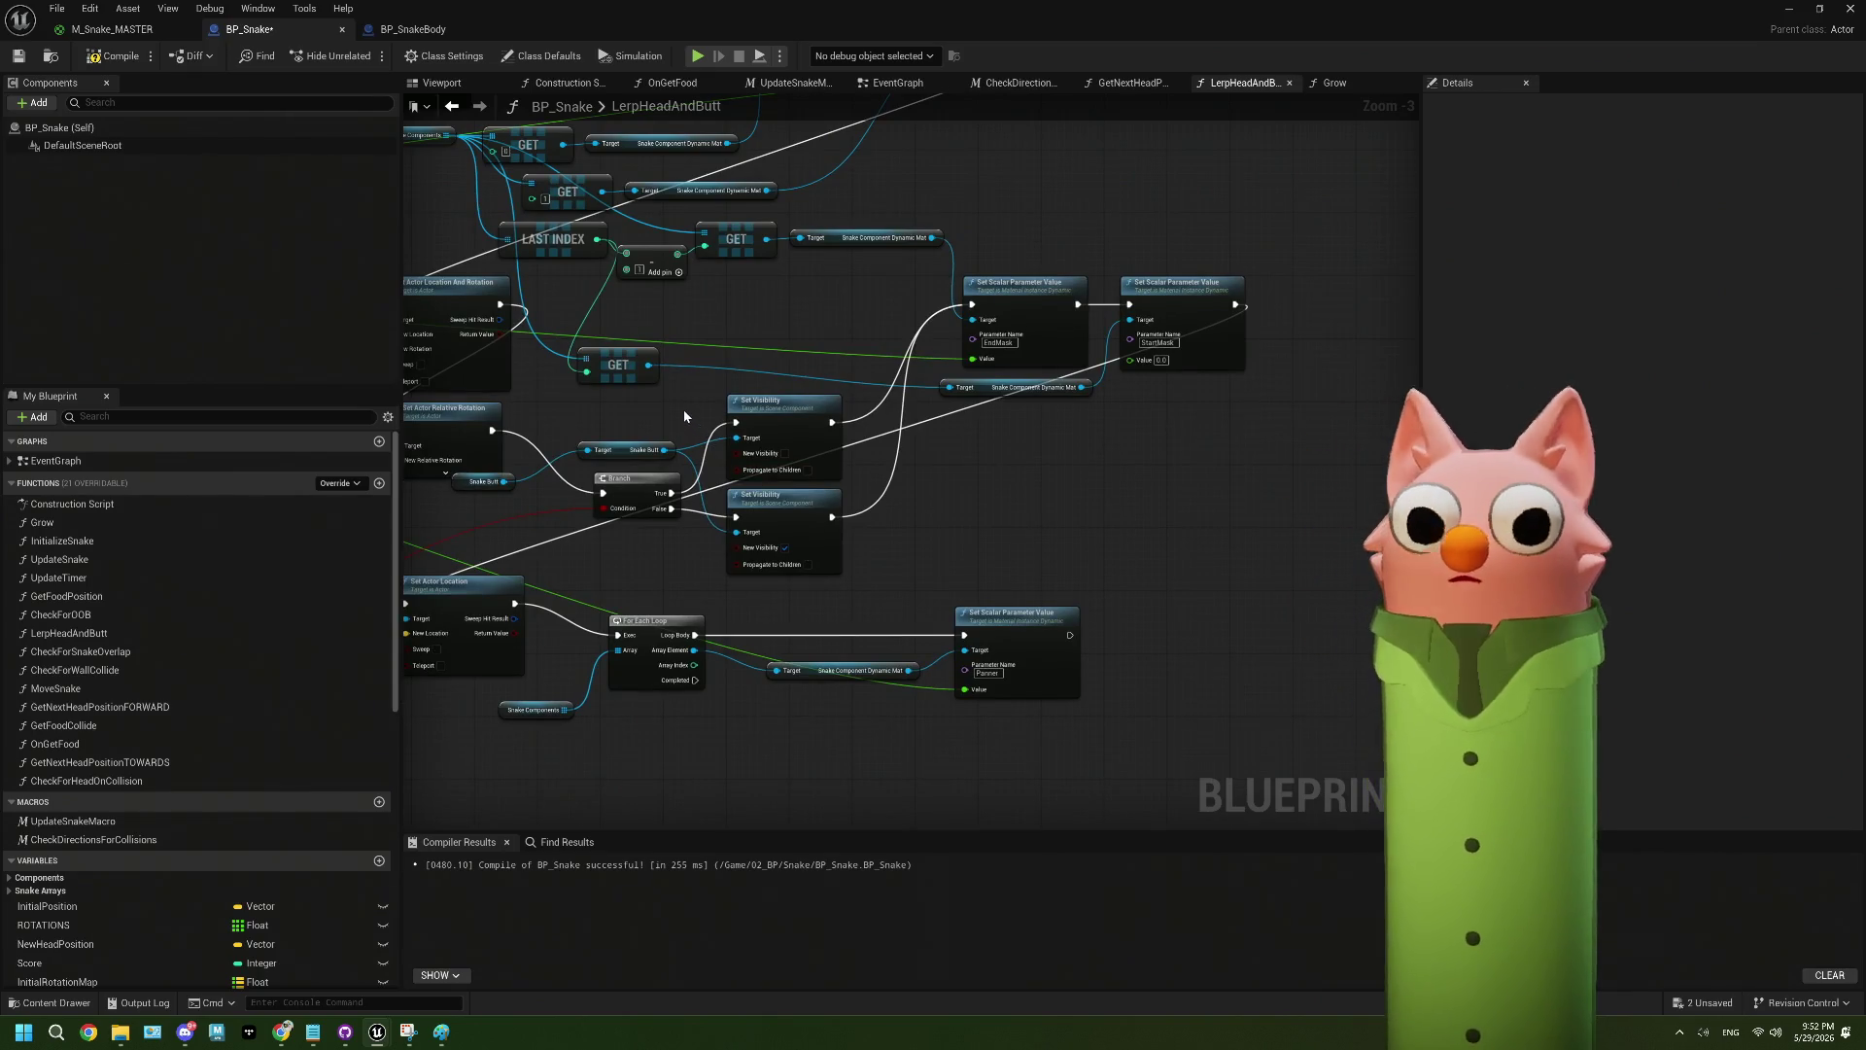
mouse_move(701, 743)
left_mouse_down()
mouse_move(594, 527)
mouse_move(619, 644)
left_mouse_up()
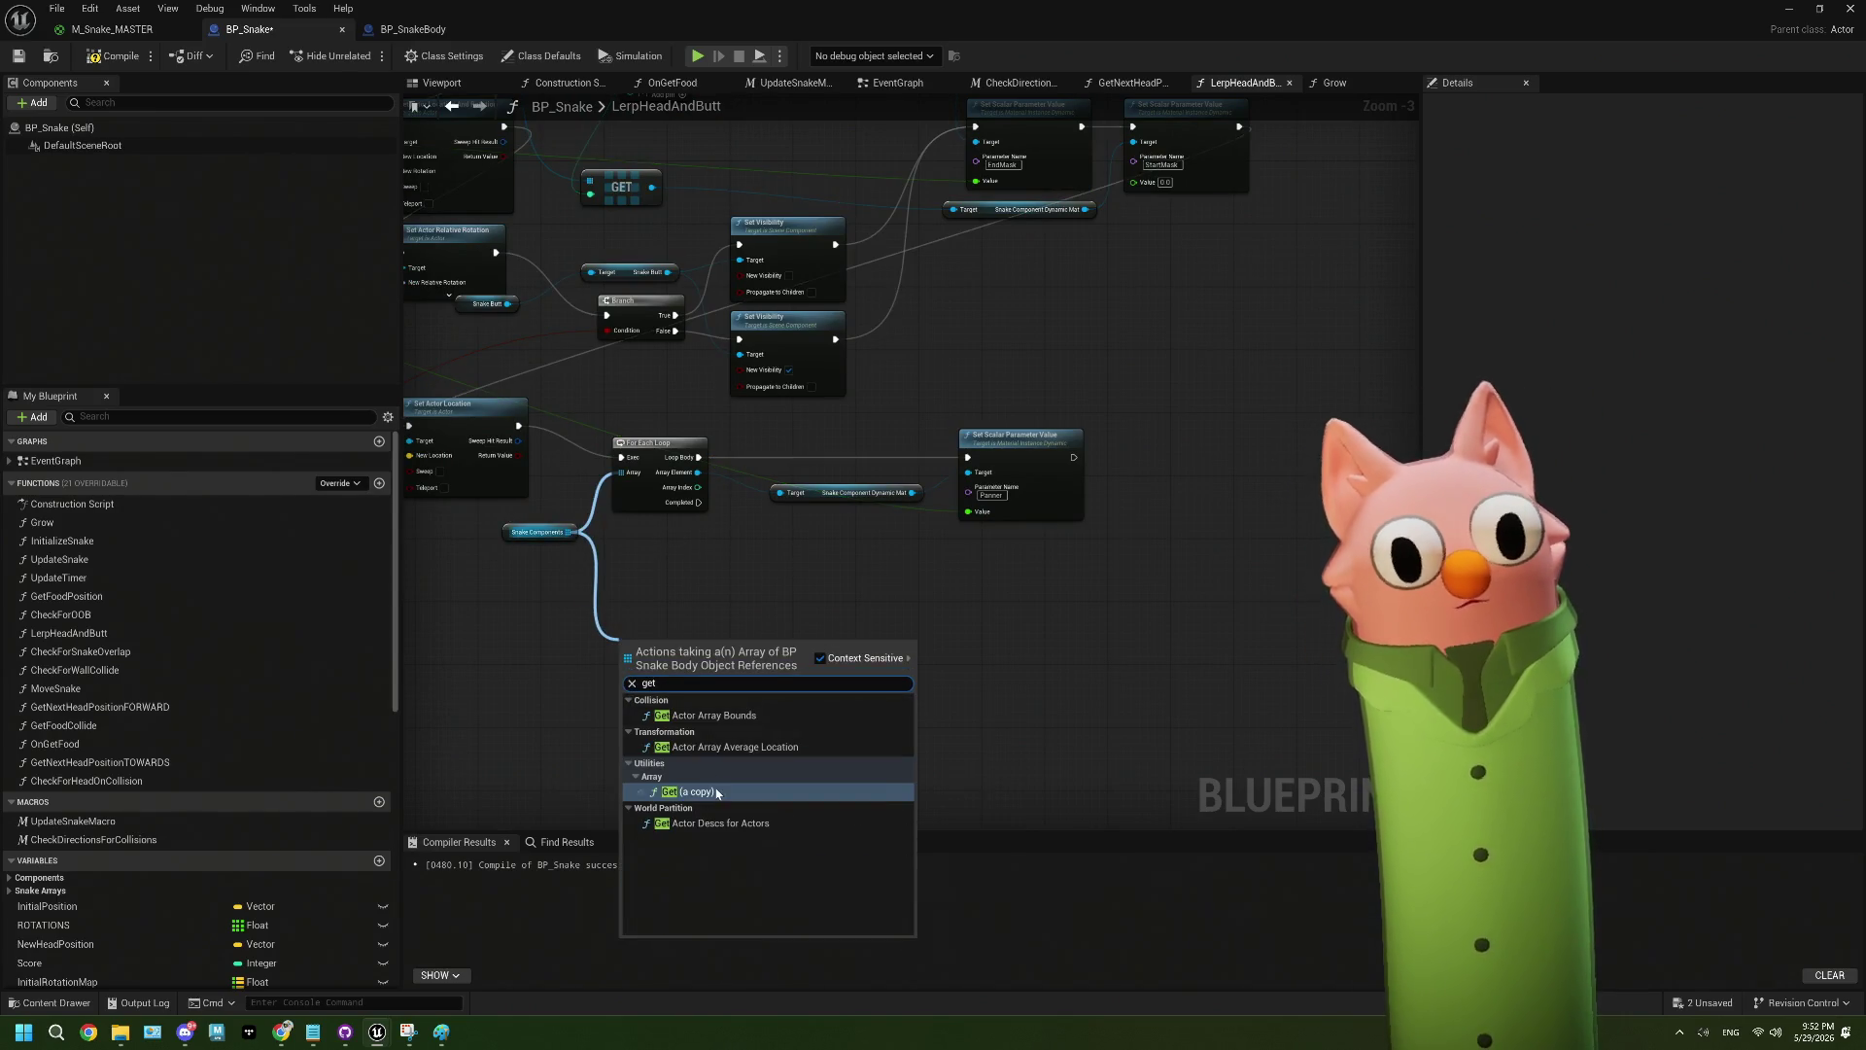
- Add an array GET node from Snake Components near the For Each Loop
left_click(699, 782)
left_click_drag(688, 333, 719, 550)
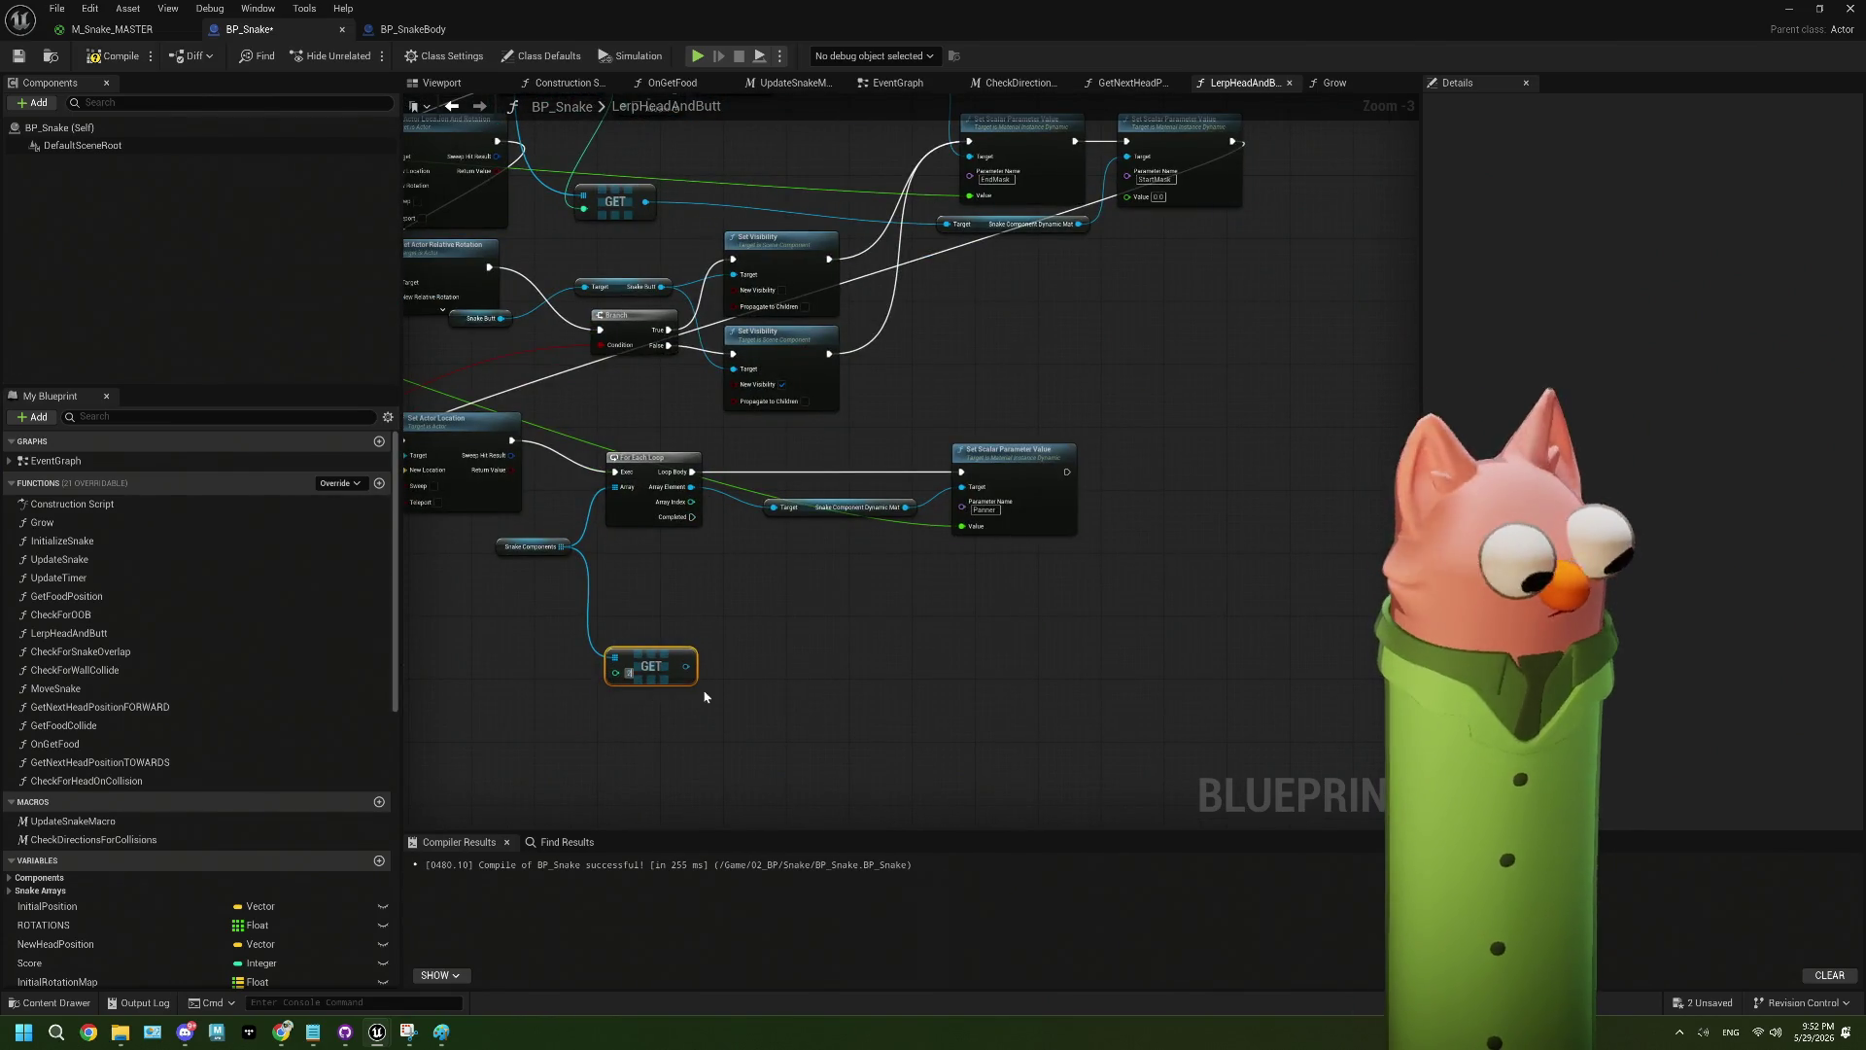
left_click_drag(782, 690, 842, 627)
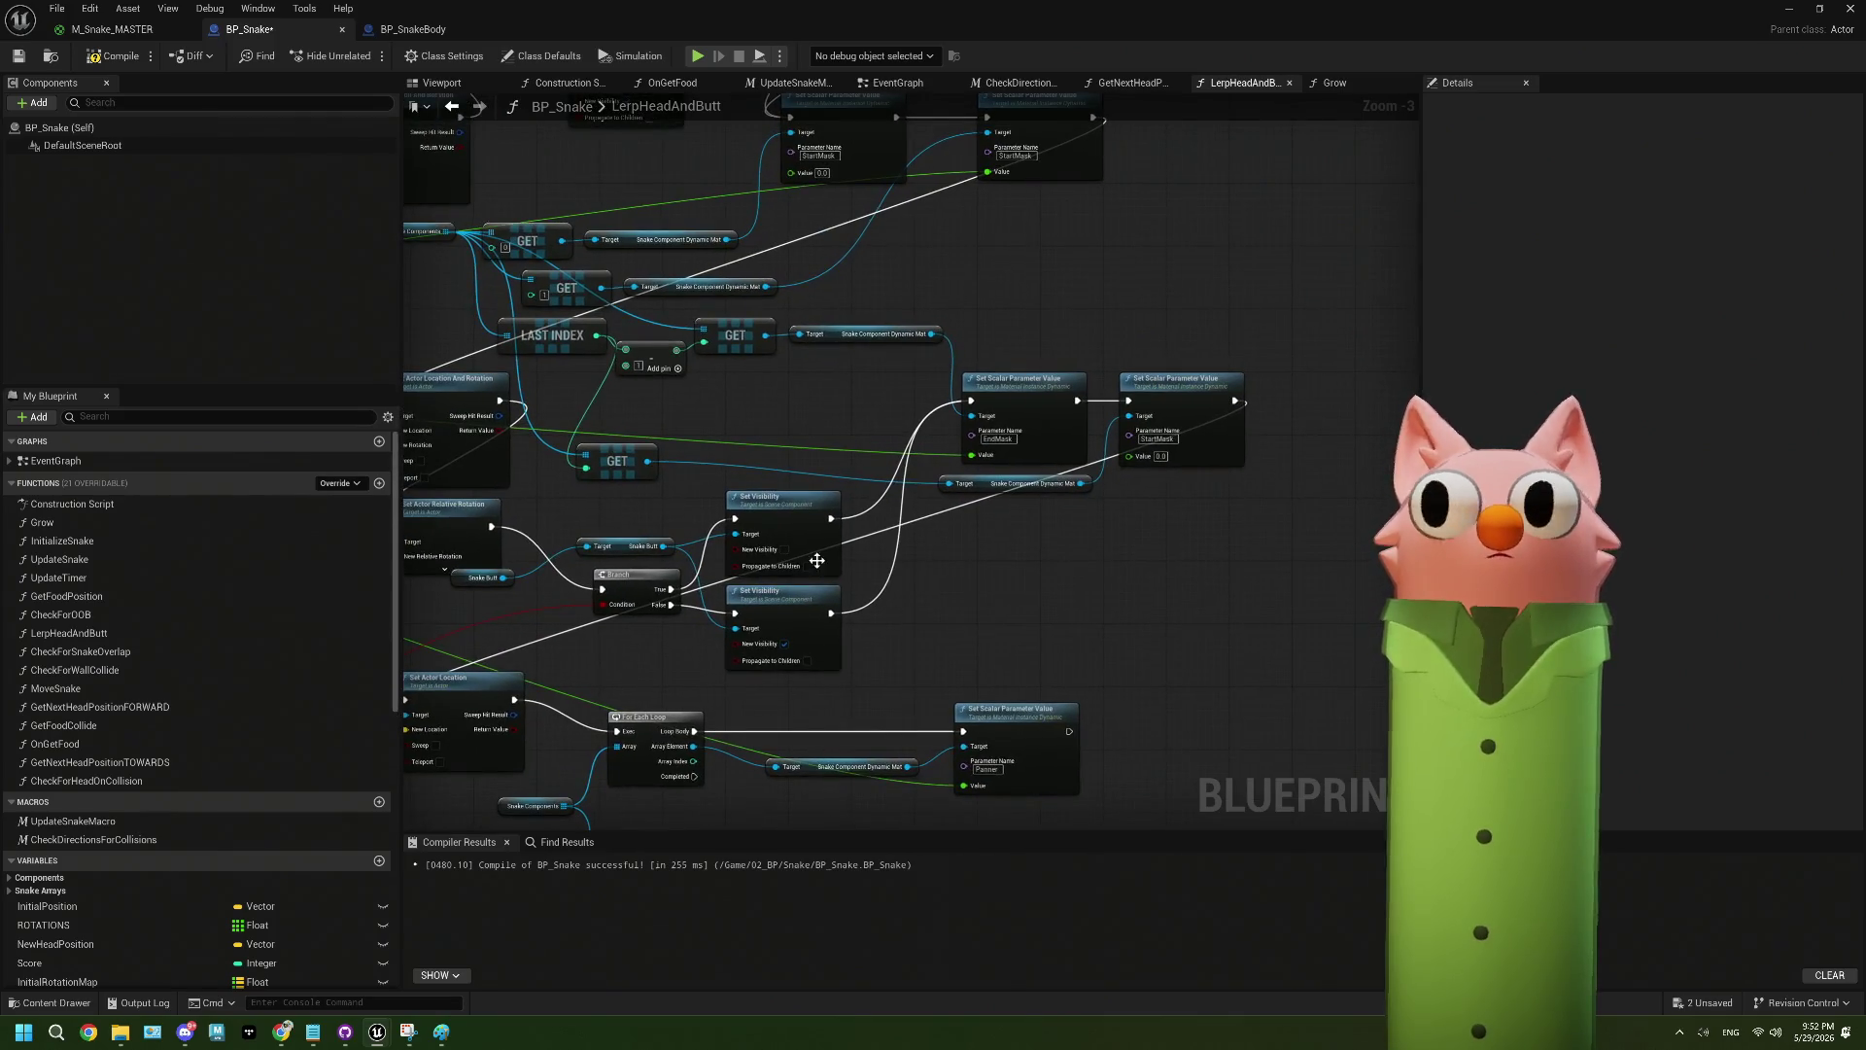
left_click_drag(821, 397, 822, 146)
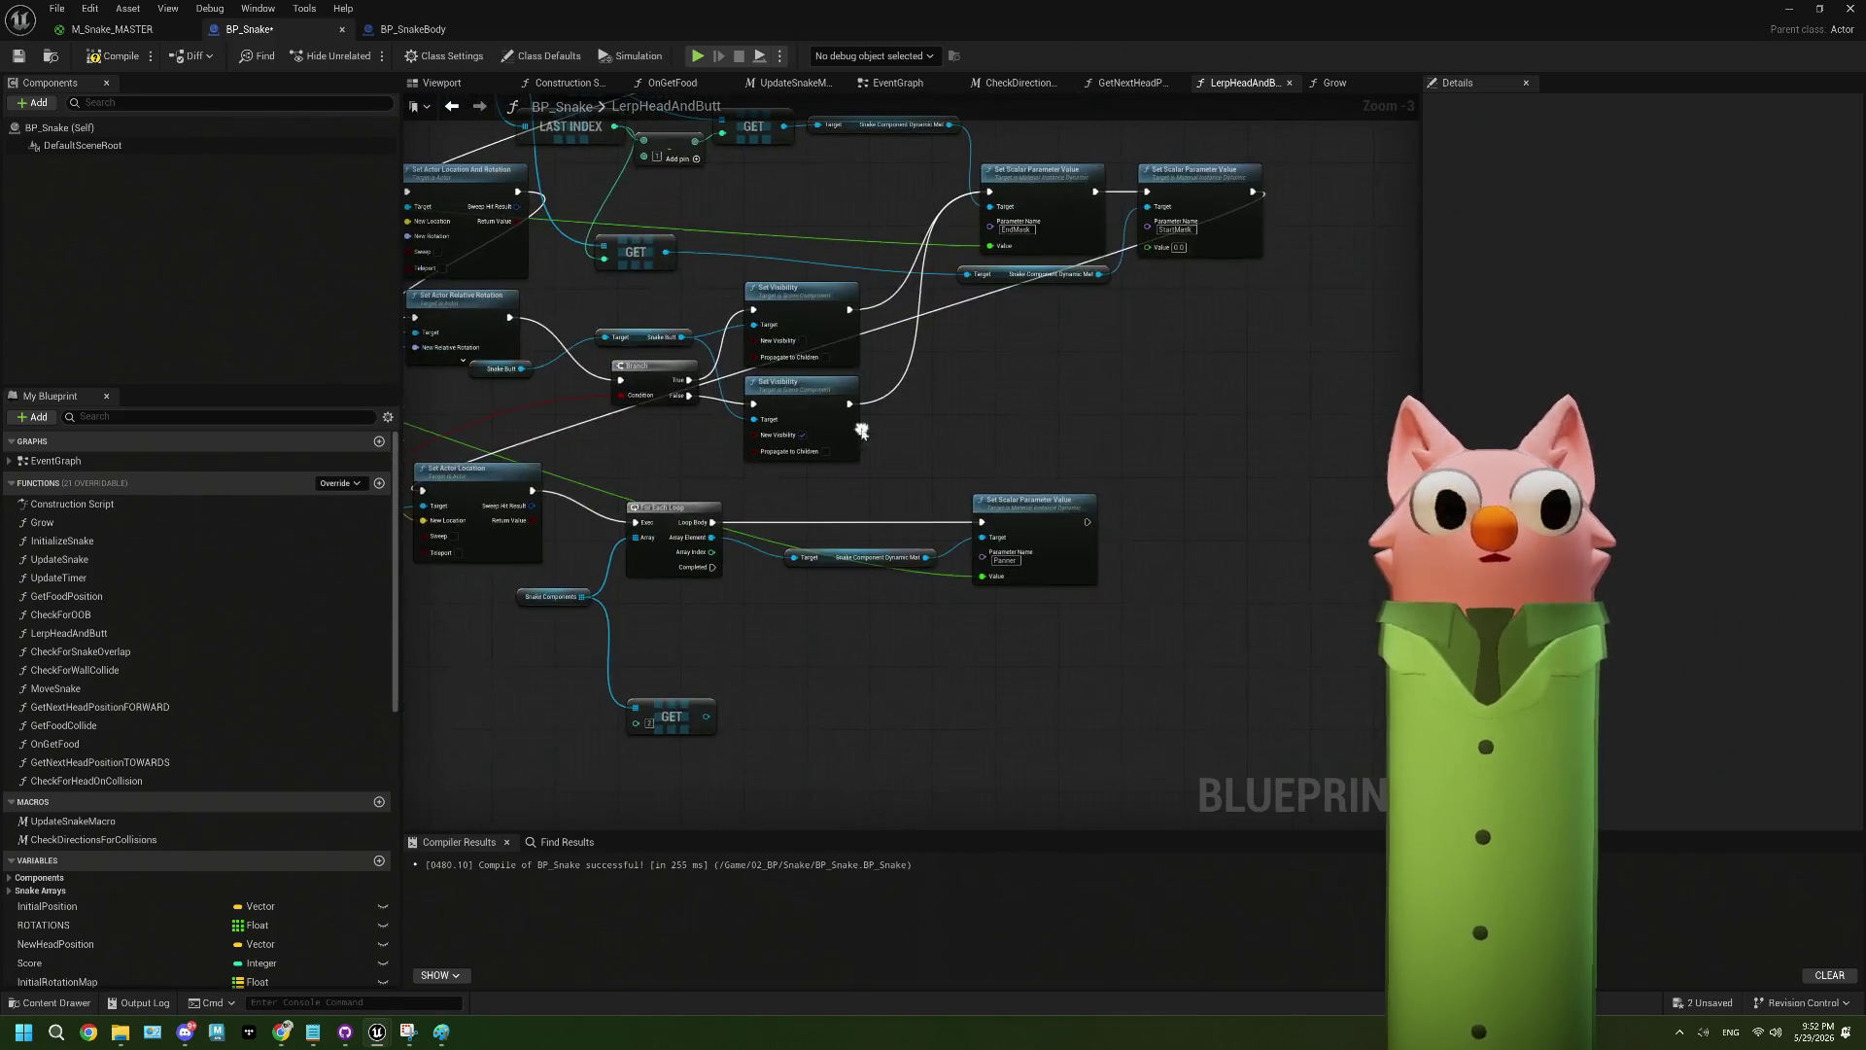
scroll(755, 670, "up", 1)
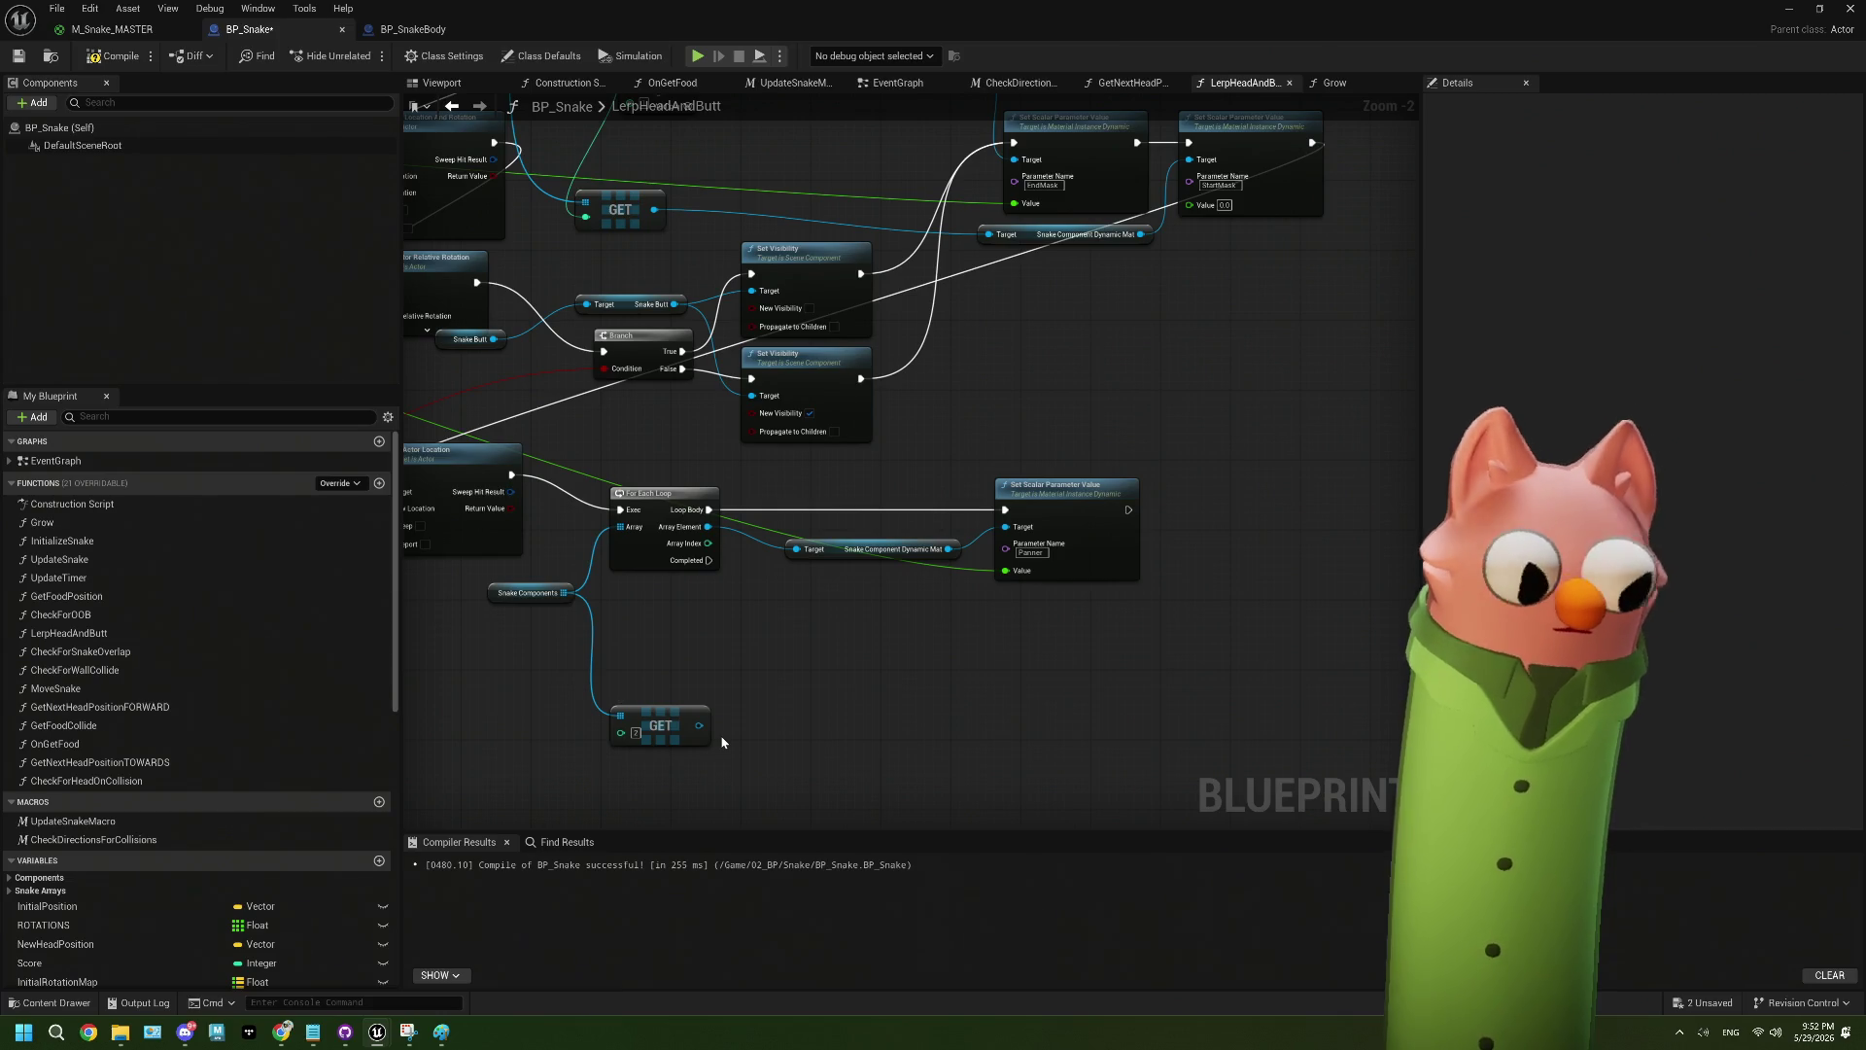
- Open BP_Snake's Grow function graph
left_click(393, 29)
left_click(245, 29)
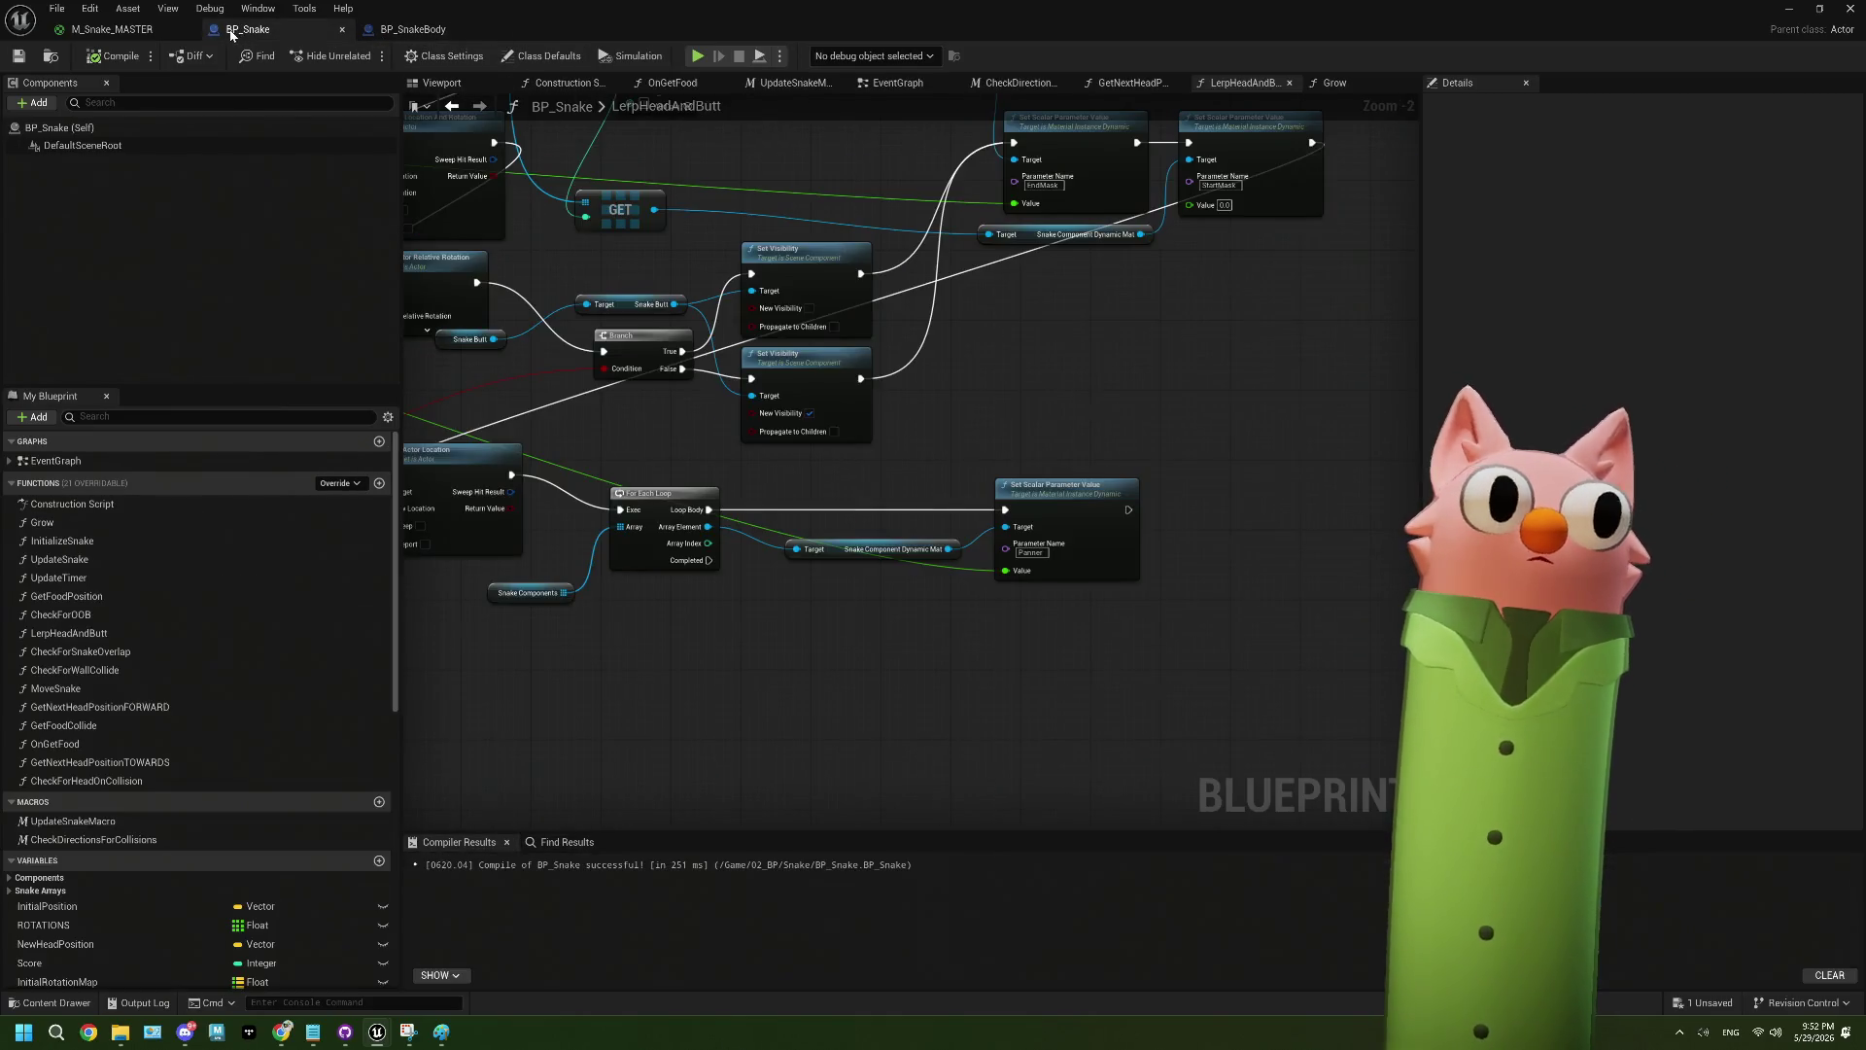
left_click(1331, 83)
scroll(1005, 562, "down", 3)
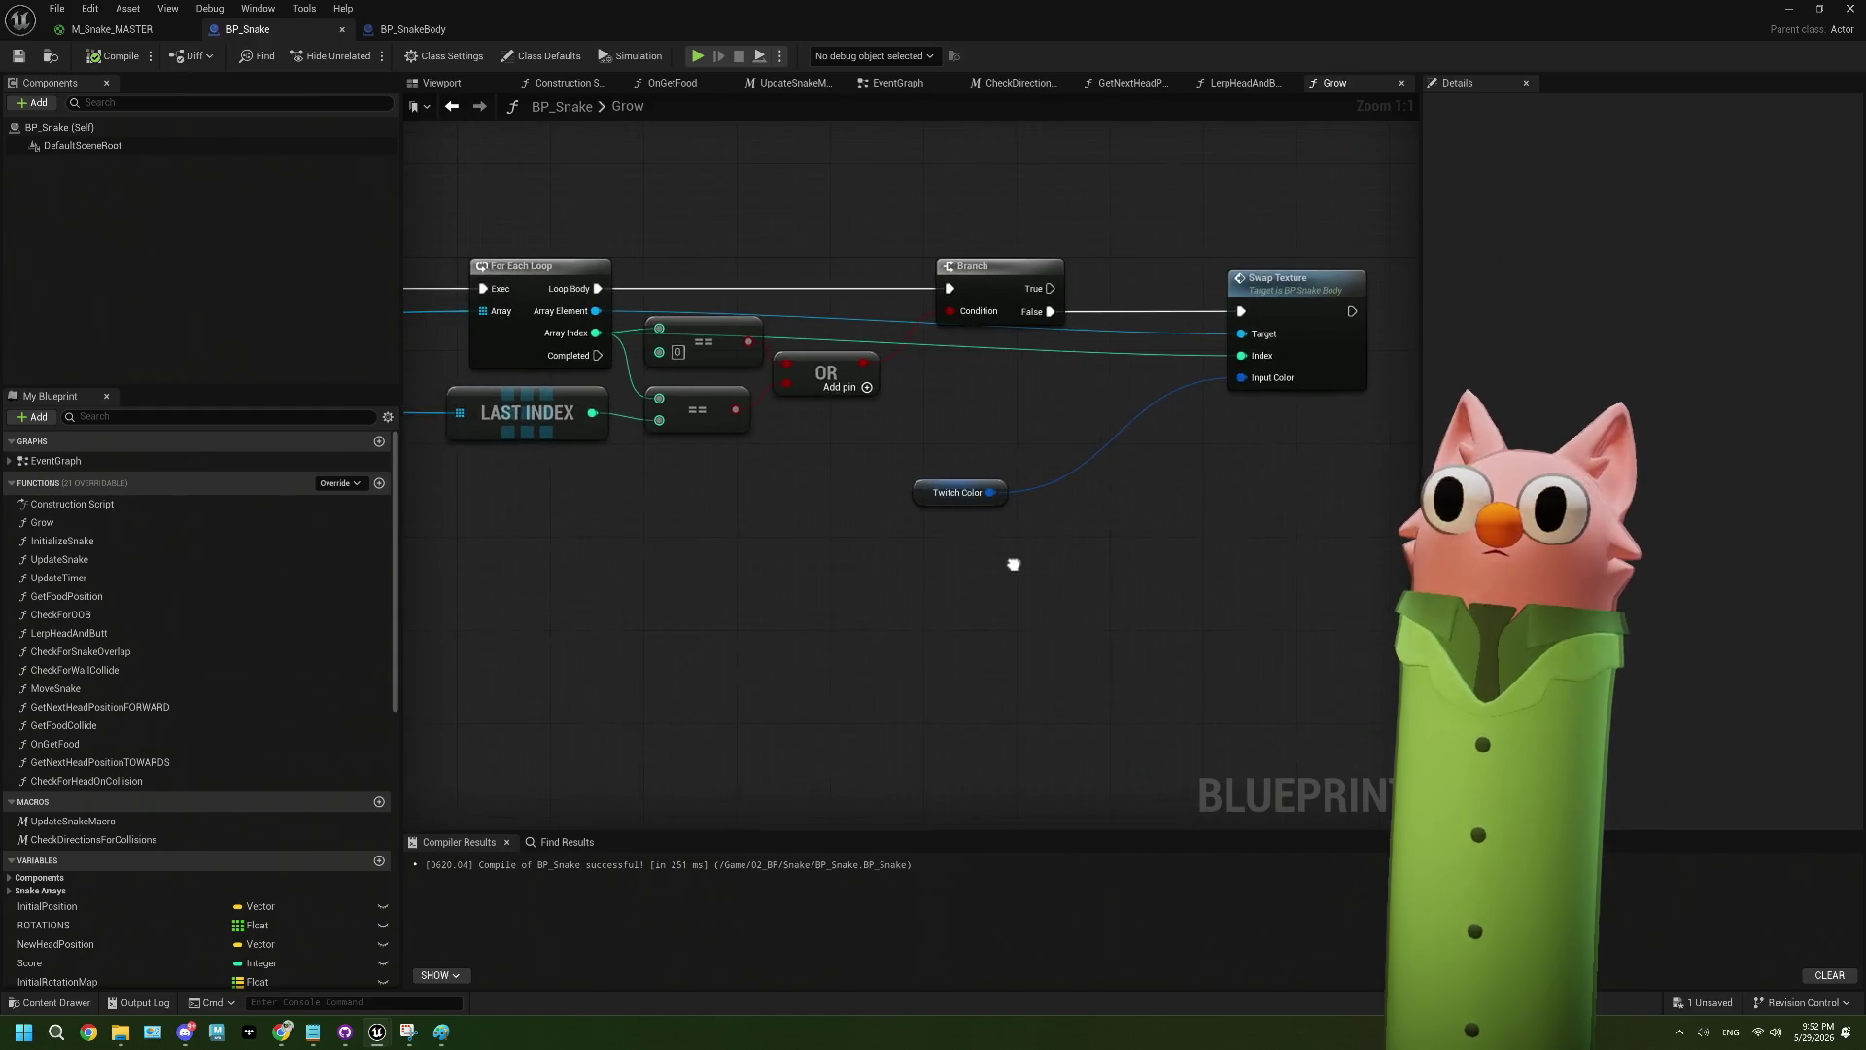
- Shift Swap Texture slightly left and search for an Update action without adding one
mouse_move(793, 541)
left_mouse_down()
mouse_move(1082, 521)
mouse_move(1008, 516)
mouse_move(716, 586)
mouse_move(763, 601)
left_mouse_up()
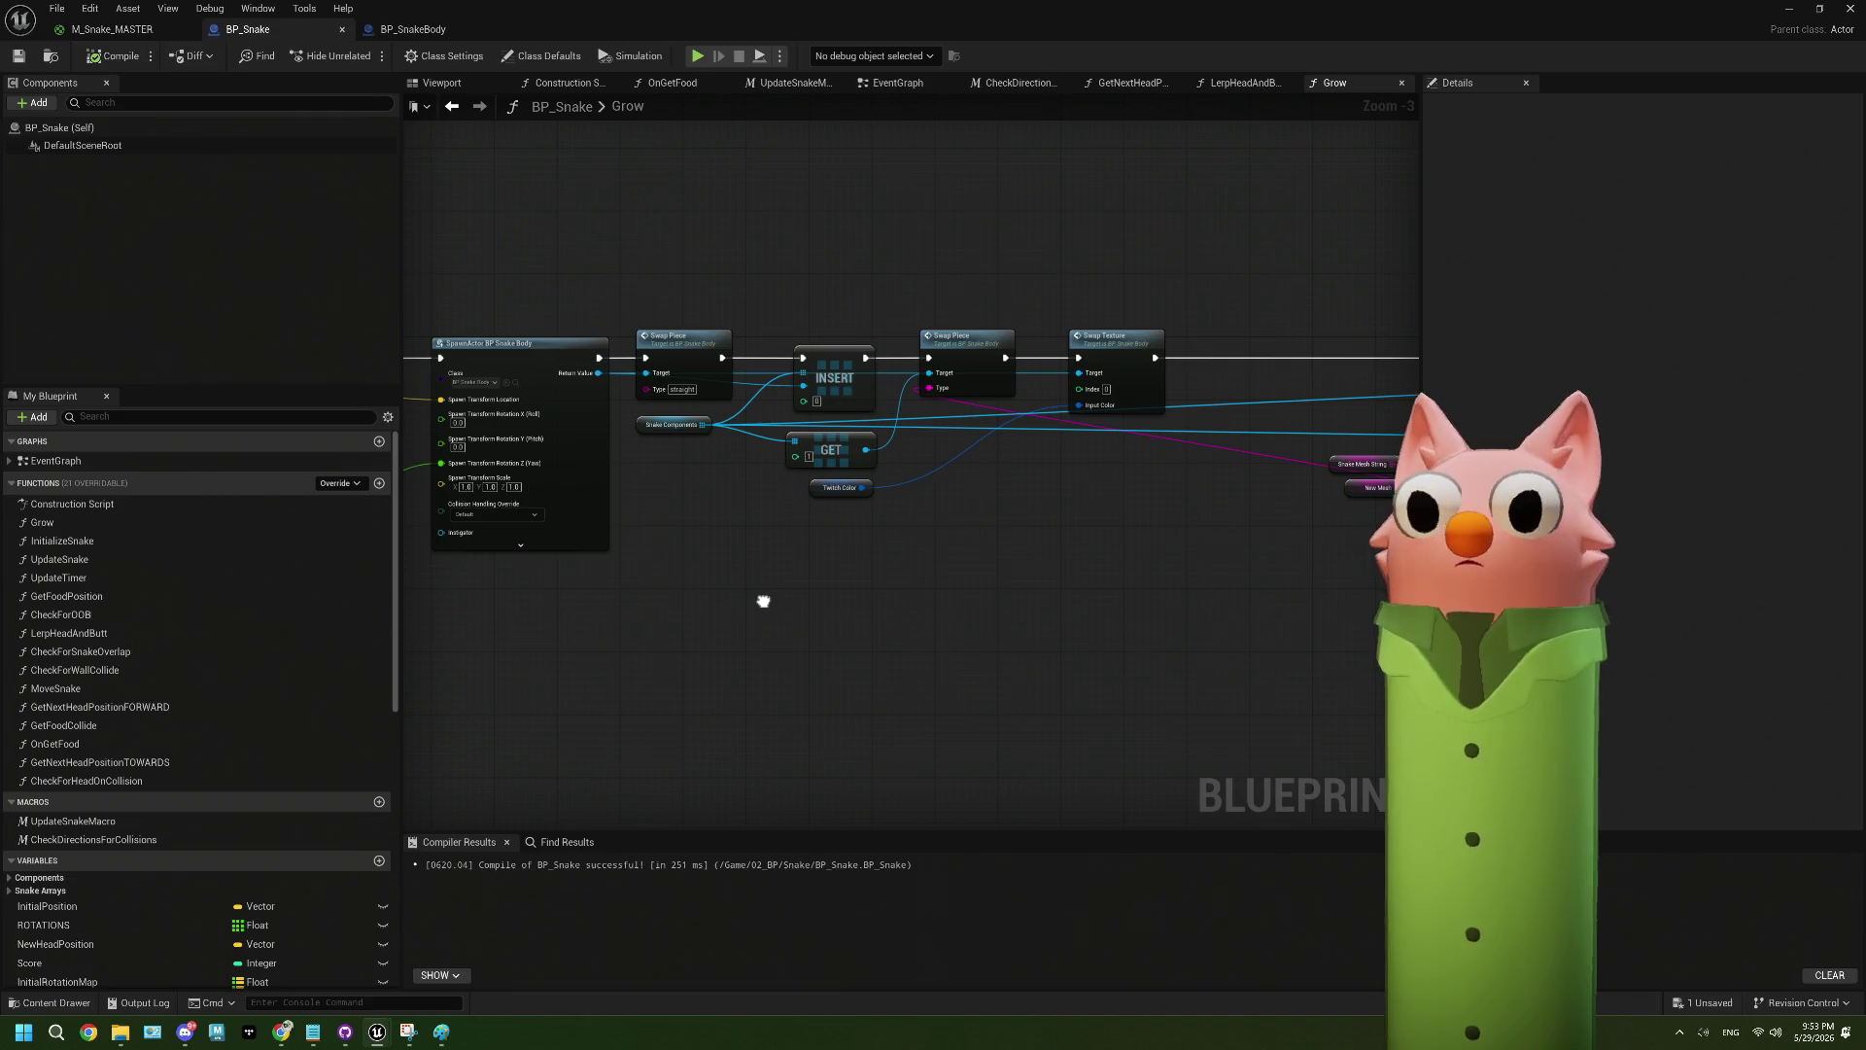
scroll(756, 571, "up", 3)
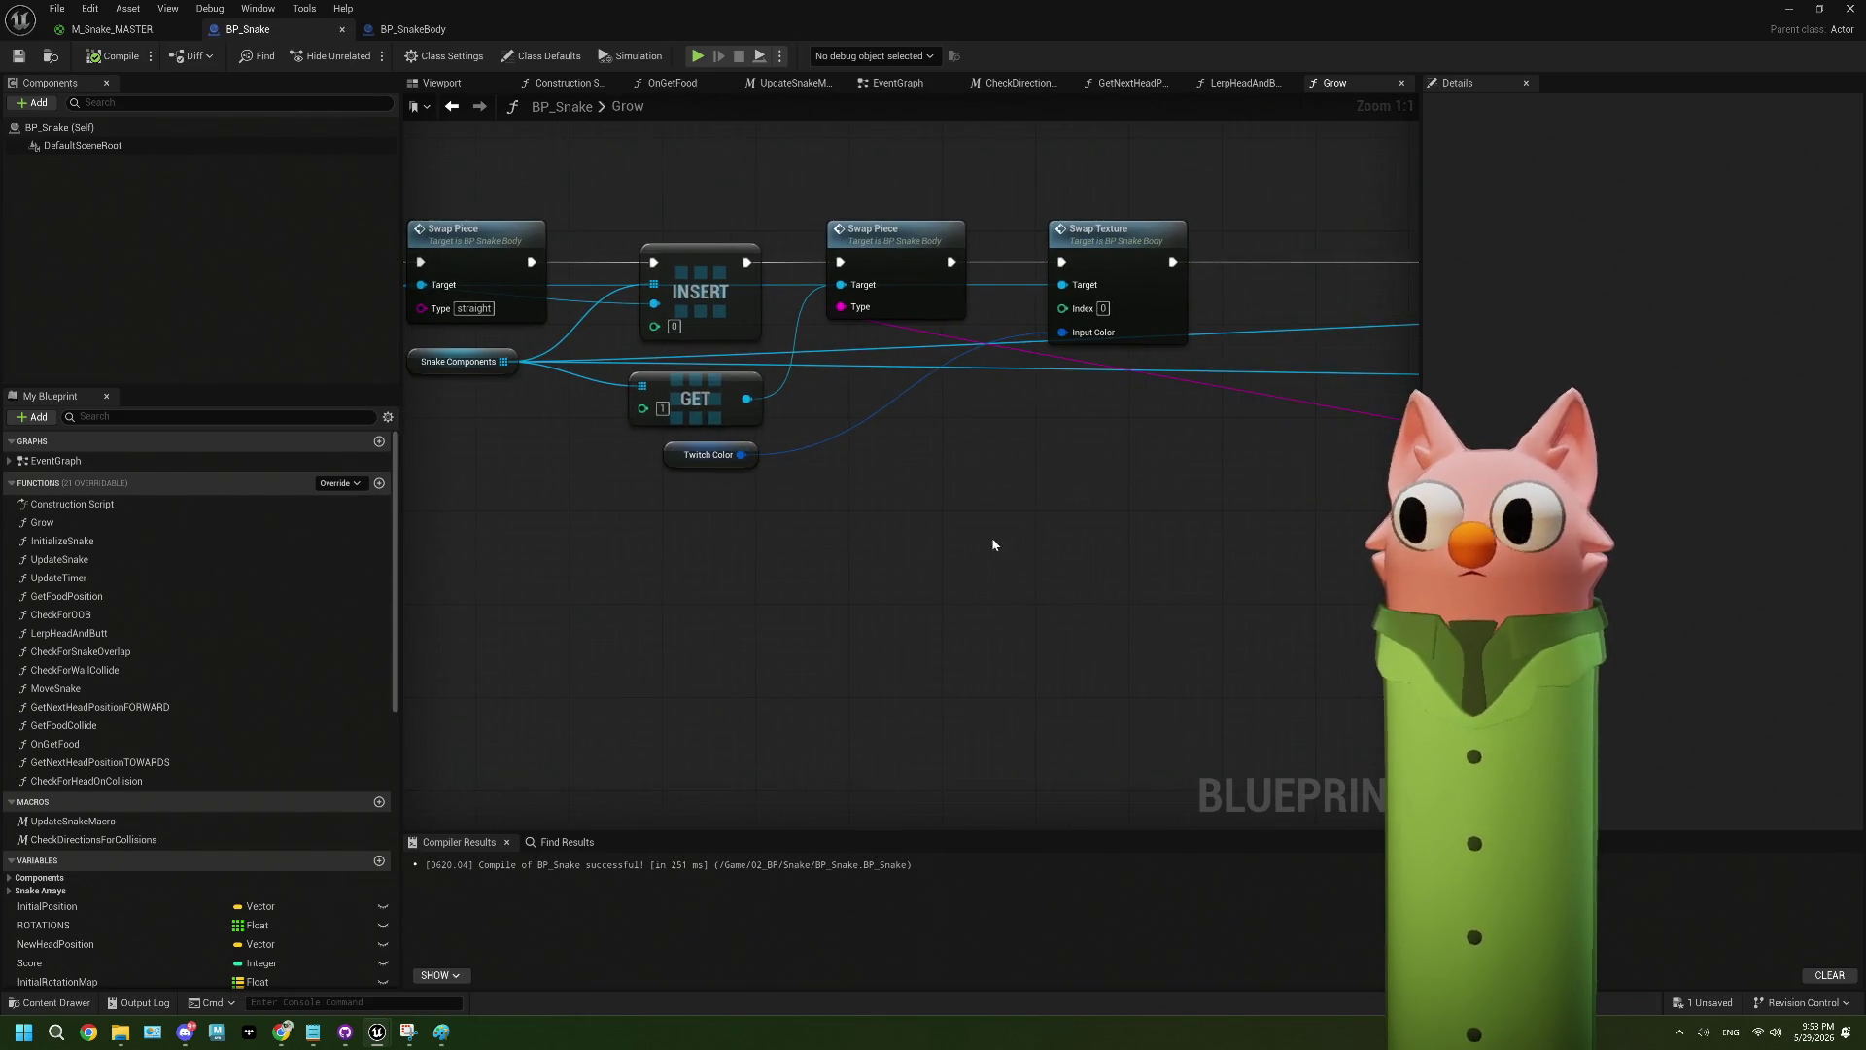
left_click_drag(978, 296, 938, 284)
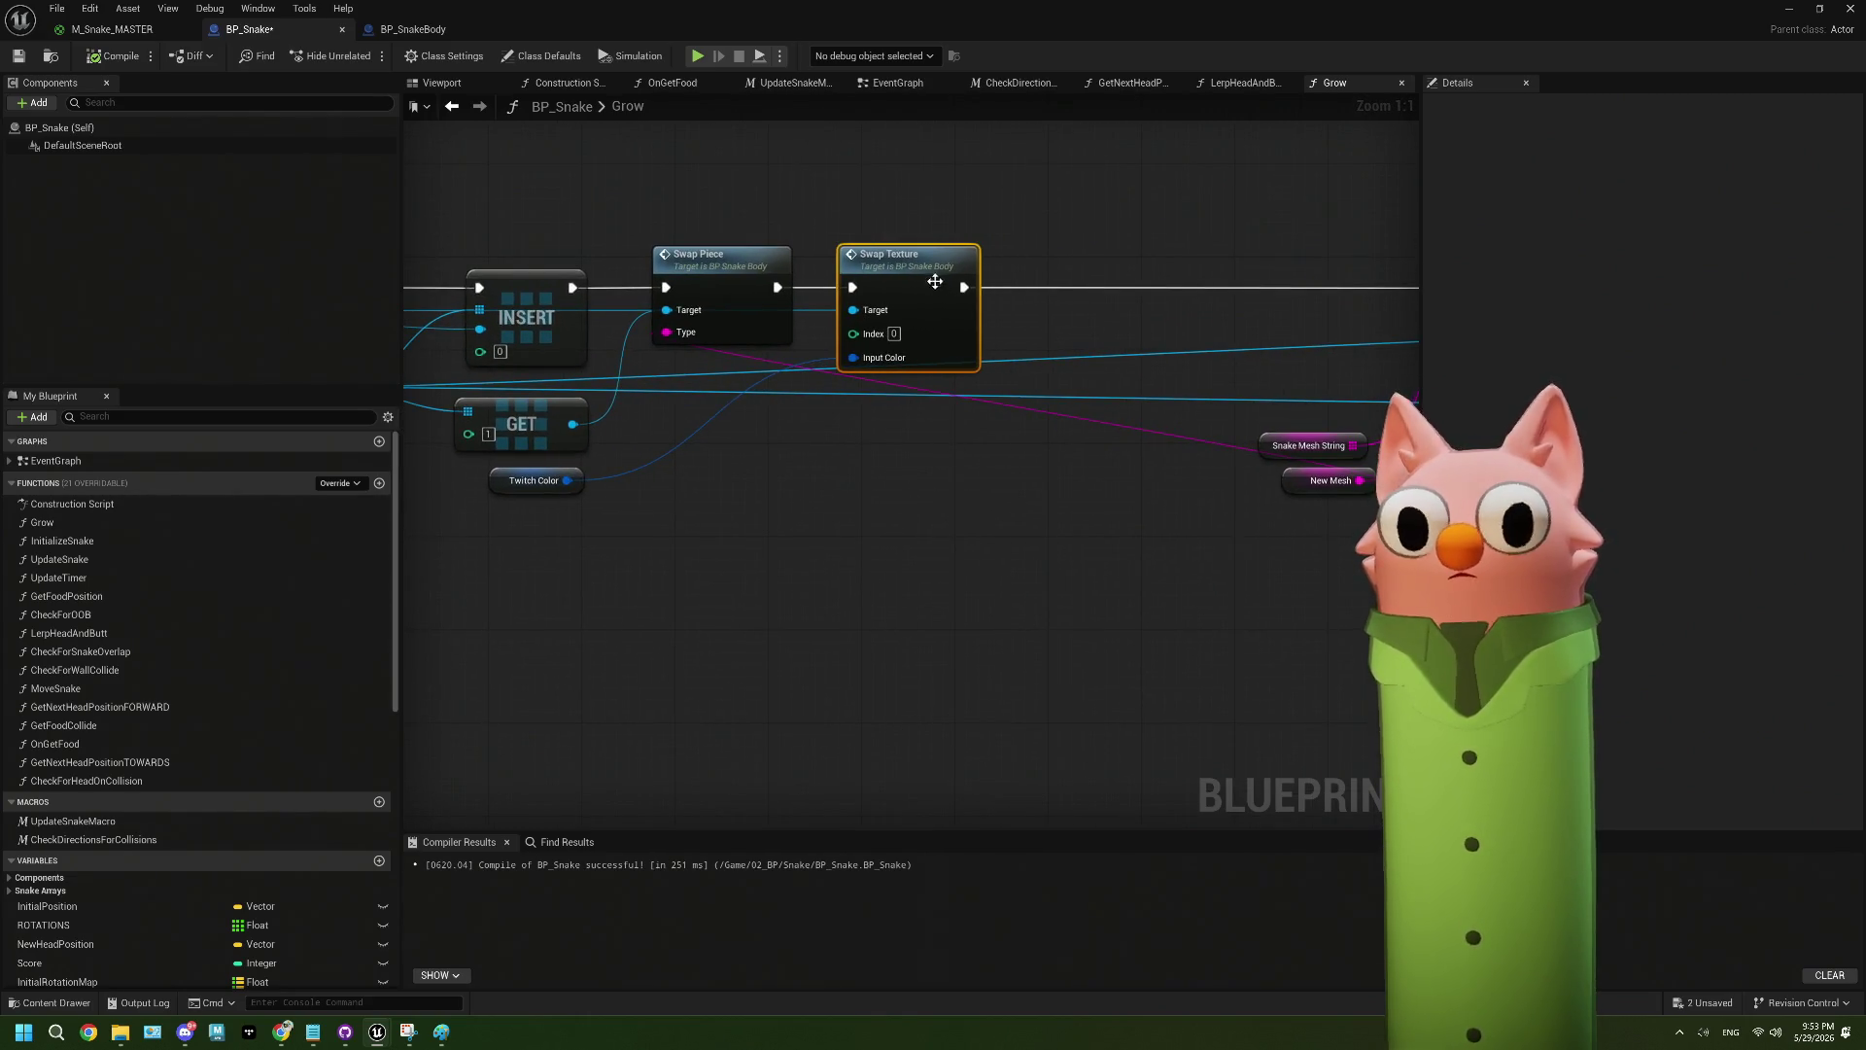
scroll(766, 566, "down", 2)
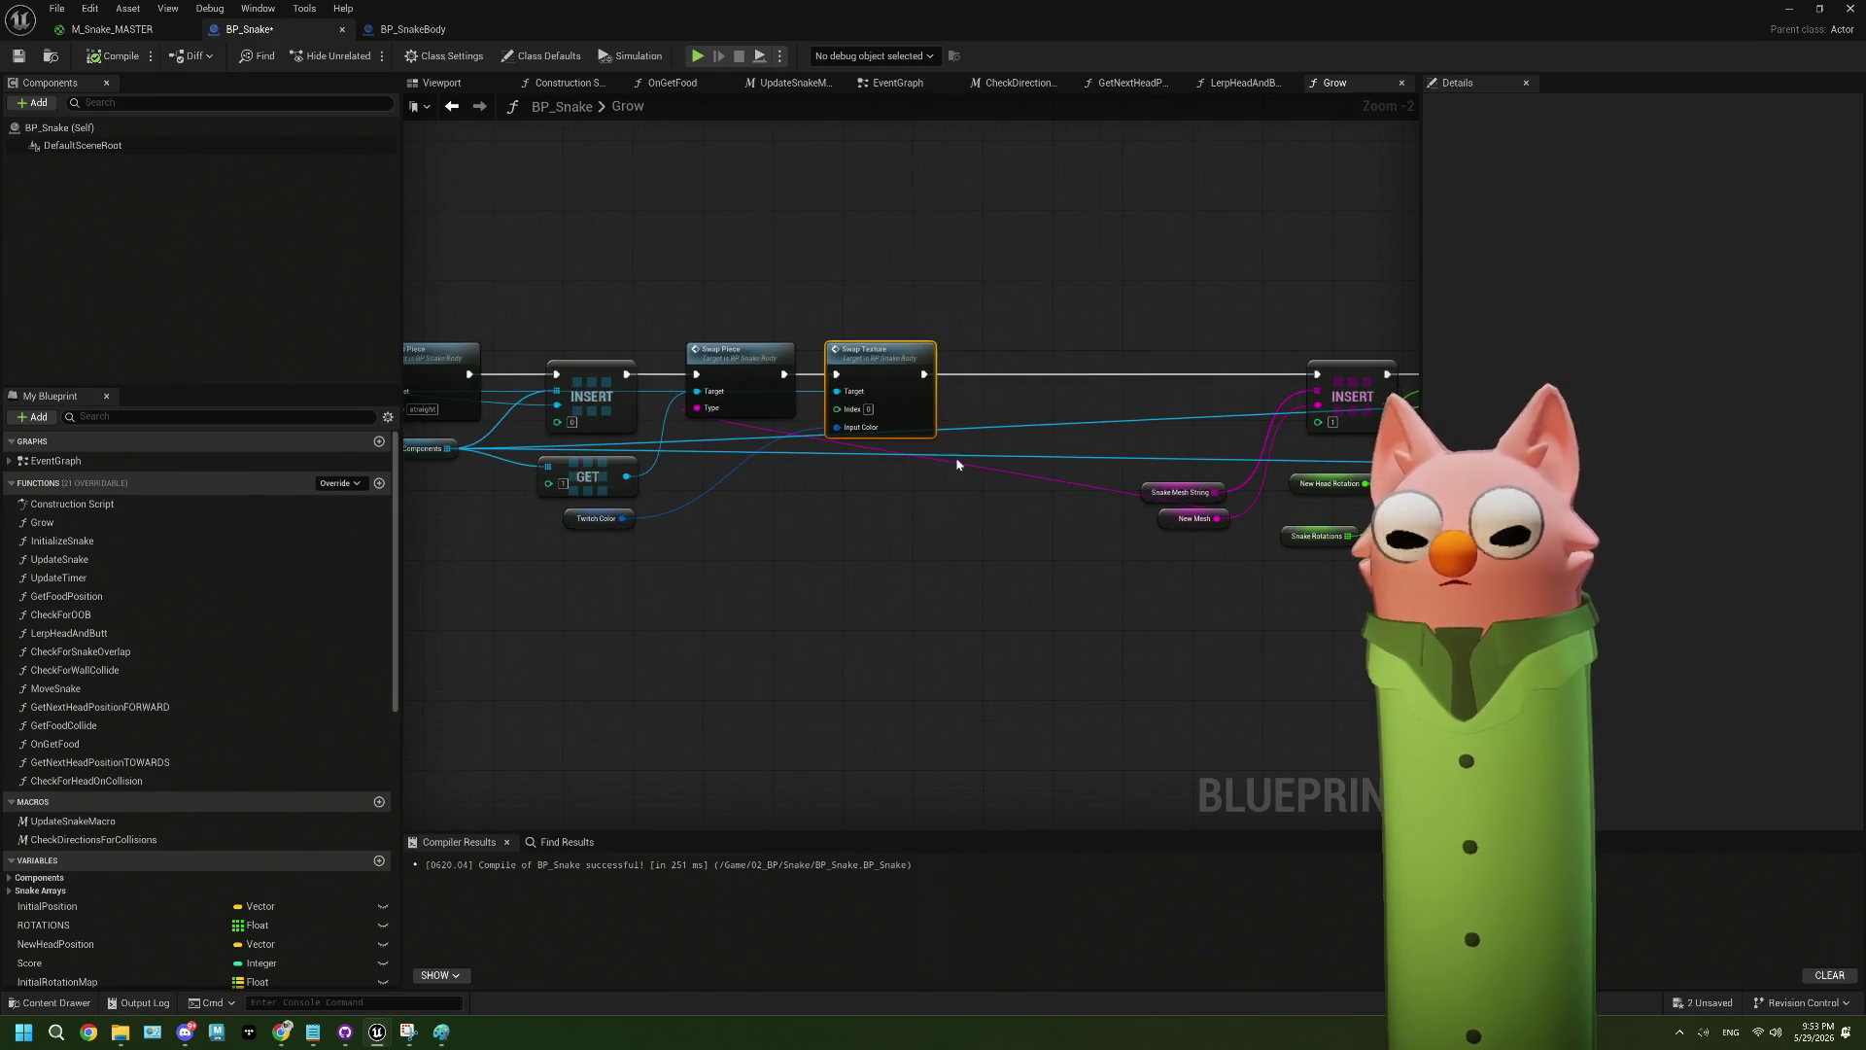
left_click_drag(651, 489, 747, 557)
type("upda")
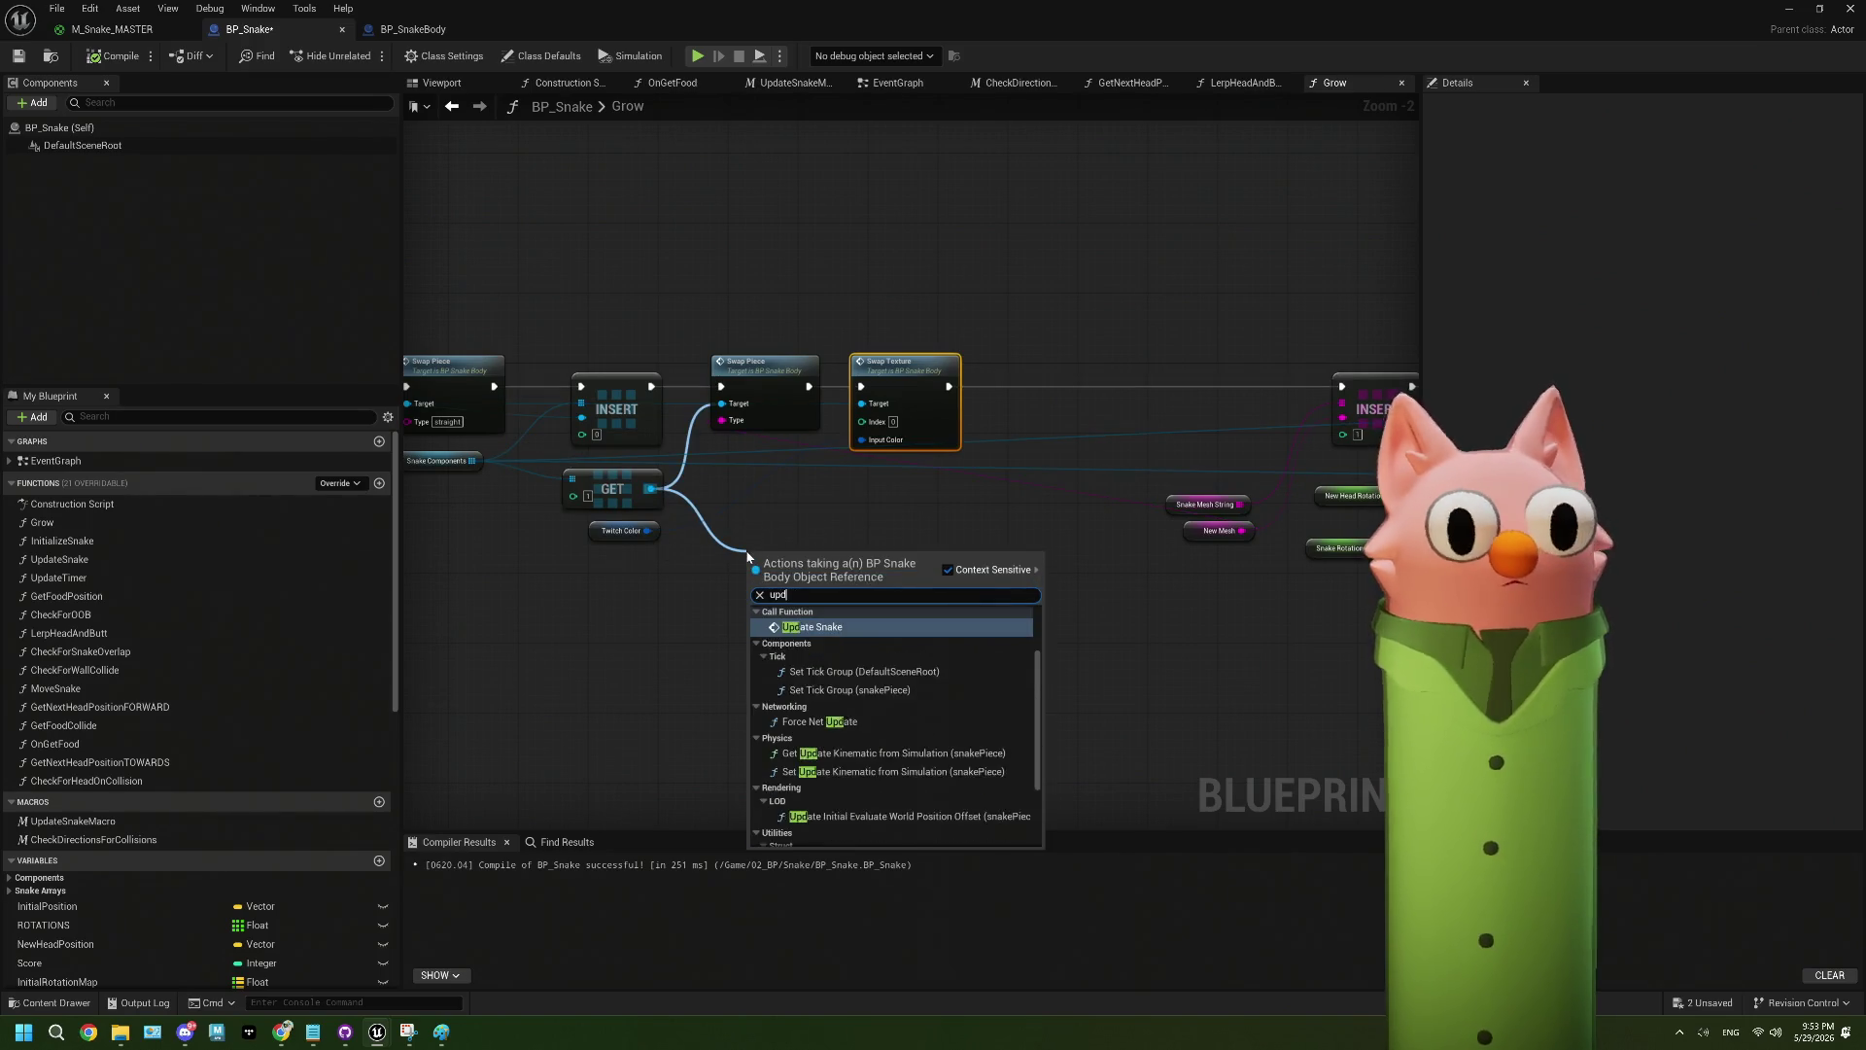
left_click(672, 612)
scroll(669, 493, "up", 1)
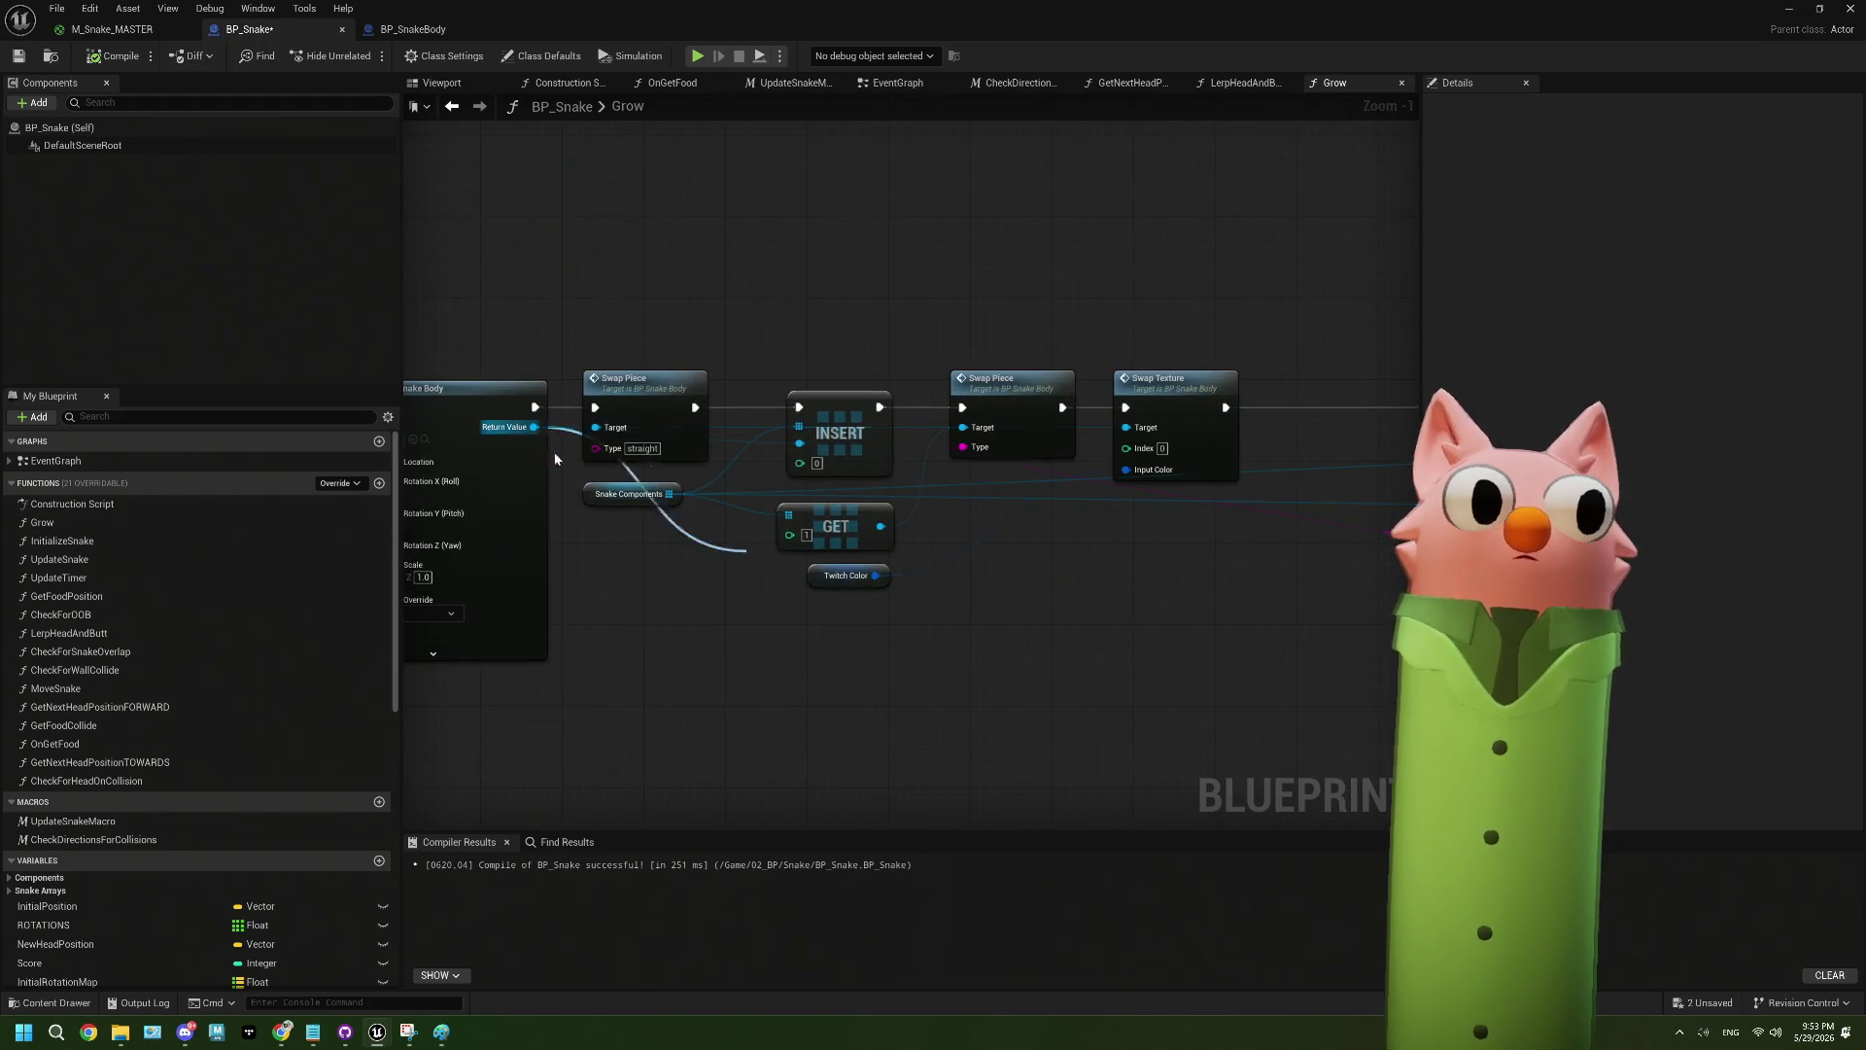
left_click_drag(533, 427, 640, 575)
type("update")
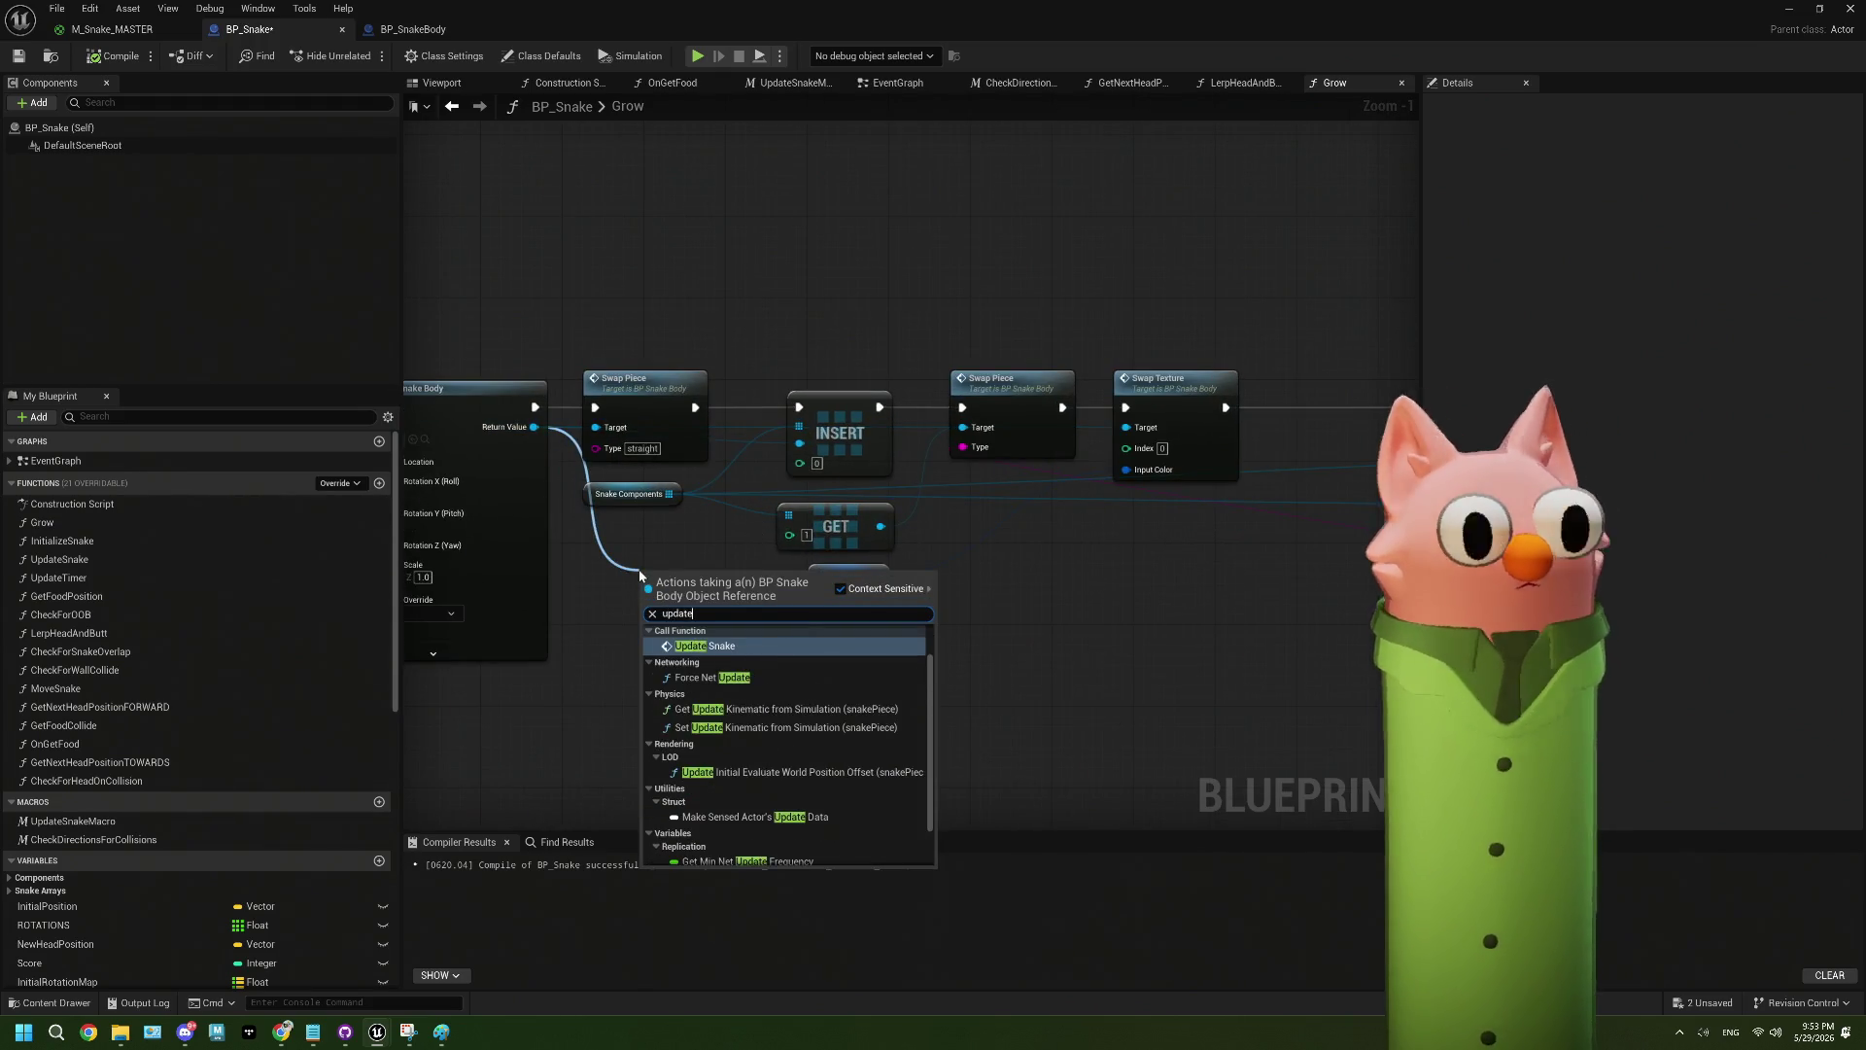
left_click(604, 610)
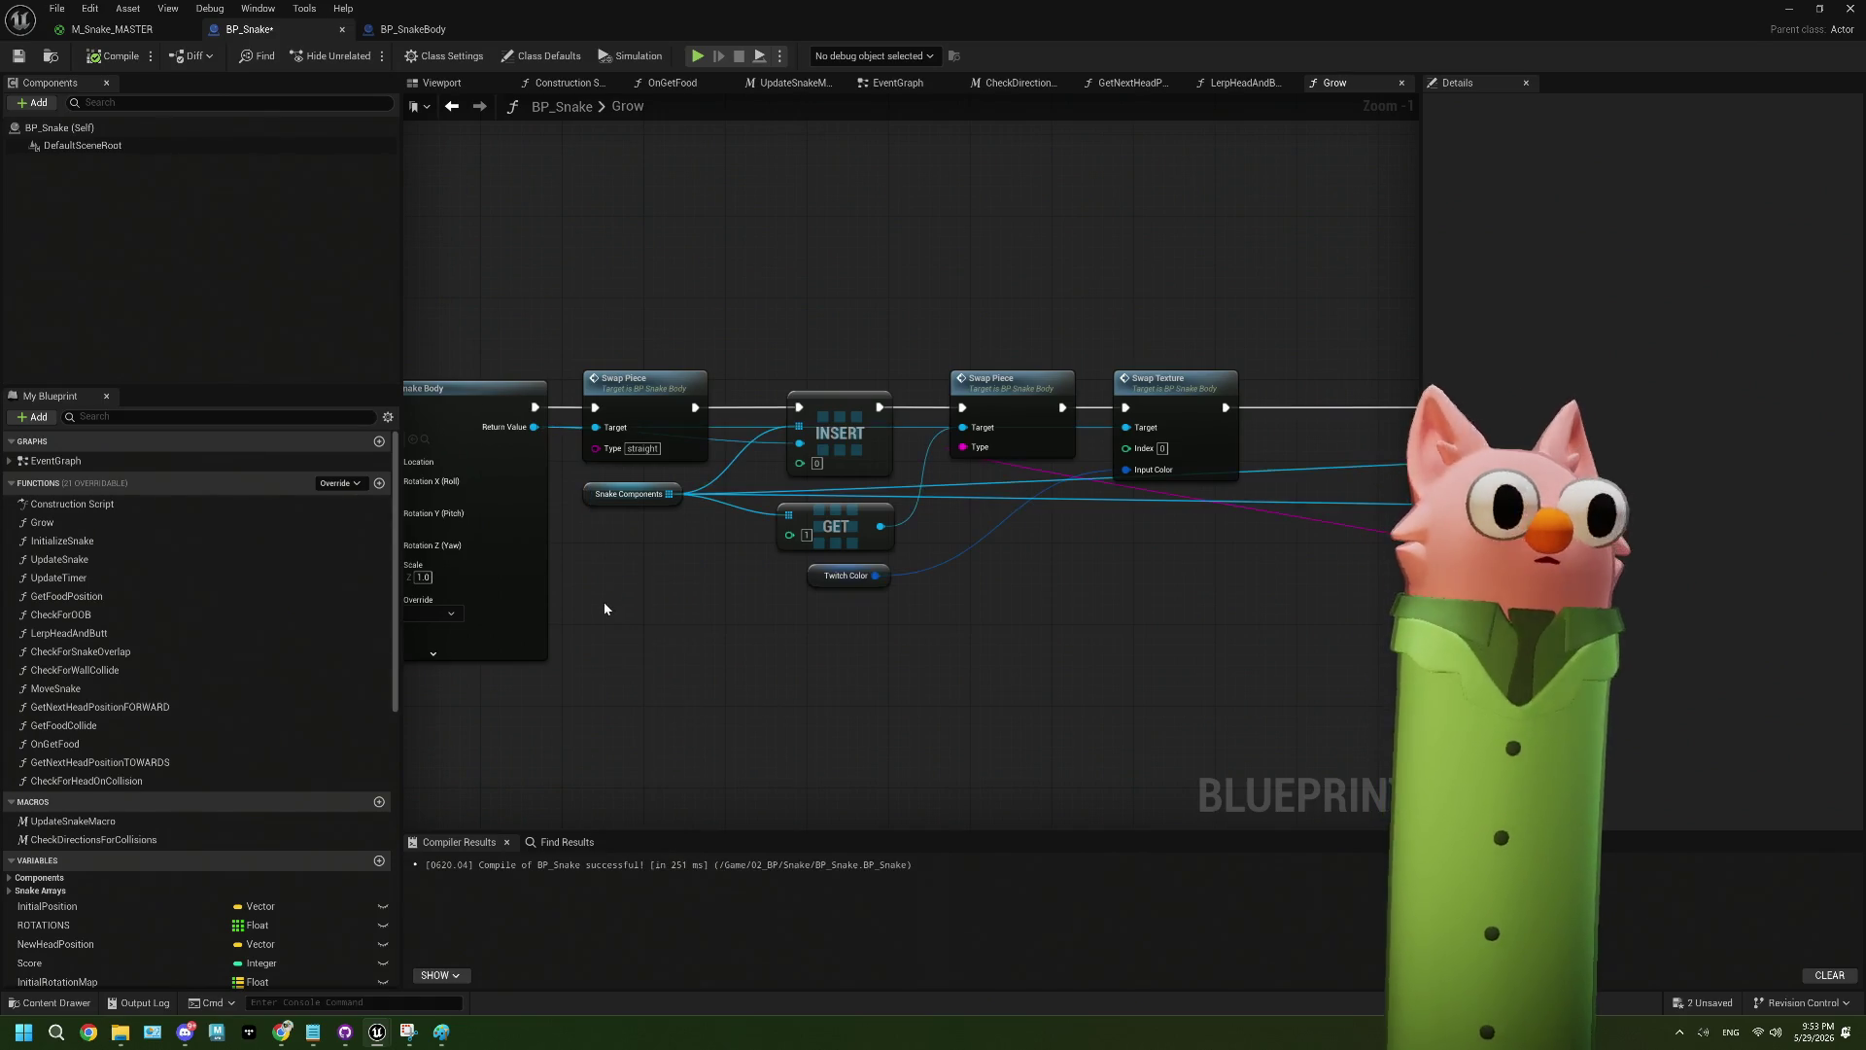
- Add a Snake Components GET node with index 2
left_click_drag(717, 648, 571, 621)
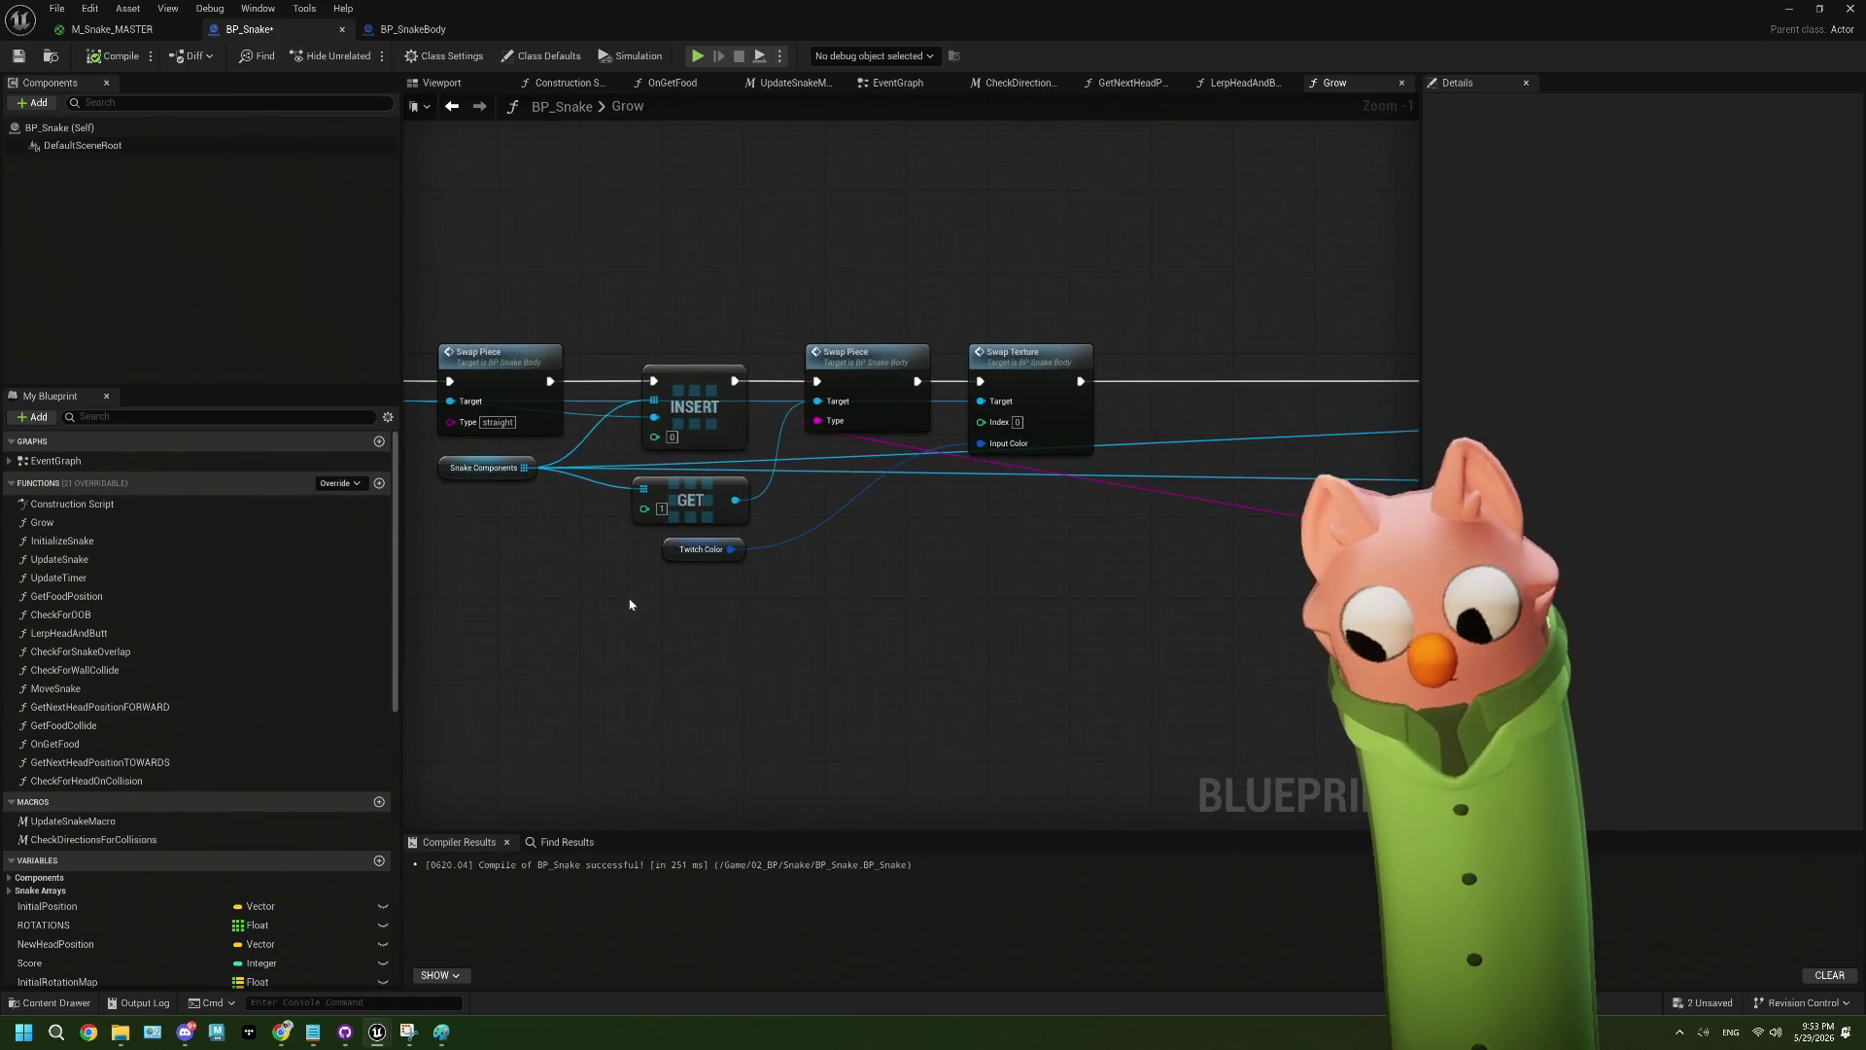
left_click_drag(524, 468, 623, 625)
type("get")
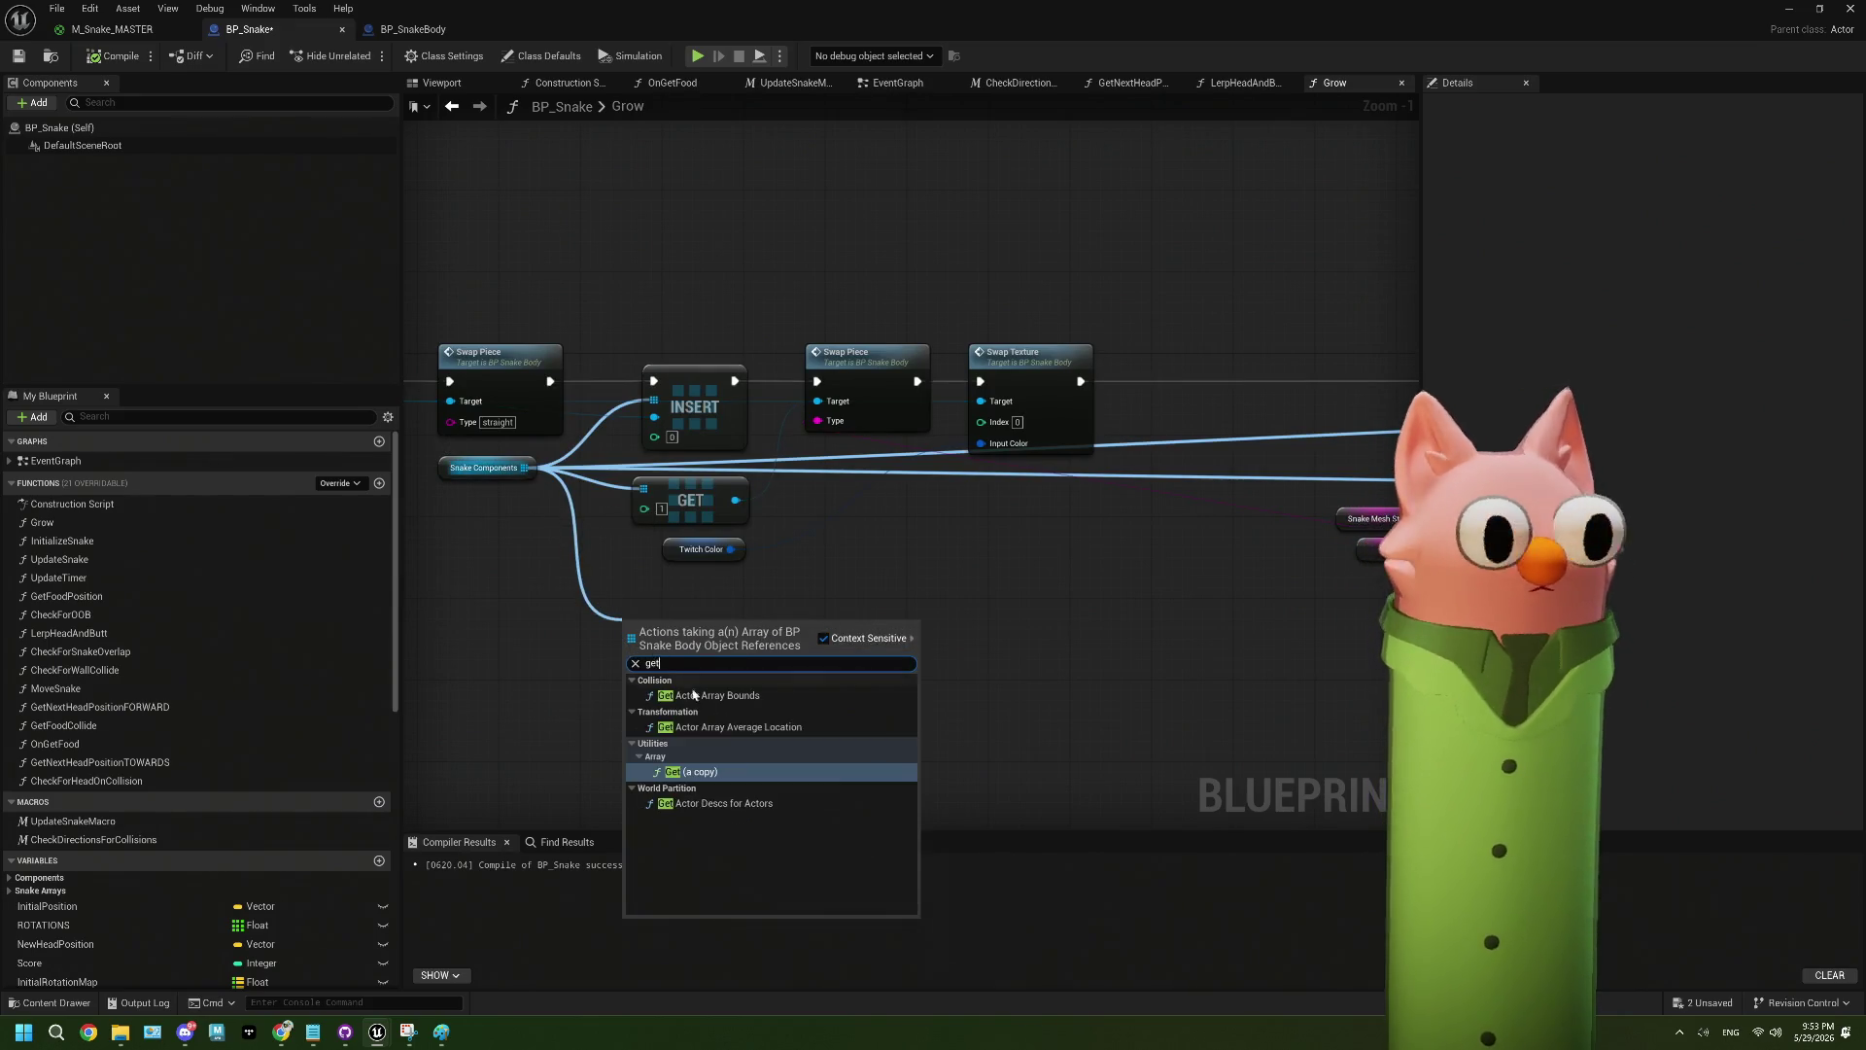
key("Return")
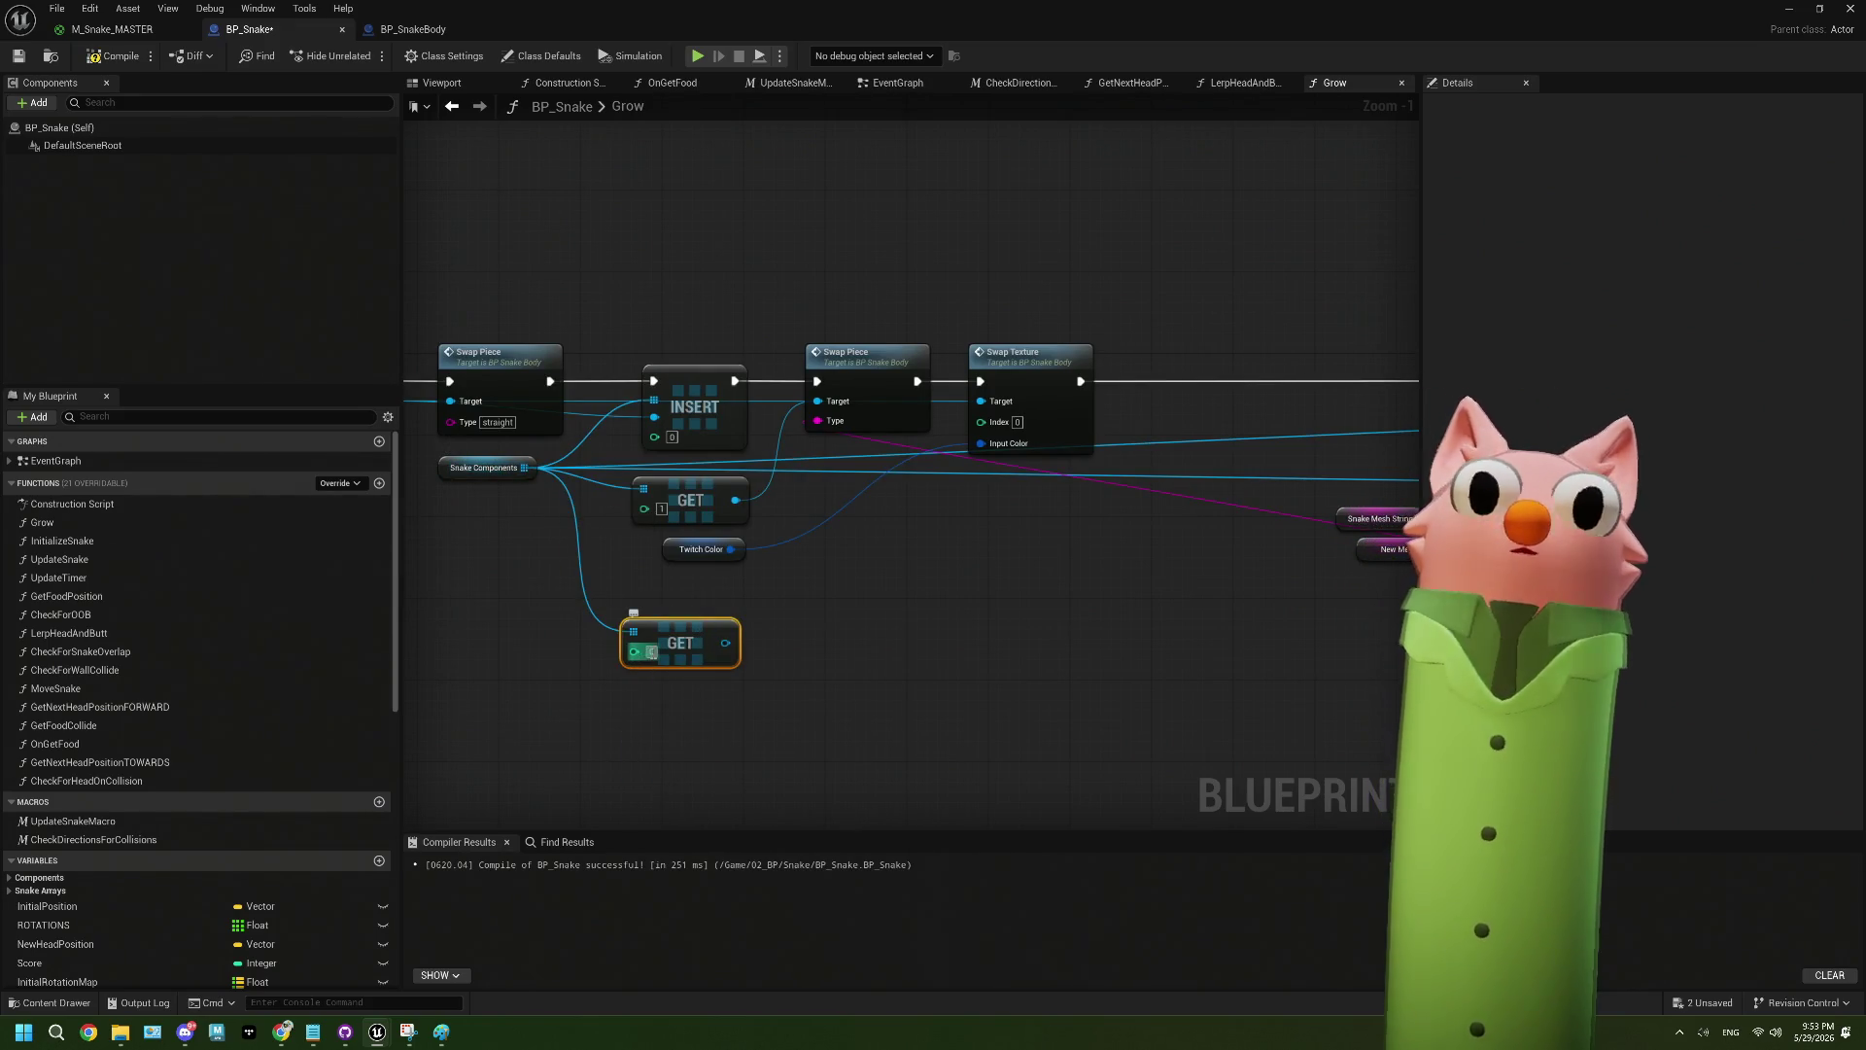
type("2")
mouse_move(679, 643)
left_mouse_down()
mouse_move(690, 613)
mouse_move(589, 595)
left_mouse_up()
- Call Update Snake on that piece, executed right after Swap Texture
mouse_move(887, 346)
left_mouse_down()
mouse_move(813, 575)
mouse_move(794, 567)
left_mouse_up()
type("set")
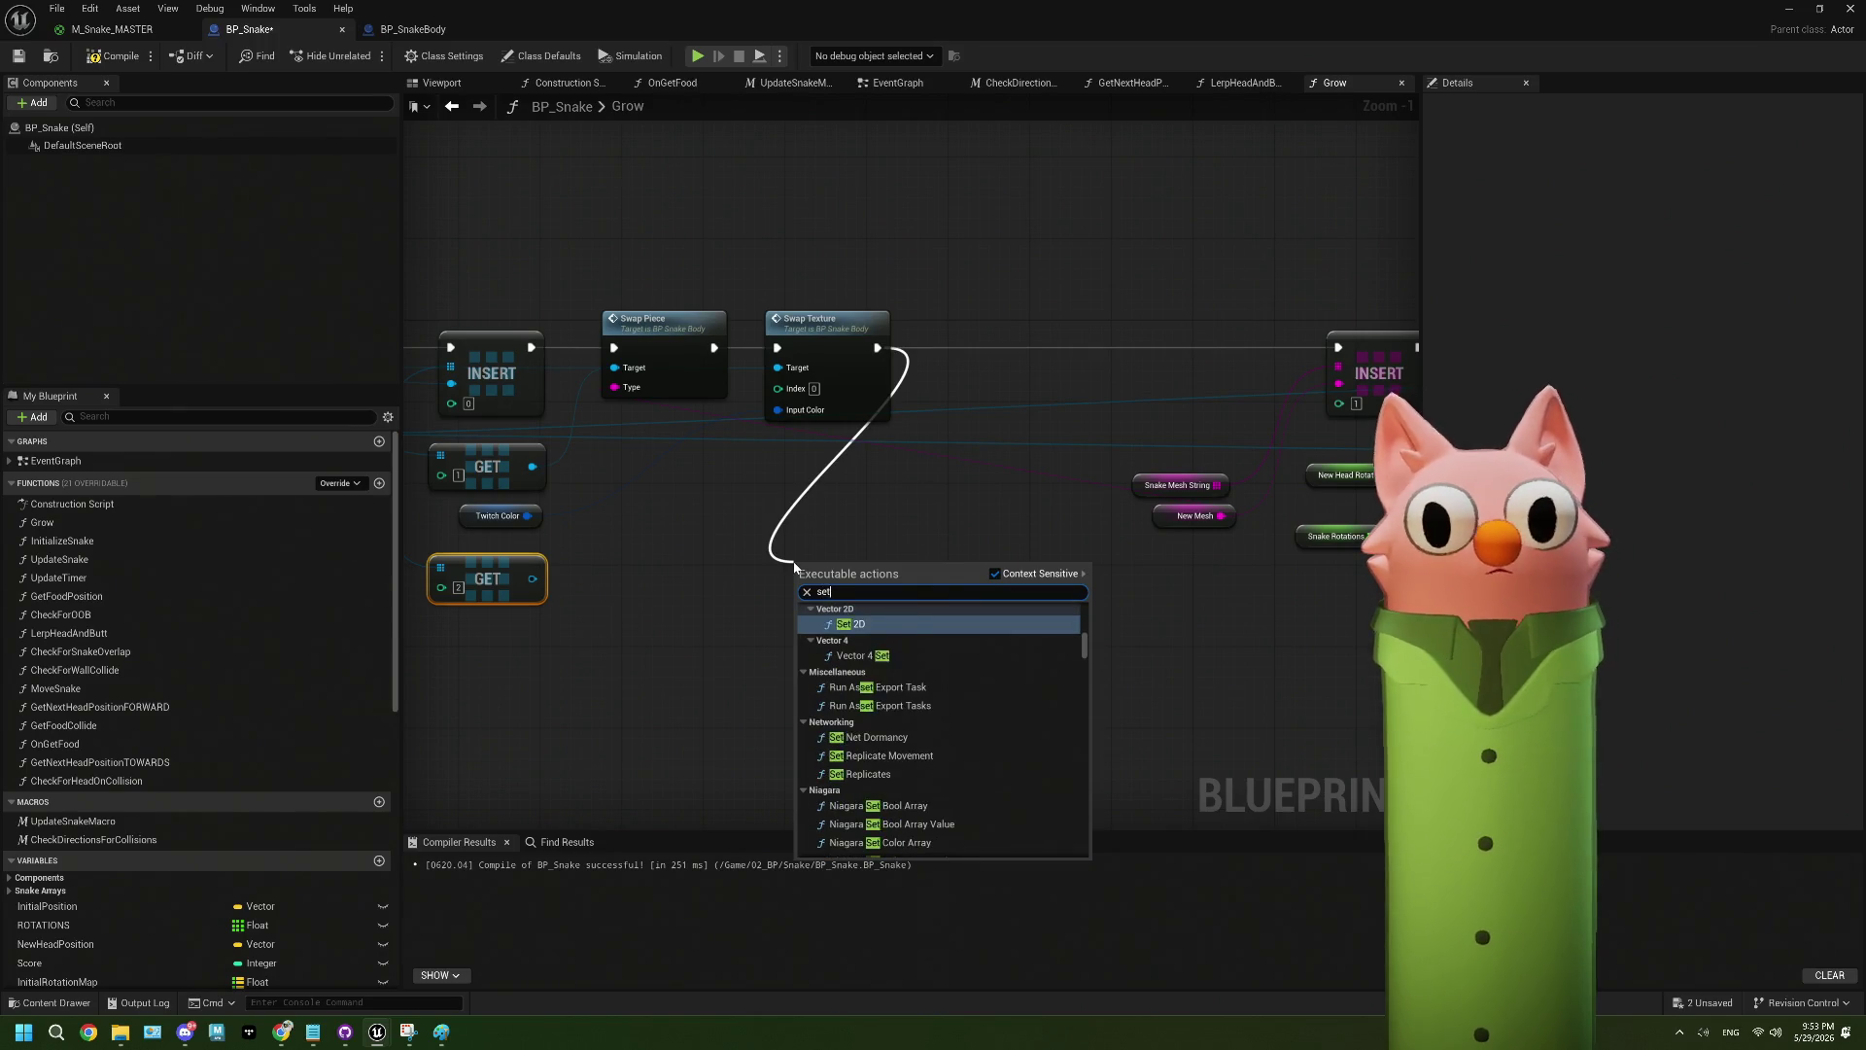
key("BackSpace")
key("BackSpace")
key("BackSpace")
left_click(530, 612)
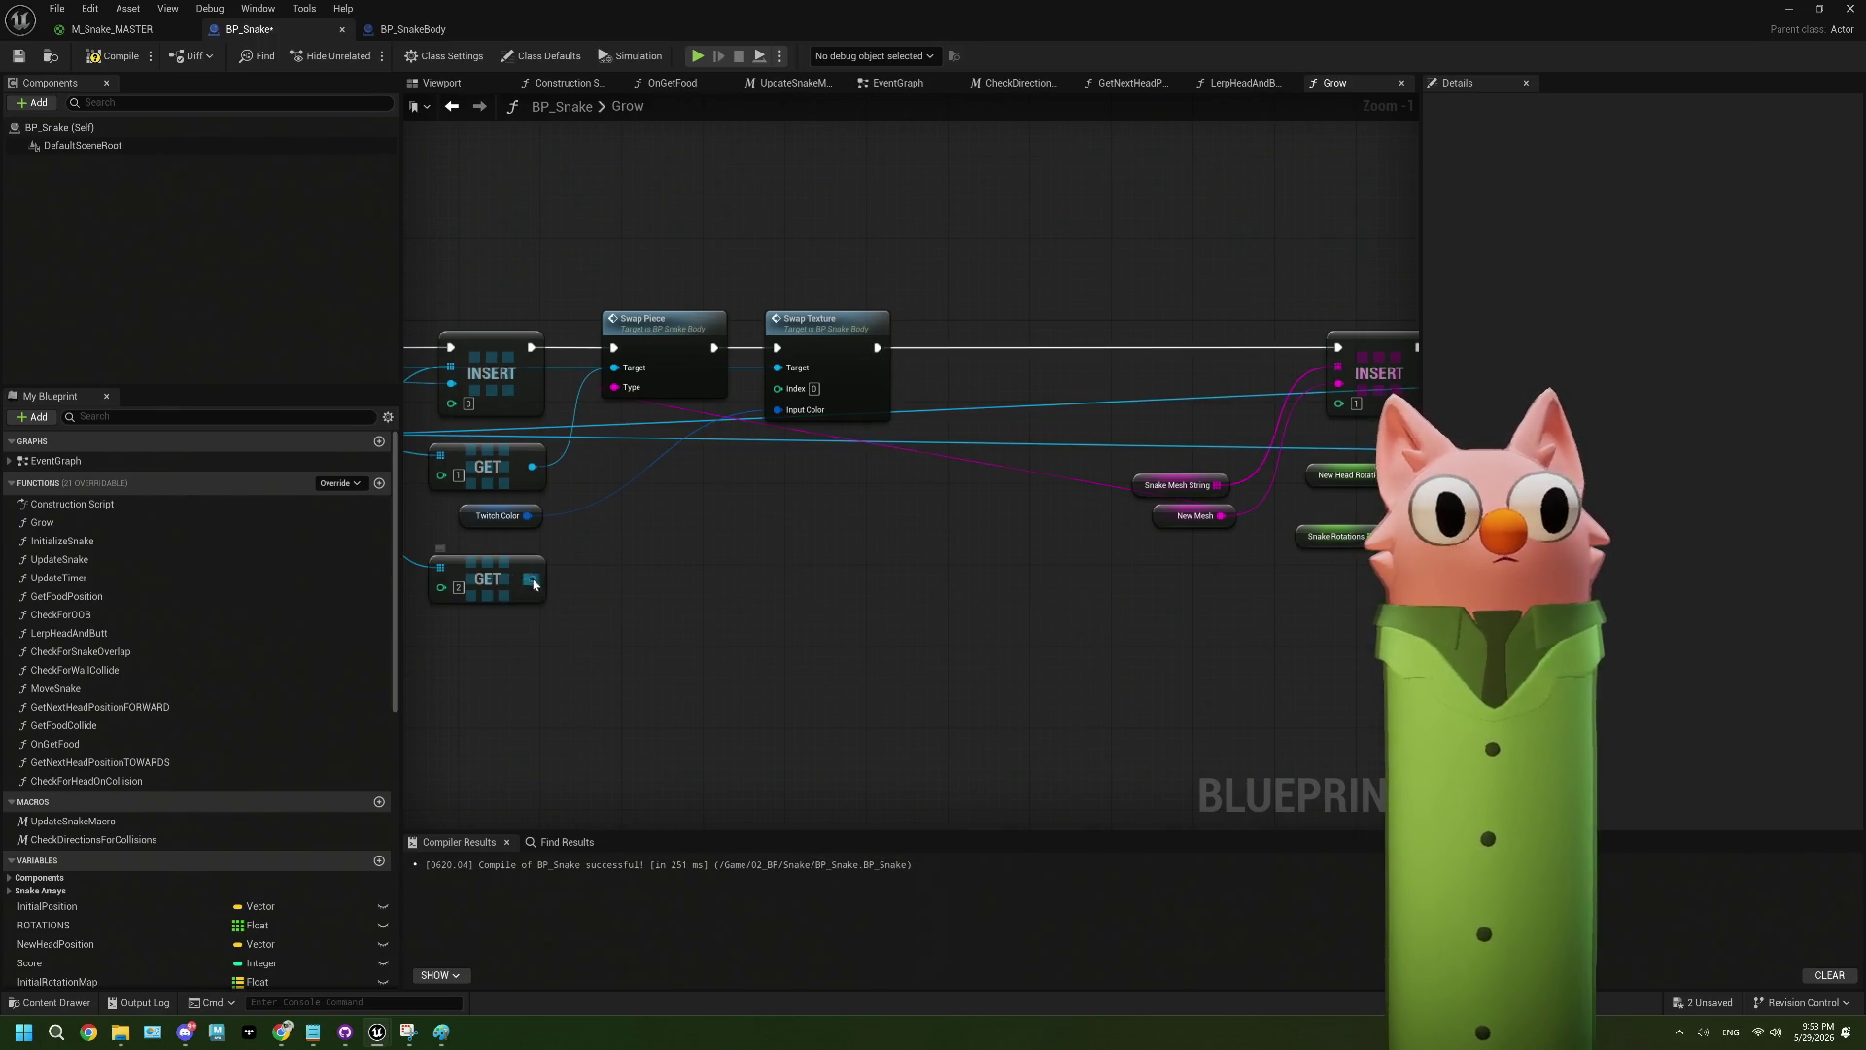
left_click_drag(532, 580, 692, 583)
type("up")
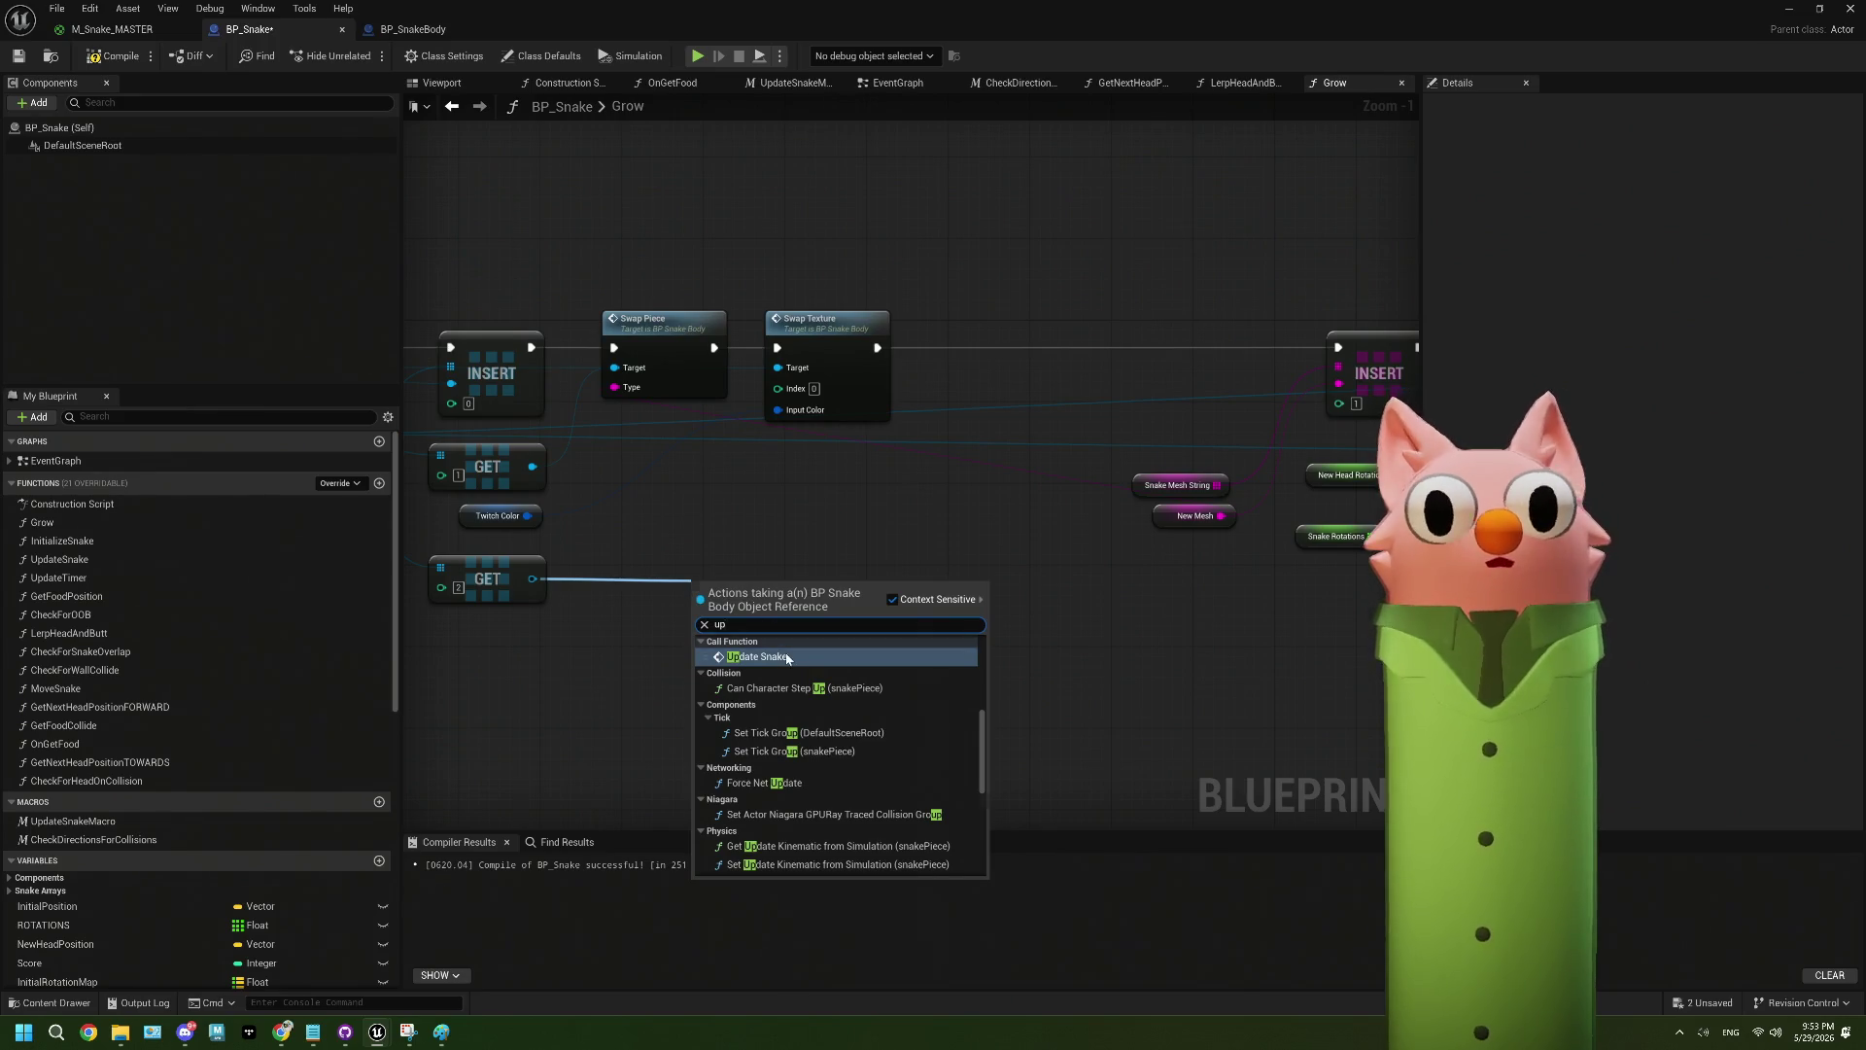
left_click(787, 658)
mouse_move(877, 347)
left_mouse_down()
mouse_move(696, 613)
mouse_move(1340, 350)
left_mouse_up()
- Compile and save BP_Snake, close the editor and start playing the level
left_click(13, 57)
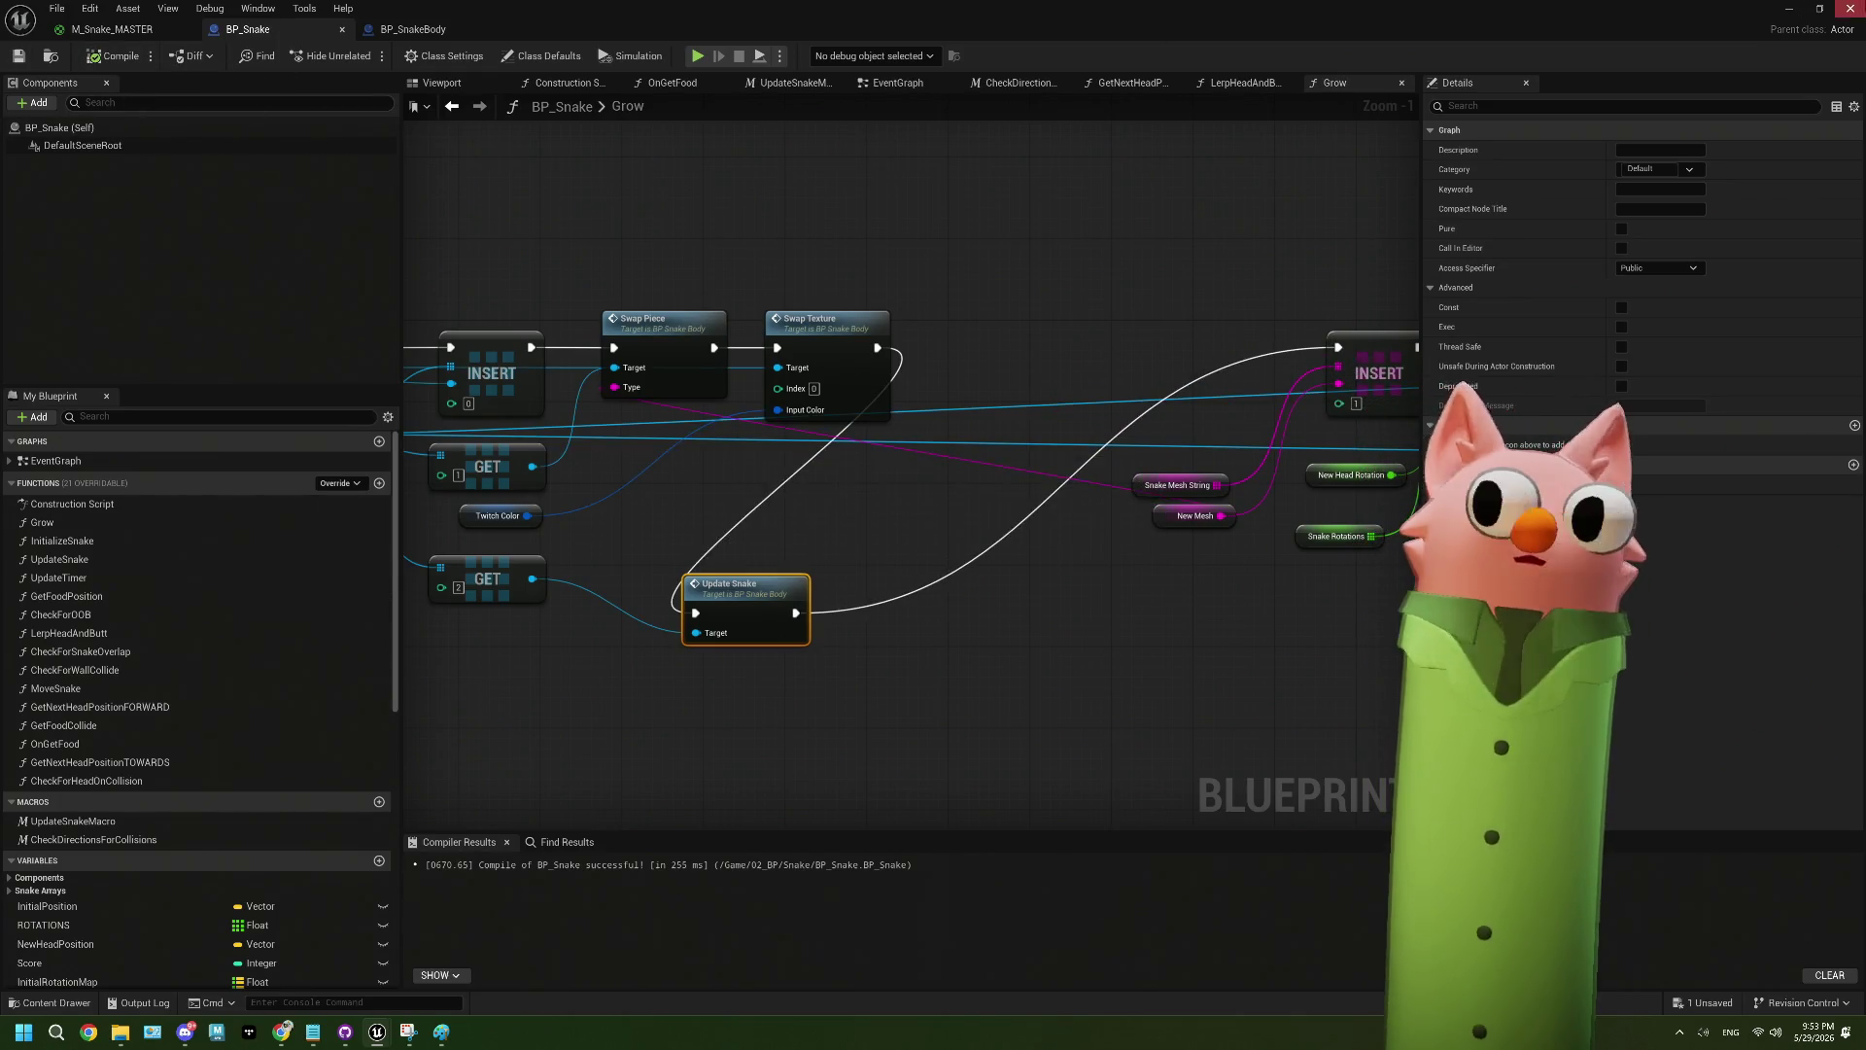
left_click(1798, 7)
left_click(362, 57)
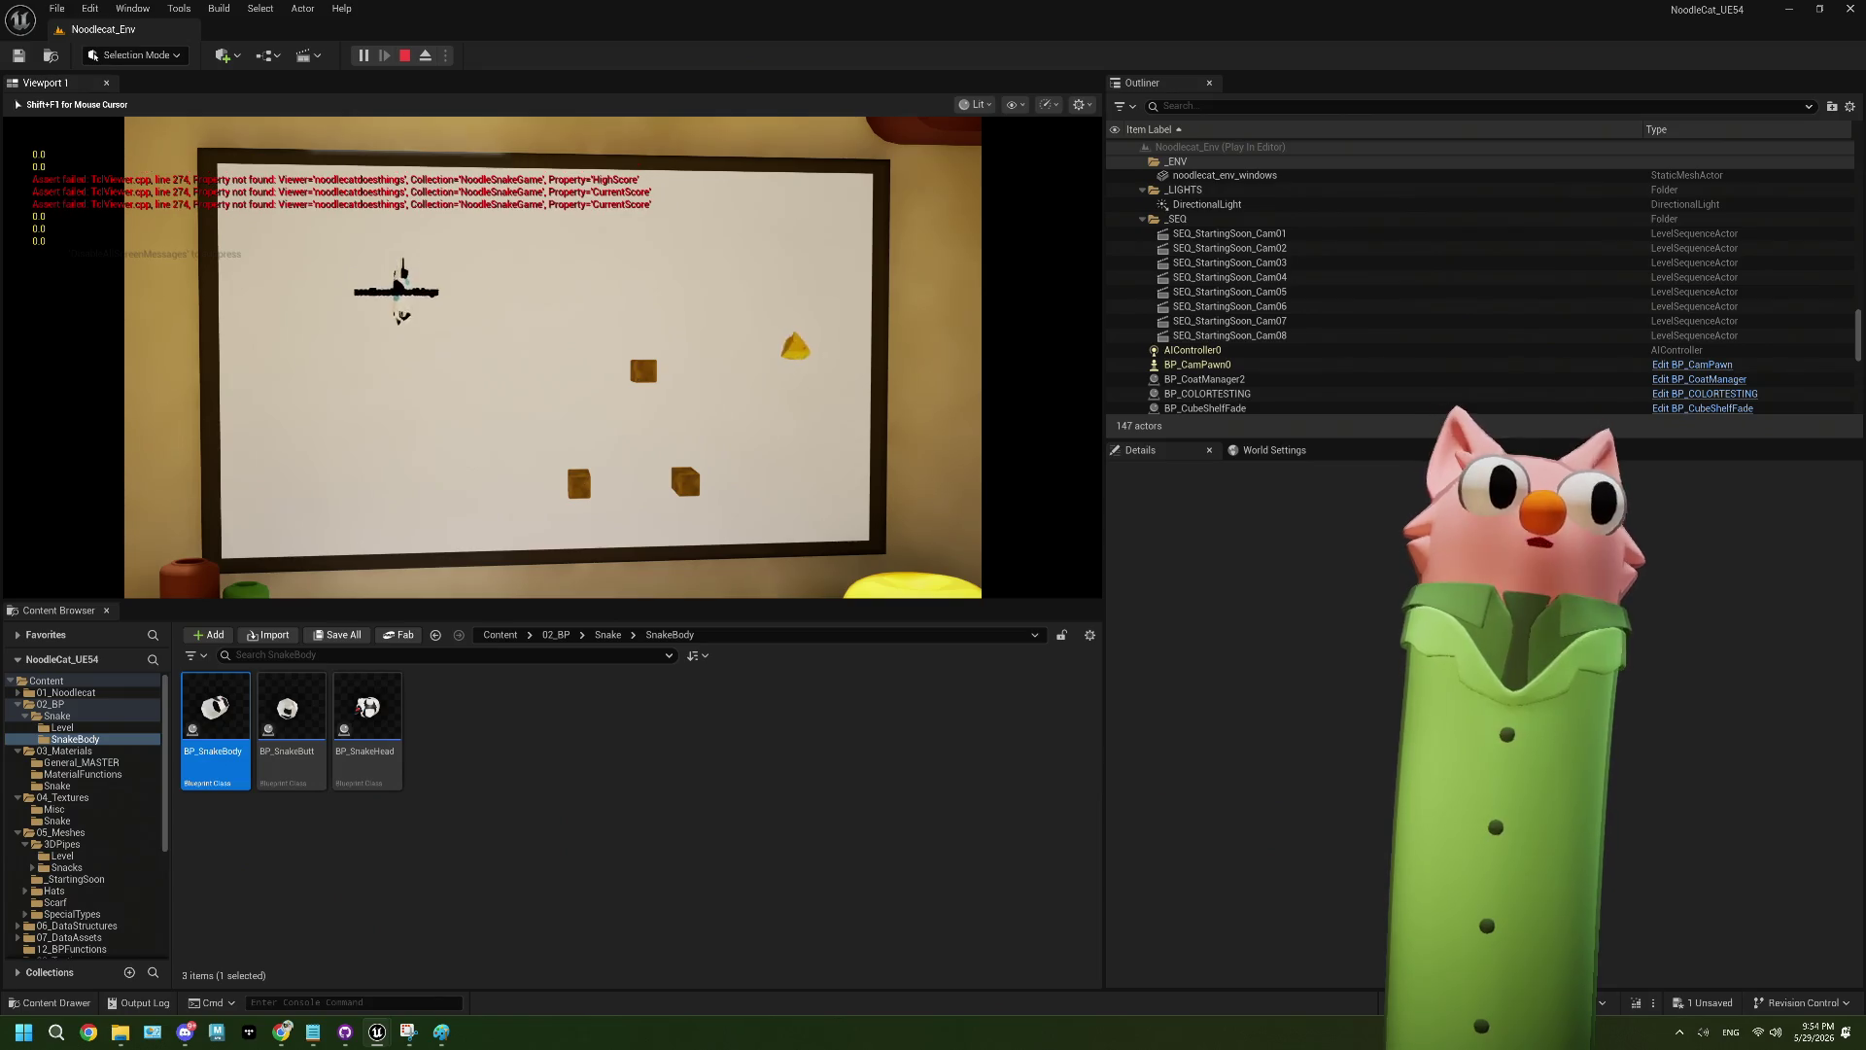
- Steer the snake with the arrow keys to eat the cheese, cherry, cookie and pink food
key("Right")
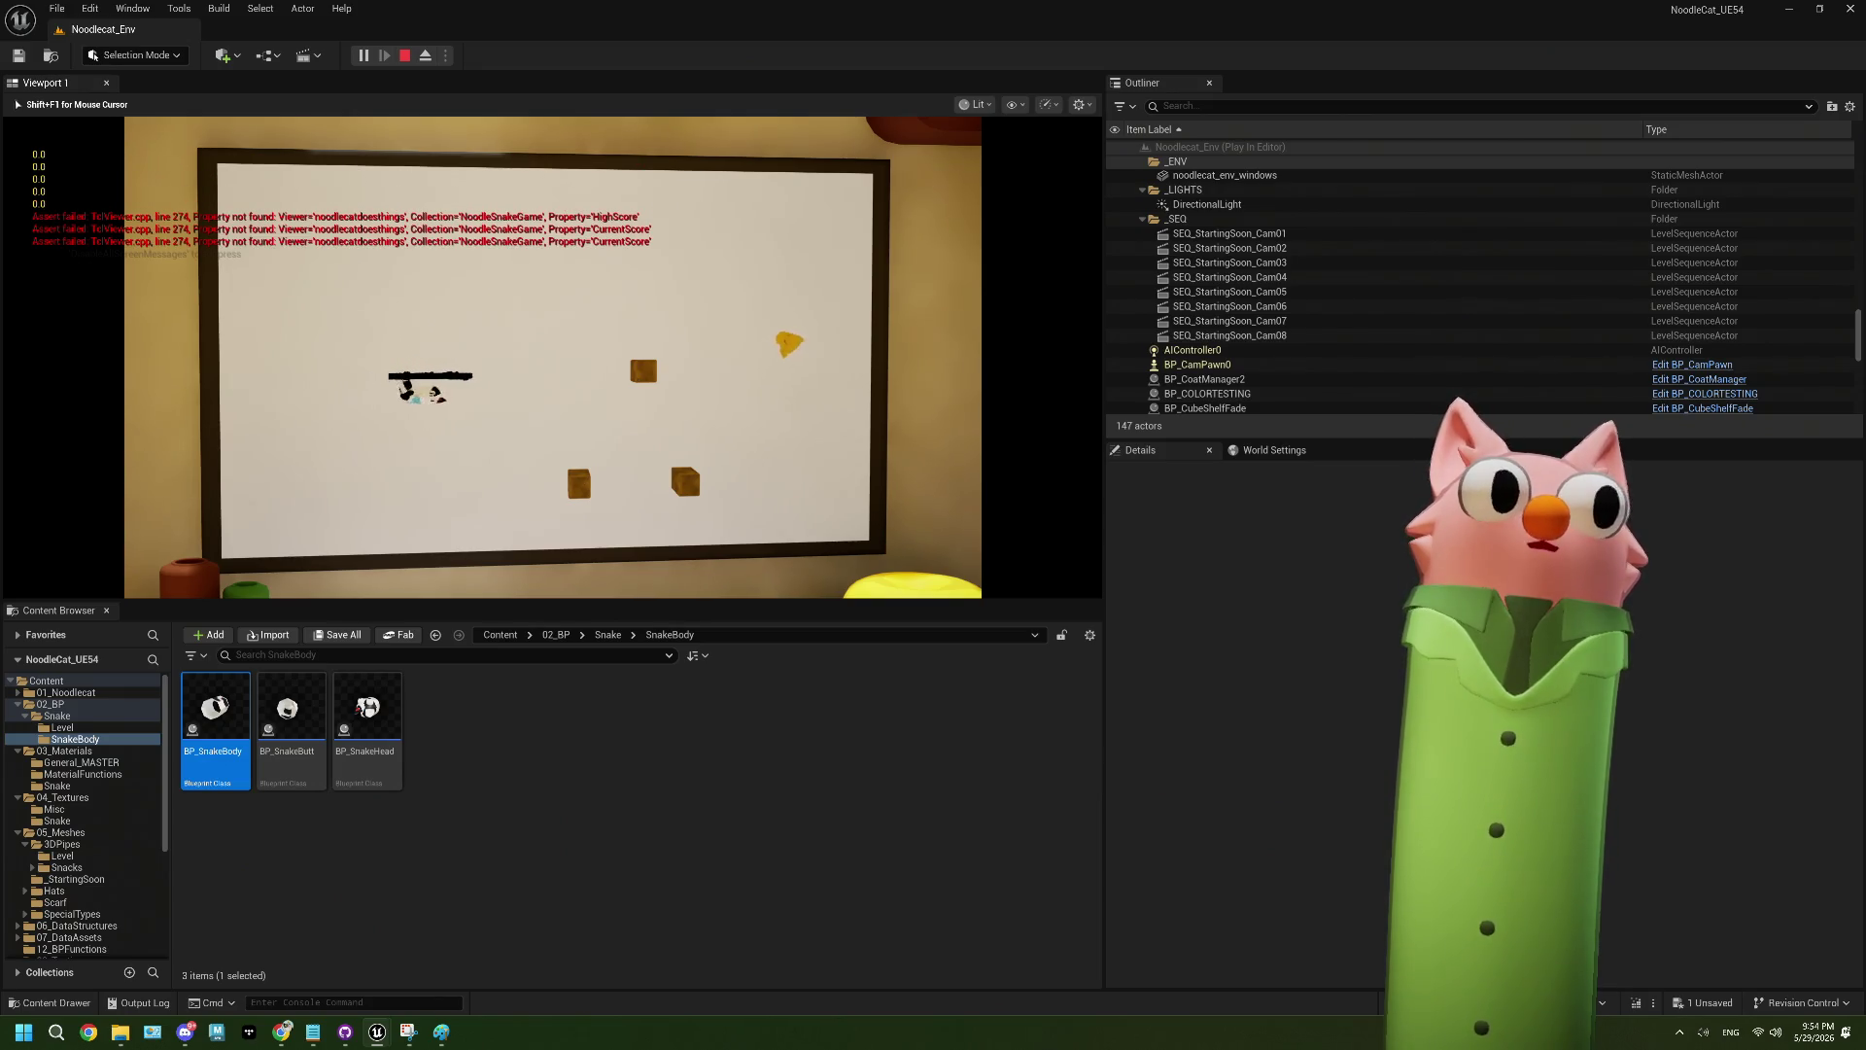
key("Up")
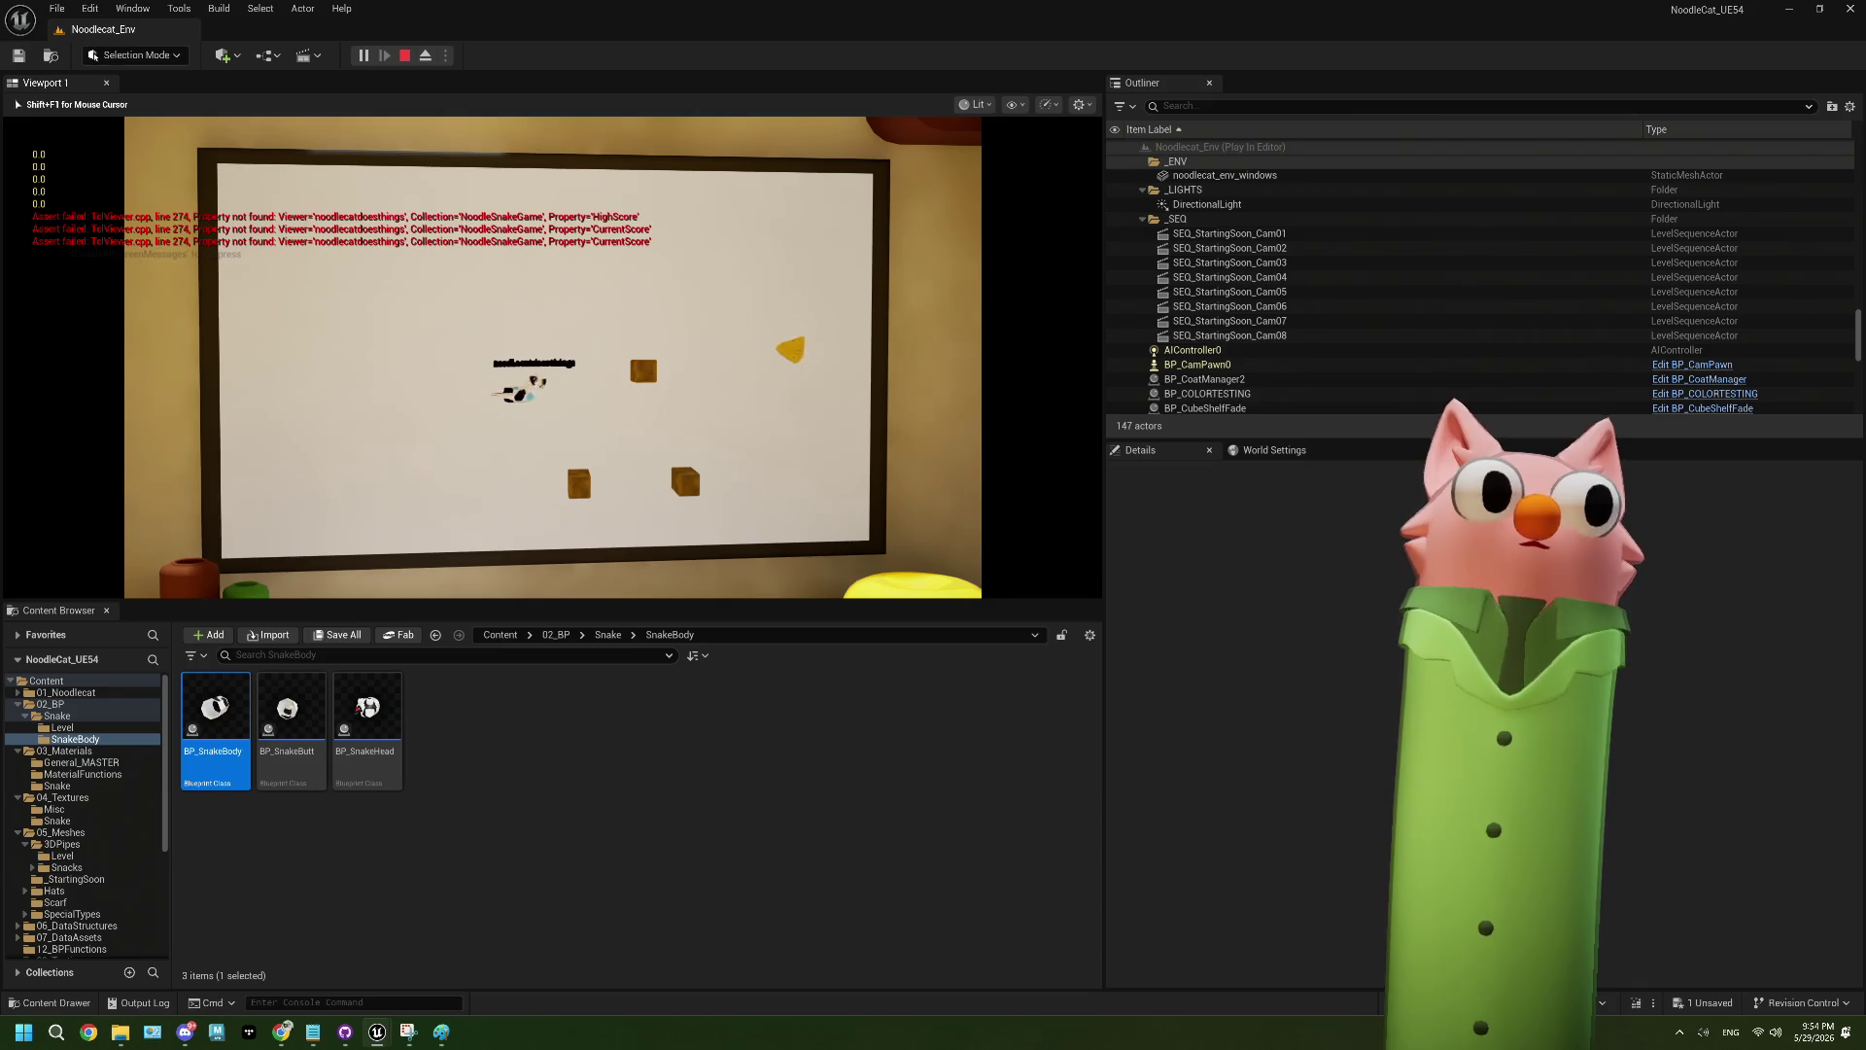
key("Right")
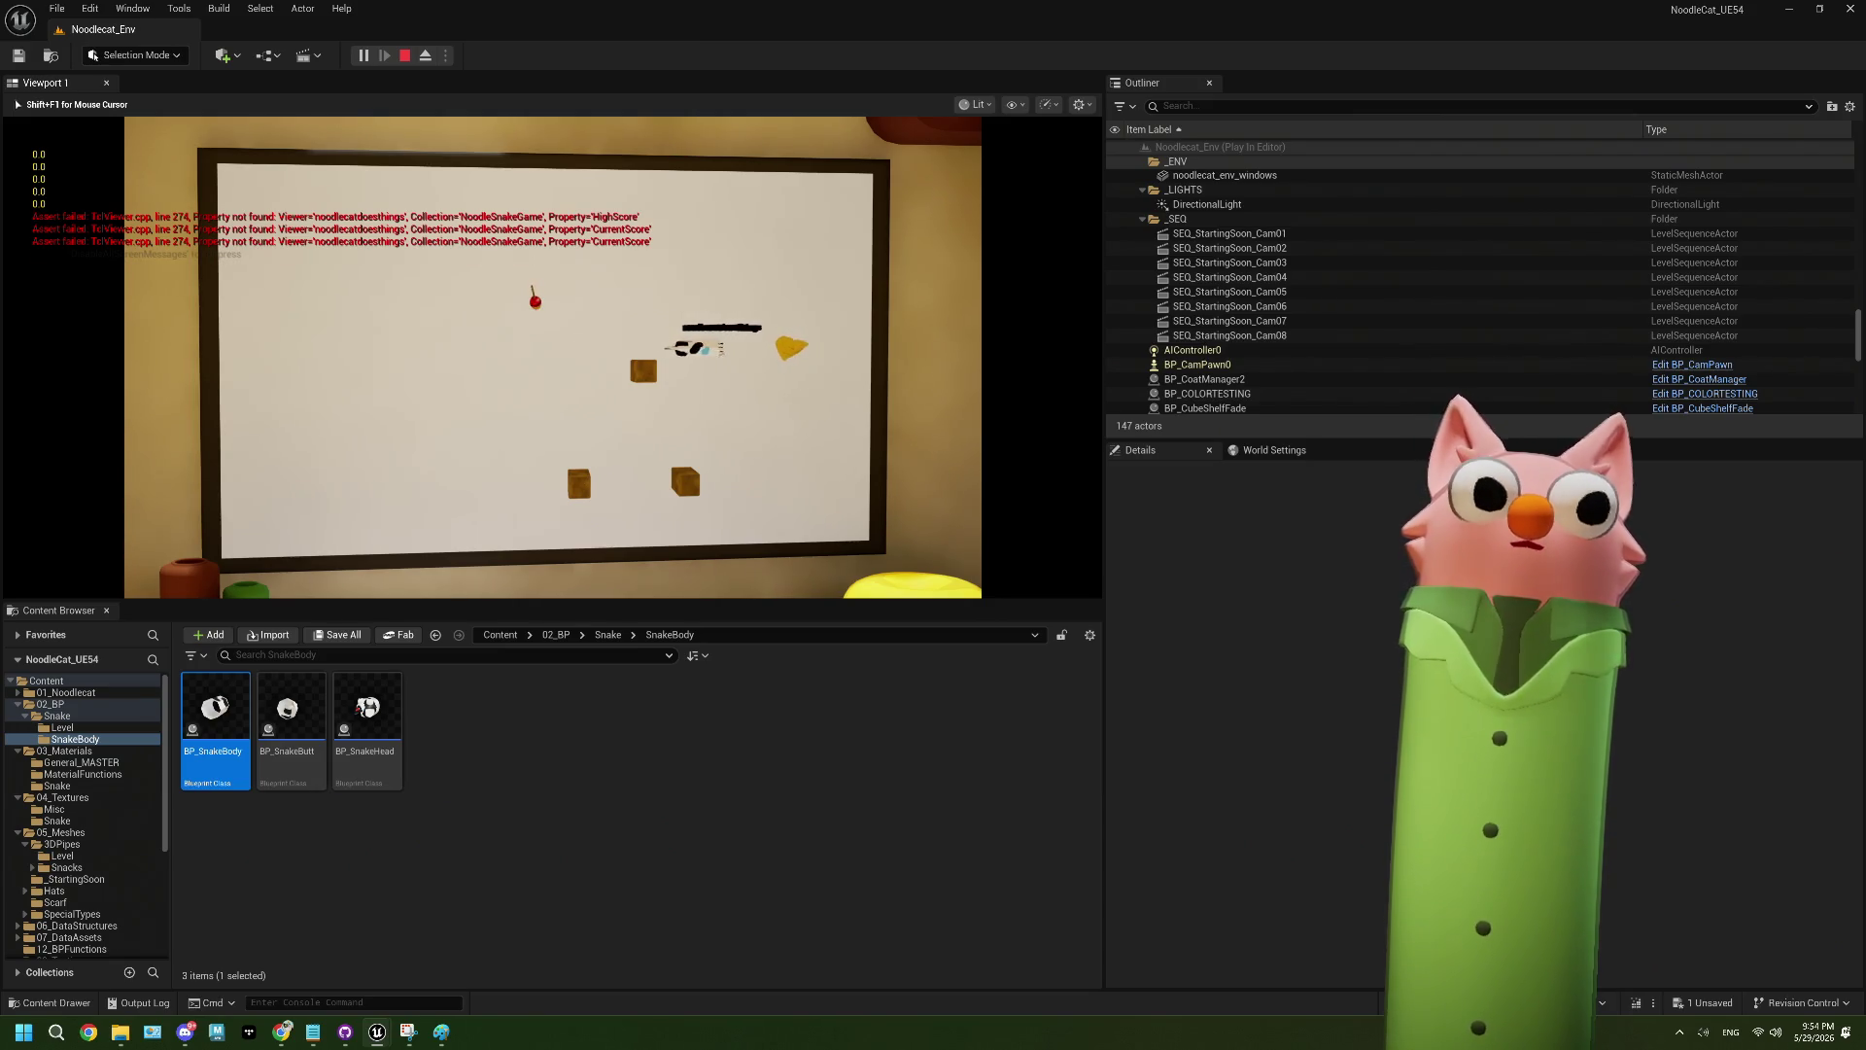
key("Up")
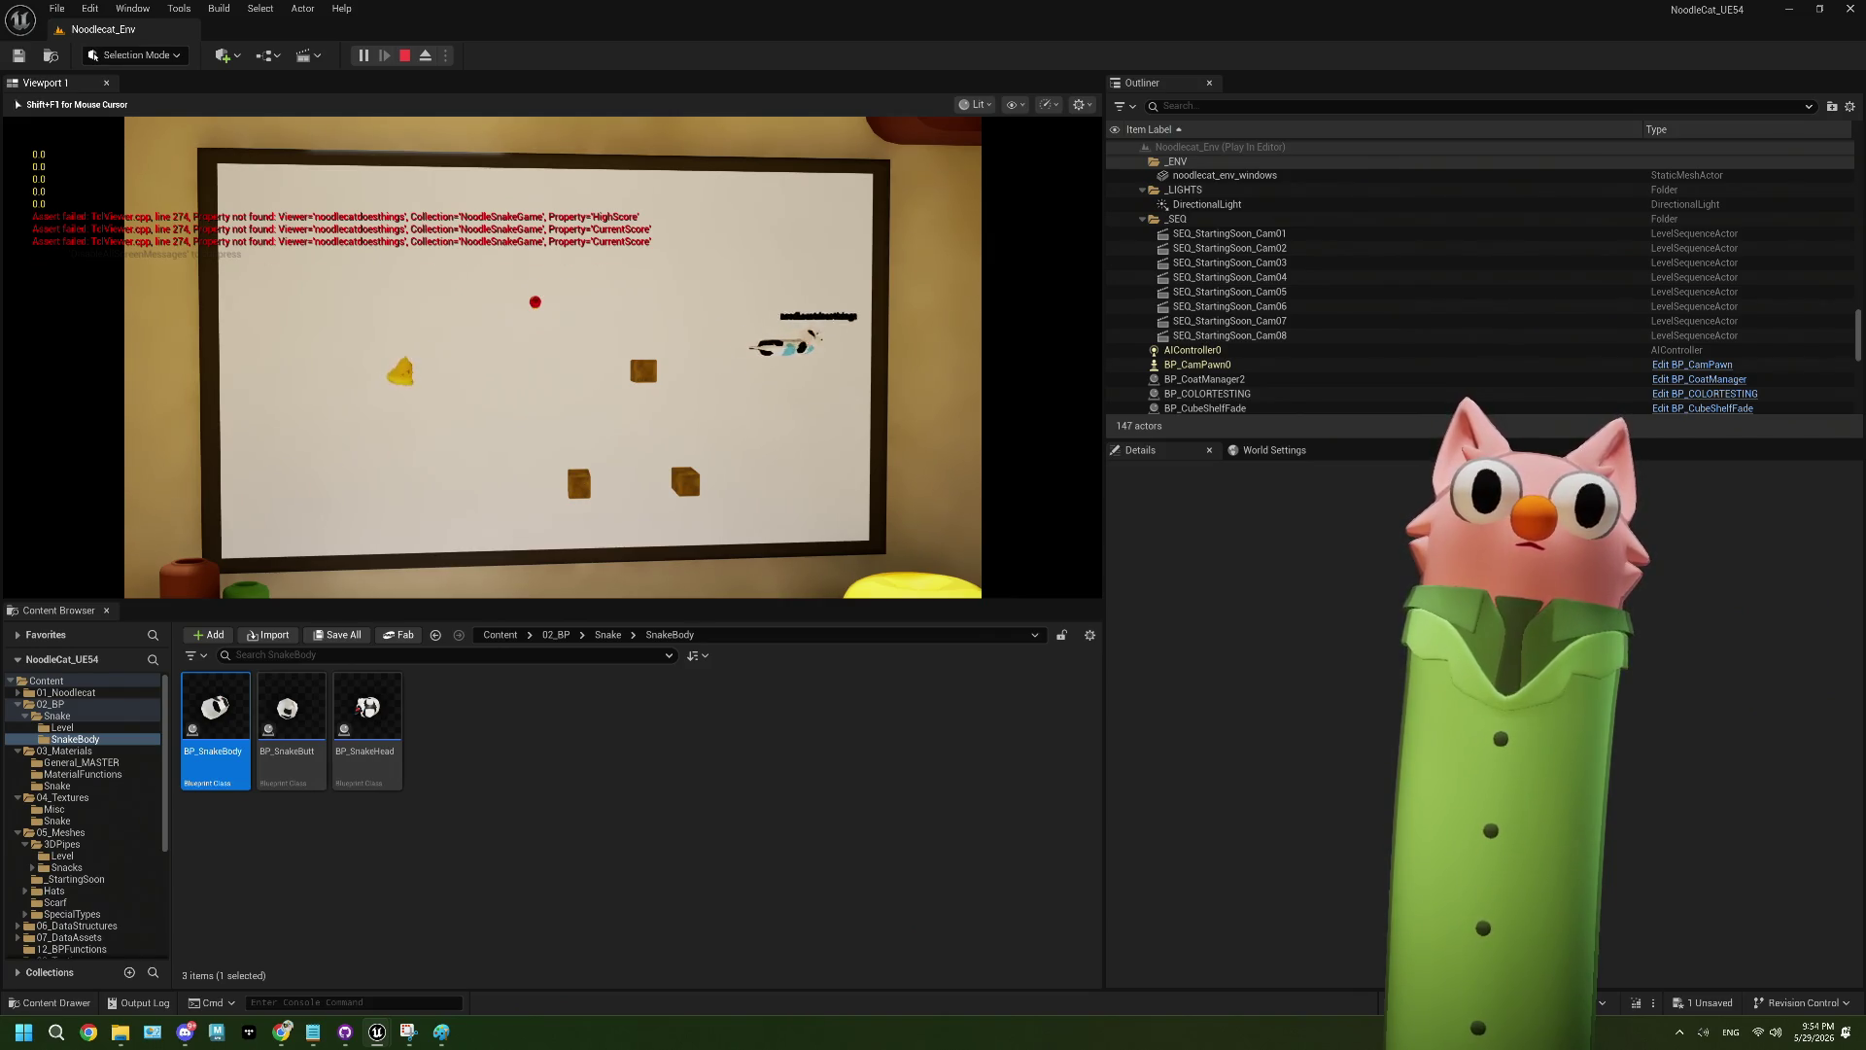
key("Left")
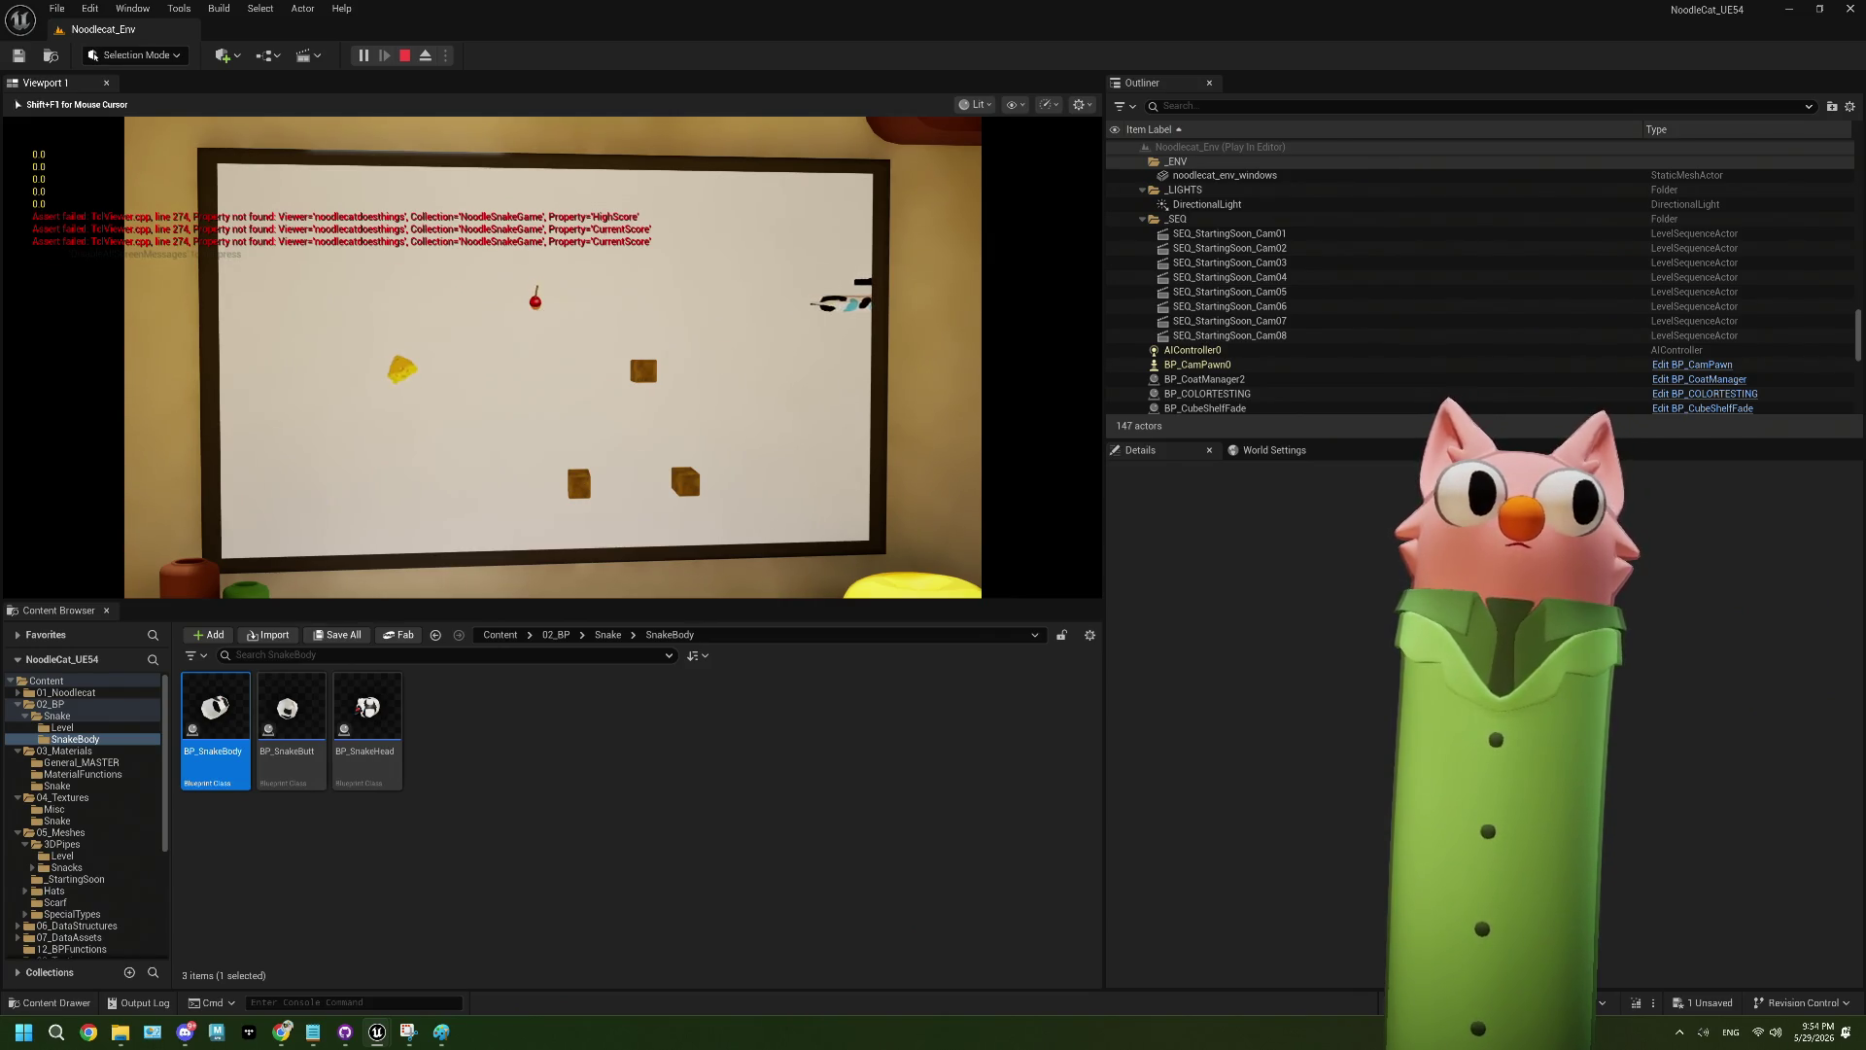
key("Down")
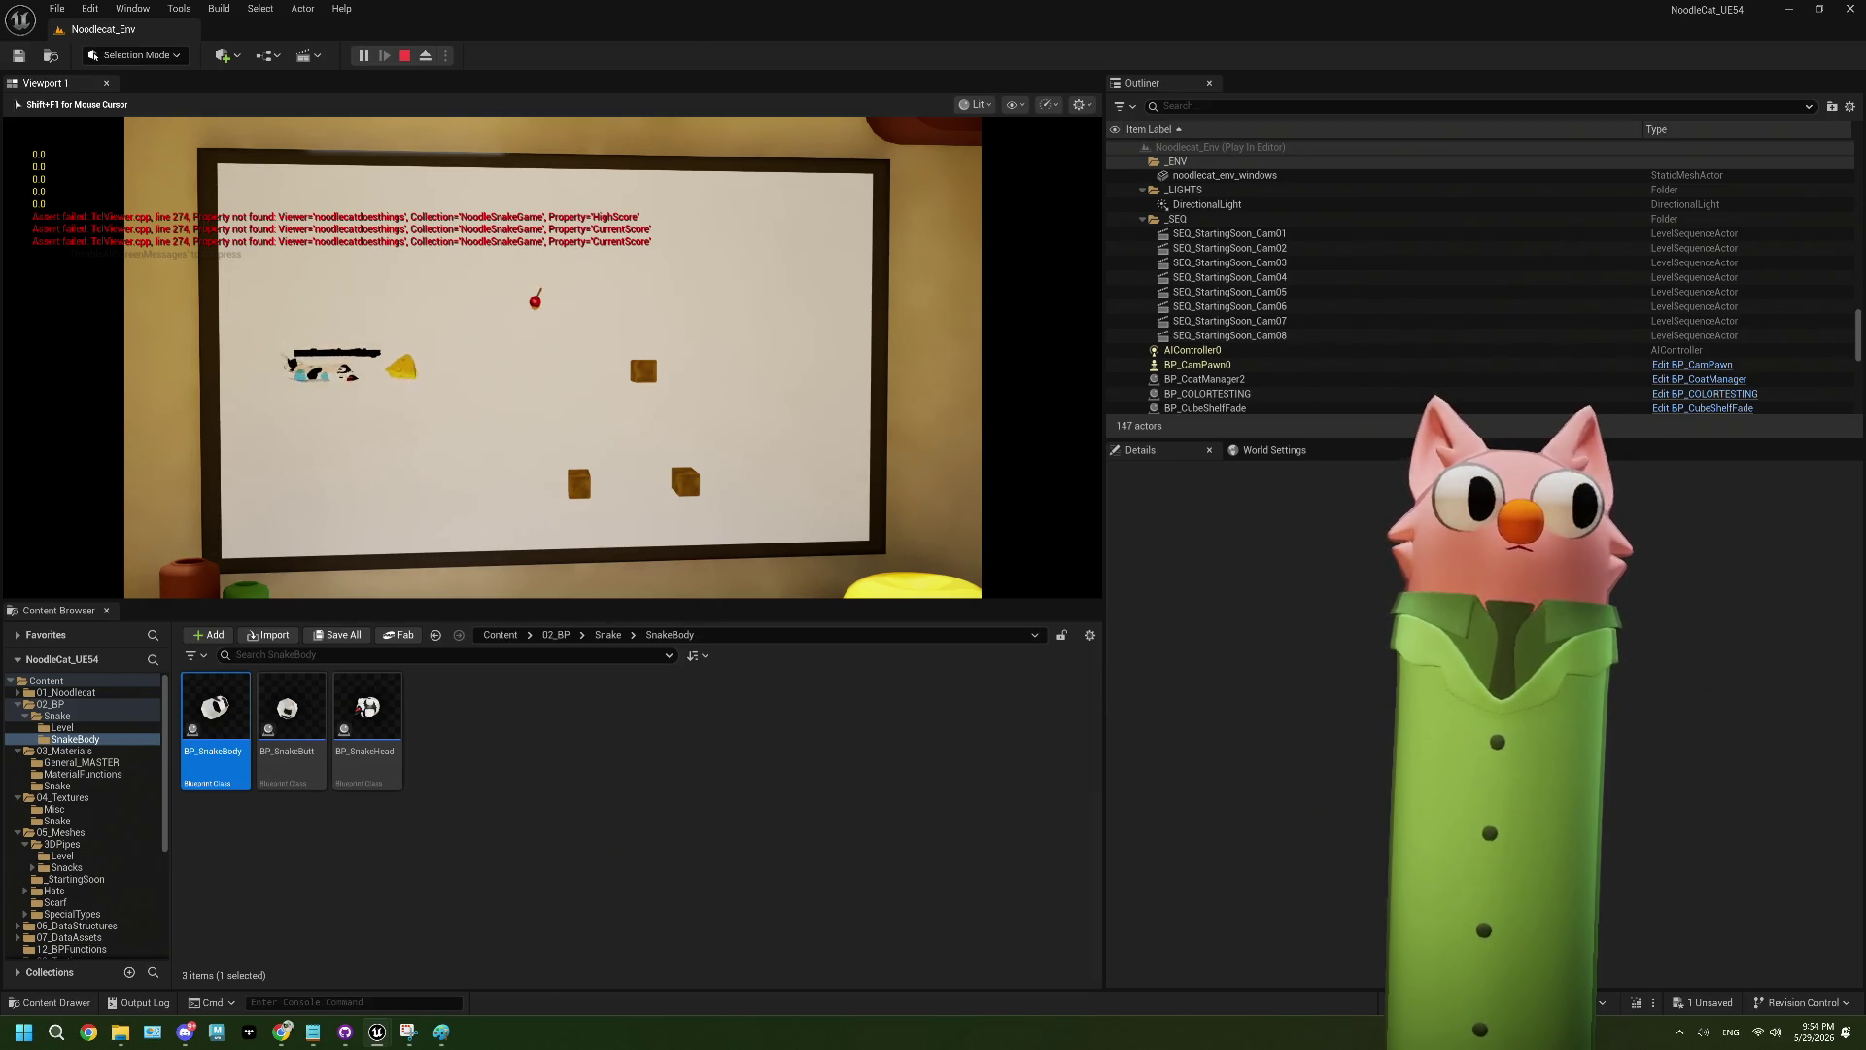
key("Up")
key("Right")
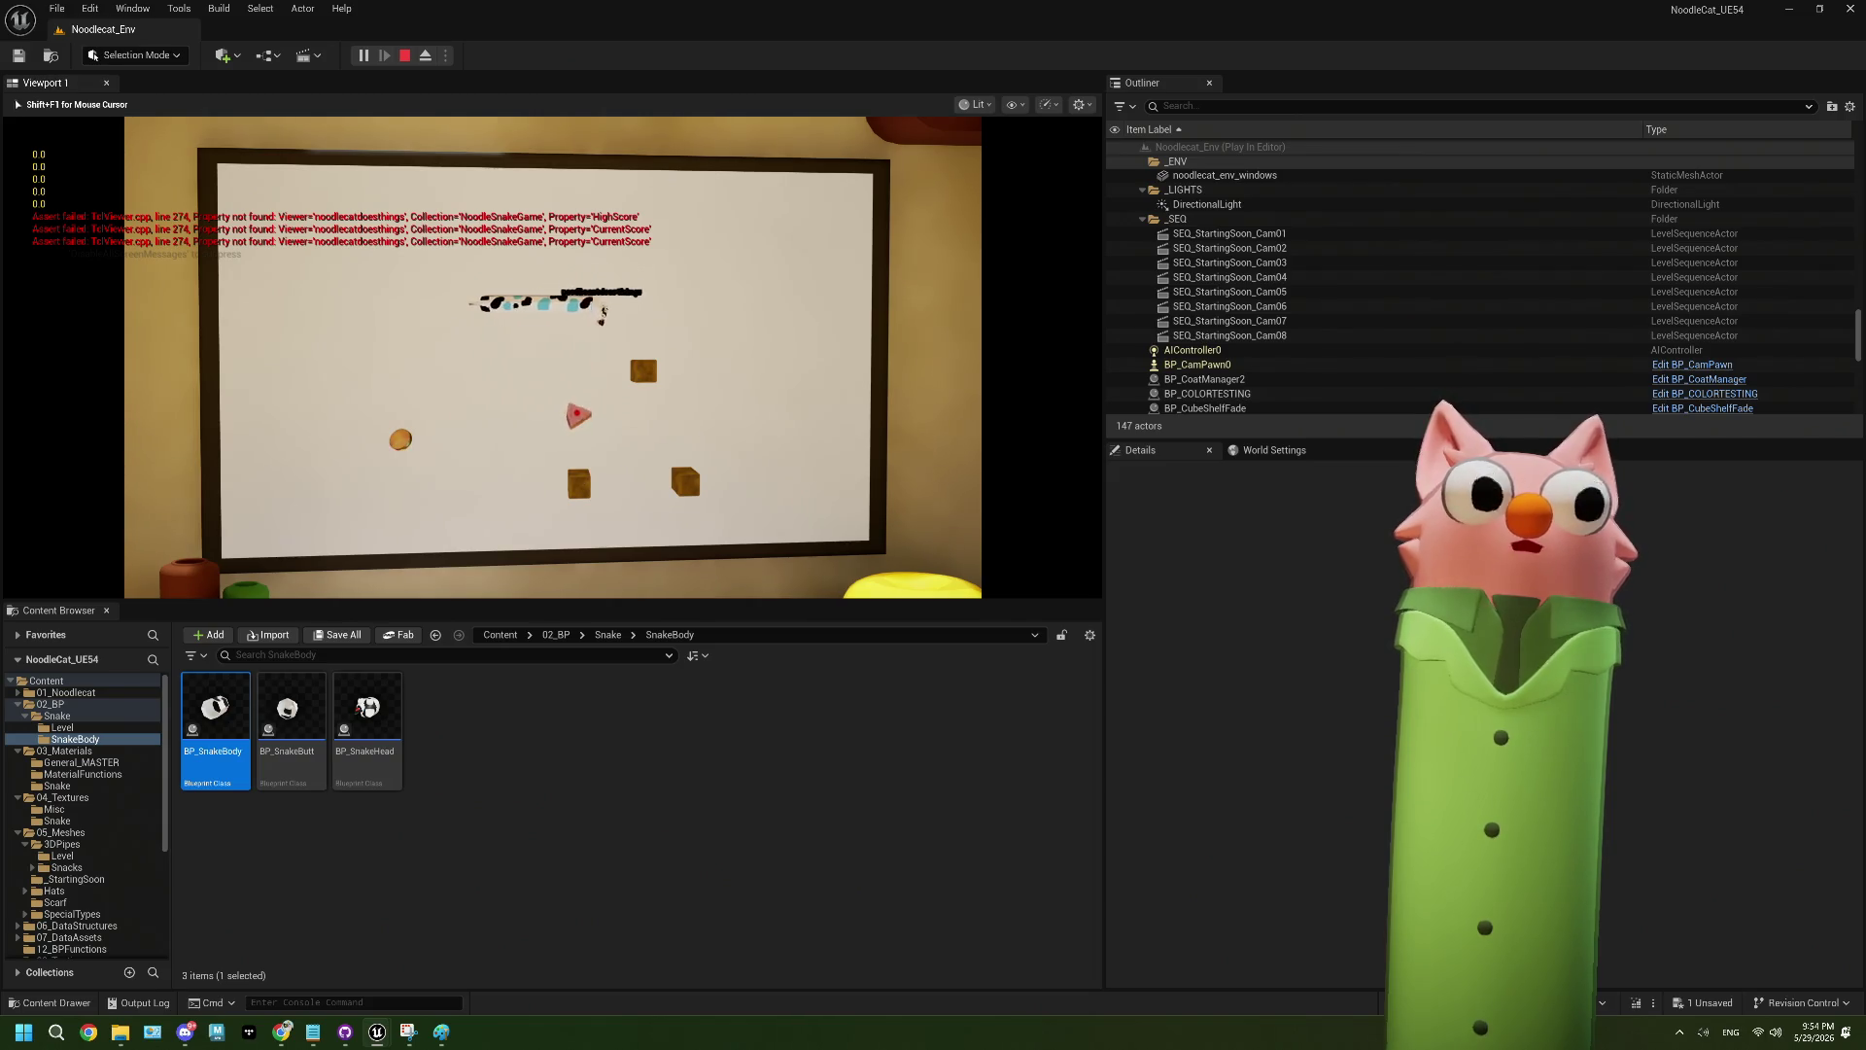
key("Down")
key("Left")
key("Down")
key("Left")
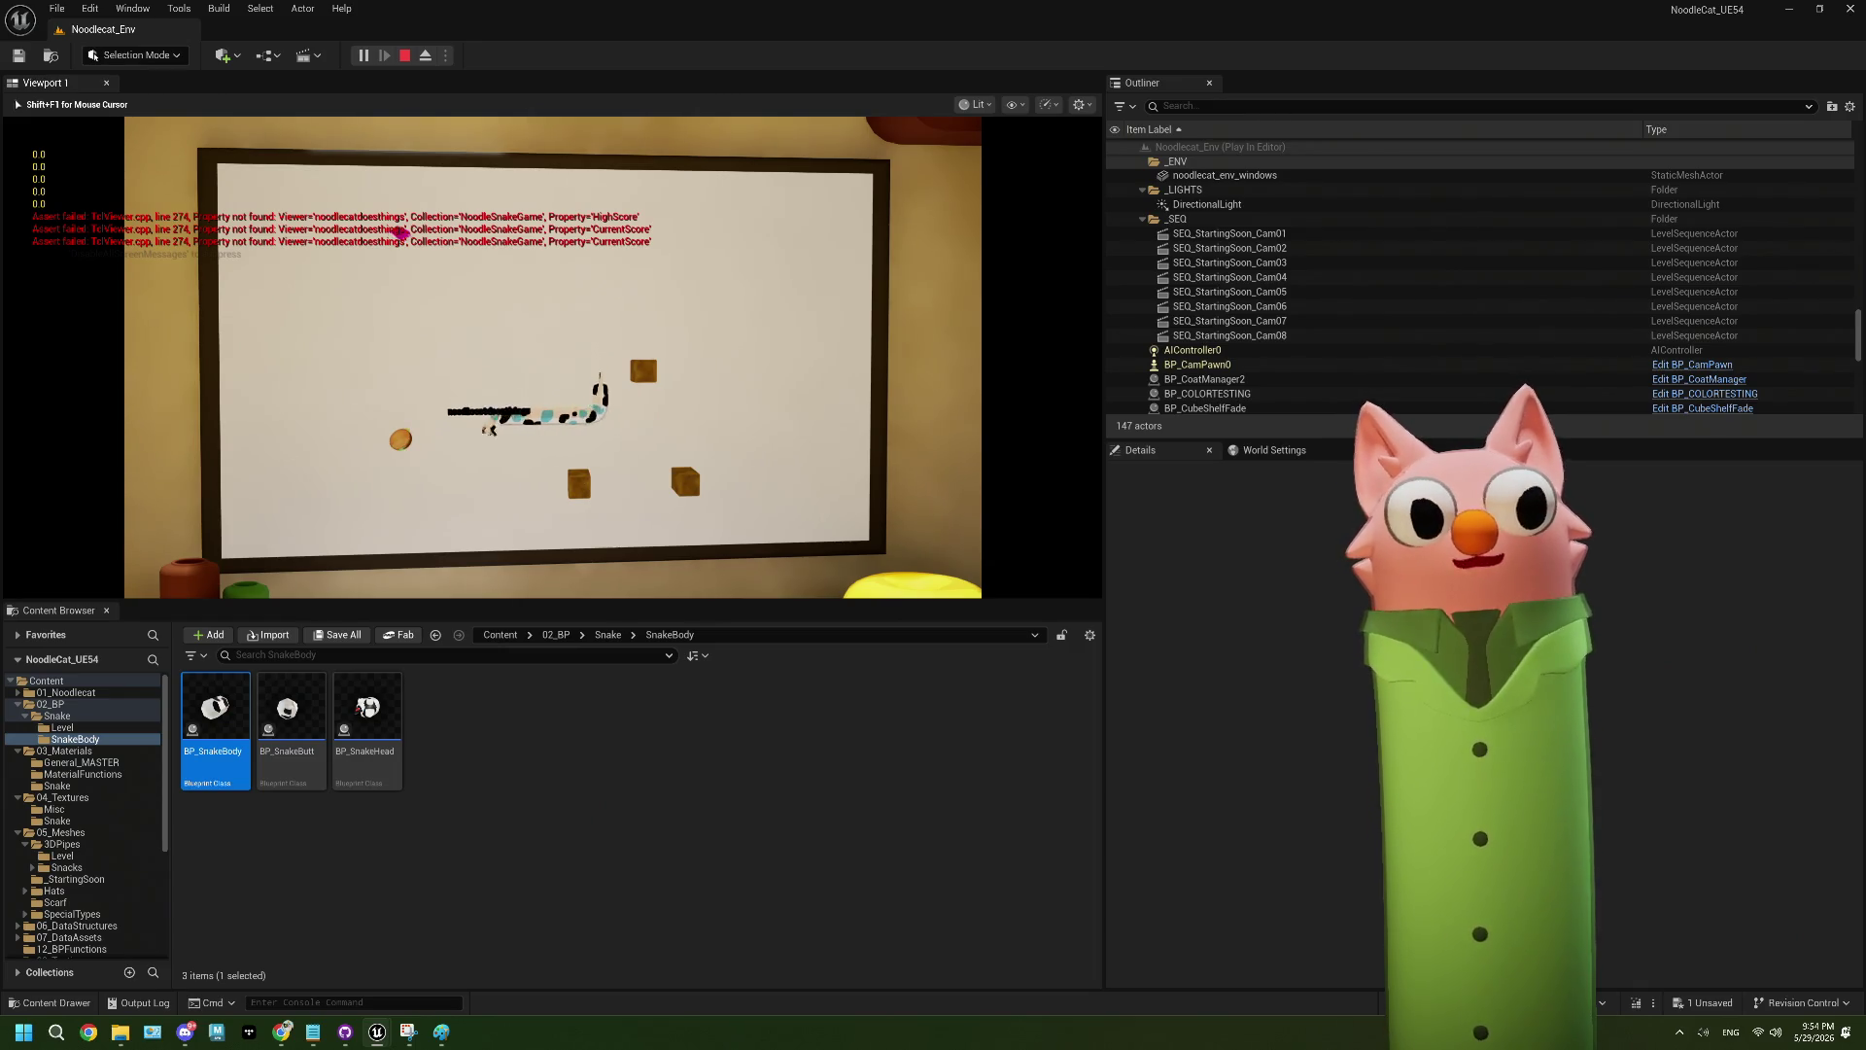
key("Up")
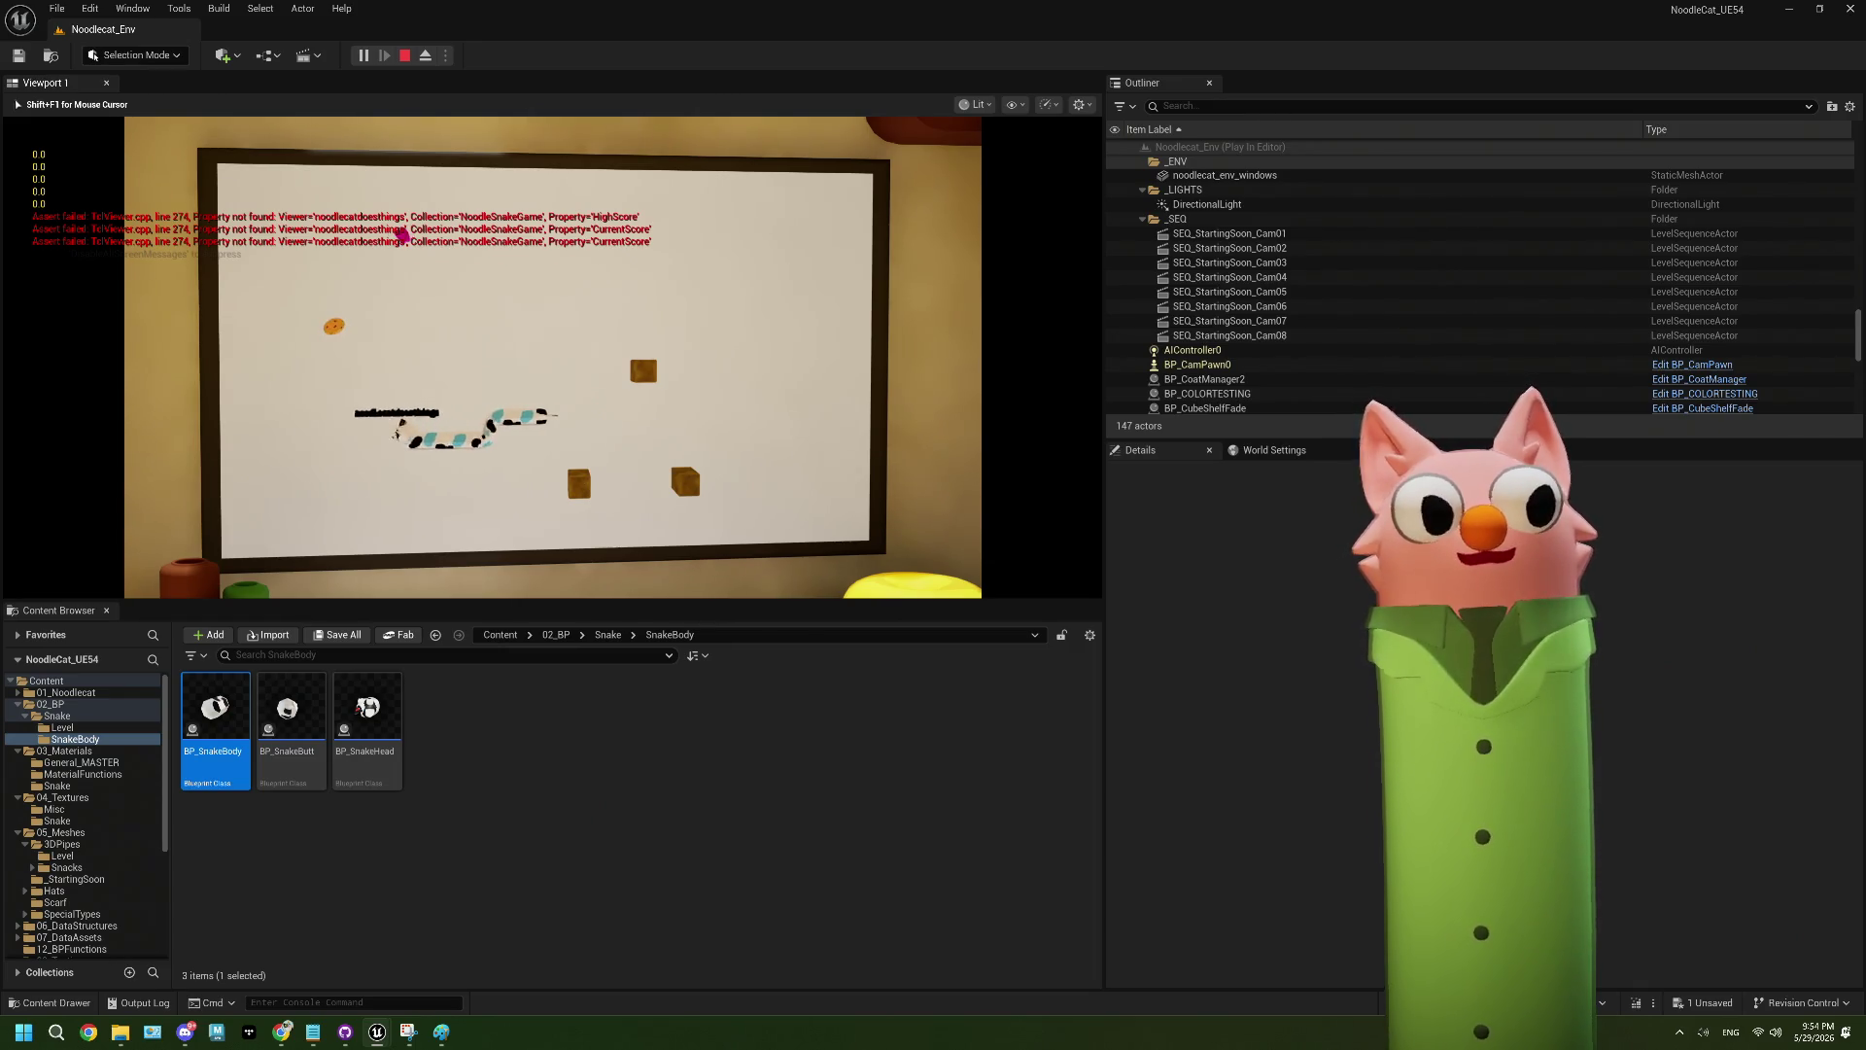
key("Left")
key("Up")
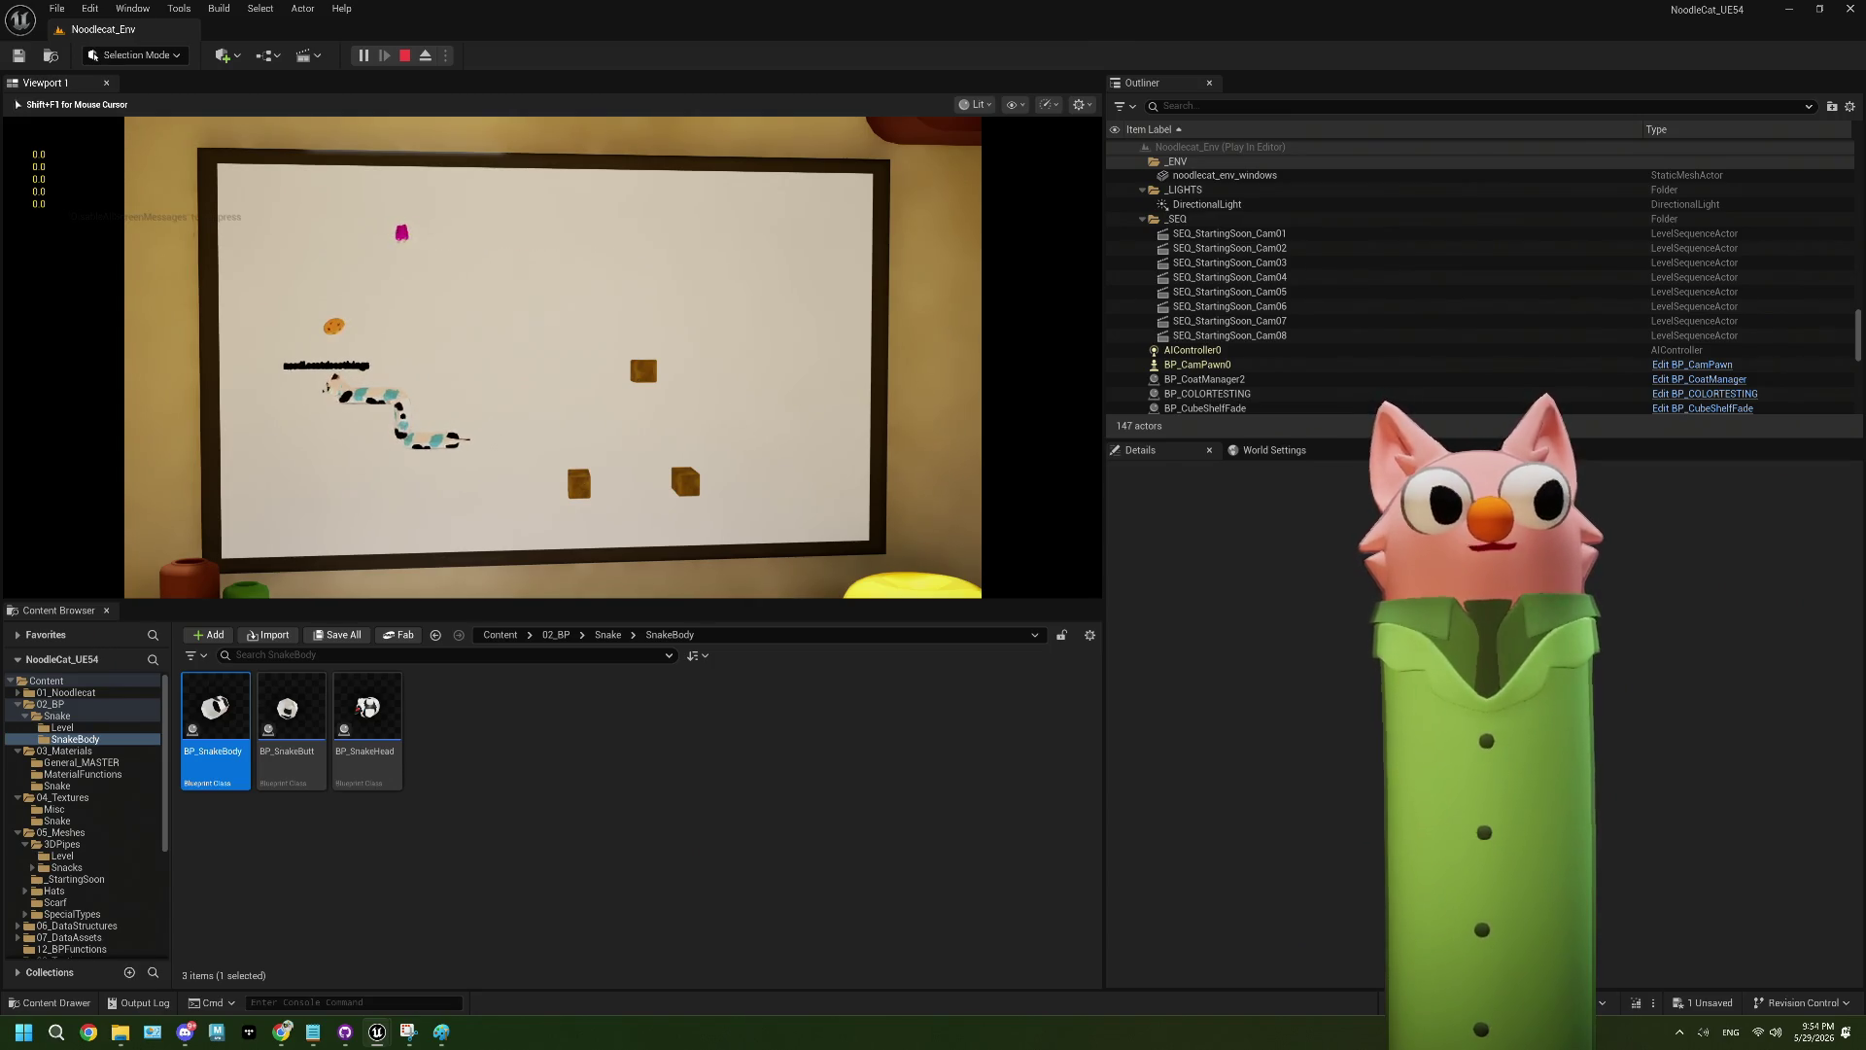
key("Right")
key("Up")
key("Right")
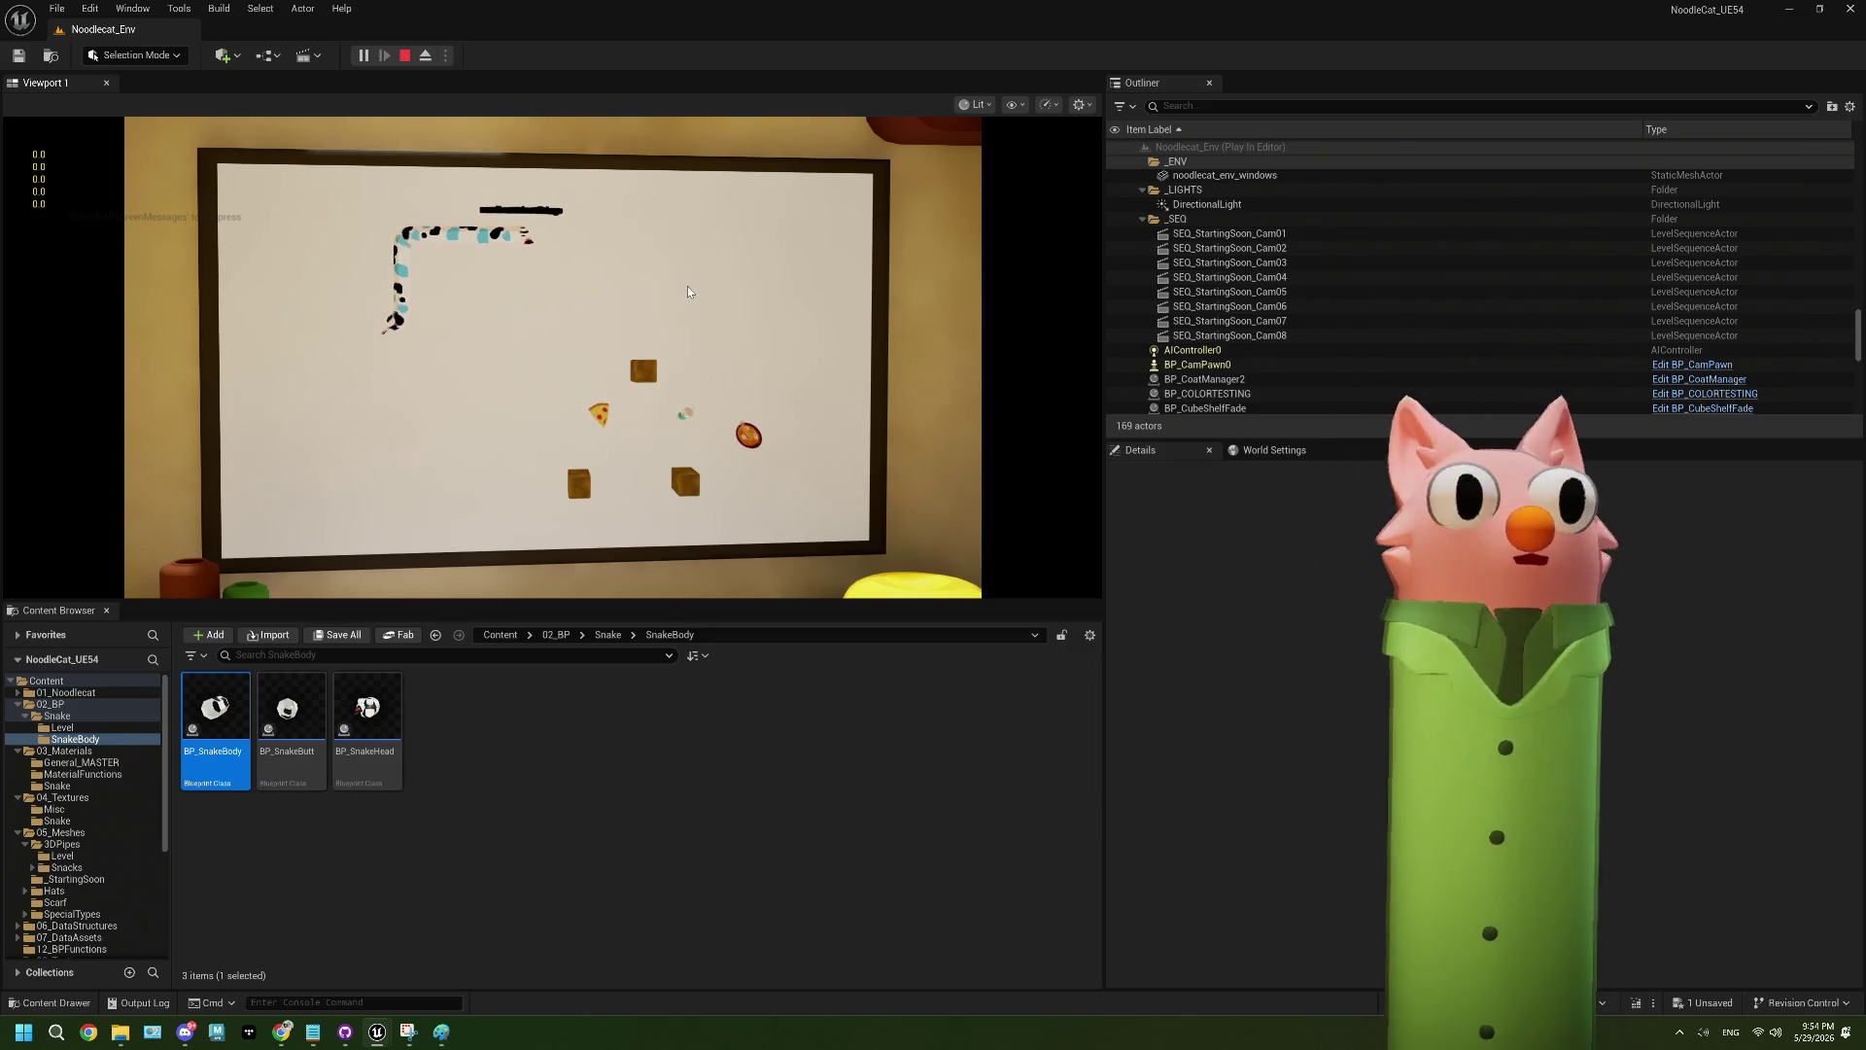
- Pause the game and eject with F8 to the free editor camera
key("Pause")
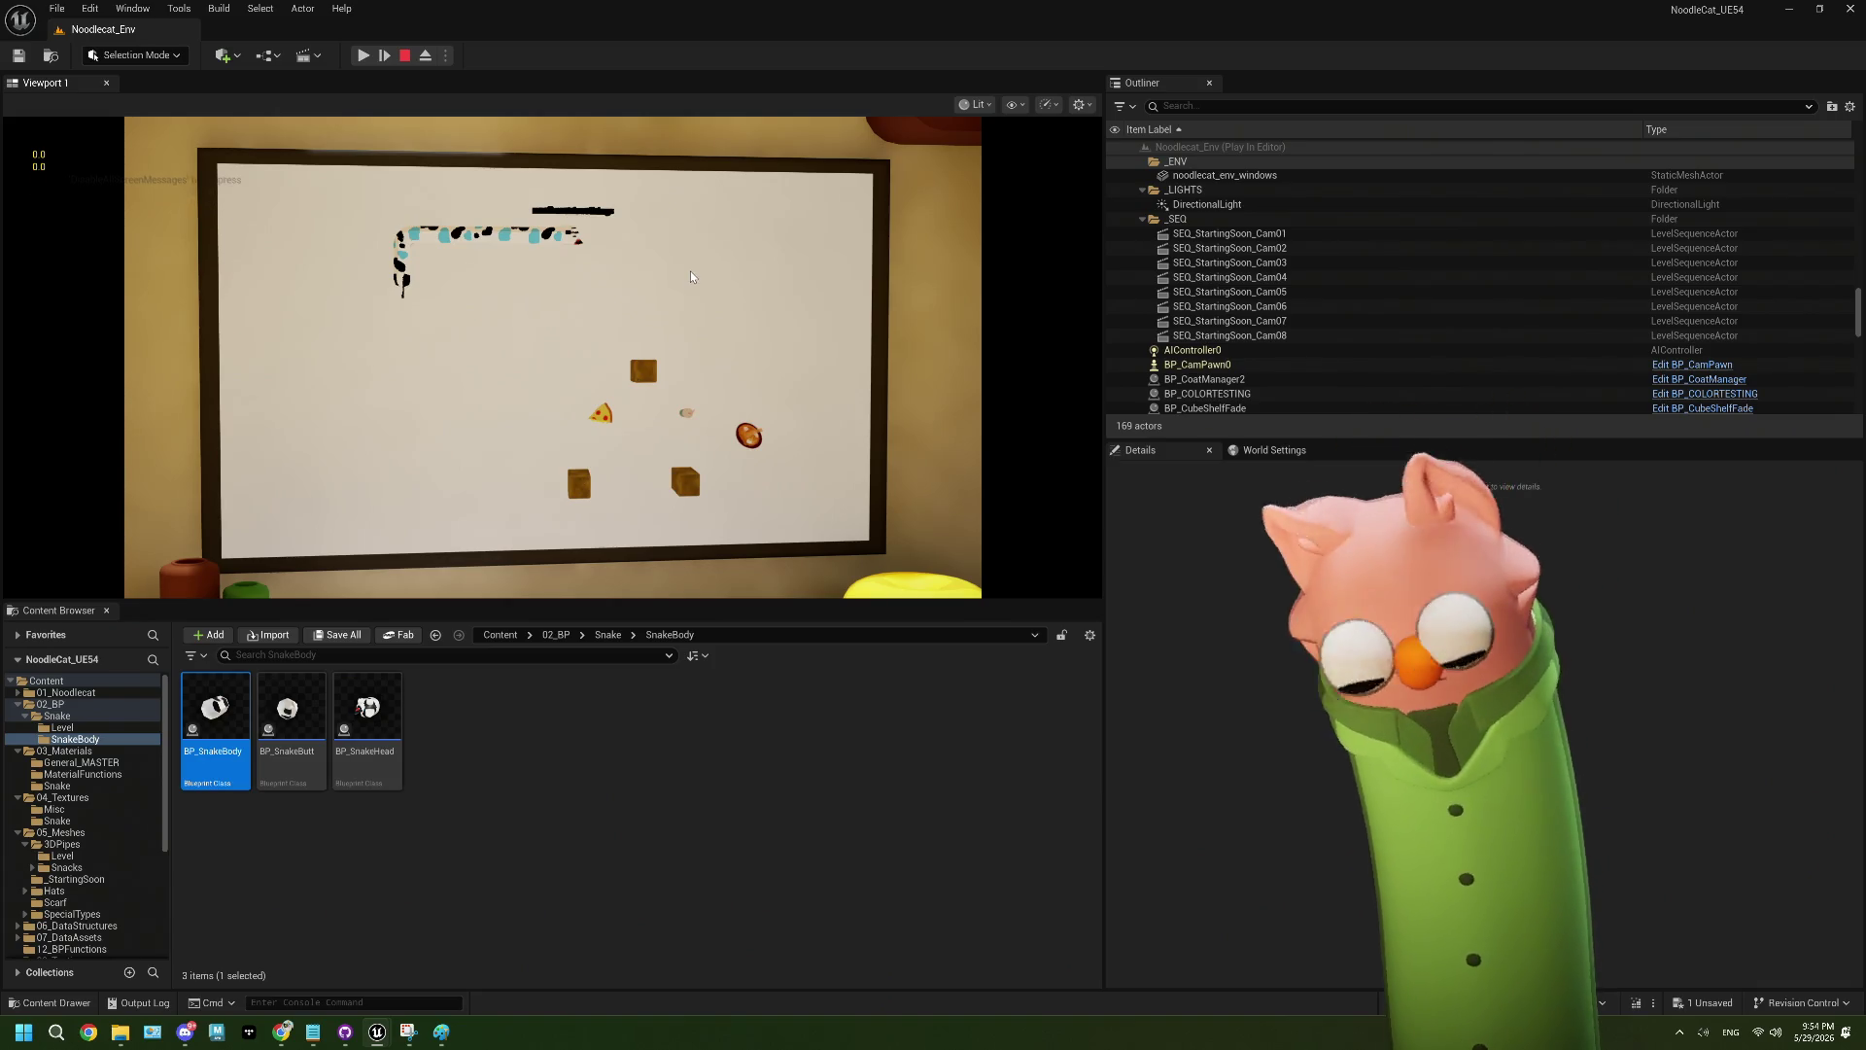
key("F8")
scroll(691, 275, "up", 10)
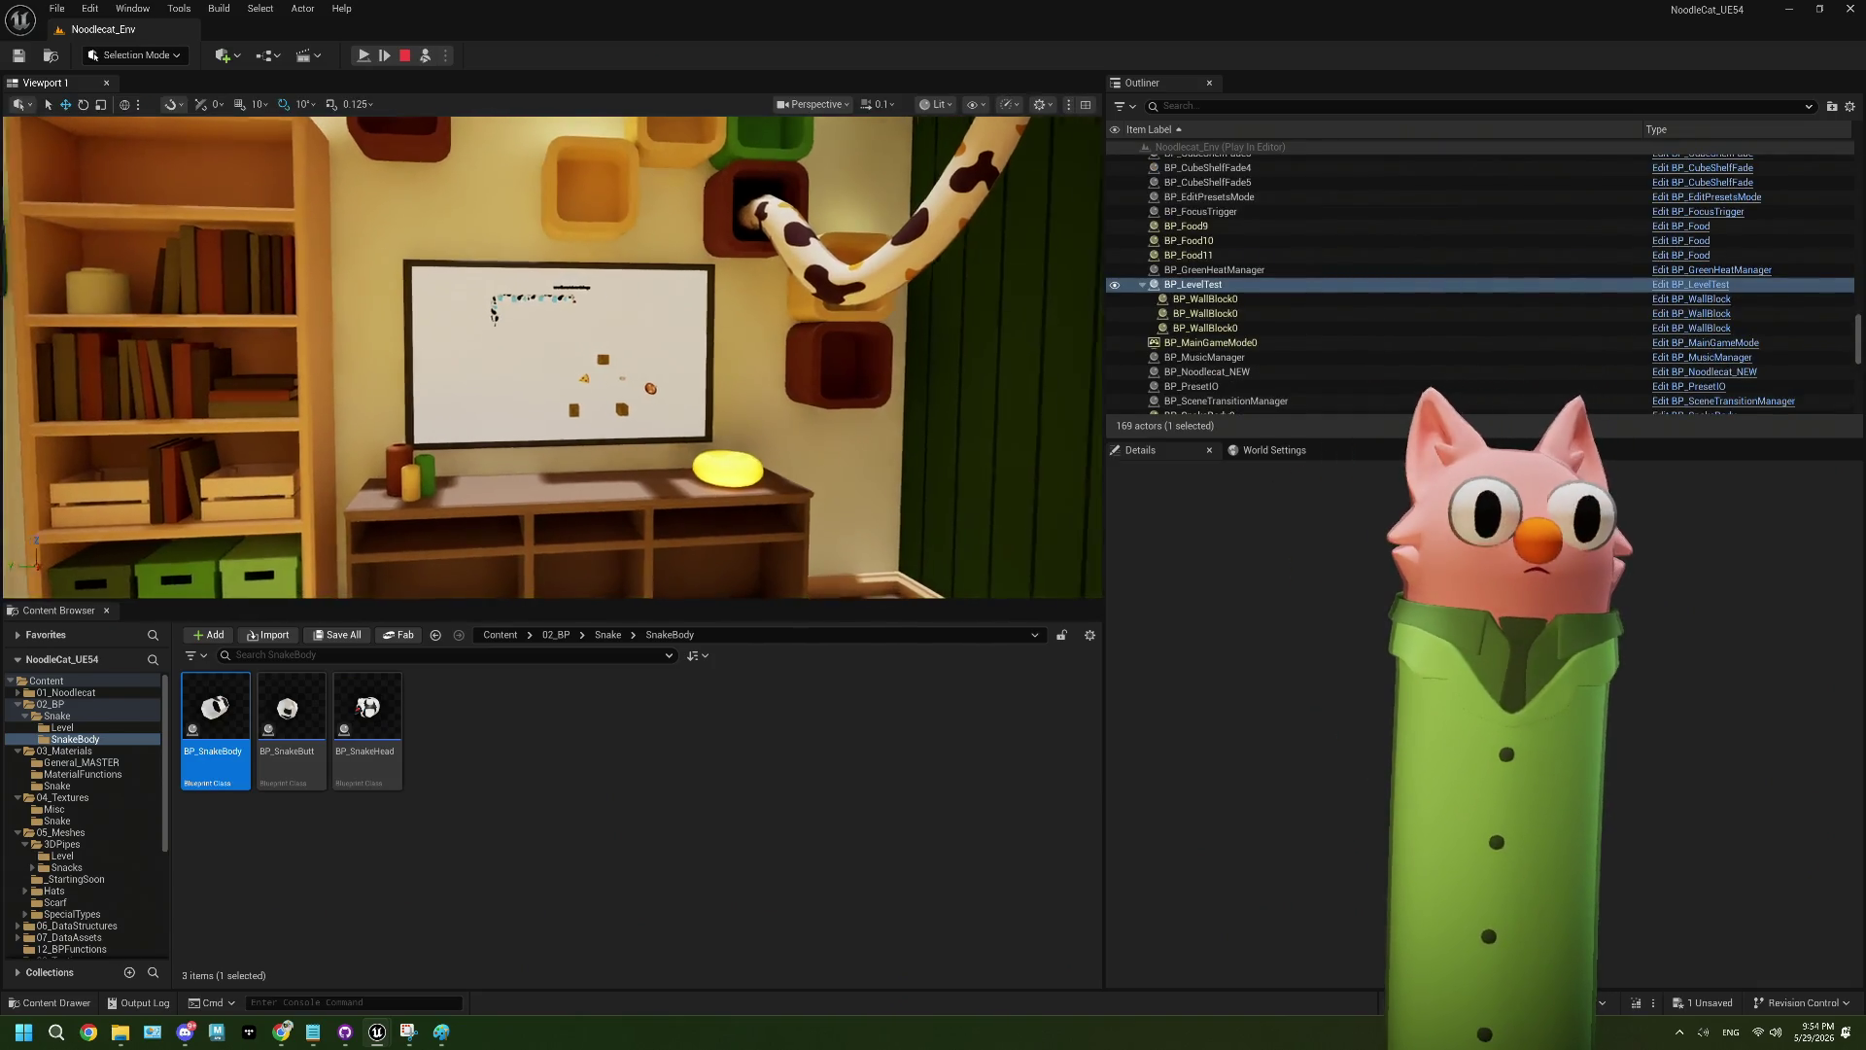
- Move in to inspect the snake on the whiteboard, stop the play session and close the Message Log
scroll(691, 275, "up", 5)
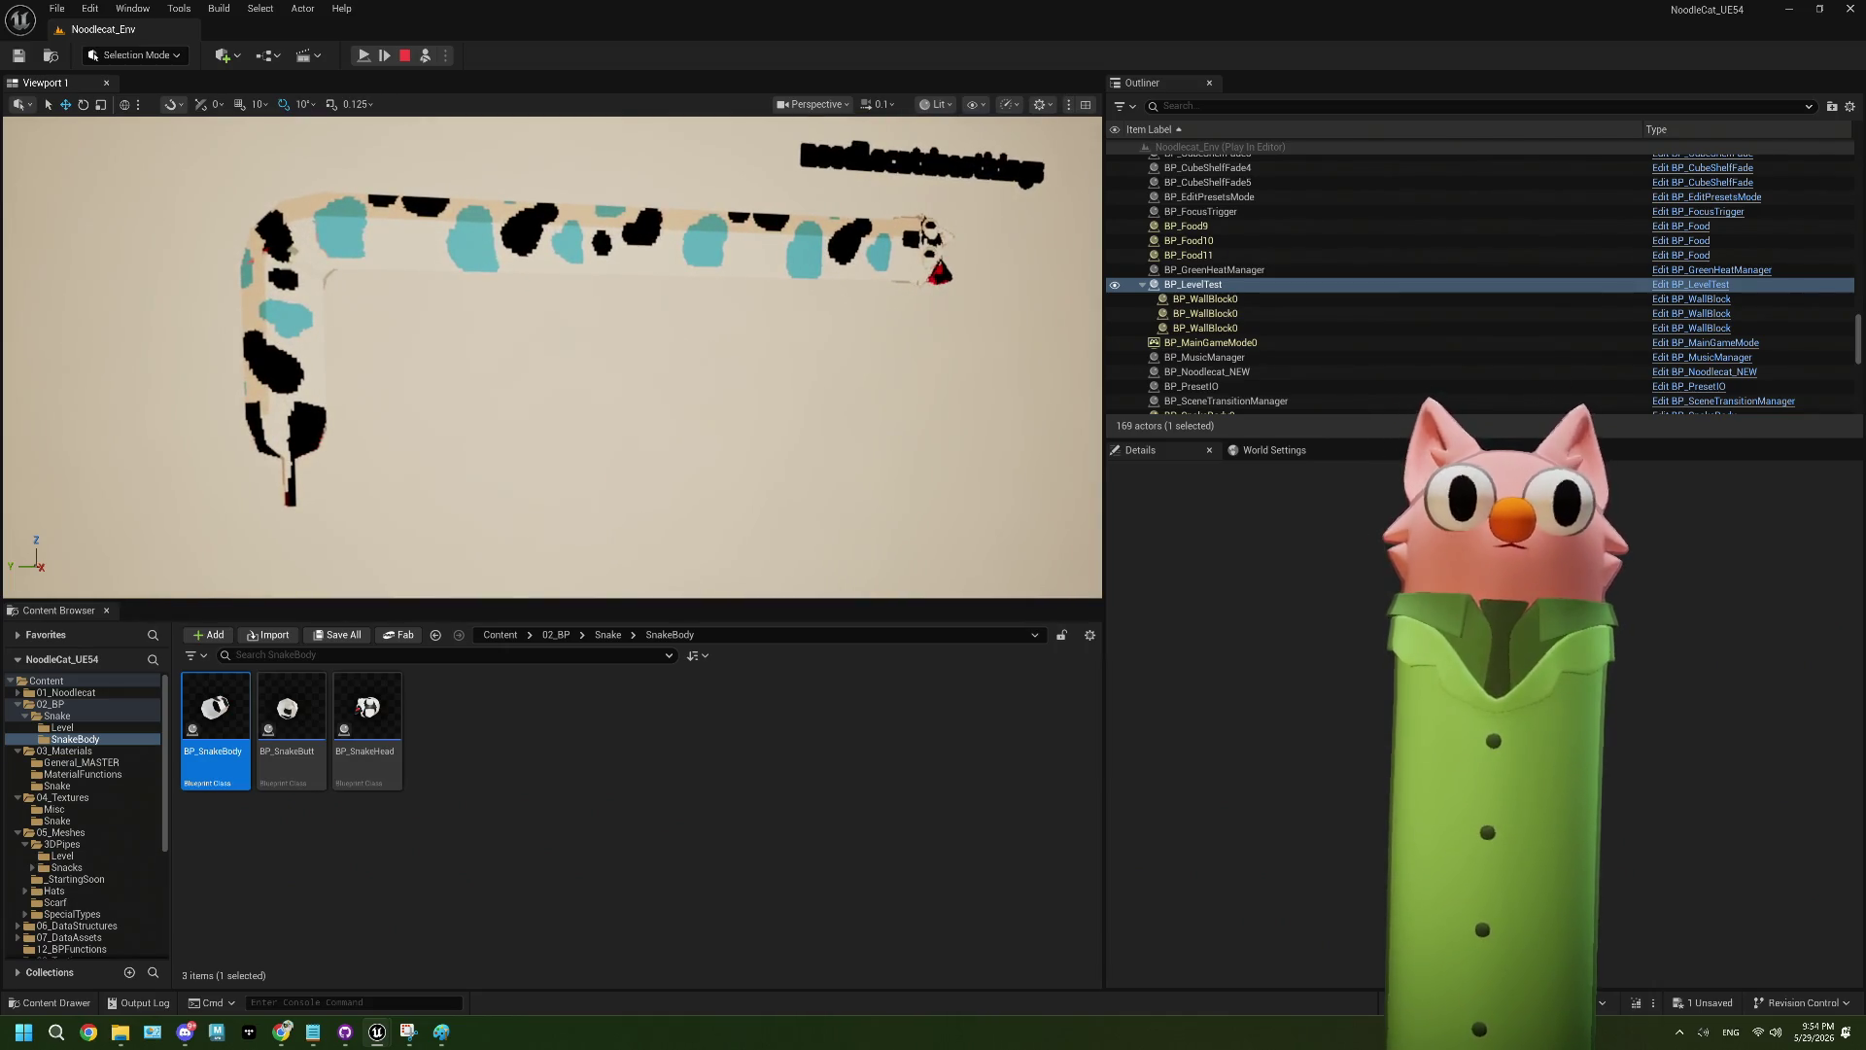
left_click_drag(691, 275, 719, 275)
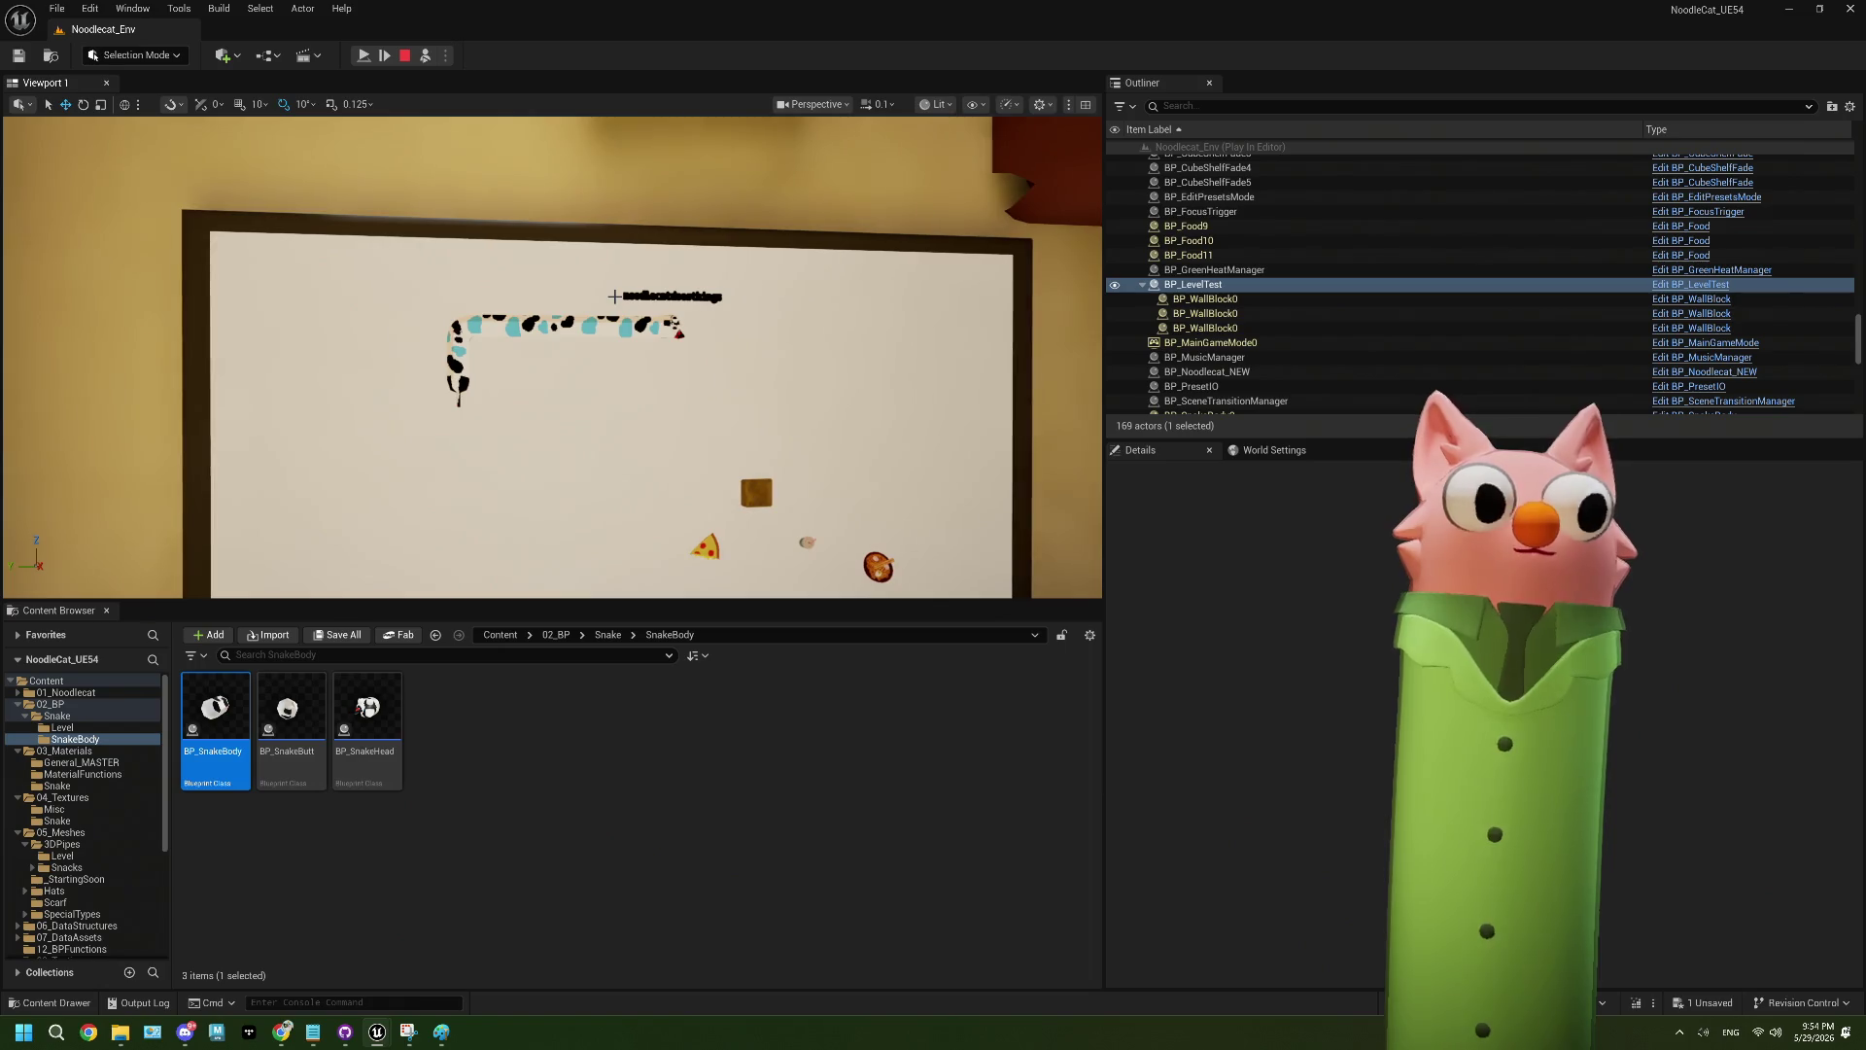
key("Escape")
left_click(1814, 68)
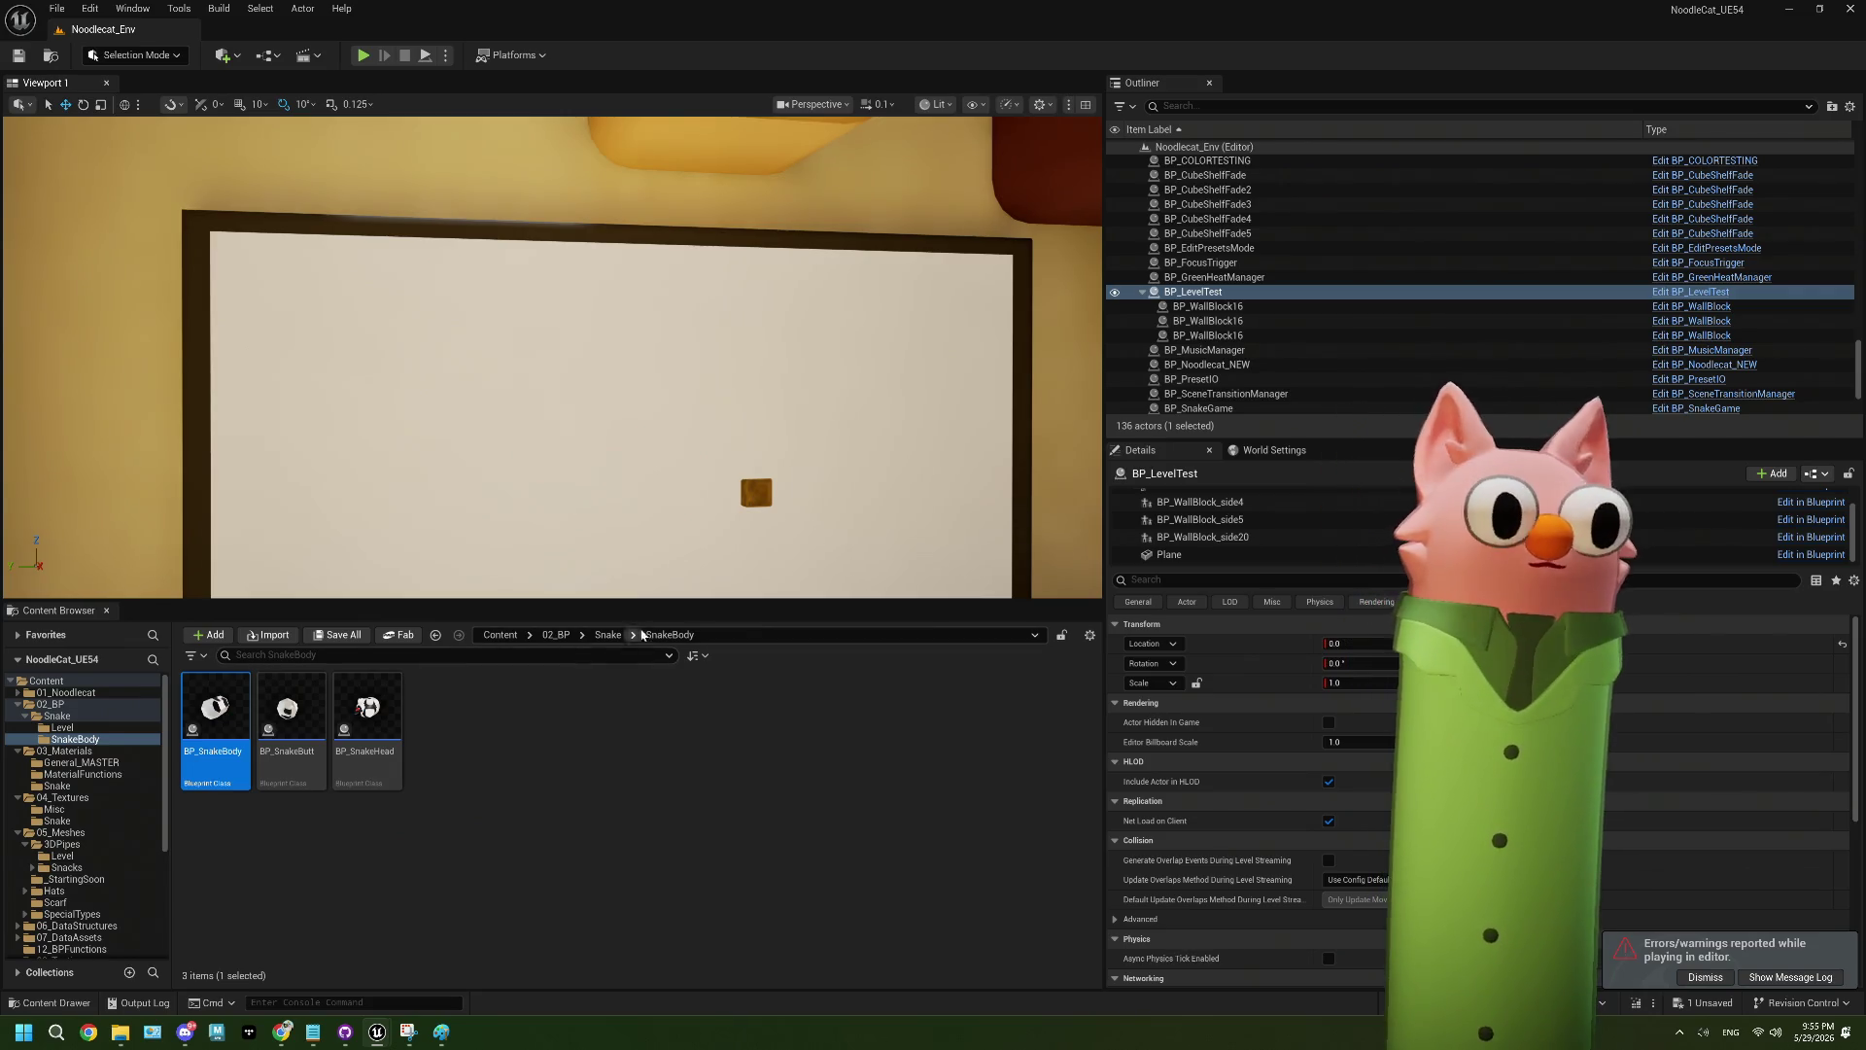
- Go to the Snake folder and open the BP_SnakeUsername blueprint
left_click(608, 635)
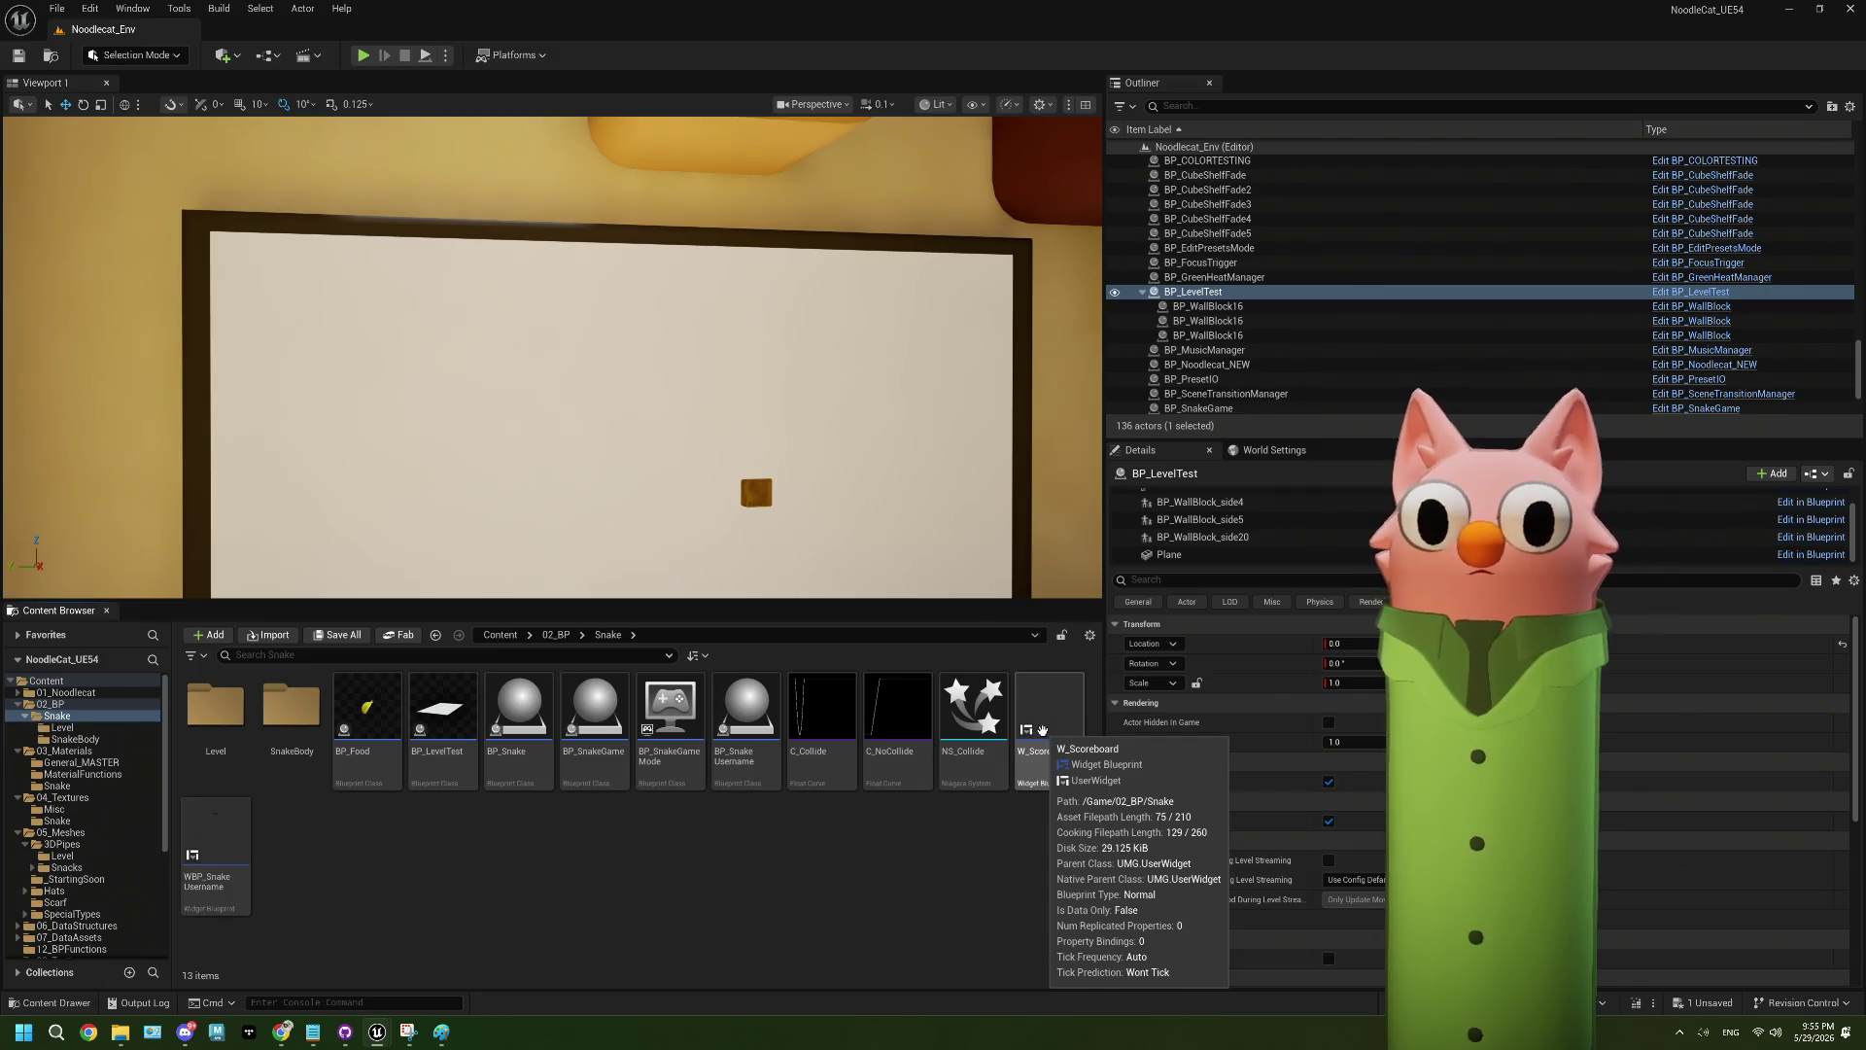
double_click(756, 724)
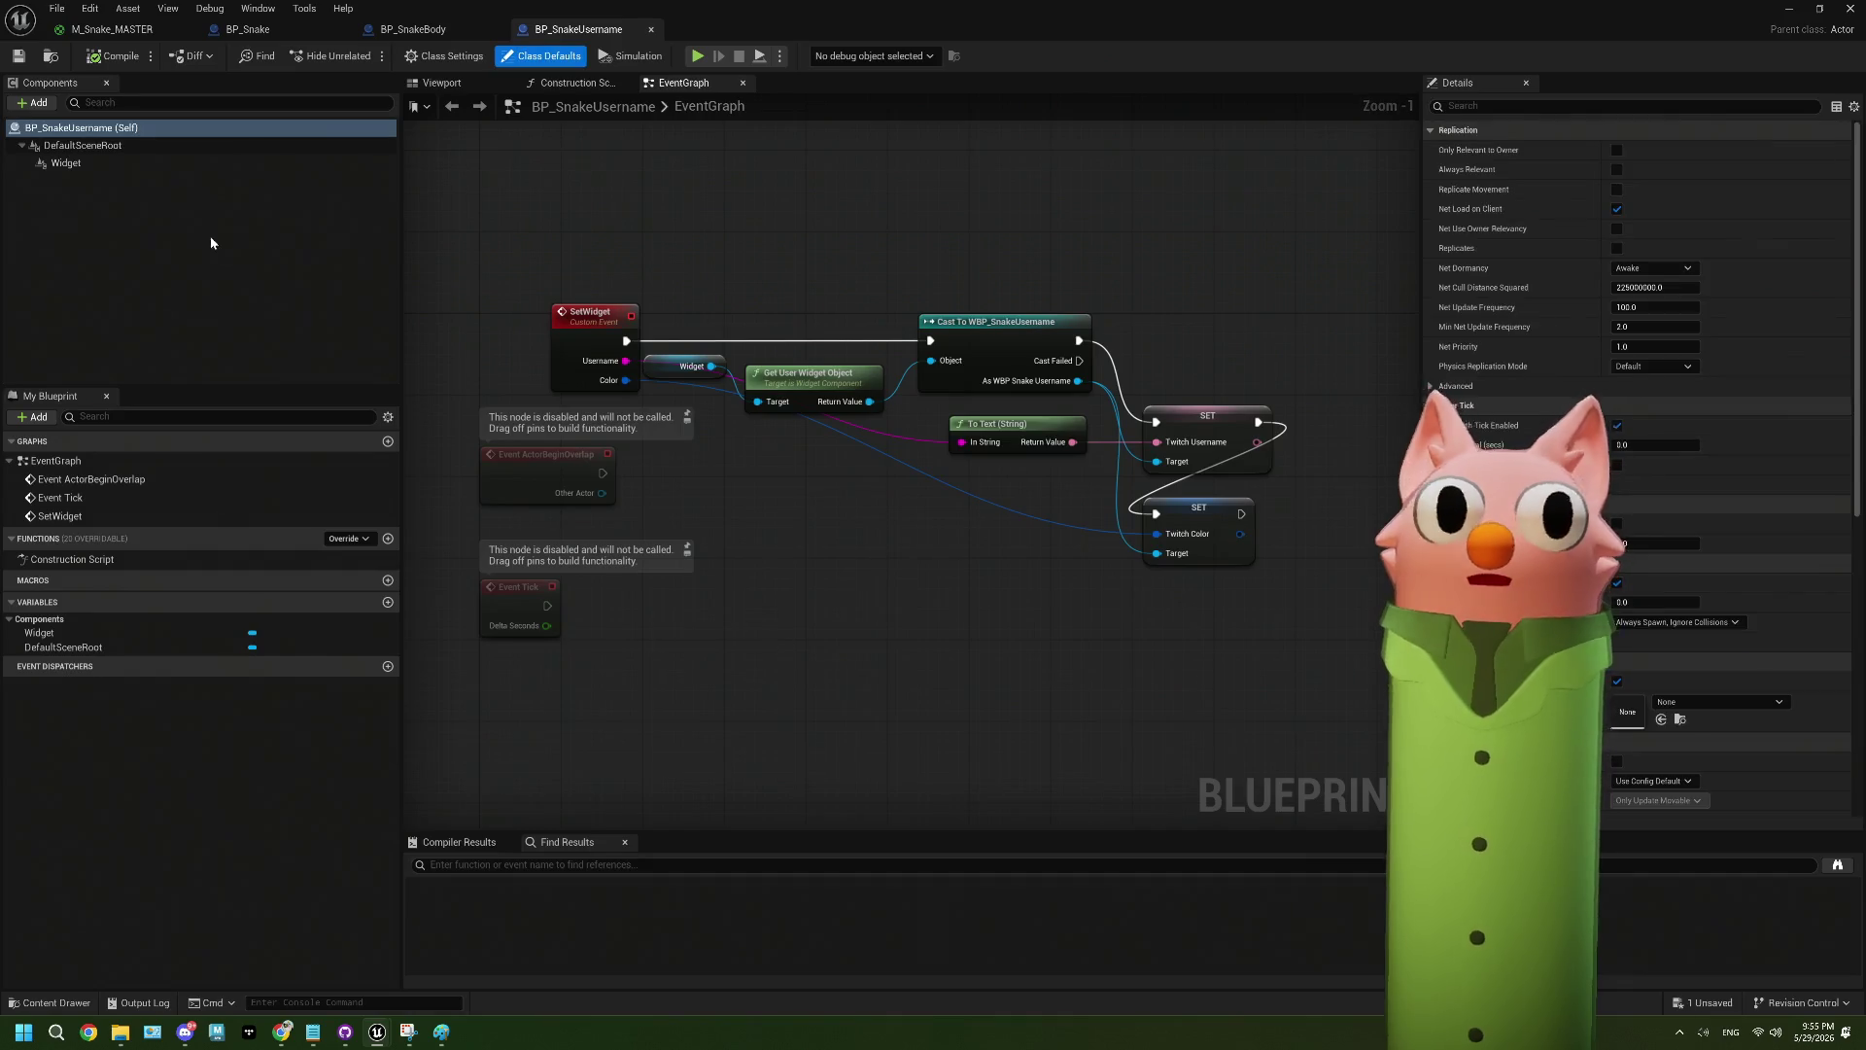
- Select the Widget component to show its Details, including Materials Element 0
left_click(116, 162)
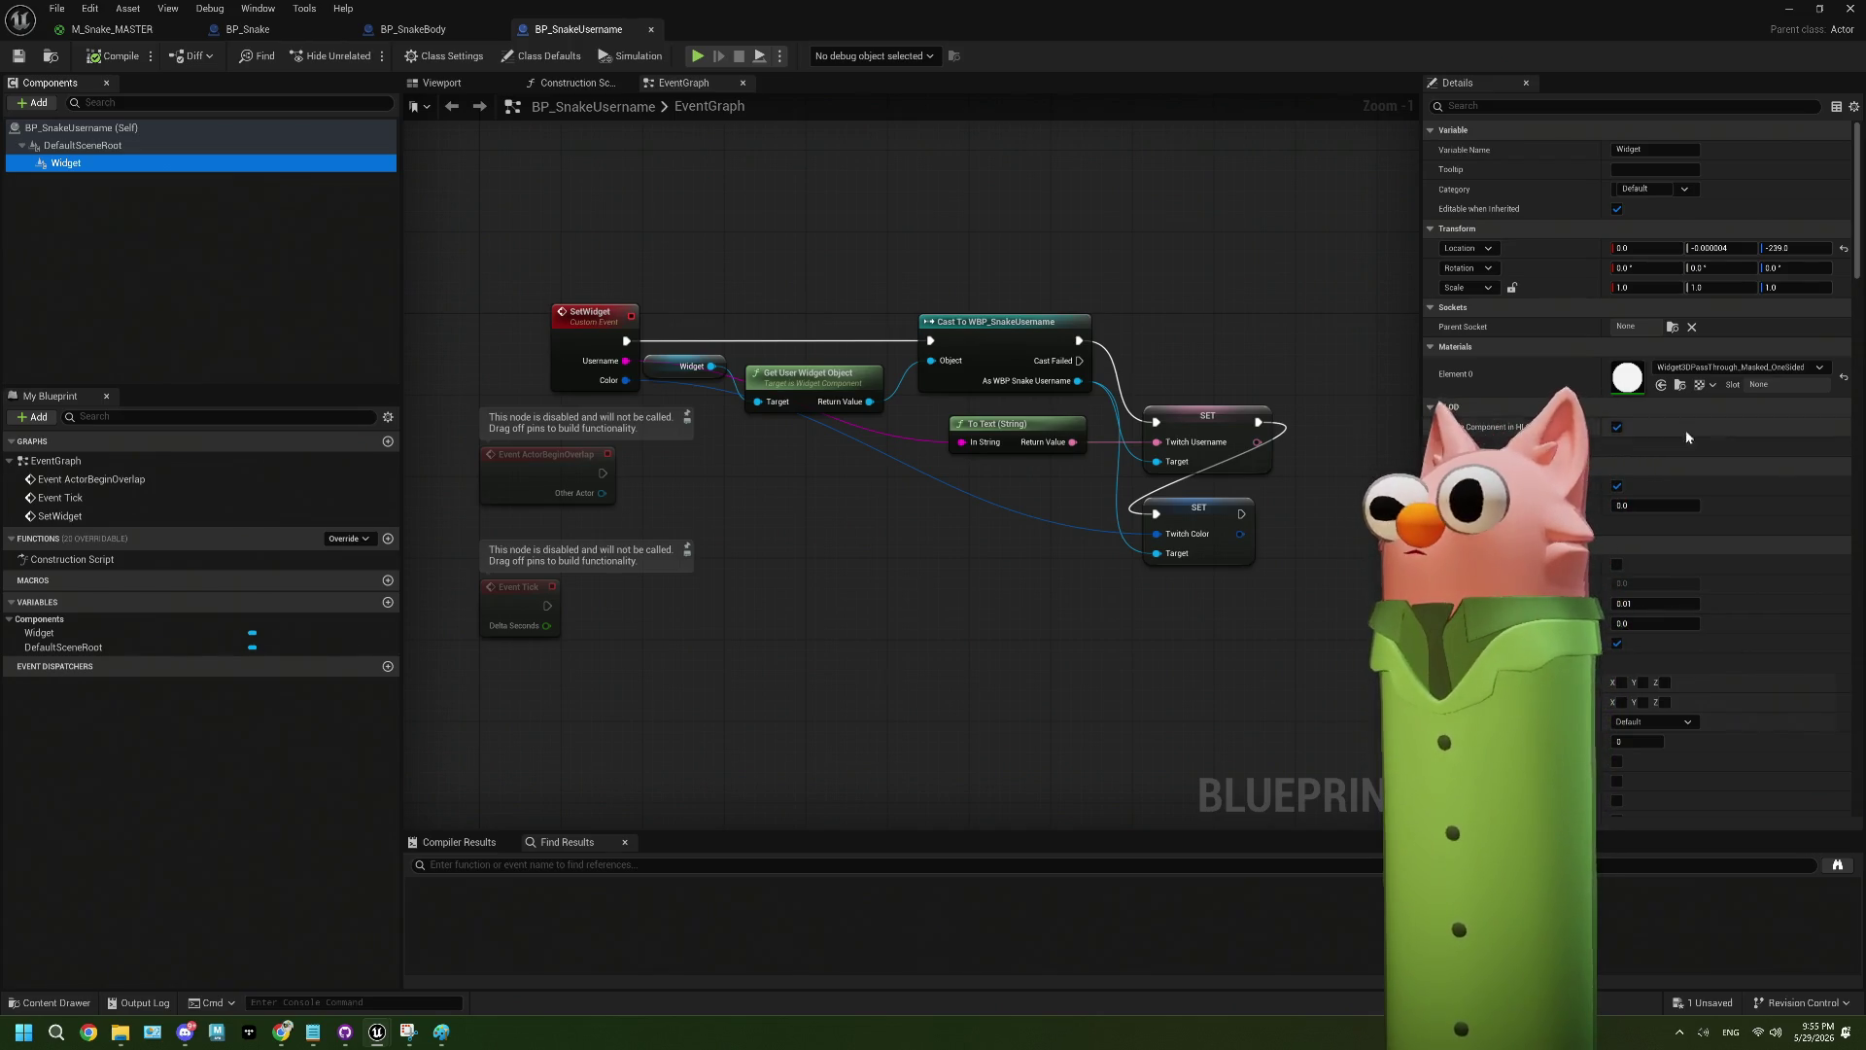
scroll(1696, 425, "down", 1)
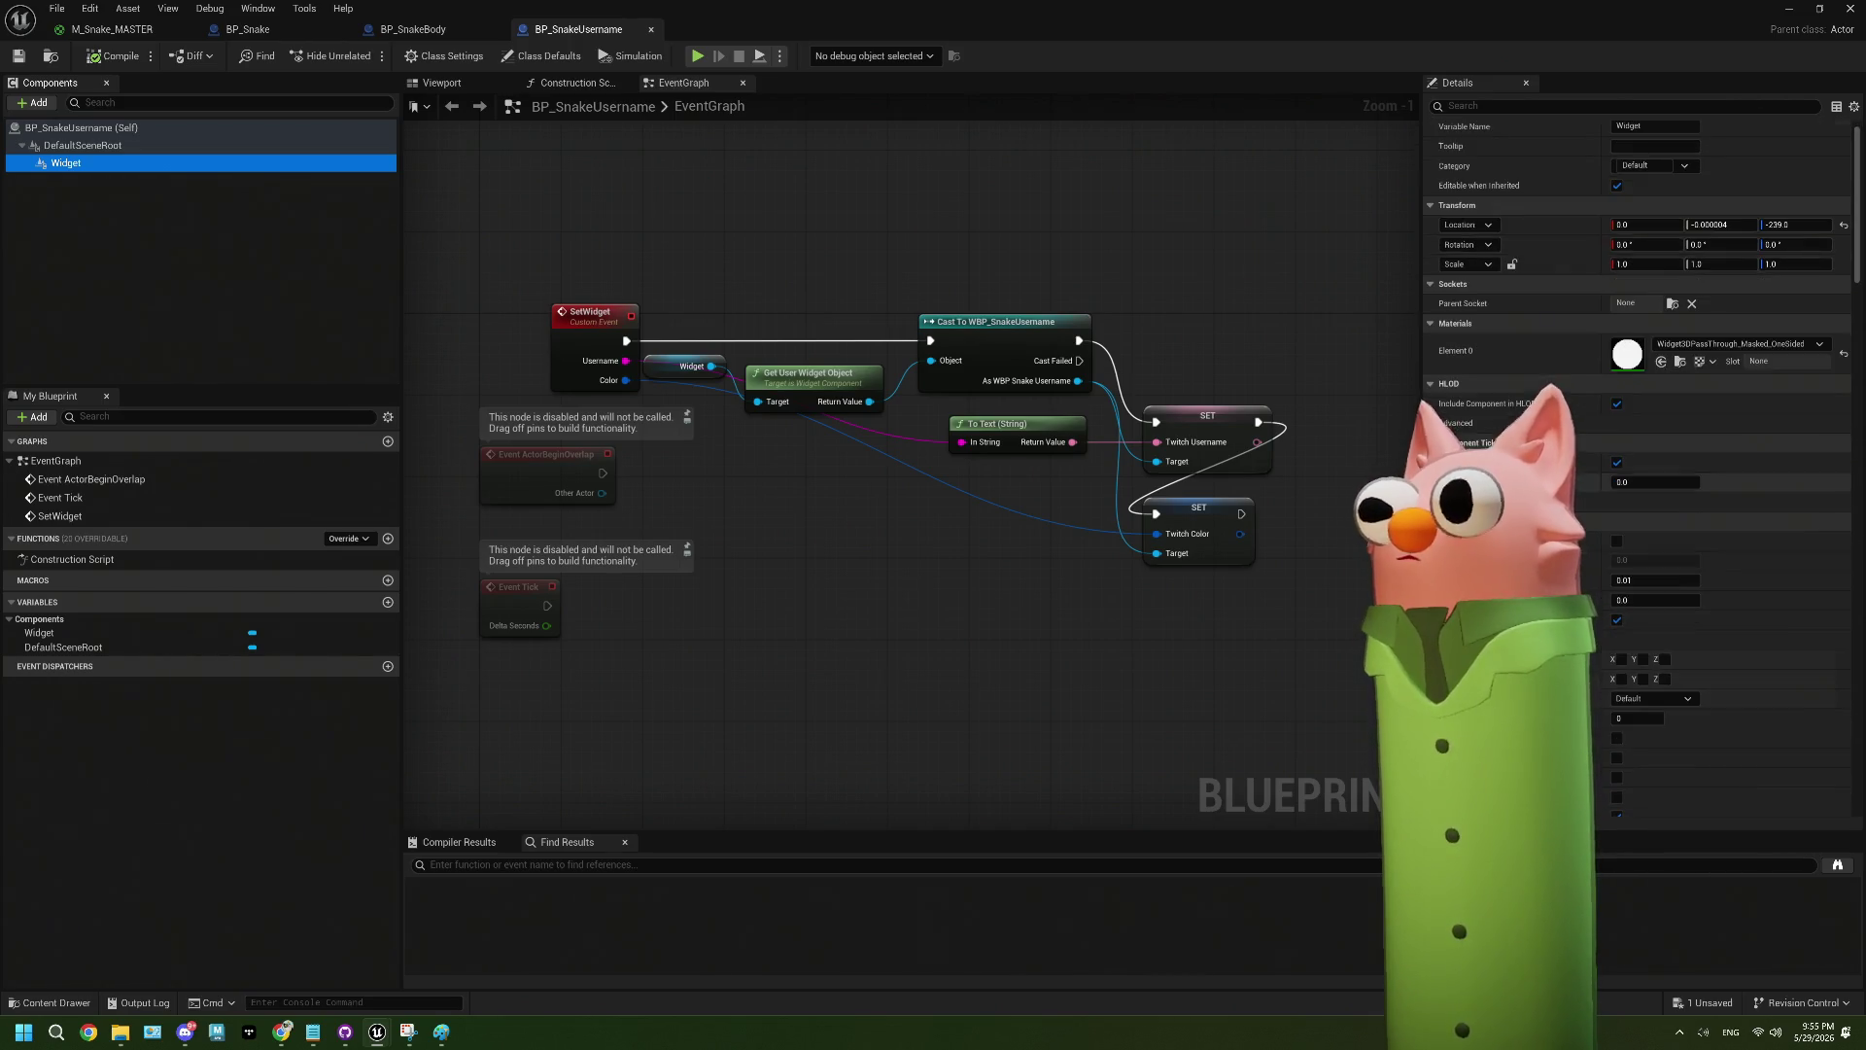
scroll(1696, 425, "up", 1)
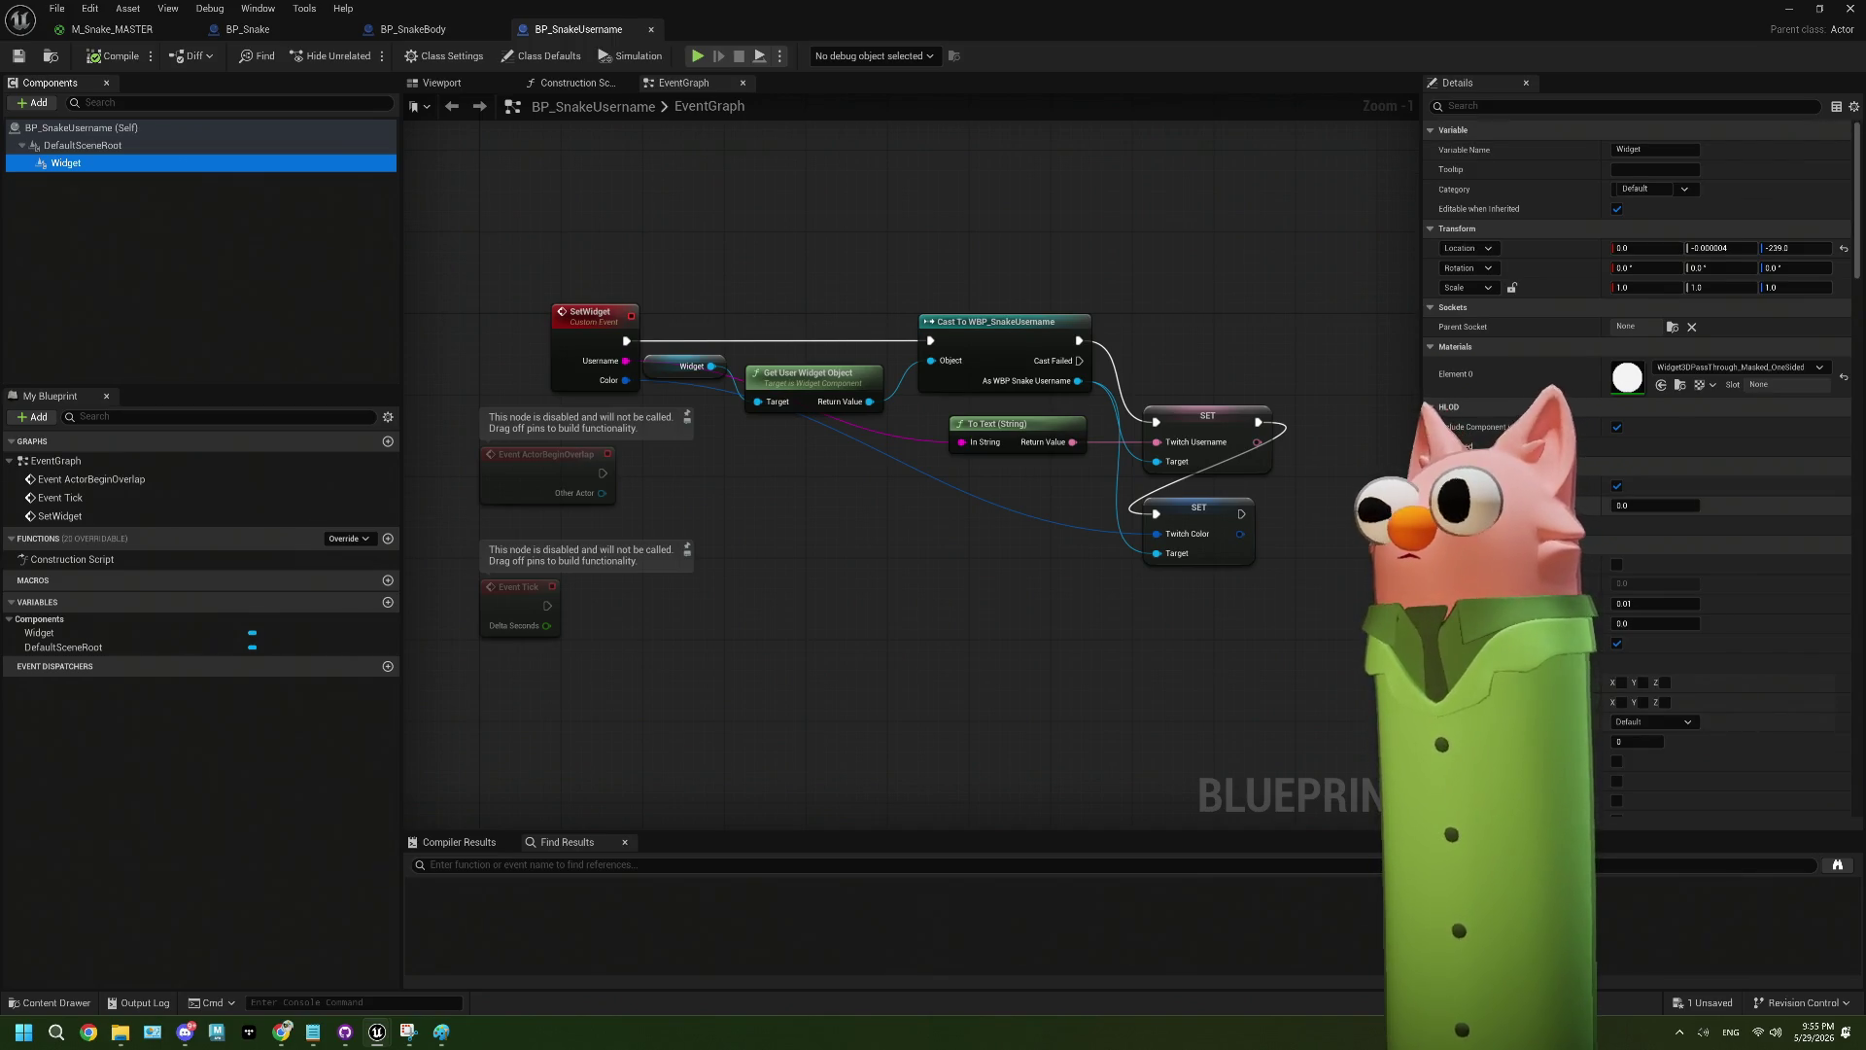
- Follow the widget material's parents up to Widget3DPassThrough, confirm it is Unlit, and close it
left_click(1629, 391)
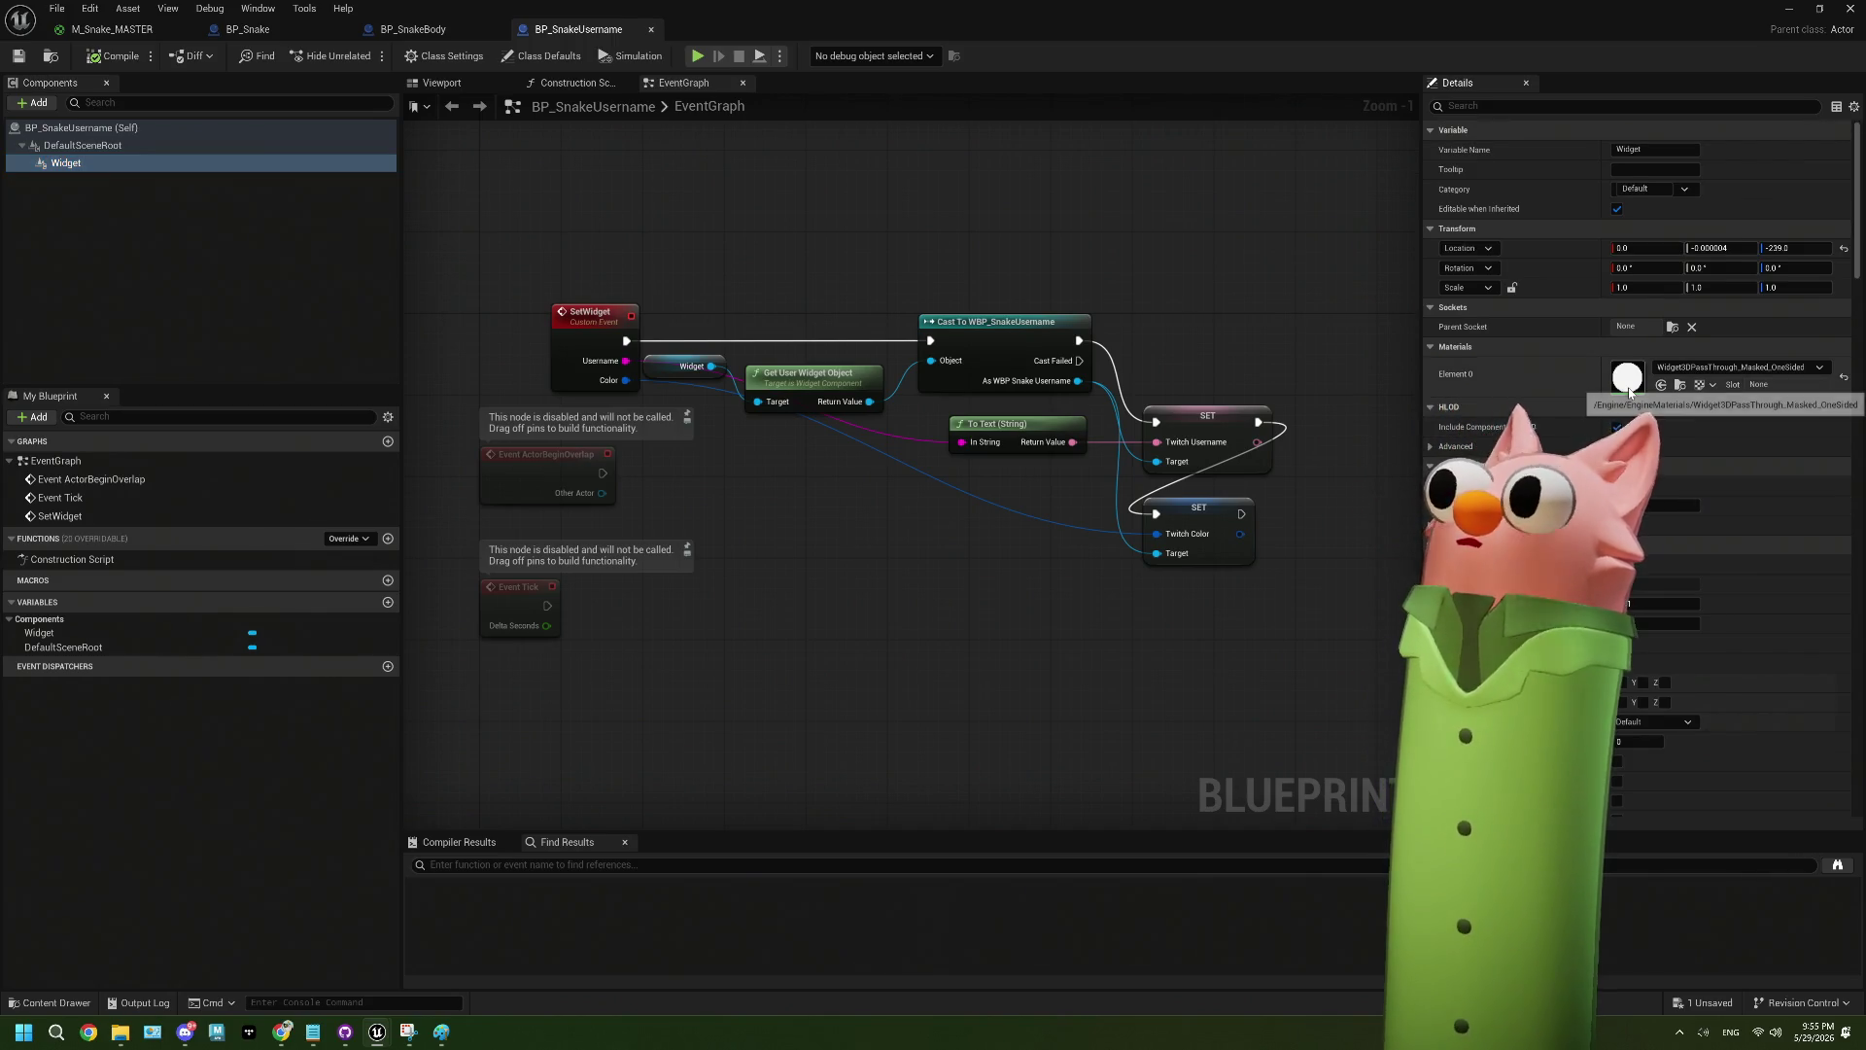
double_click(1629, 387)
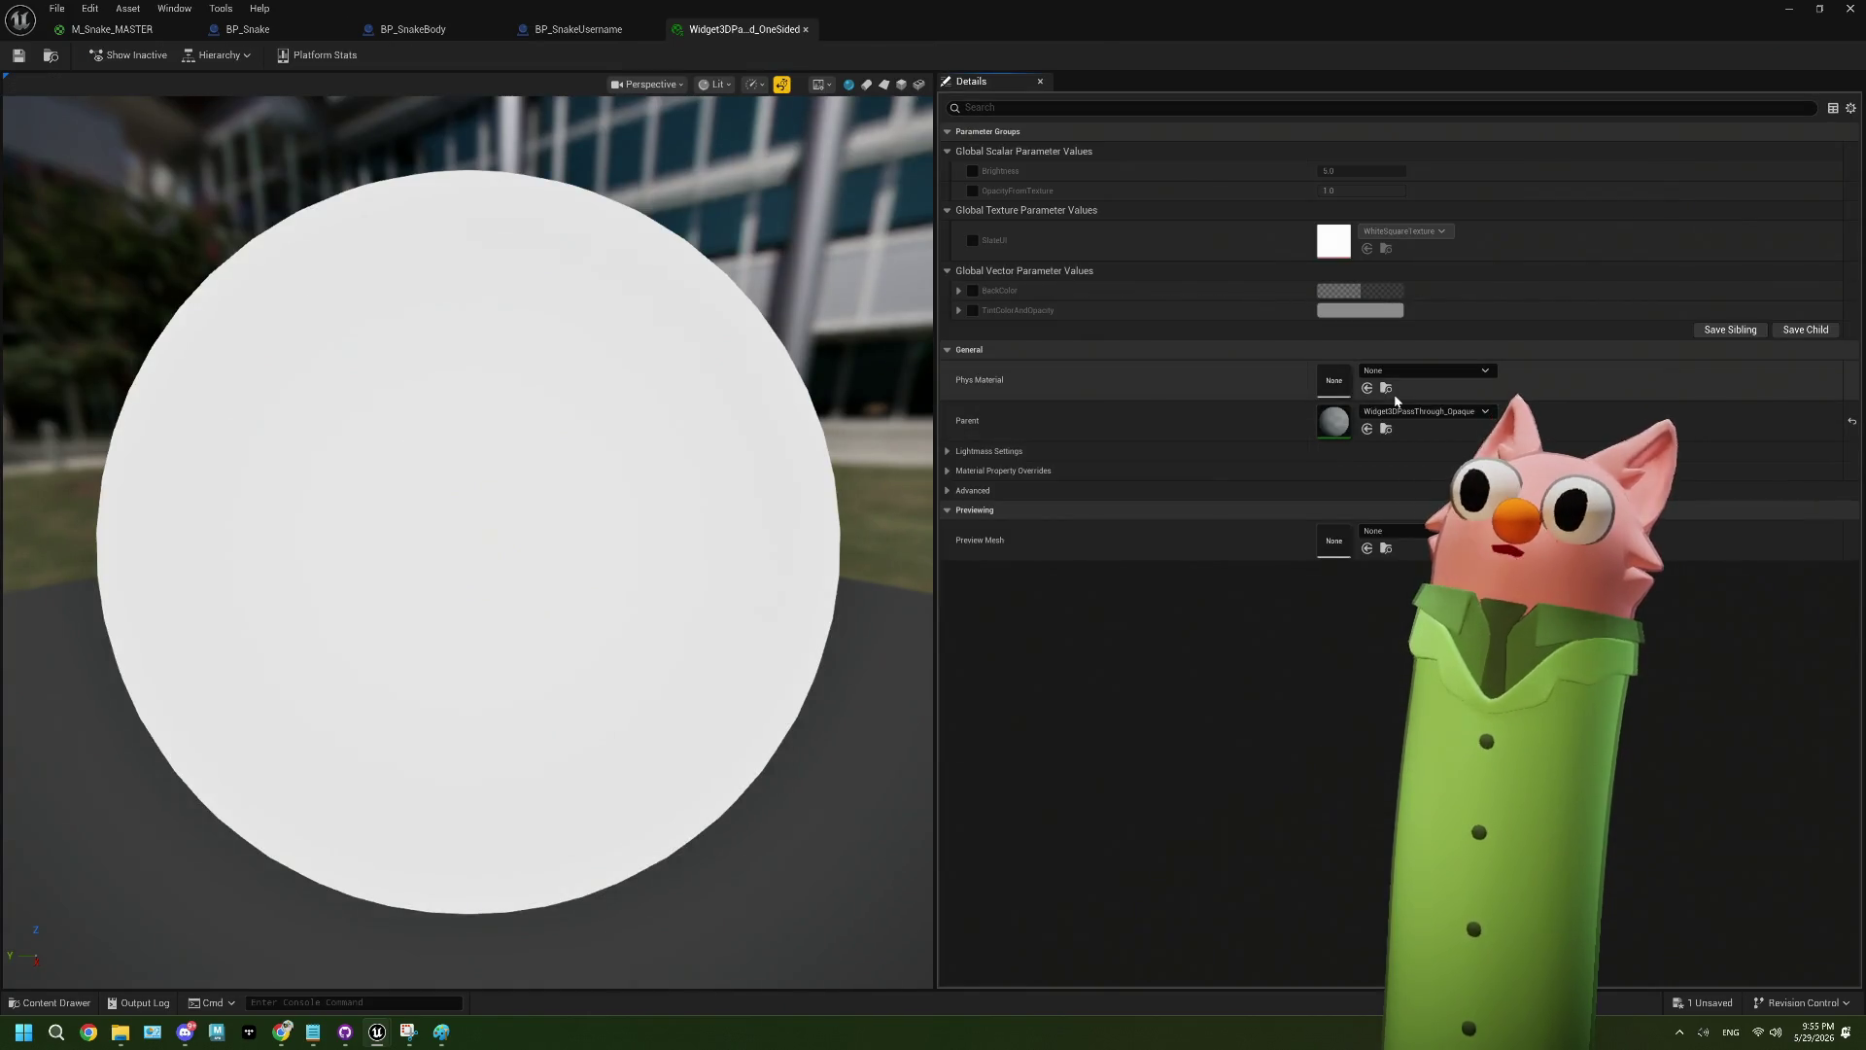
double_click(1346, 427)
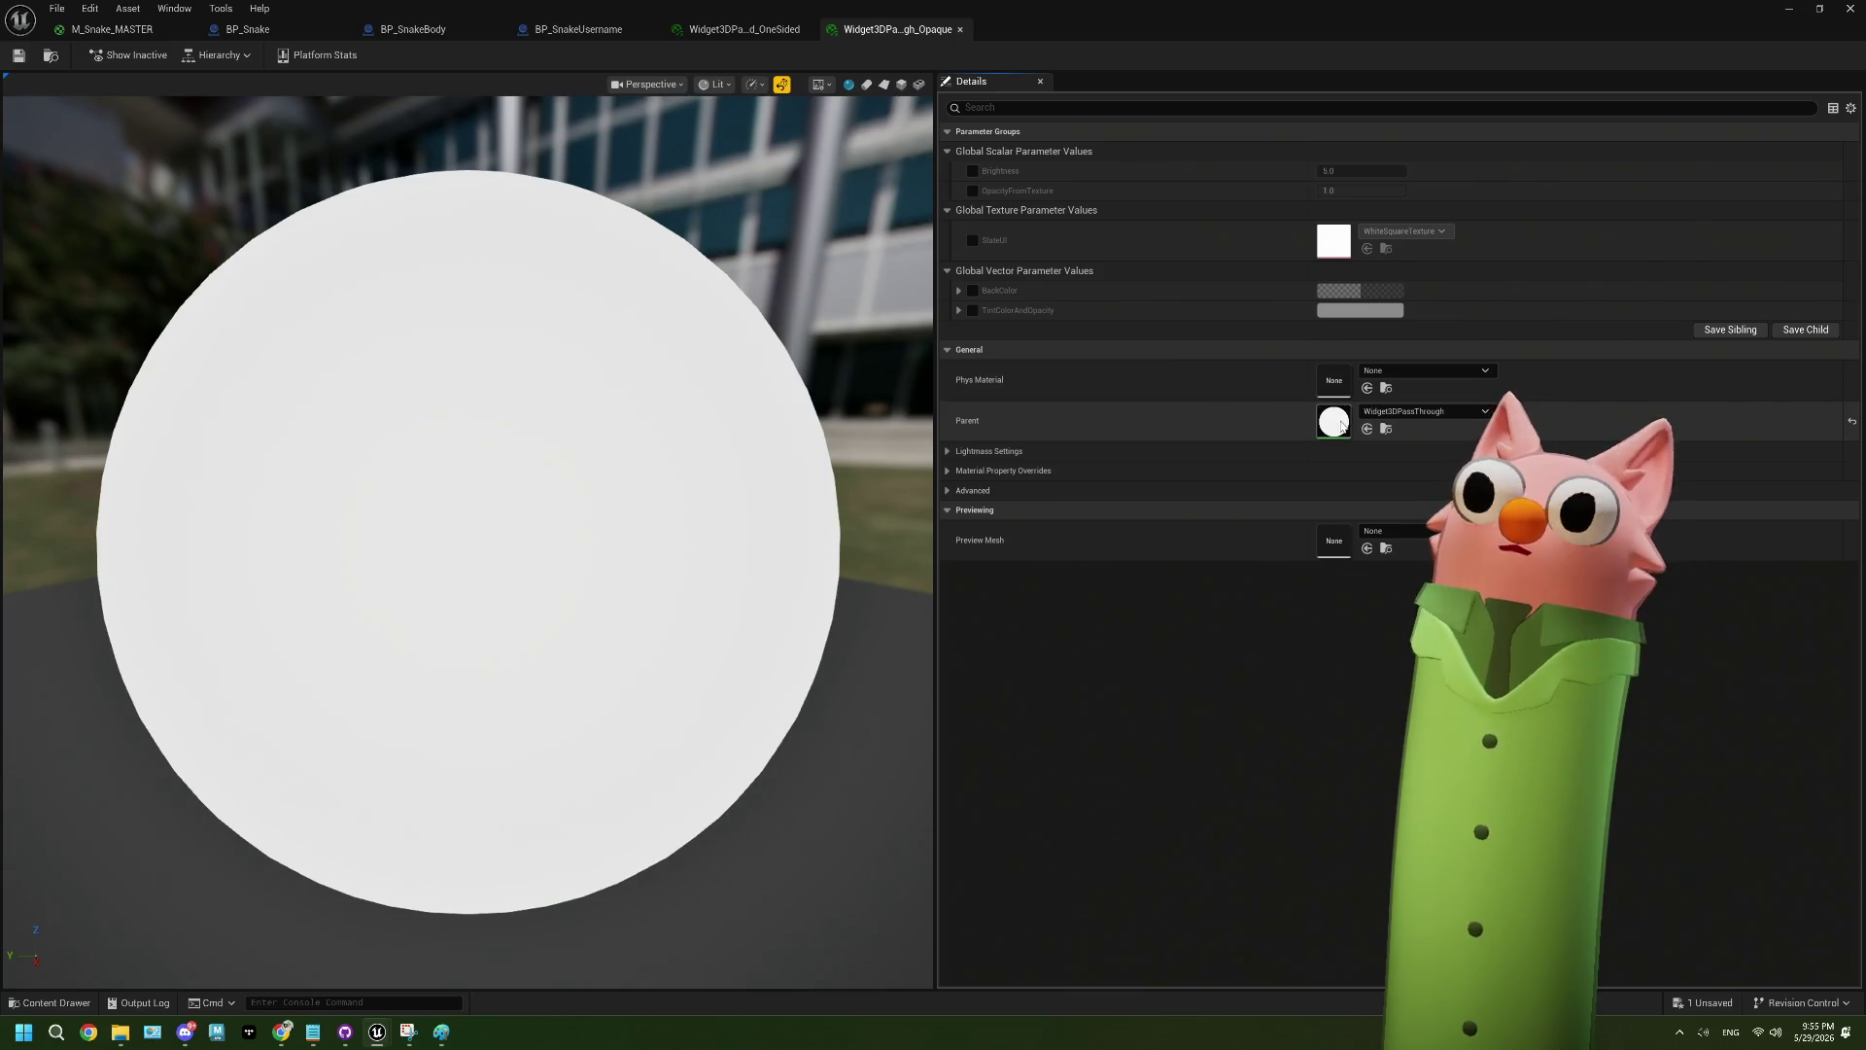
double_click(1342, 426)
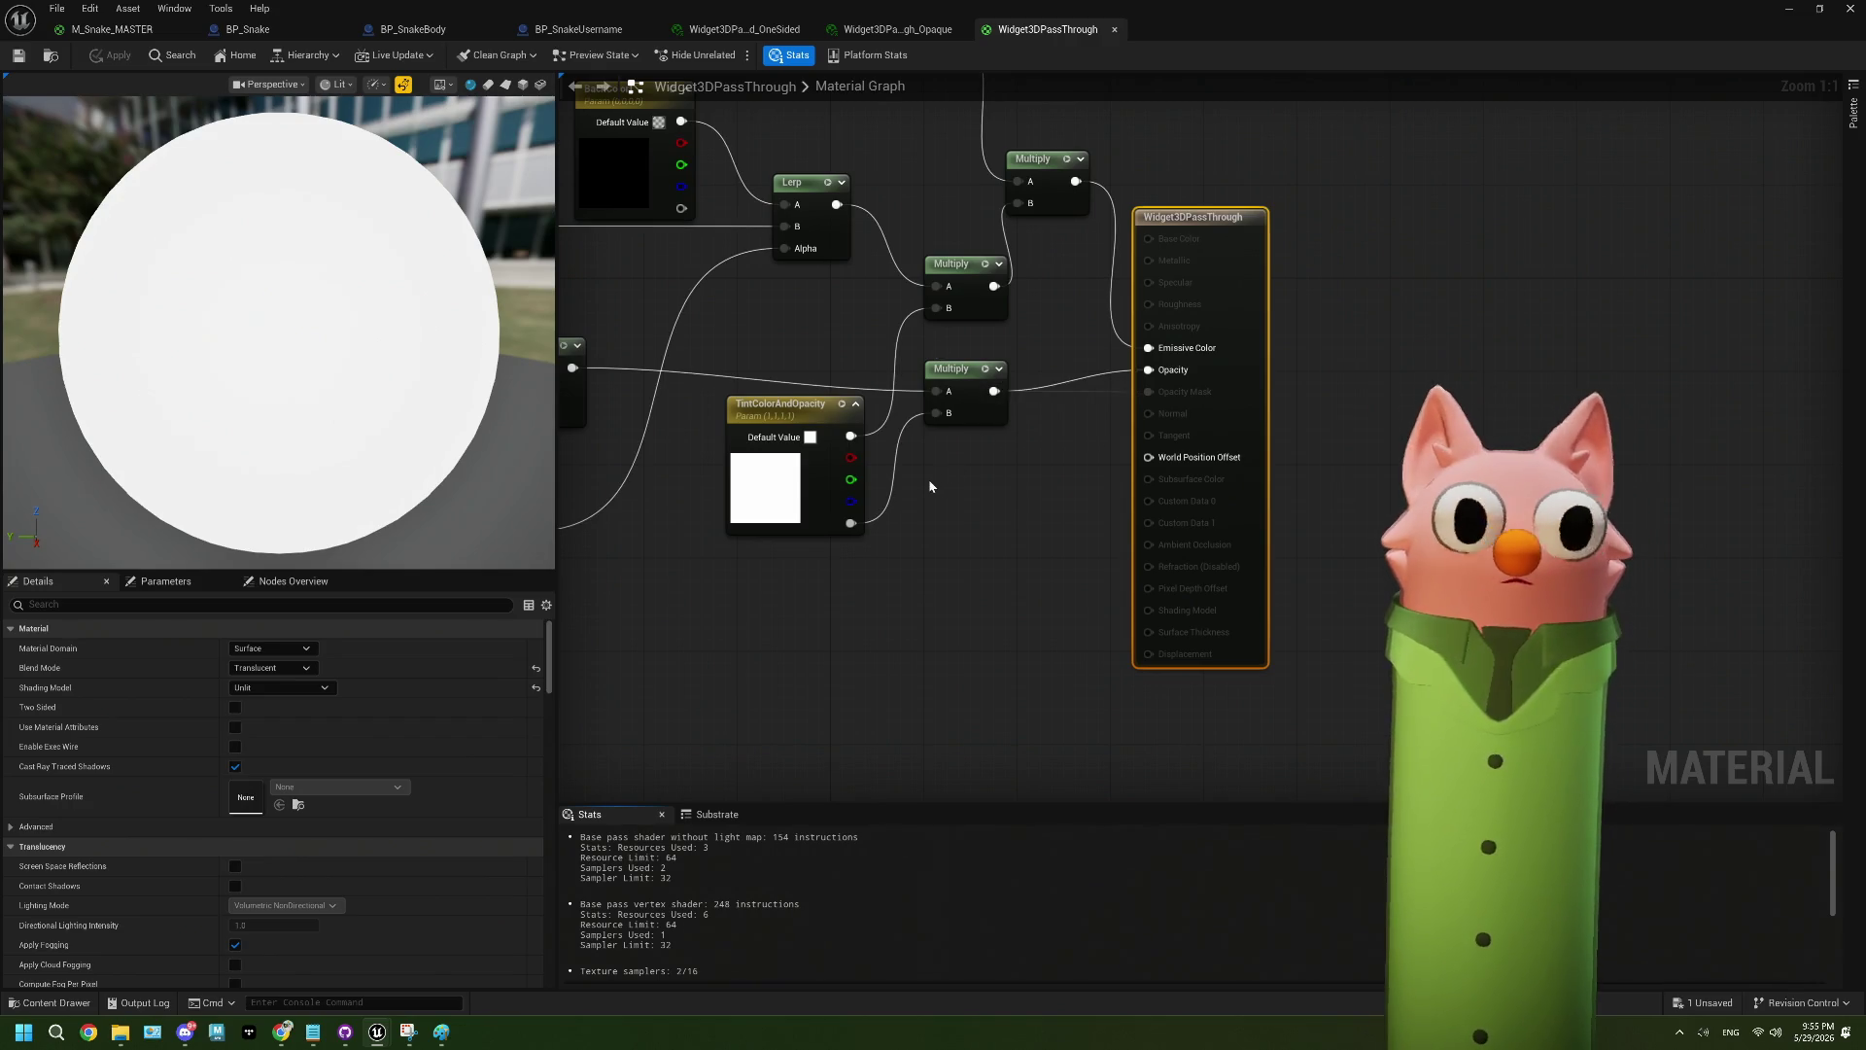
left_click(1114, 30)
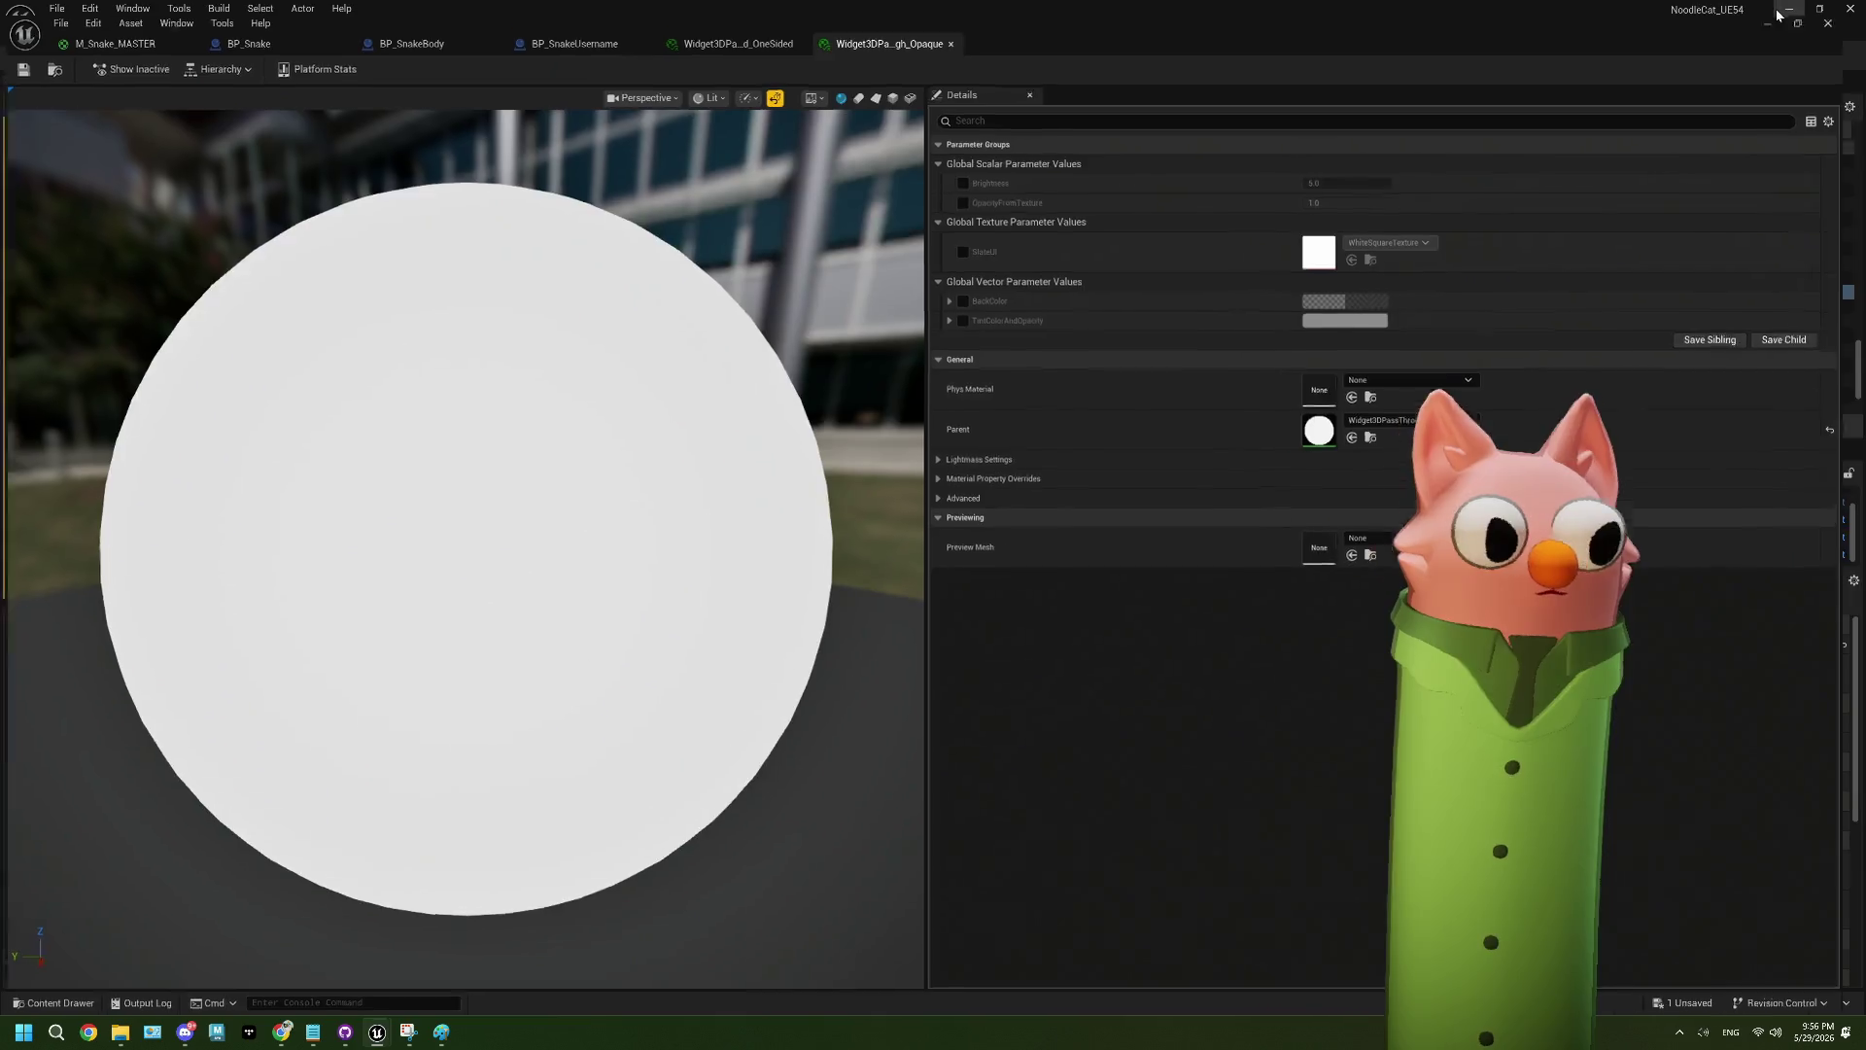
- Frame the whiteboard, select the noodlecat_env_tv actor, and open BP_SnakeGame
left_click(1778, 14)
mouse_move(861, 415)
left_mouse_down()
mouse_move(816, 466)
mouse_move(729, 505)
left_mouse_up()
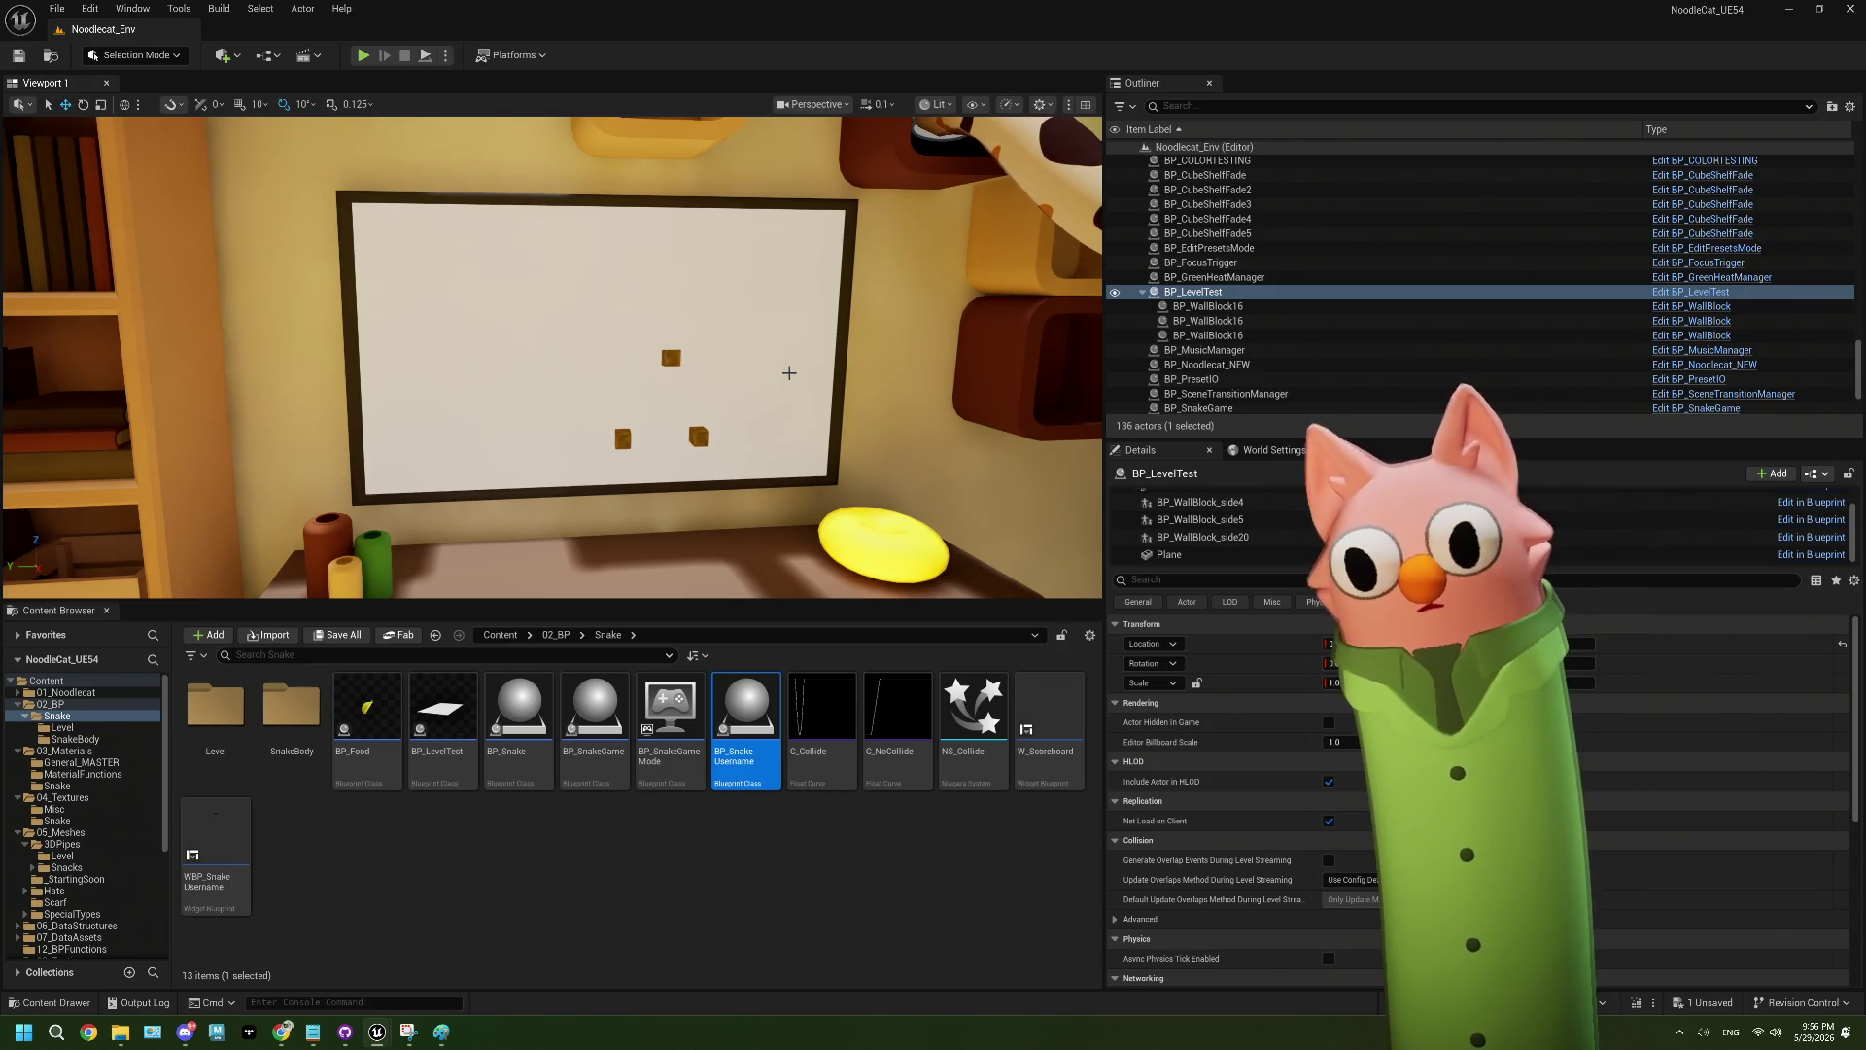
mouse_move(789, 376)
left_mouse_down()
mouse_move(789, 320)
mouse_move(739, 320)
mouse_move(778, 320)
mouse_move(758, 389)
mouse_move(777, 418)
left_mouse_up()
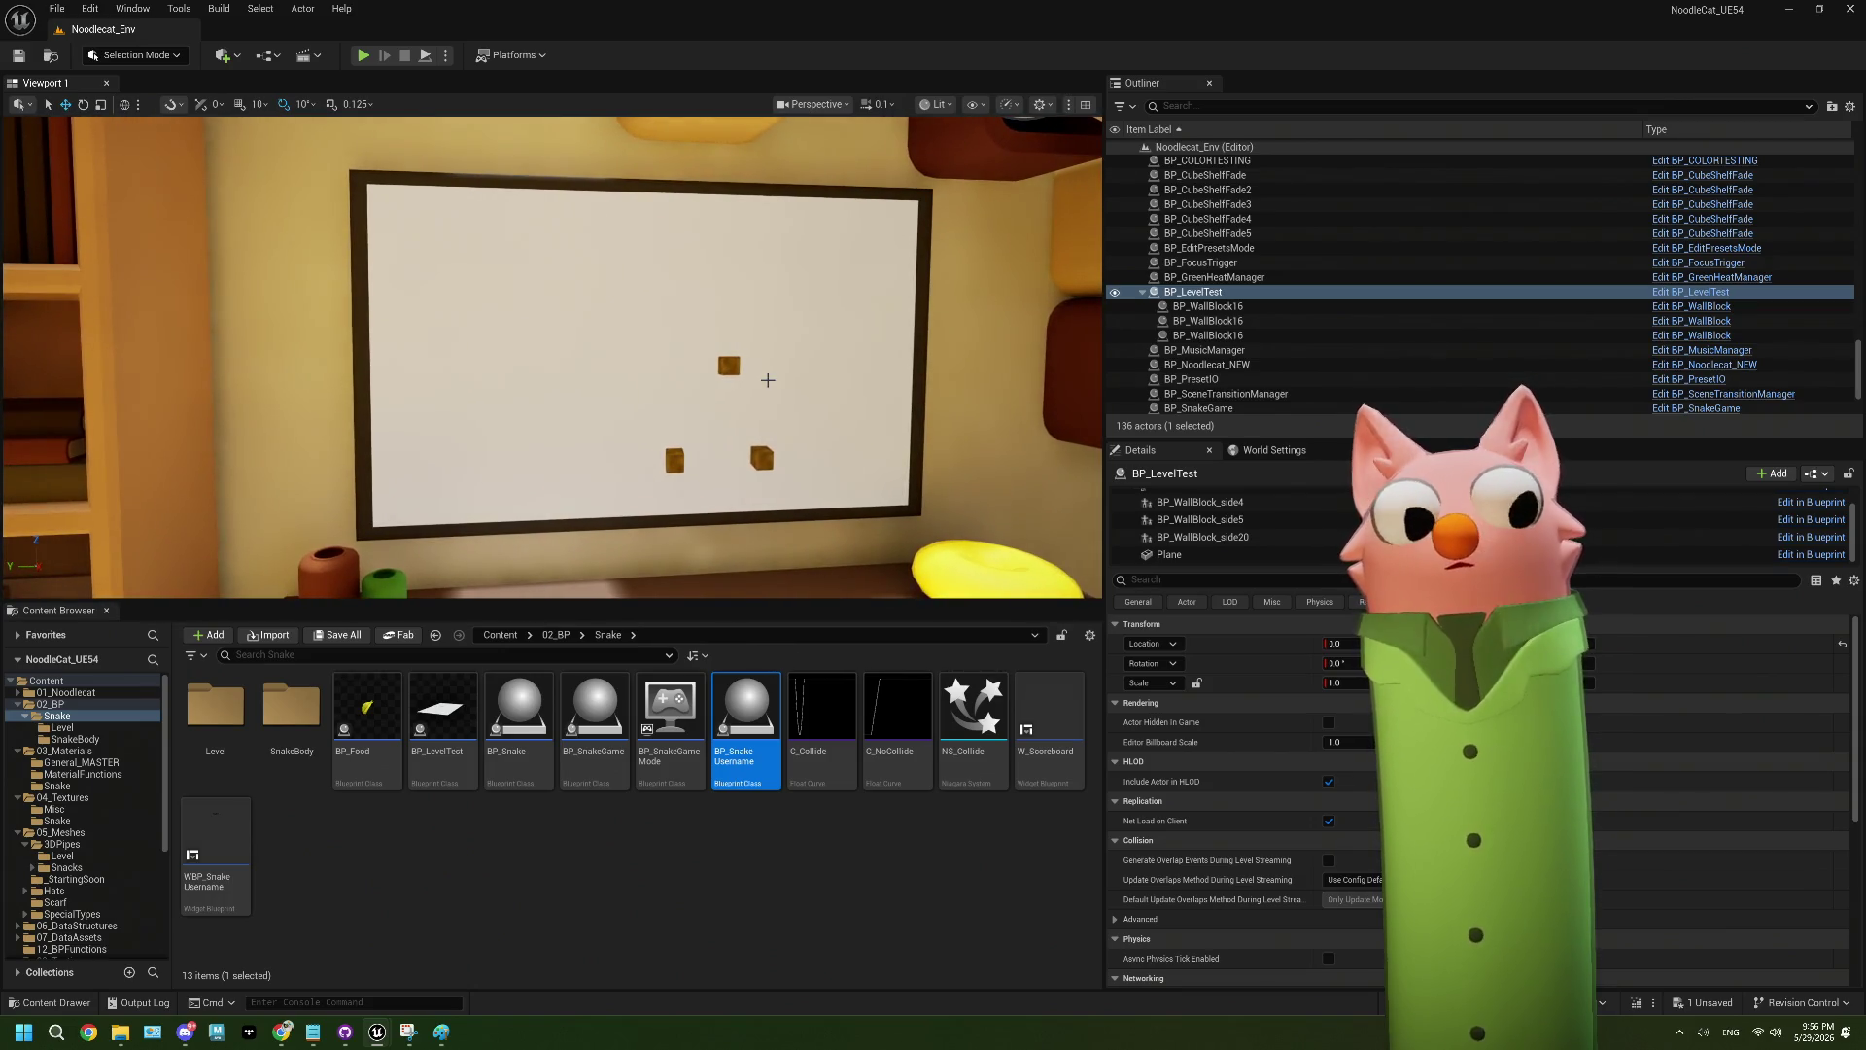
left_click(778, 418)
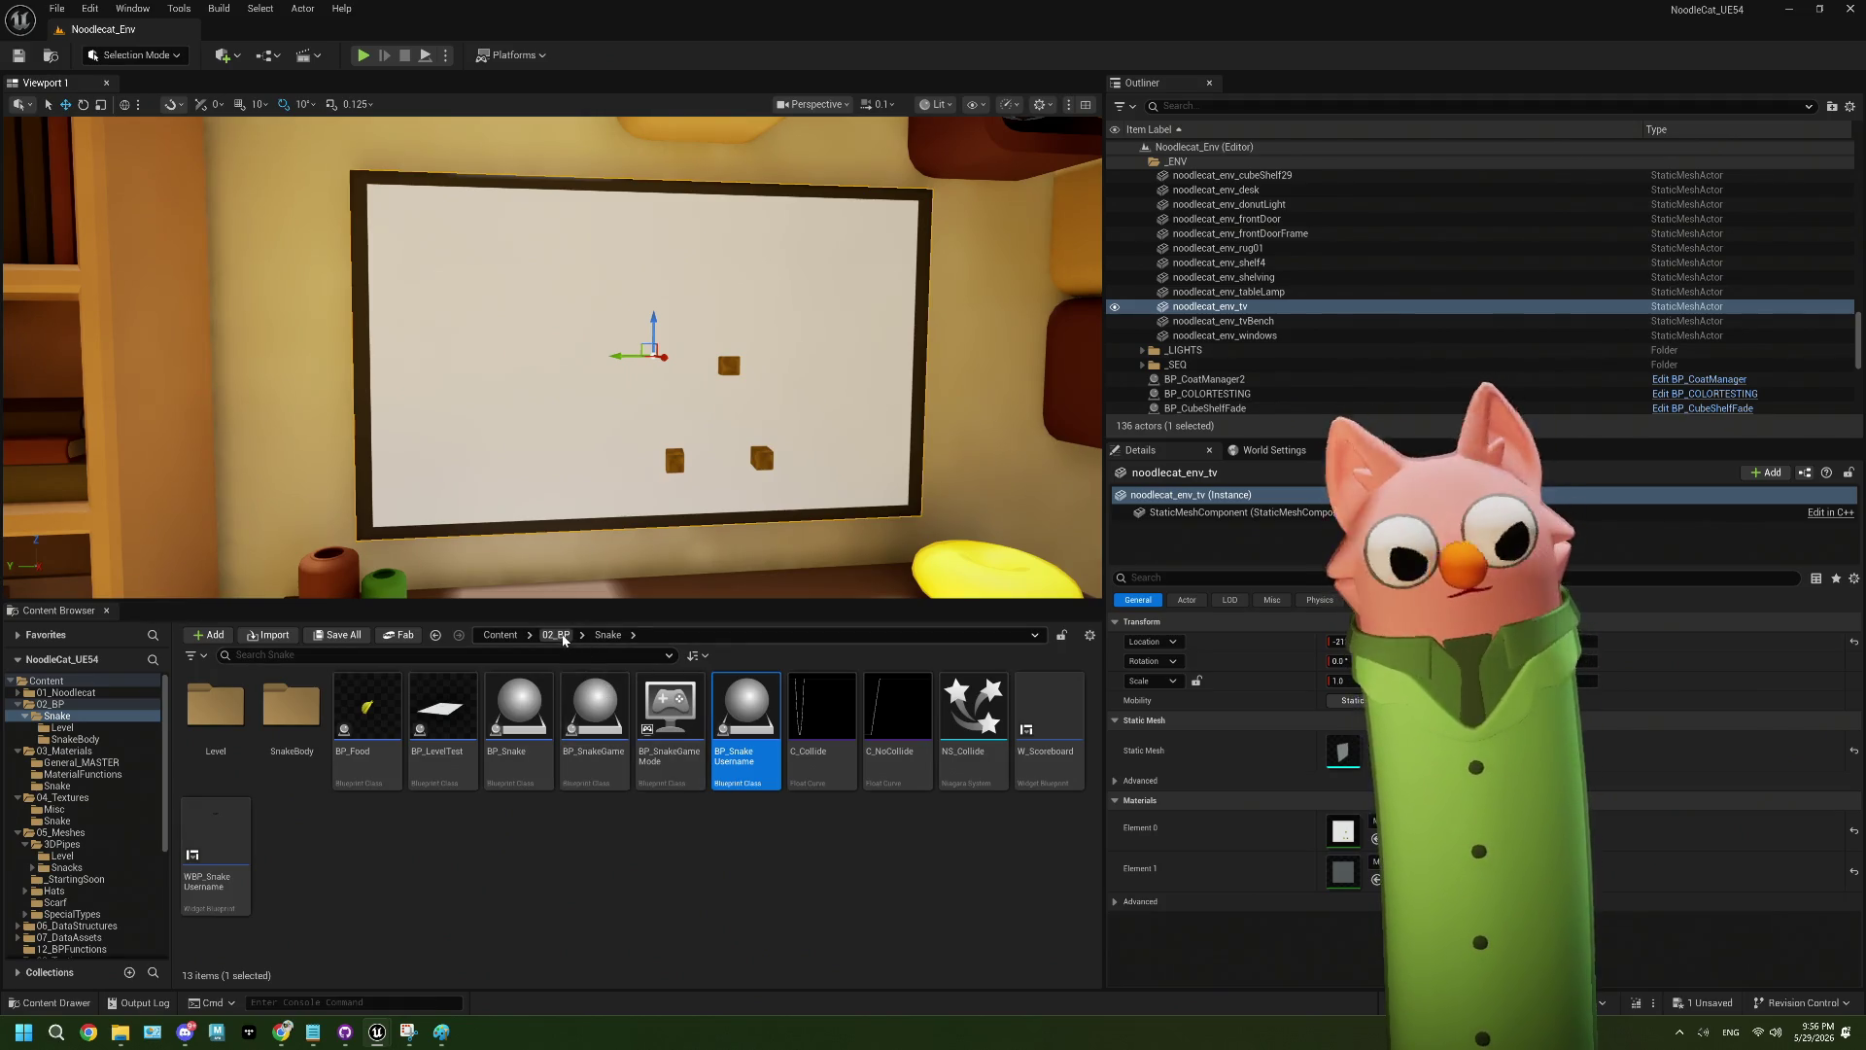
double_click(595, 714)
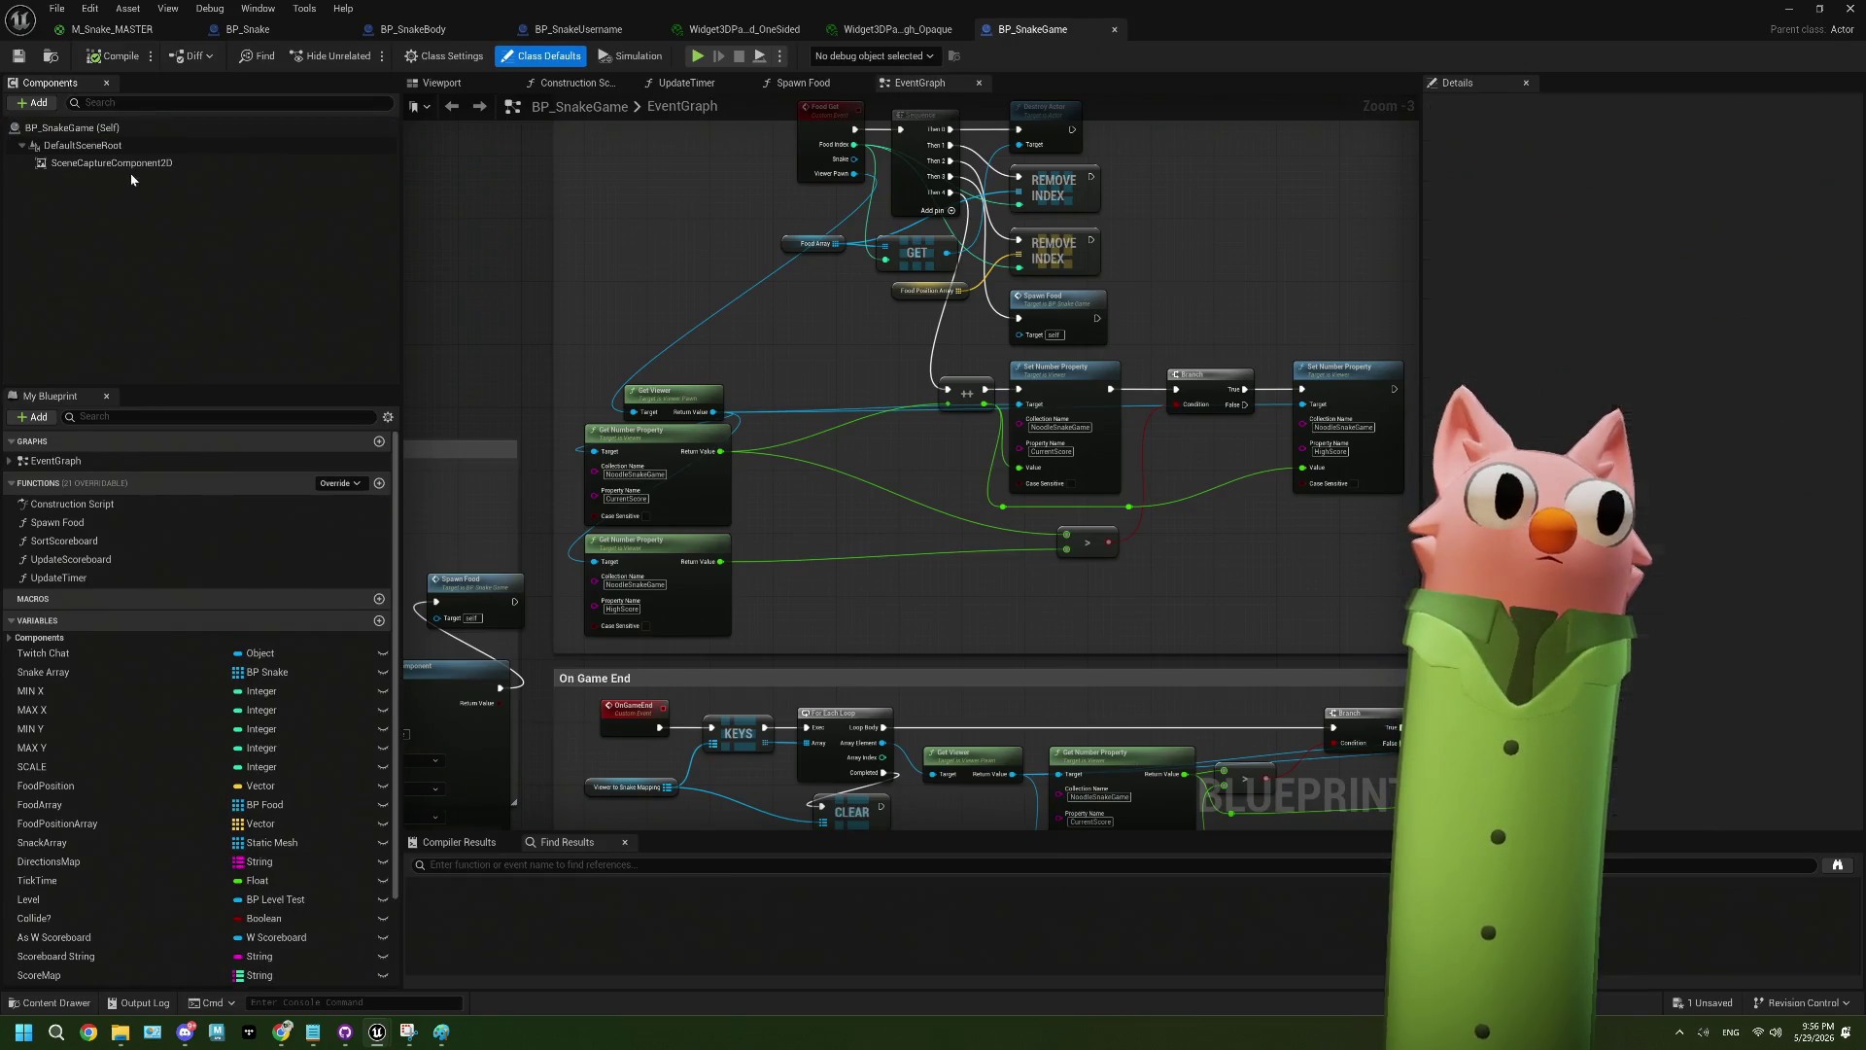
- Set SceneCaptureComponent2D Capture Source to Final Color (with tone curve) in Linear sRGB, then reposition windows
left_click(112, 162)
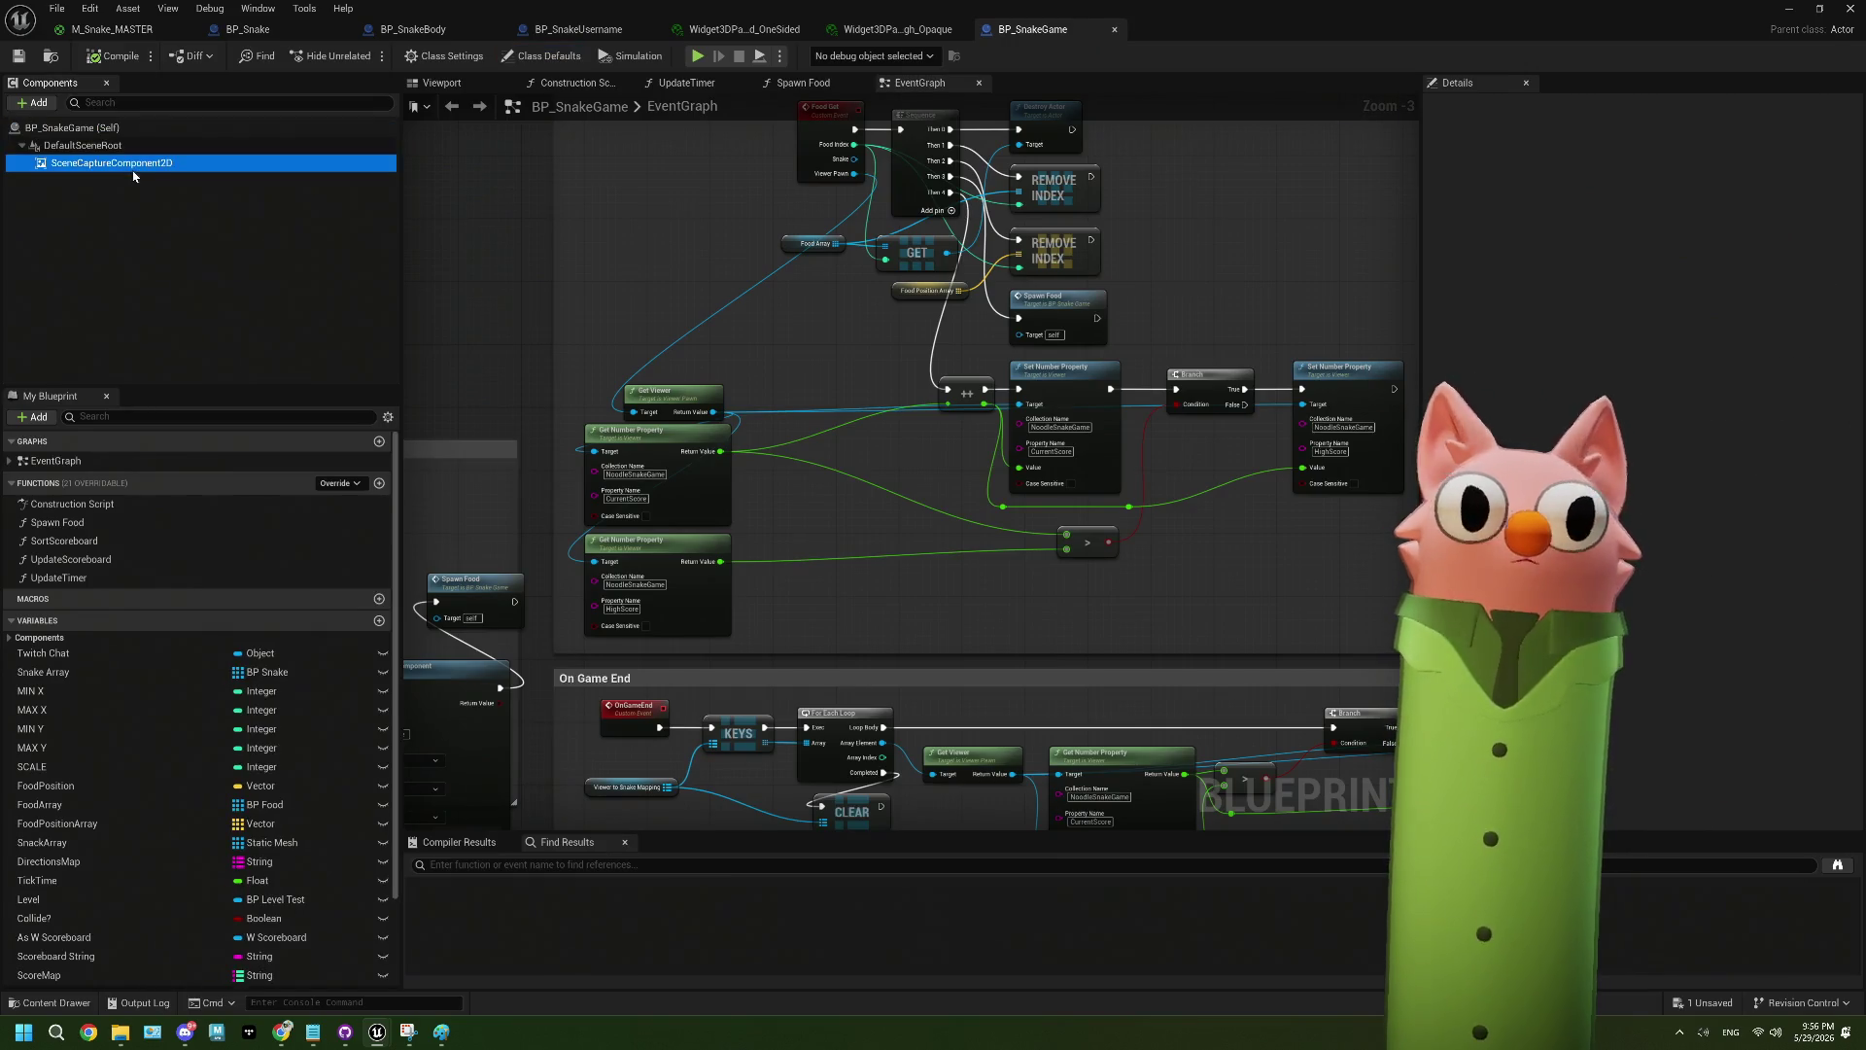
scroll(1688, 531, "down", 15)
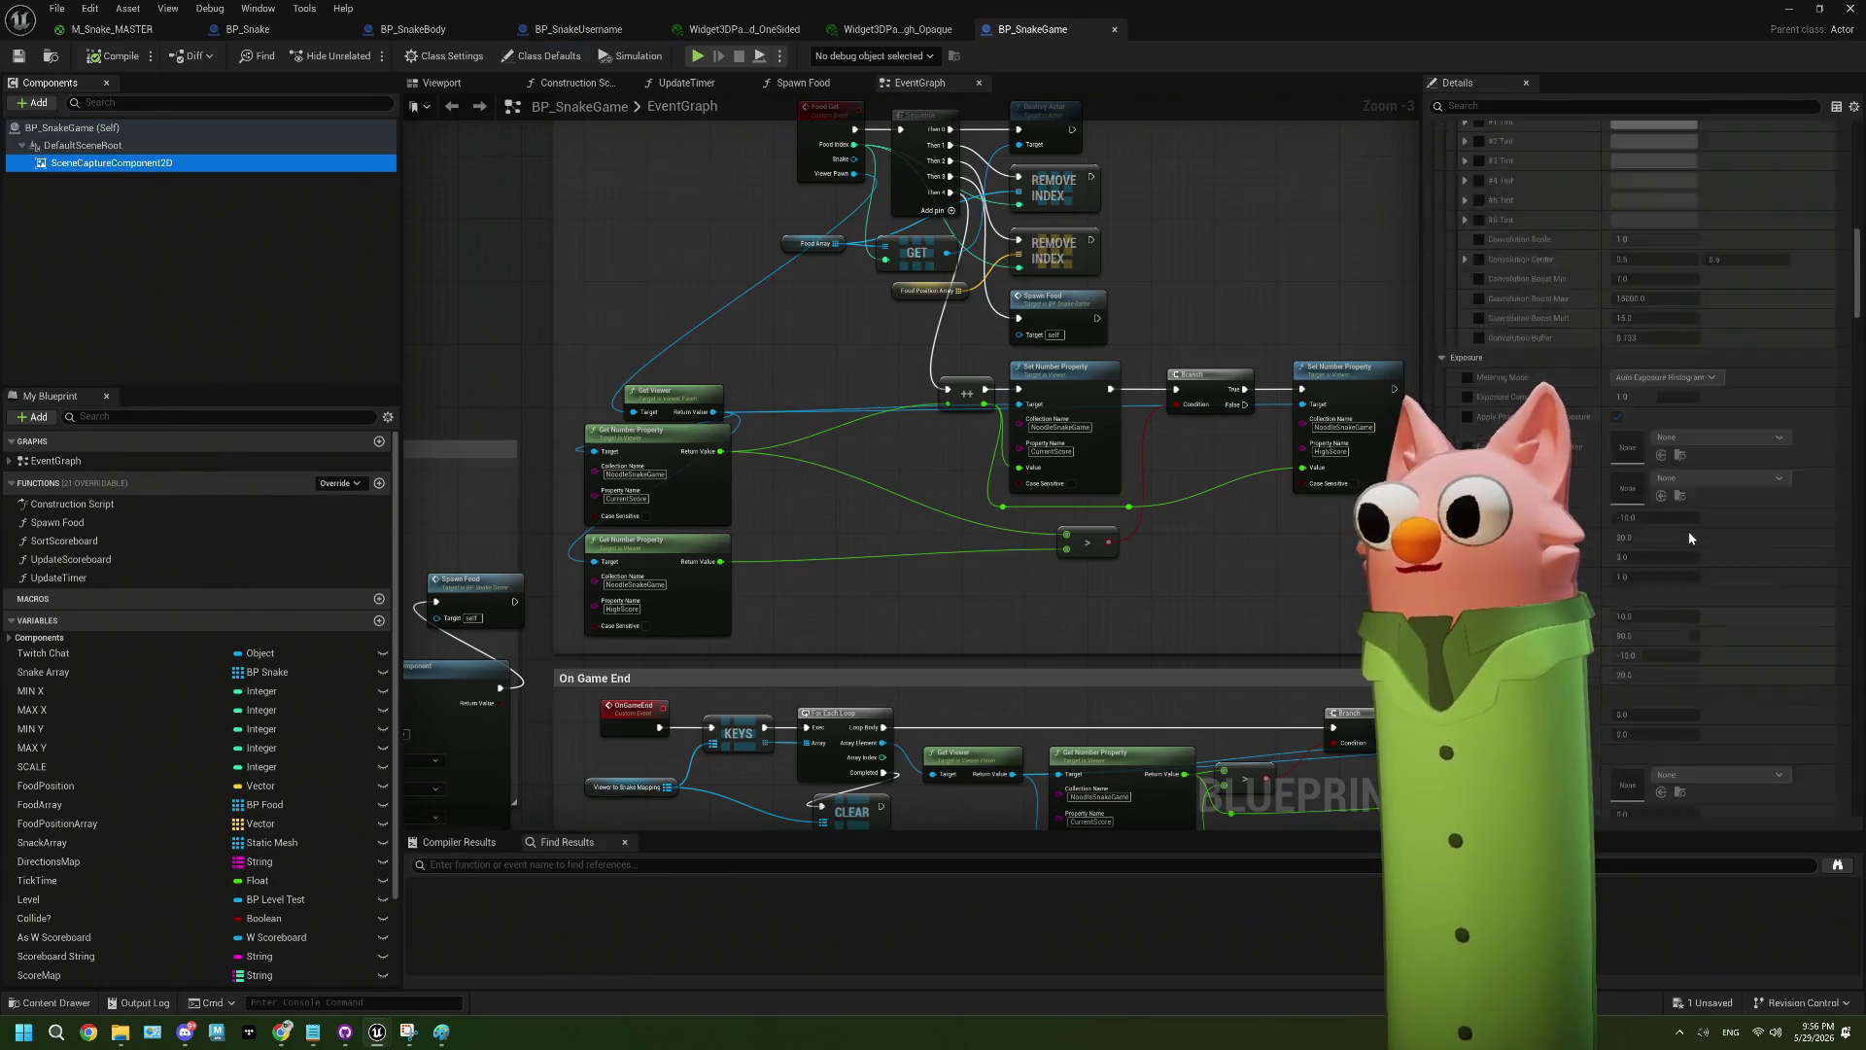
scroll(1688, 530, "down", 10)
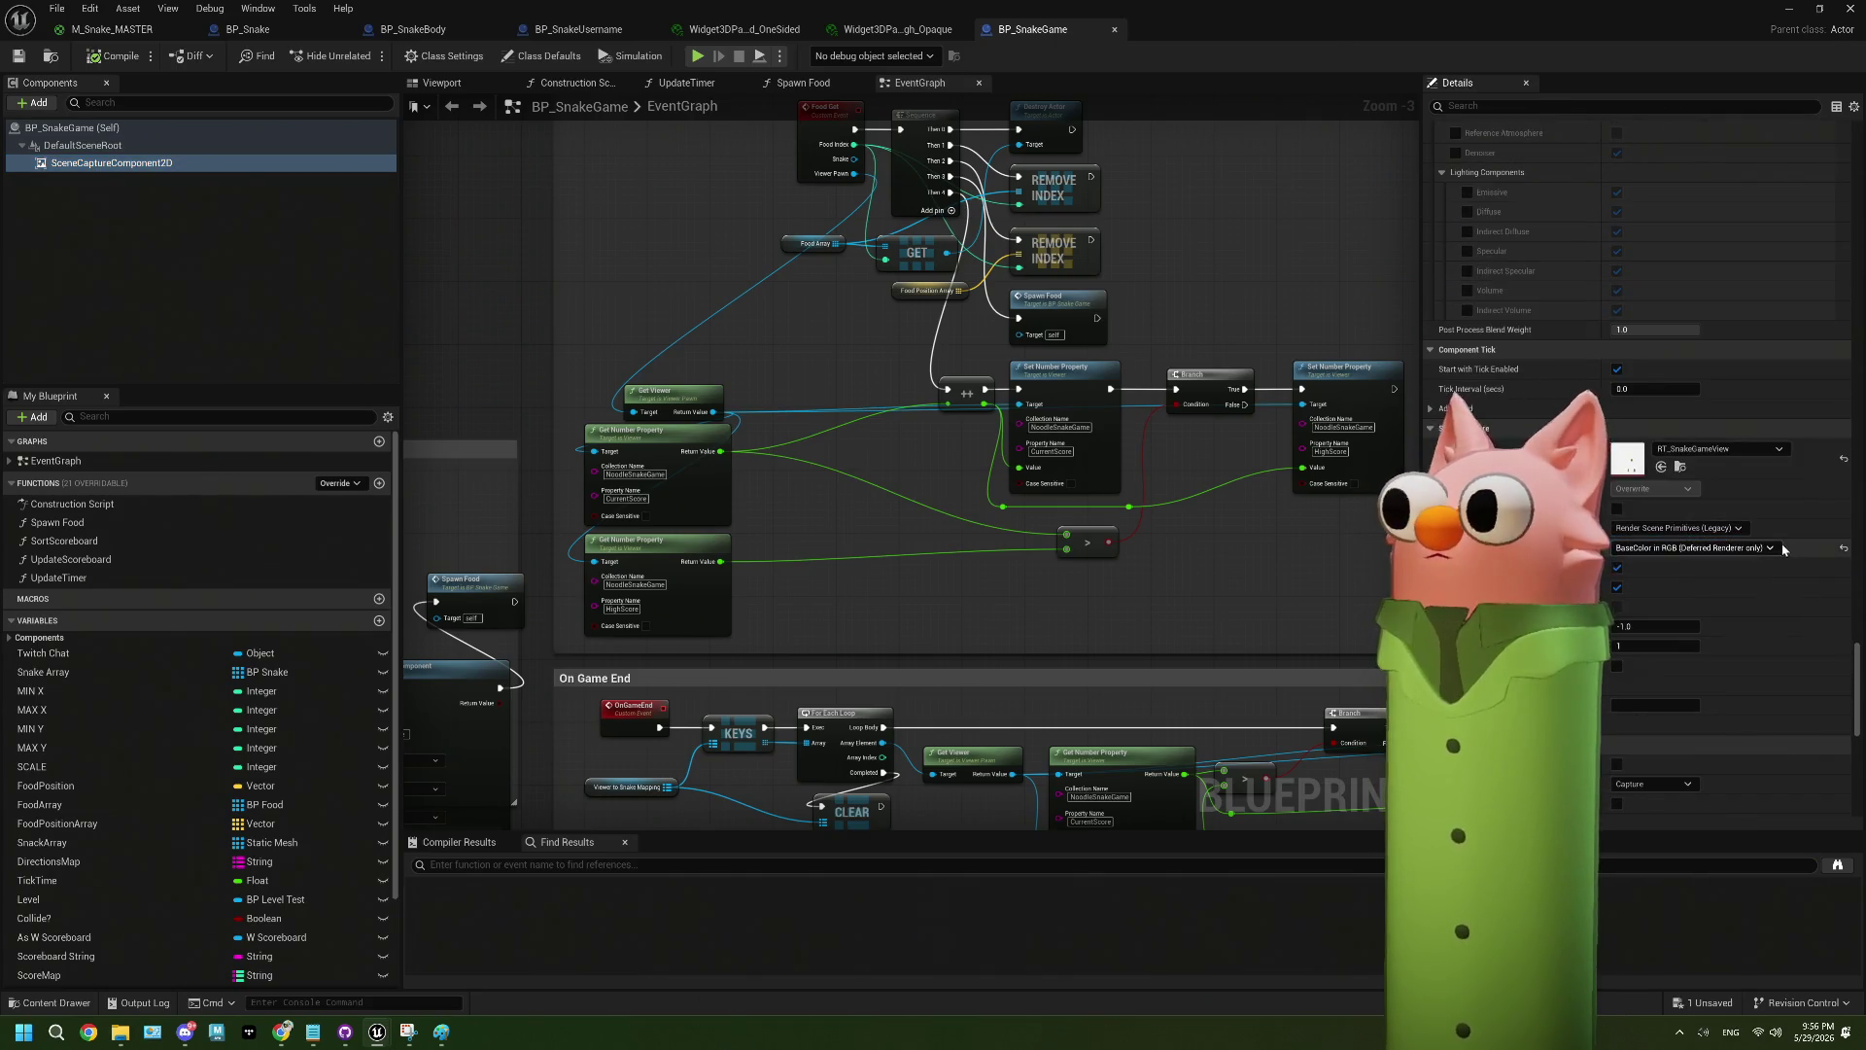
left_click(1777, 546)
left_click(1718, 684)
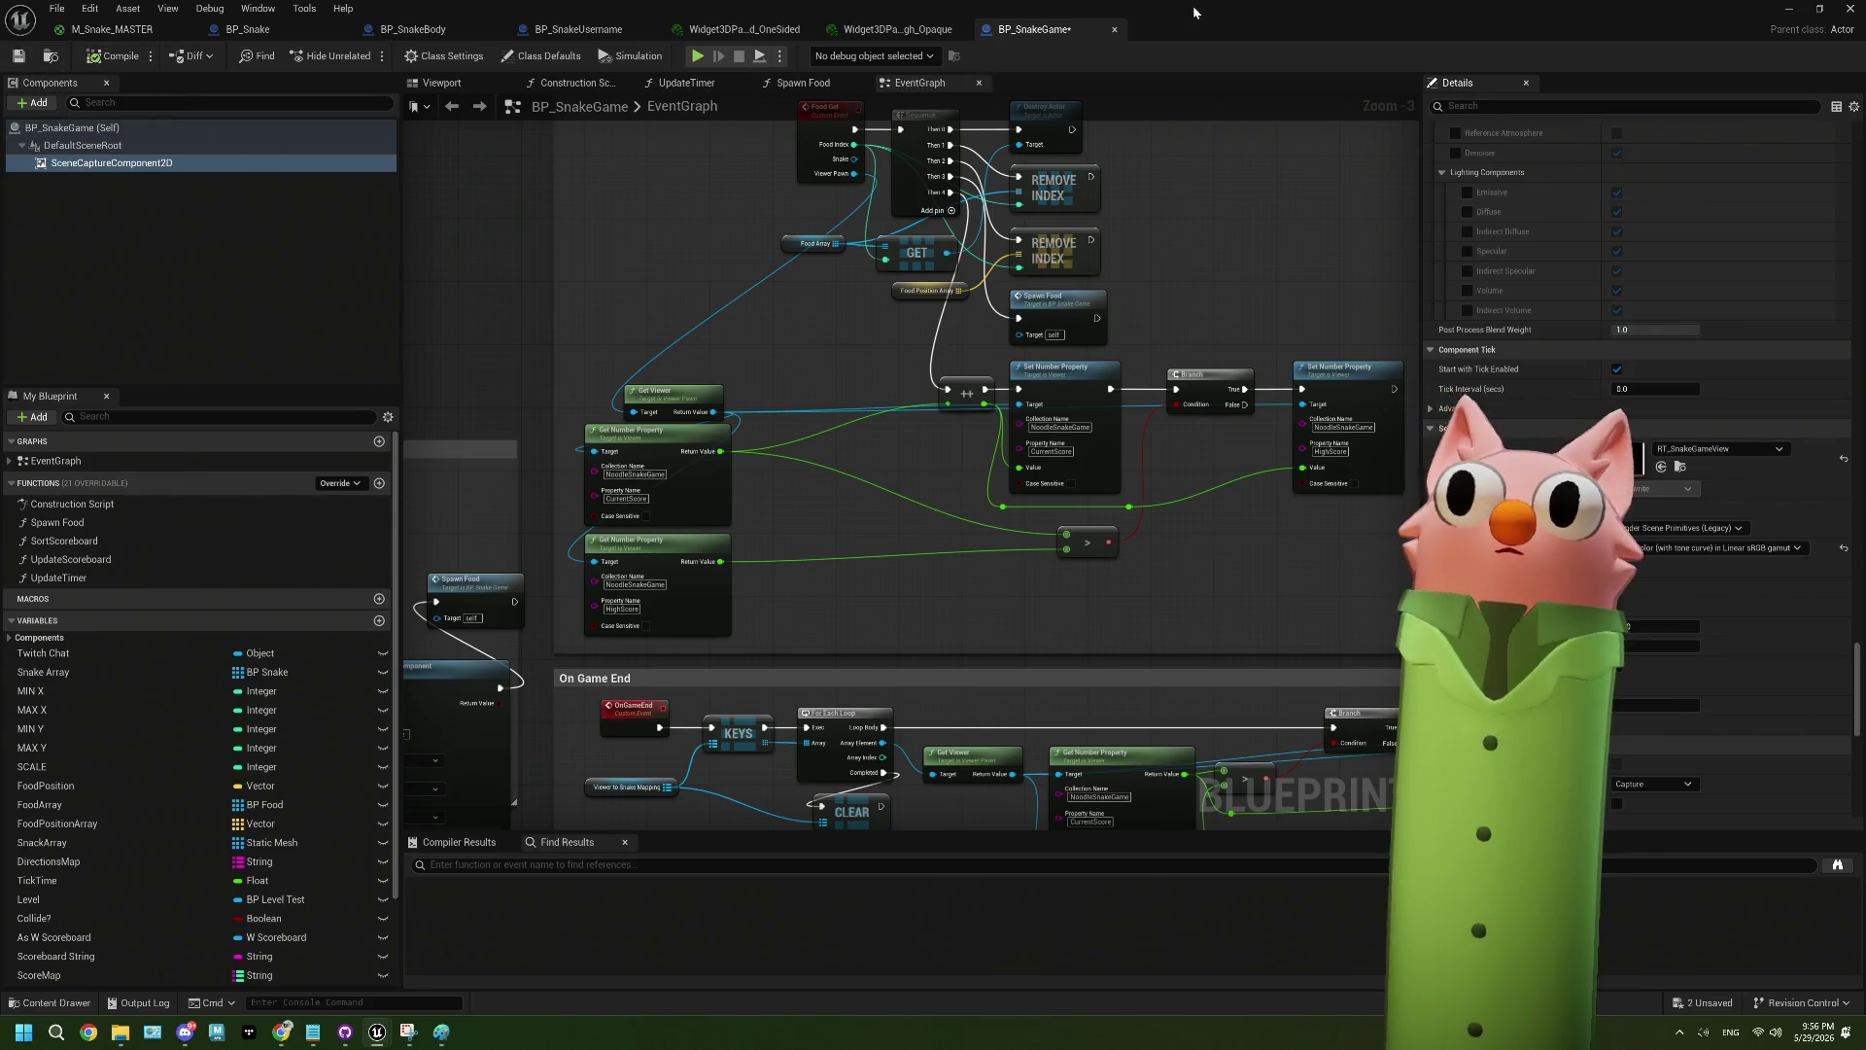
left_click(51, 55)
left_click_drag(1581, 430, 1442, 395)
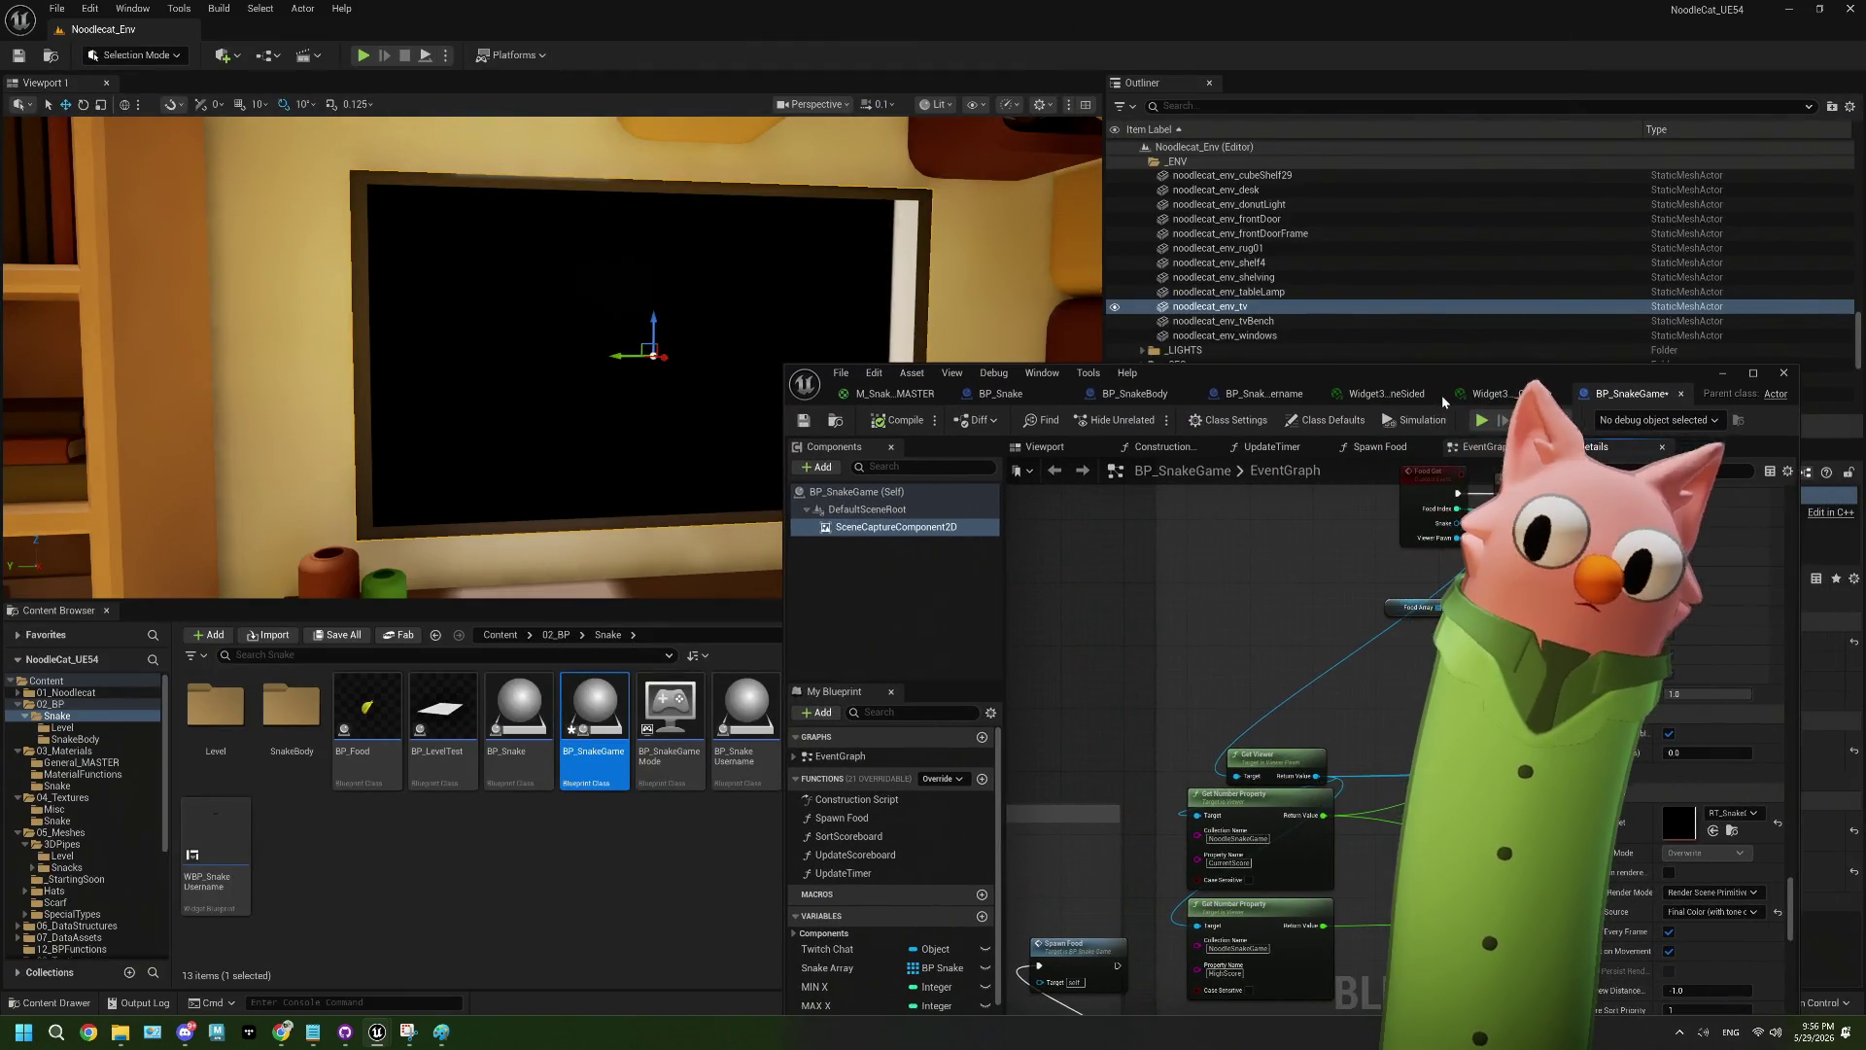
- Set the M_Snake_MASTER material's Shading Model to Unlit and save it
left_click(887, 396)
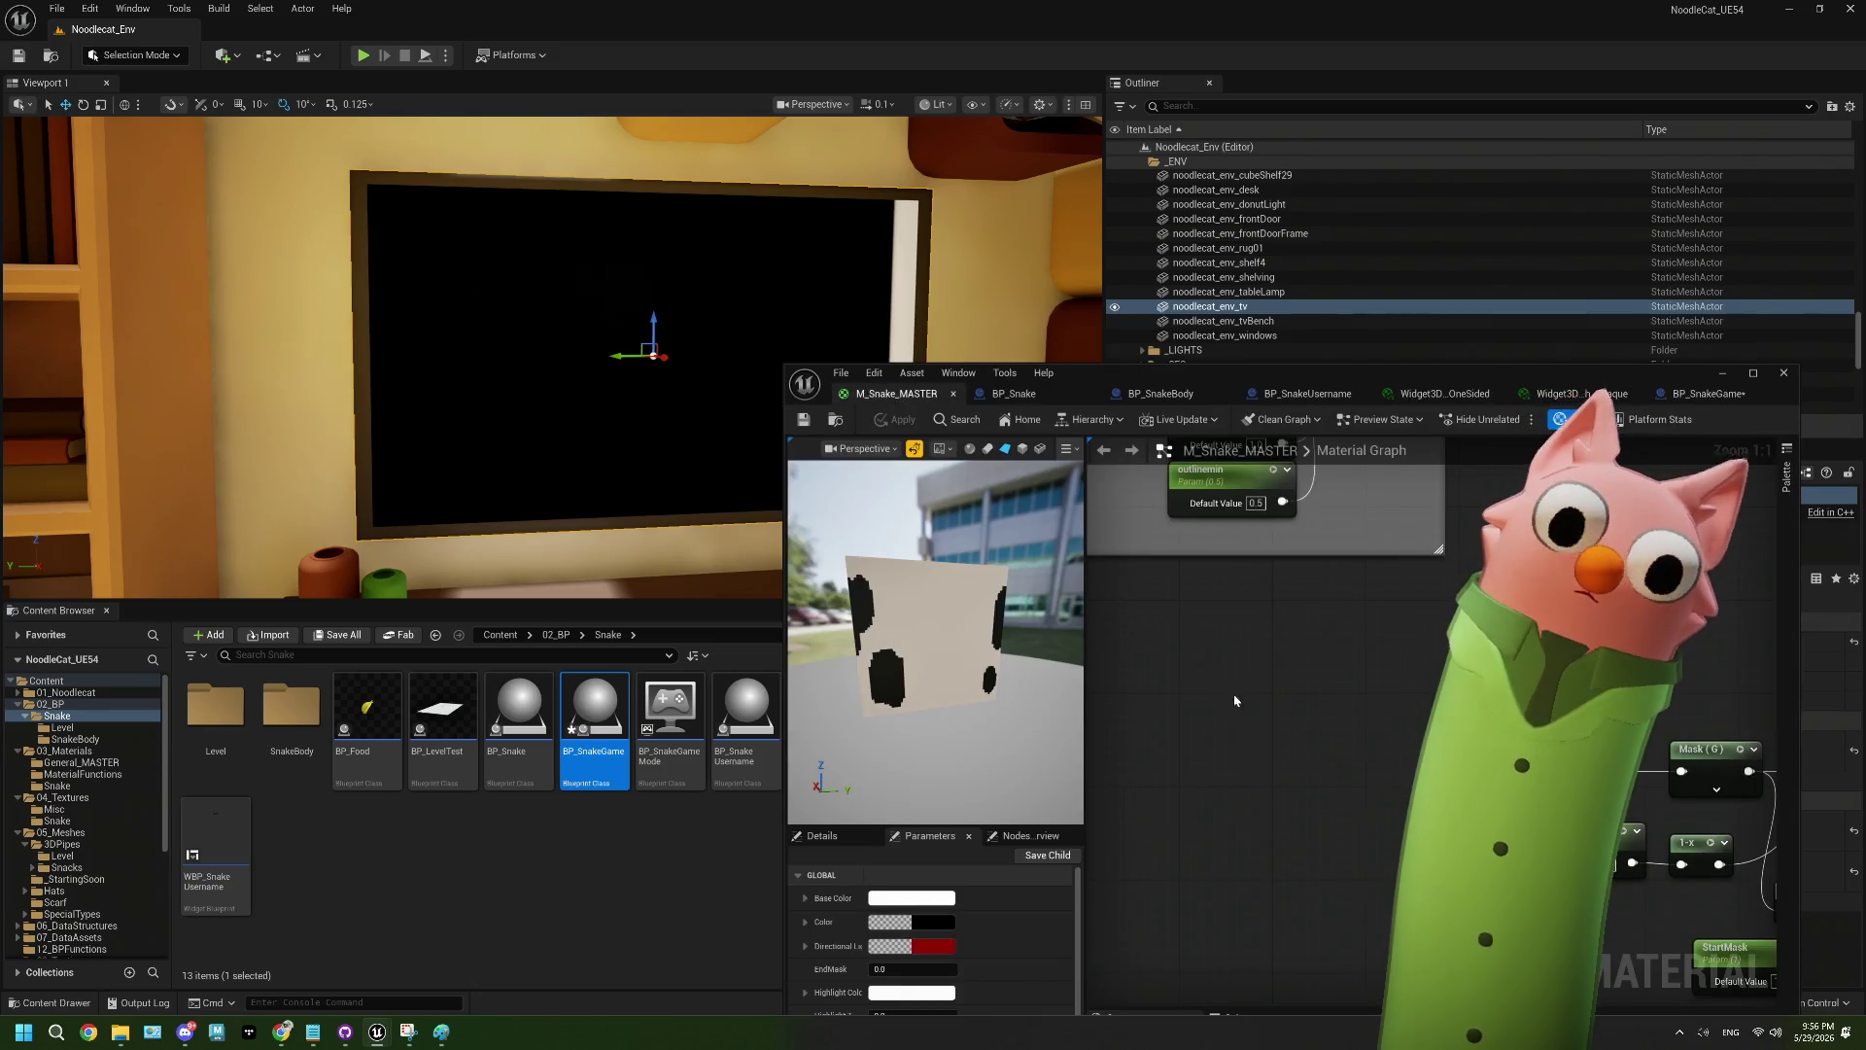
left_click(821, 836)
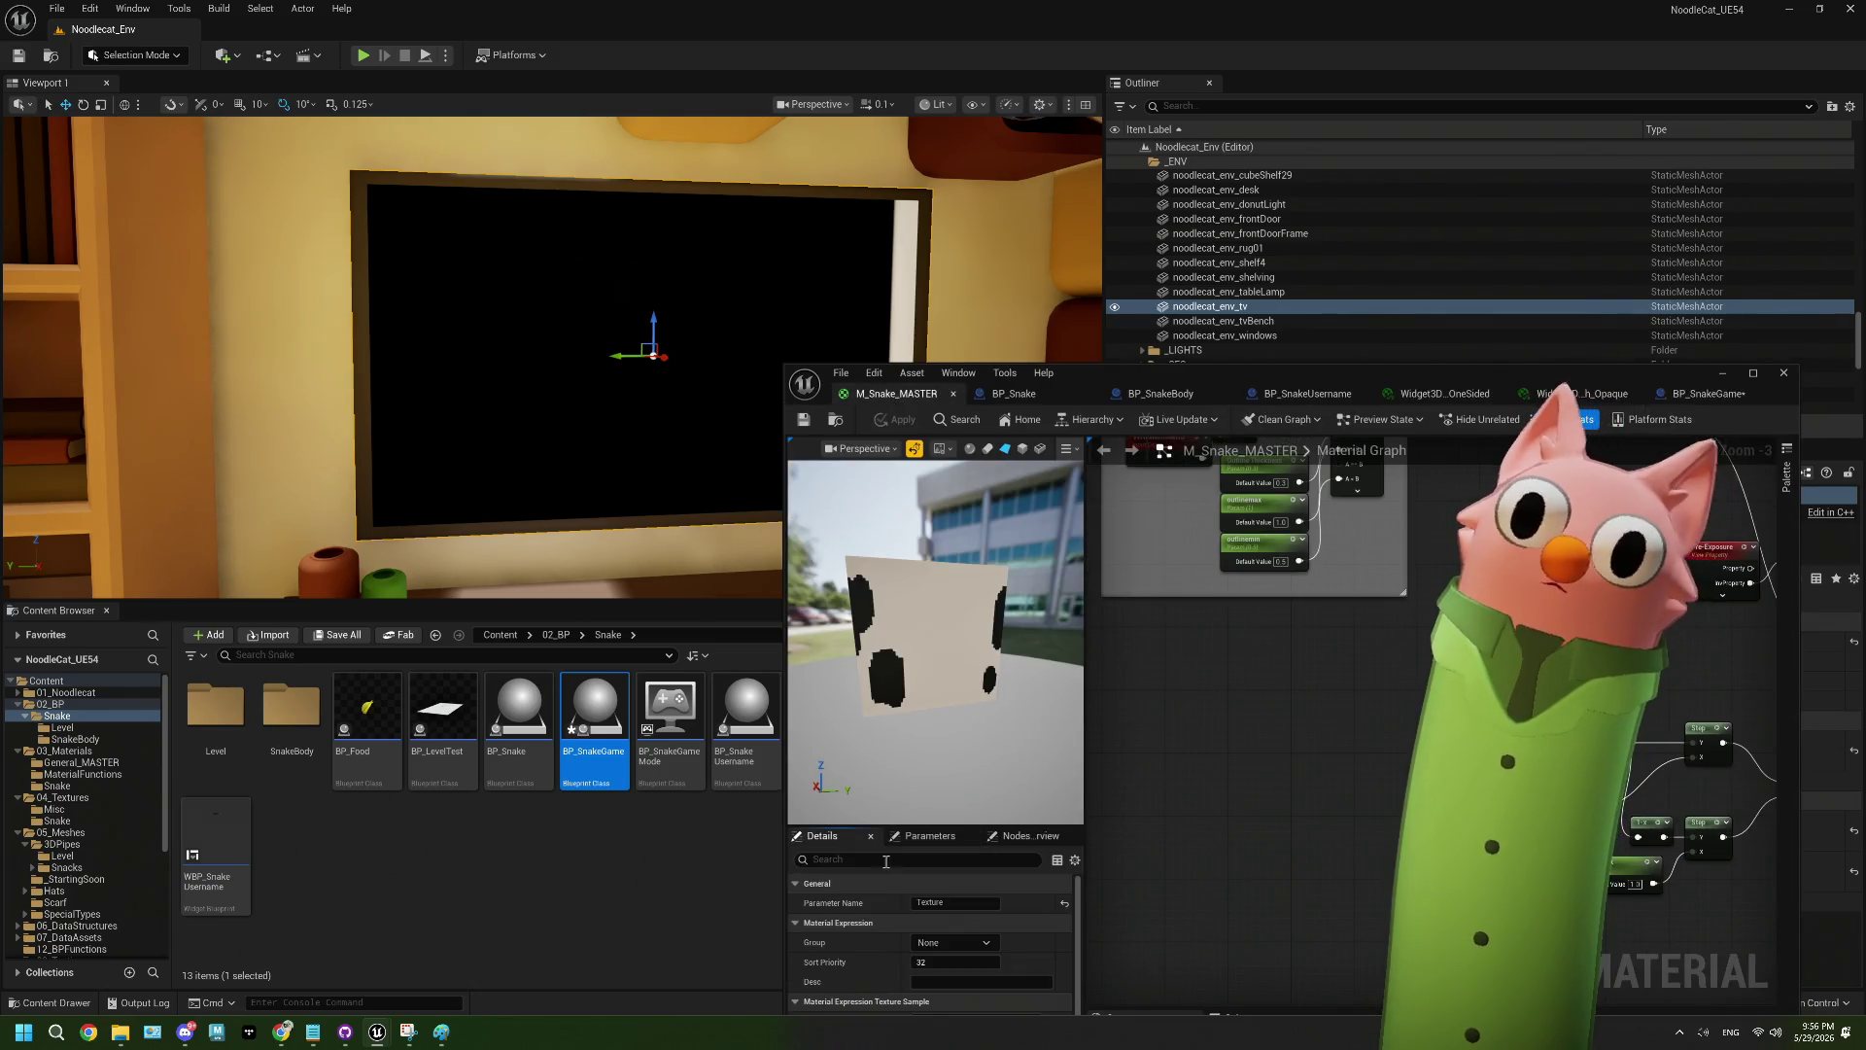
left_click(1147, 855)
left_click(982, 941)
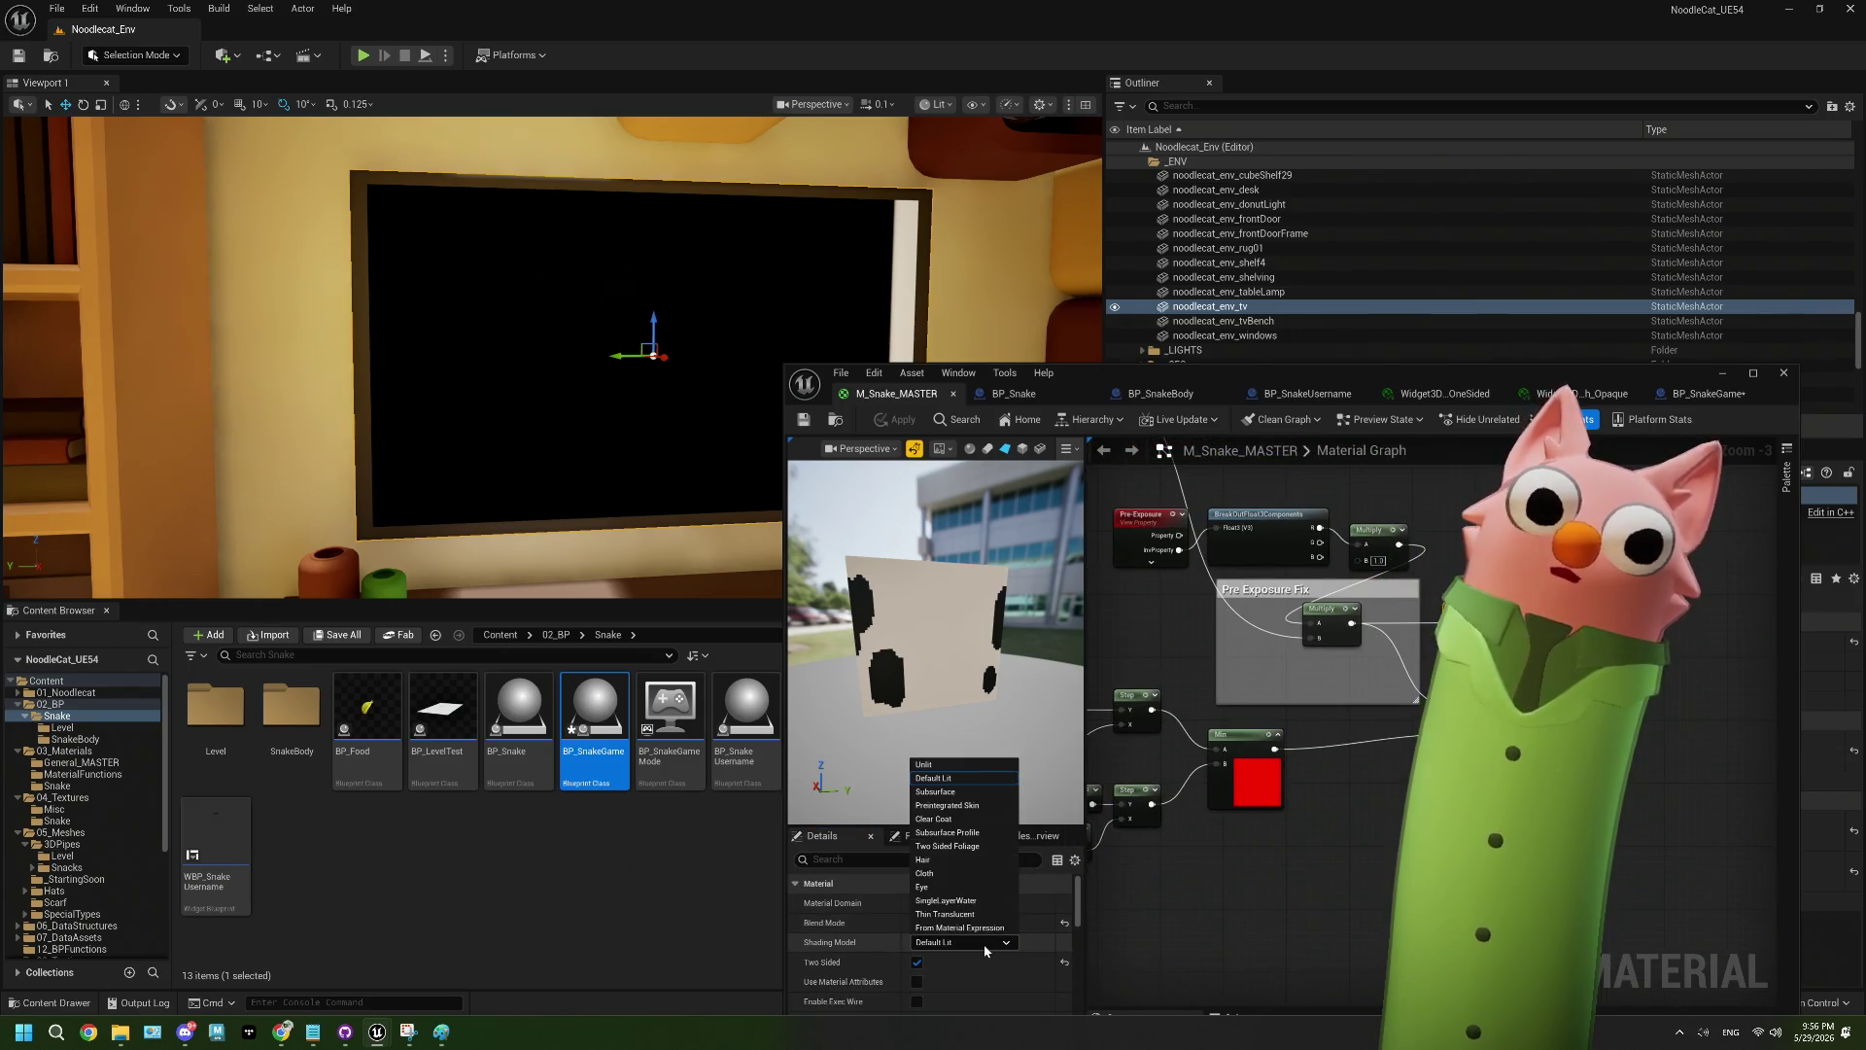
left_click(957, 772)
left_click(801, 419)
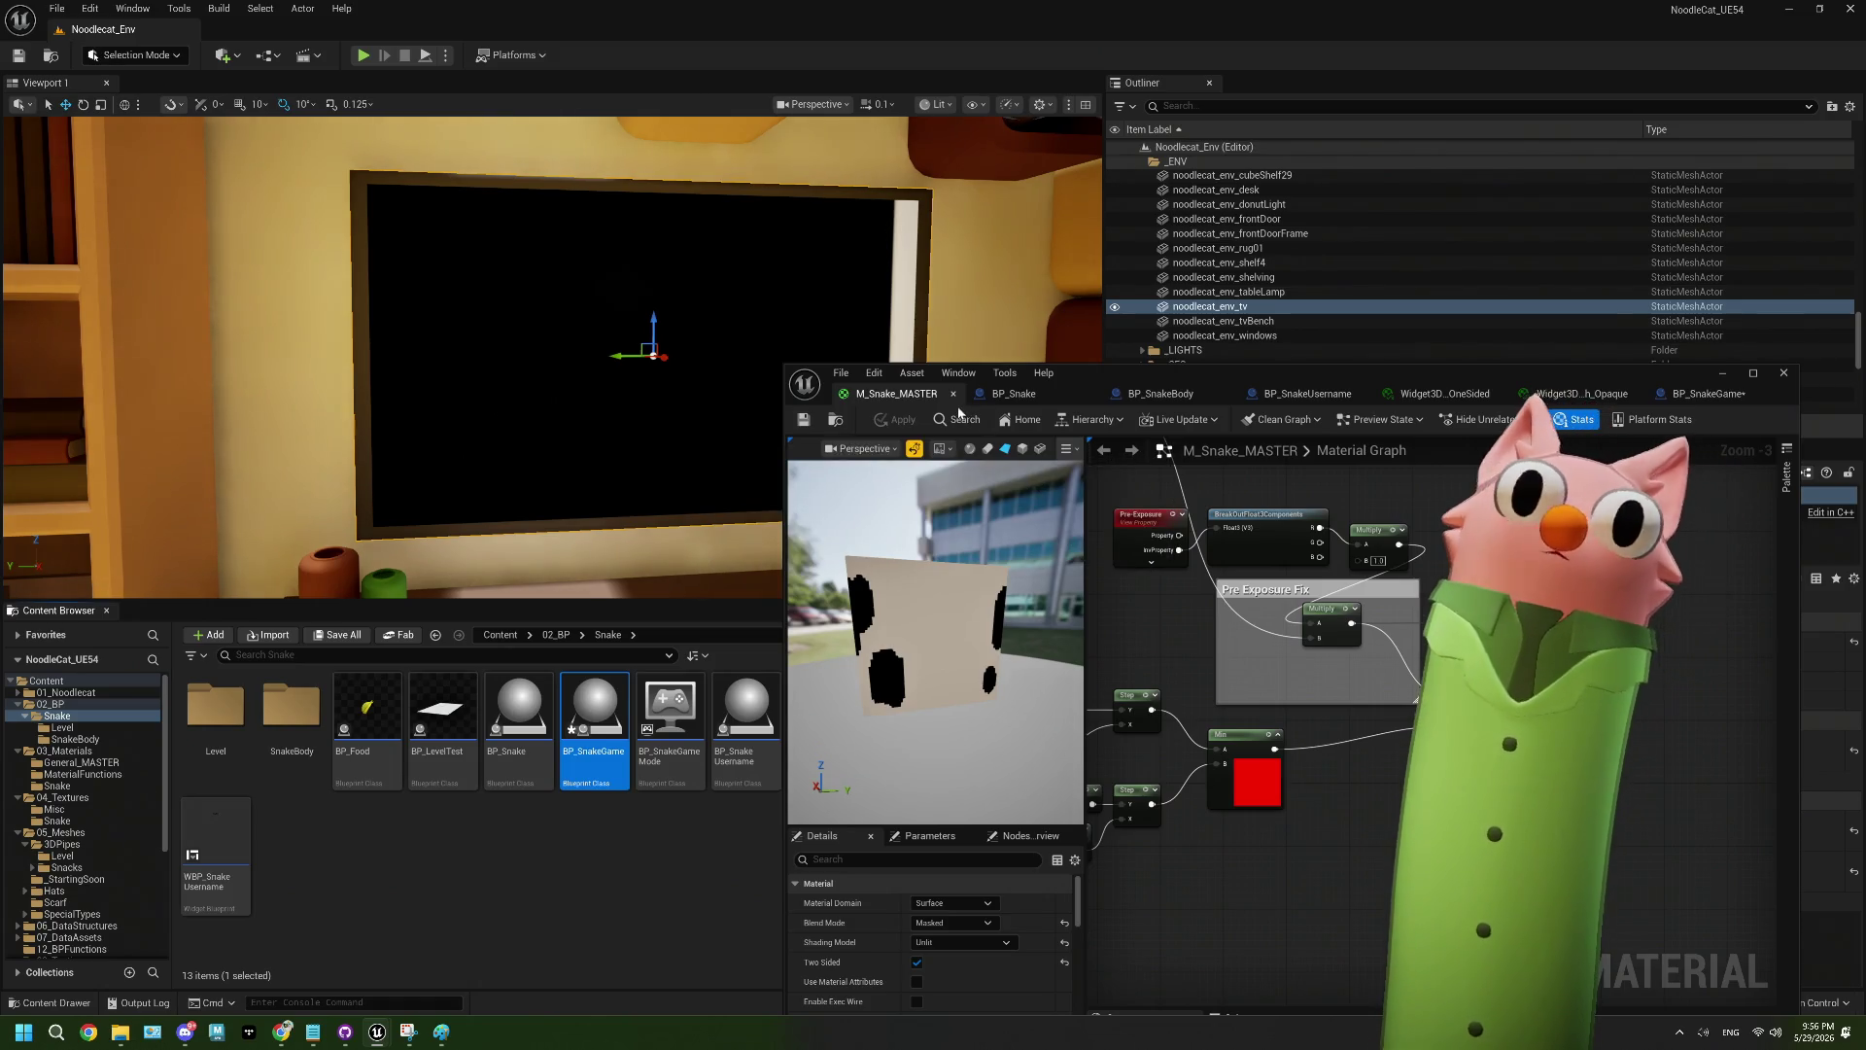
- Close the material, BP_Snake, BP_SnakeBody, BP_SnakeUsername and widget material tabs, then save BP_SnakeGame
left_click(952, 394)
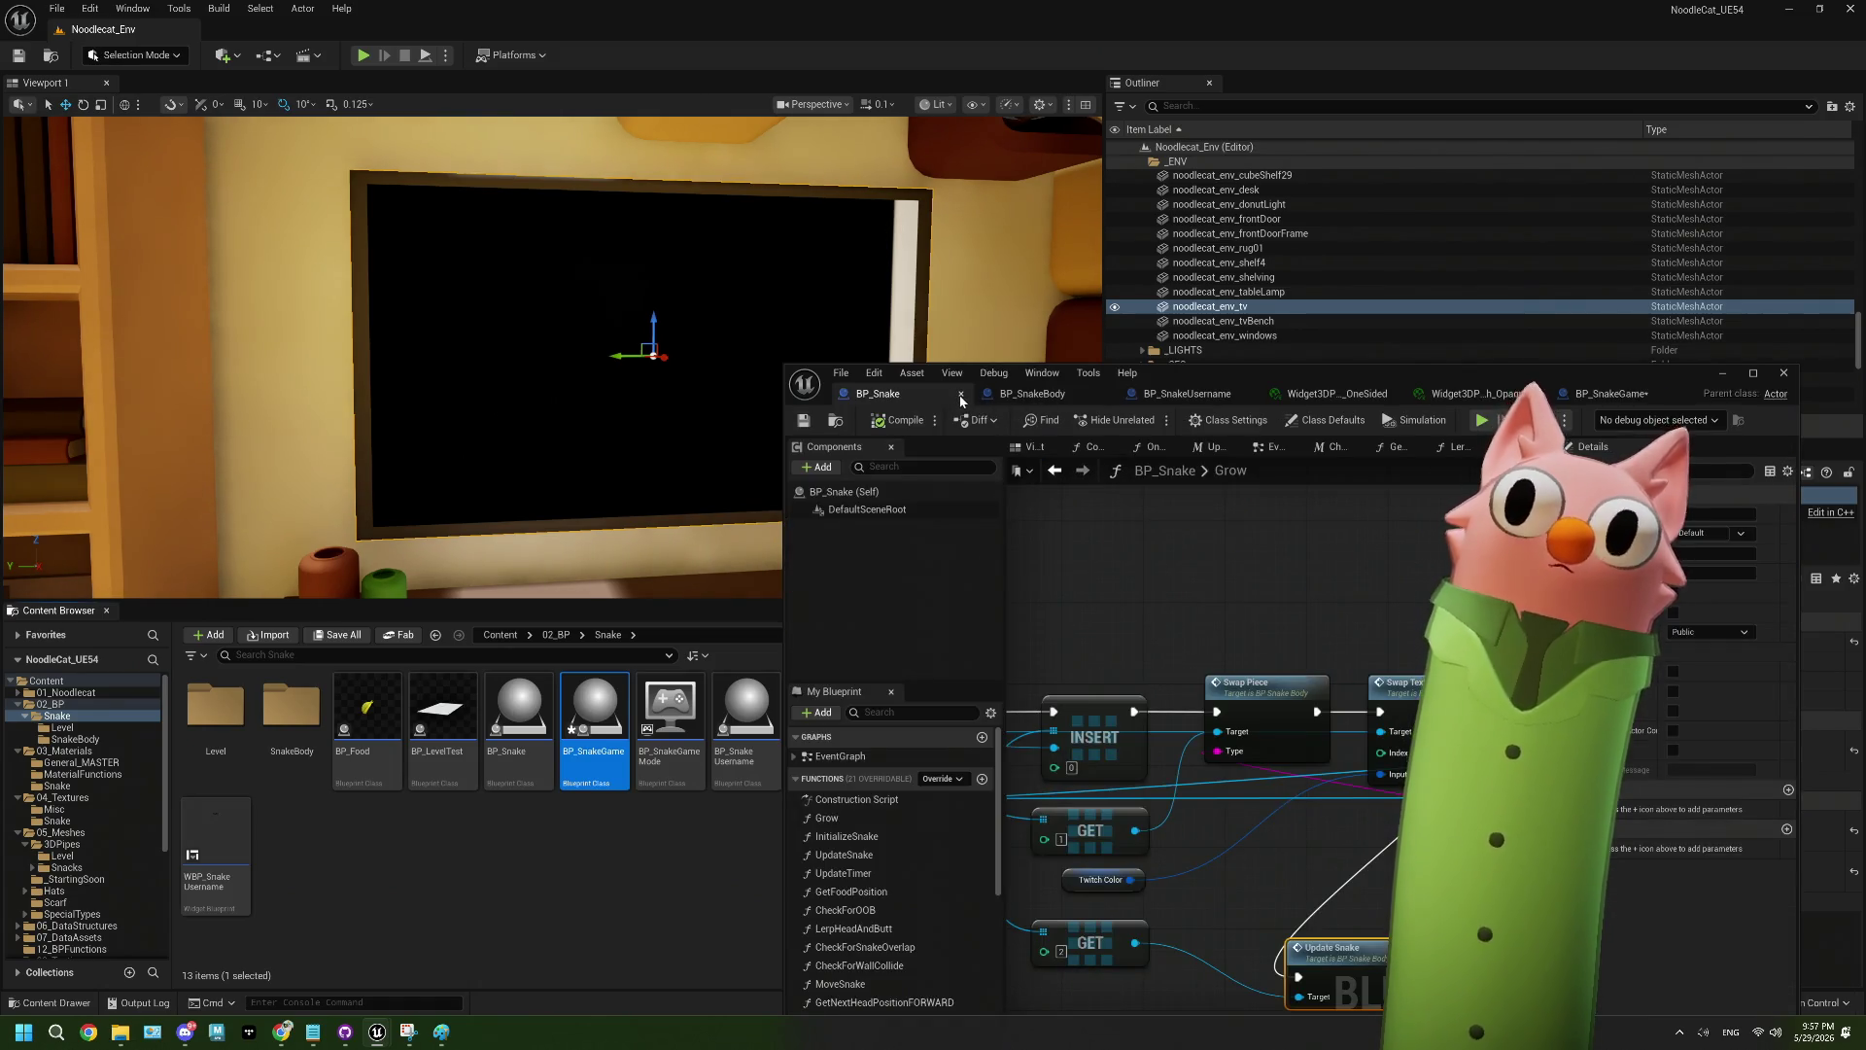
left_click(960, 397)
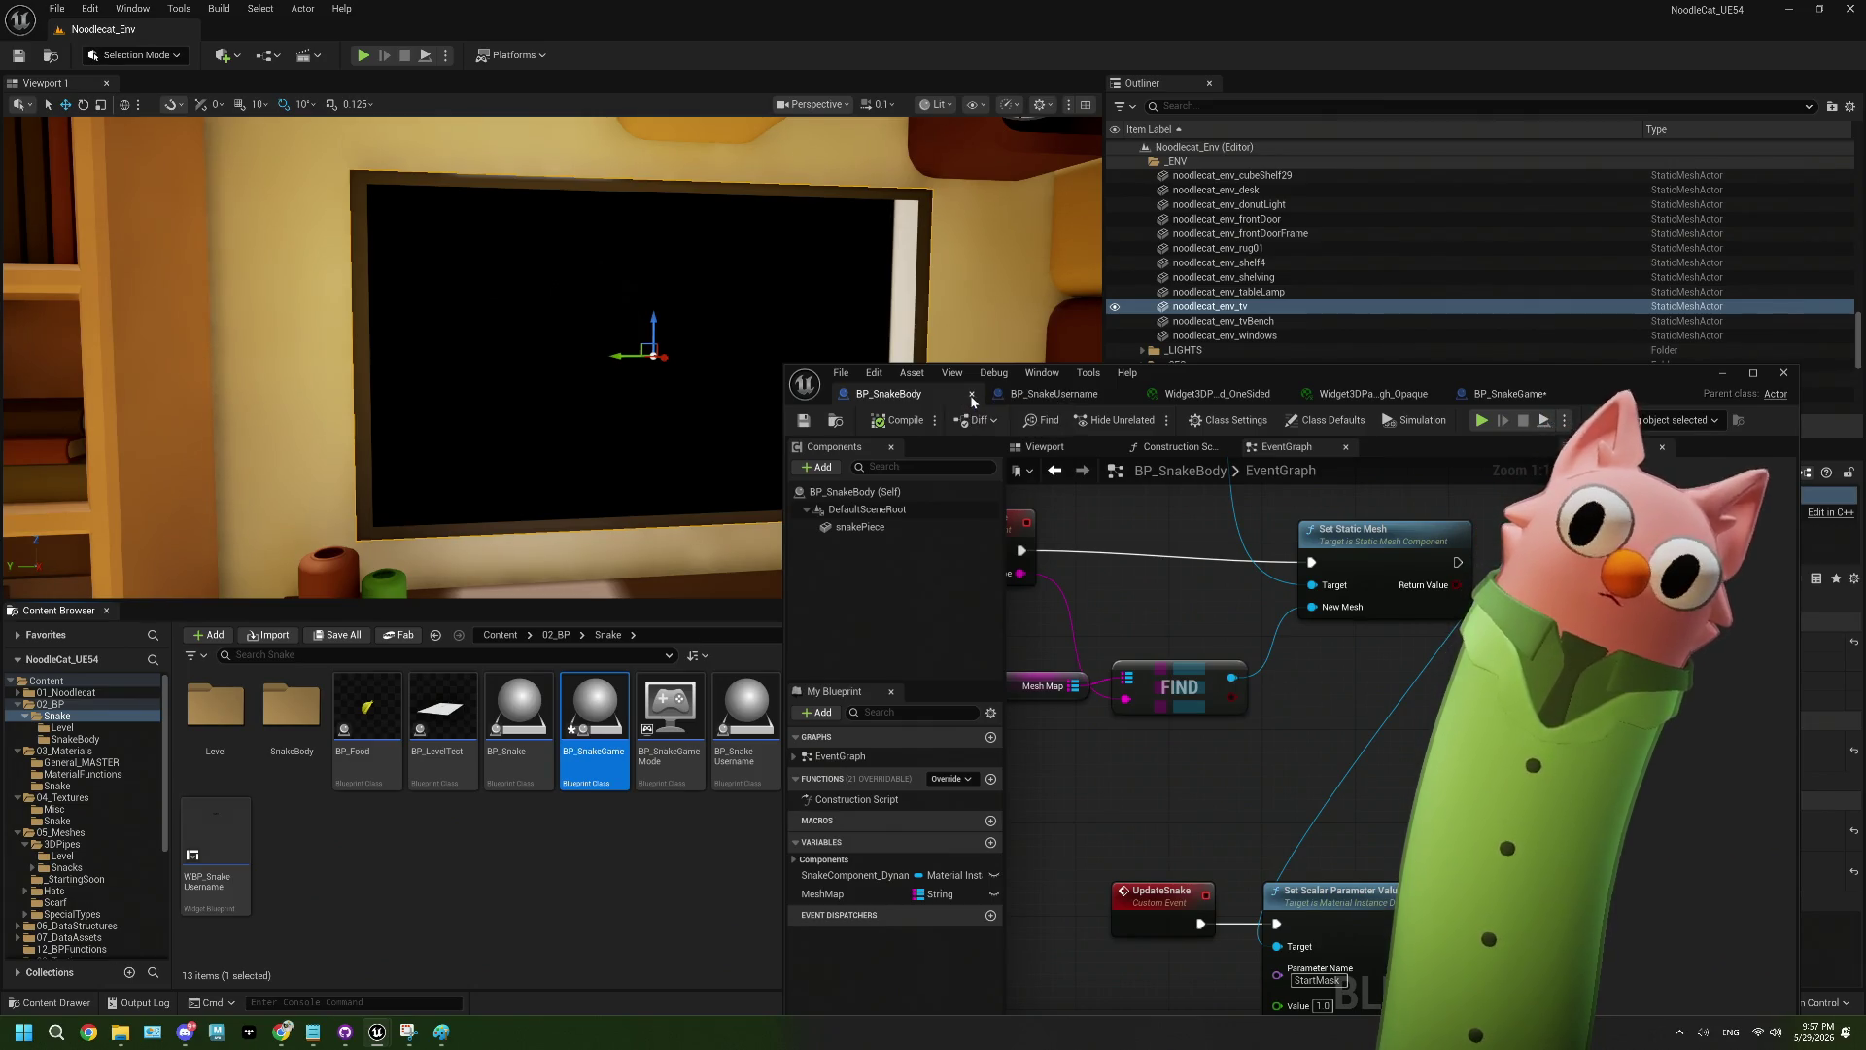
left_click(972, 395)
left_click(969, 394)
left_click(970, 395)
left_click(971, 395)
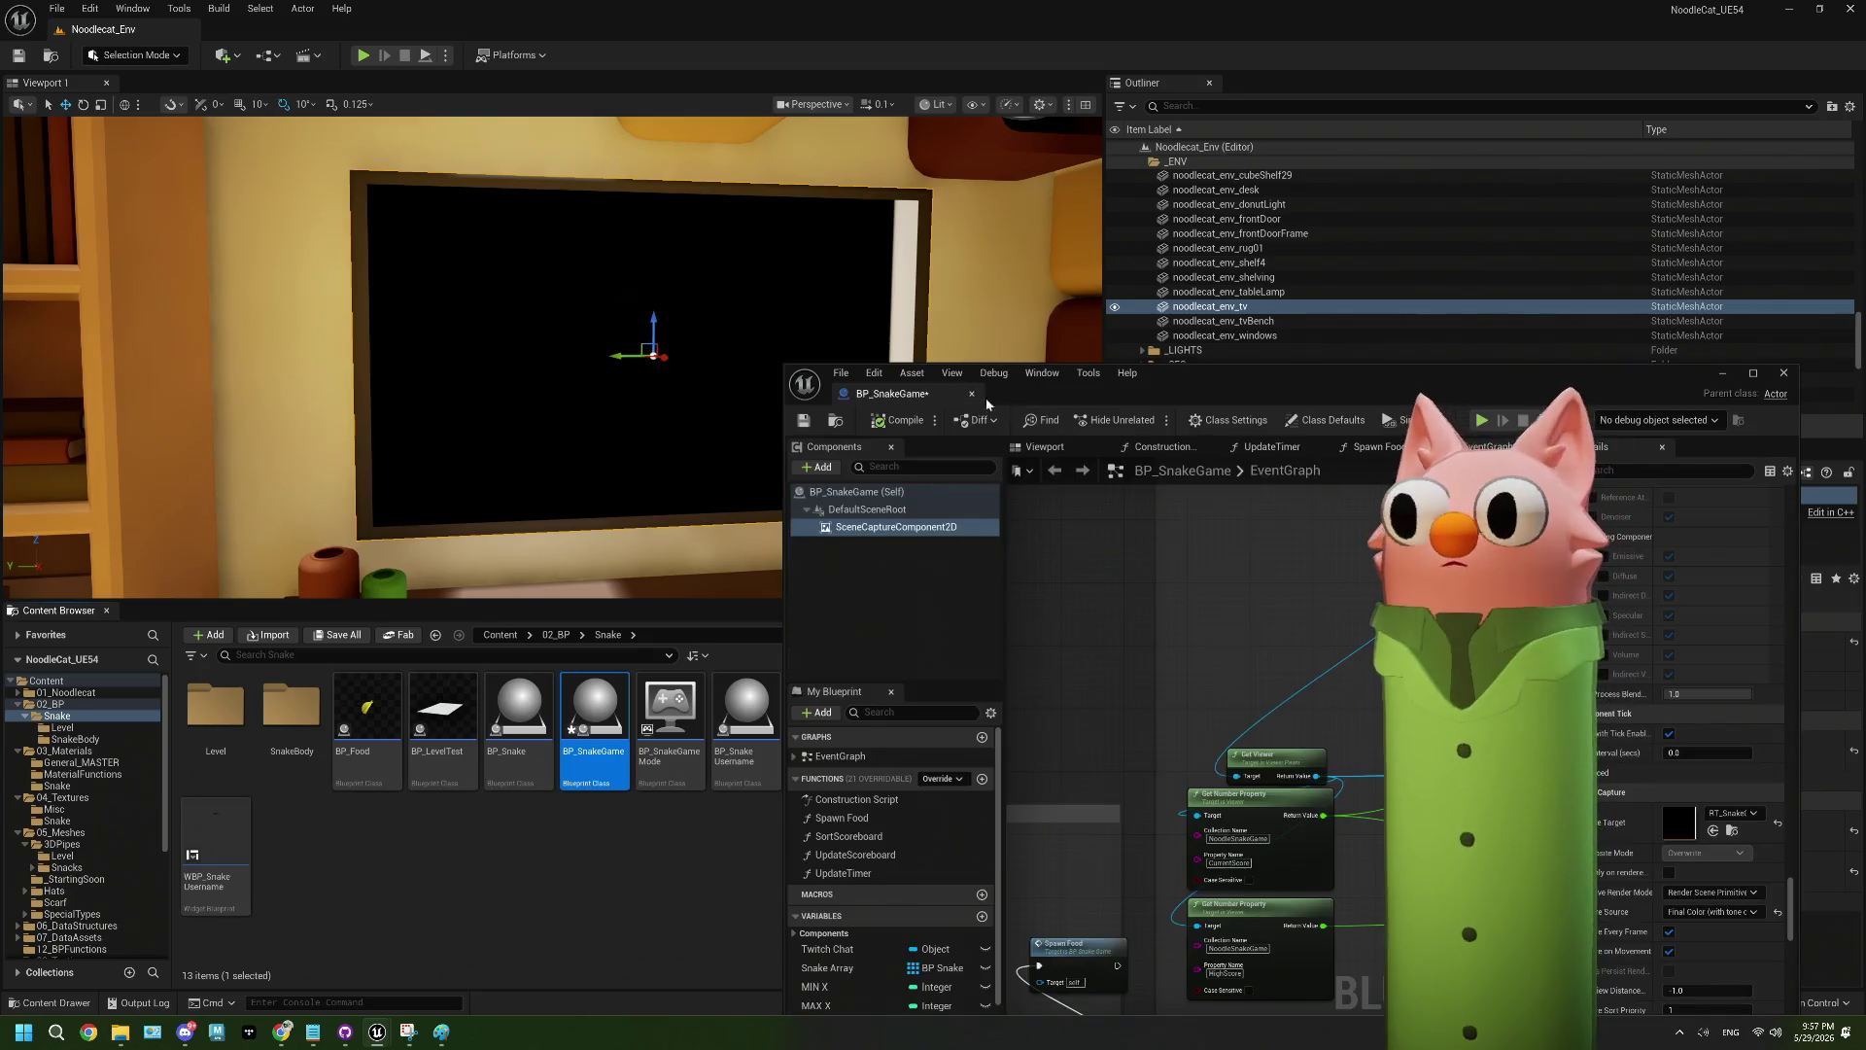
left_click(804, 422)
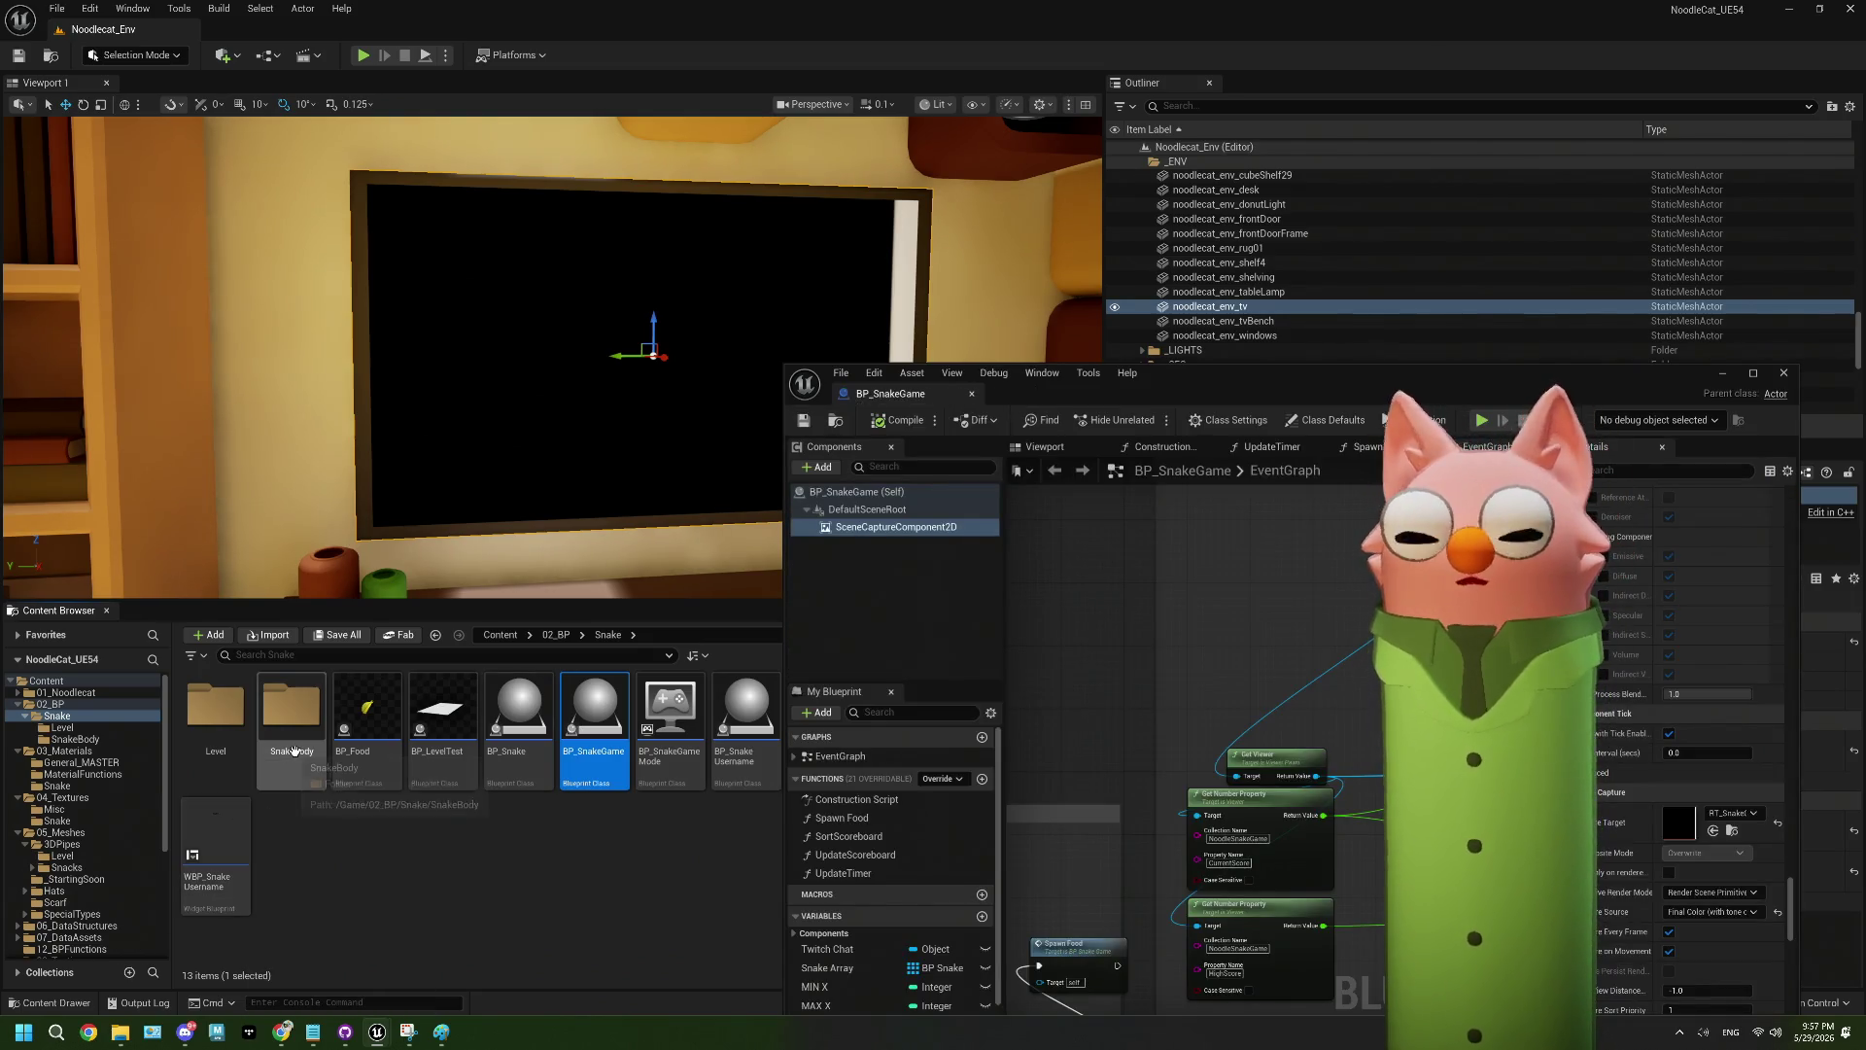
left_click(97, 784)
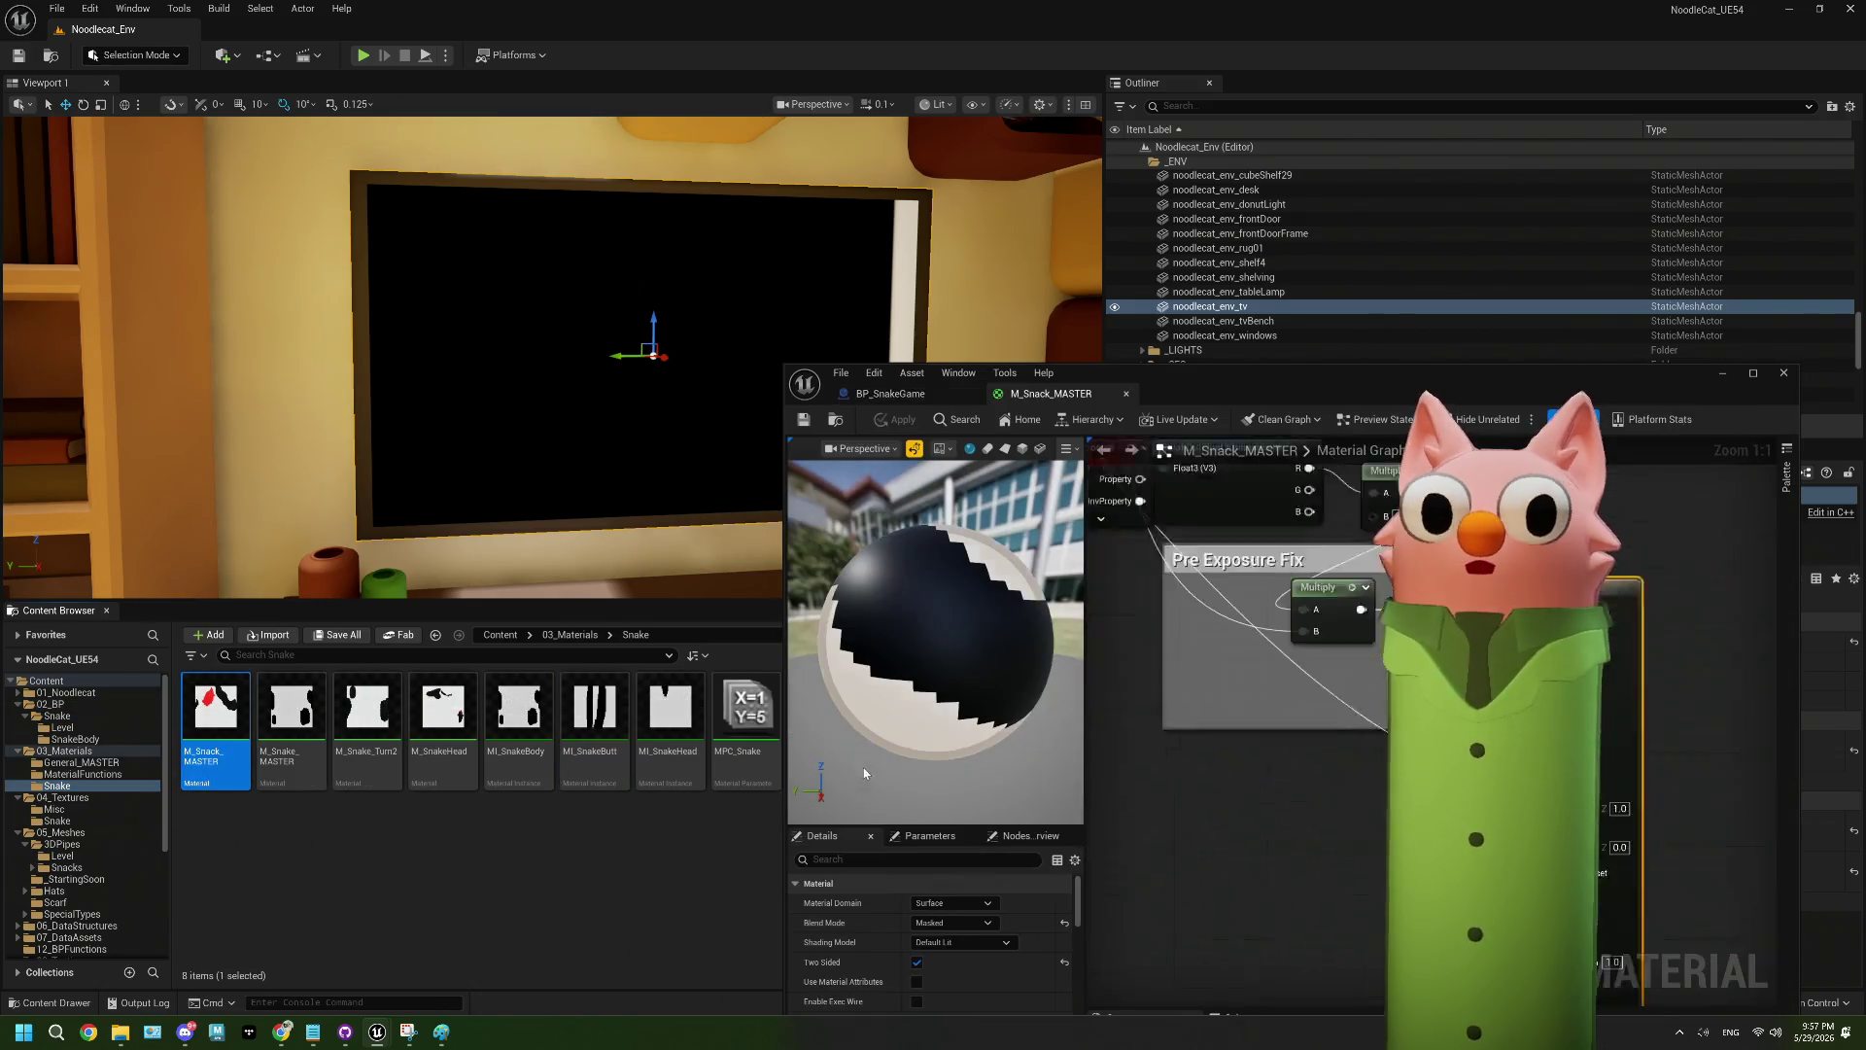
- Set M_Snack_MASTER's Shading Model to Unlit and save it with Ctrl+S
left_click(966, 940)
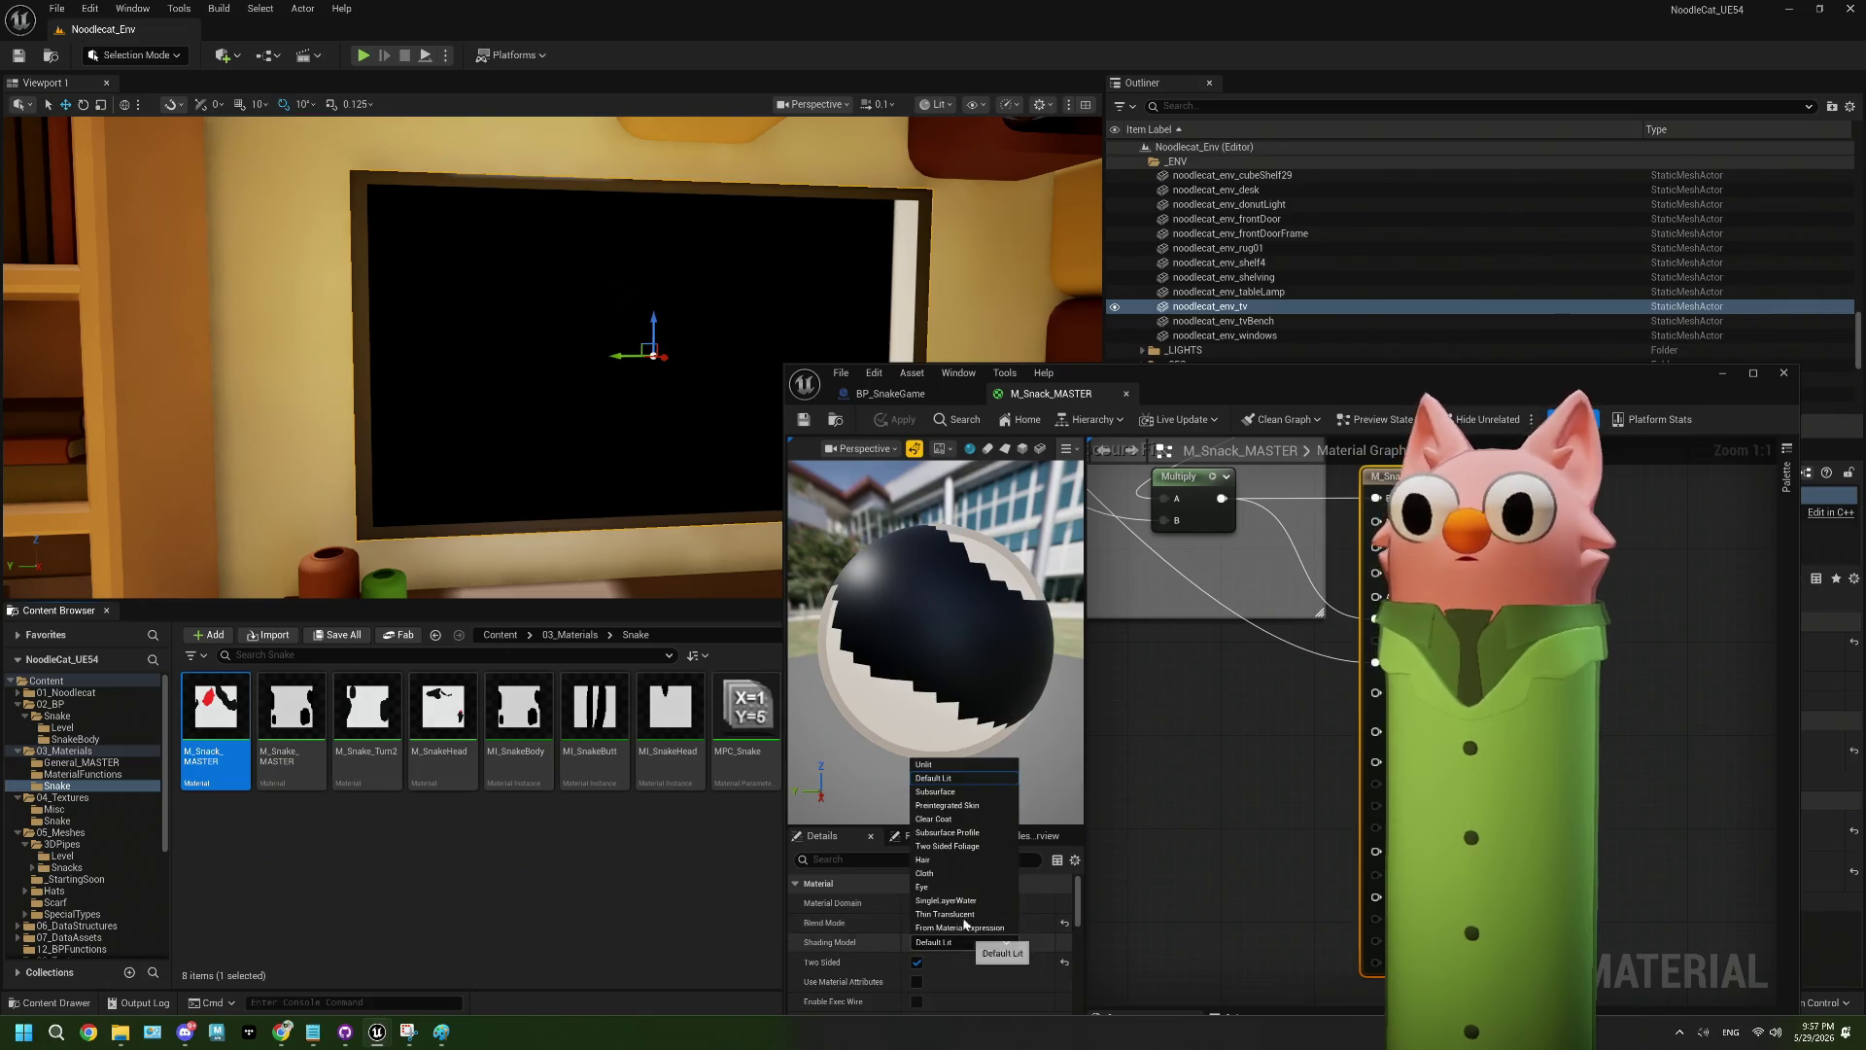
left_click(938, 766)
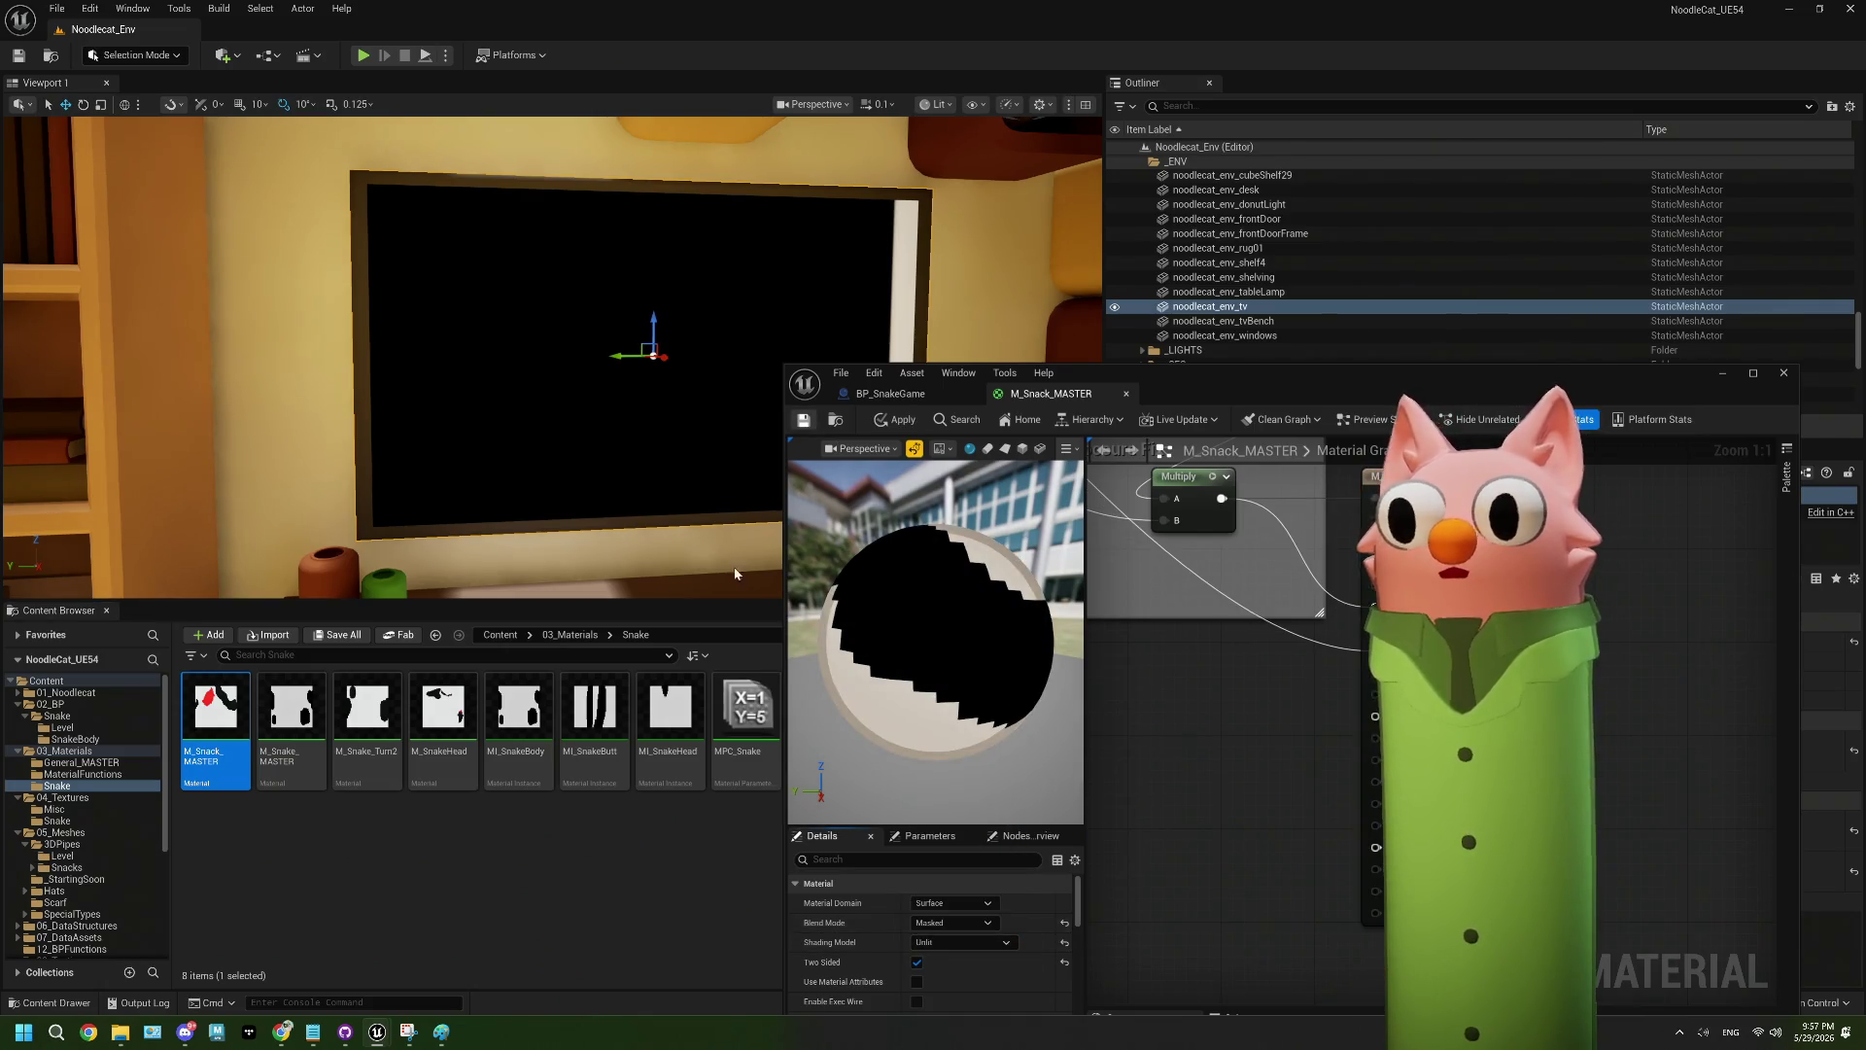
key("ctrl+s")
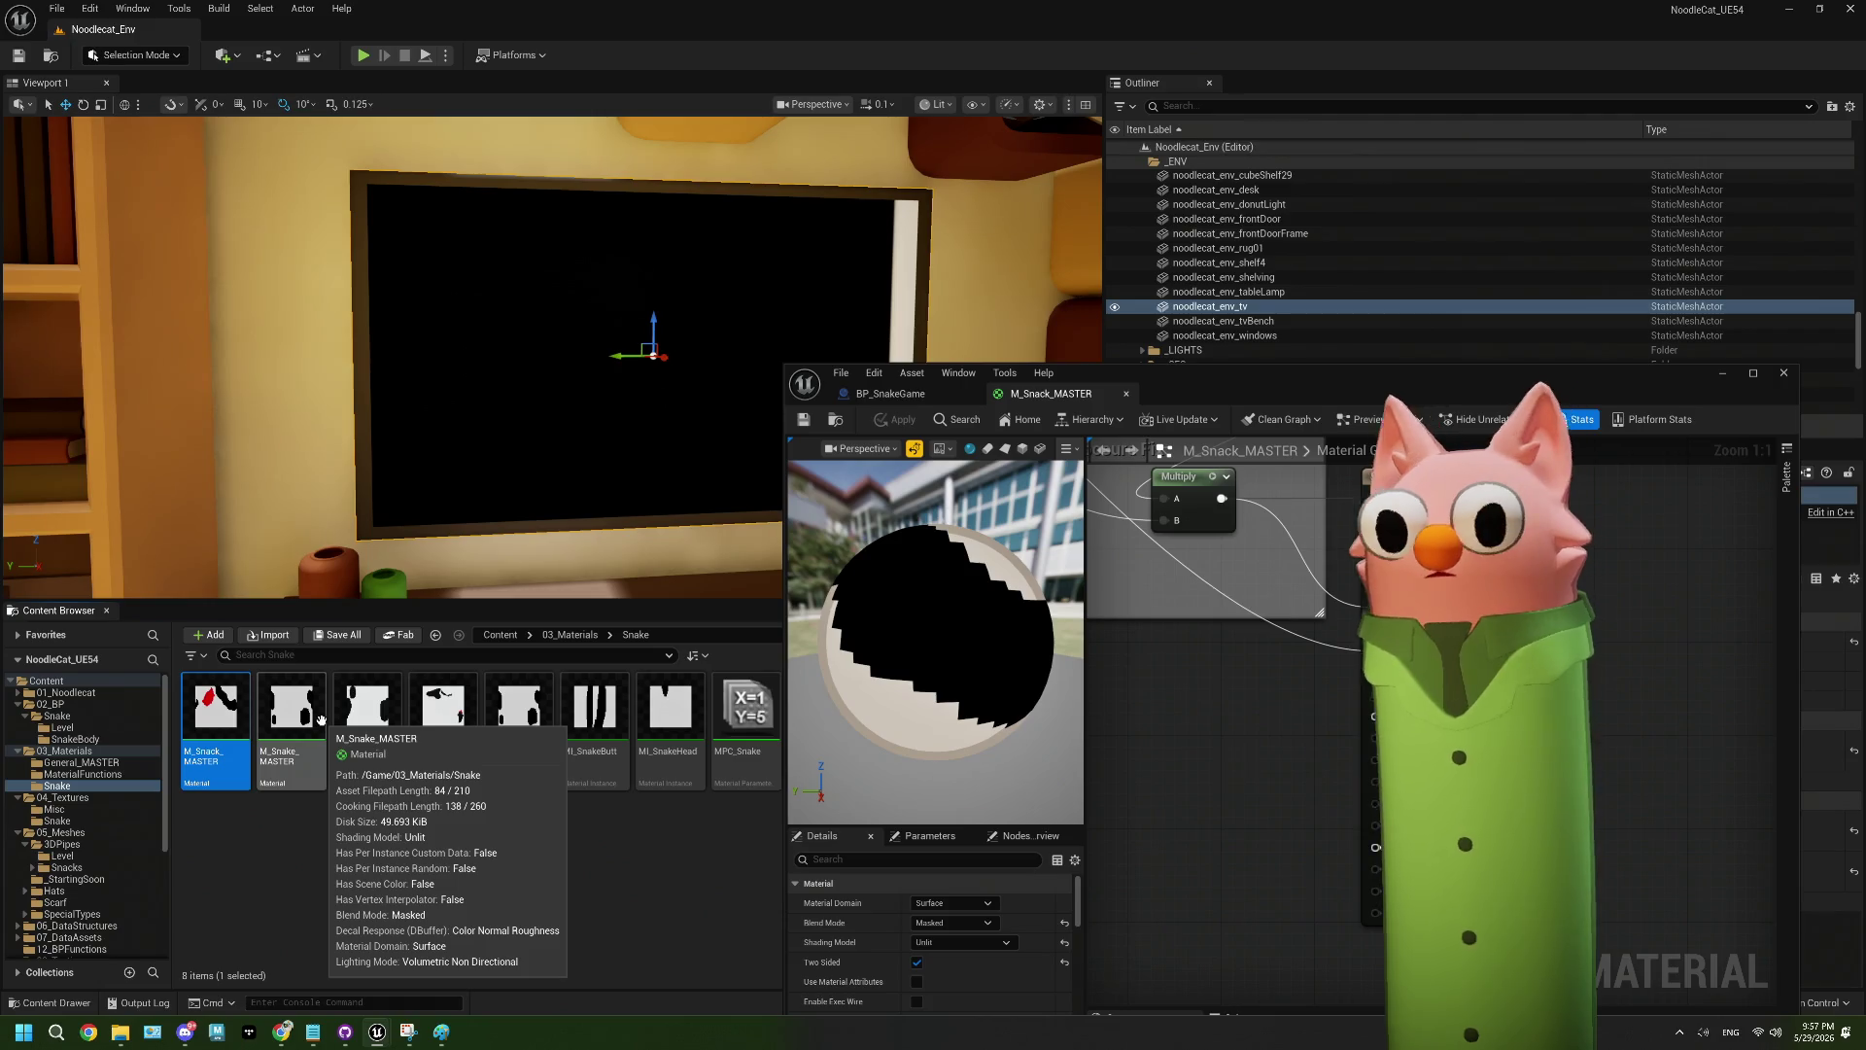
left_click(321, 719)
left_click(975, 937)
- Switch the M_Snake_Turn2 material to Unlit shading
left_click(367, 719)
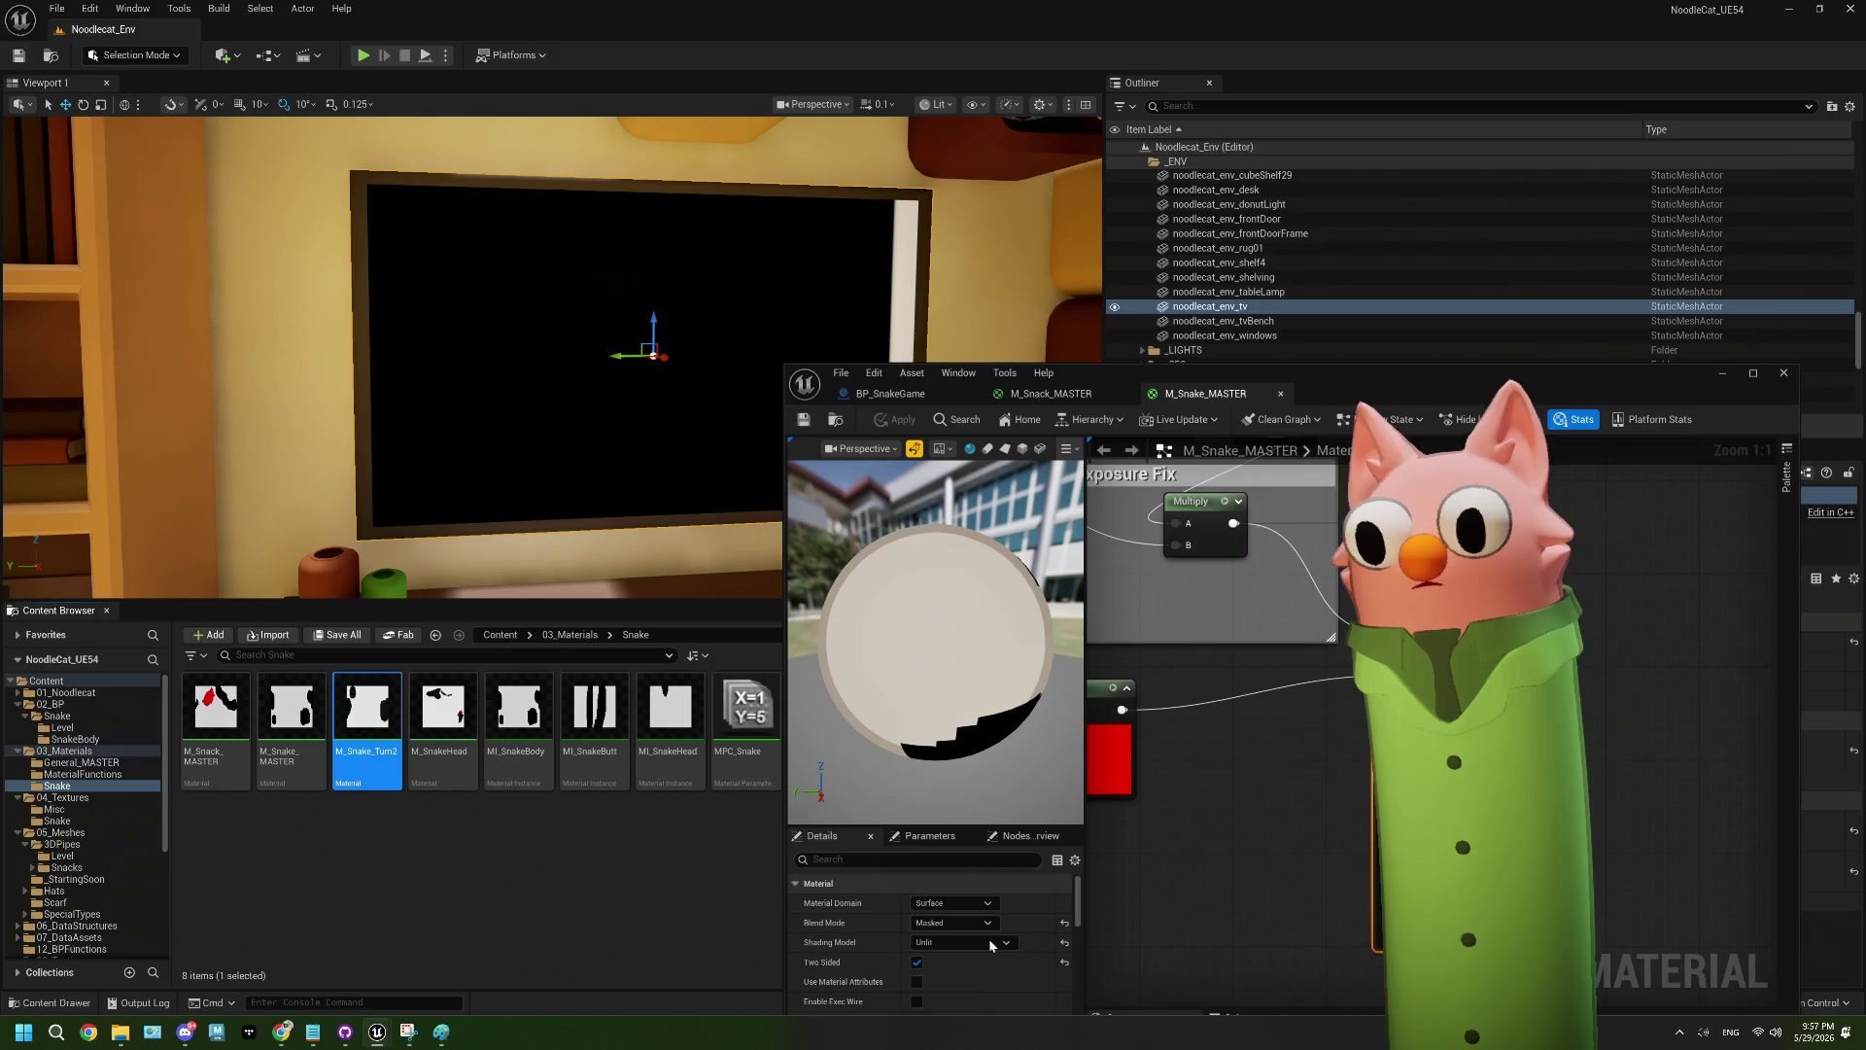
left_click(988, 939)
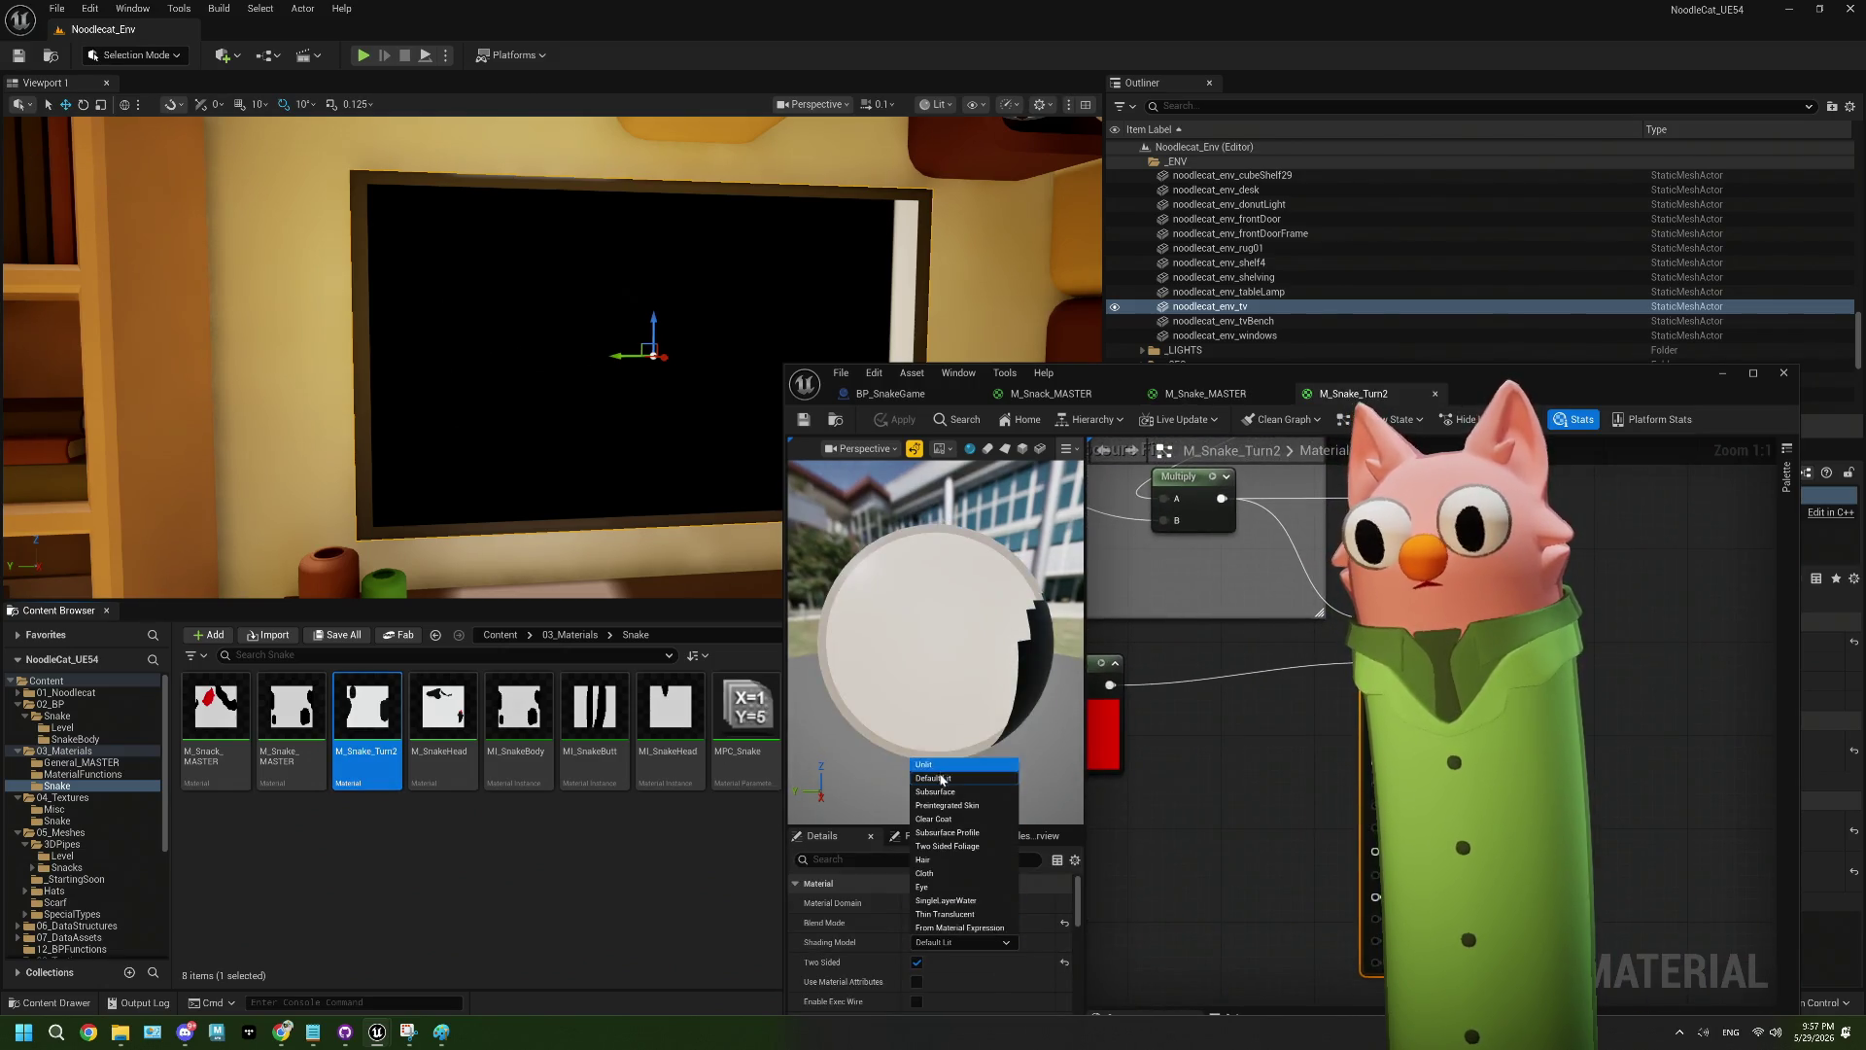
left_click(941, 777)
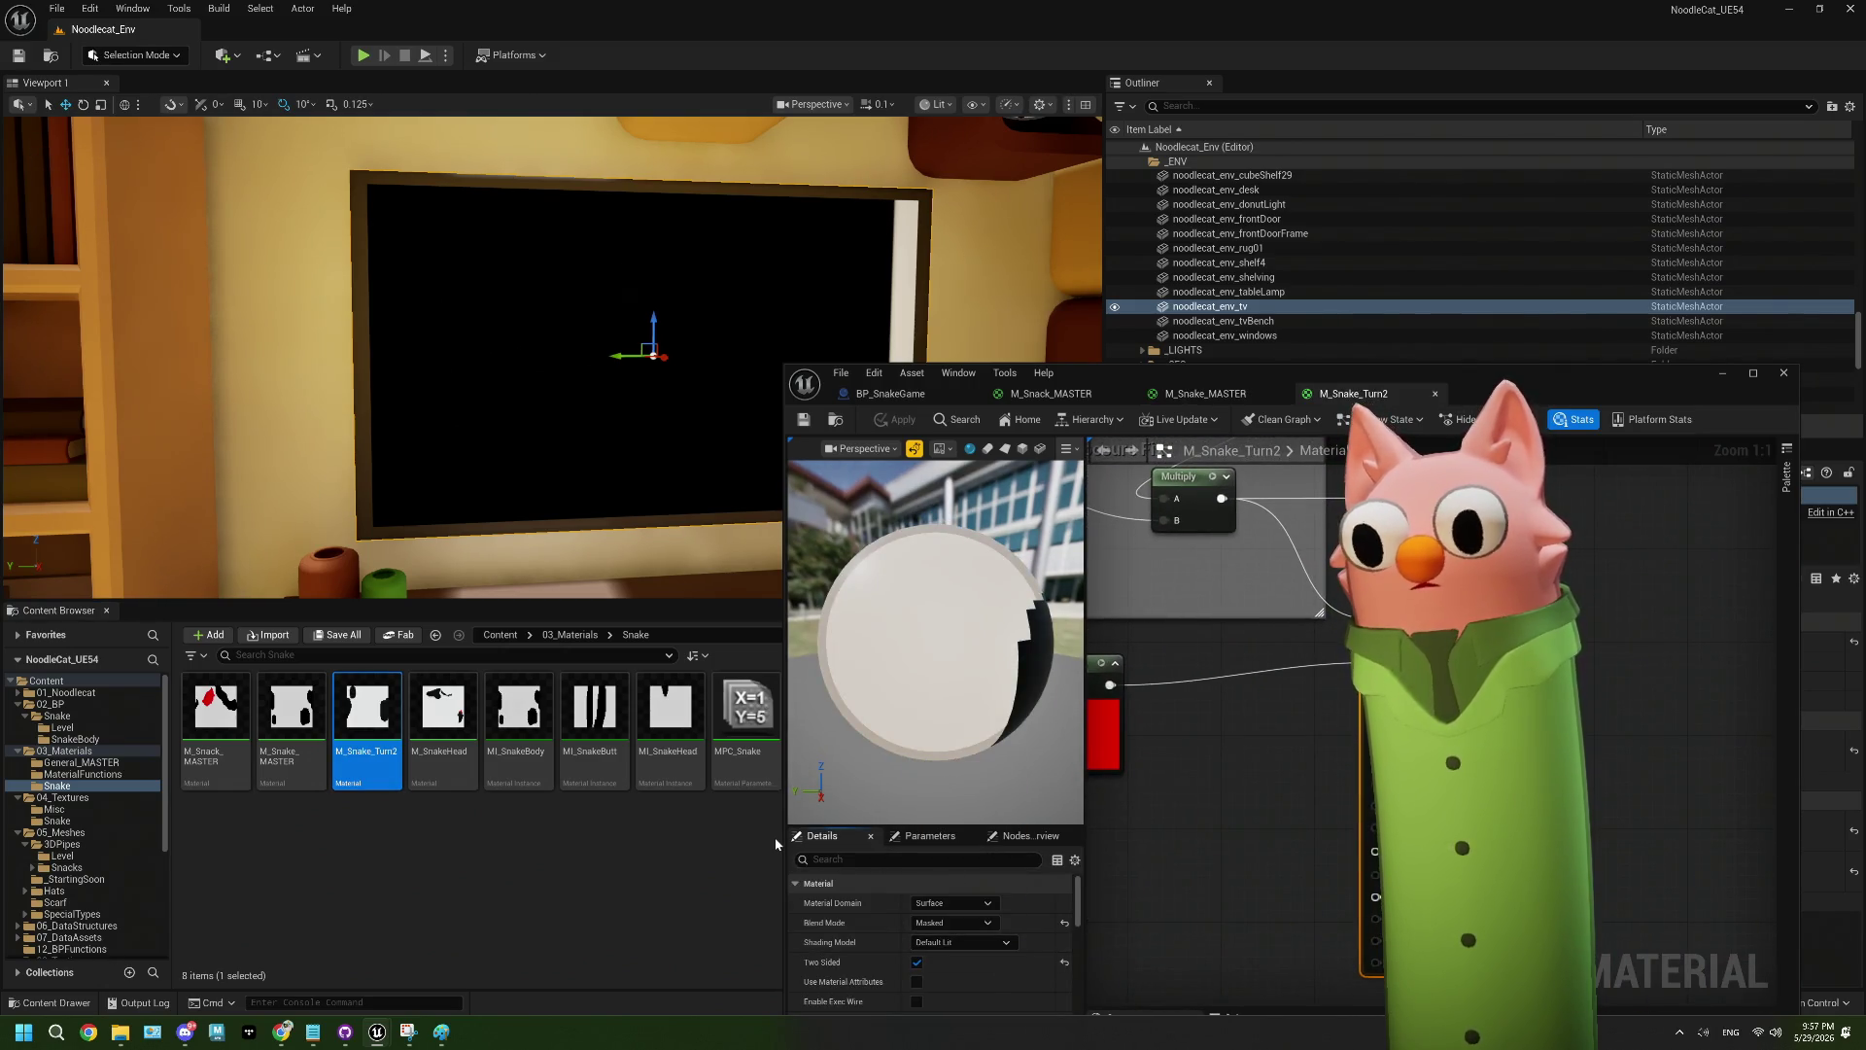
left_click(949, 943)
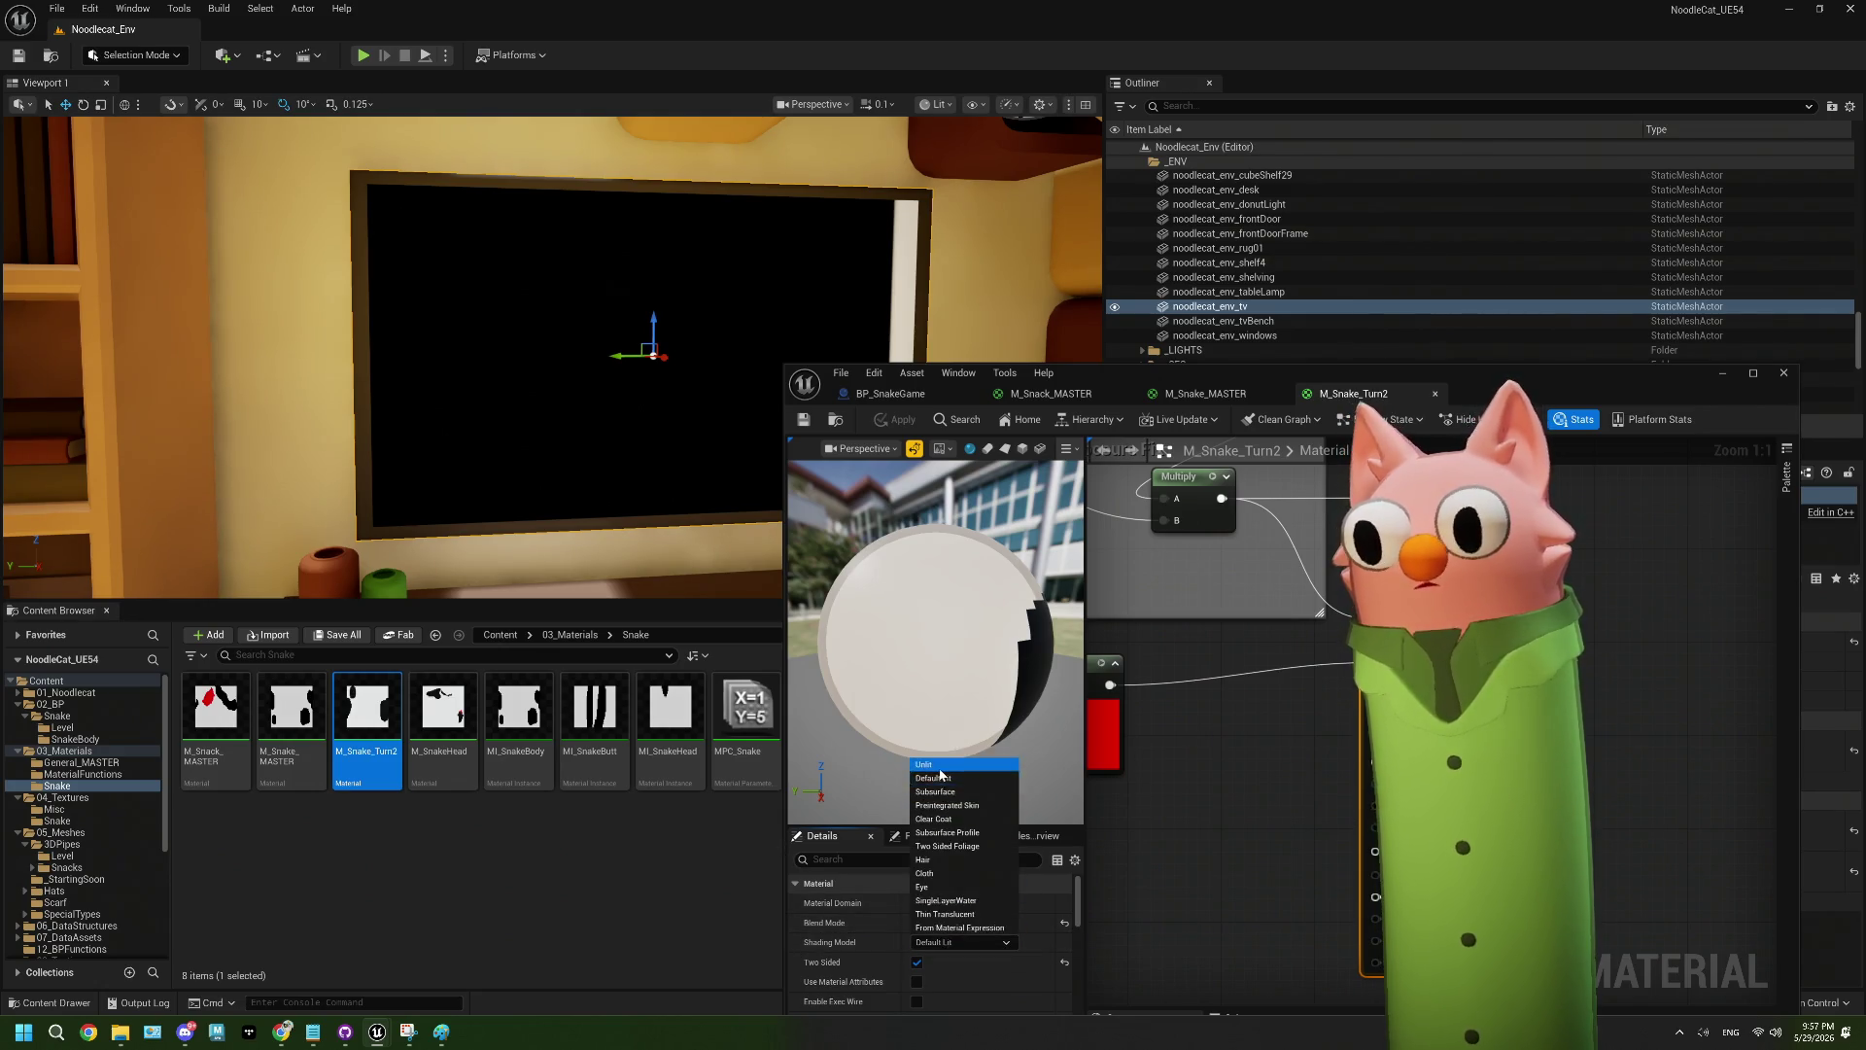
left_click(939, 765)
- Make M_SnakeHead Unlit, close its editor, and confirm applying changes to the original material
left_click(471, 715)
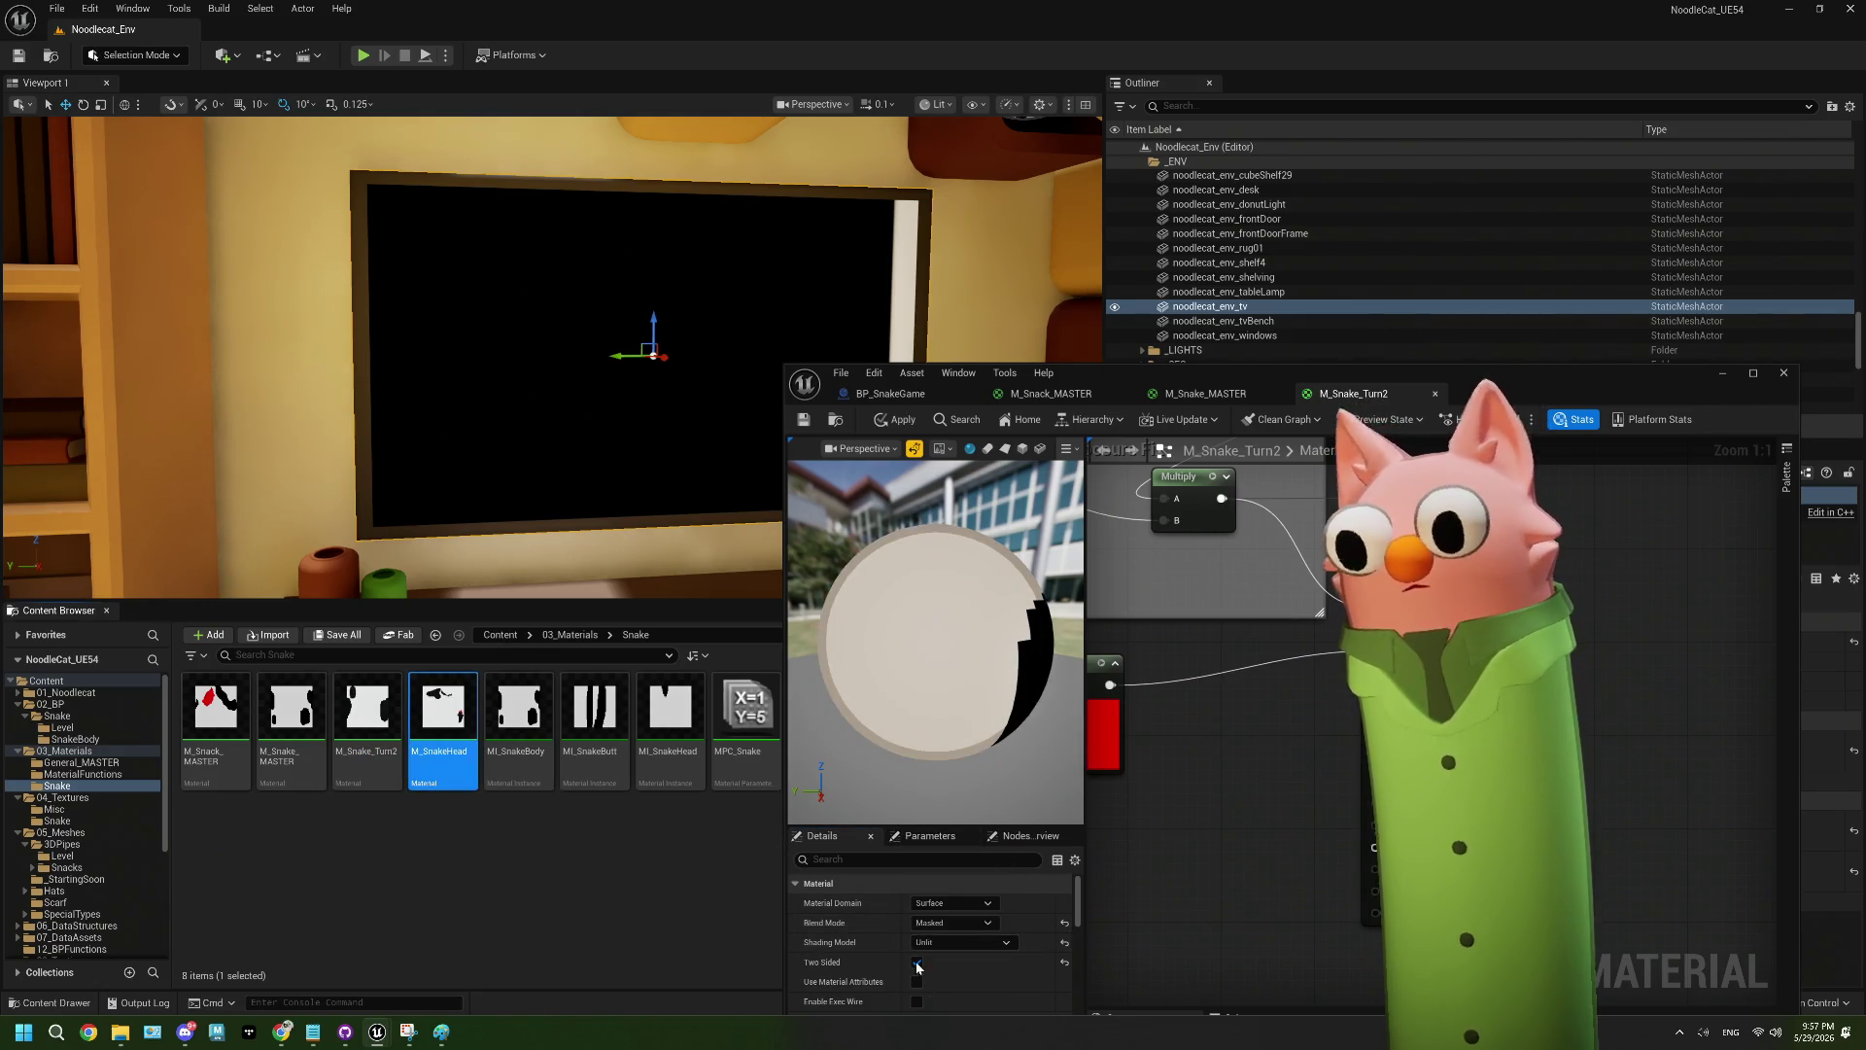
left_click(948, 942)
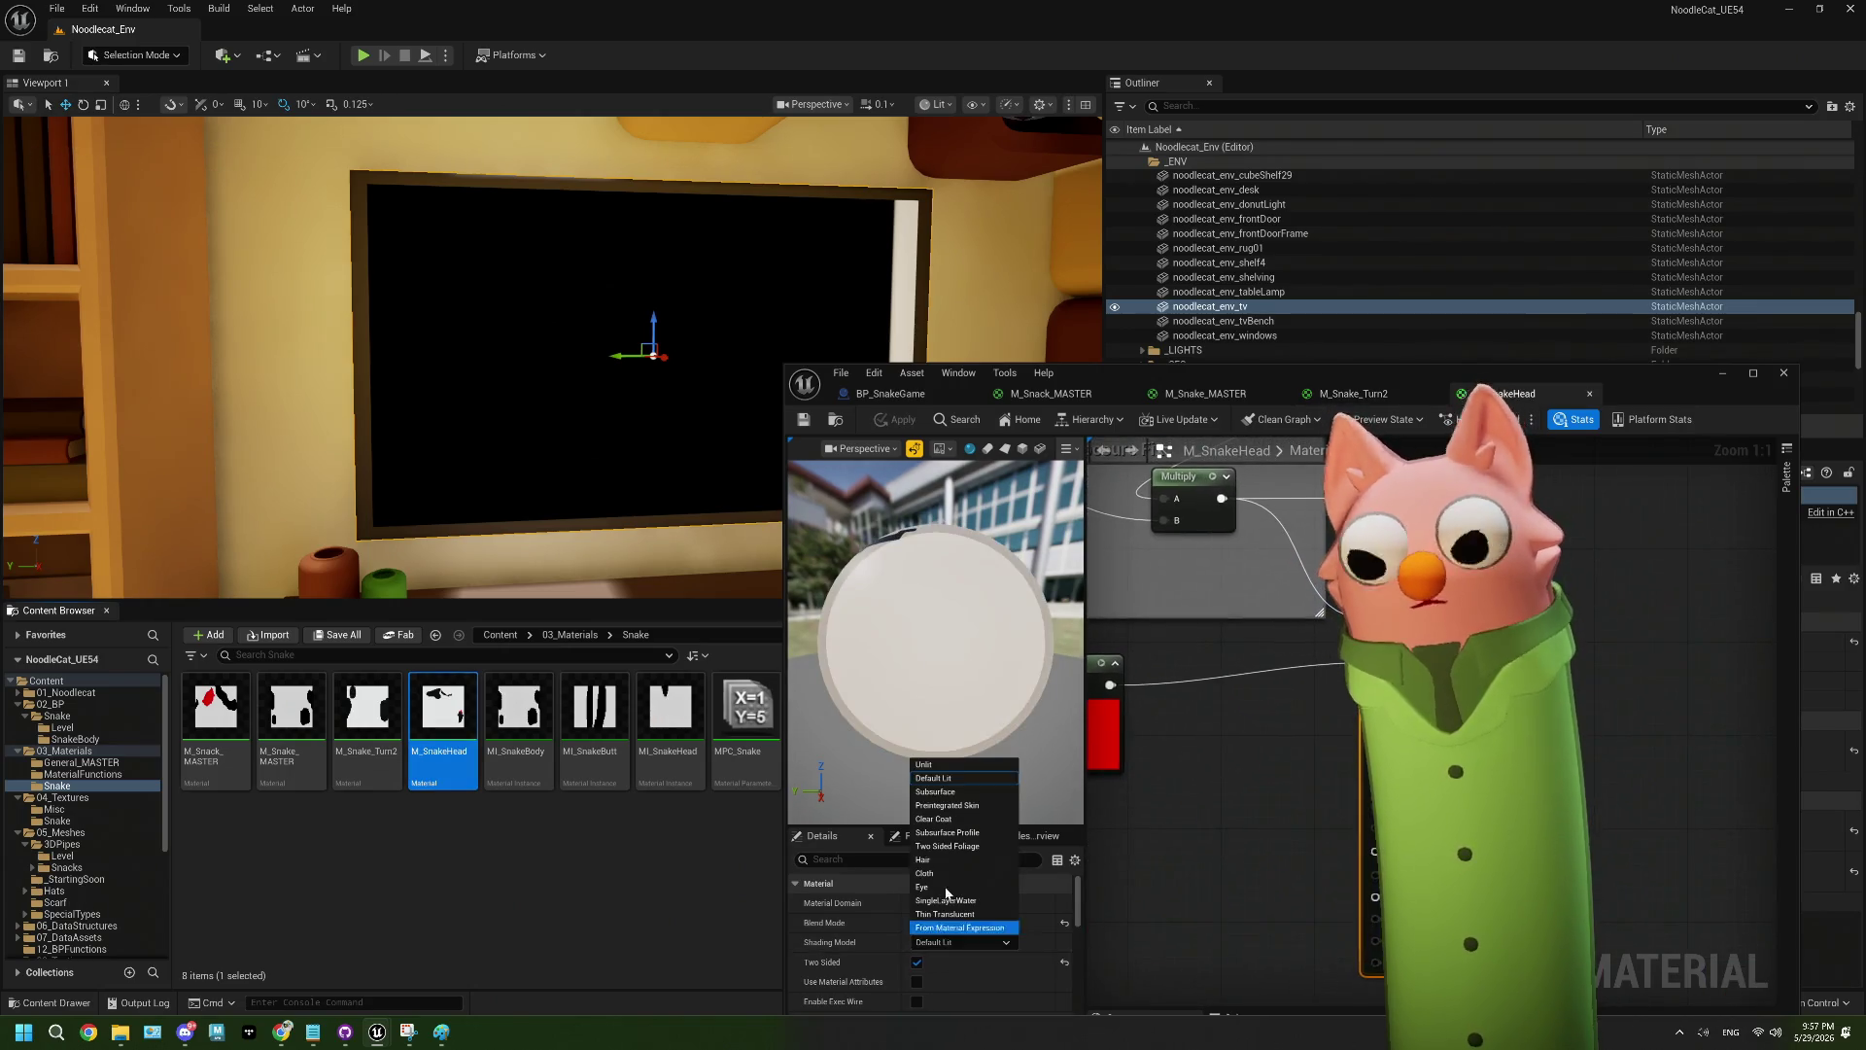
left_click(932, 764)
left_click(518, 714)
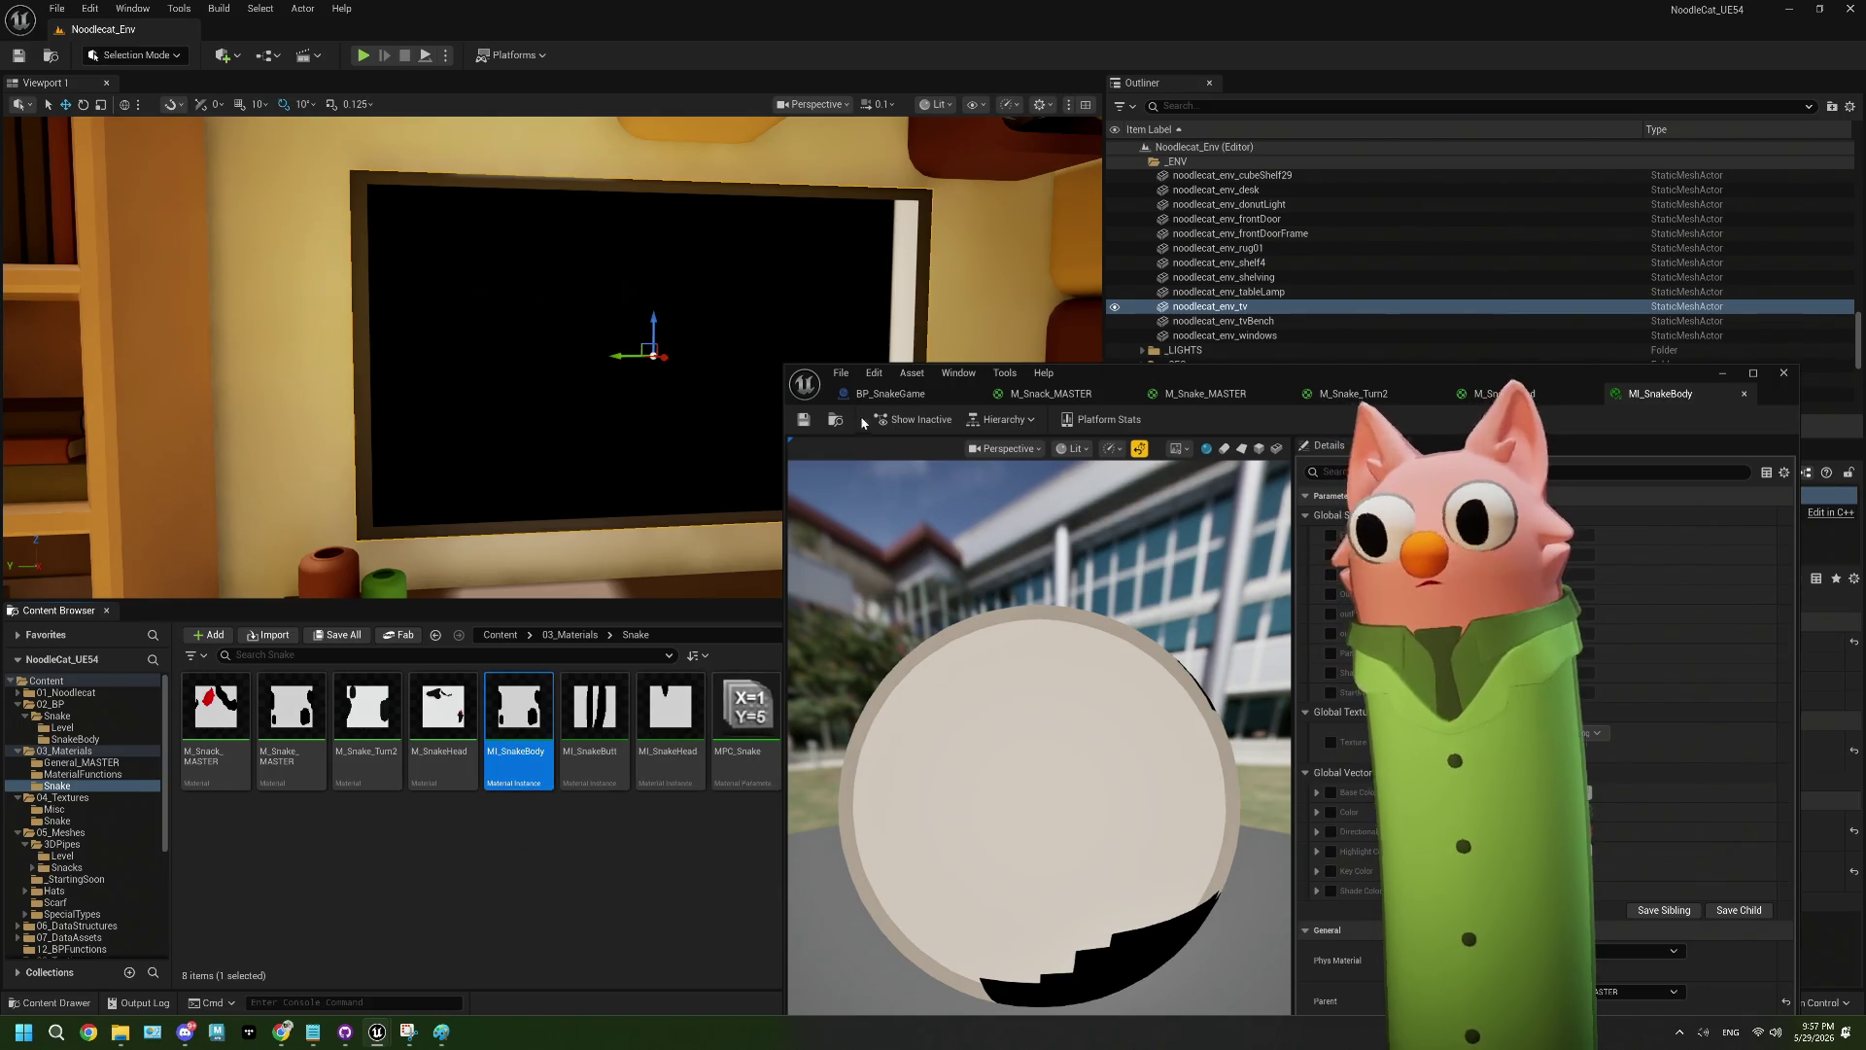
left_click(1795, 375)
left_click(985, 549)
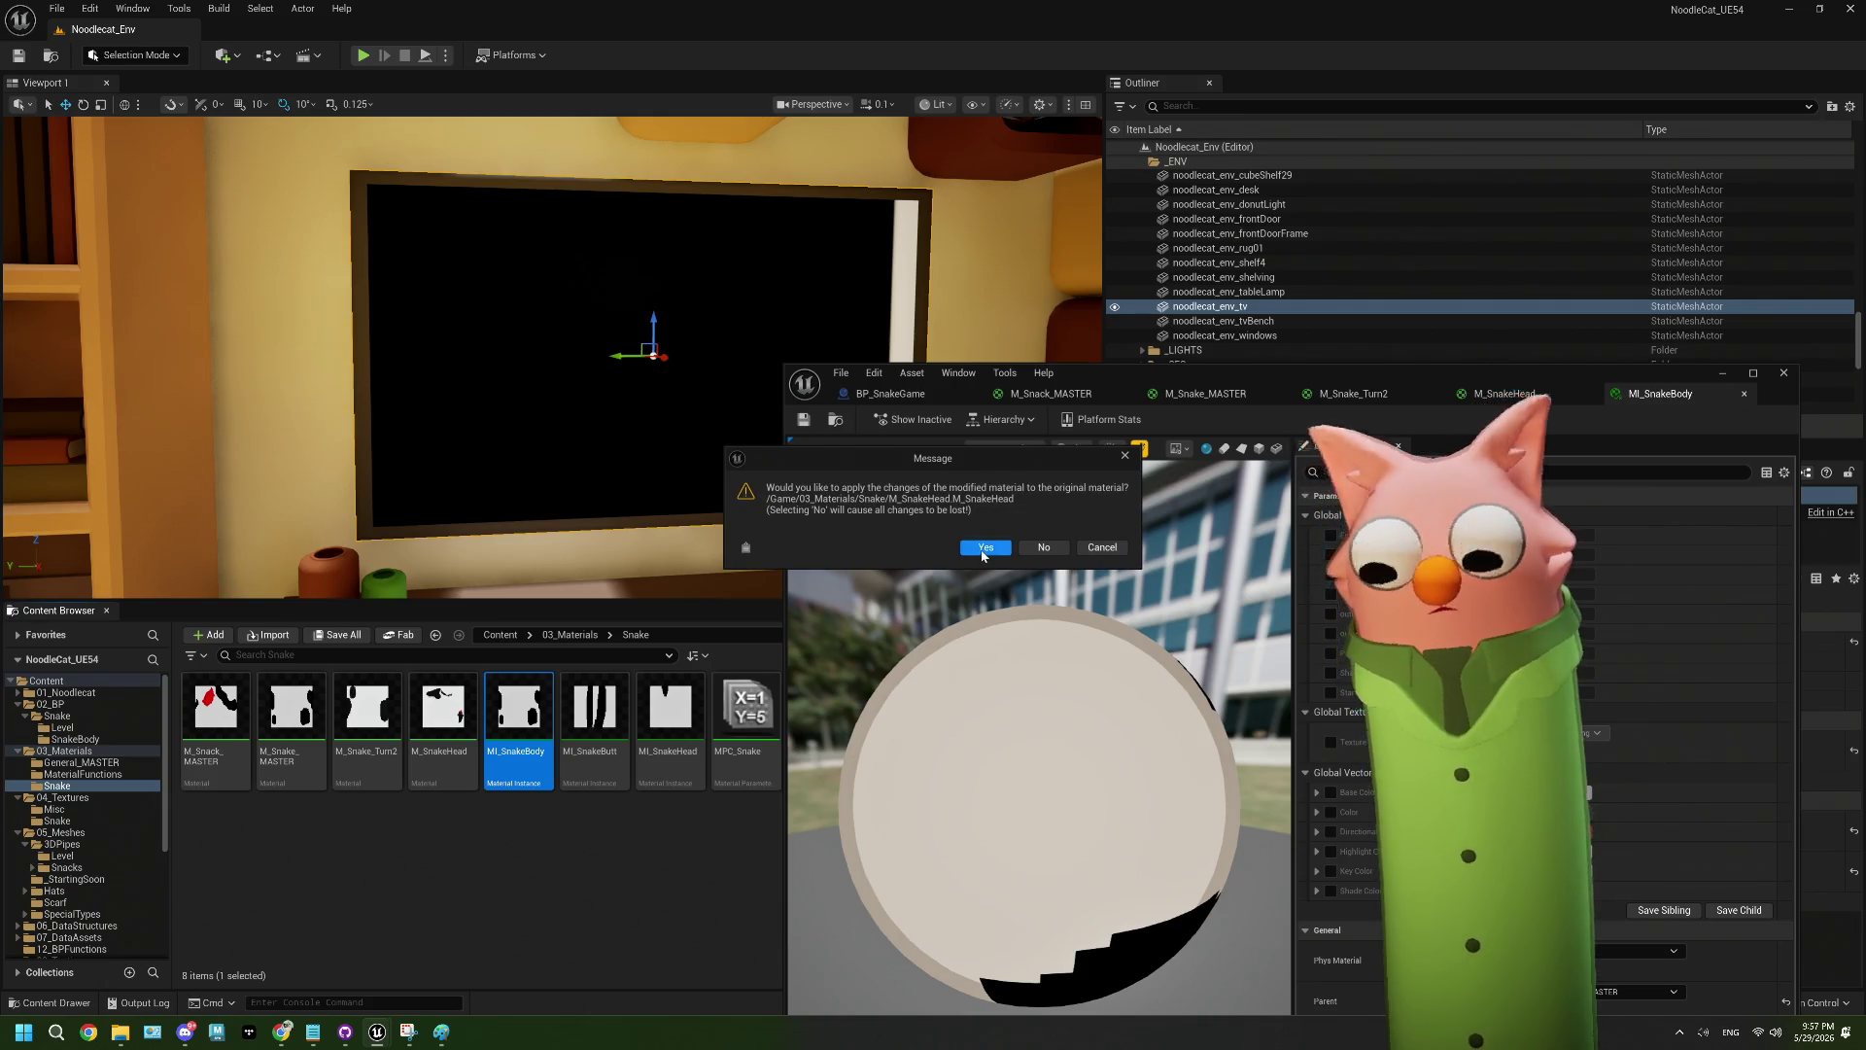
left_click(983, 549)
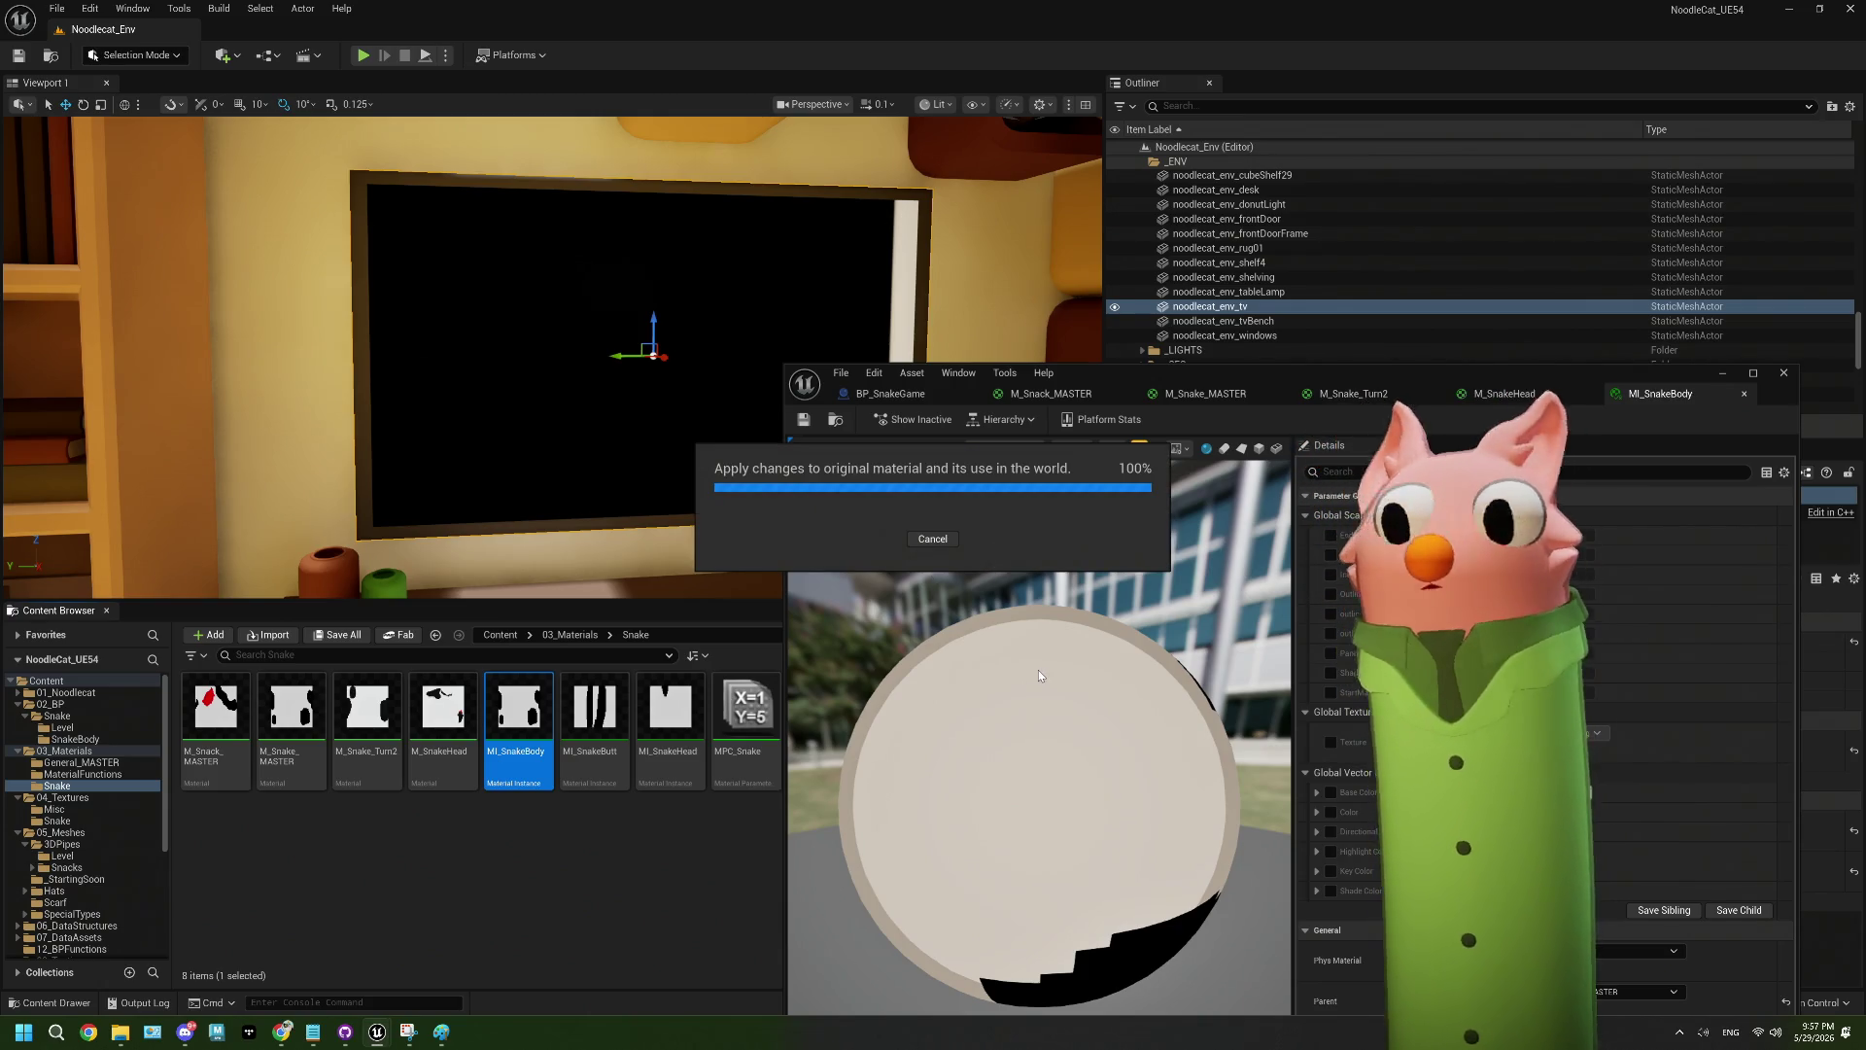
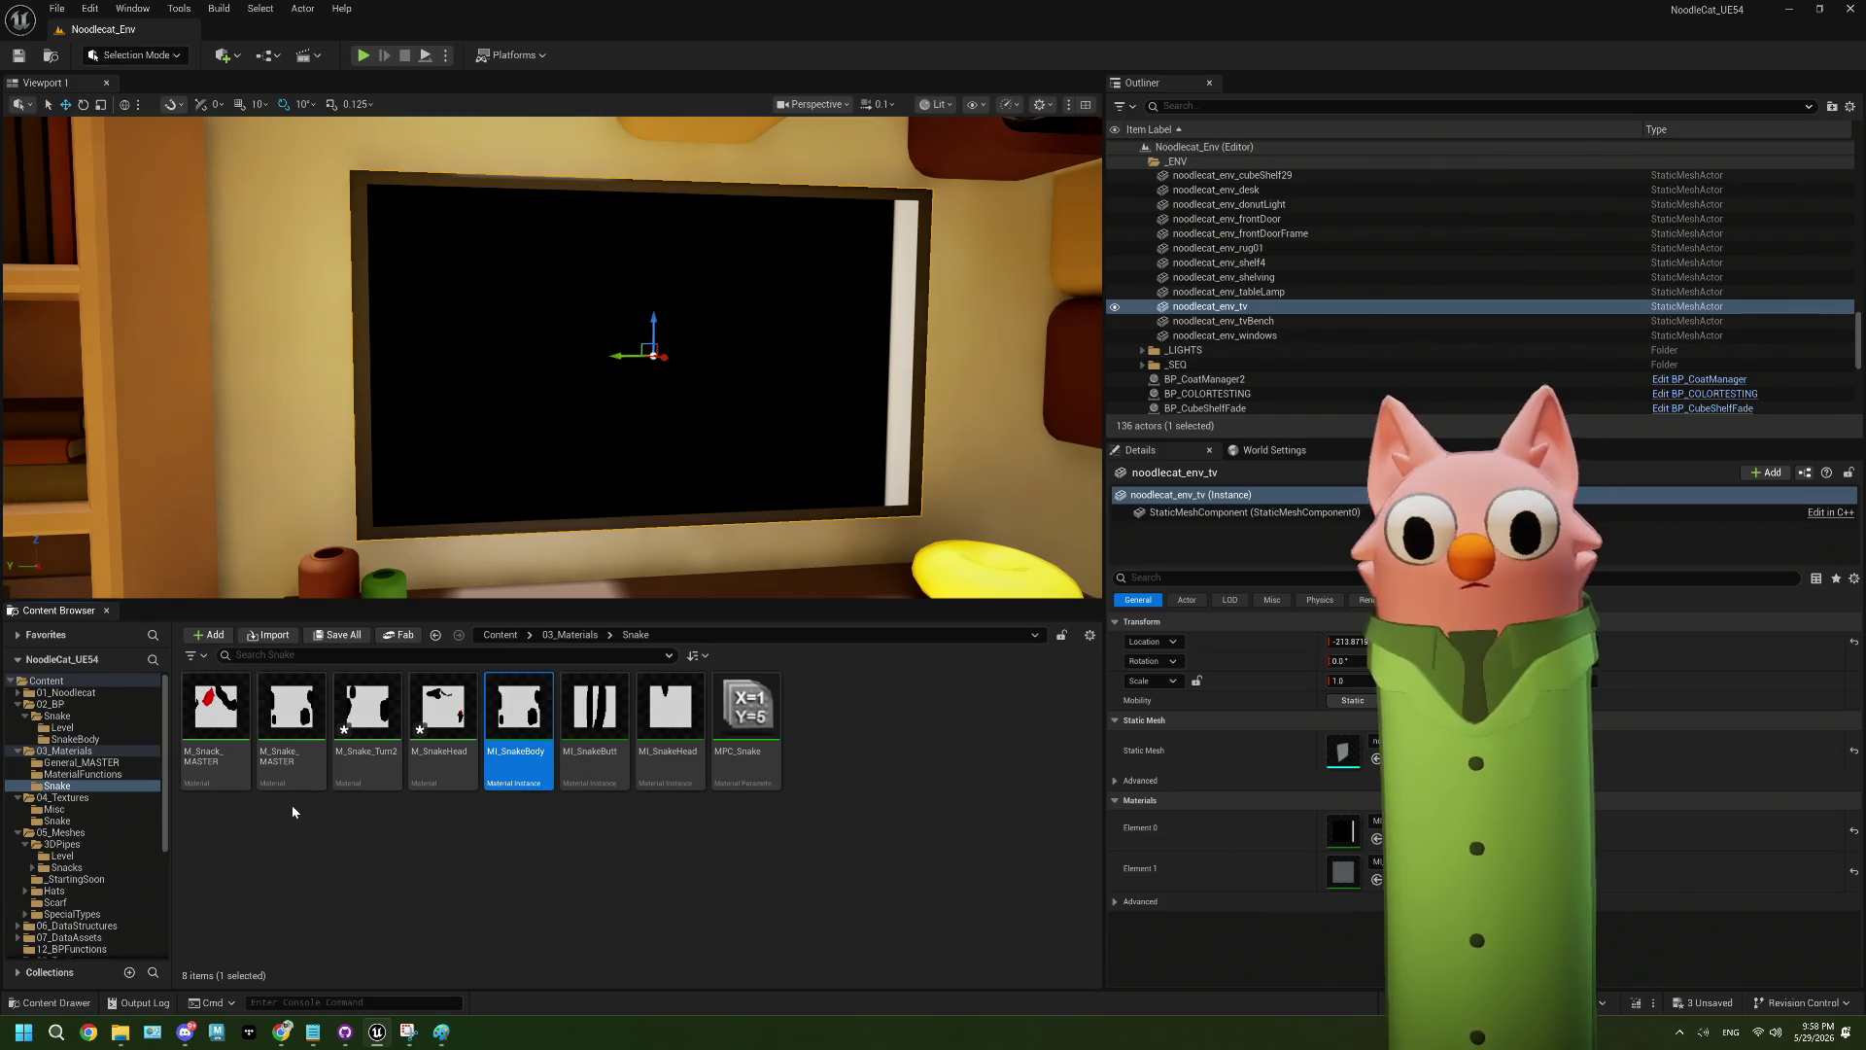
- Browse the General_MASTER, Snake Level, Snake materials and Snake textures folders, ending in 3DPipes/Level
left_click(82, 763)
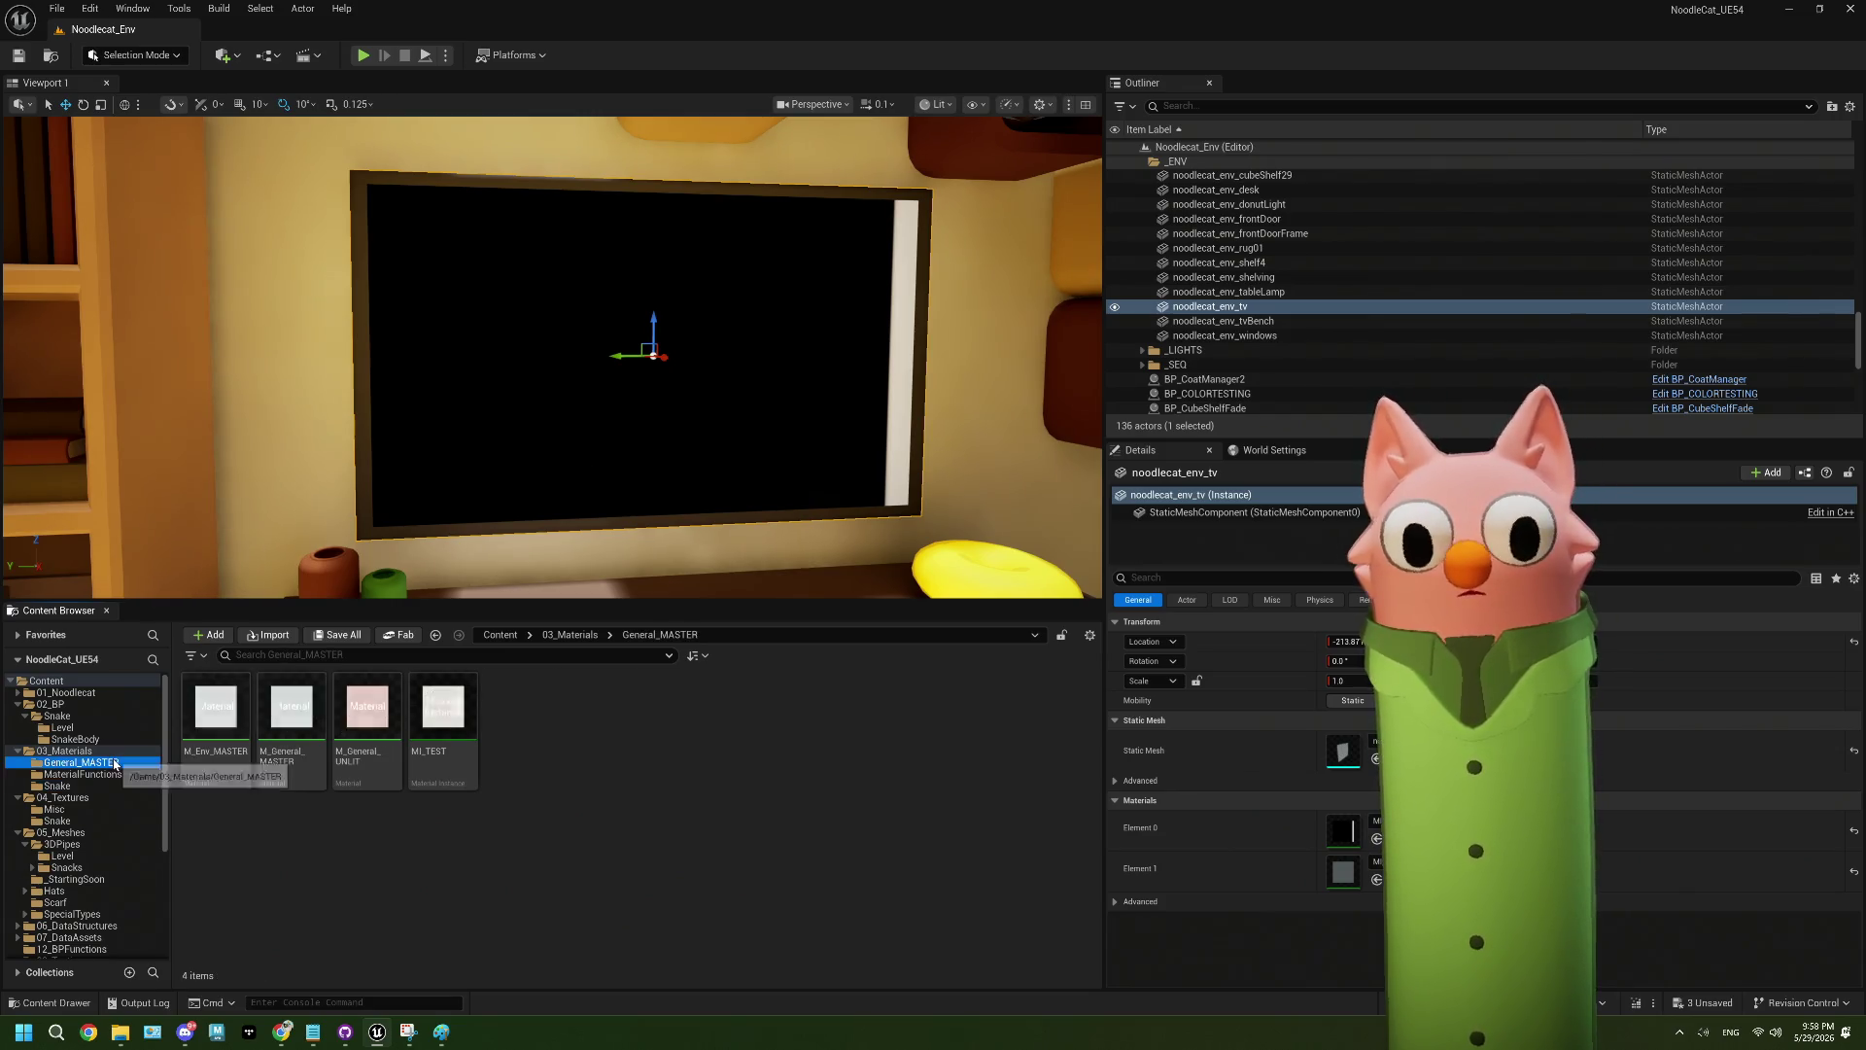
left_click(64, 728)
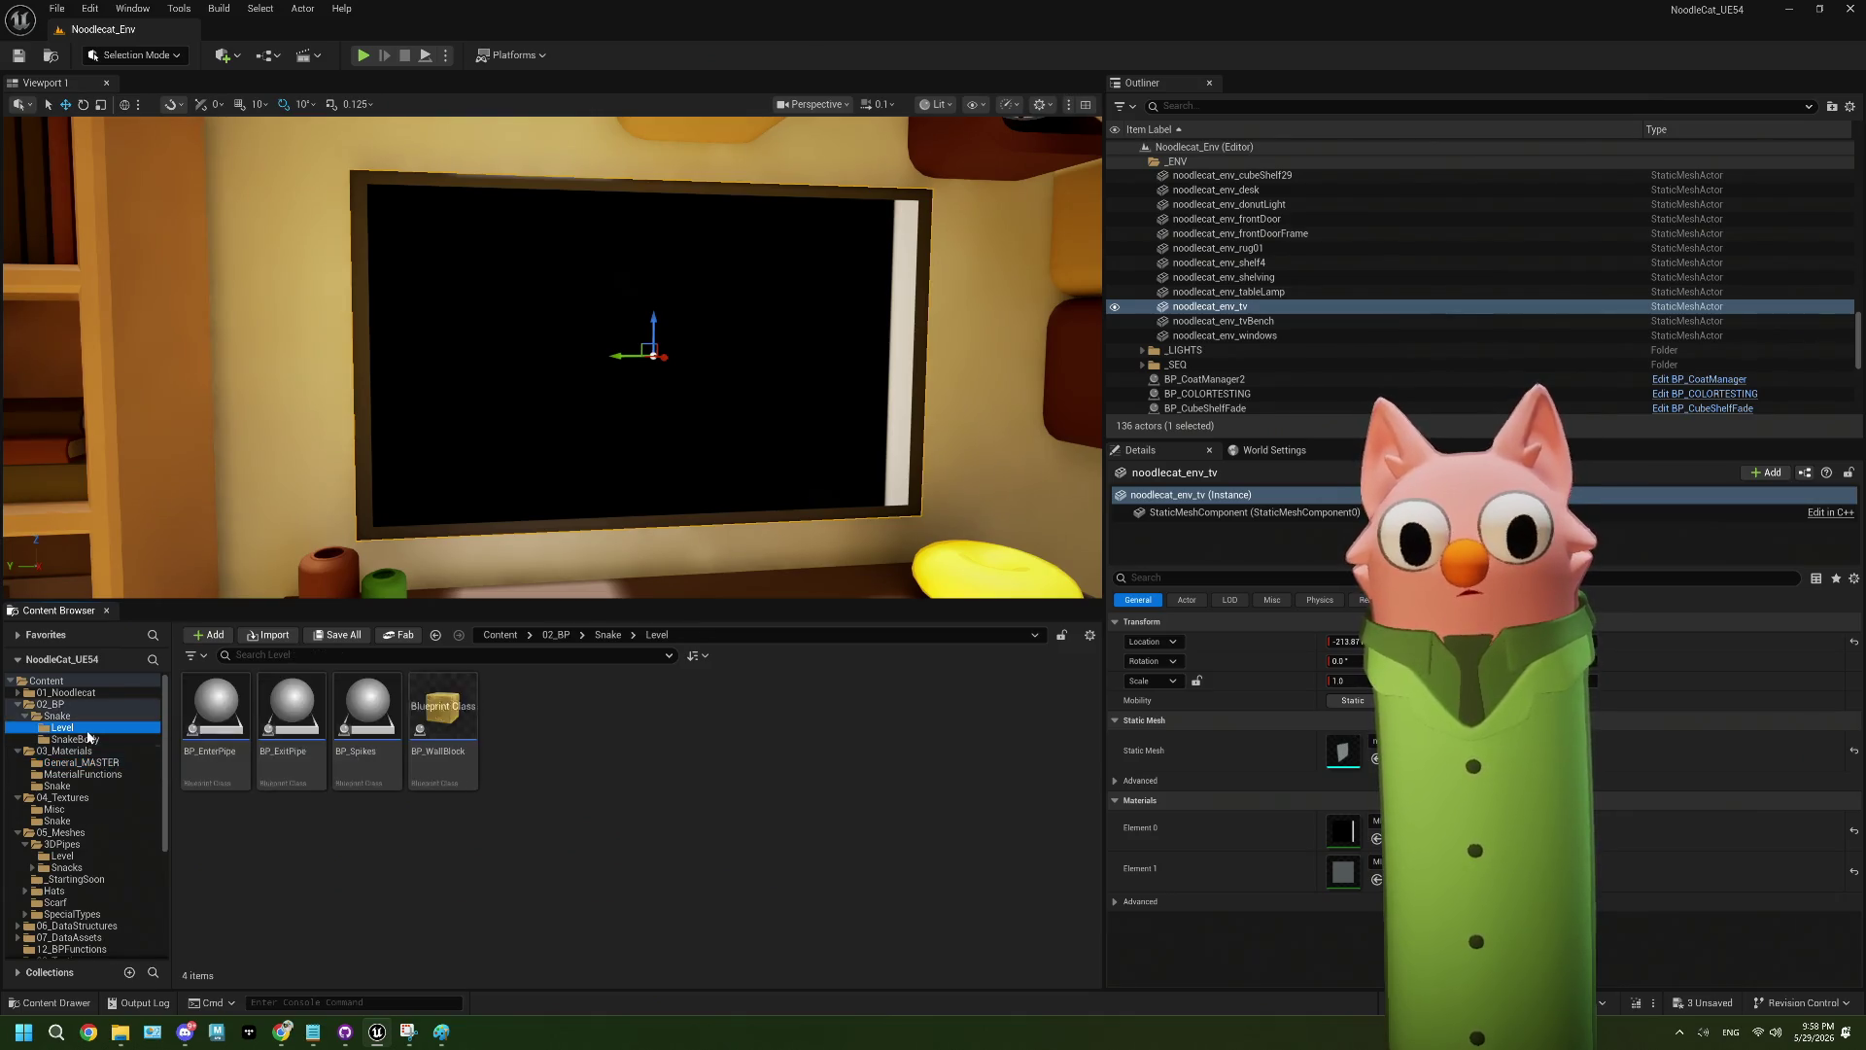
left_click(75, 786)
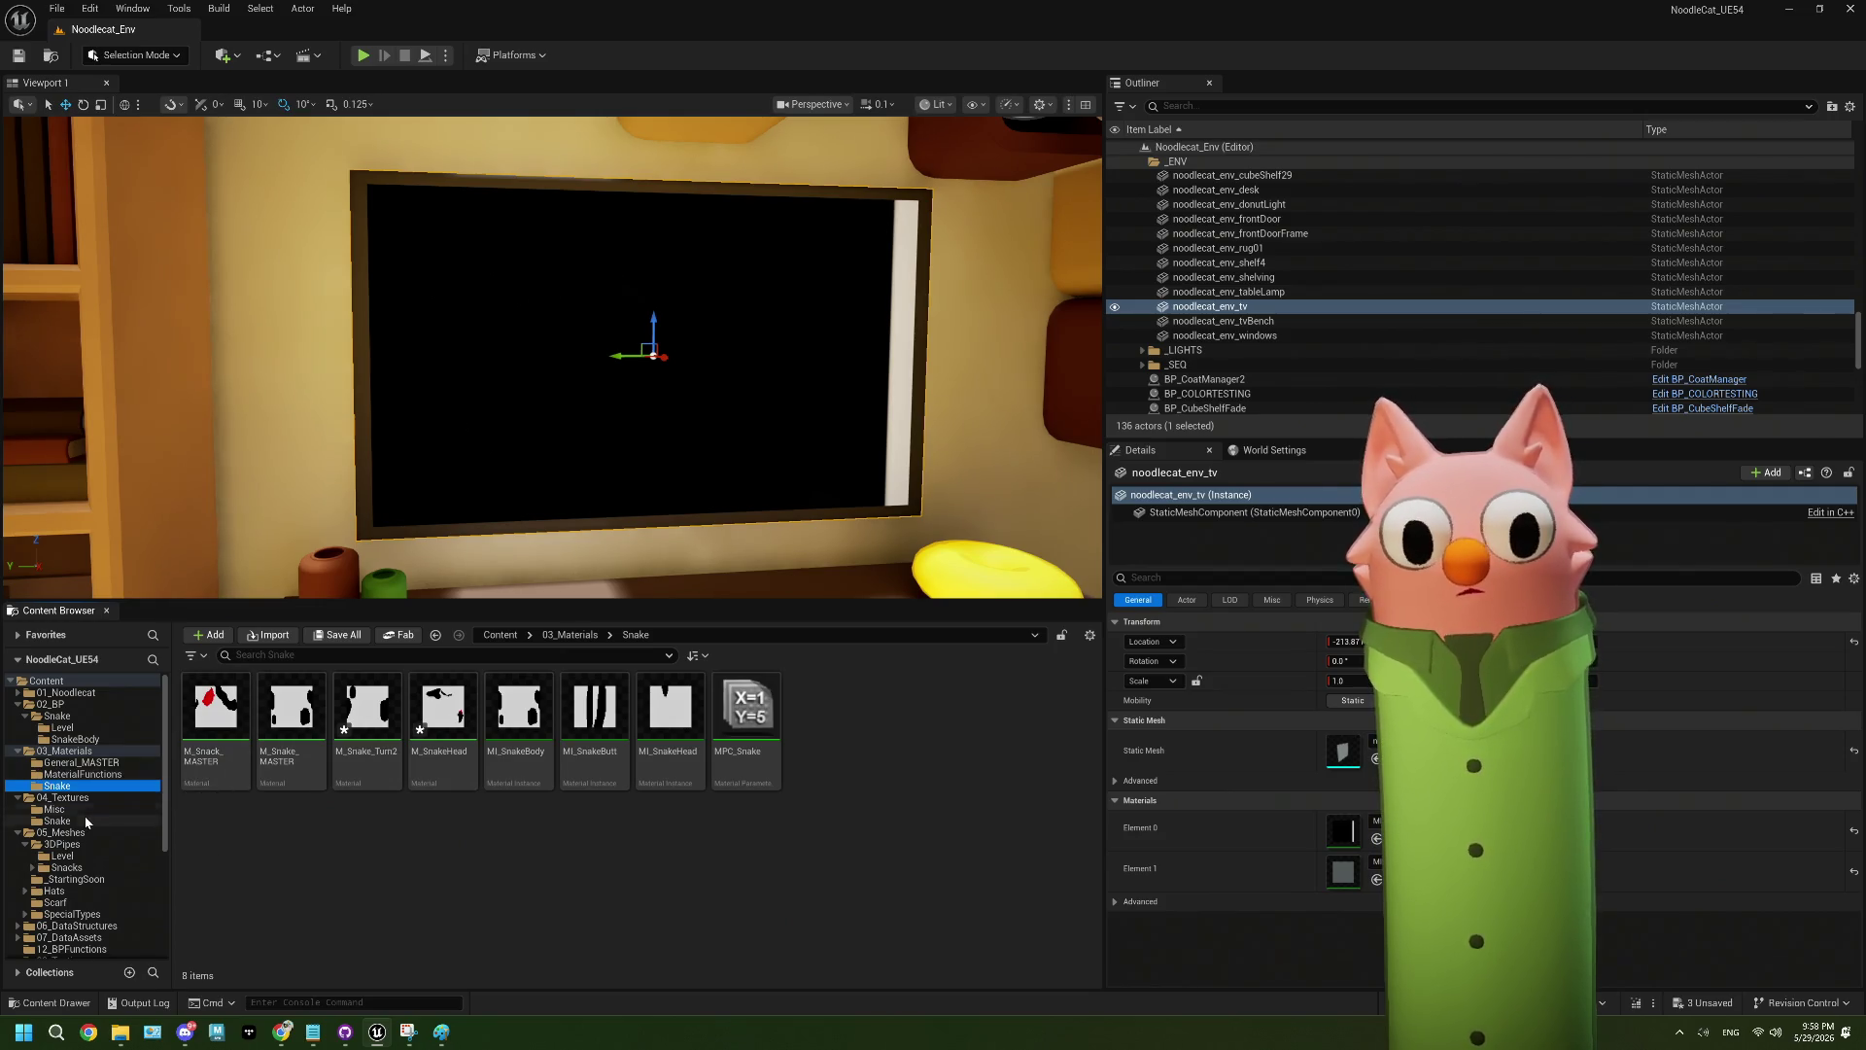
left_click(83, 822)
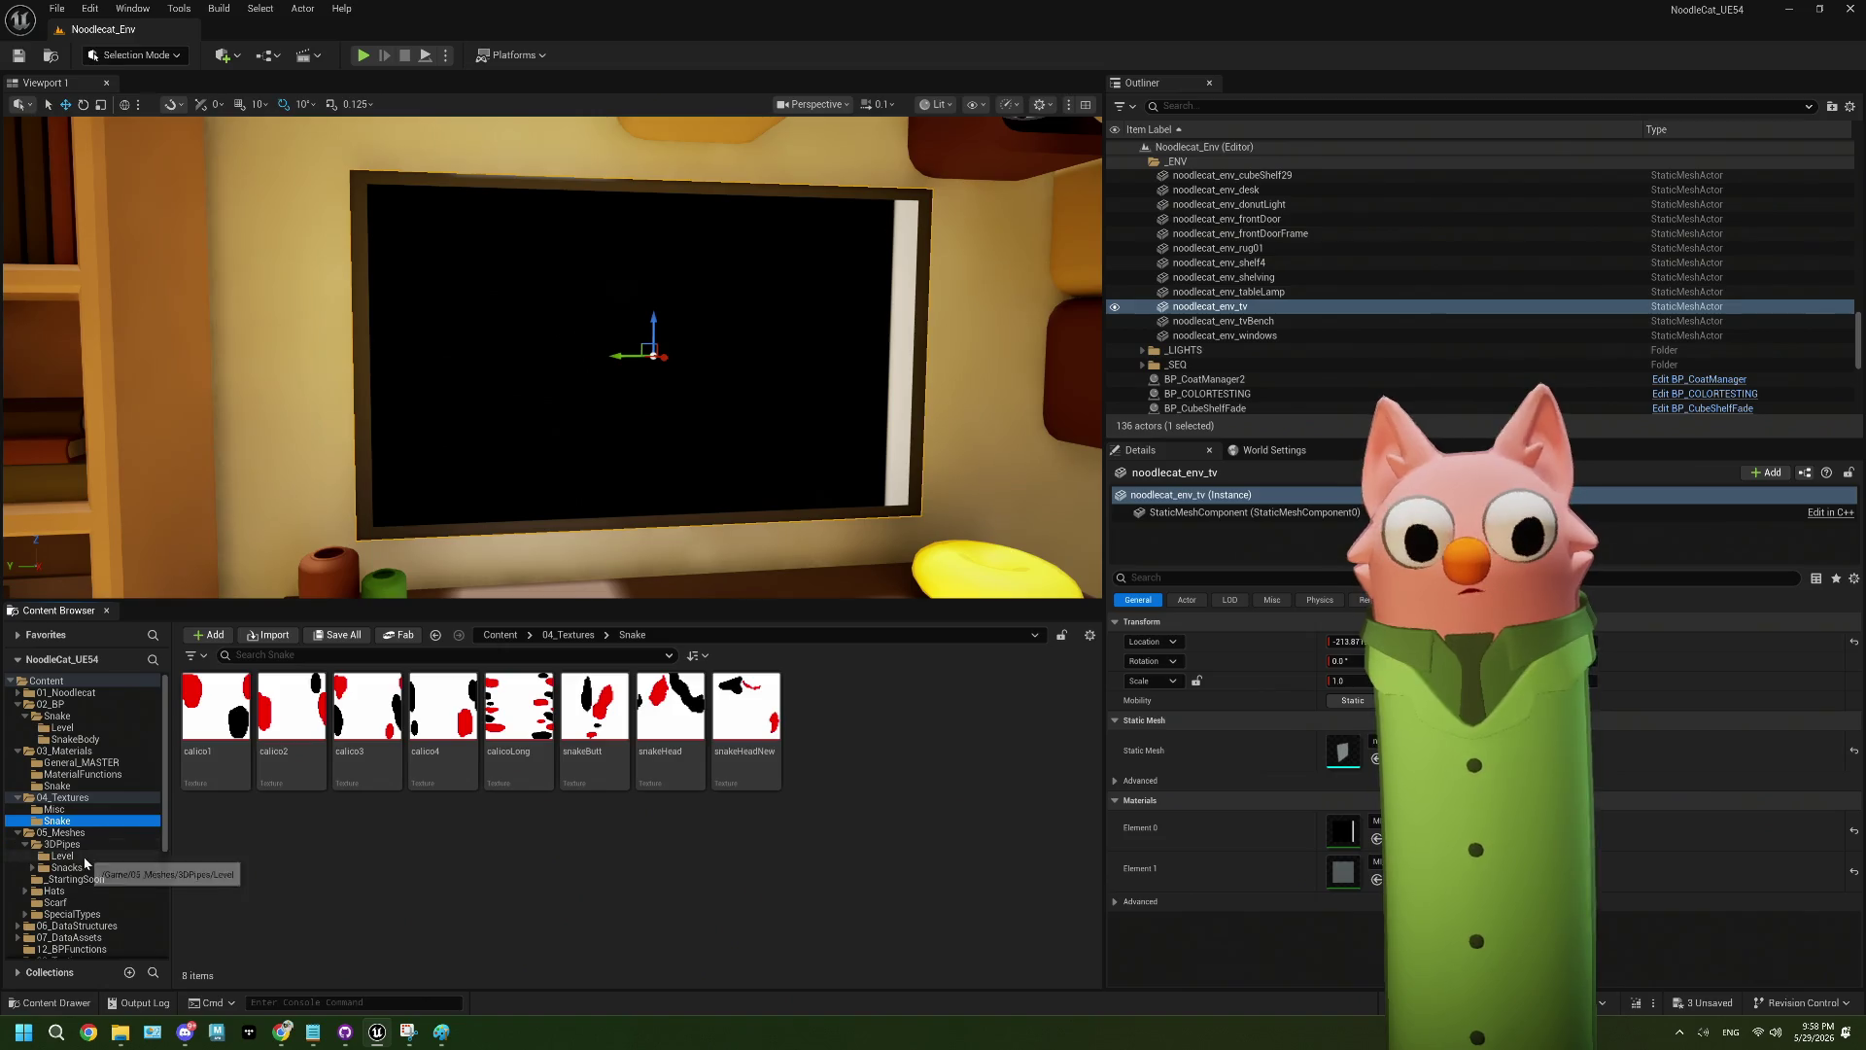
left_click(62, 857)
- Set M_GroundBlock's shading model to Unlit and save it
double_click(442, 709)
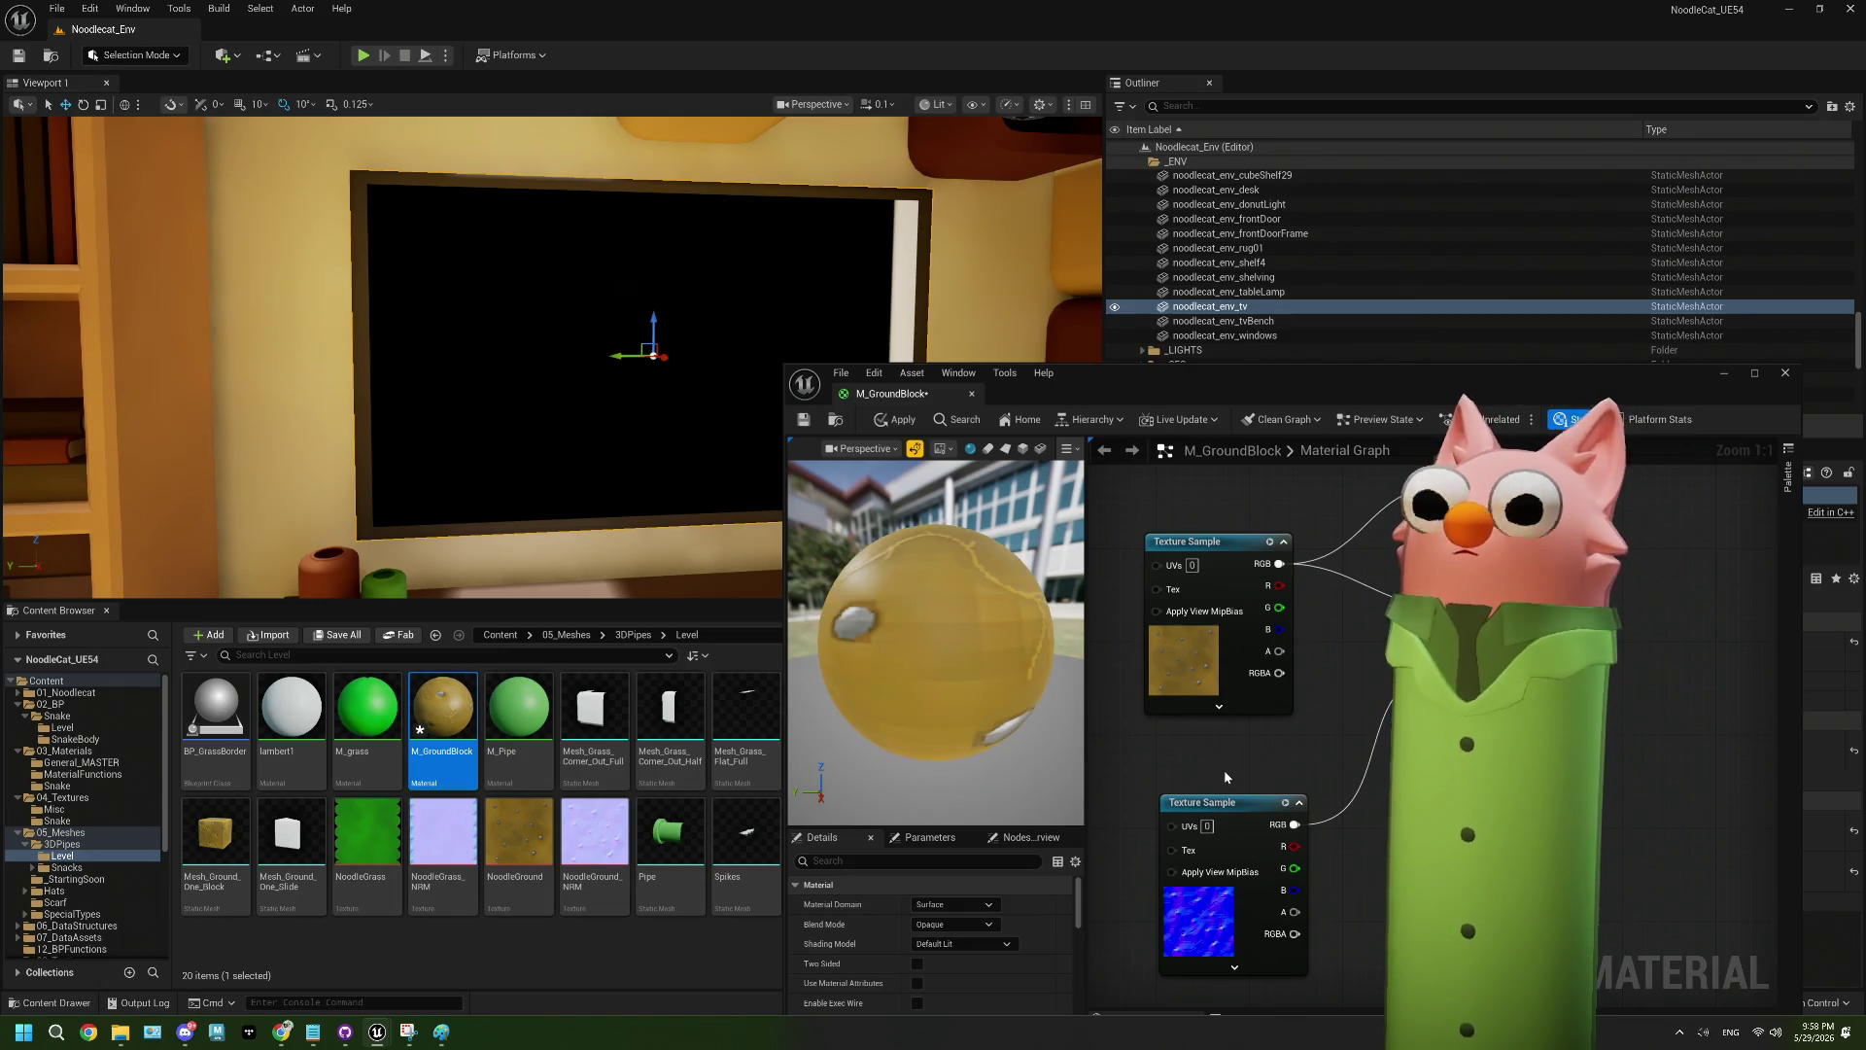
left_click(998, 936)
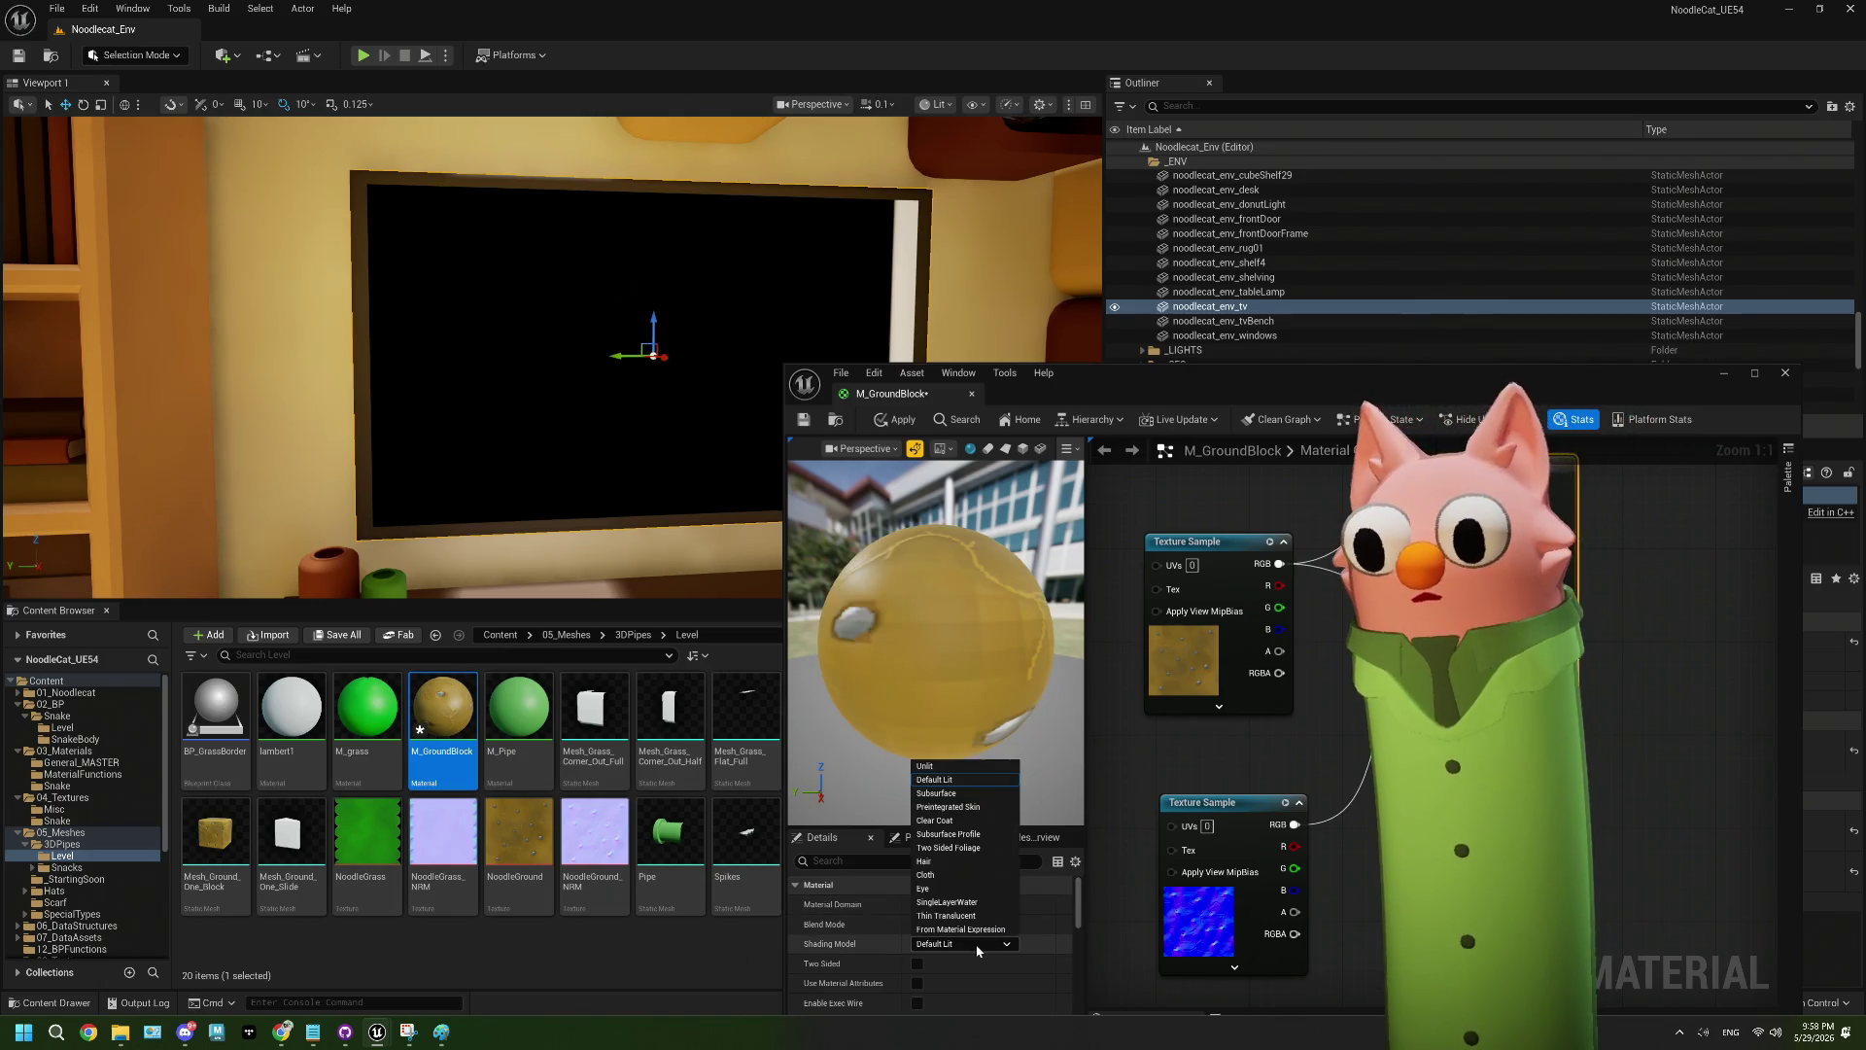
left_click(953, 783)
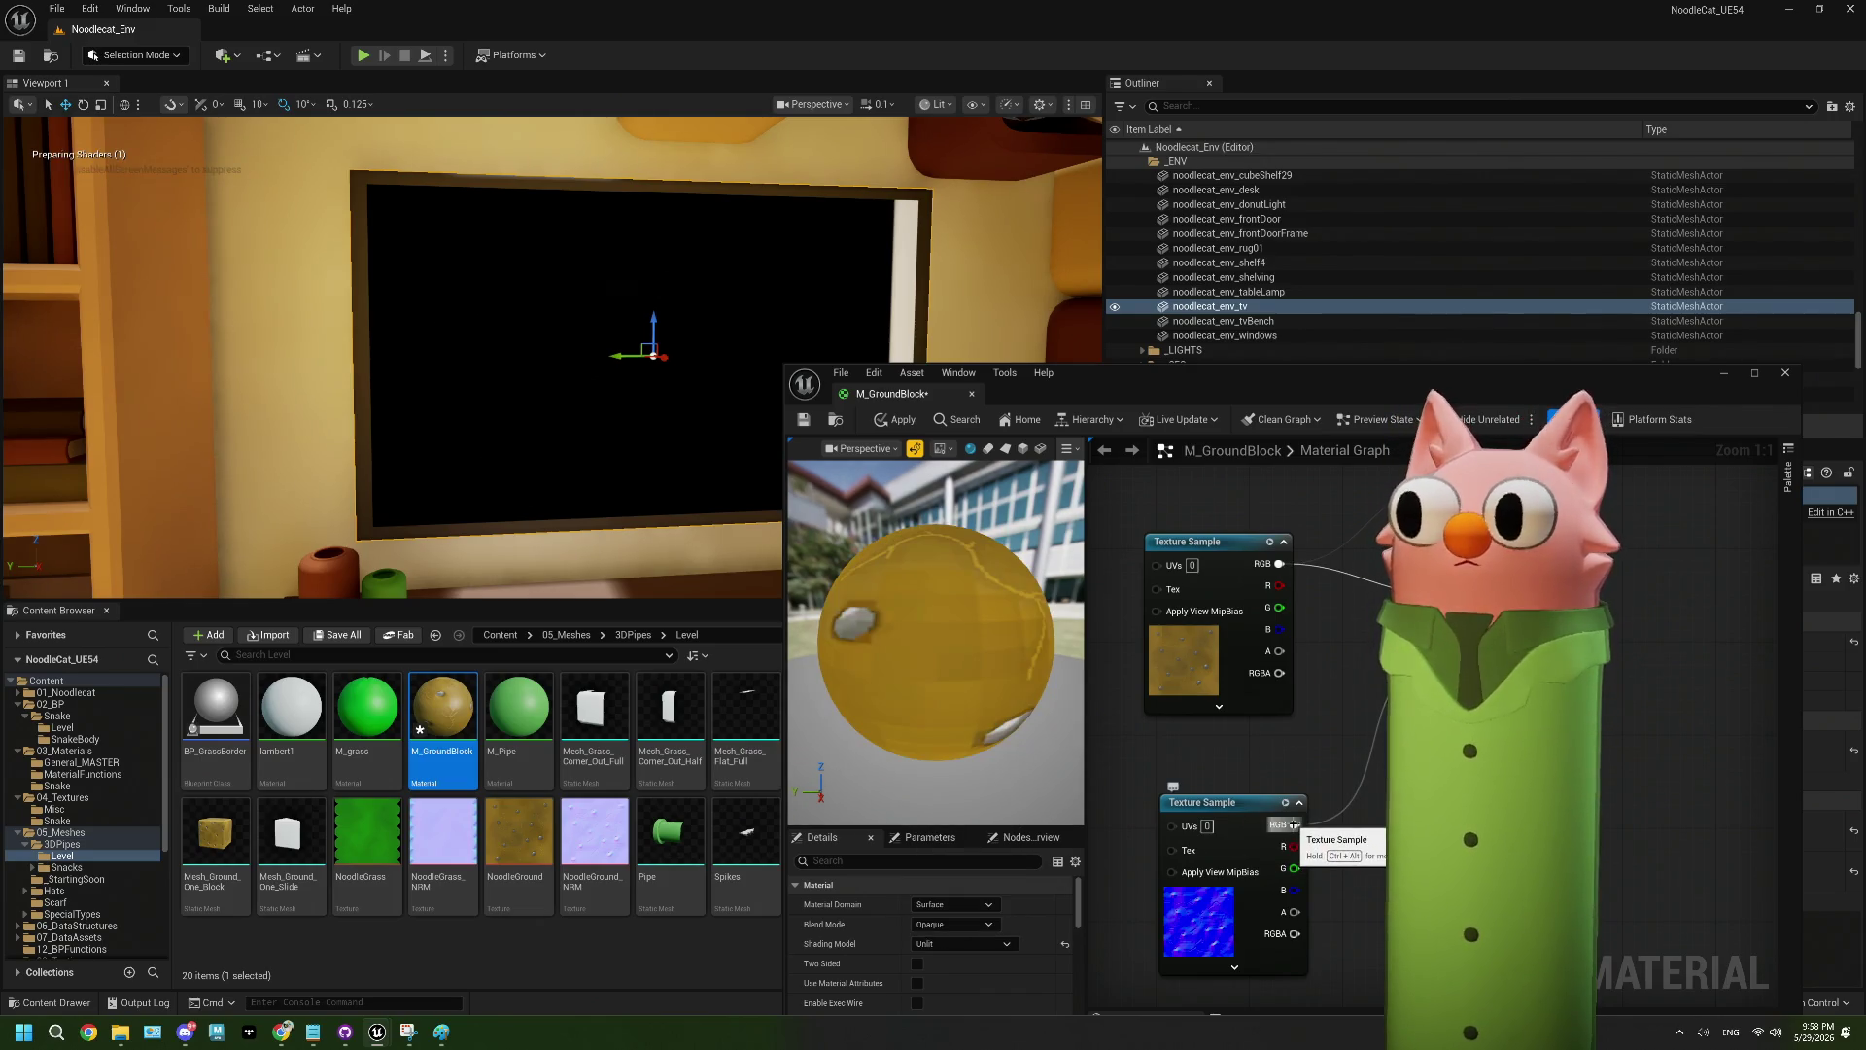
left_click(805, 421)
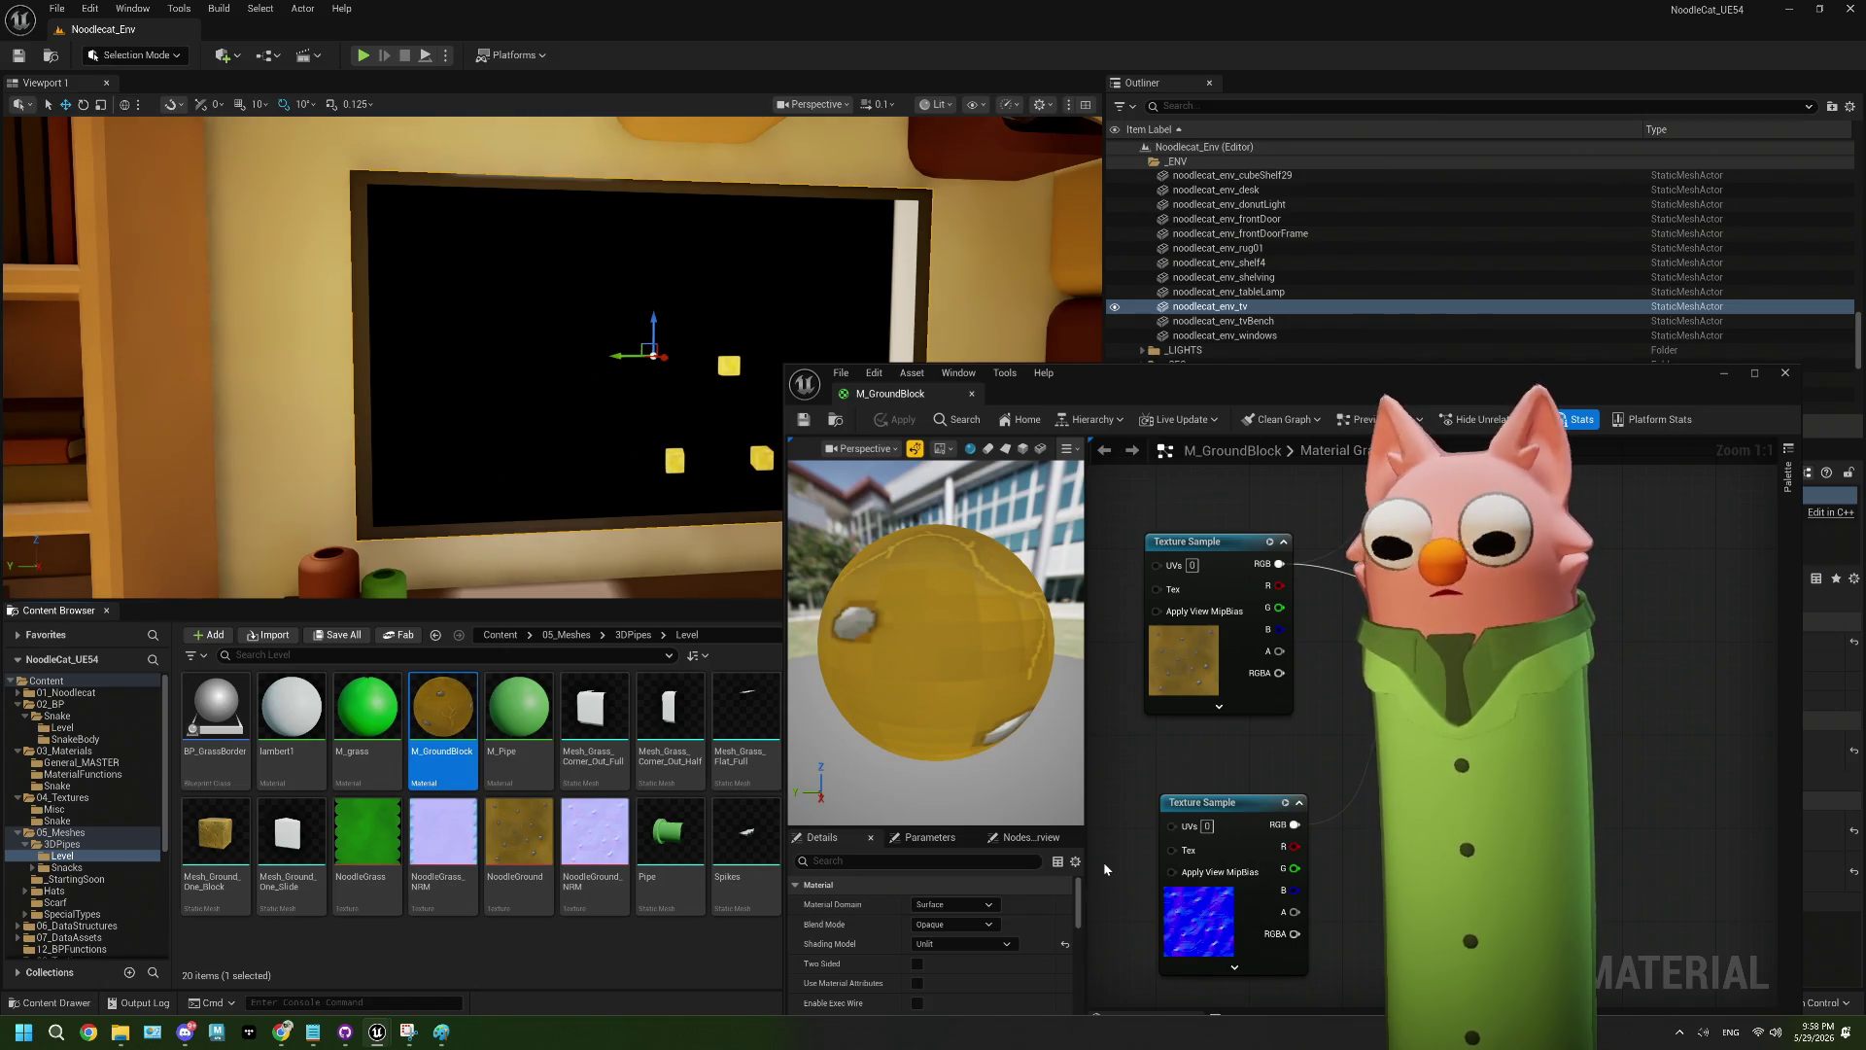
- Make M_grass Unlit with the texture's RGB wired to the output, and save it
left_click(368, 715)
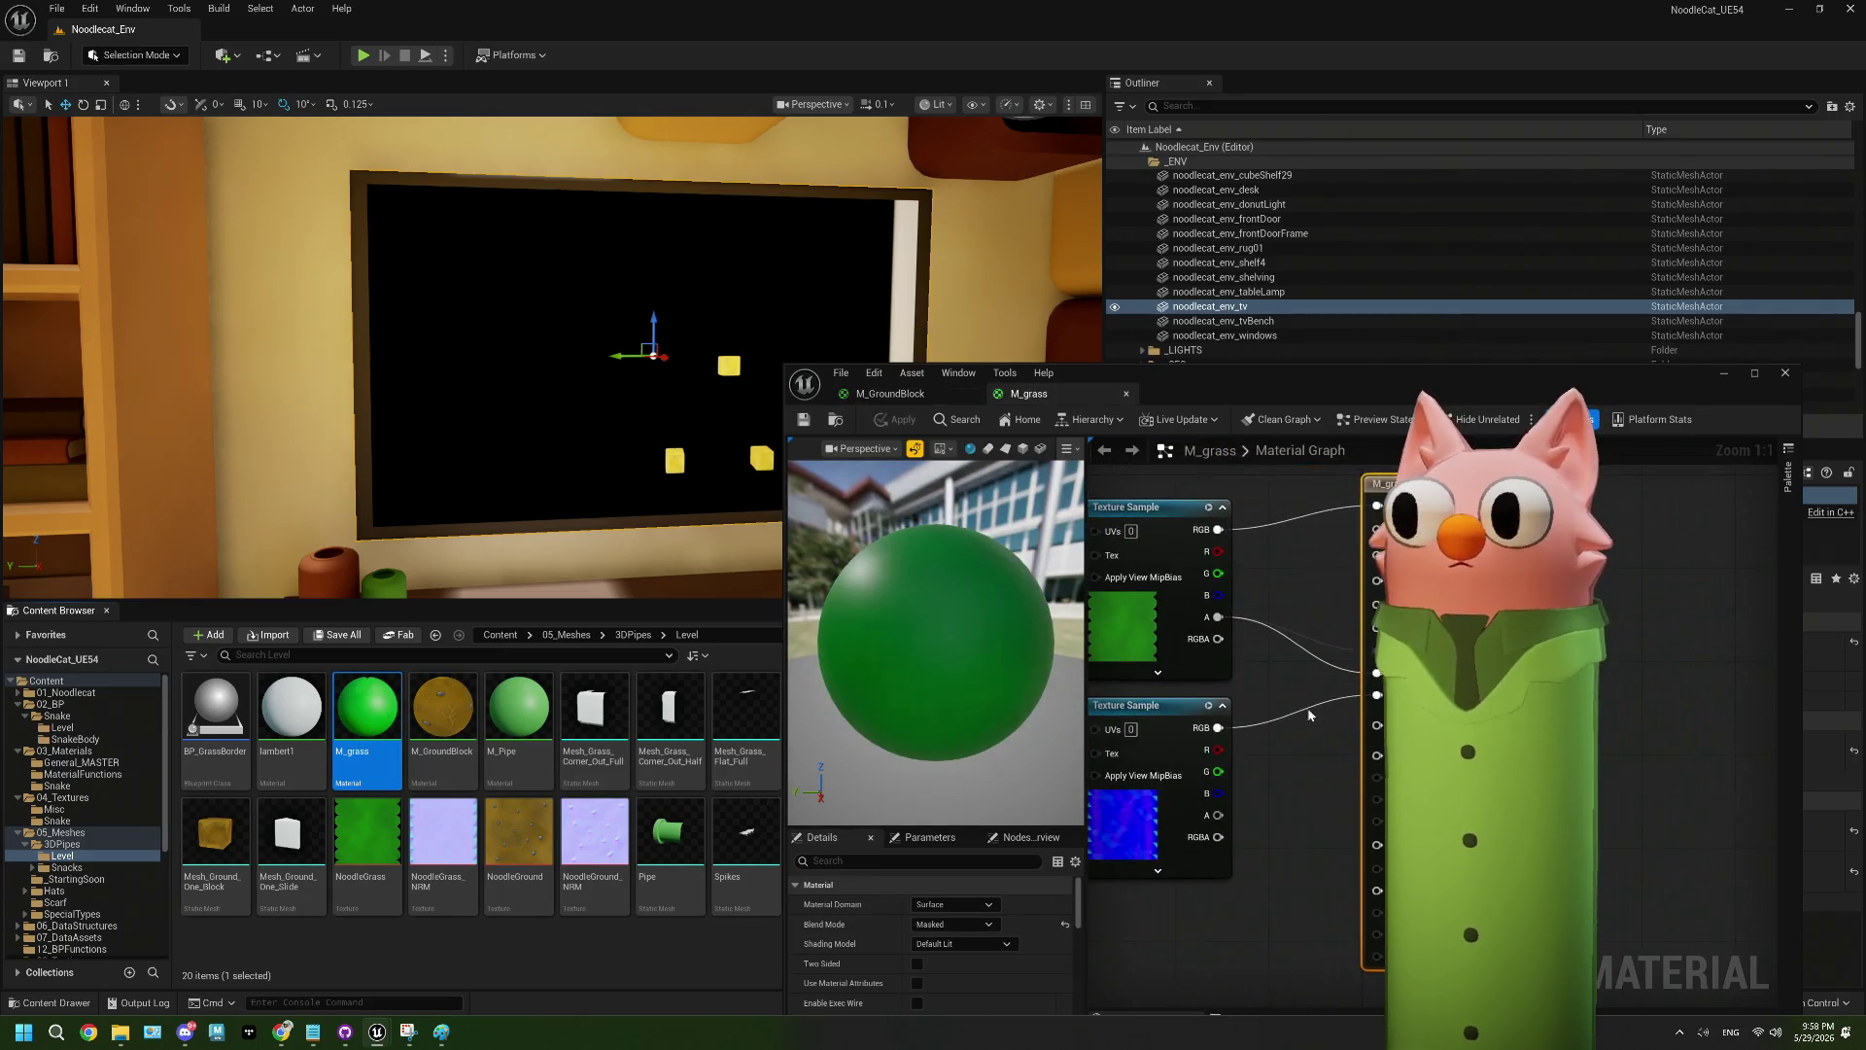
left_click(940, 944)
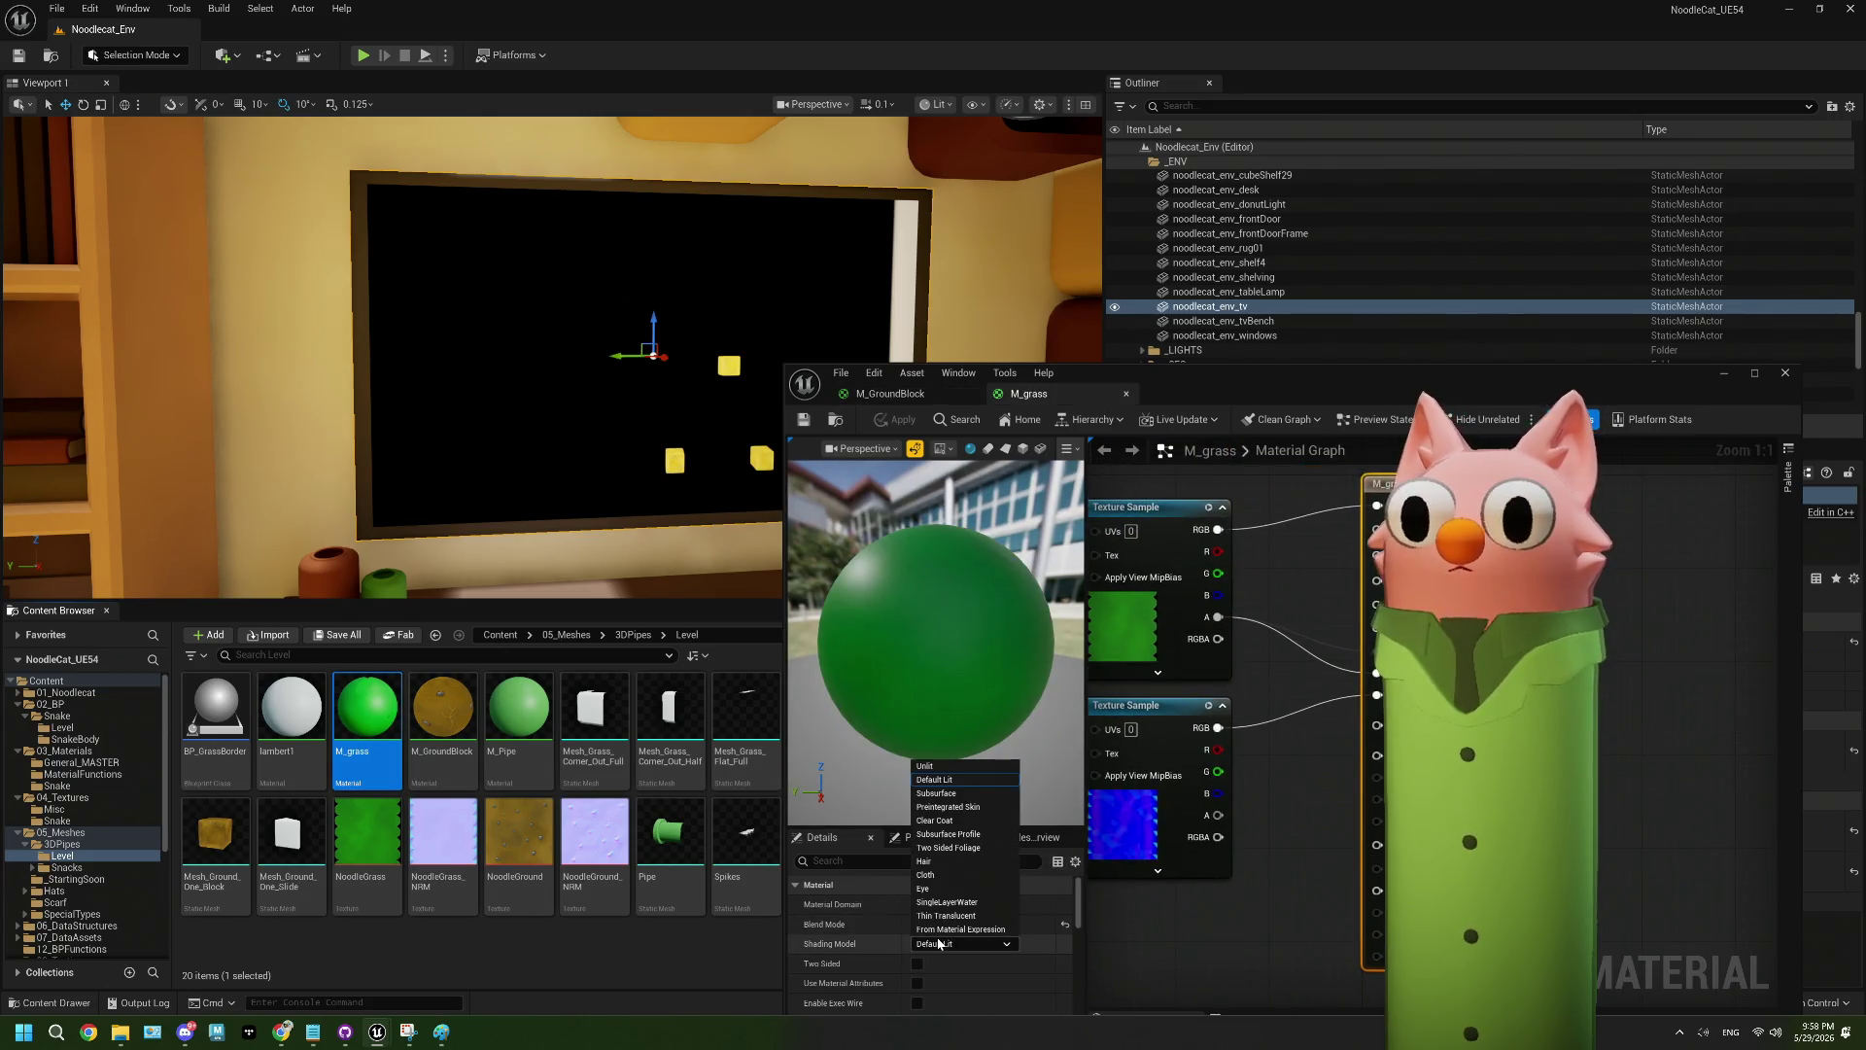
left_click(939, 769)
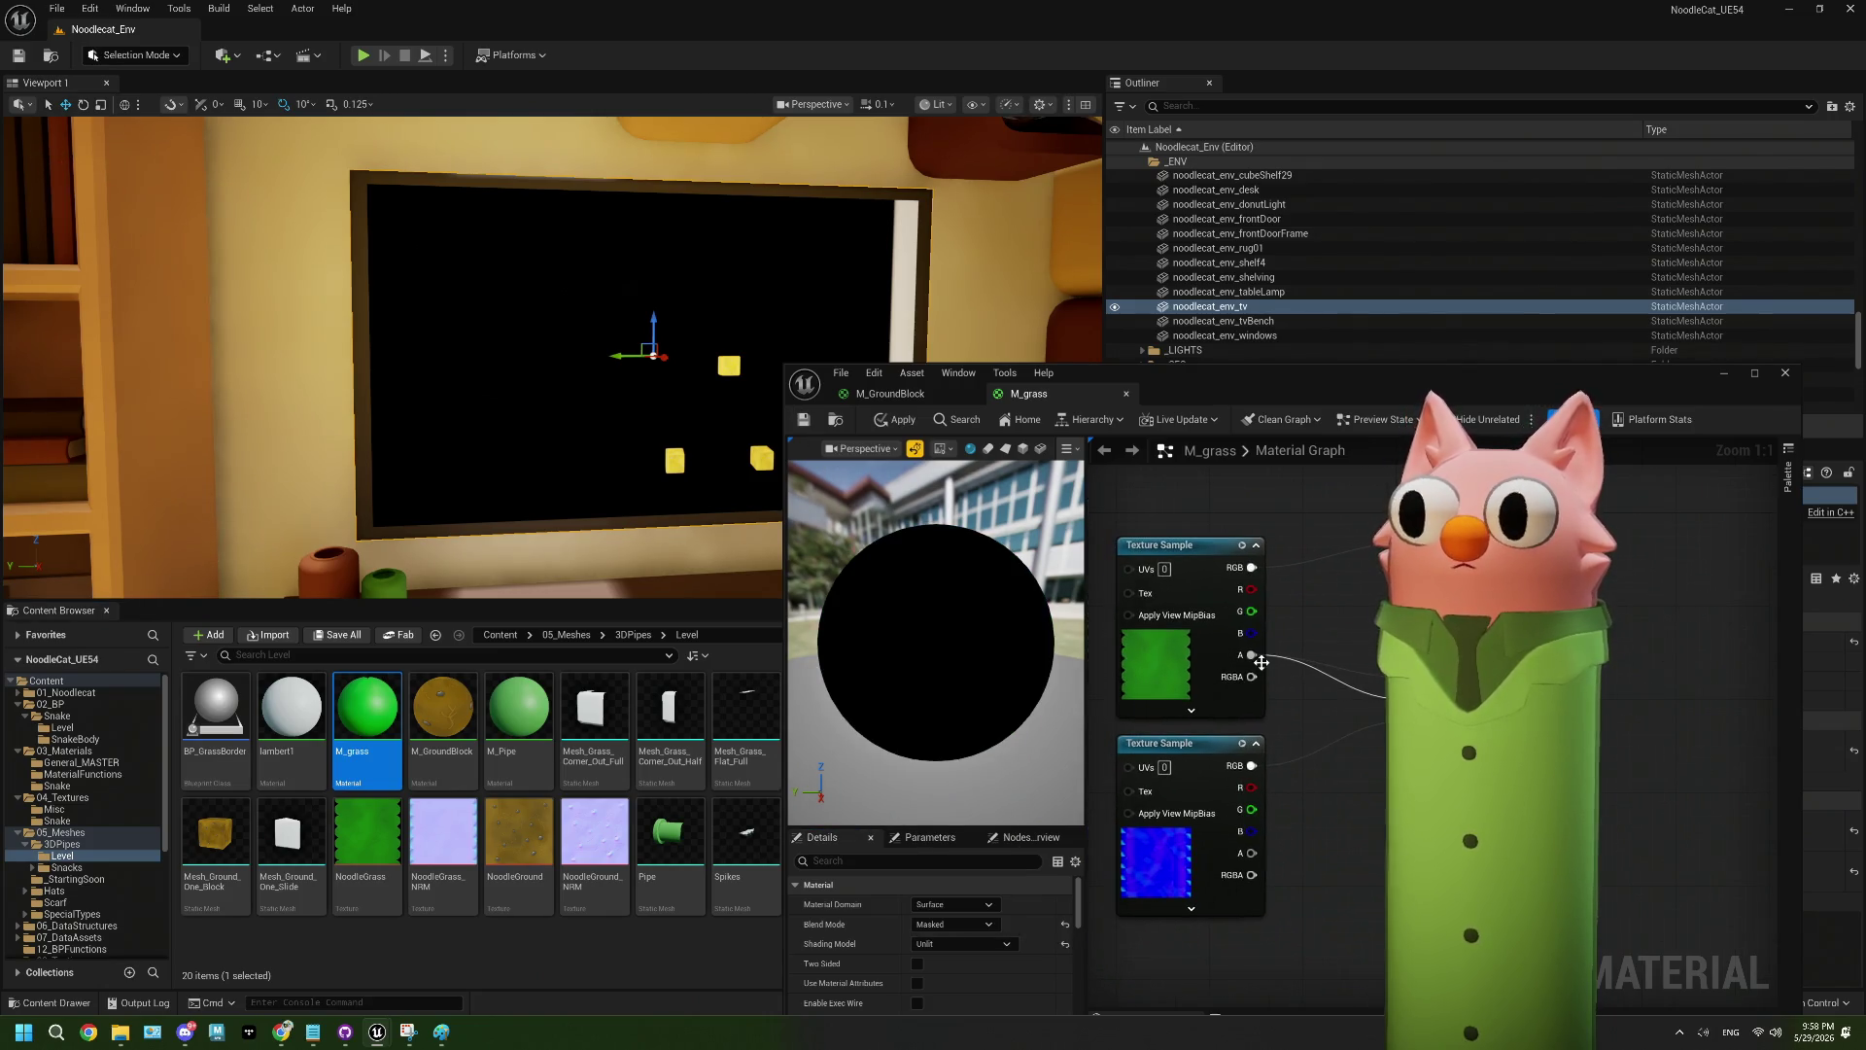
mouse_move(1252, 567)
left_mouse_down()
mouse_move(1372, 635)
mouse_move(1458, 641)
left_mouse_up()
left_click(804, 420)
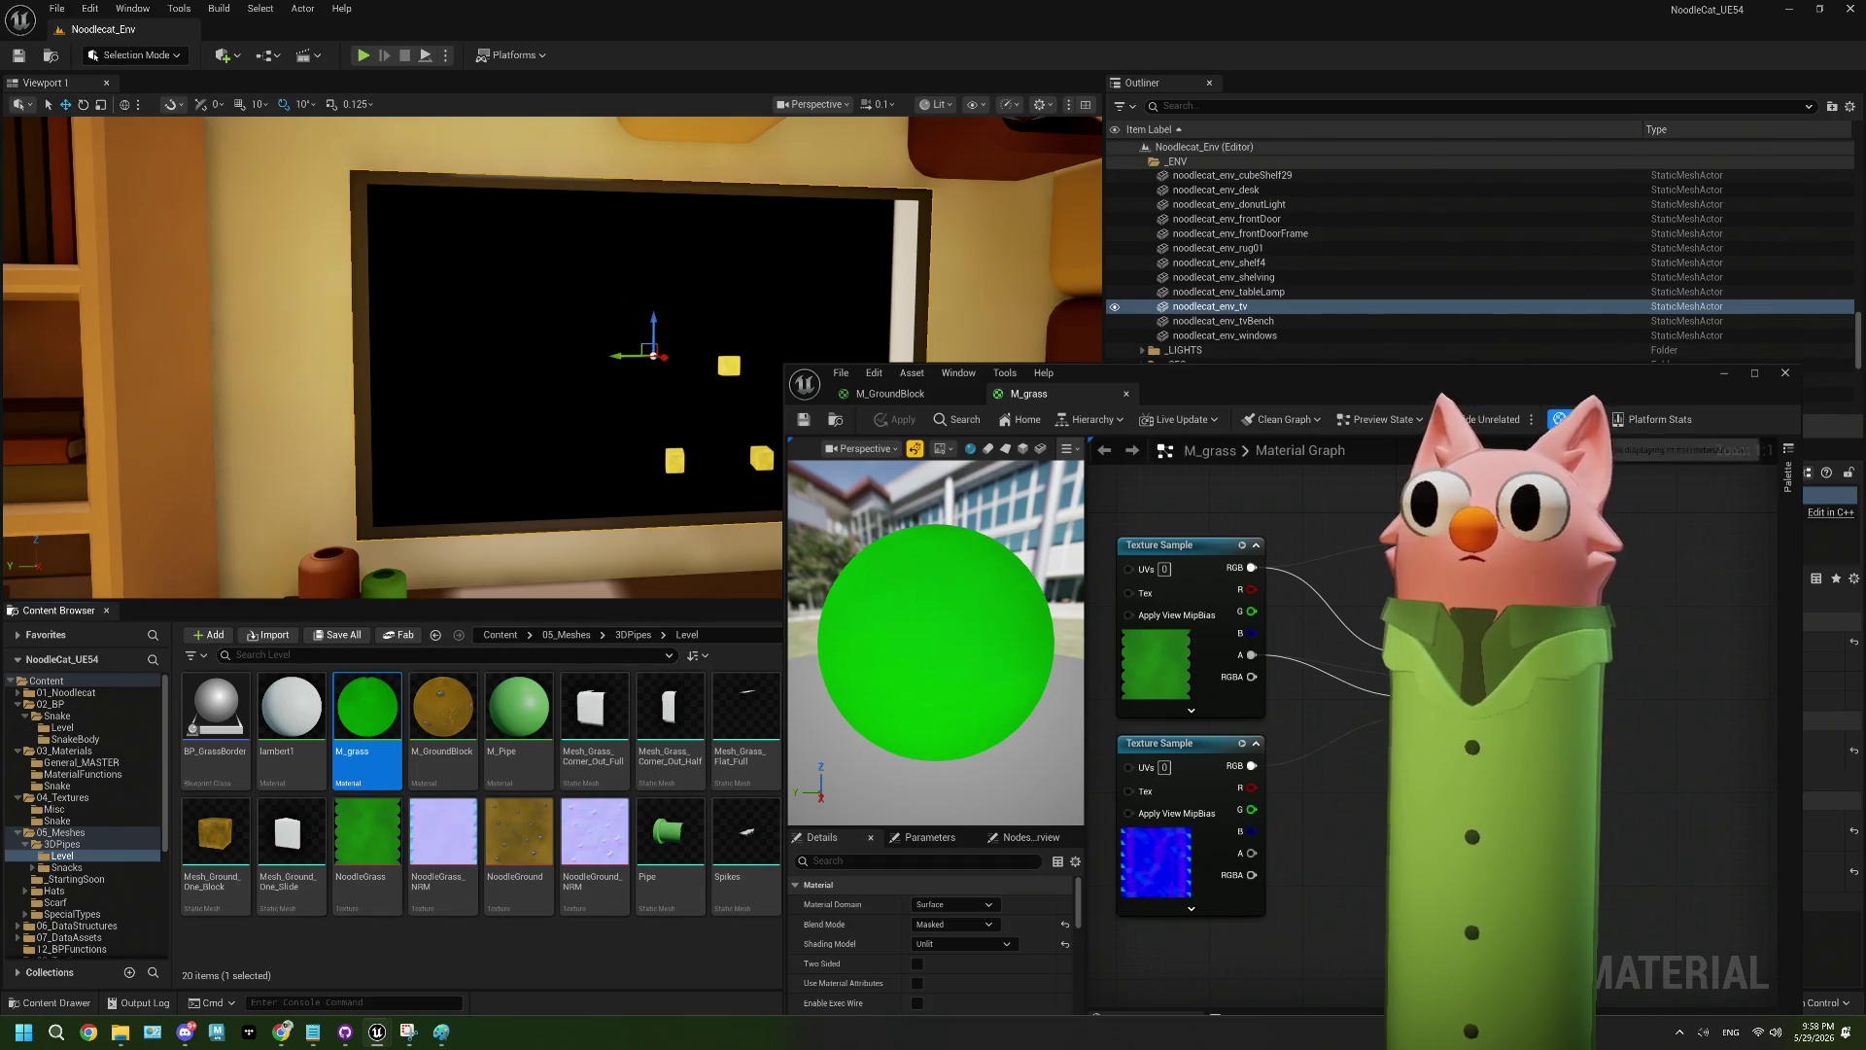
left_click(1737, 375)
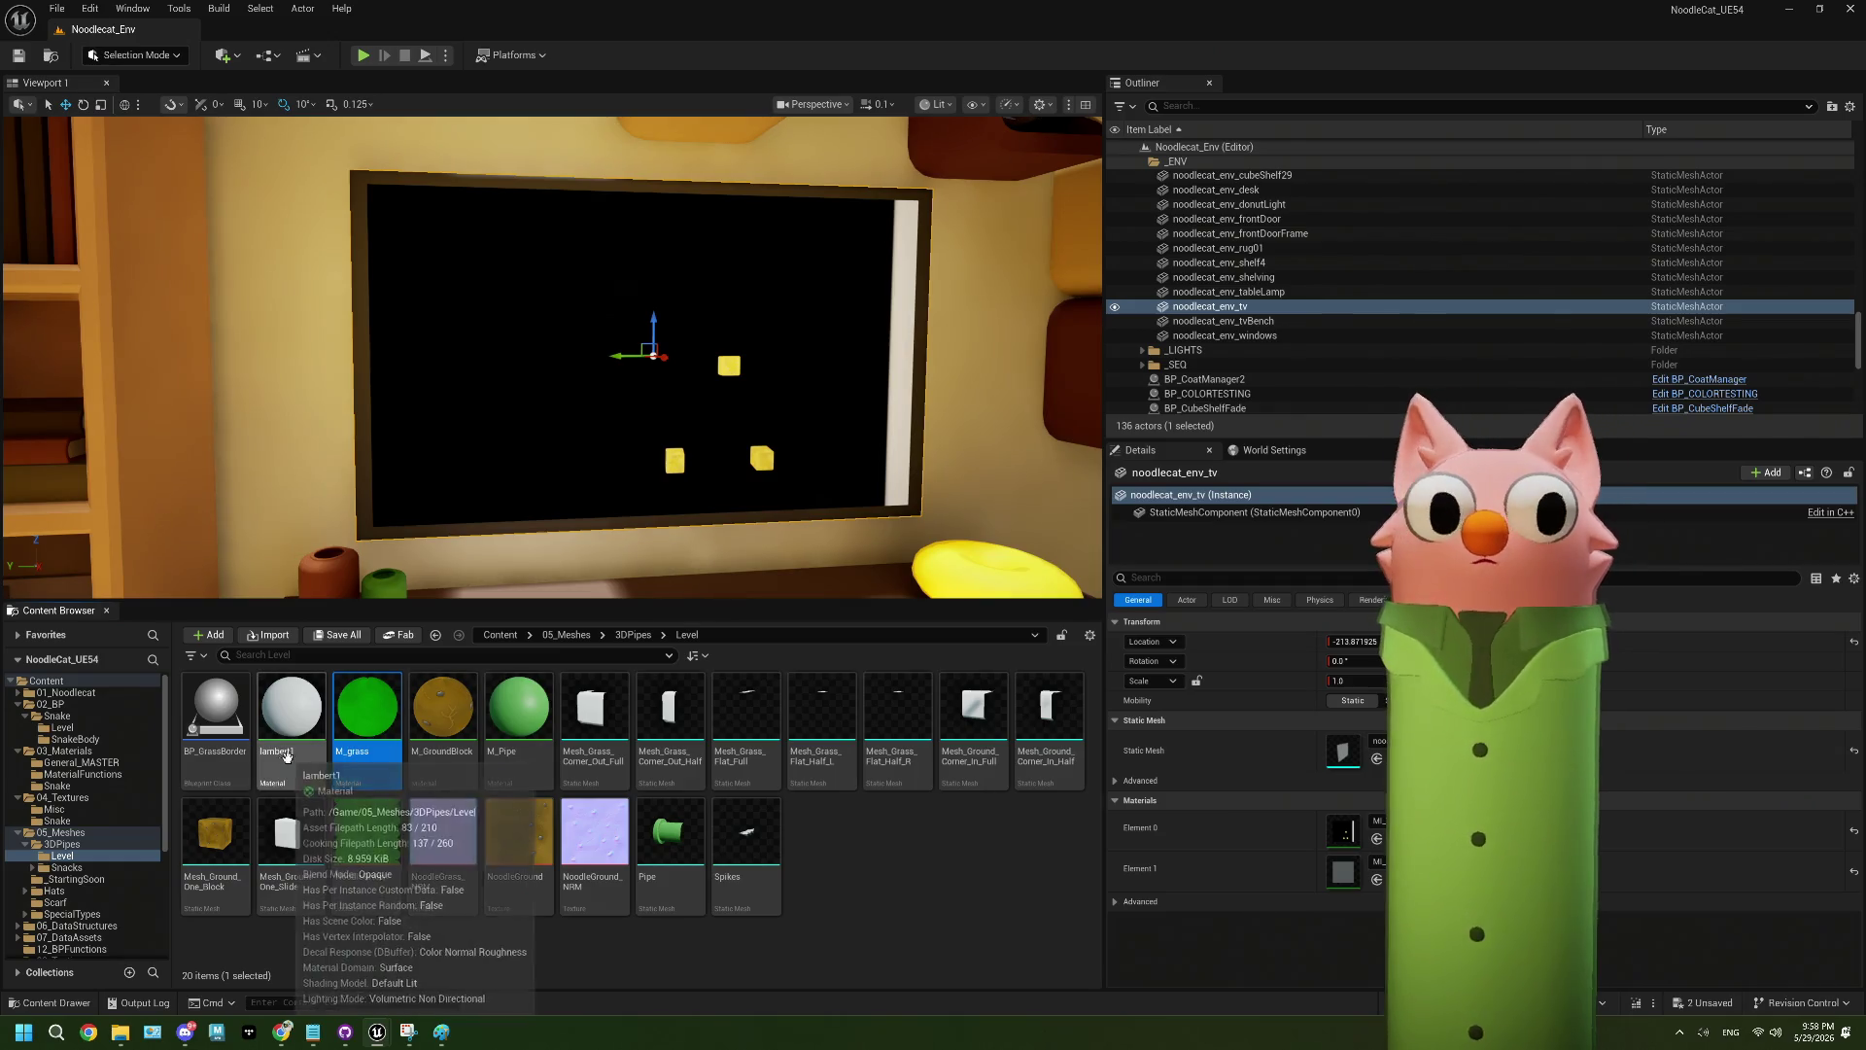
- Open the BP_SnakeGame blueprint from the 02_BP/Snake folder
left_click(633, 635)
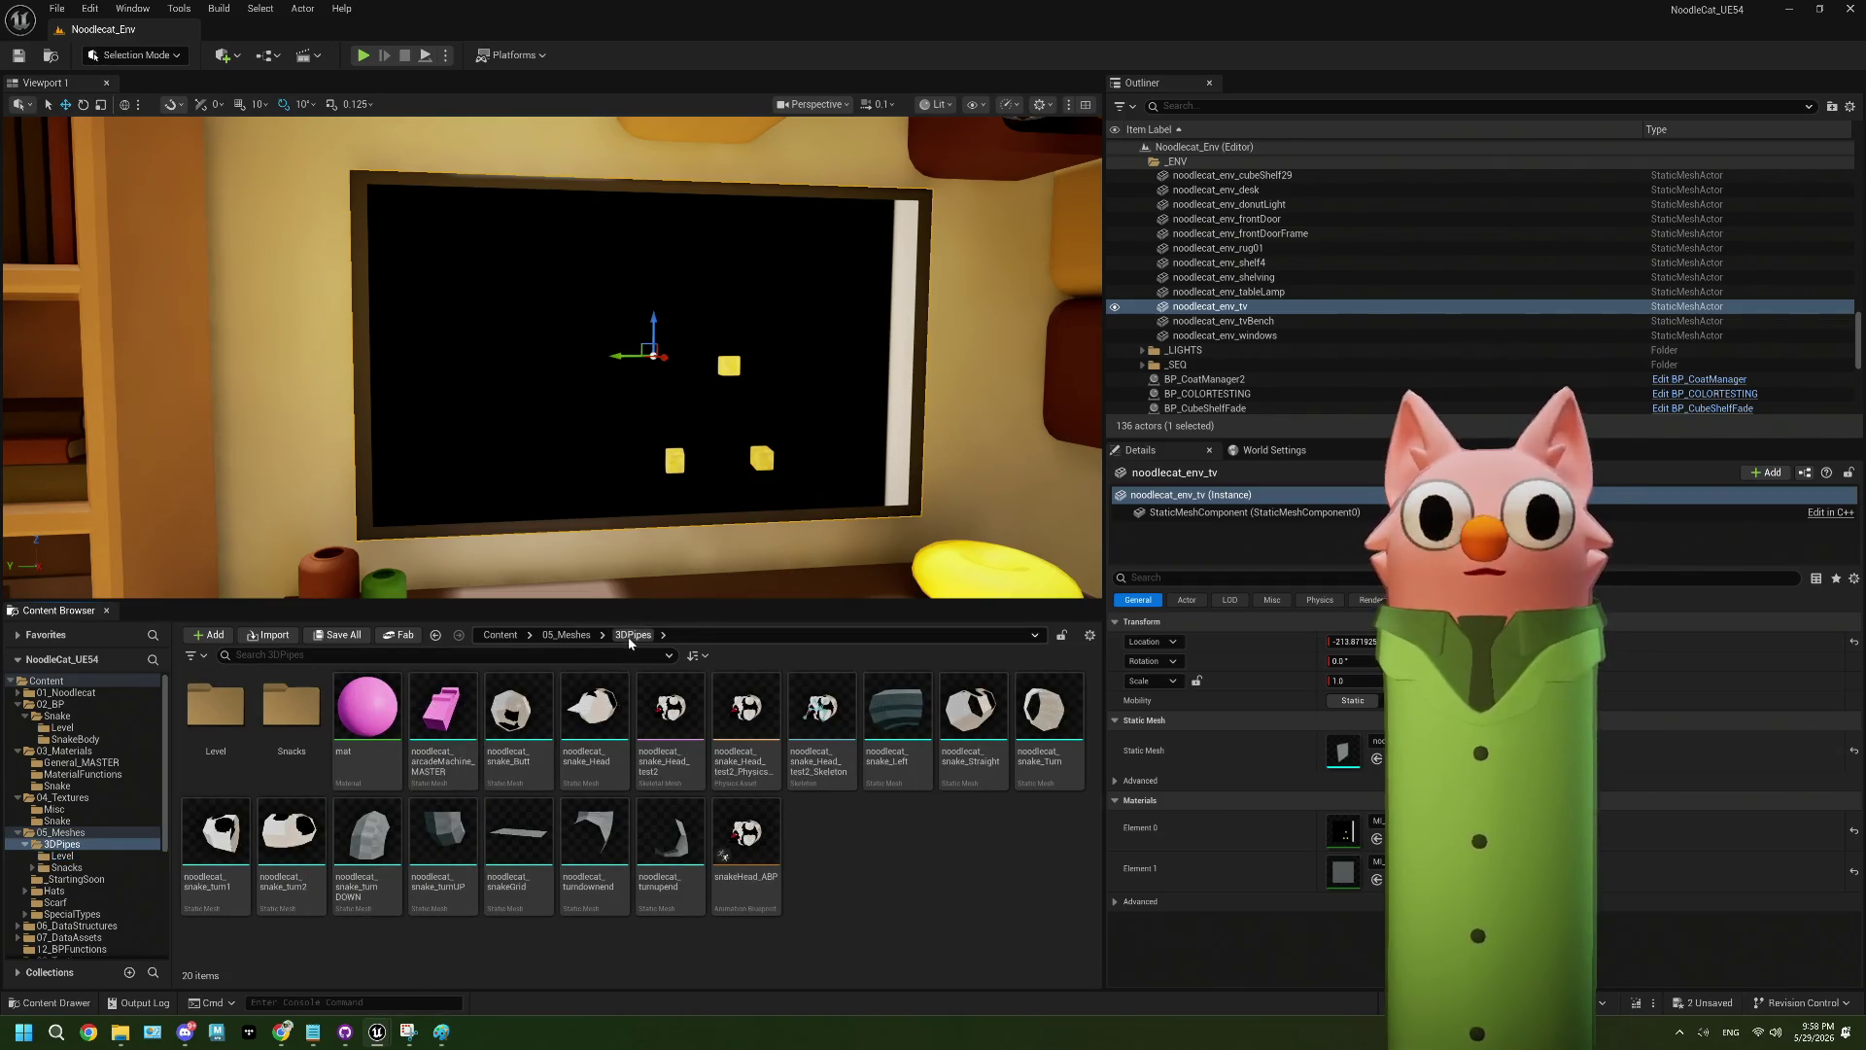
left_click(572, 635)
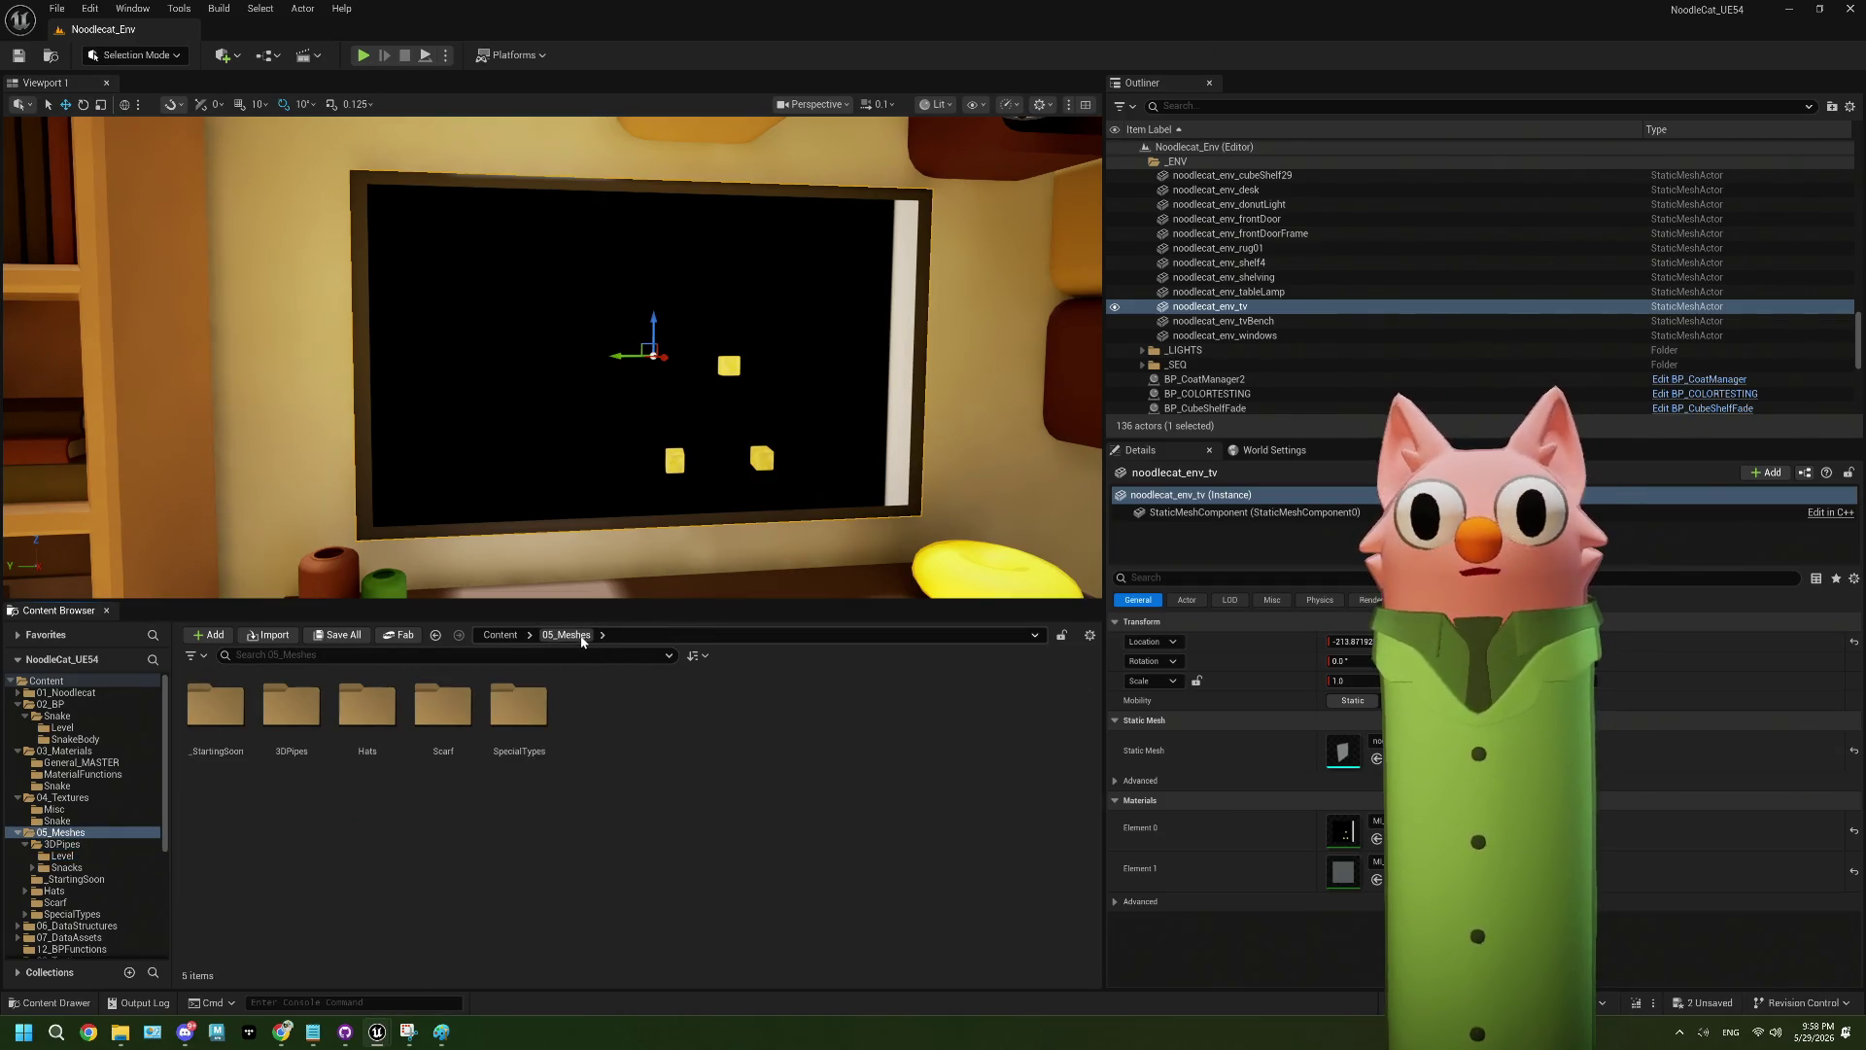
left_click(62, 727)
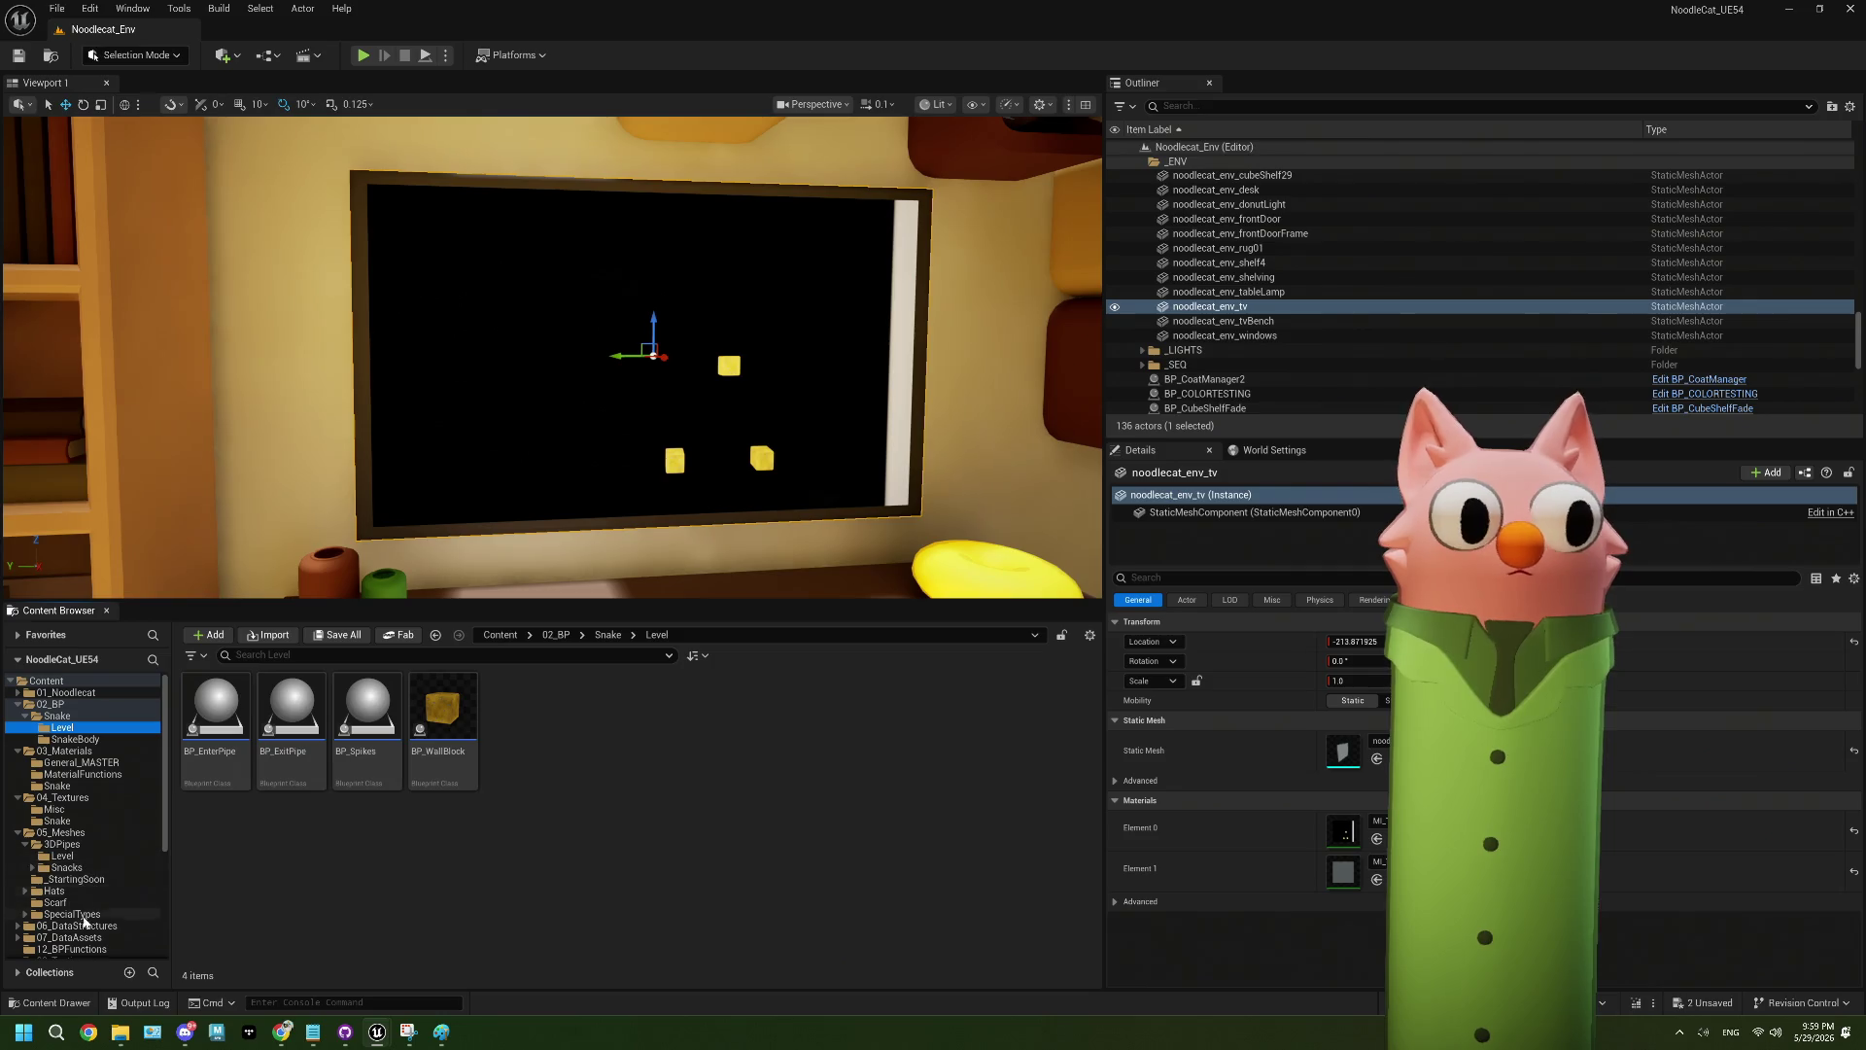
scroll(78, 890, "down", 5)
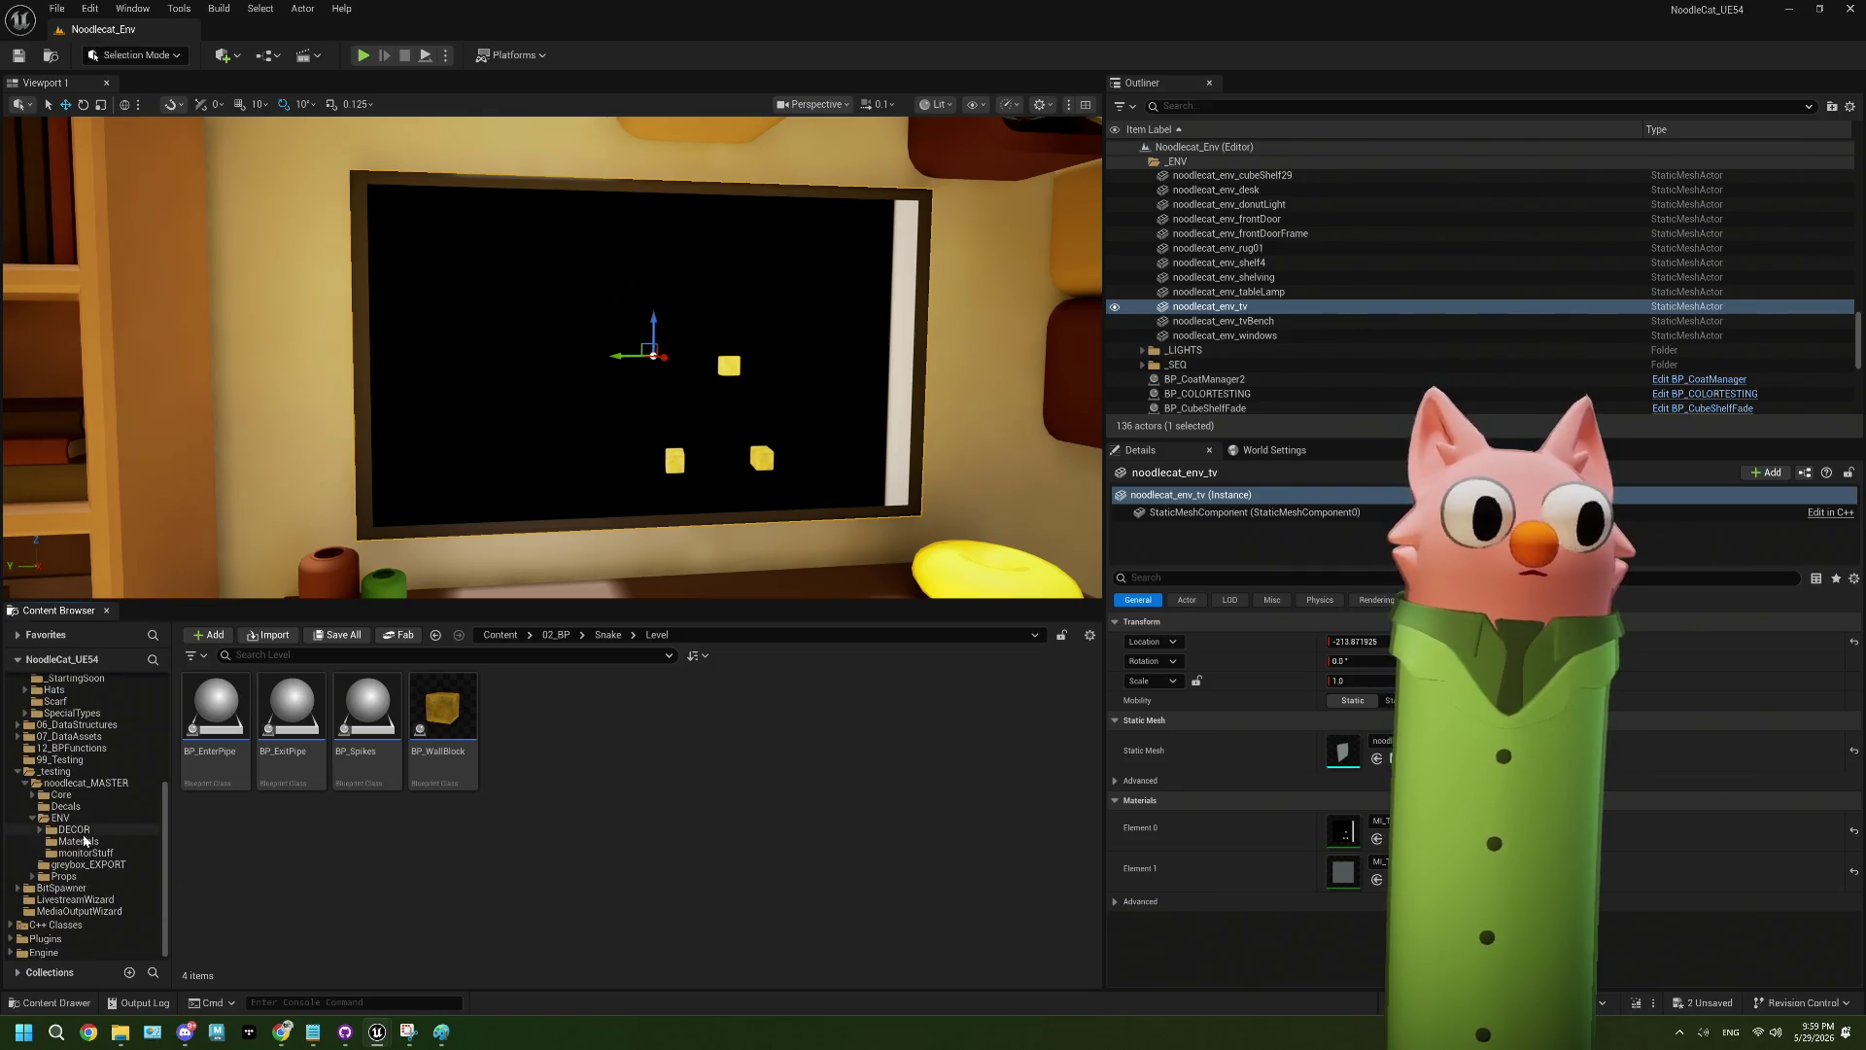
scroll(70, 703, "up", 5)
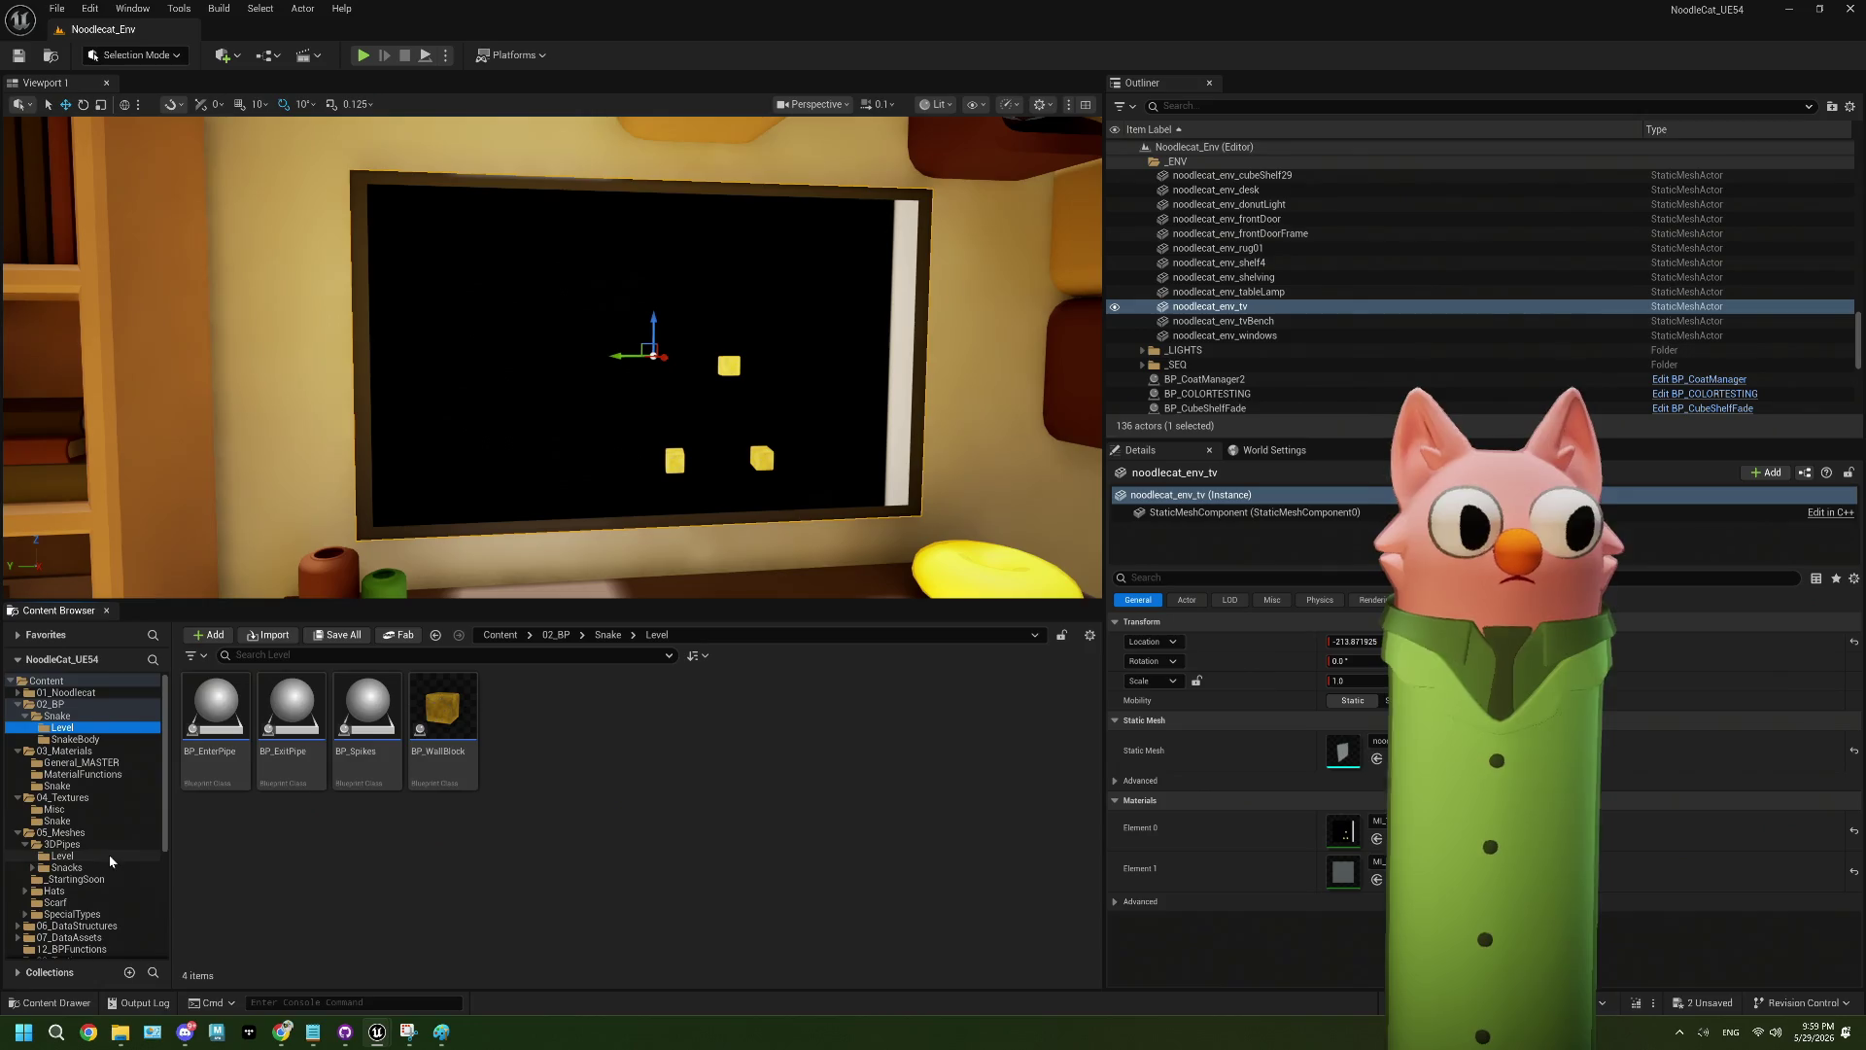
left_click(58, 715)
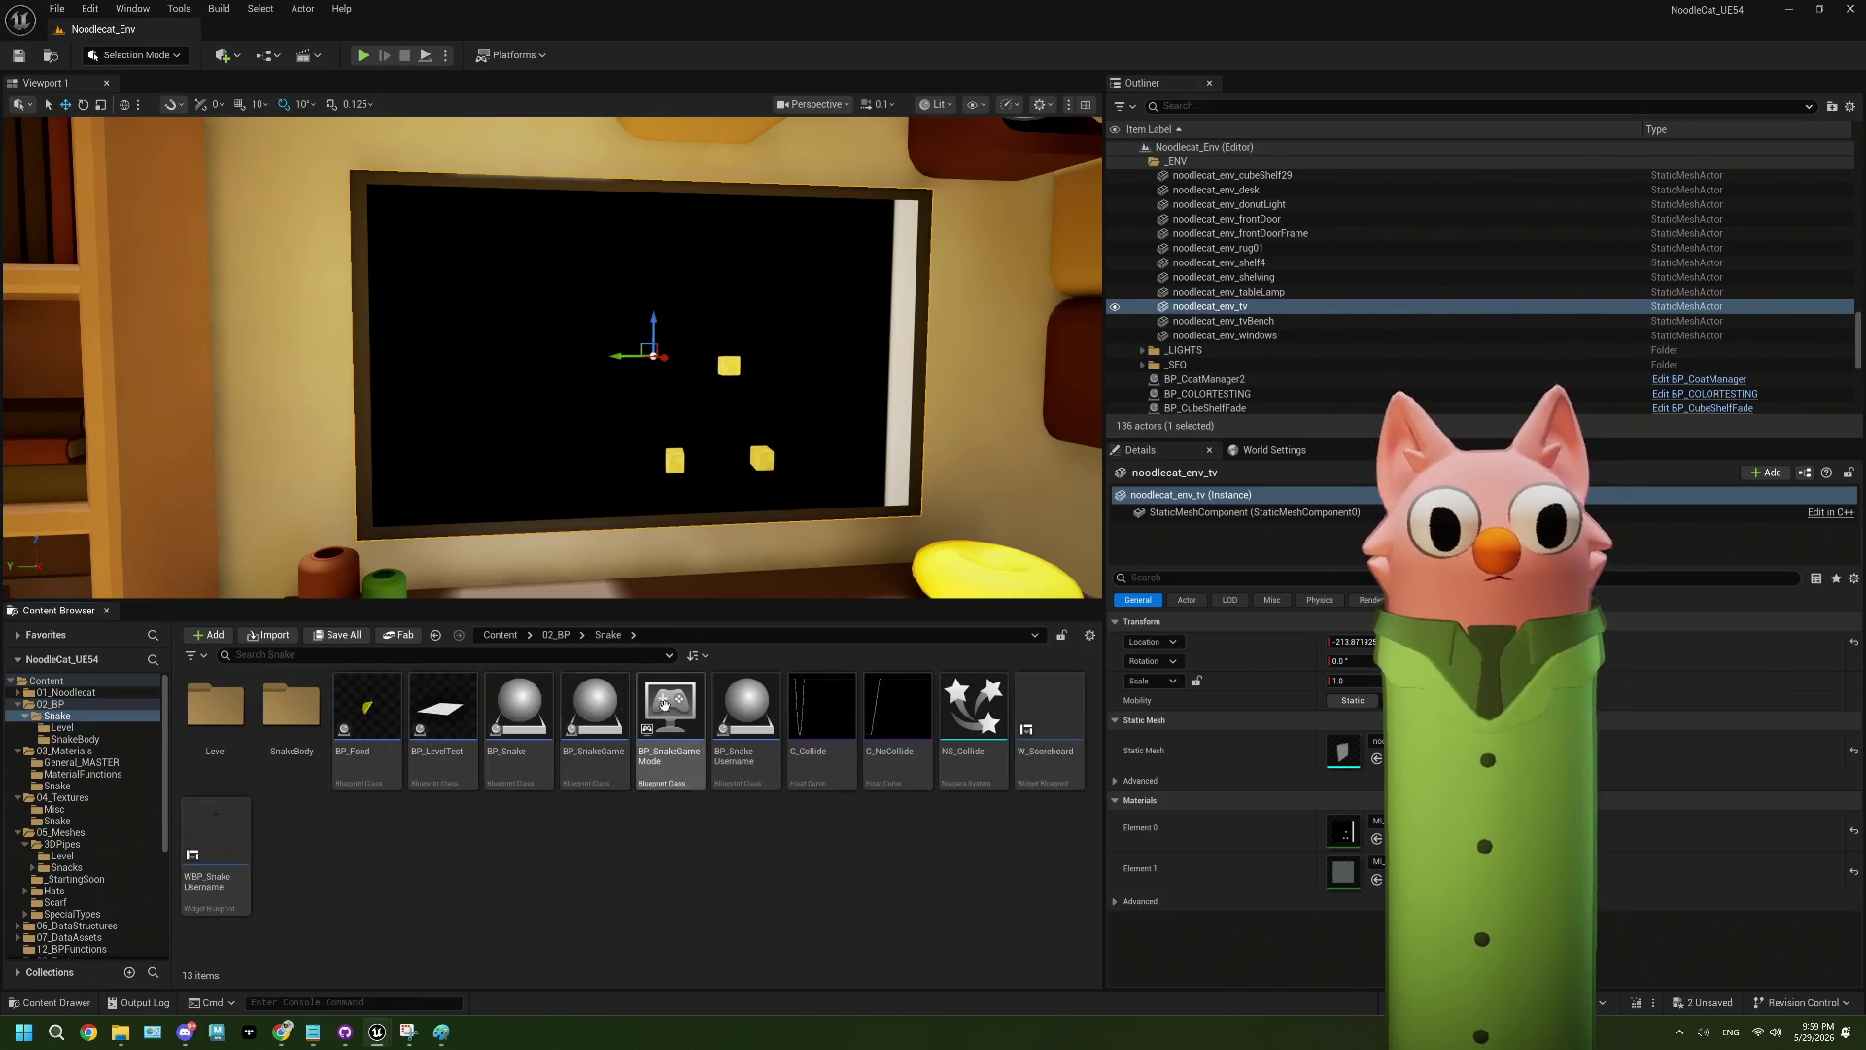
double_click(596, 720)
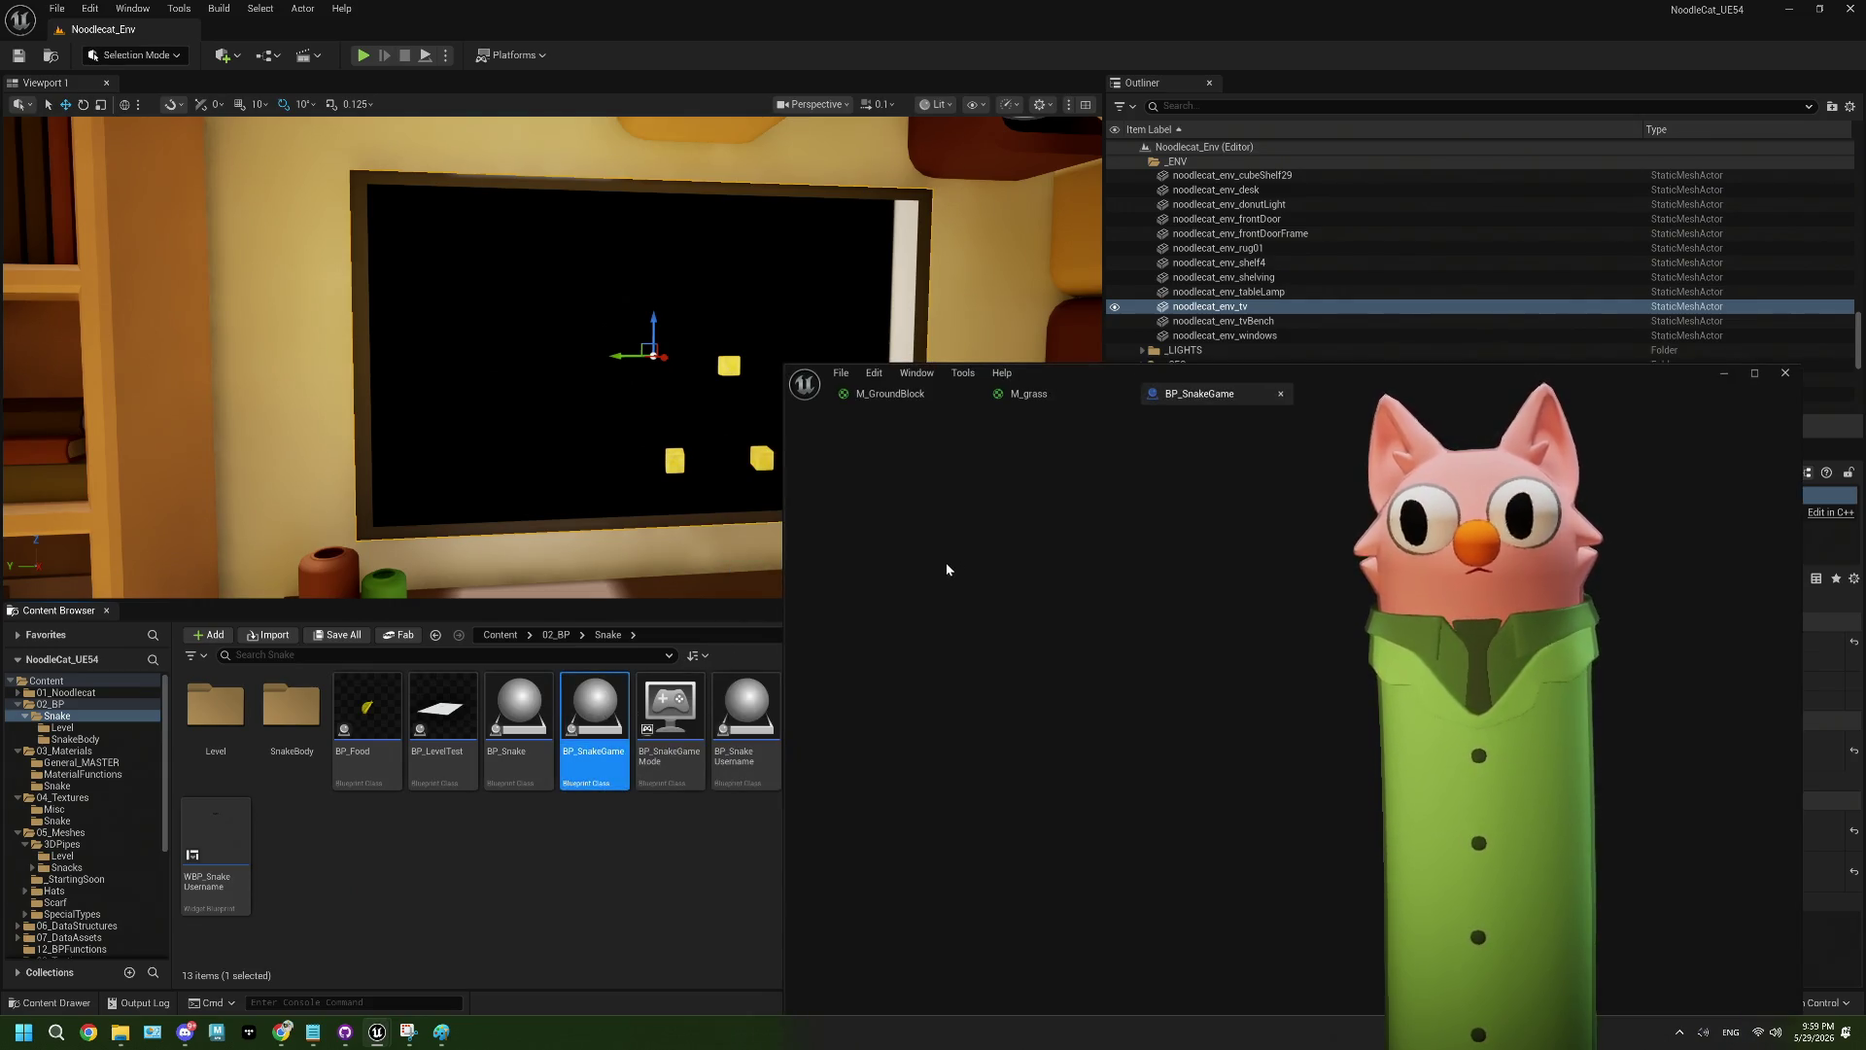
left_click_drag(1118, 373, 1299, 583)
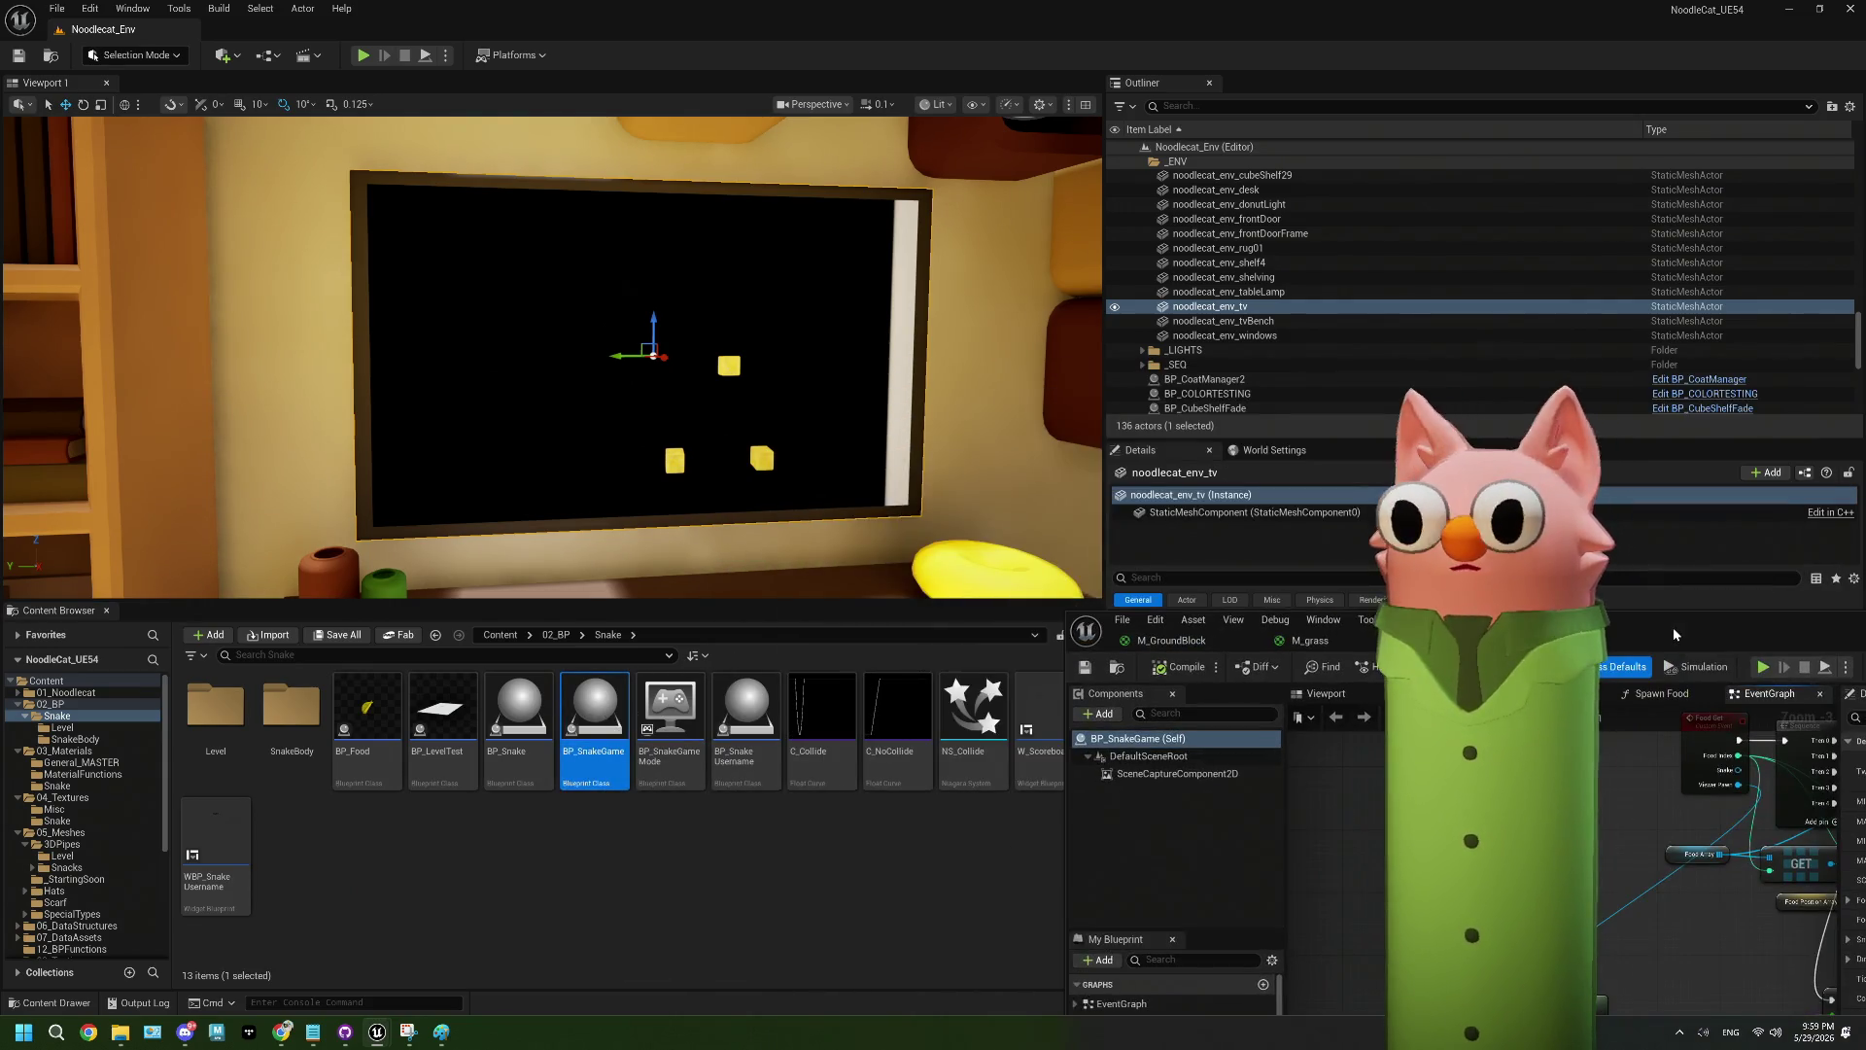
left_click_drag(1574, 590, 1421, 300)
- Open the BP_LevelTest blueprint and maximize its editor
left_click(233, 719)
double_click(233, 719)
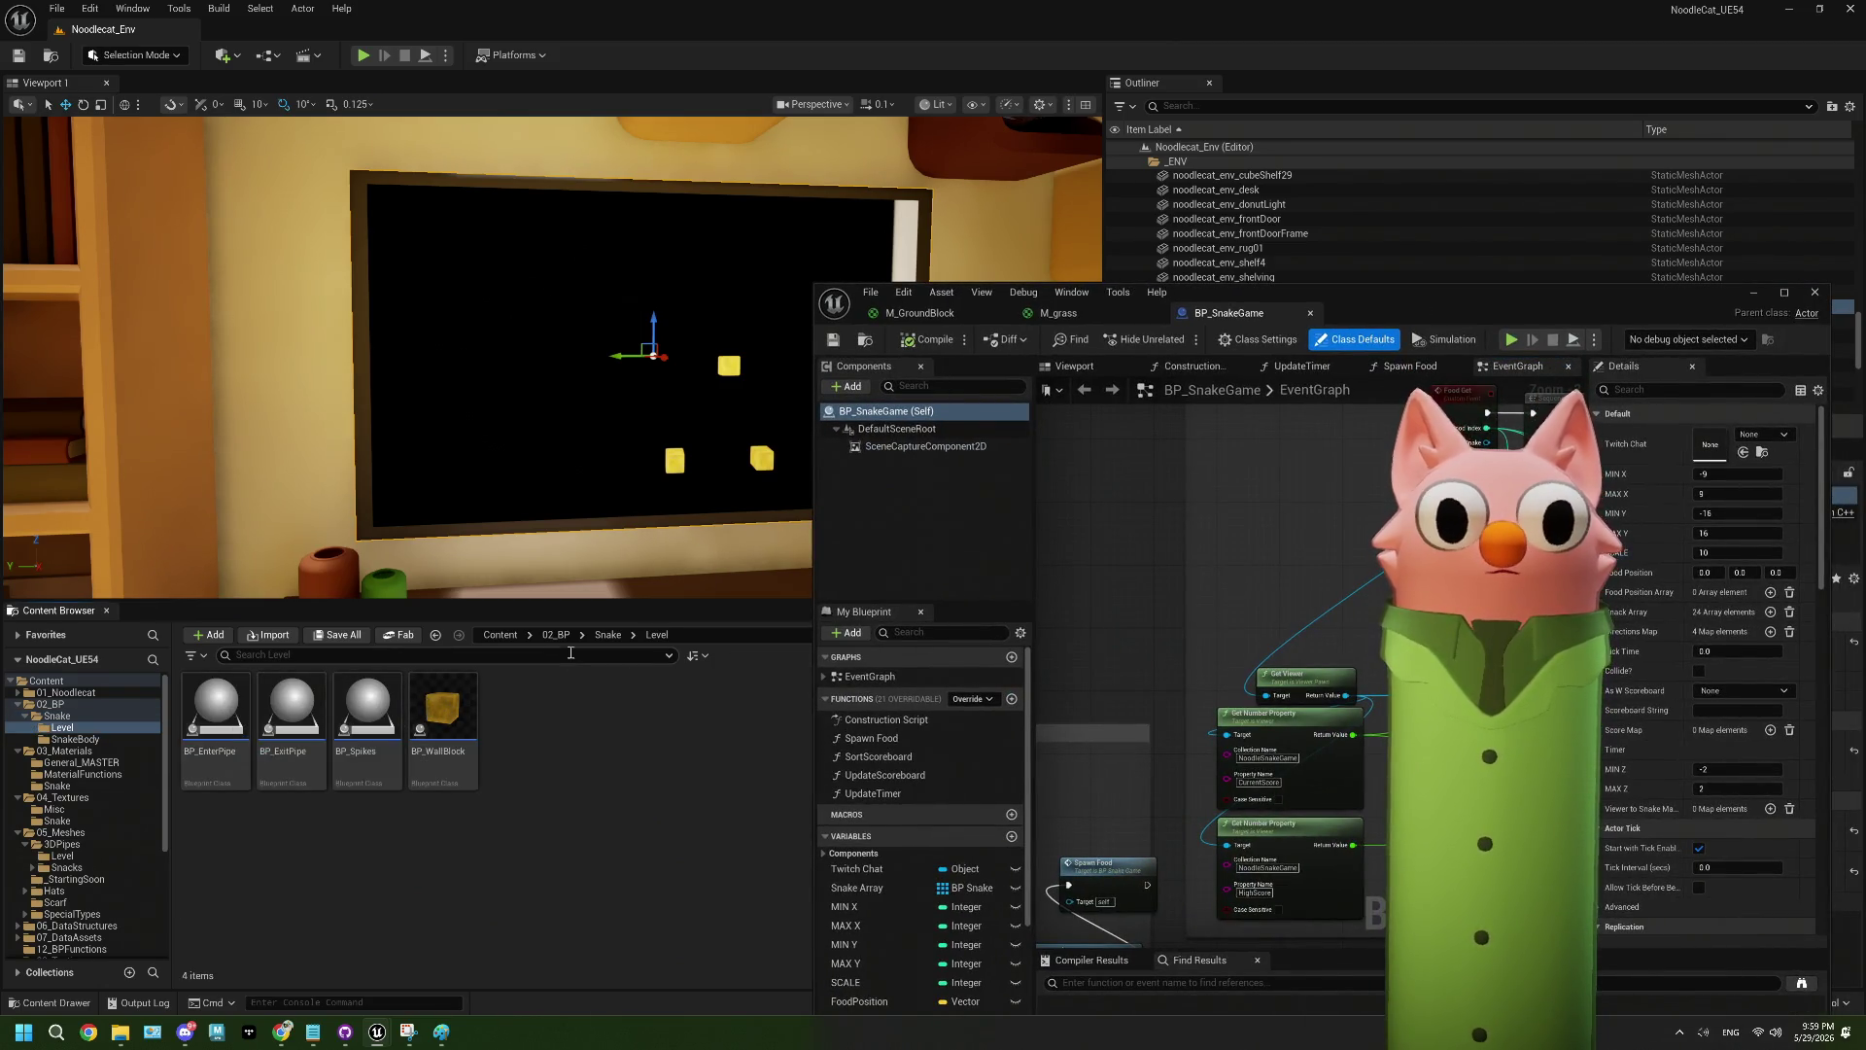
left_click(604, 637)
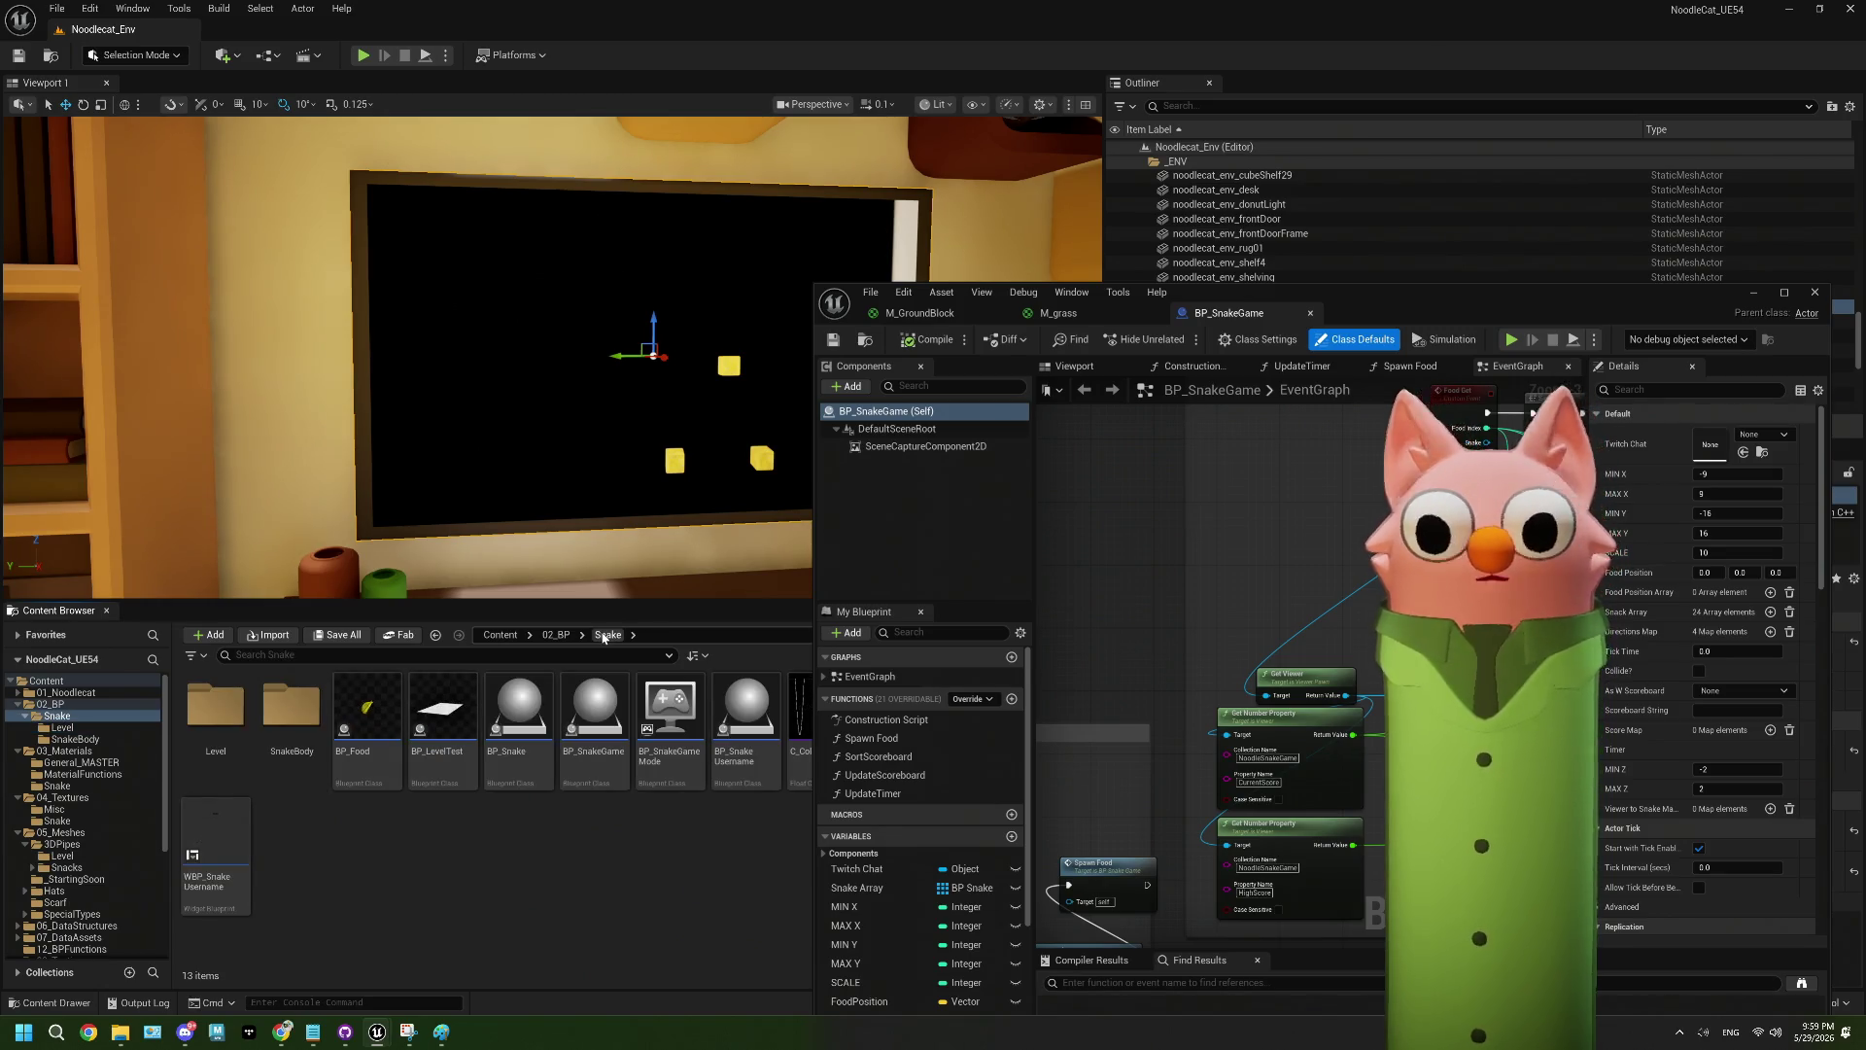
double_click(443, 709)
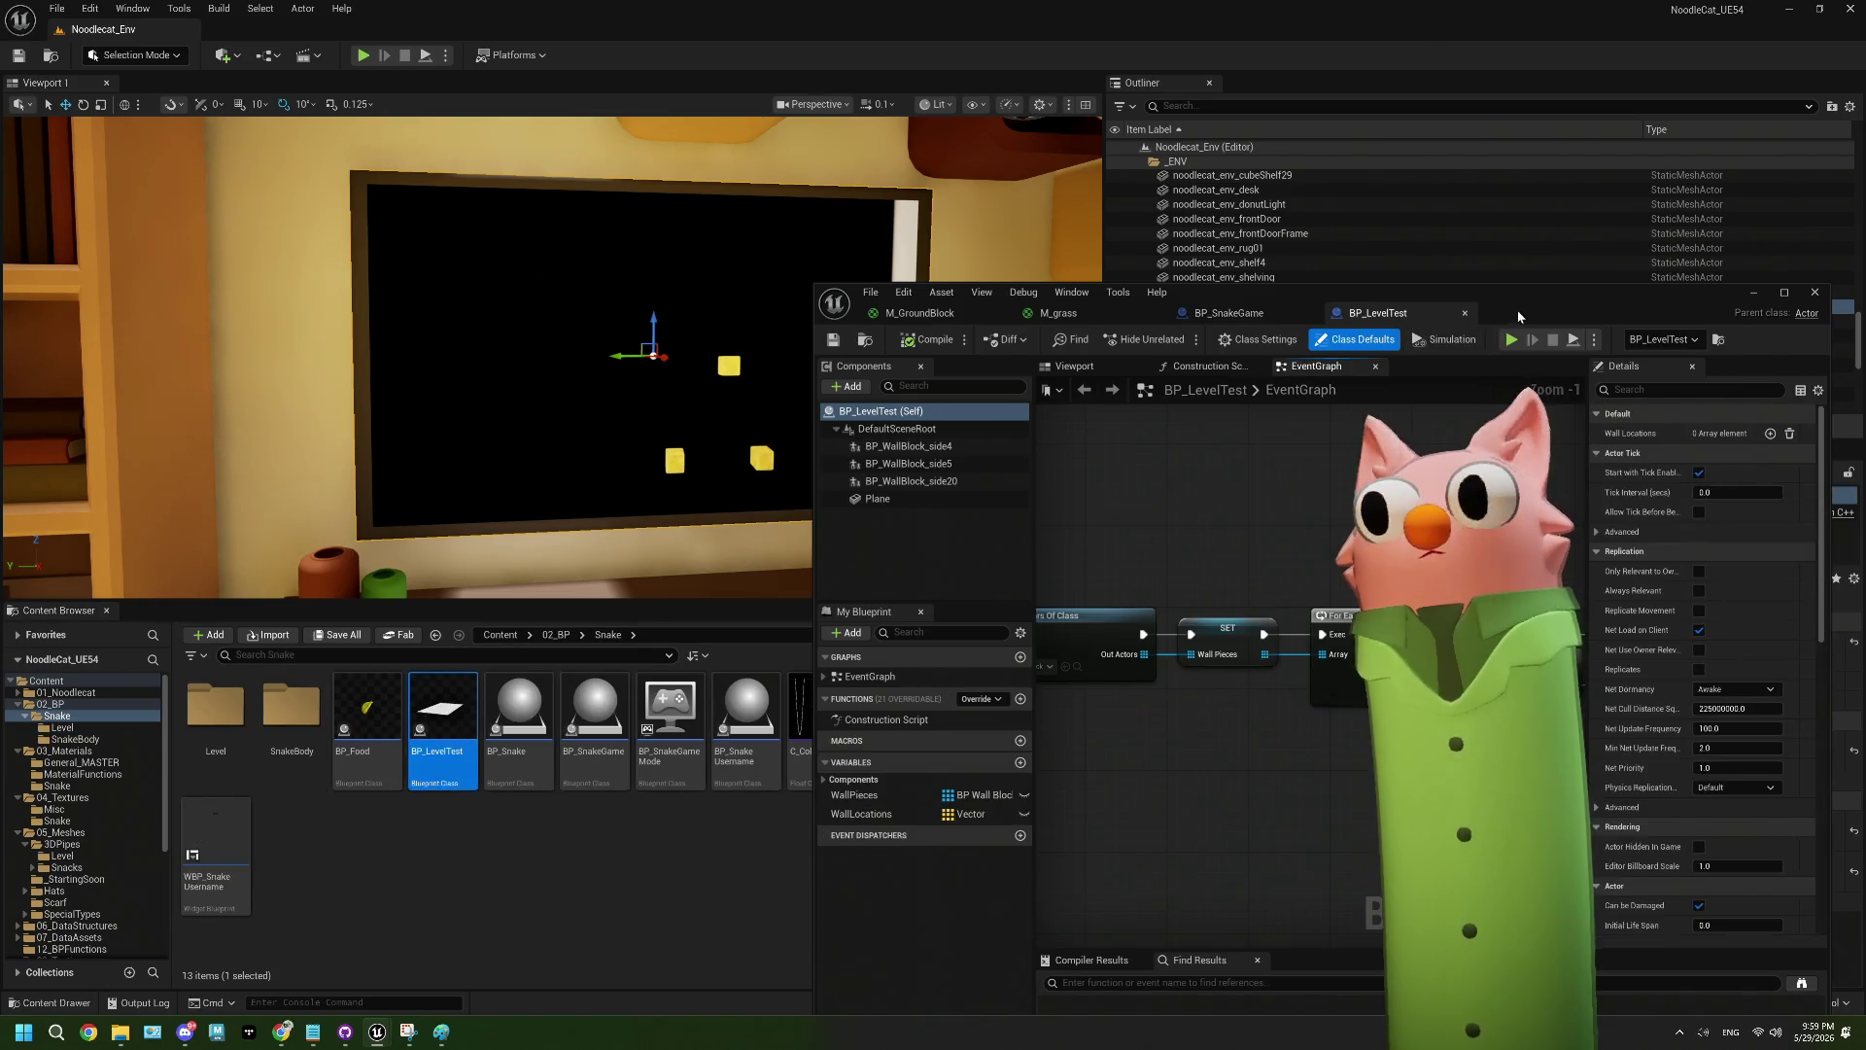
double_click(963, 316)
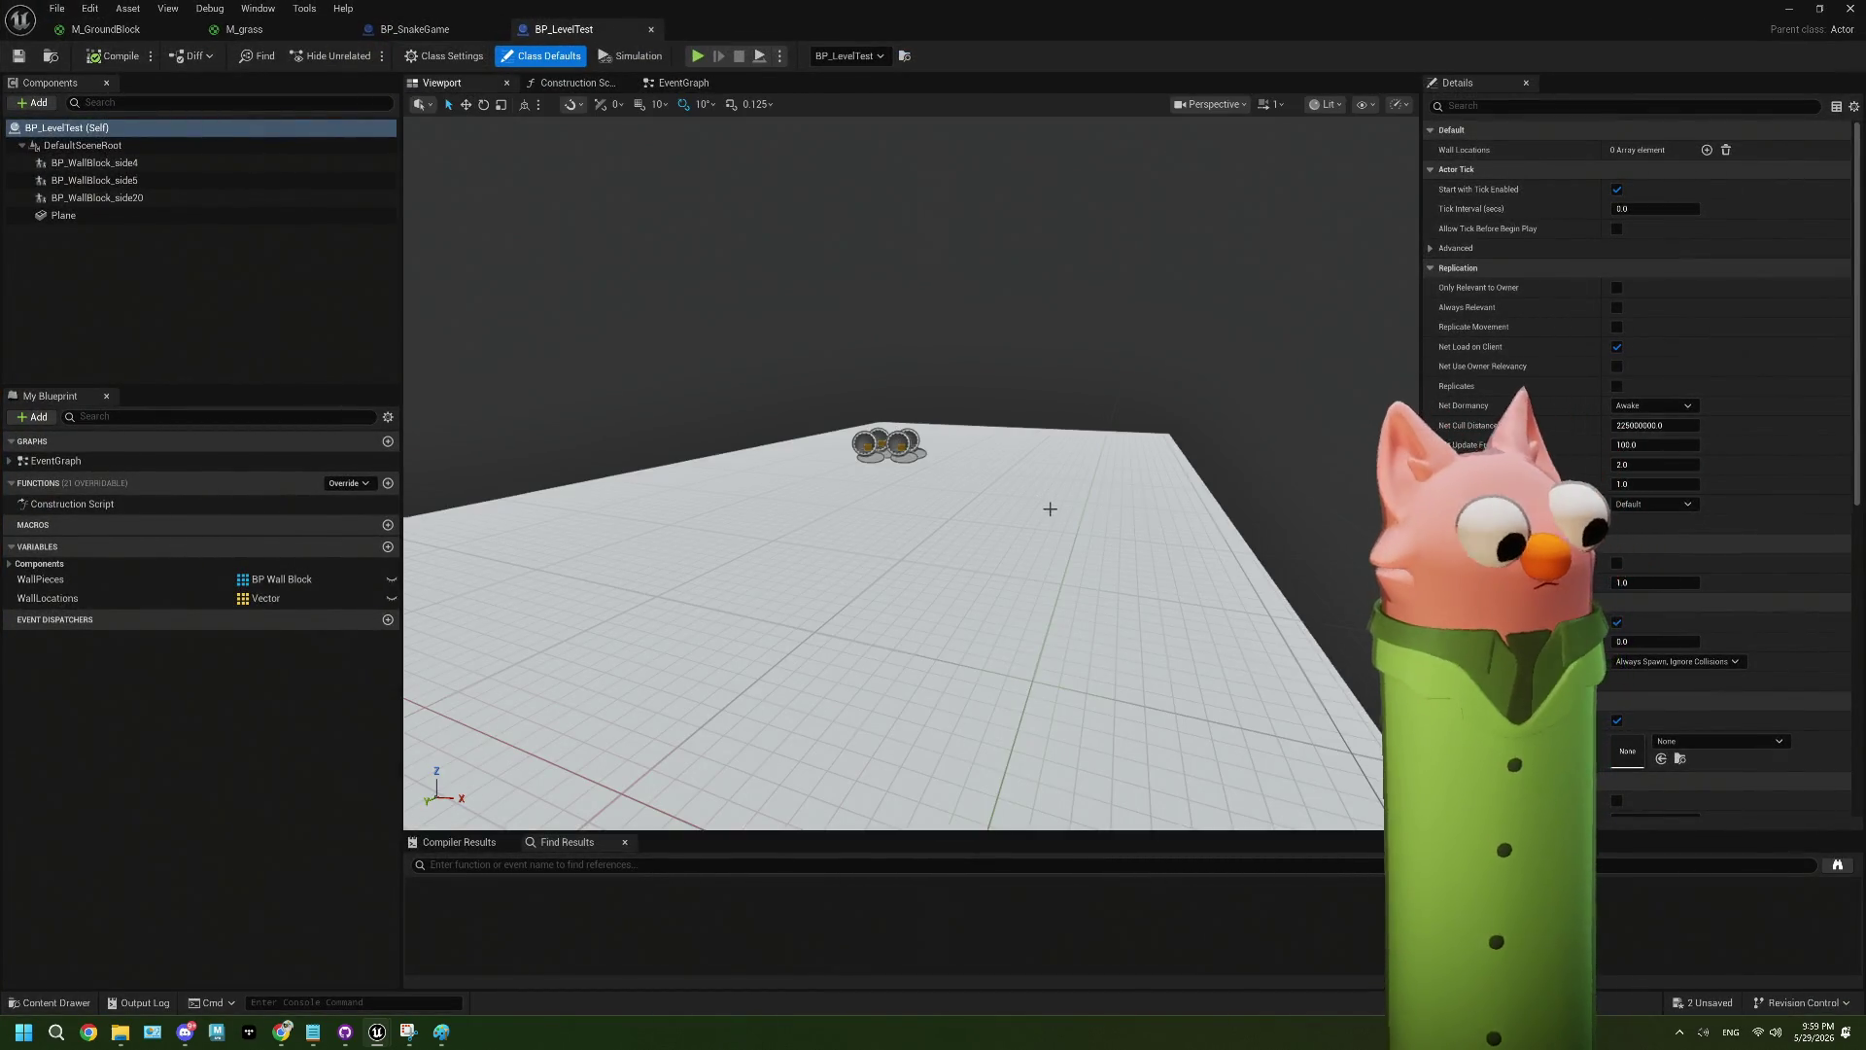
- Give the level test Plane M_GroundBlock, then M_General_UNLIT, as its Element 0 material
key("f")
left_click(1091, 388)
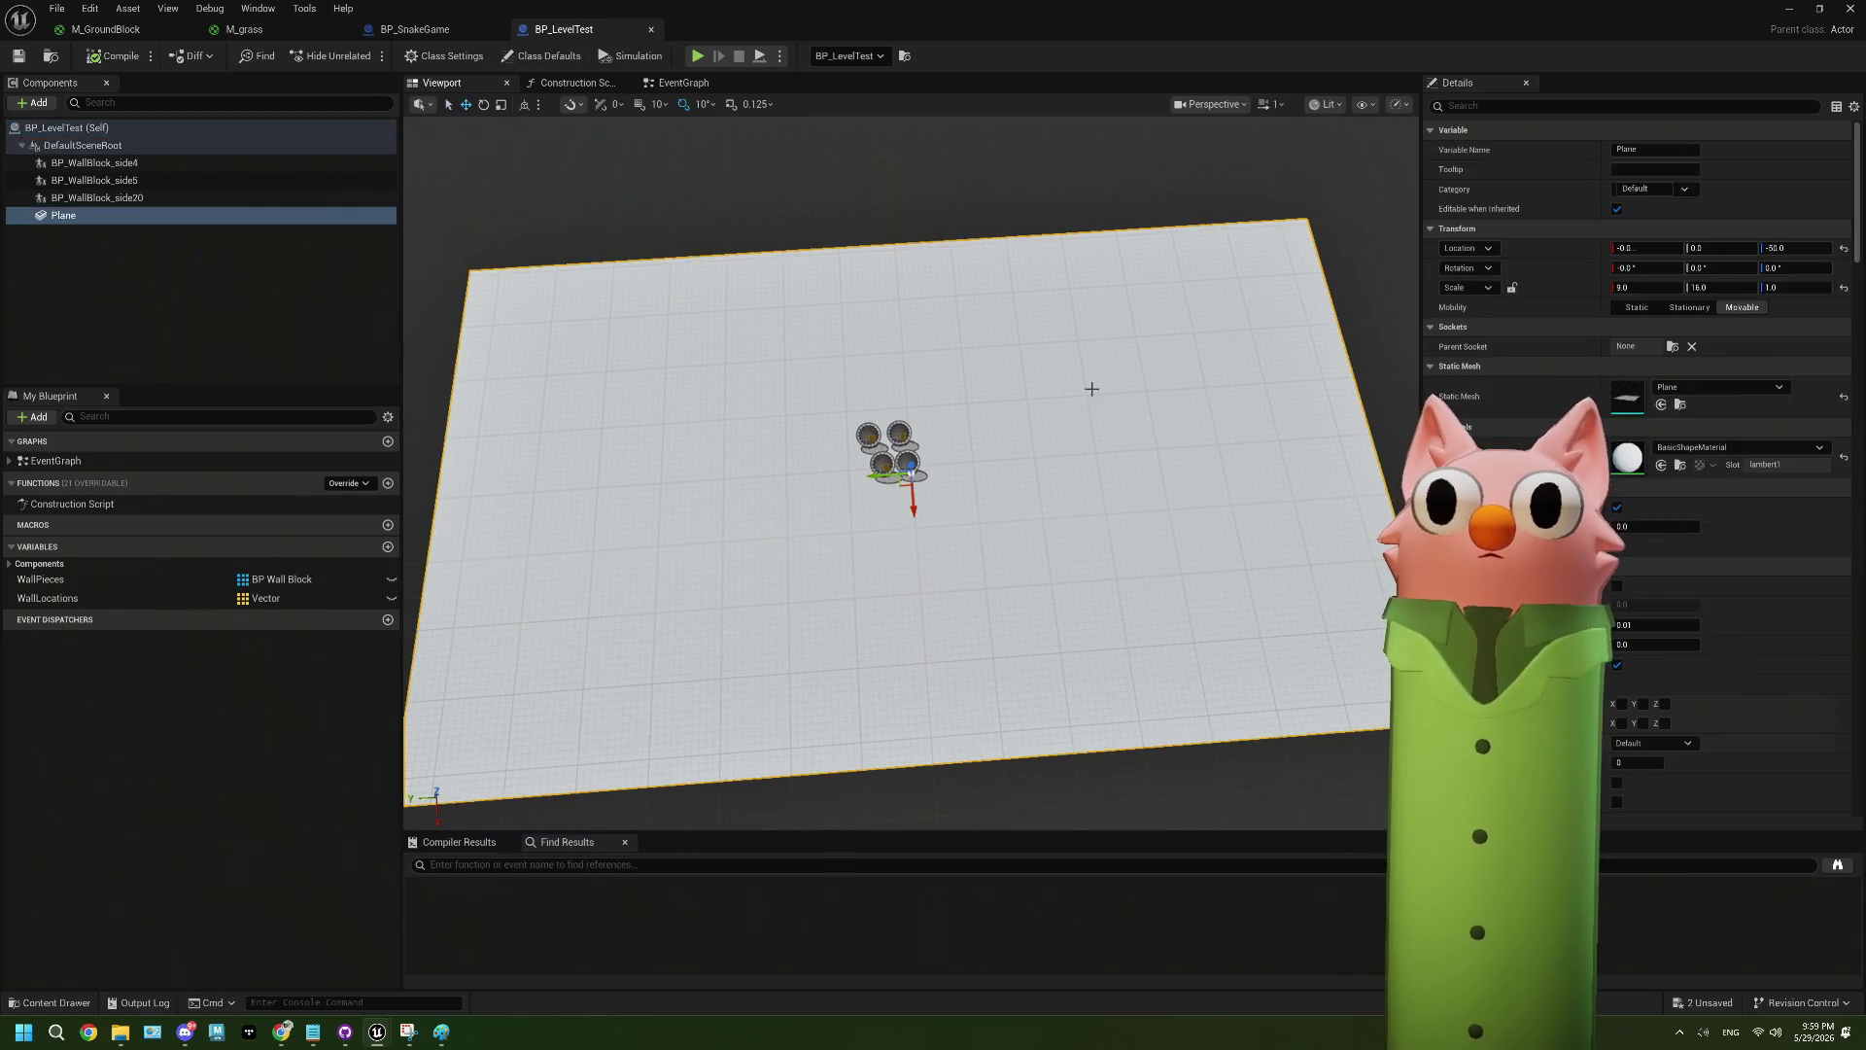
left_click(1674, 448)
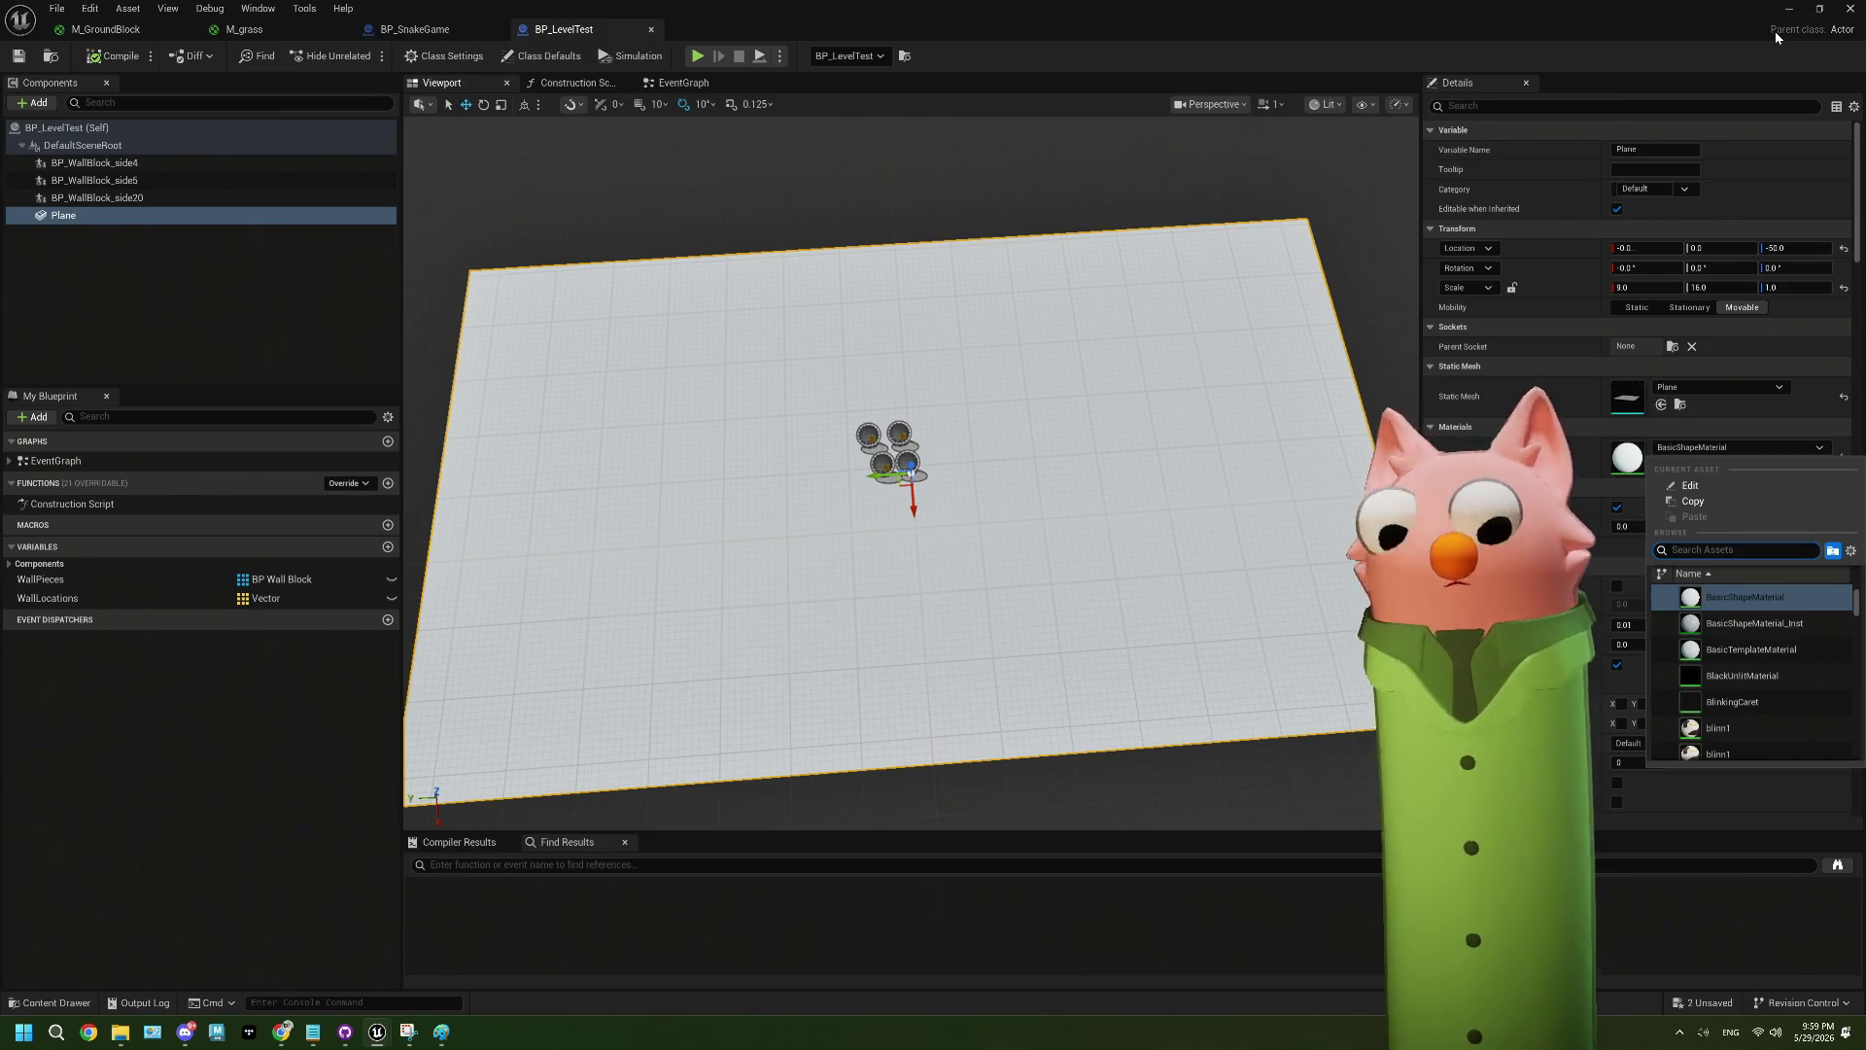
type("w")
type("lo")
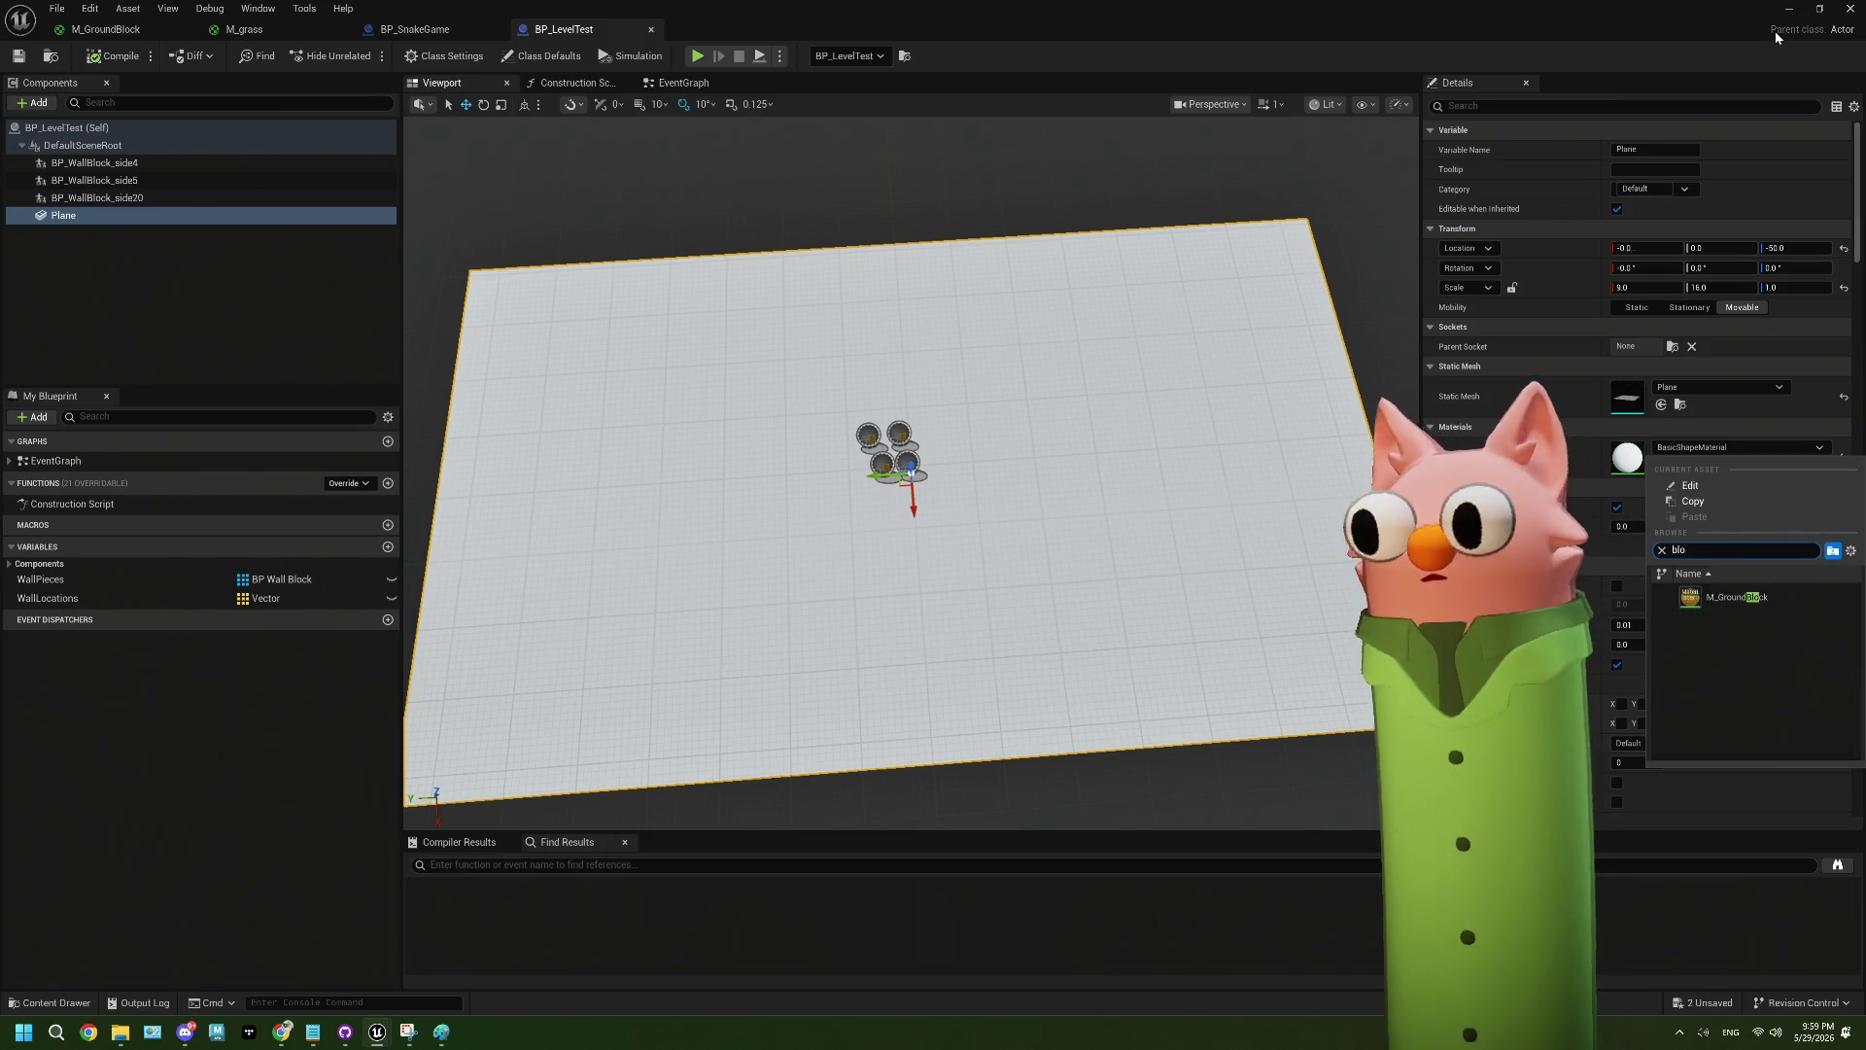
left_click(1735, 599)
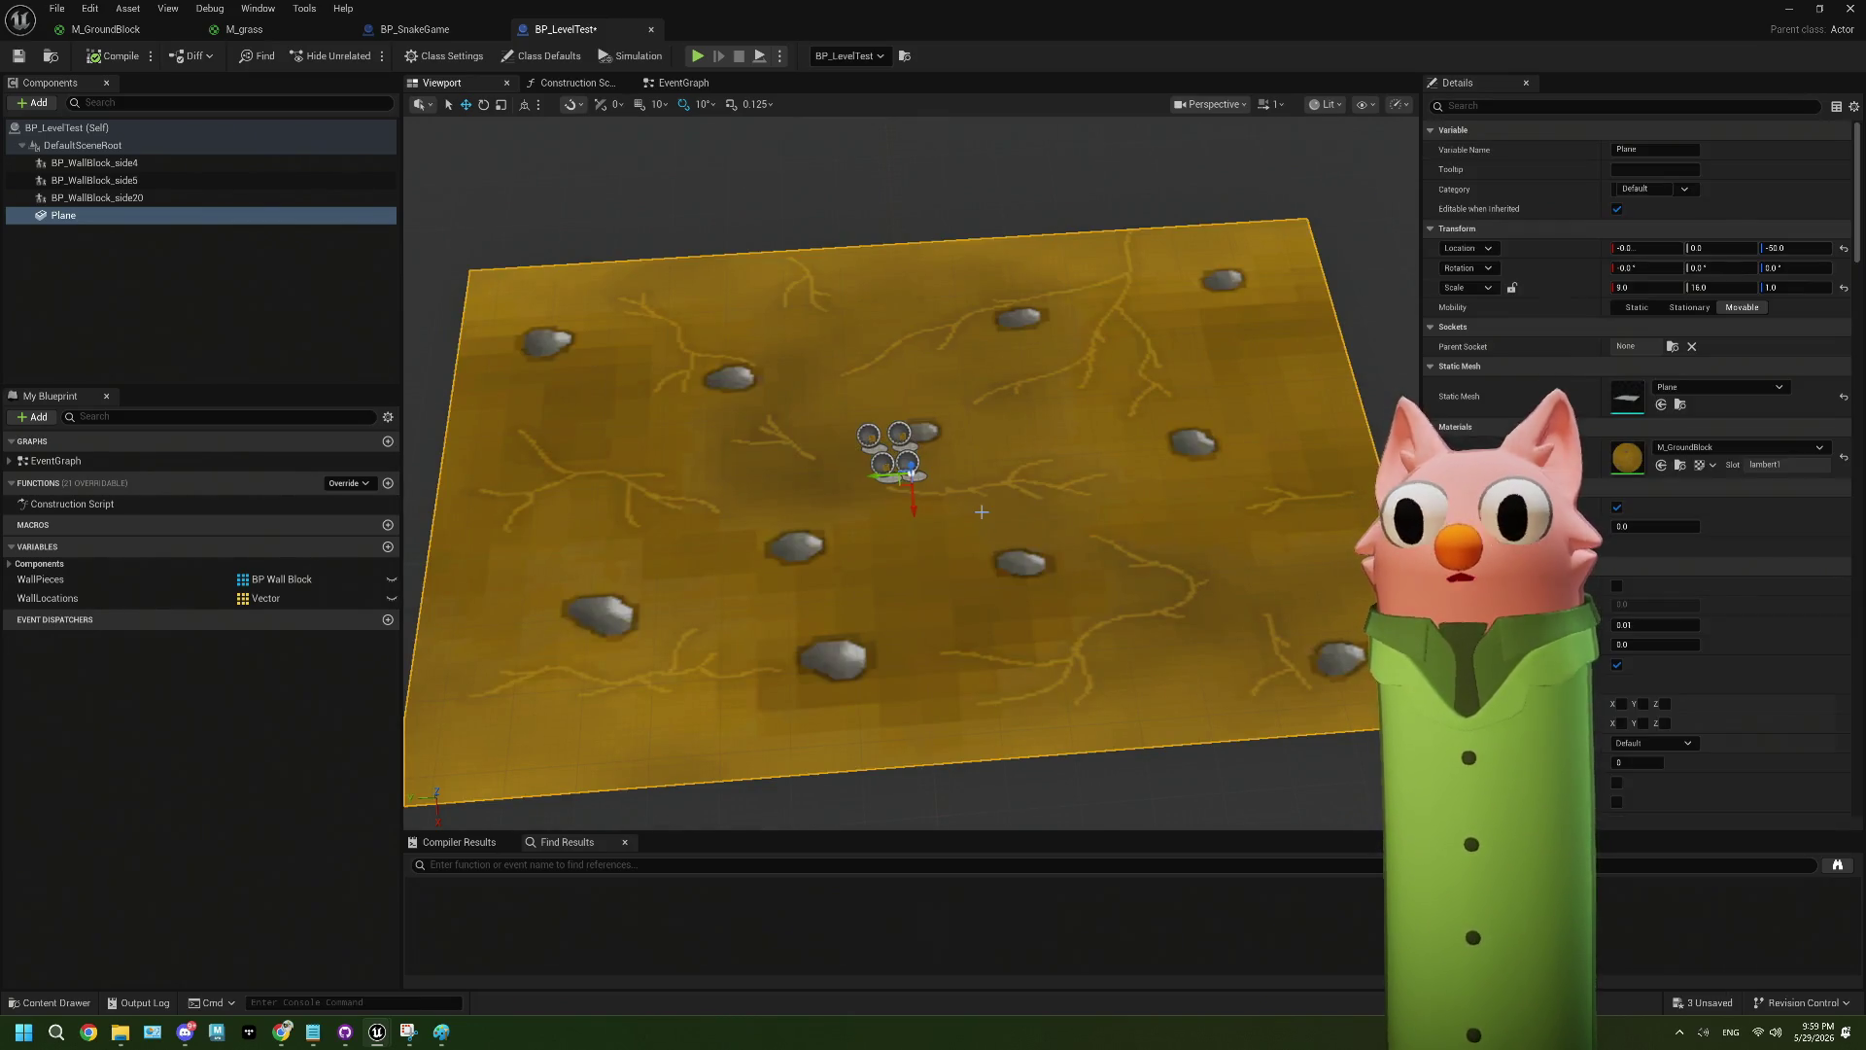
left_click(1735, 447)
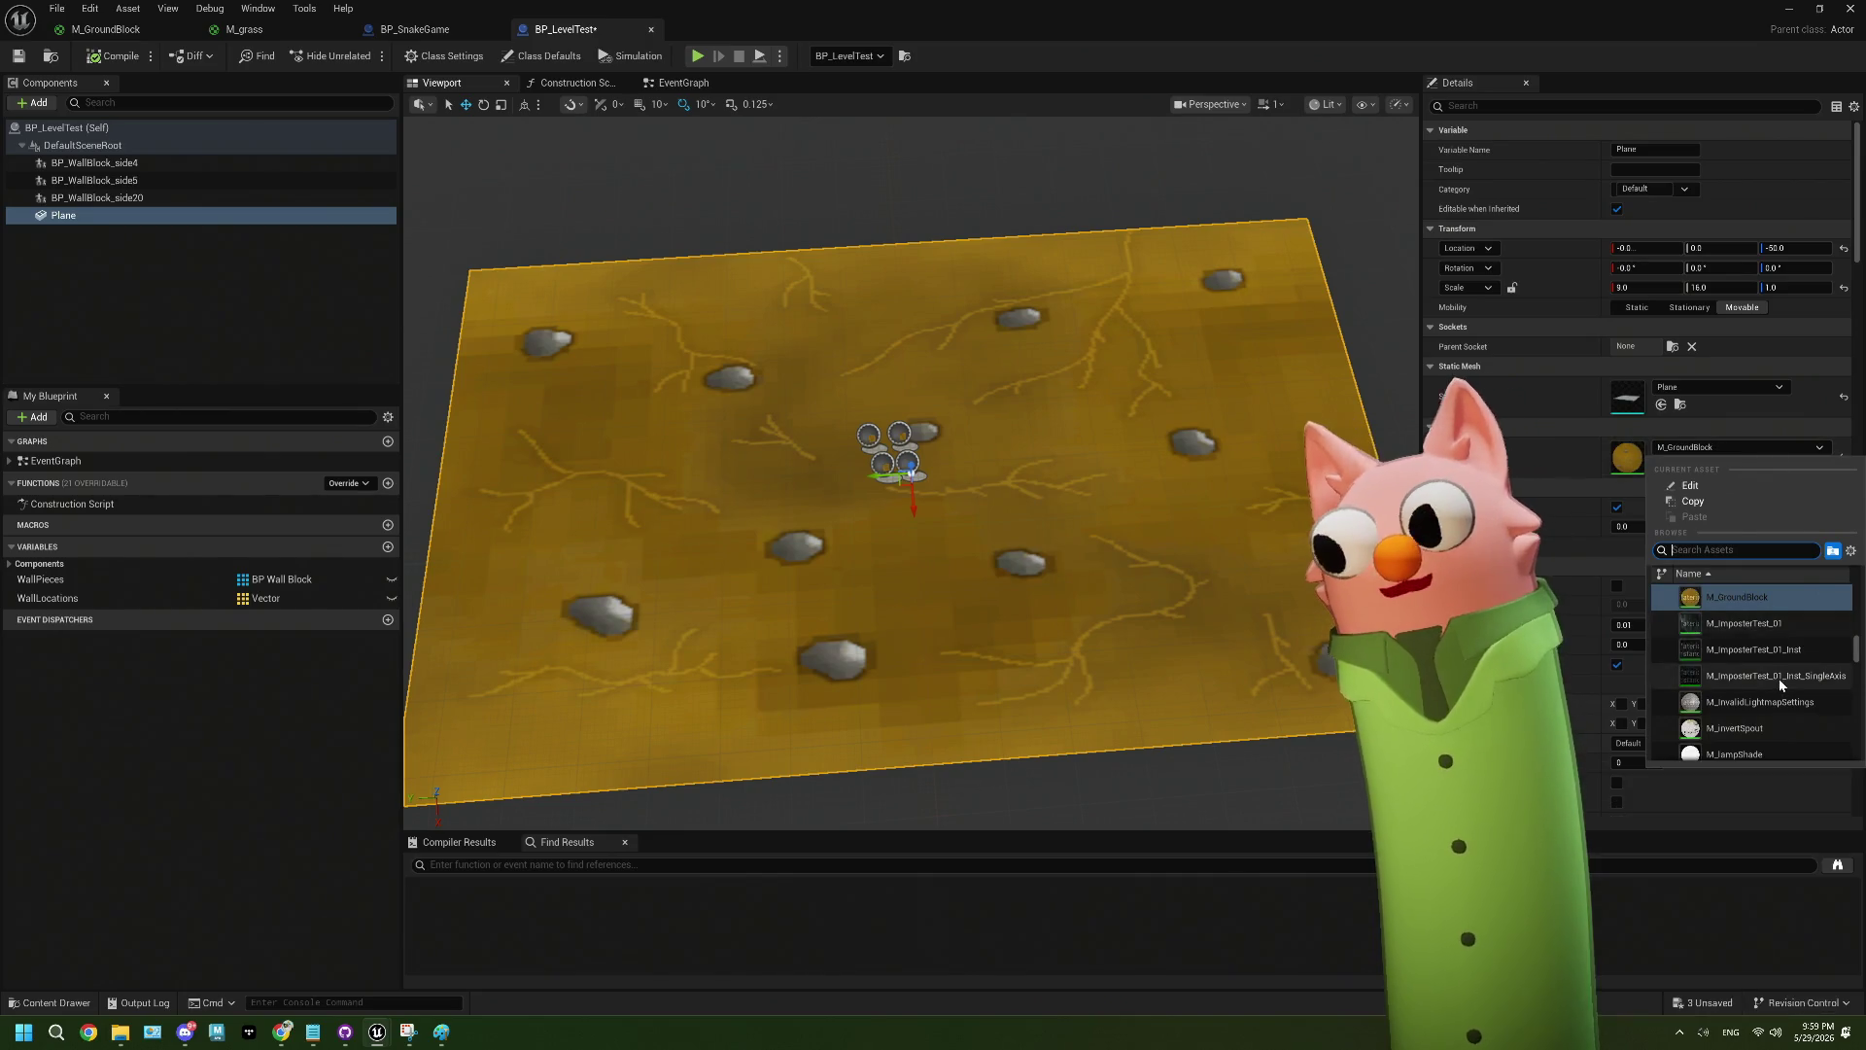
scroll(1778, 678, "down", 1)
scroll(1778, 678, "up", 2)
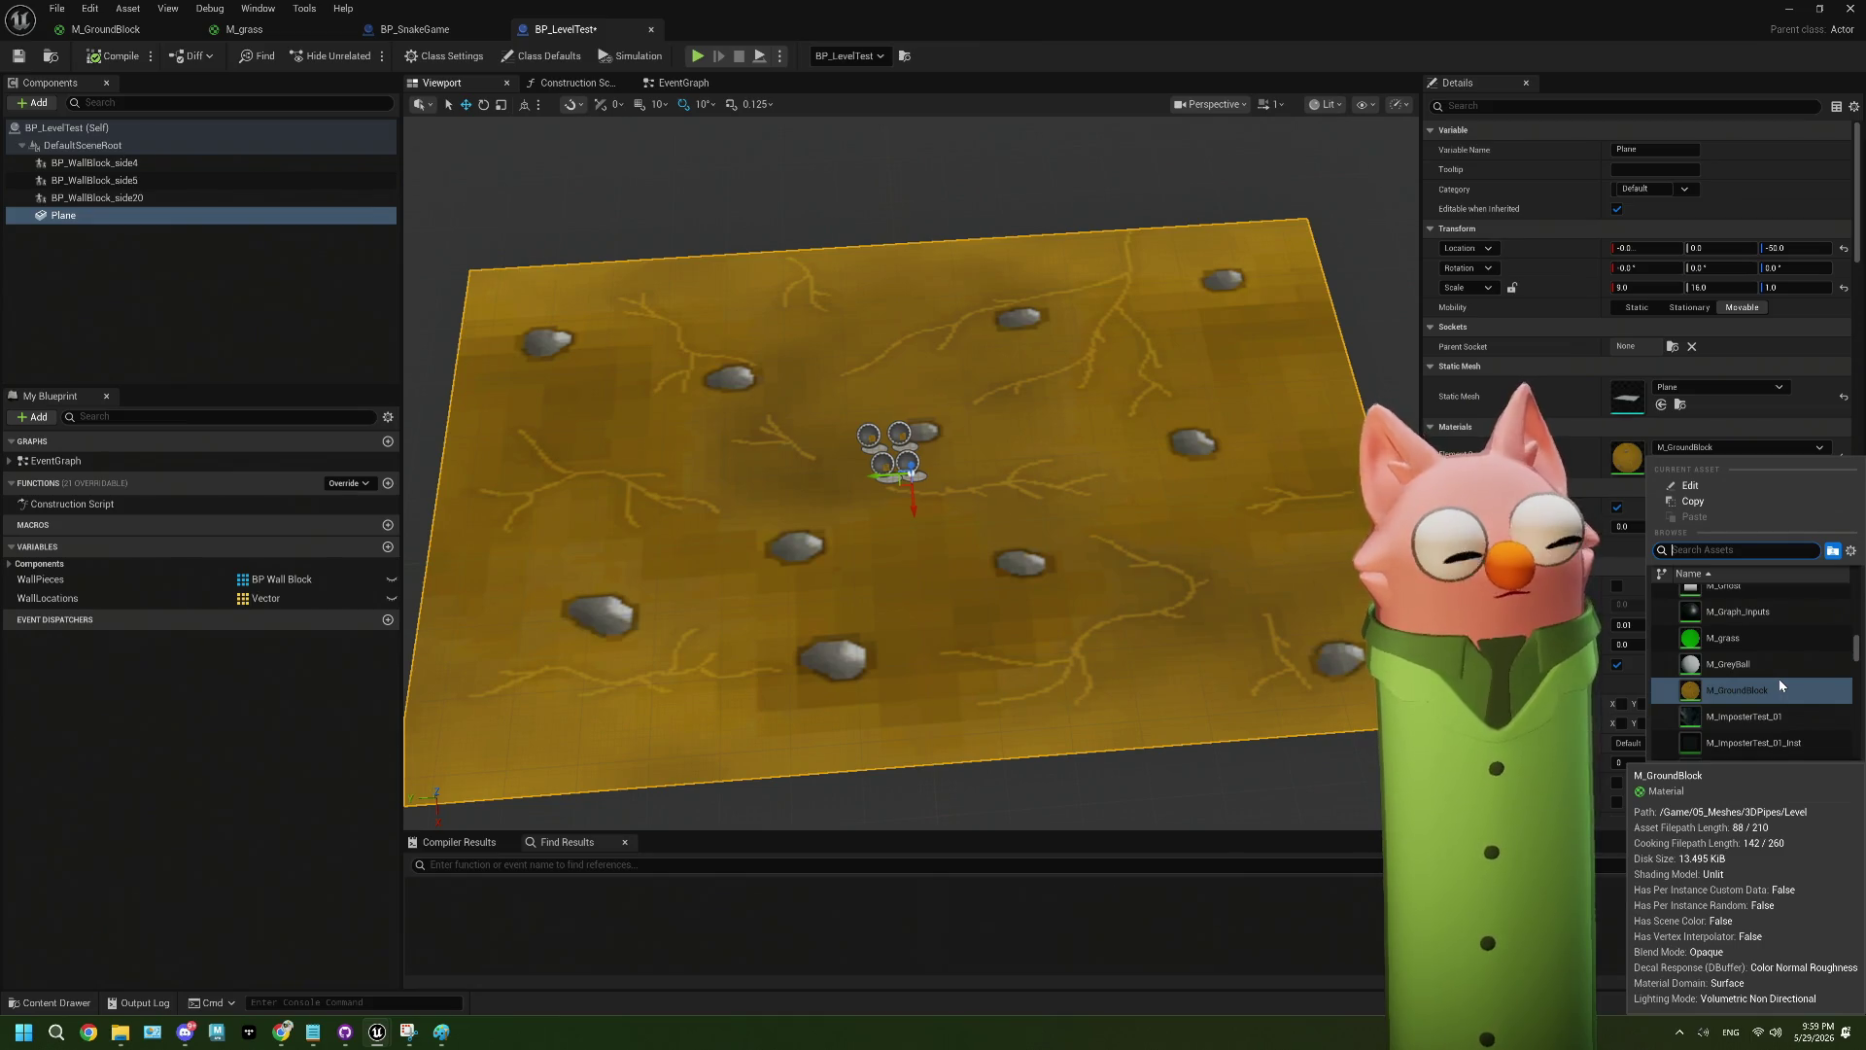
type("g")
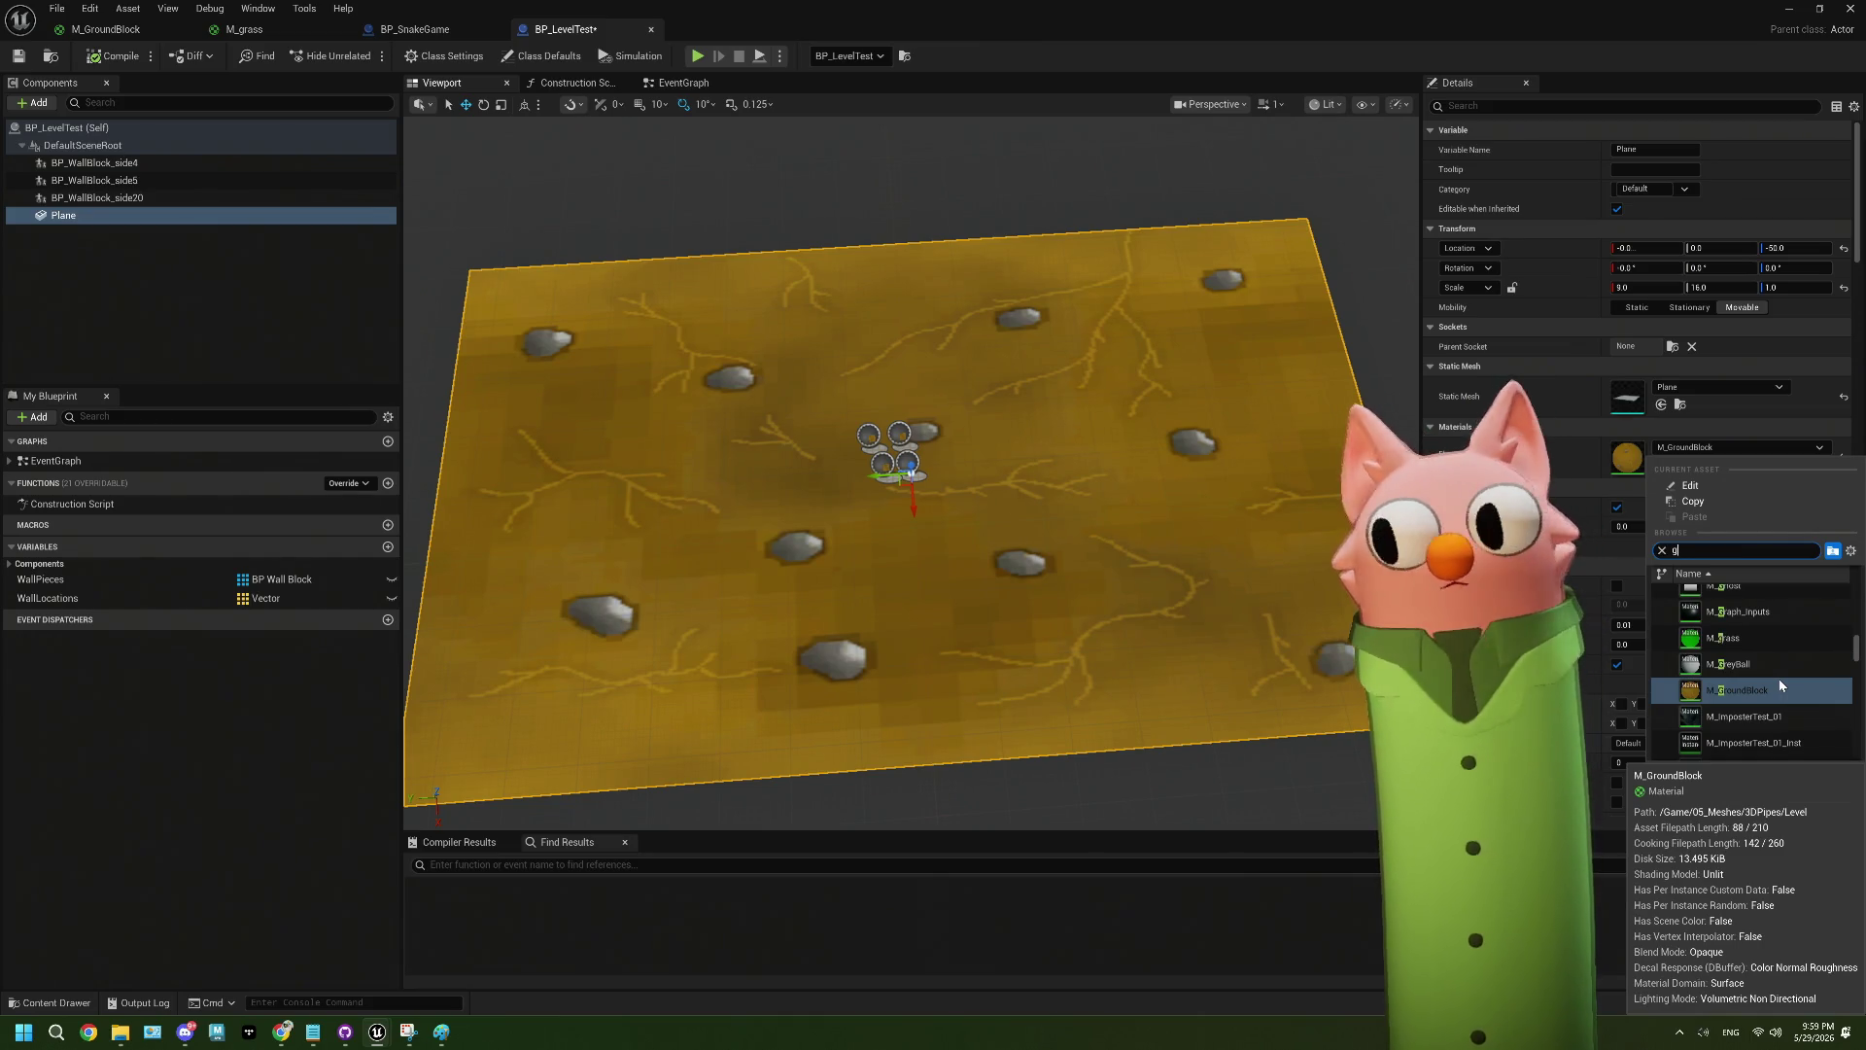
key("BackSpace")
type("unlit")
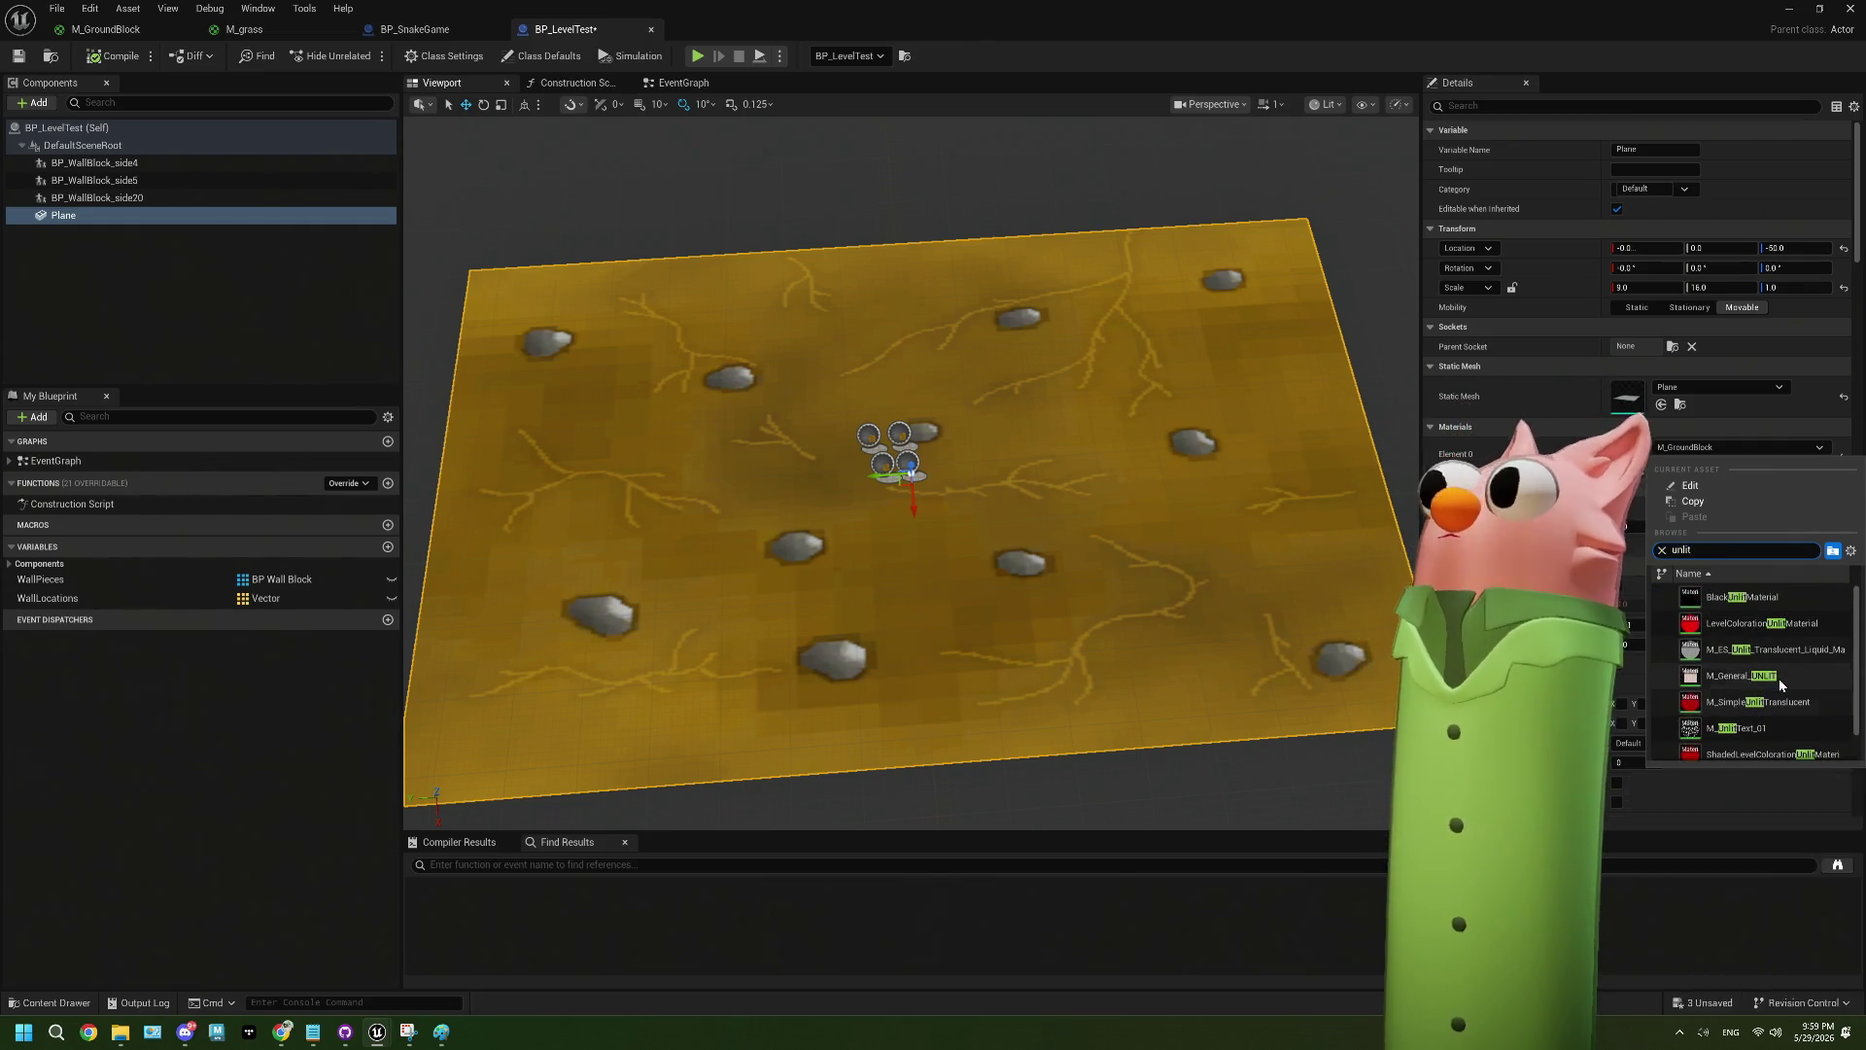
left_click(1740, 642)
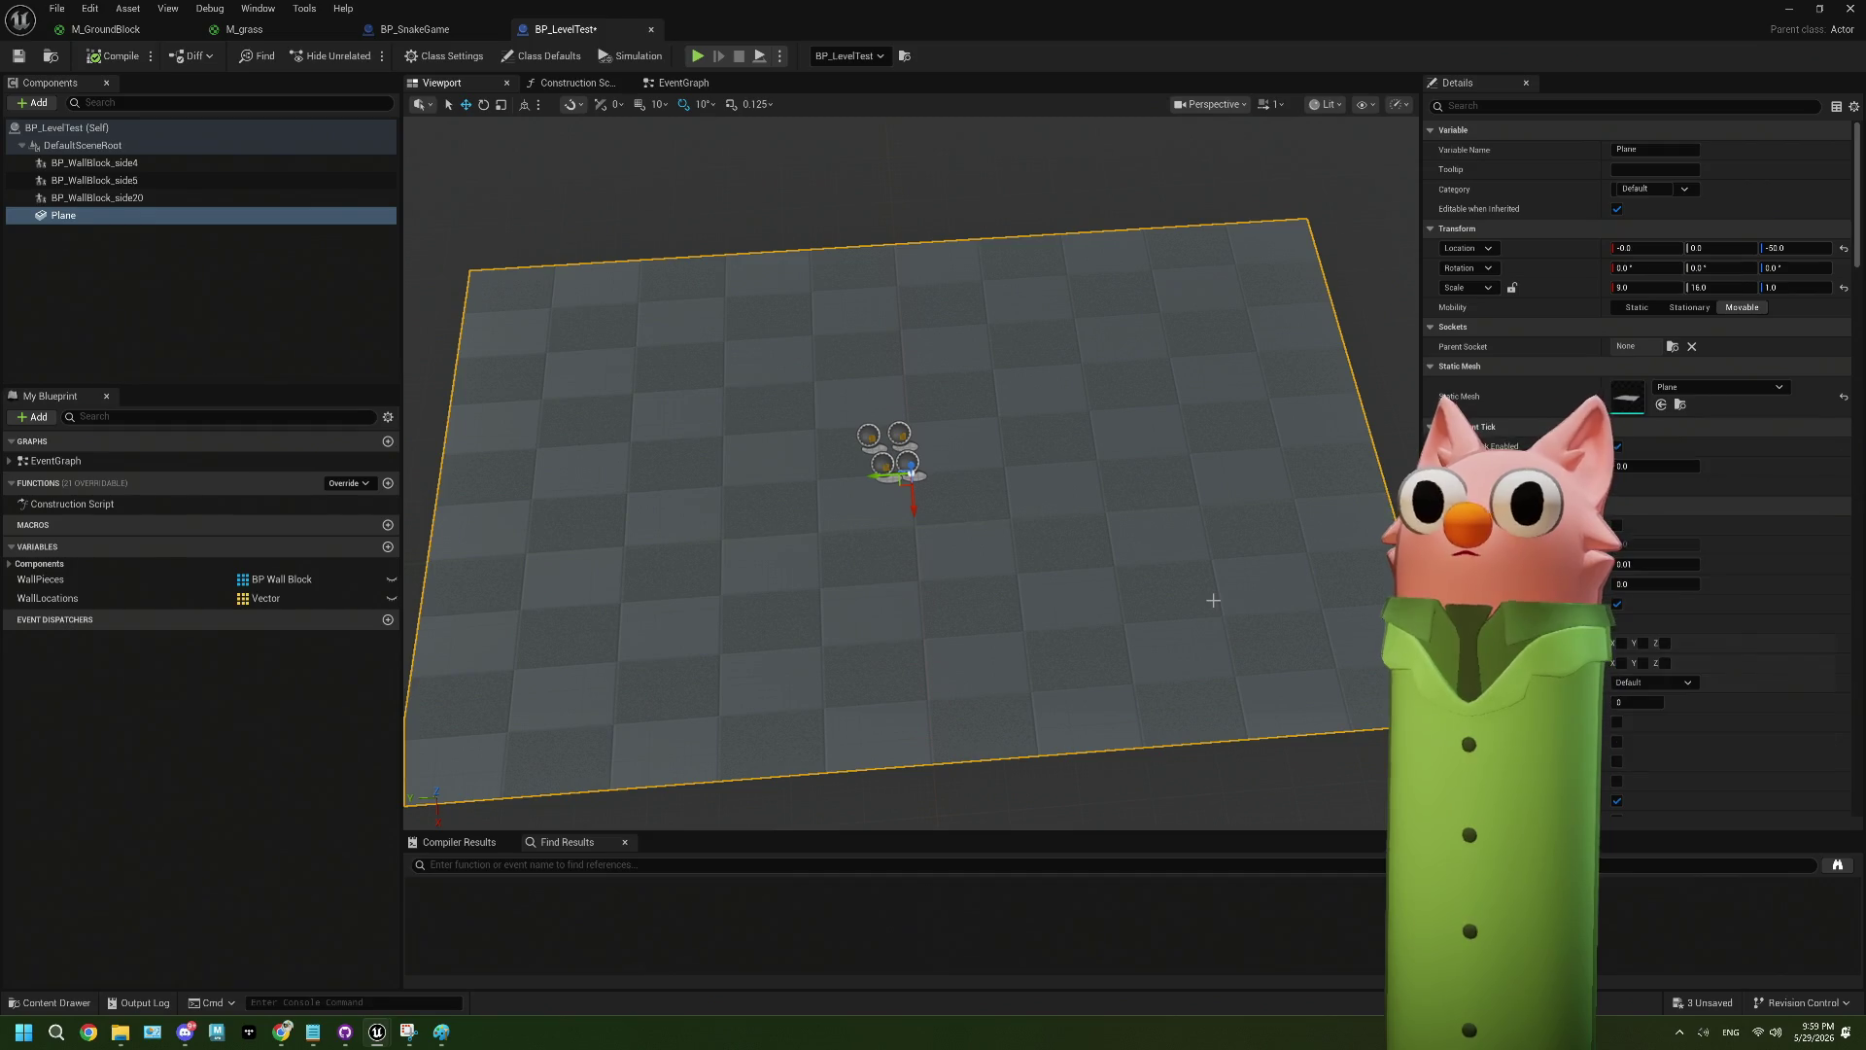
left_click_drag(991, 625, 1410, 620)
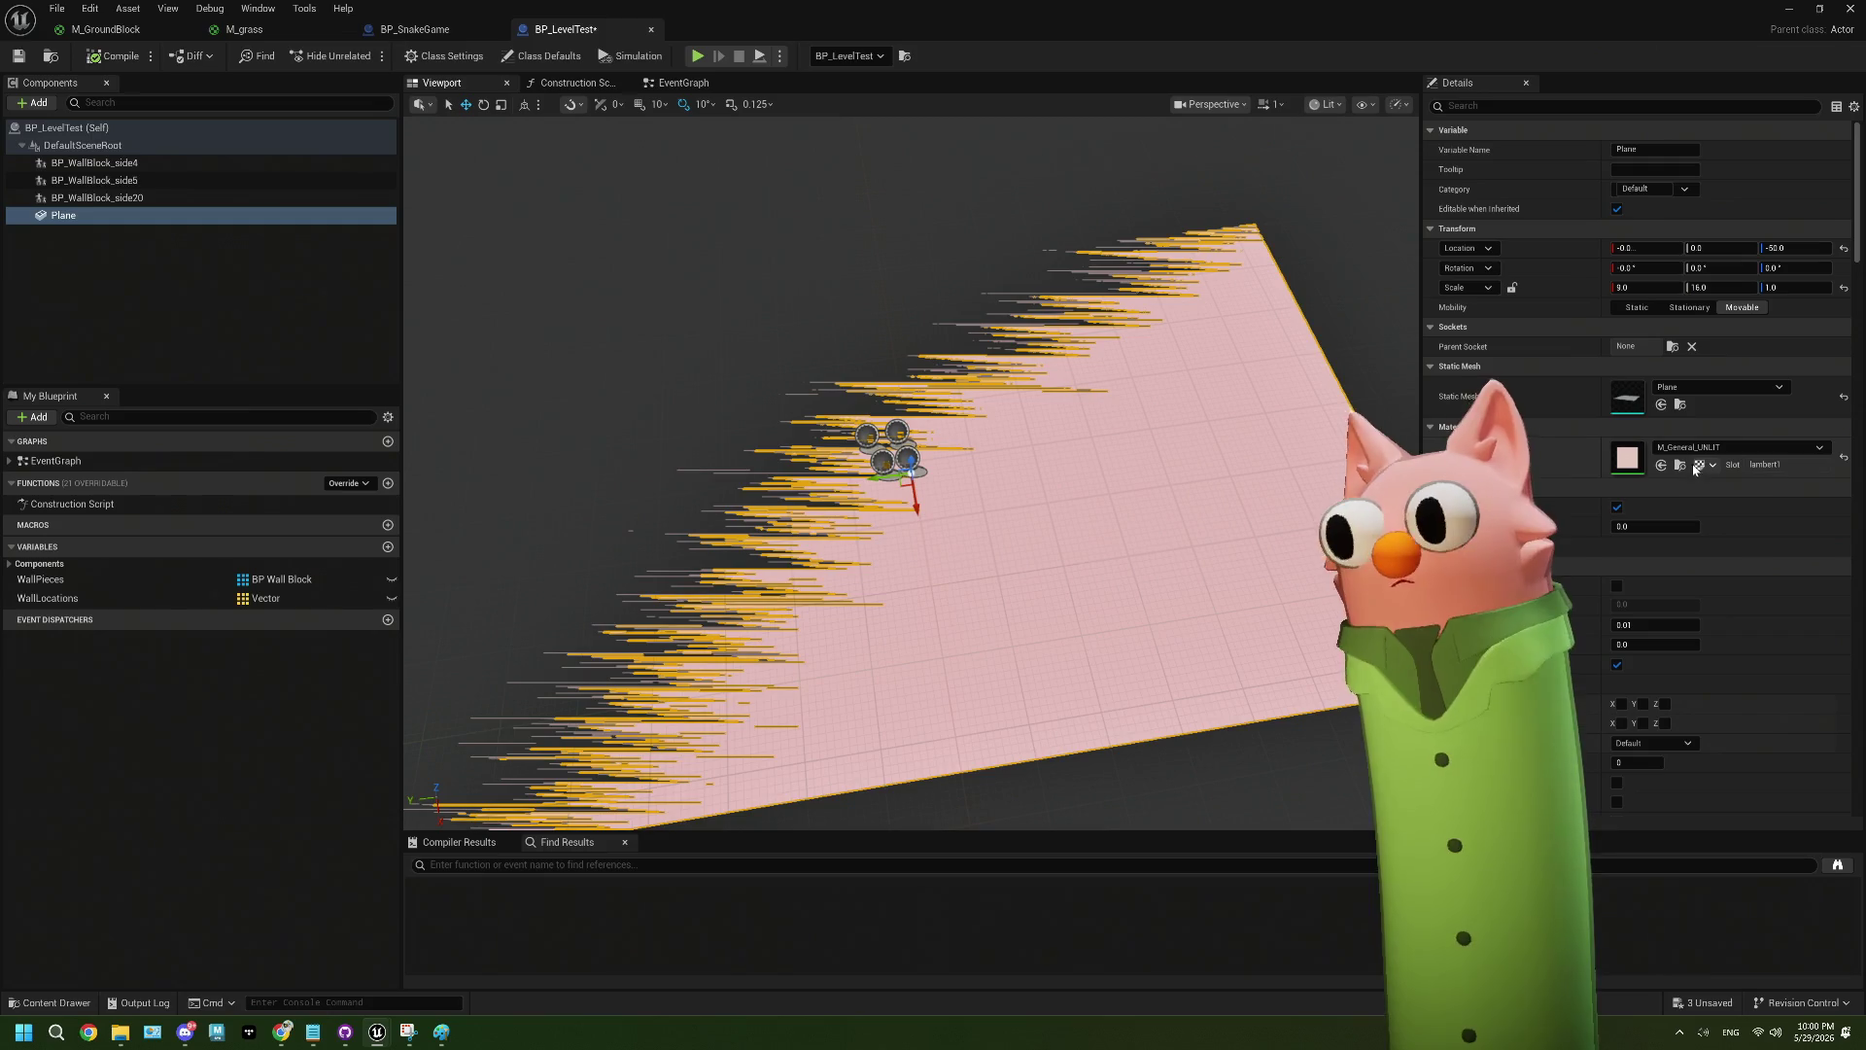
- Switch the Plane's material to M_UnlitText_01
left_click(1740, 447)
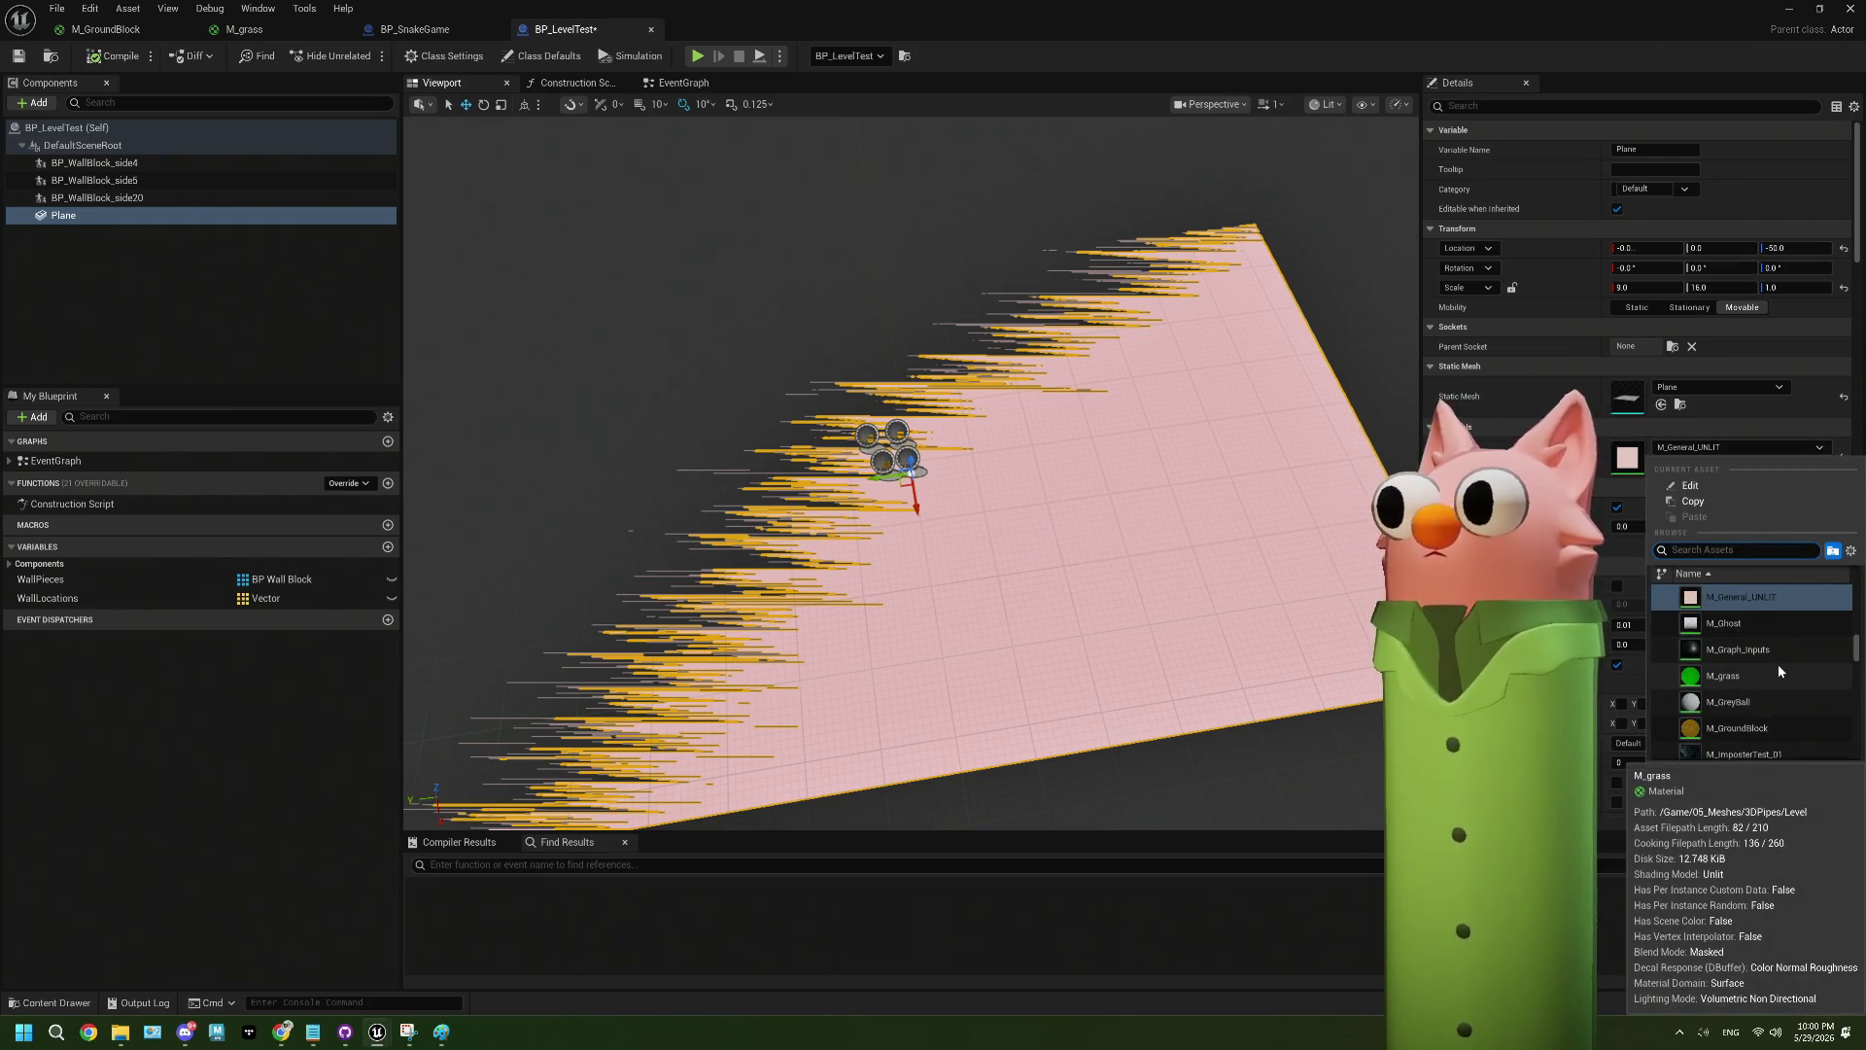
scroll(1777, 663, "up", 2)
scroll(1776, 662, "up", 2)
scroll(1777, 663, "up", 2)
scroll(1776, 663, "up", 2)
scroll(1779, 671, "up", 8)
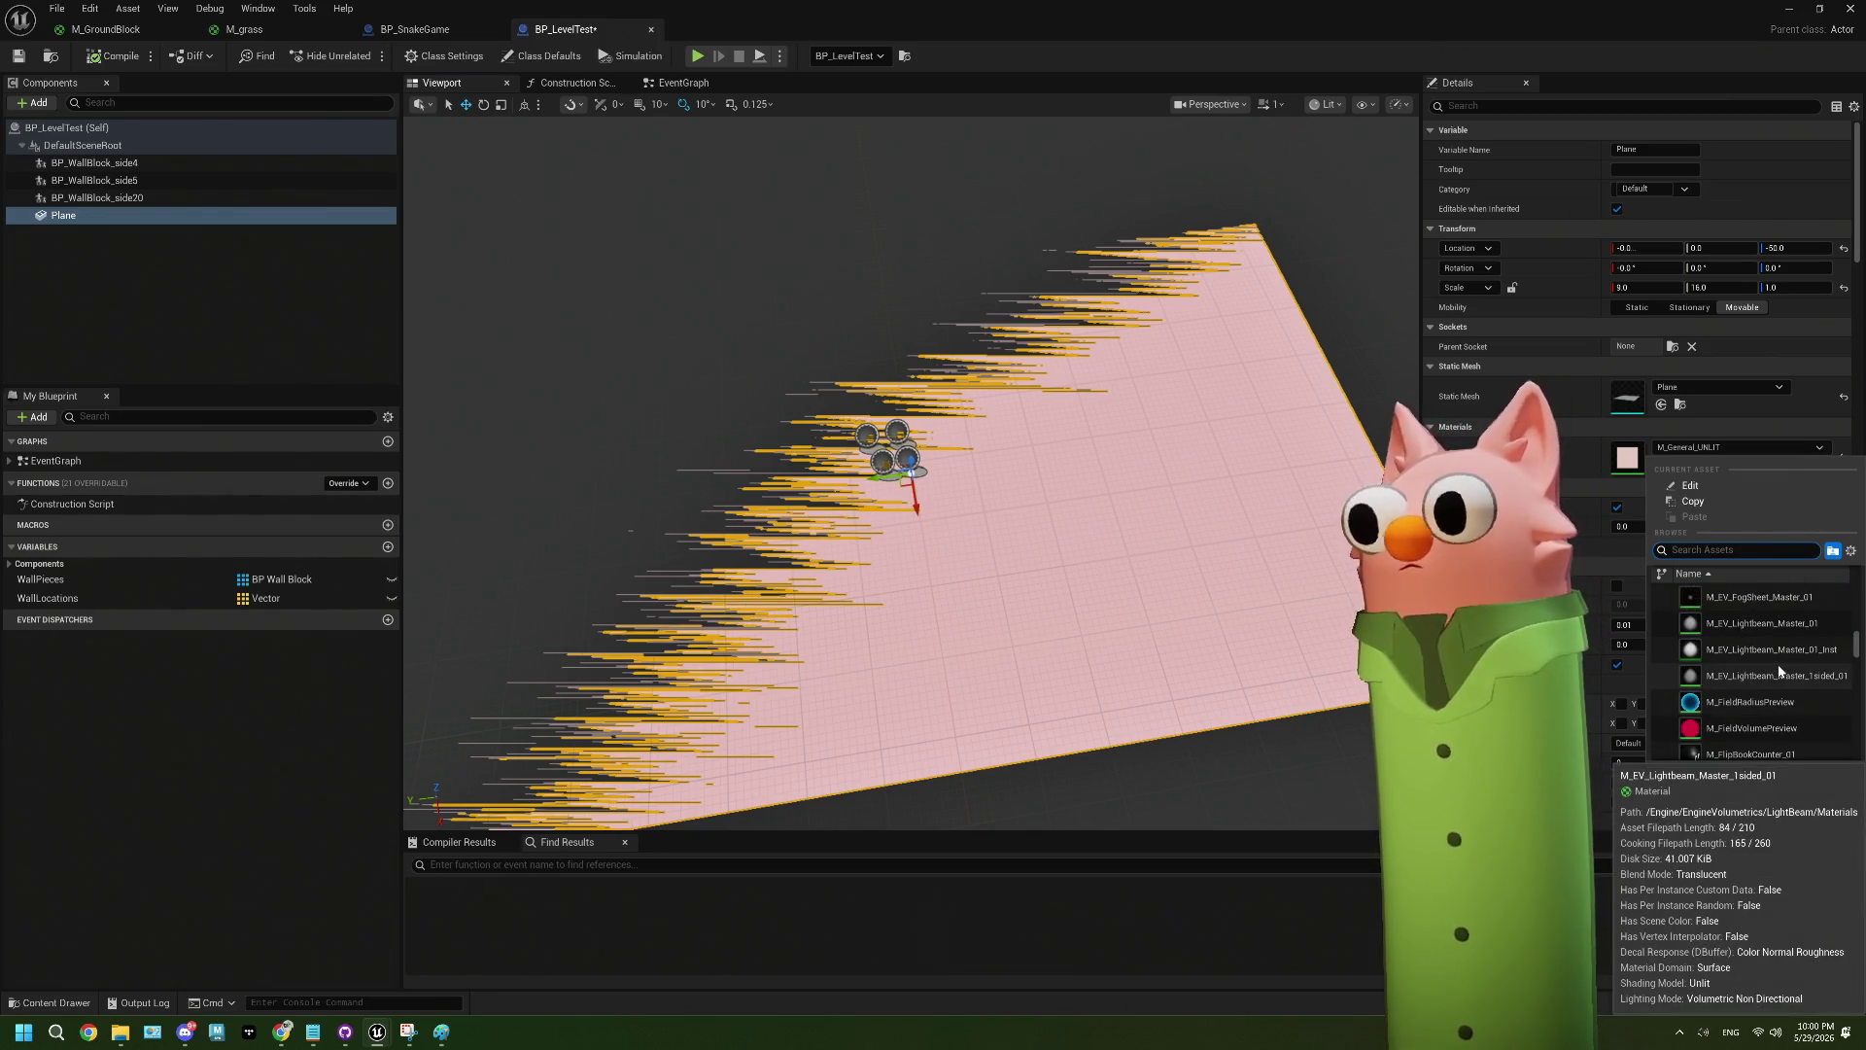
type("unlit")
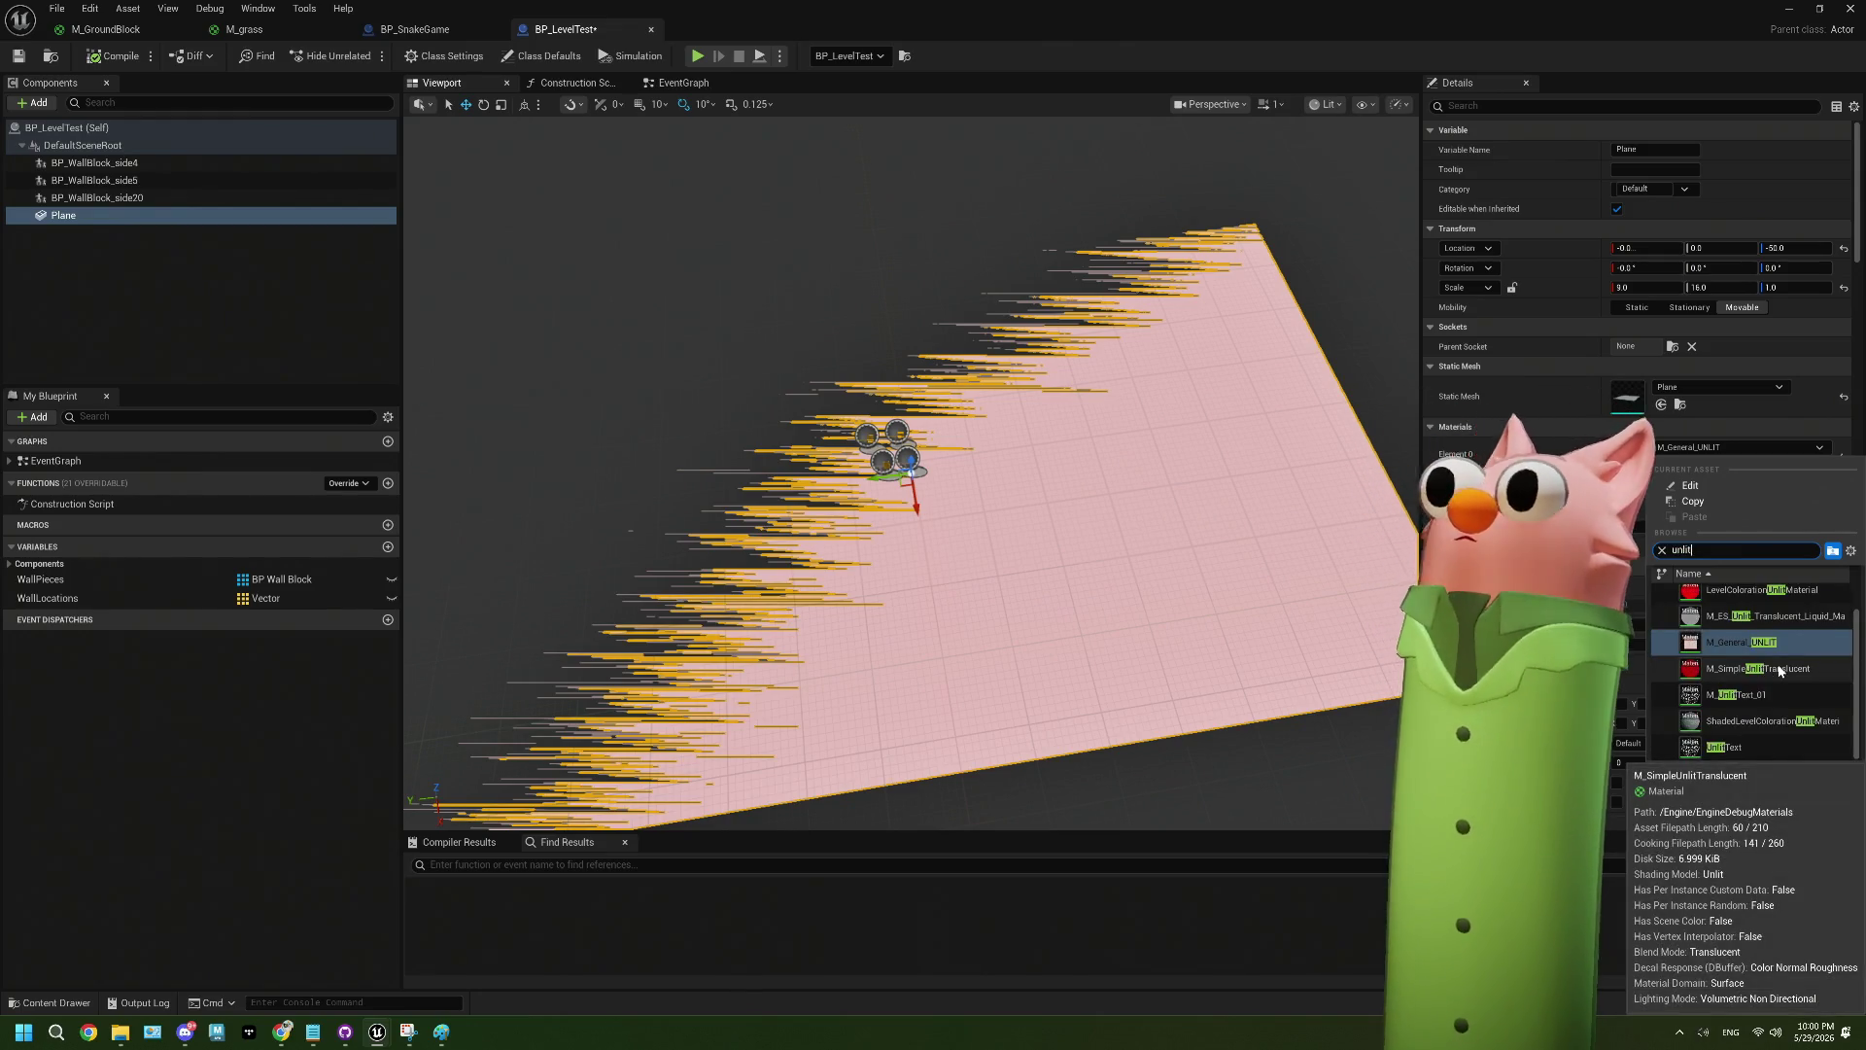
scroll(1779, 671, "down", 1)
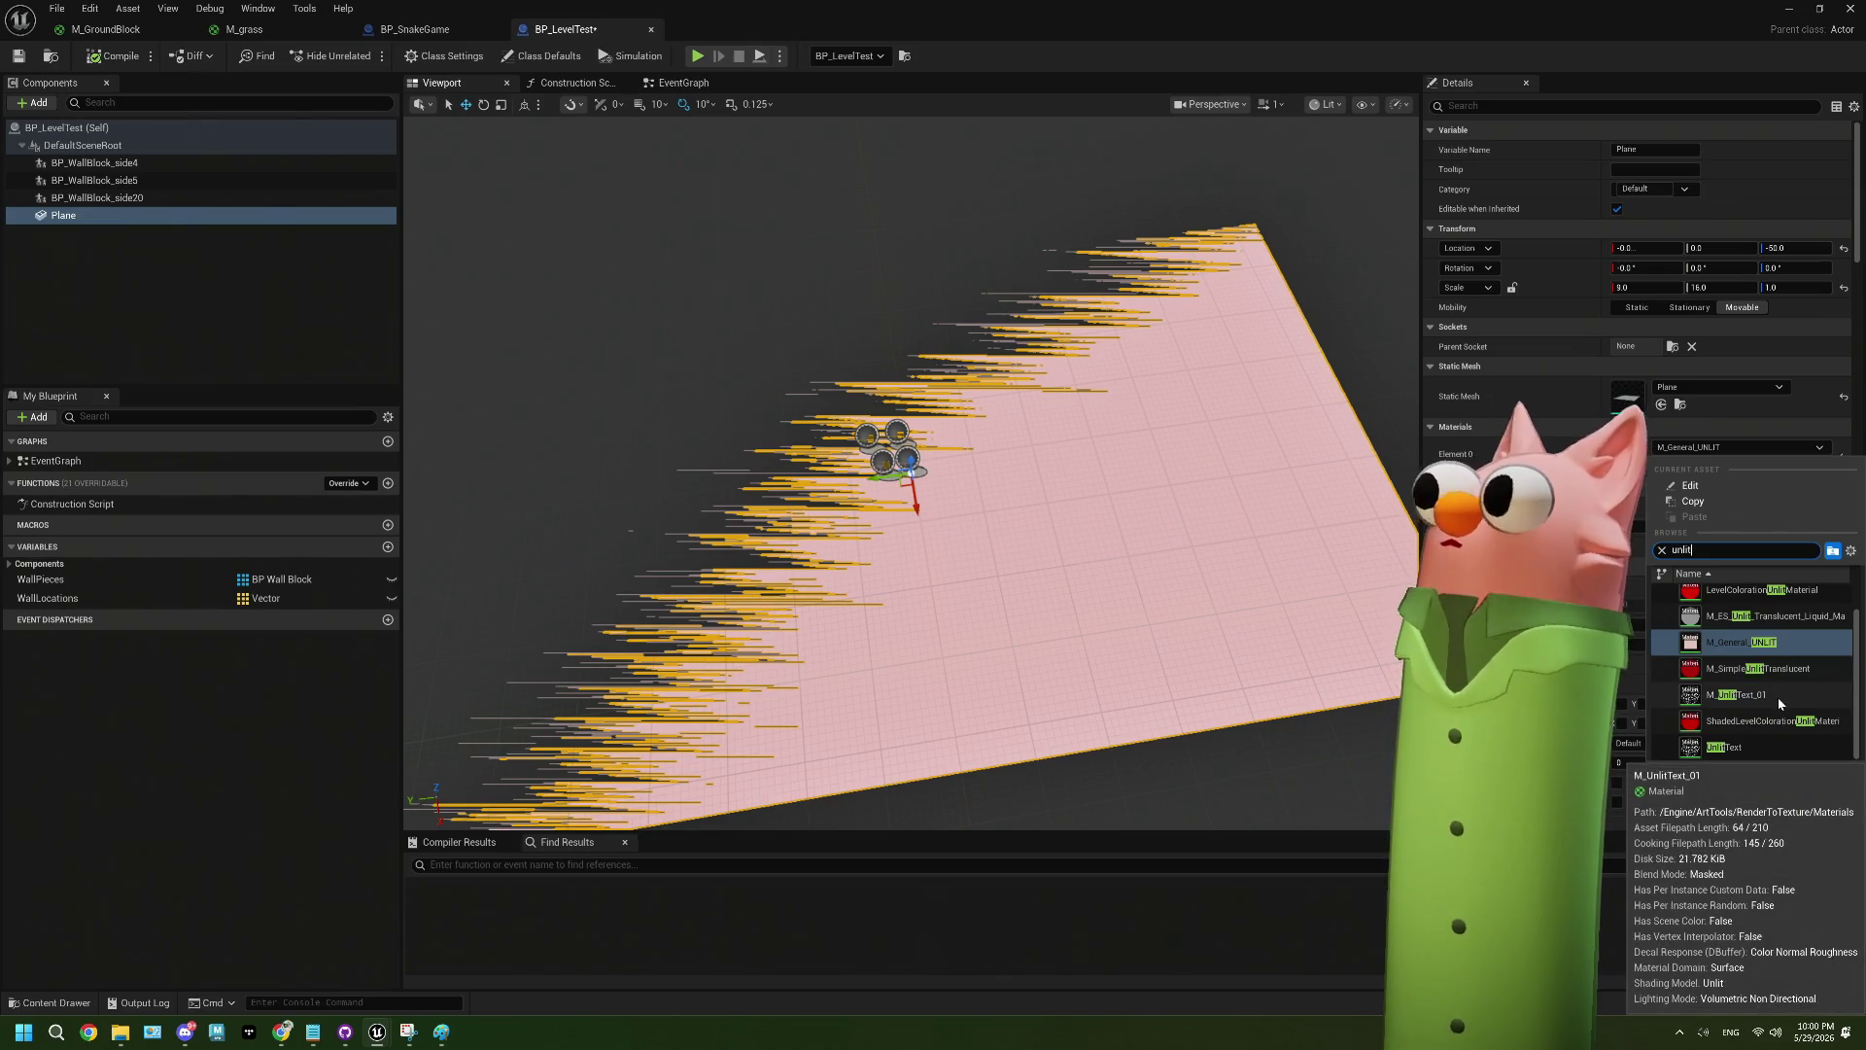
left_click(1779, 702)
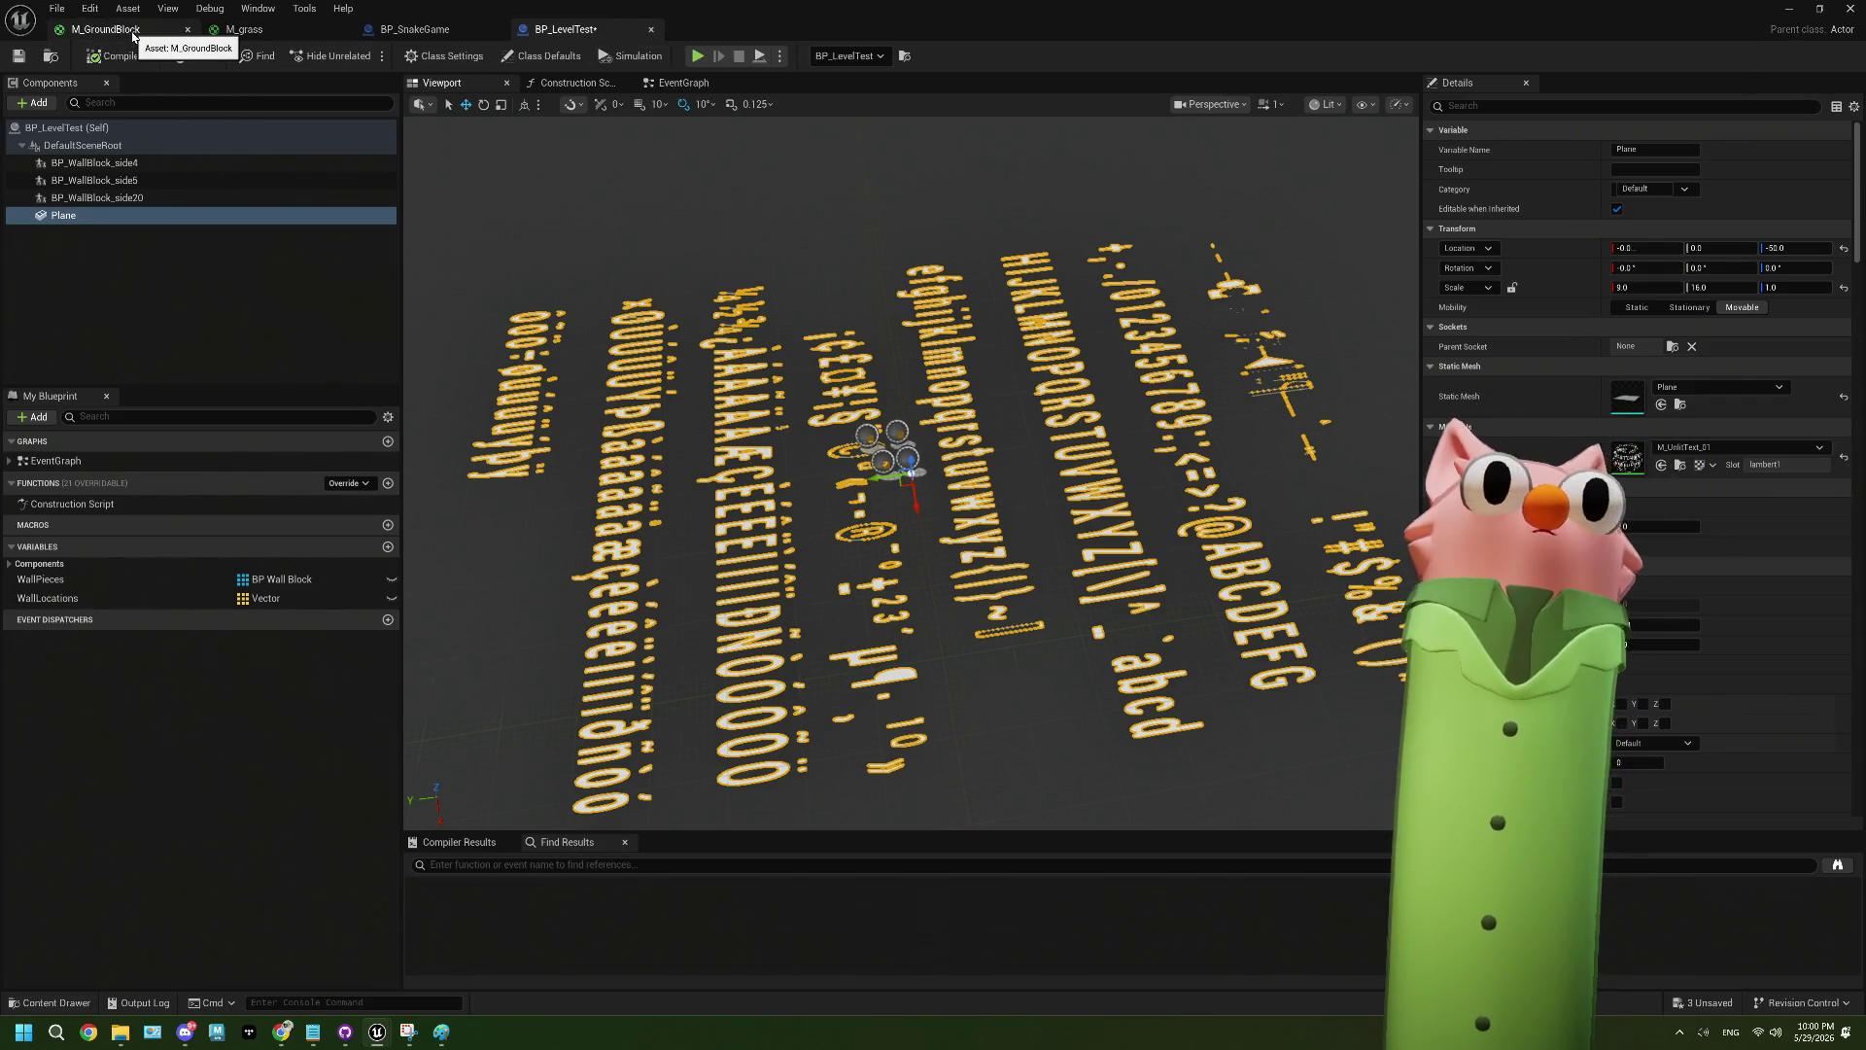
left_click(1789, 9)
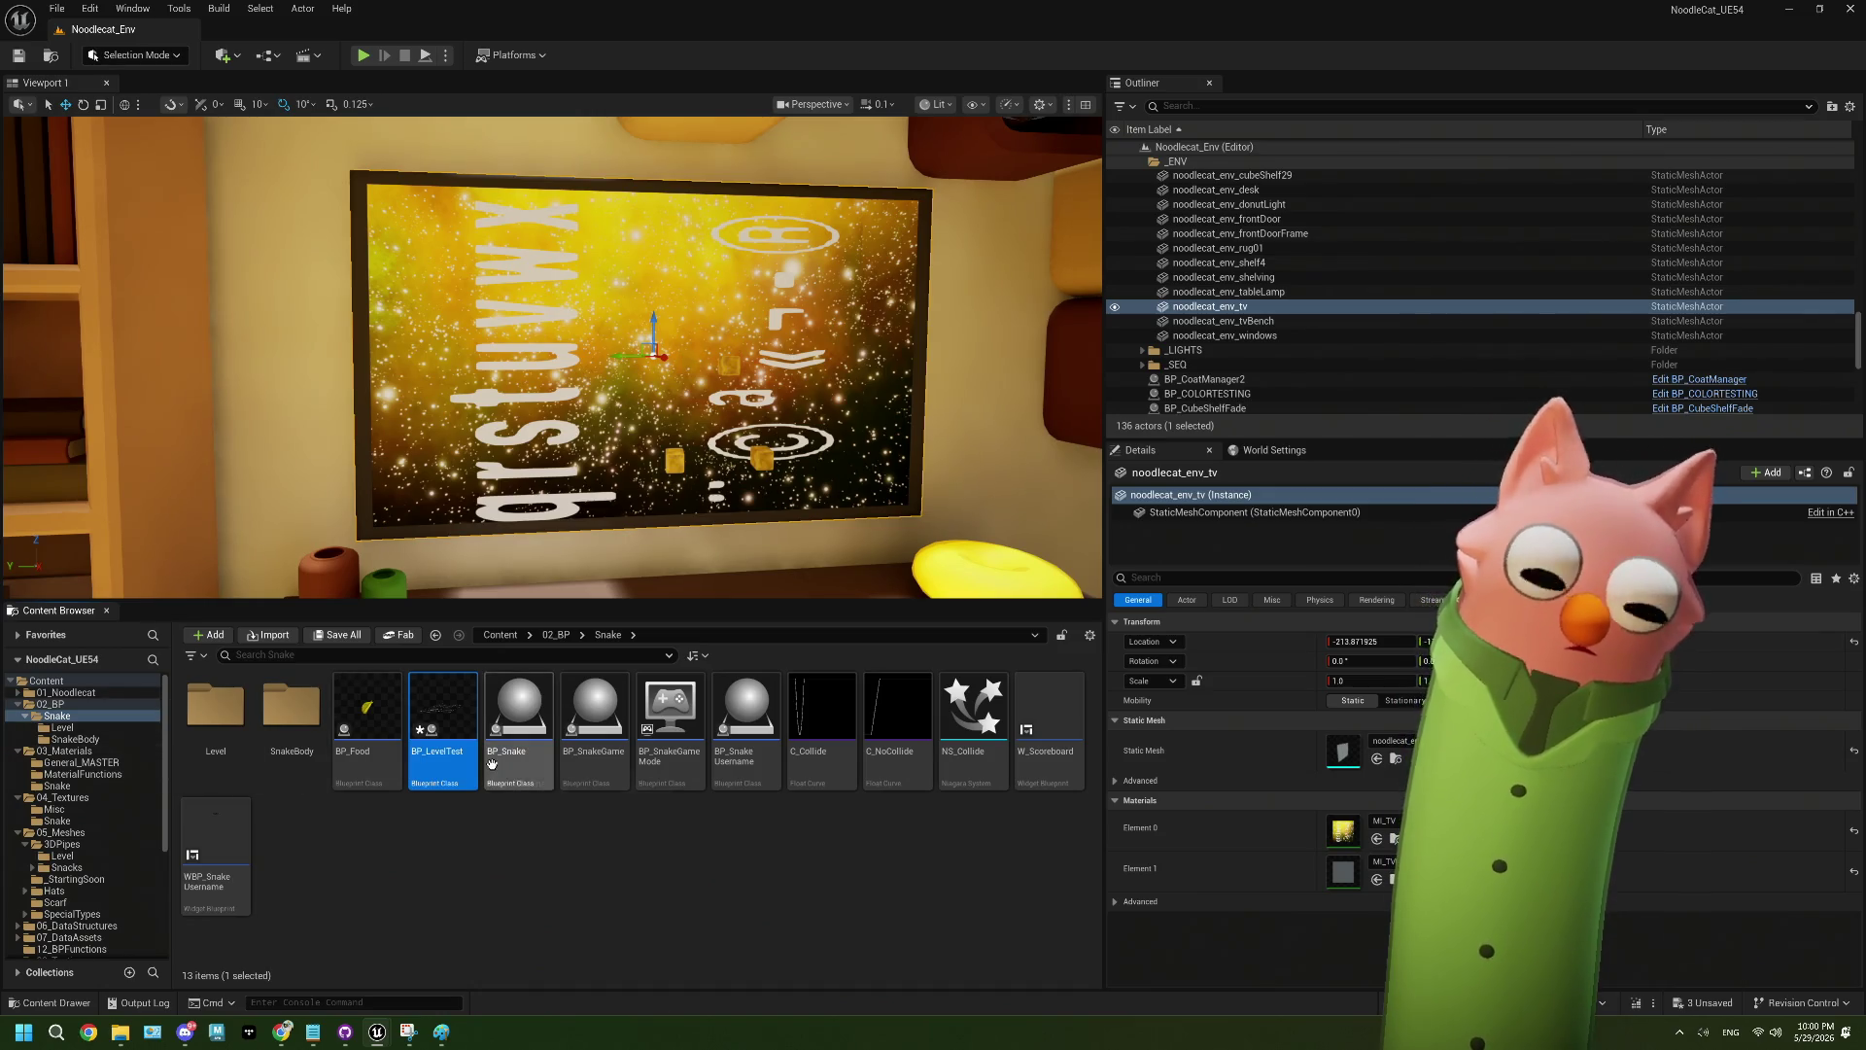
- Browse the Snake Level blueprints and then the 3DPipes Level mesh folder
double_click(212, 731)
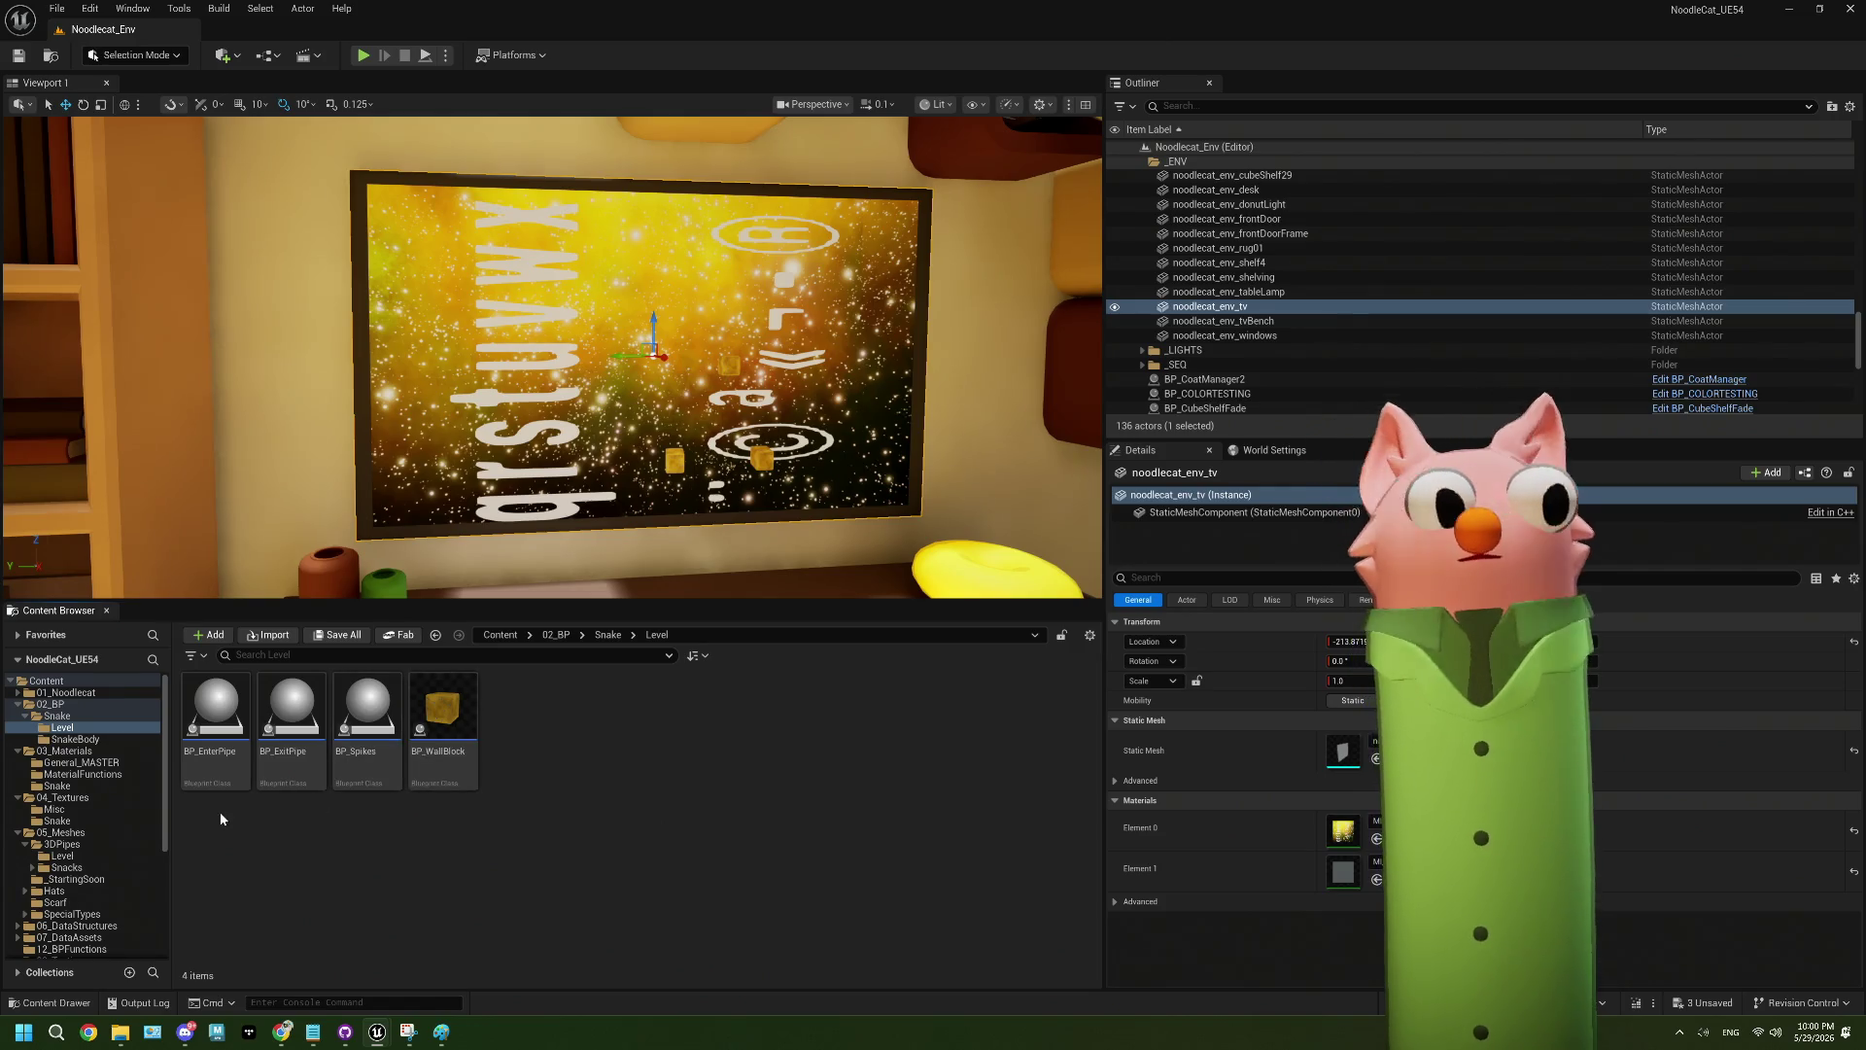
left_click(110, 859)
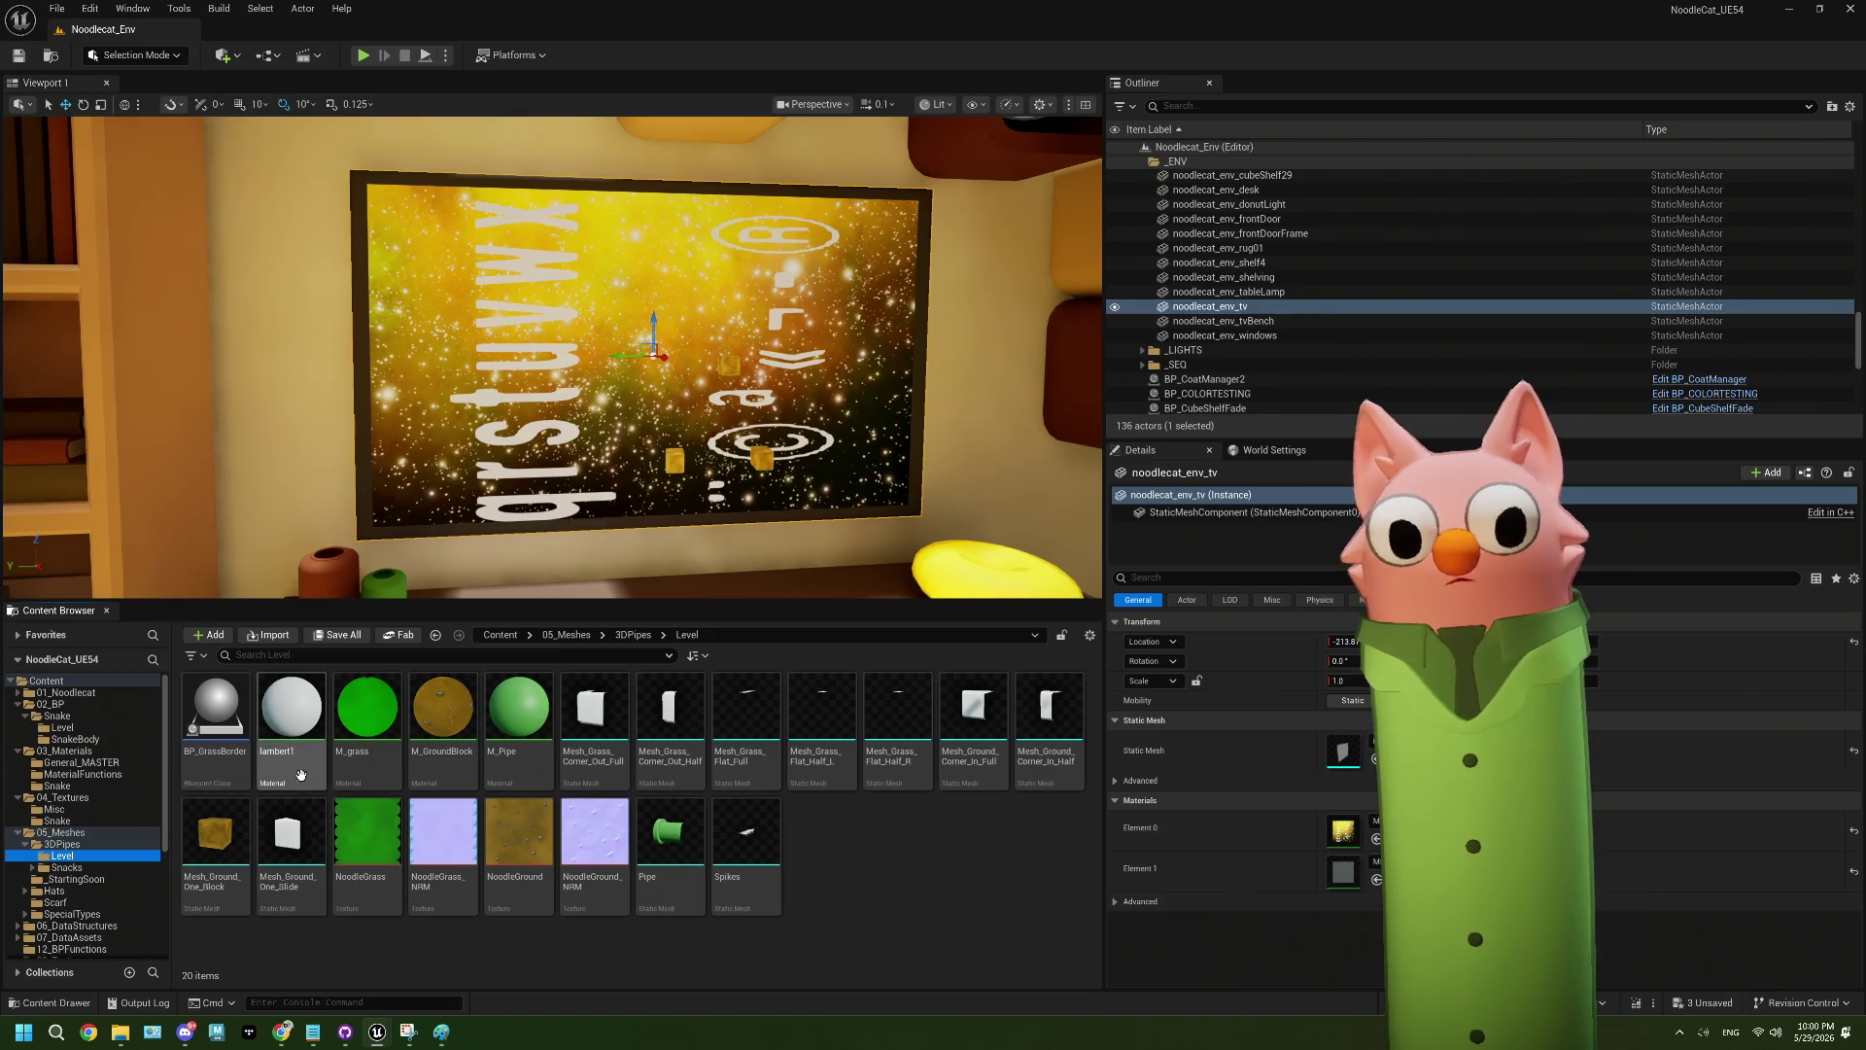
left_click(104, 846)
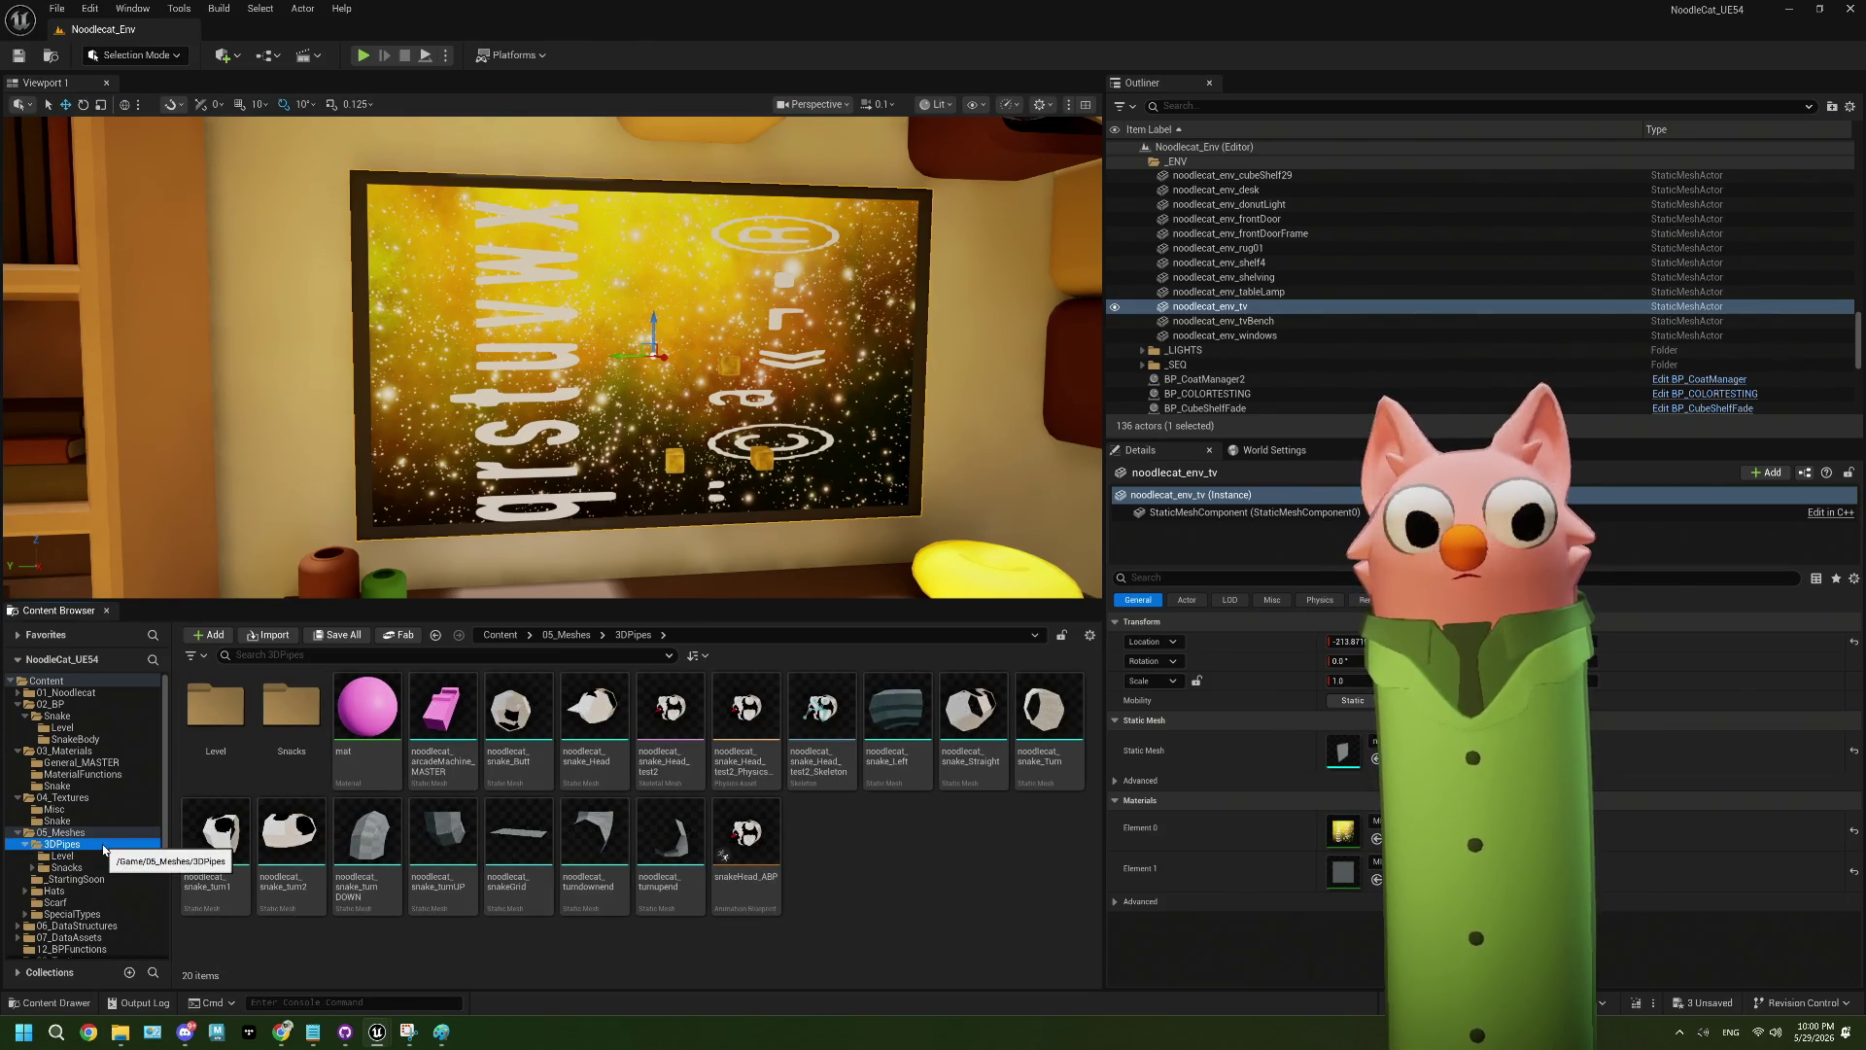
double_click(215, 710)
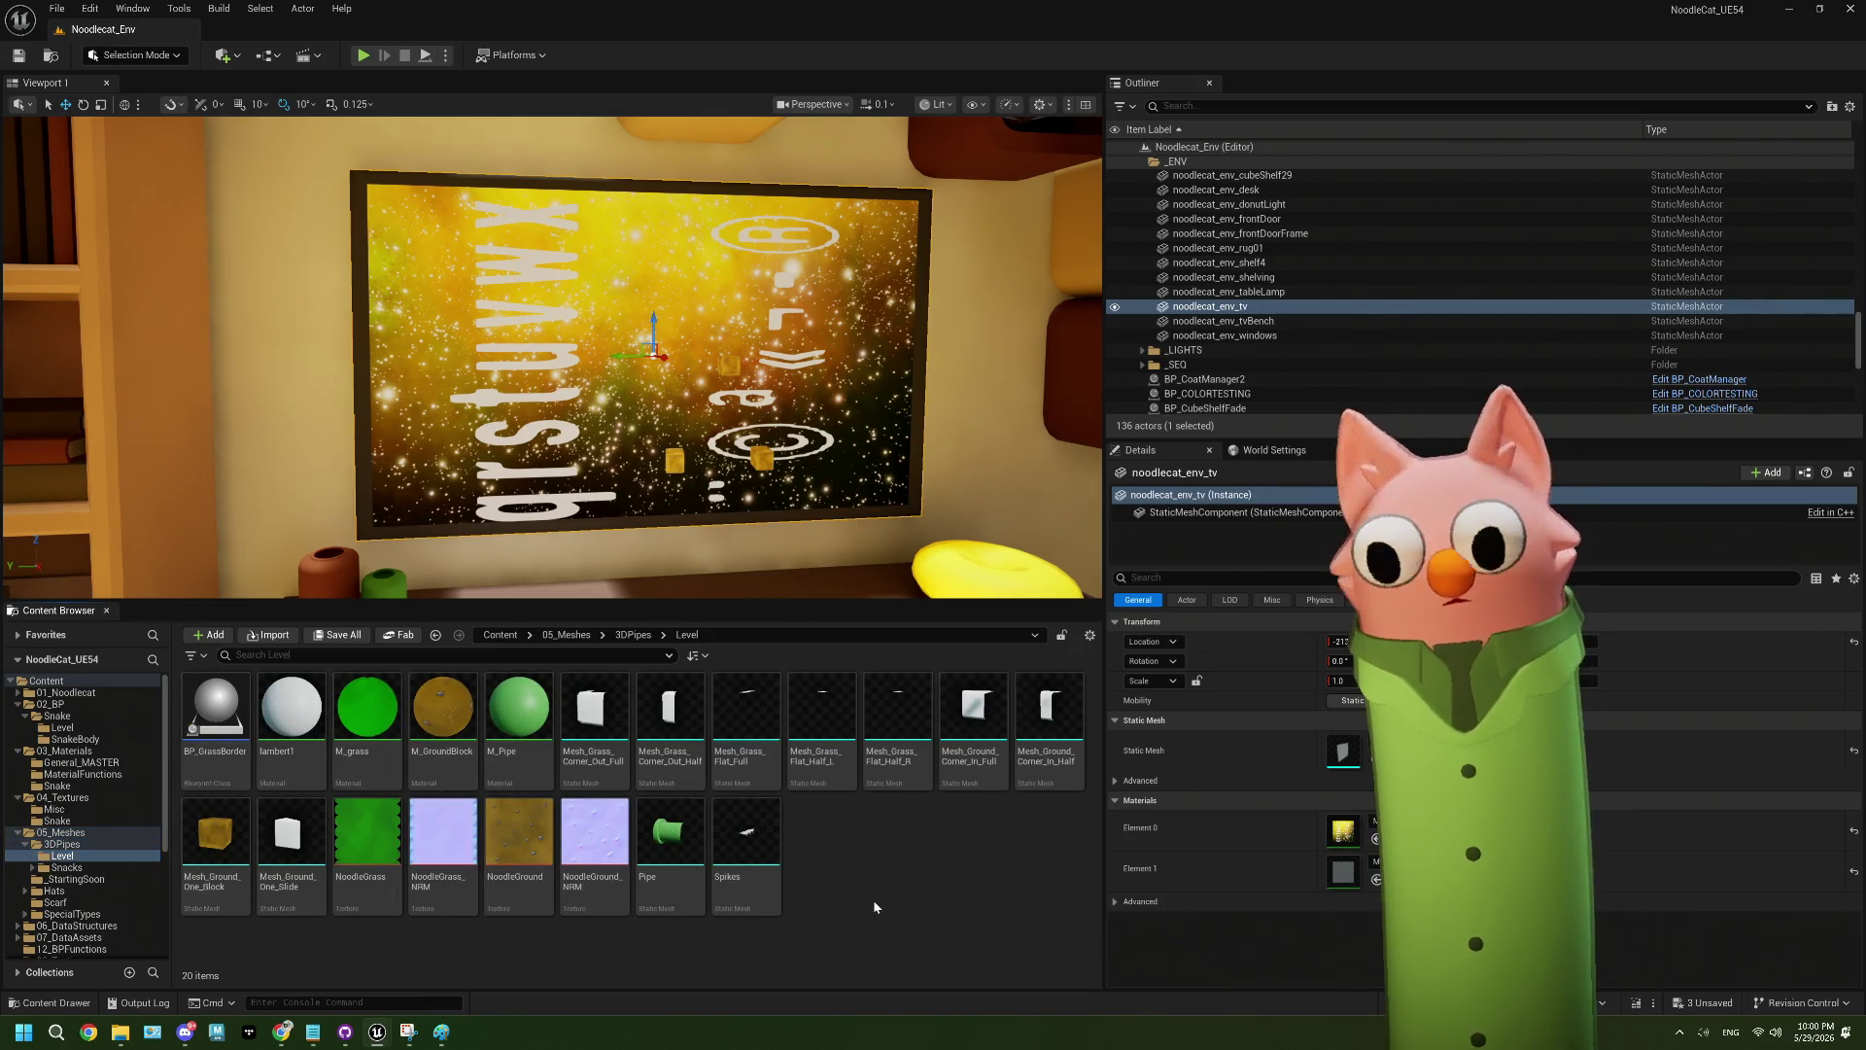
mouse_move(443, 716)
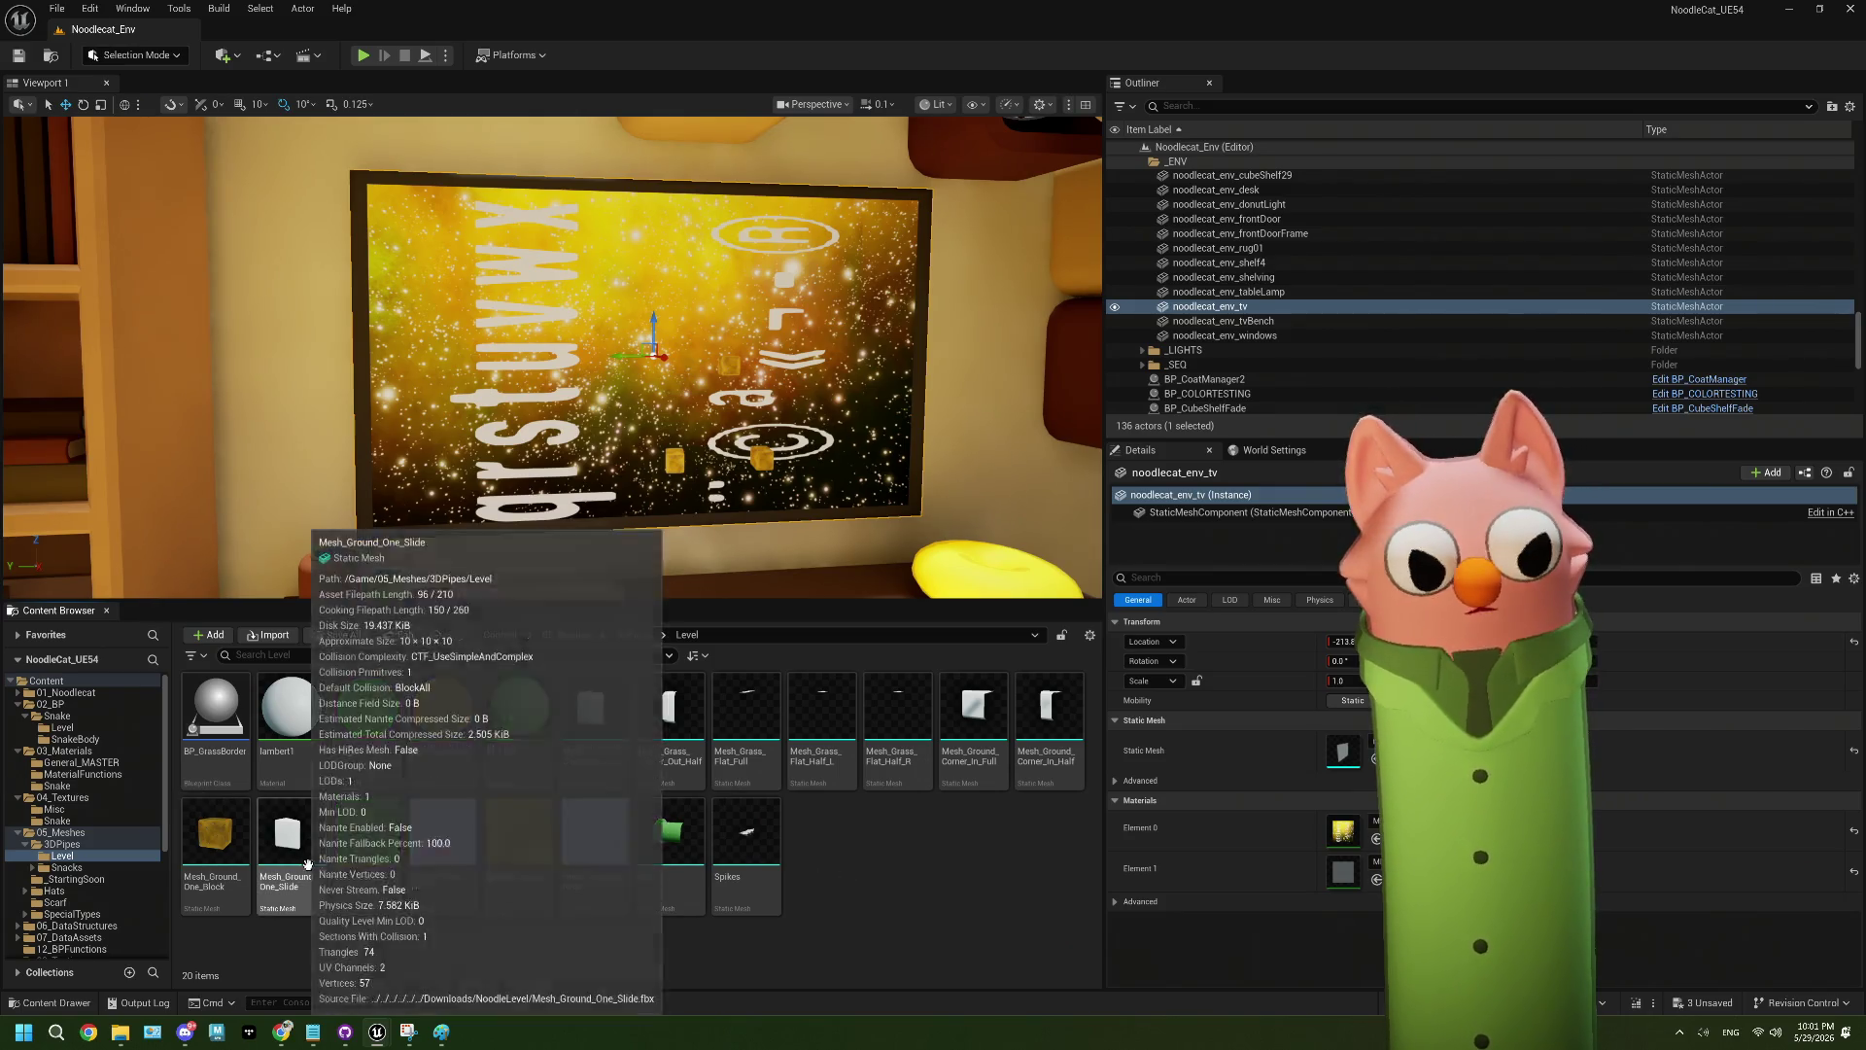
- Select M_General_UNLIT in the General_MASTER materials folder and bring up its actions
left_click(78, 763)
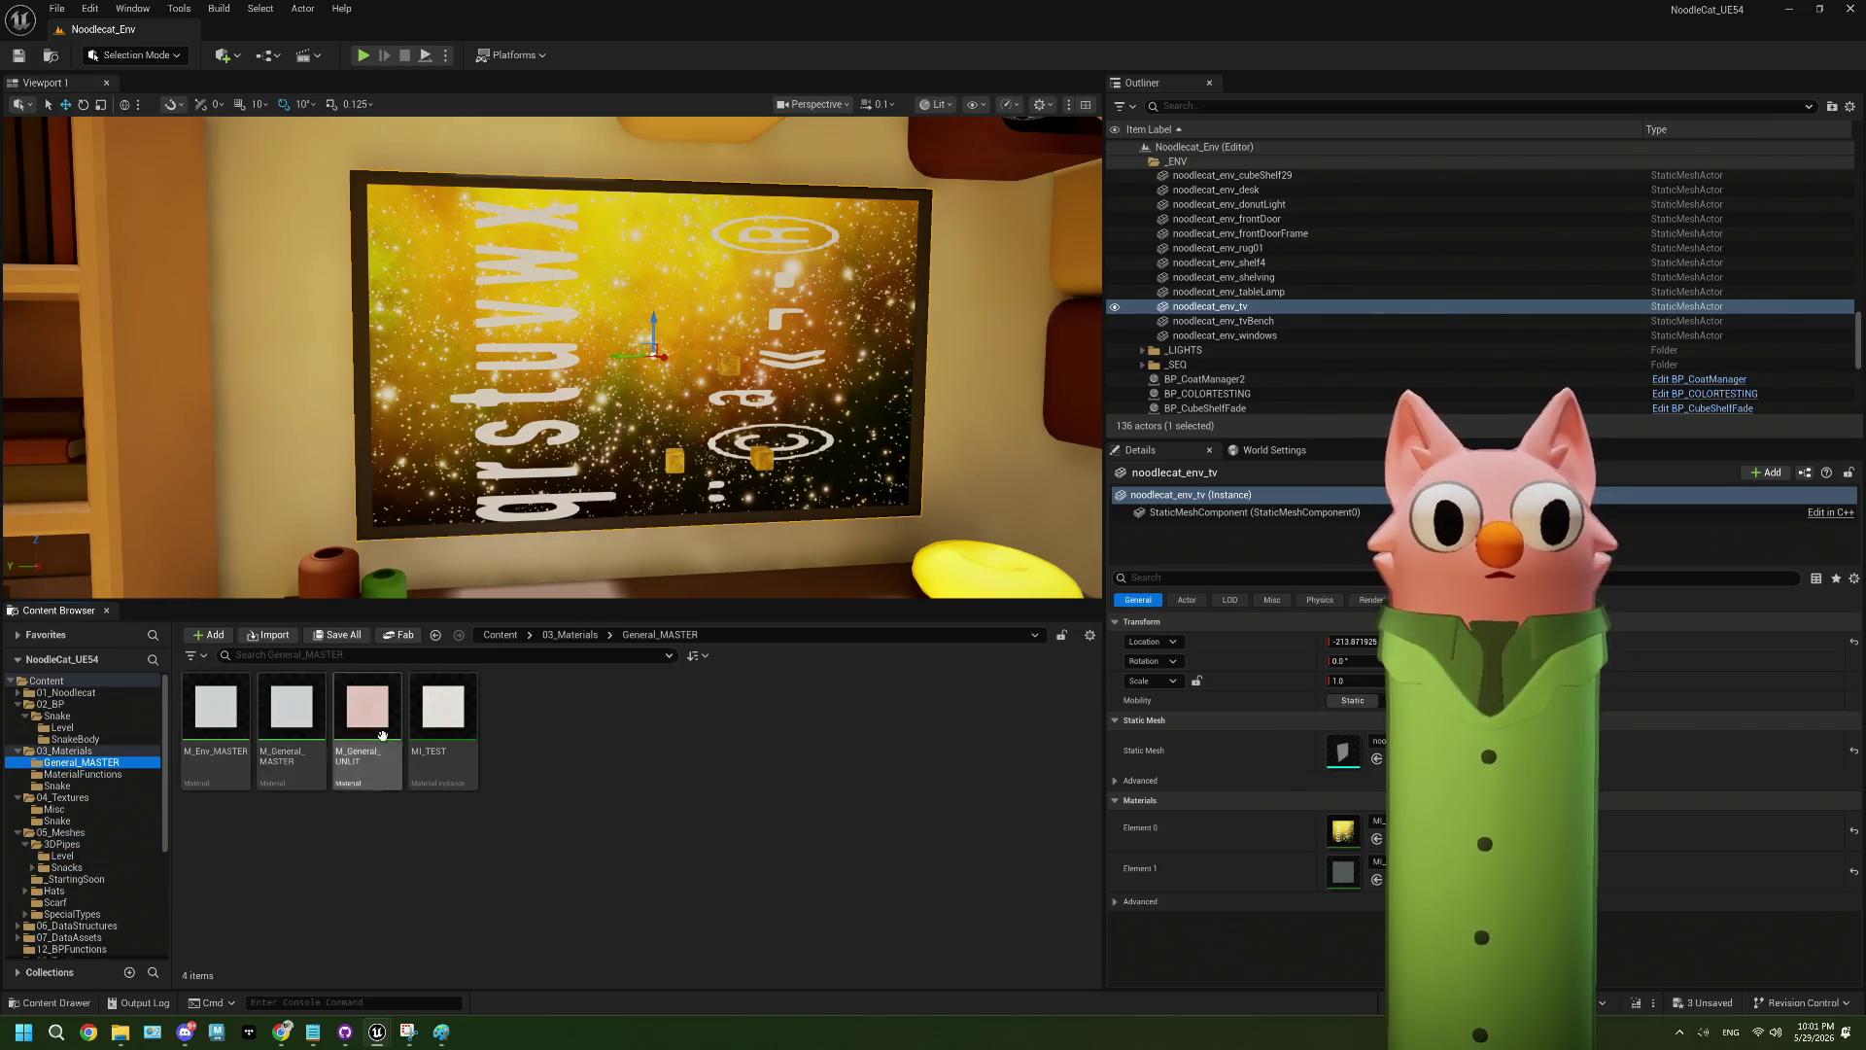
left_click(223, 719)
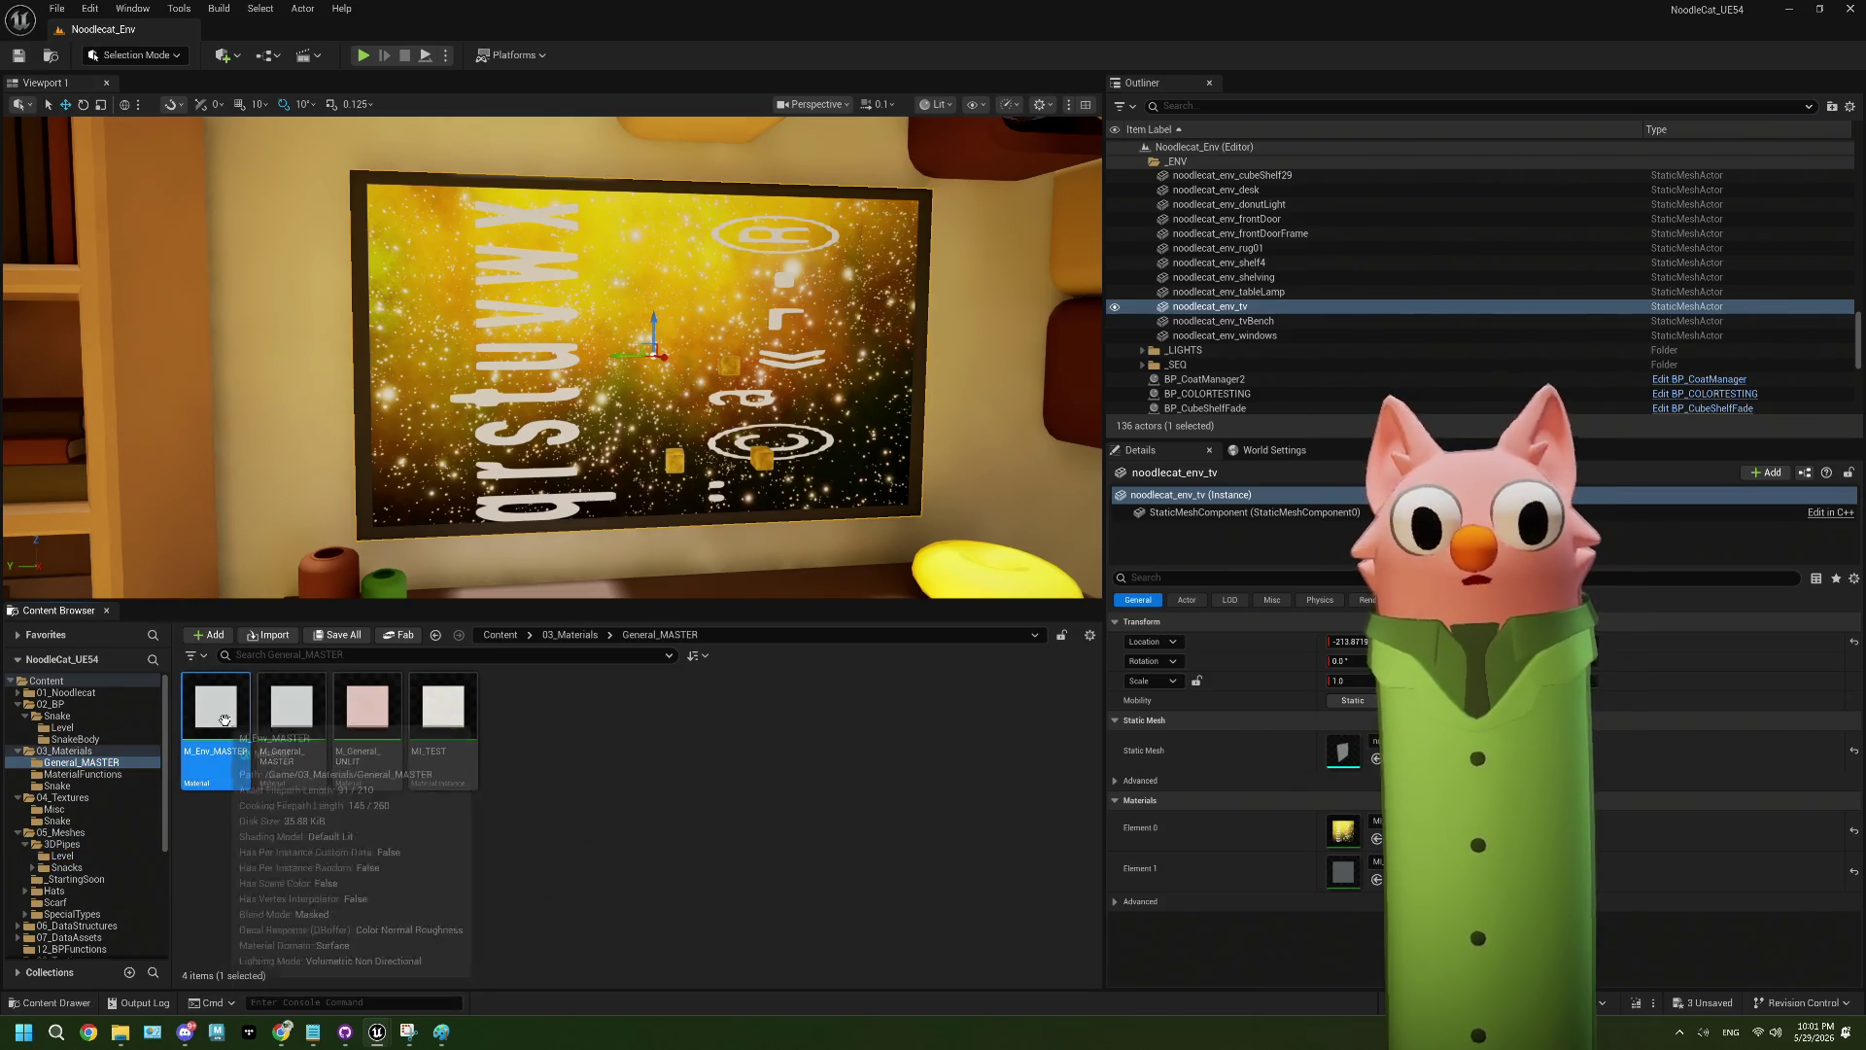
left_click(382, 726)
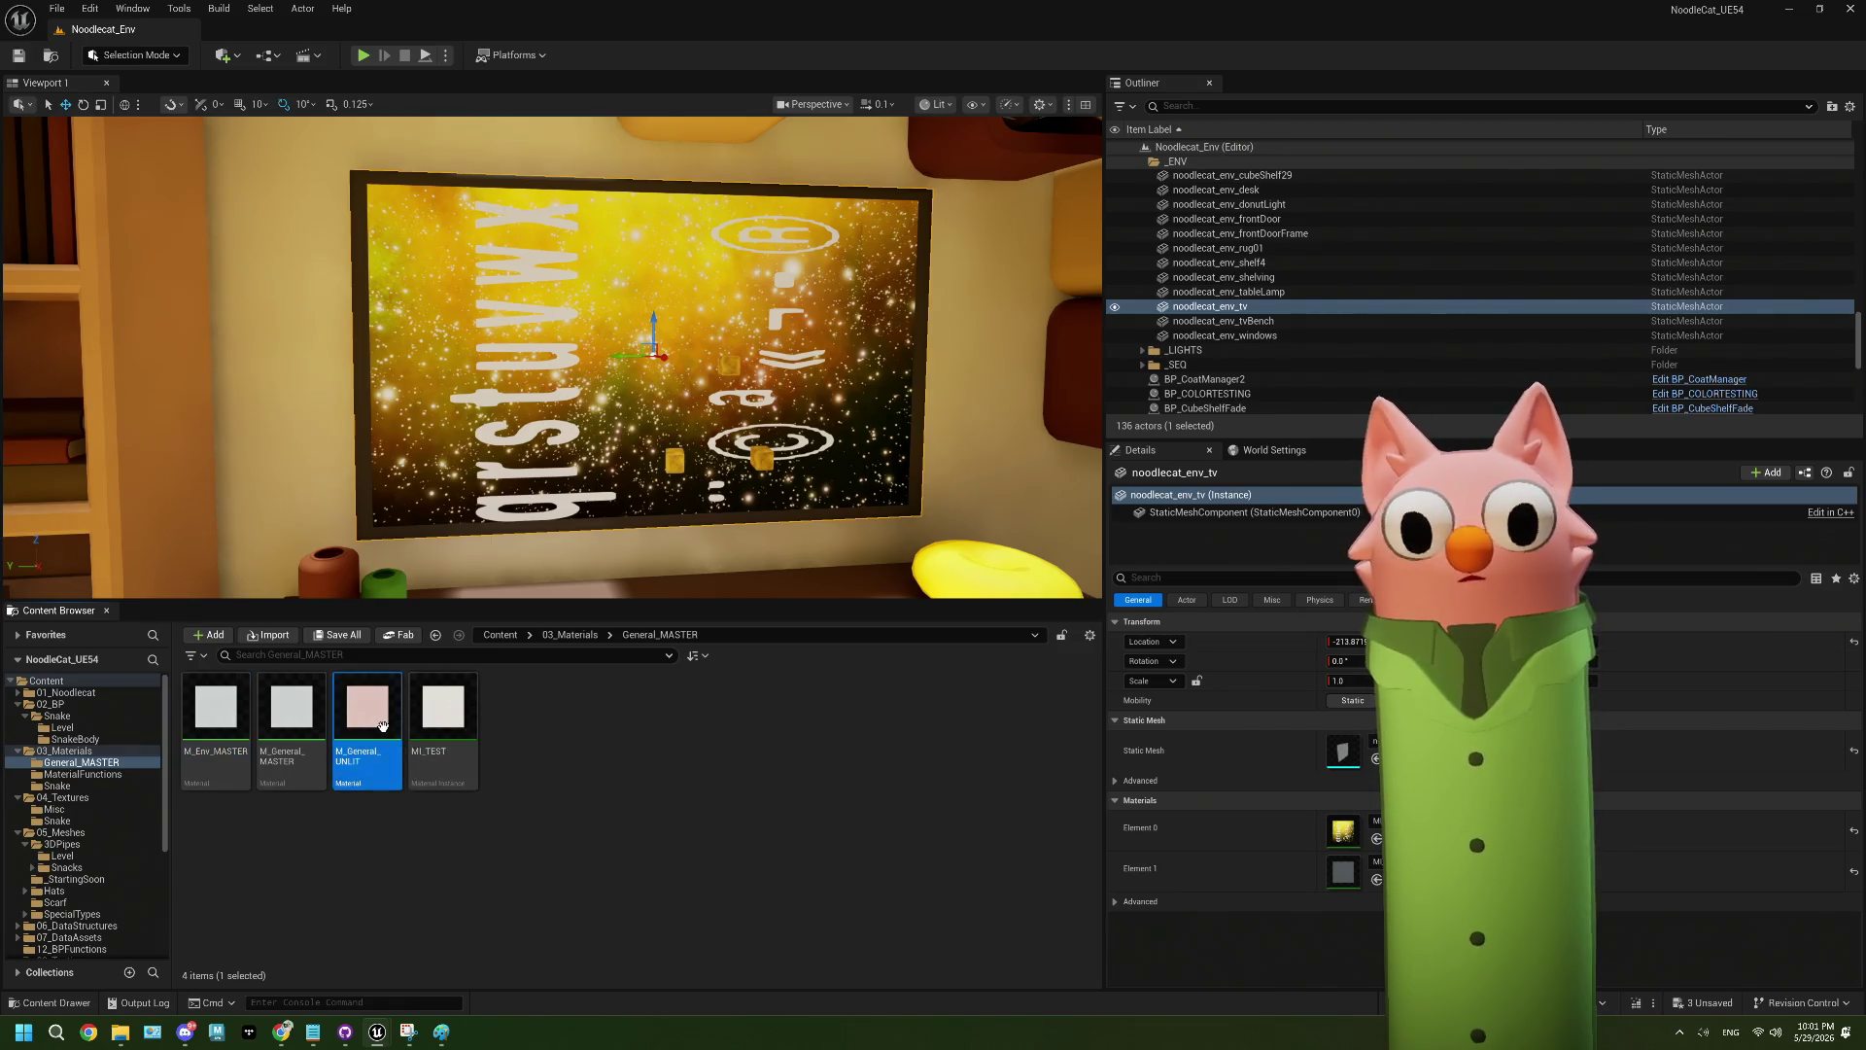
right_click(382, 726)
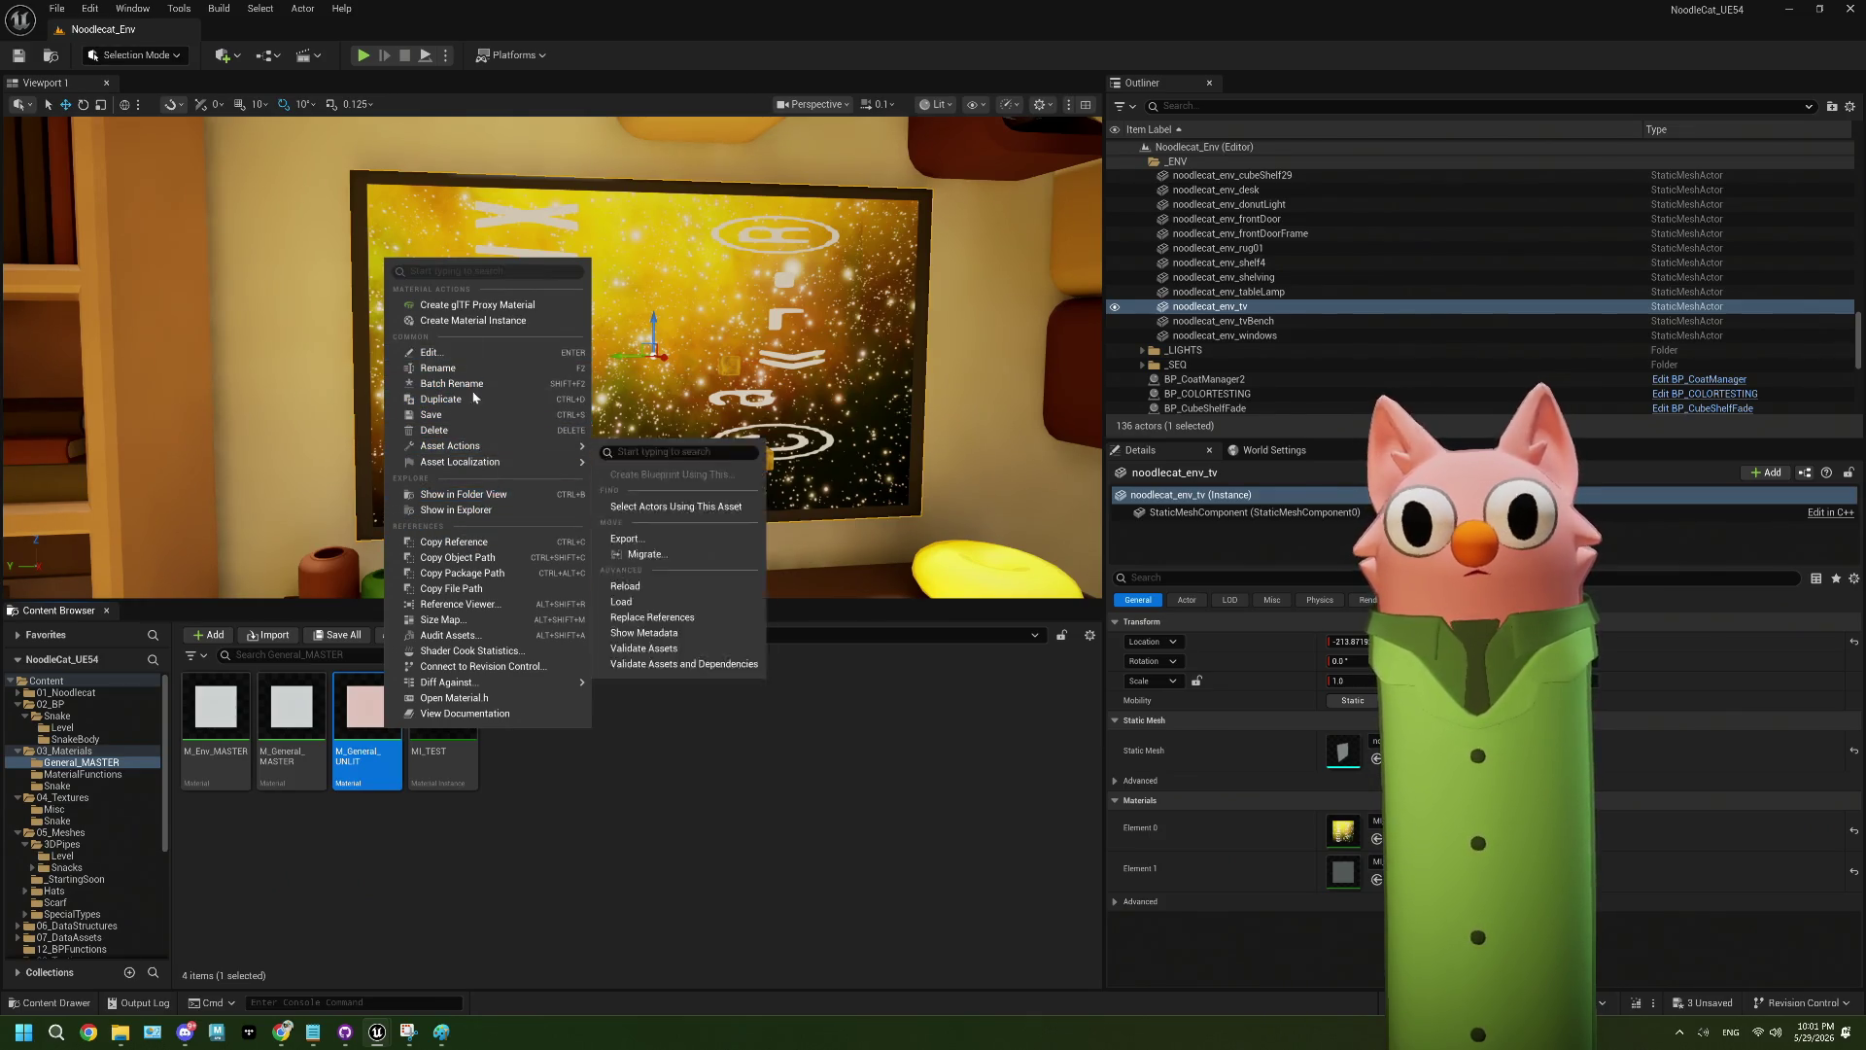
- Open M_General_UNLIT, zoom out over its whole graph, then close it
double_click(371, 698)
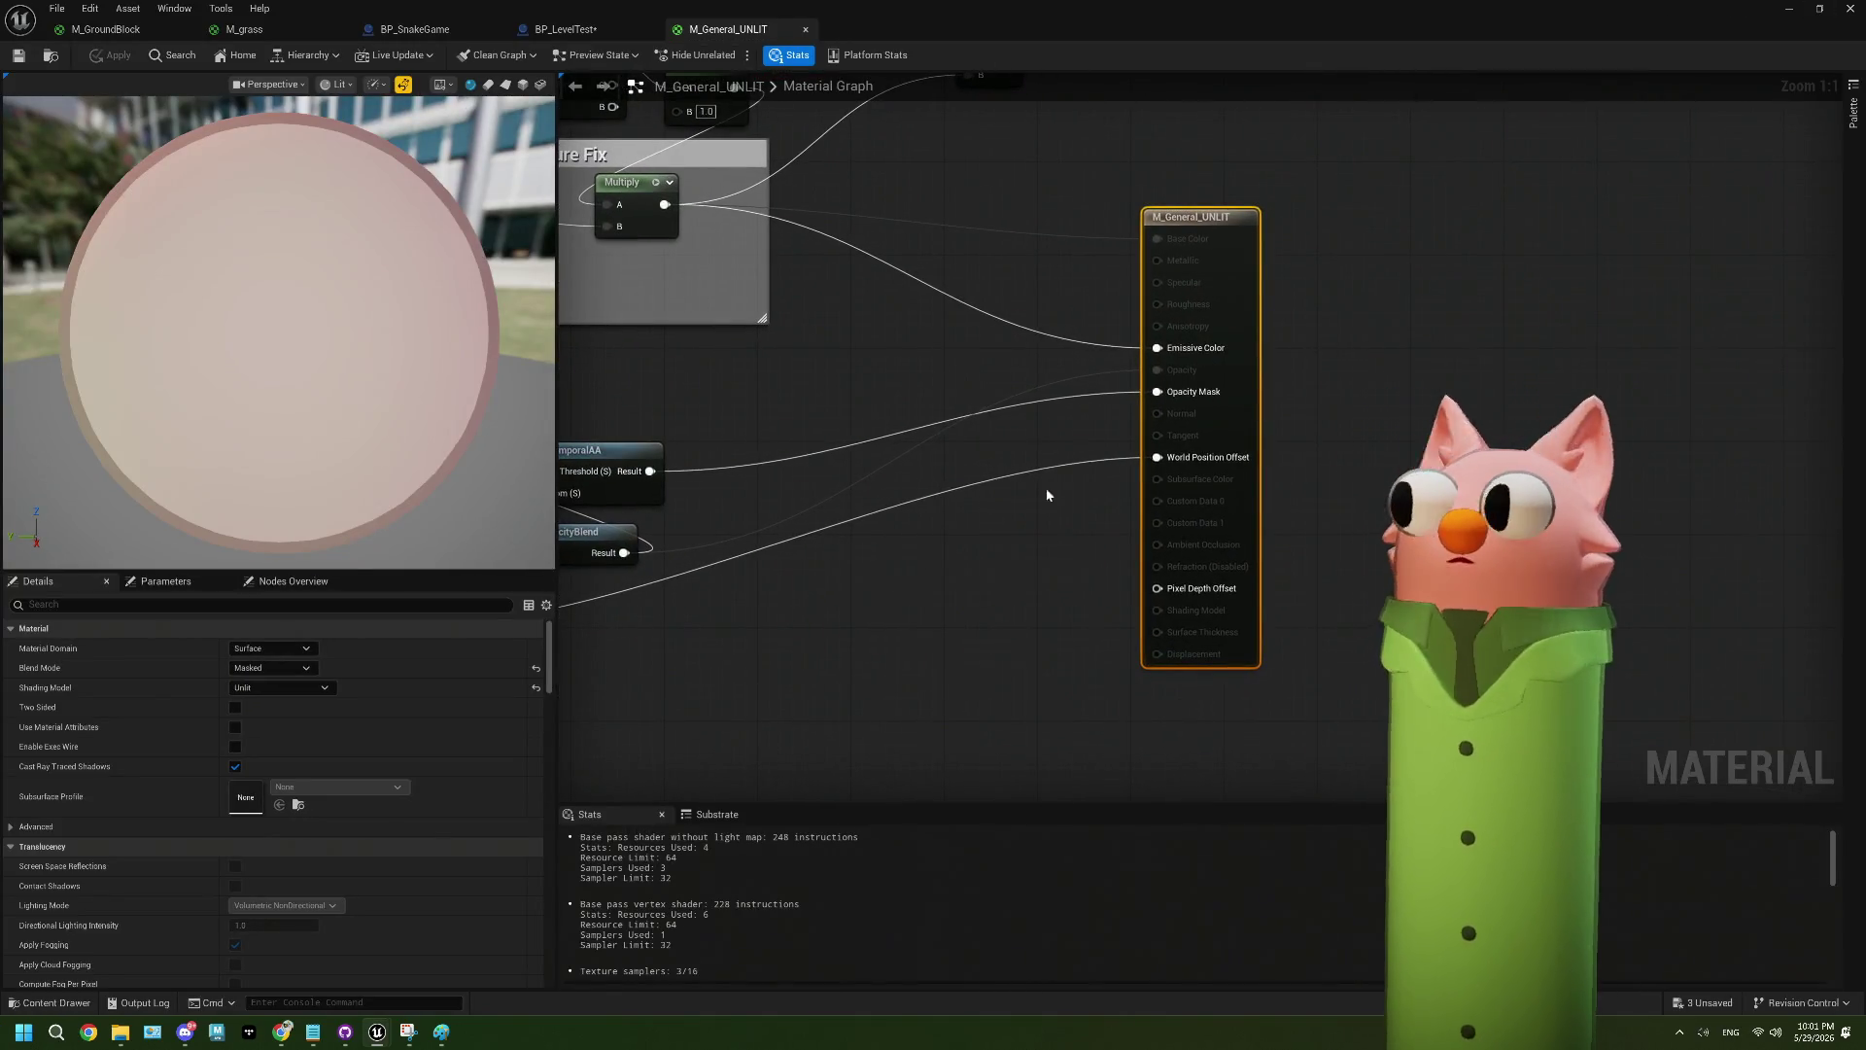
scroll(1093, 479, "down", 4)
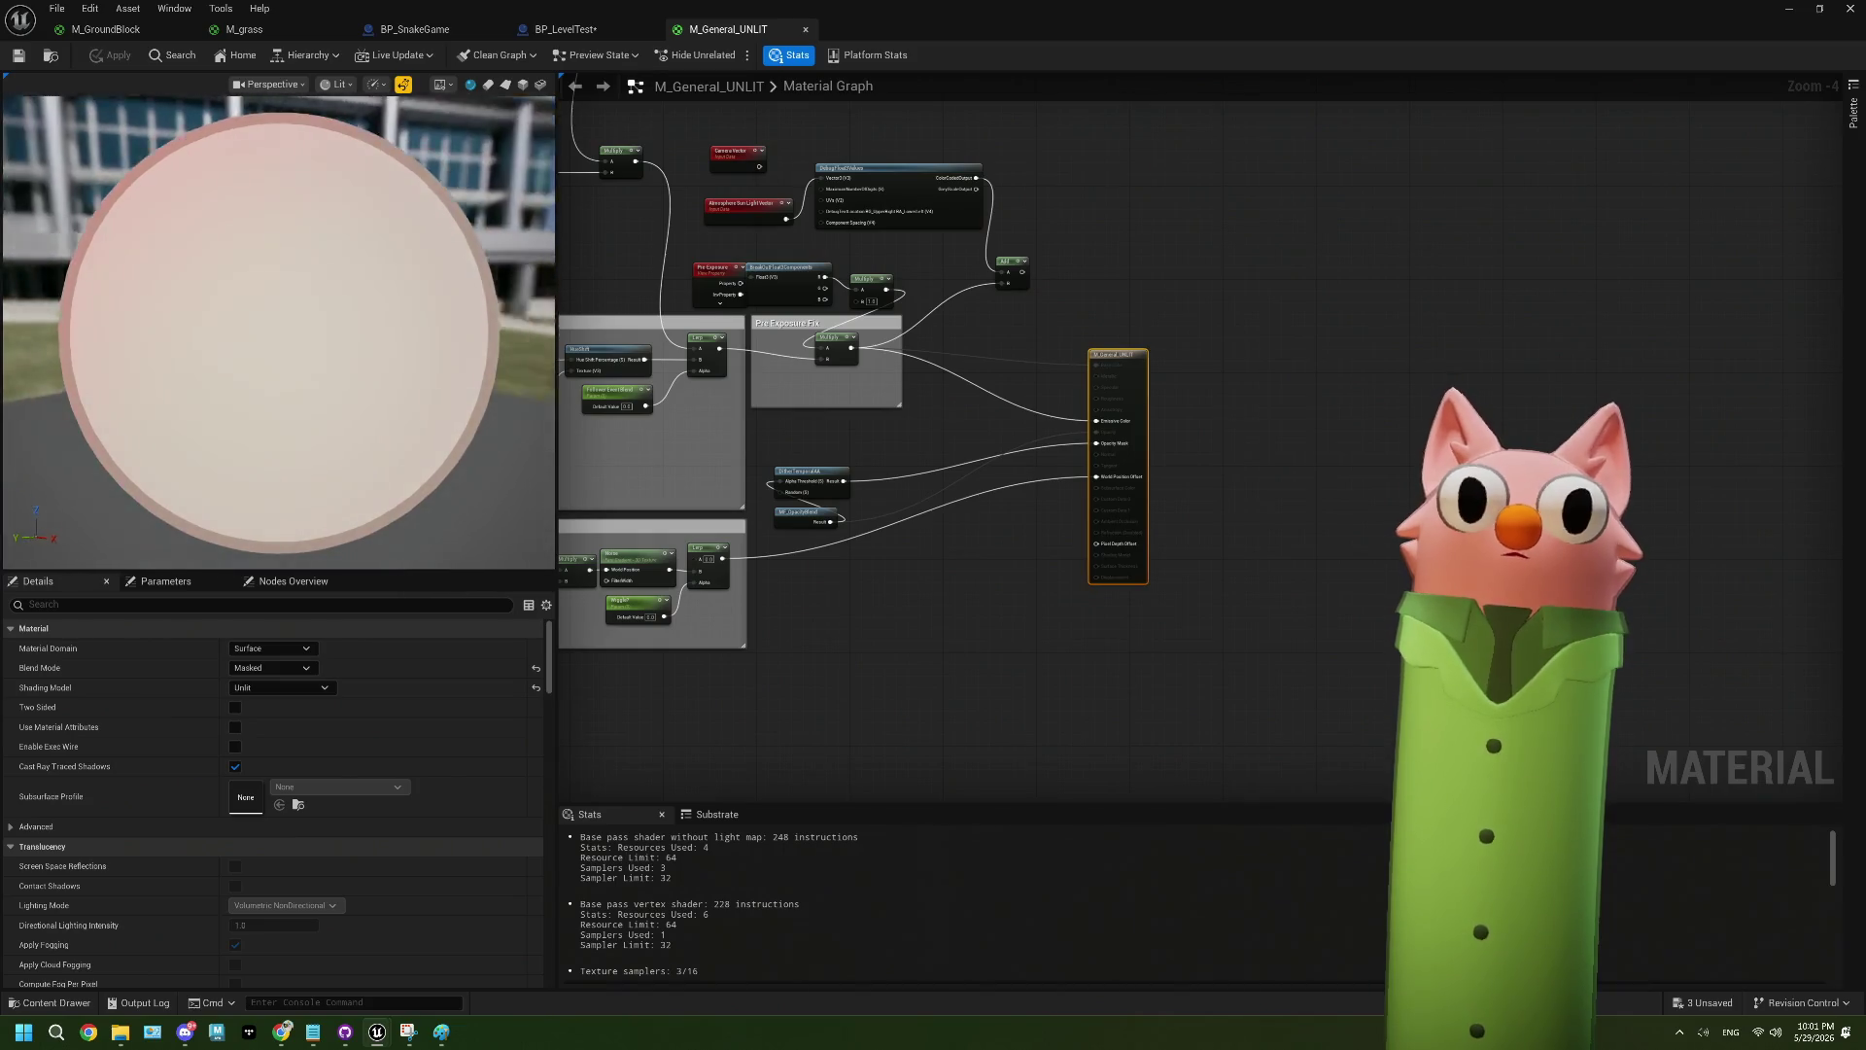
scroll(1001, 583, "down", 4)
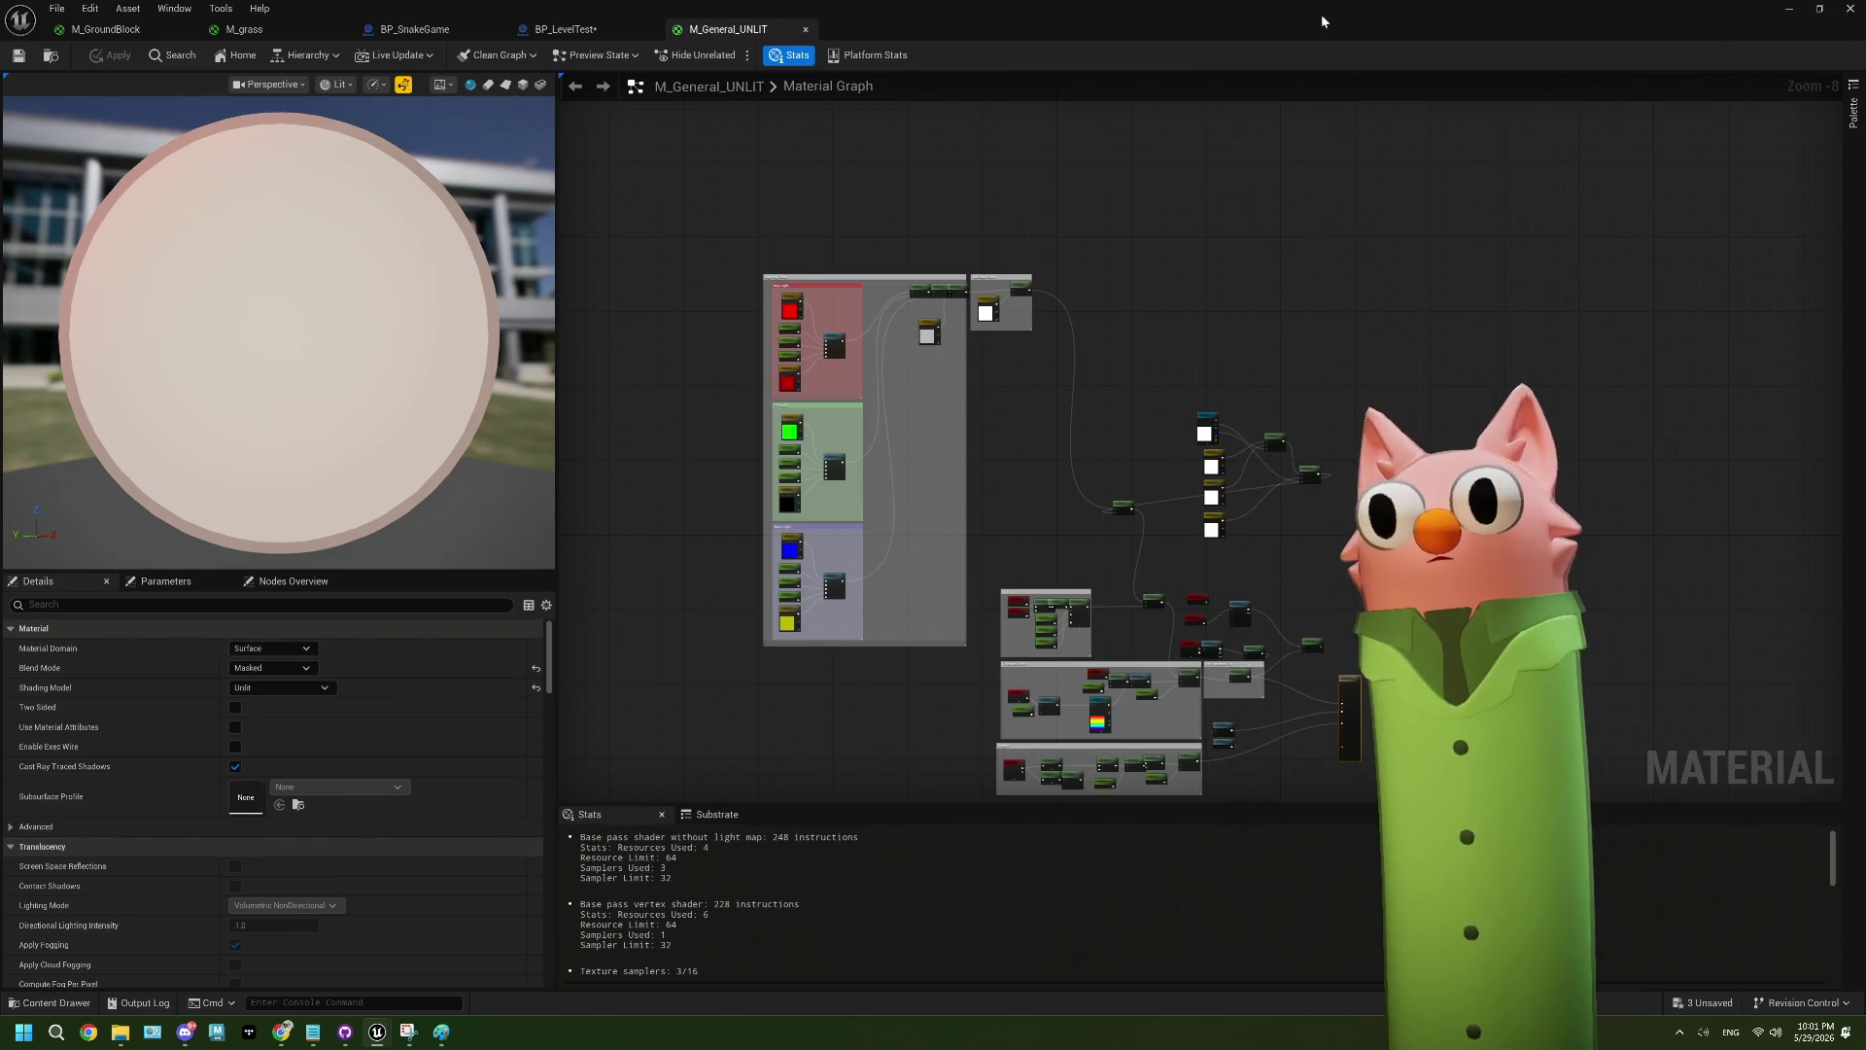
left_click(804, 32)
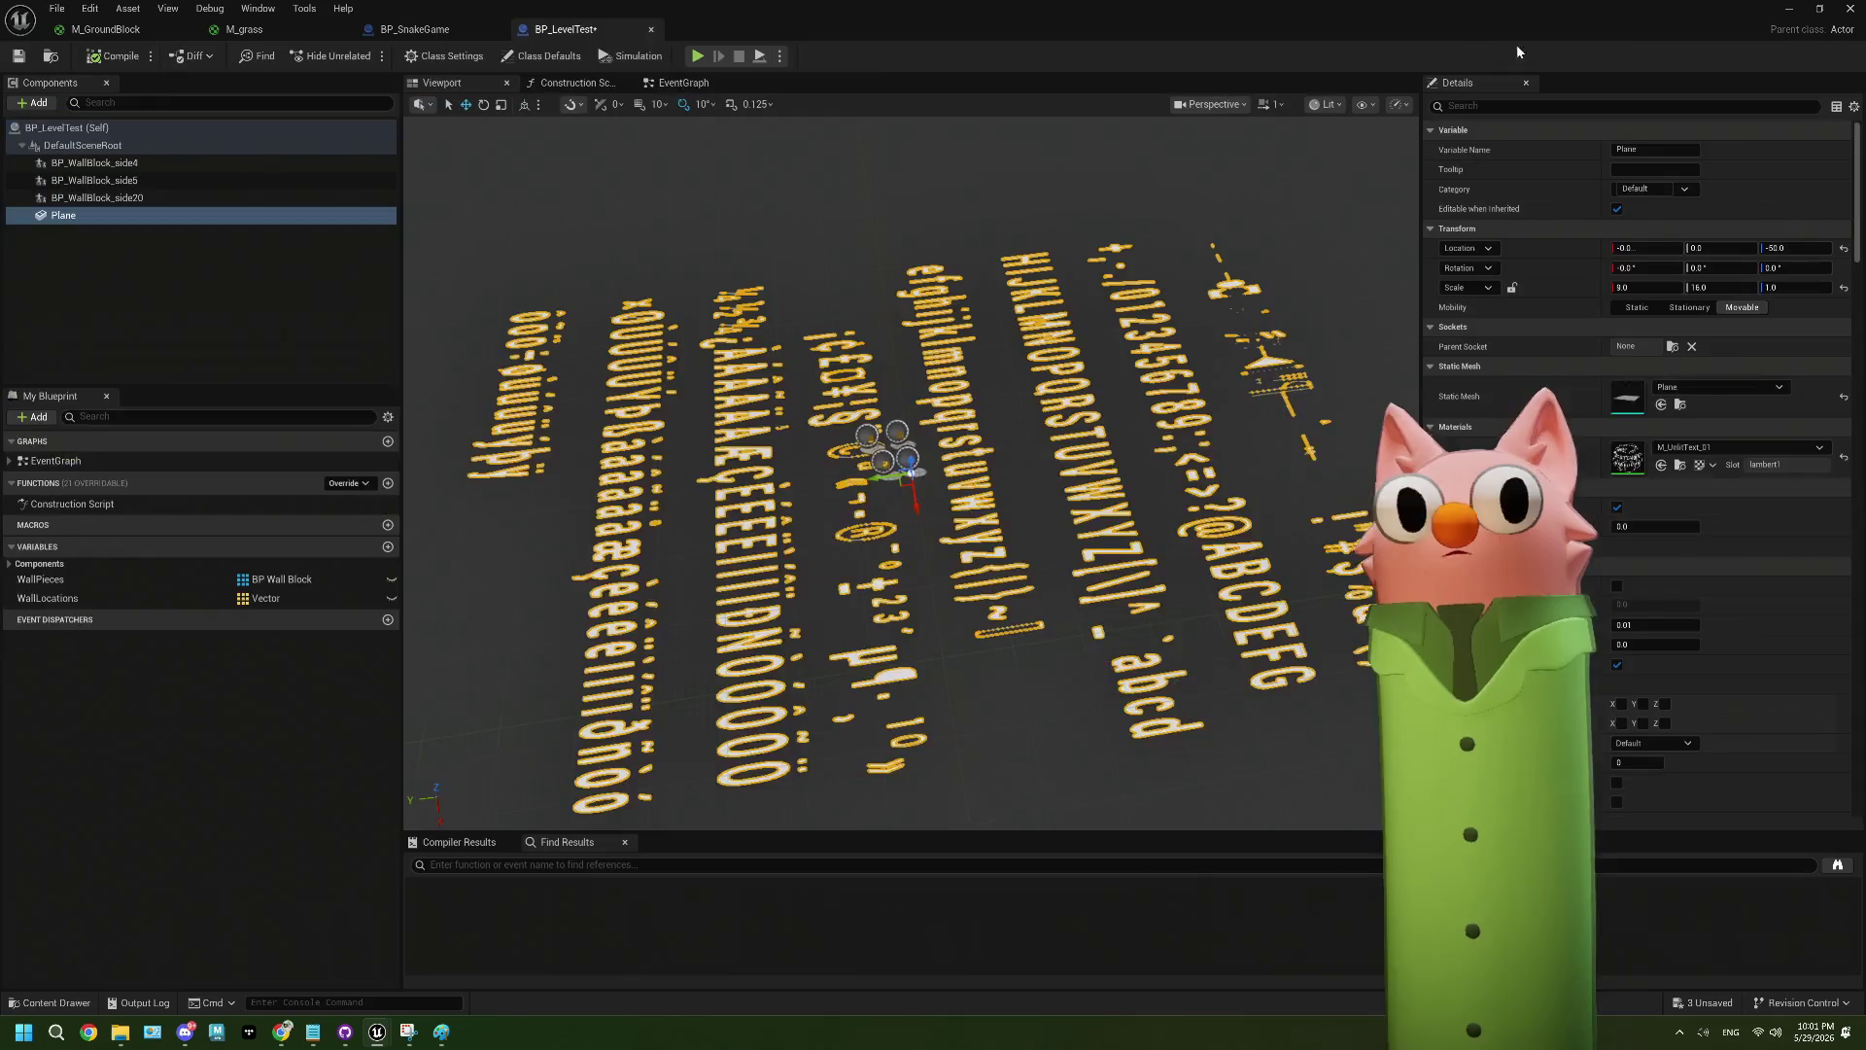
- Create a material instance of M_Snack_MASTER named MI_GroundBlock in the Snake materials folder
left_click(1789, 9)
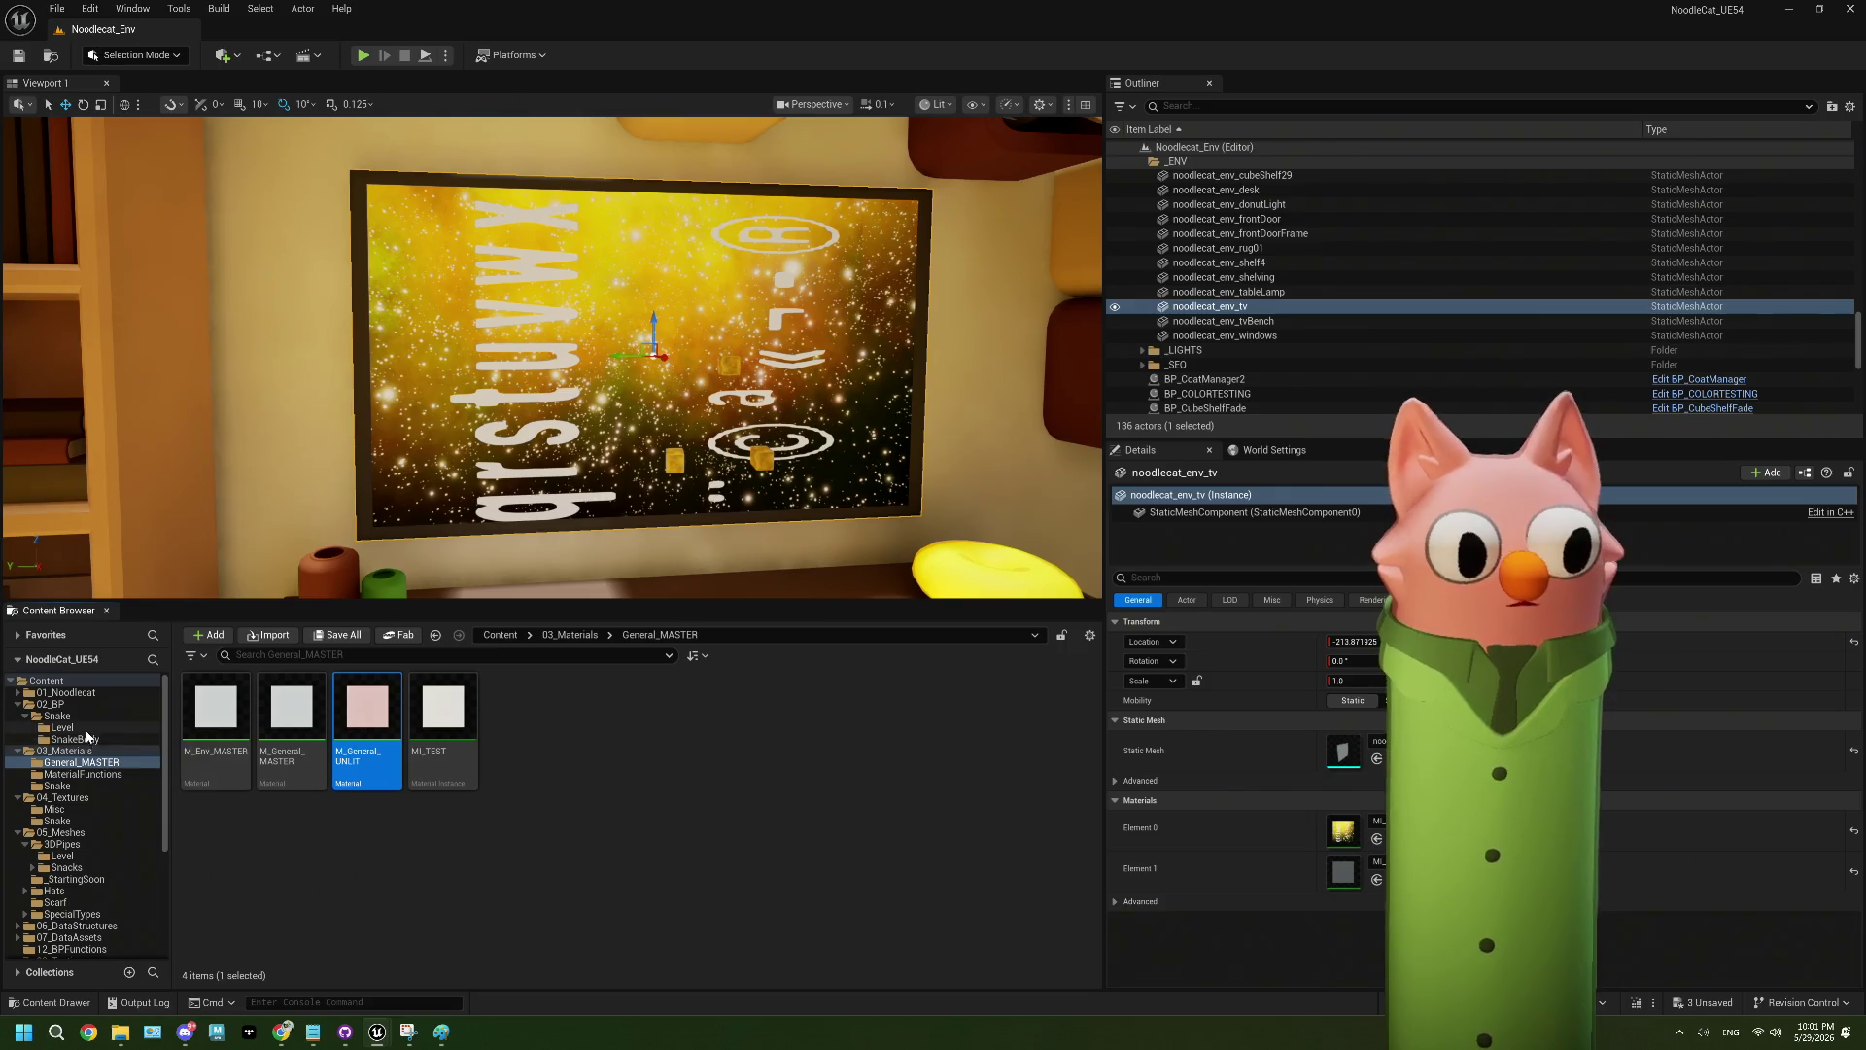
left_click(83, 786)
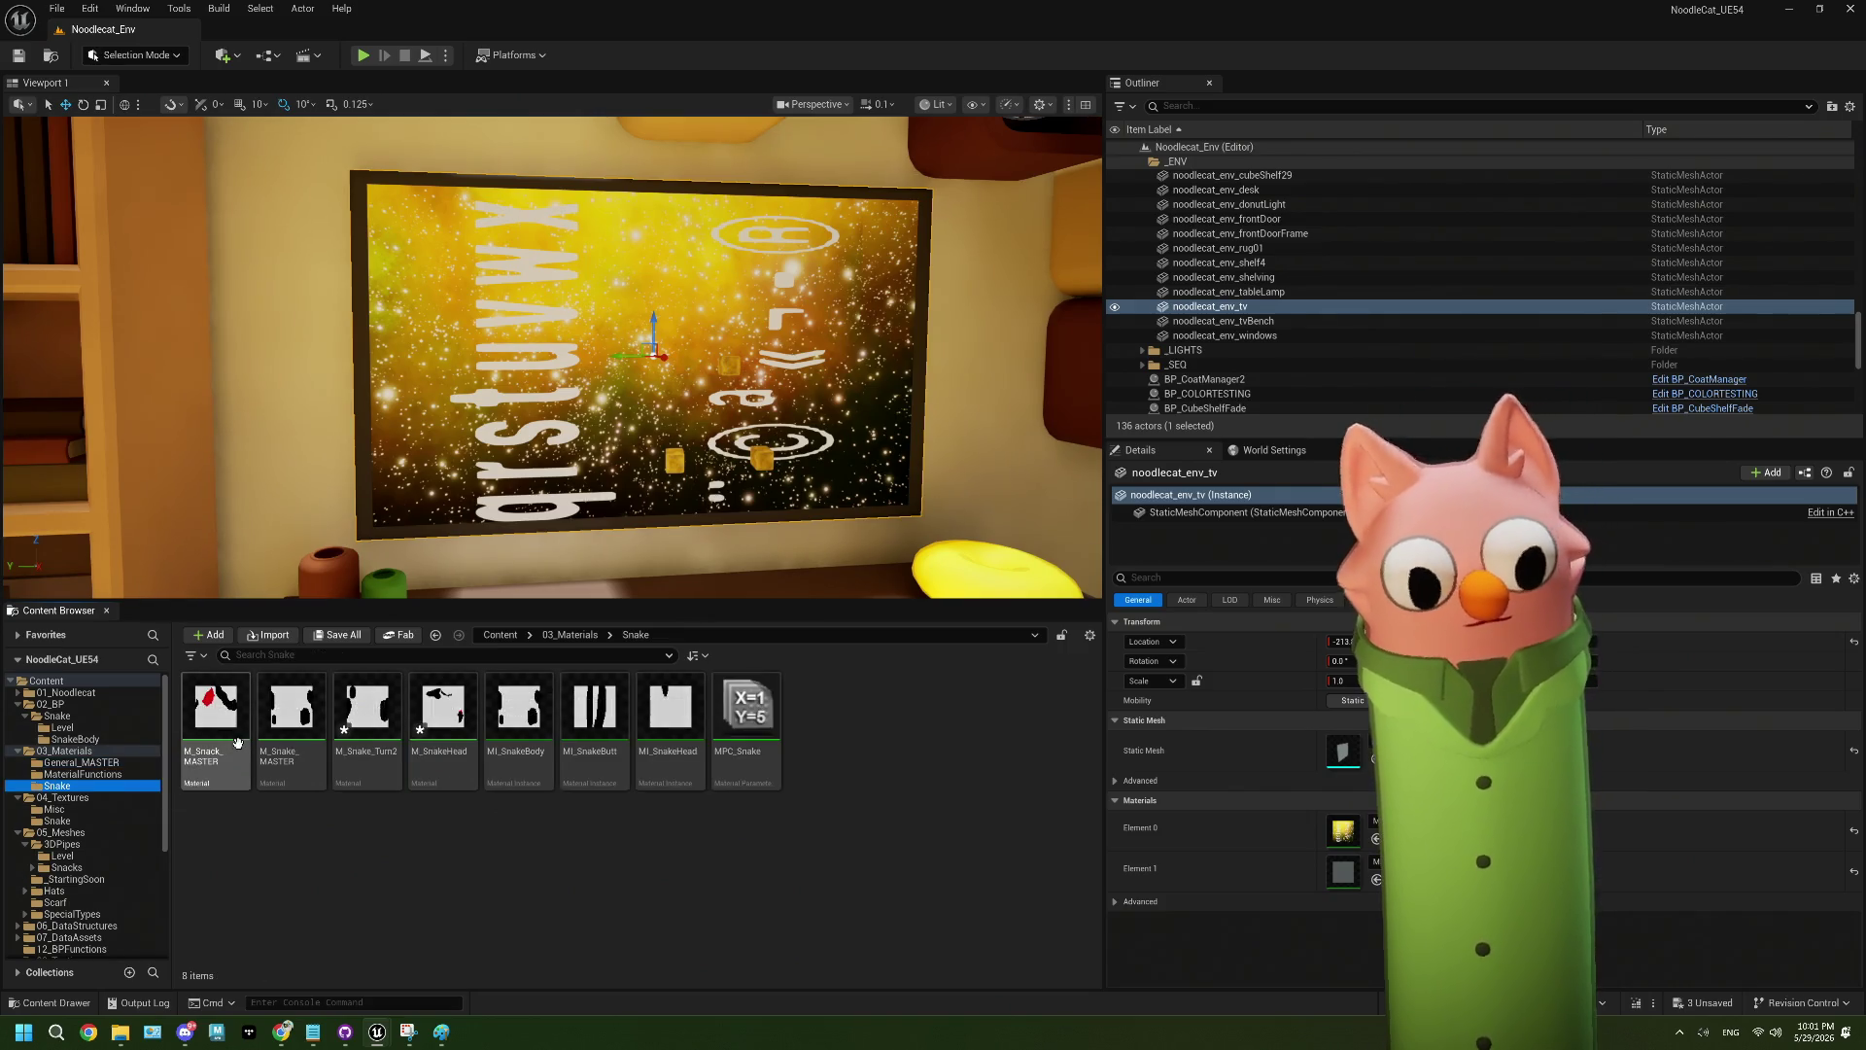
left_click(237, 742)
right_click(237, 742)
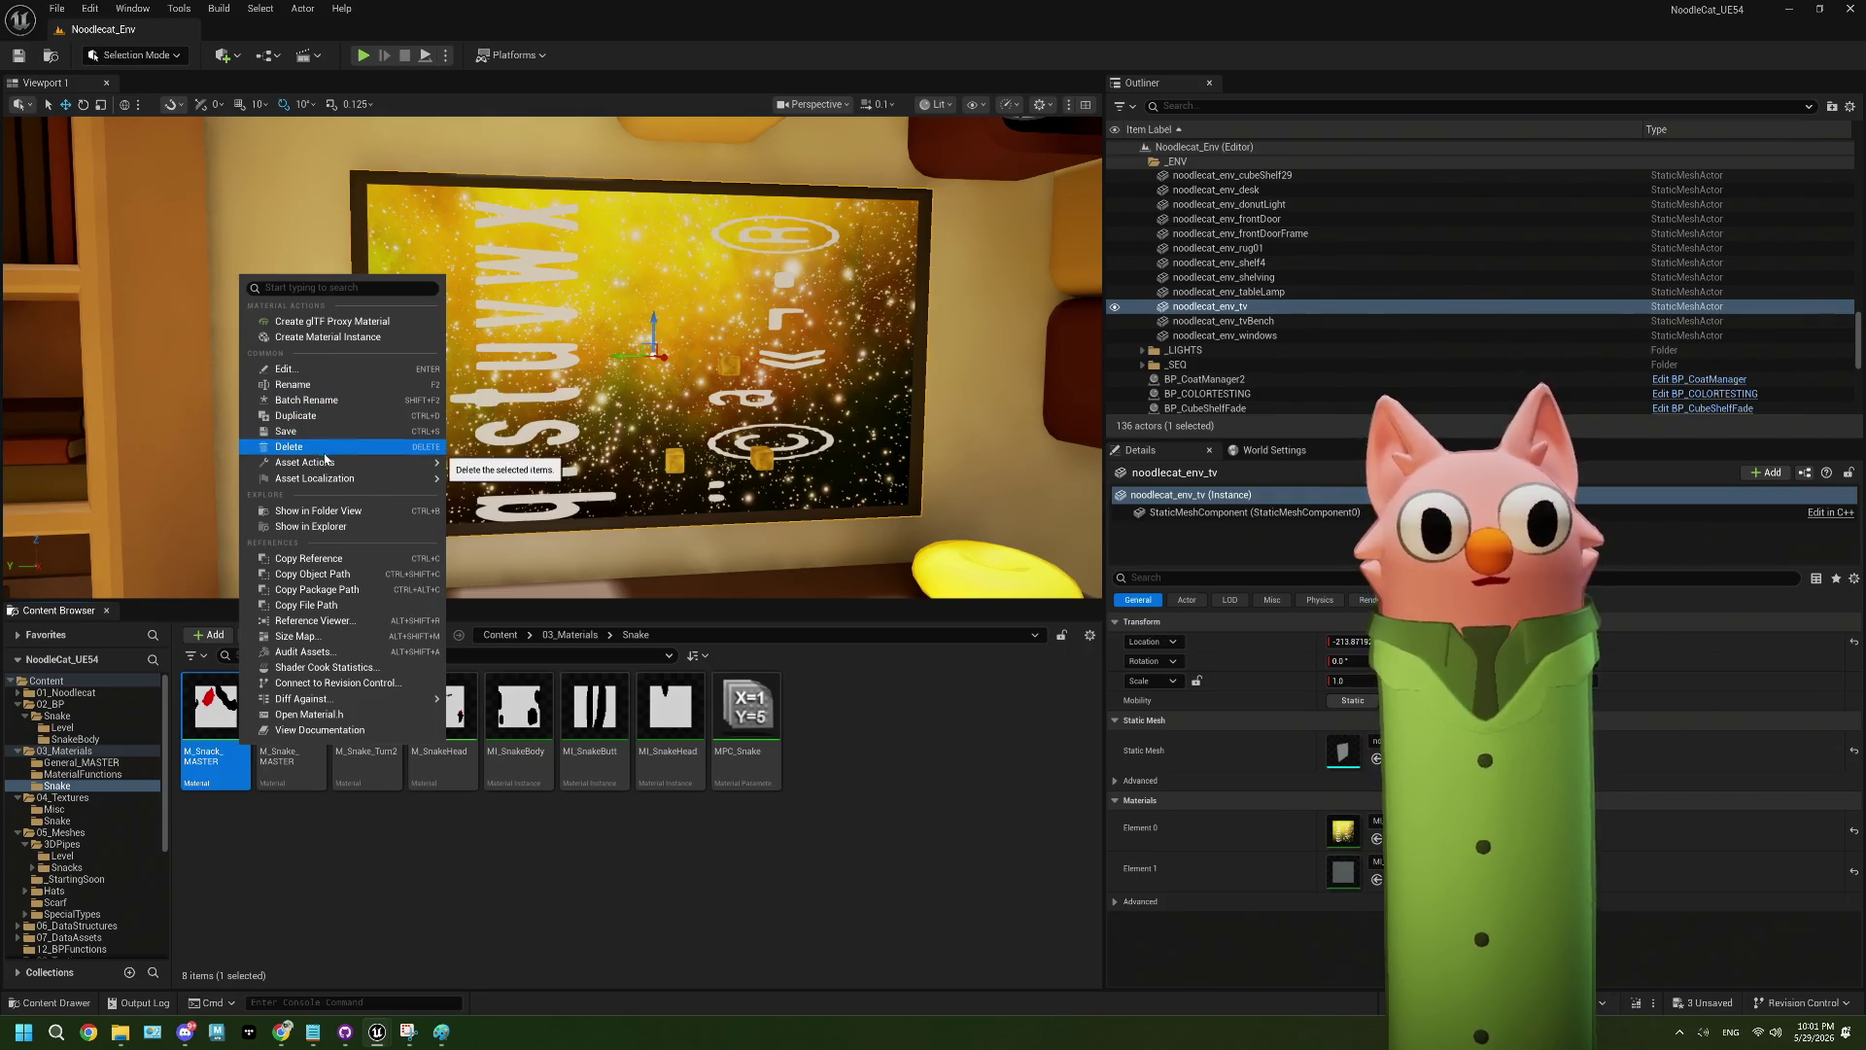
left_click(321, 336)
type("MI_")
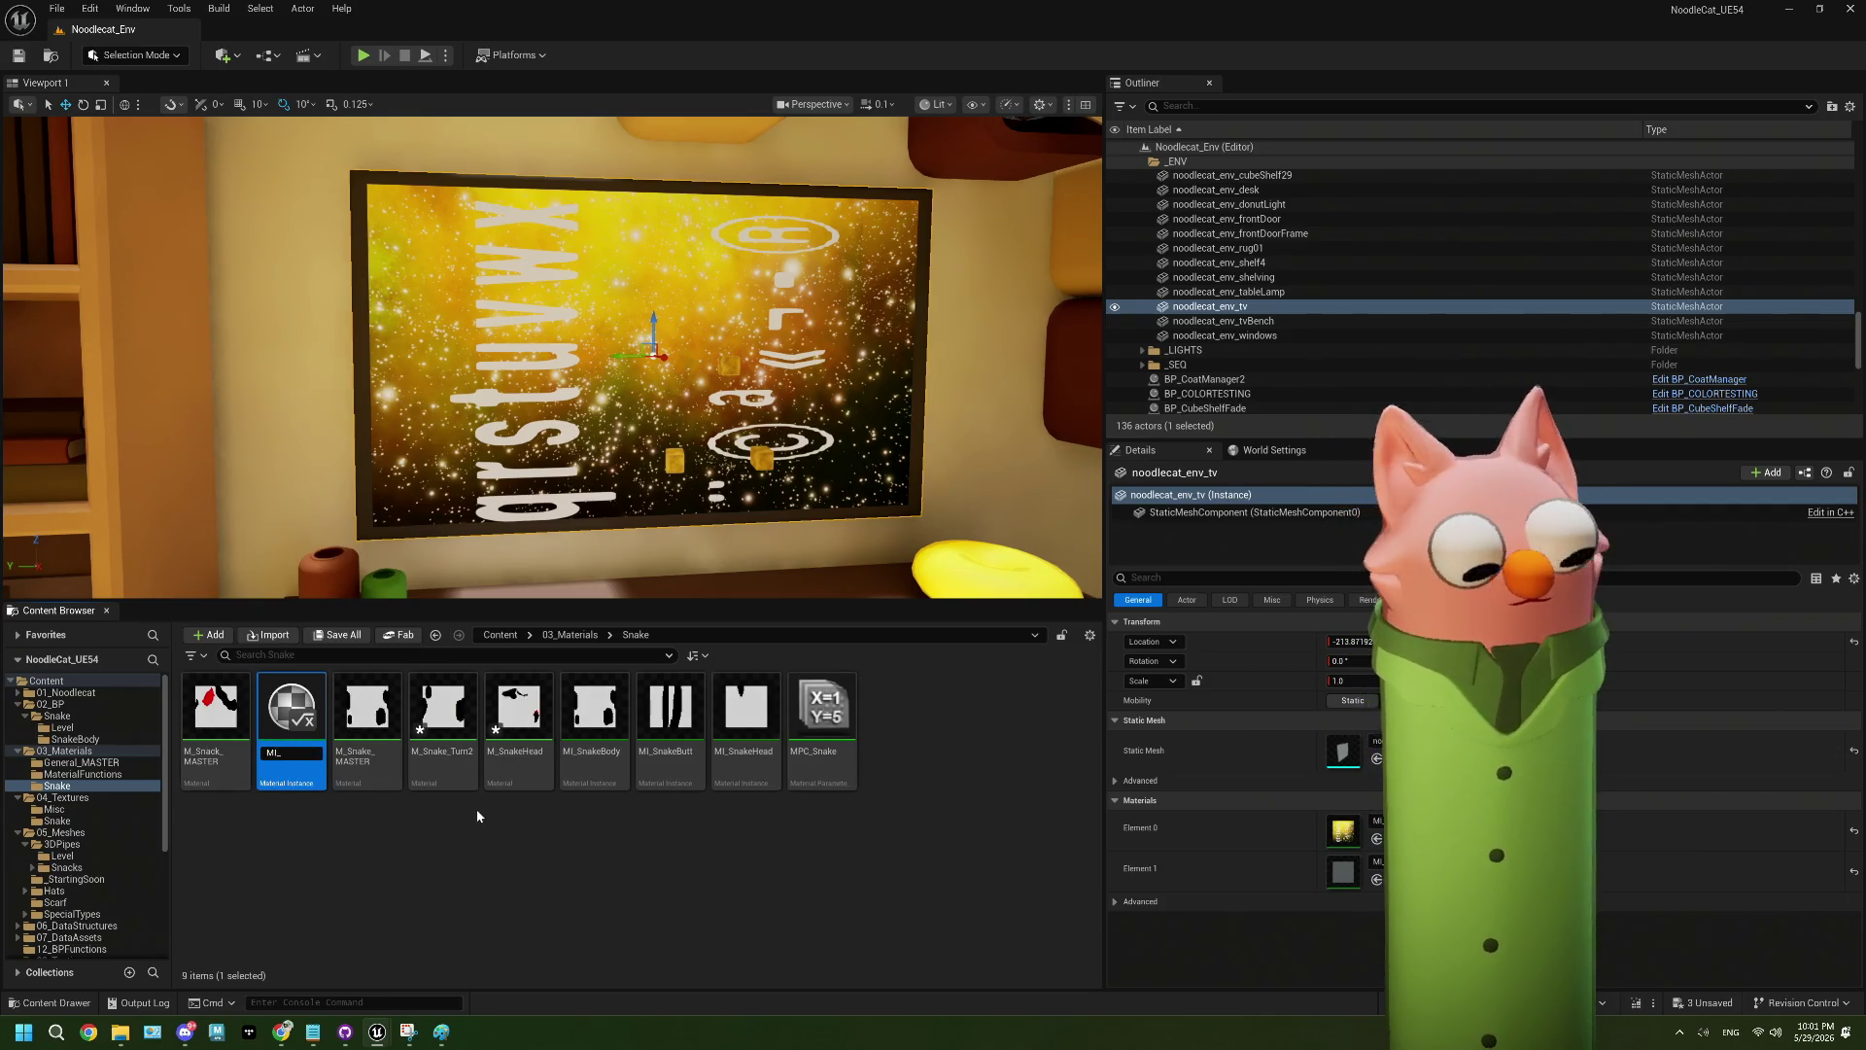
type("GroundBlock")
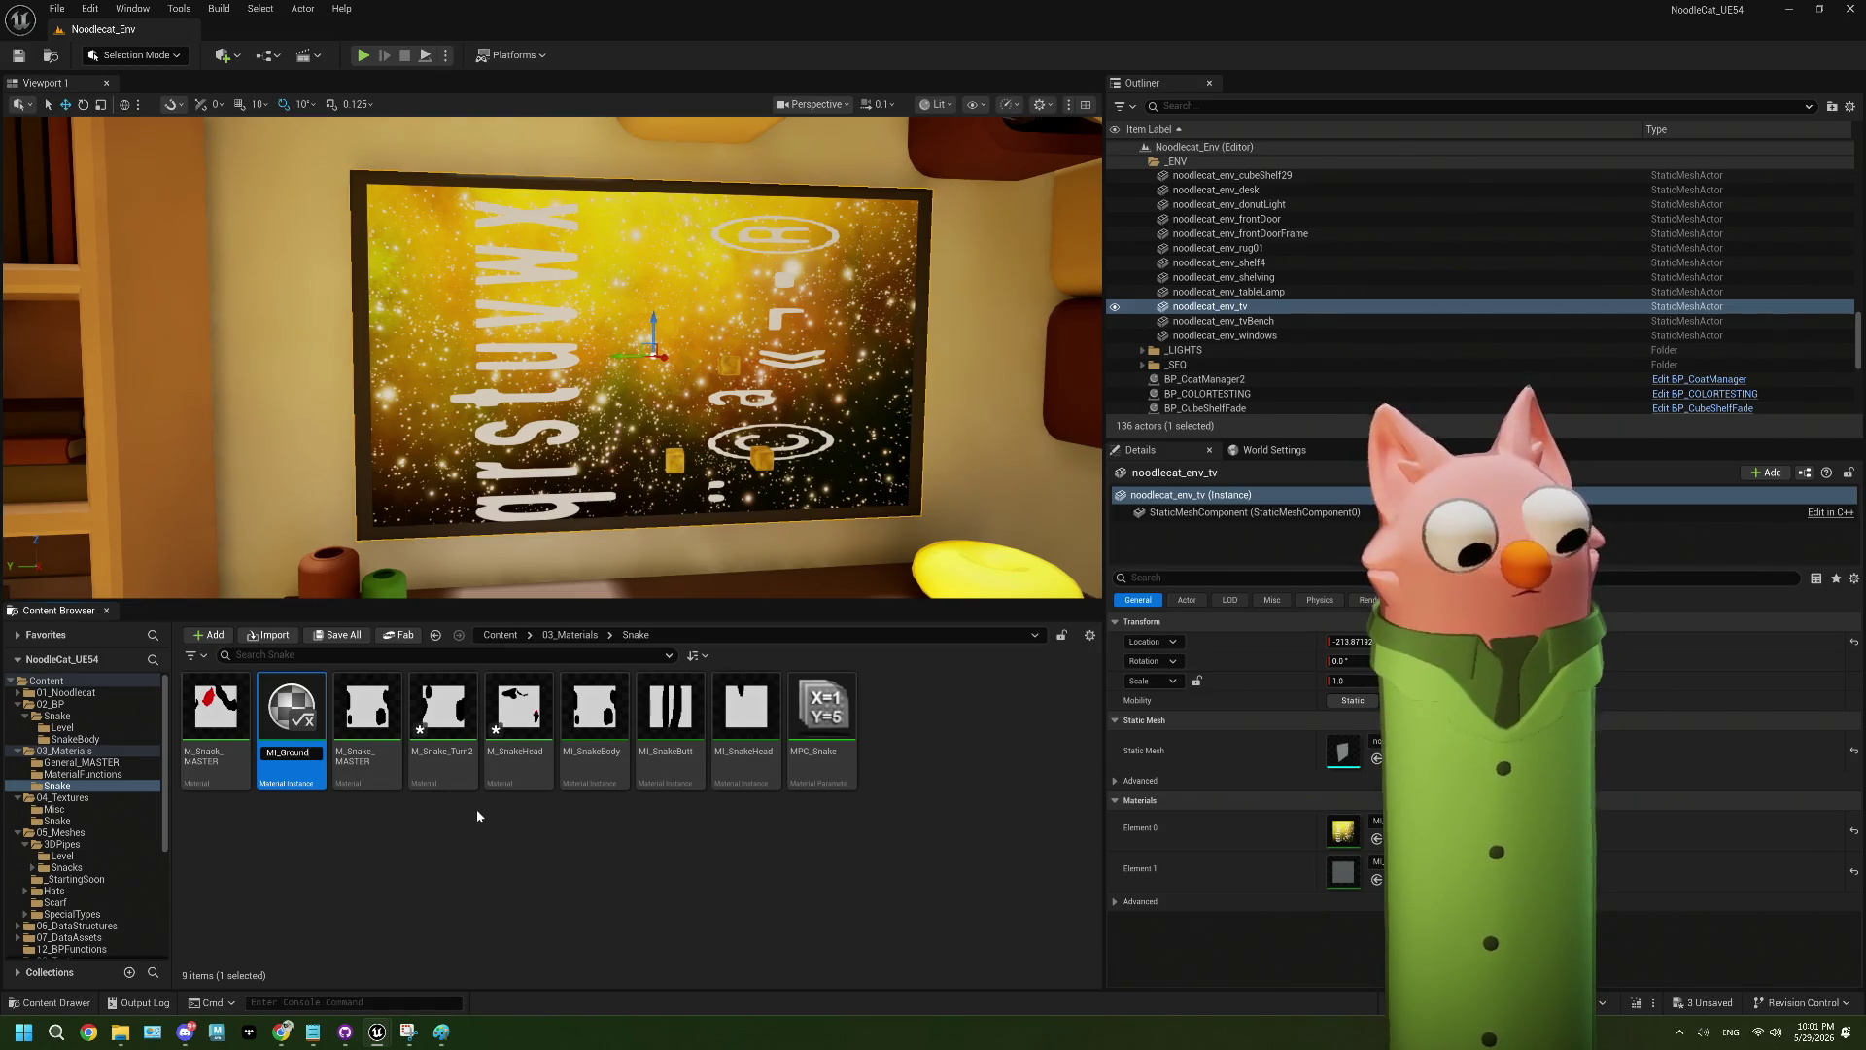
key("Return")
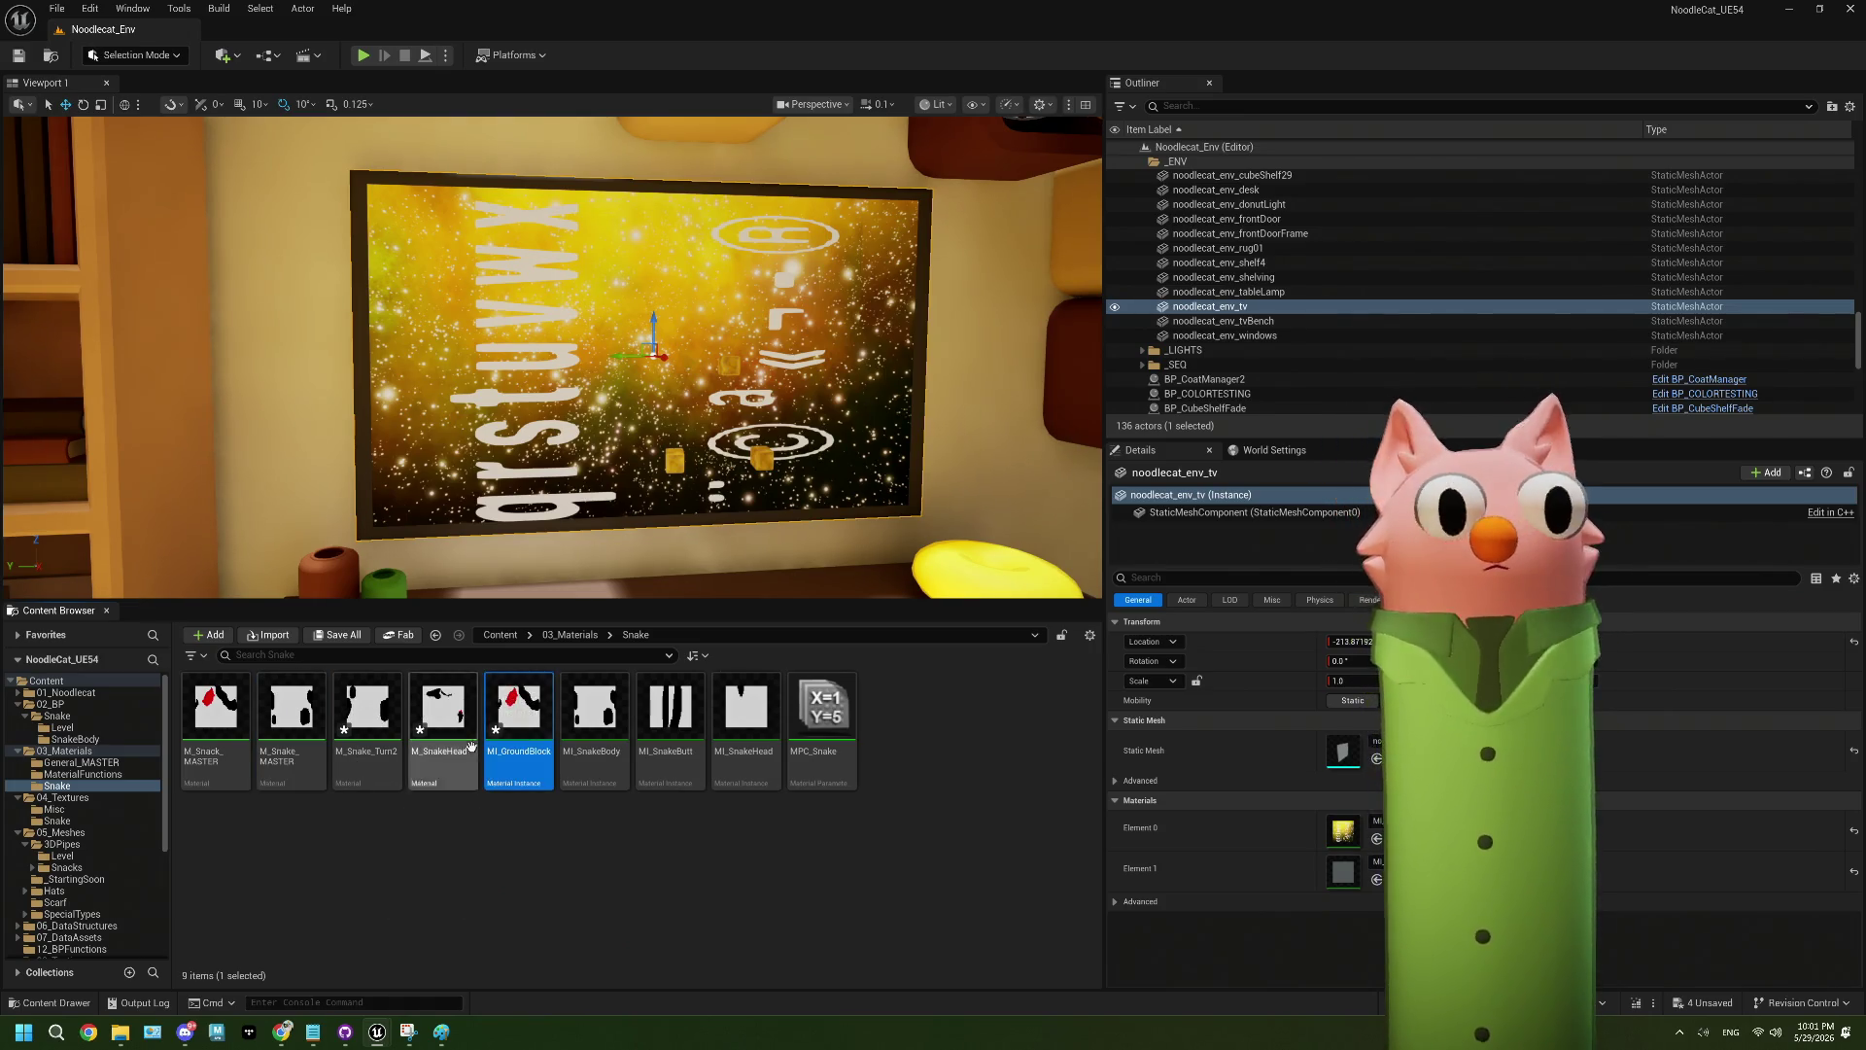
- Move MI_GroundBlock into 05_Meshes/3DPipes/Level and open that folder
mouse_move(519, 724)
left_mouse_down()
mouse_move(171, 791)
mouse_move(88, 865)
left_mouse_up()
left_click(117, 880)
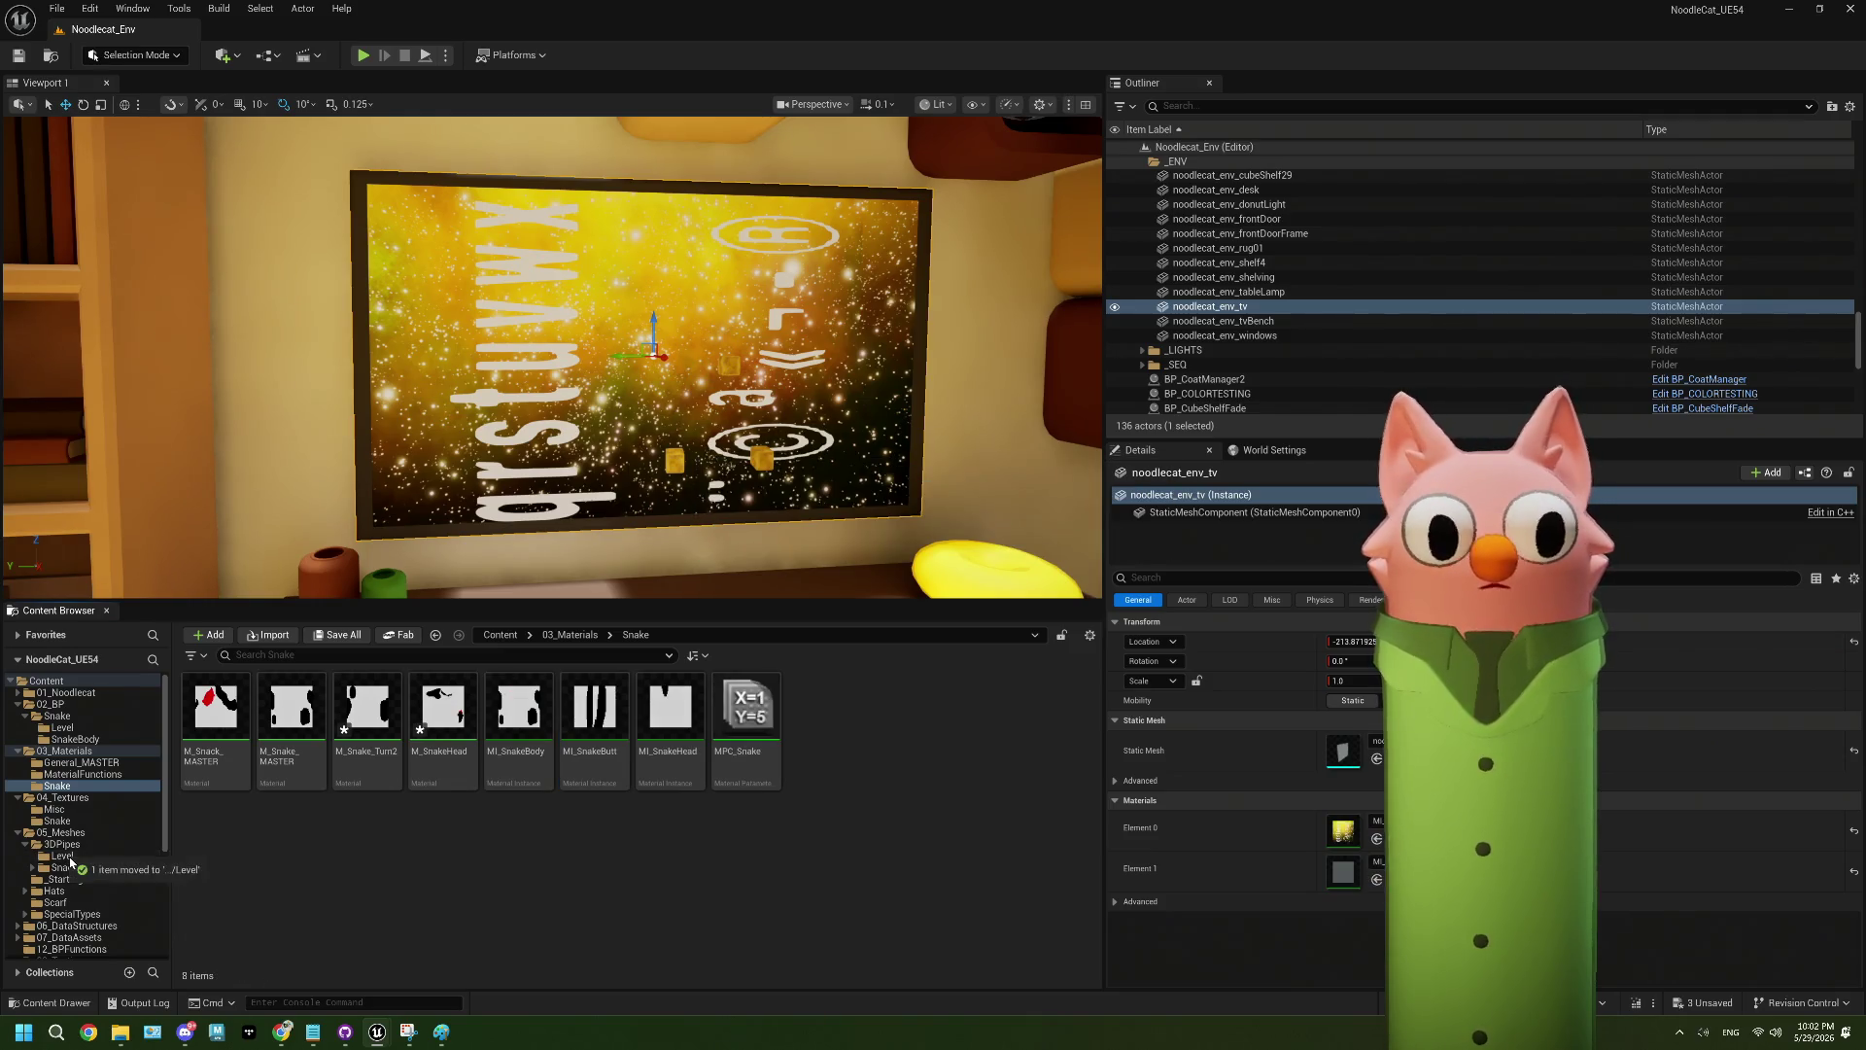
left_click(68, 858)
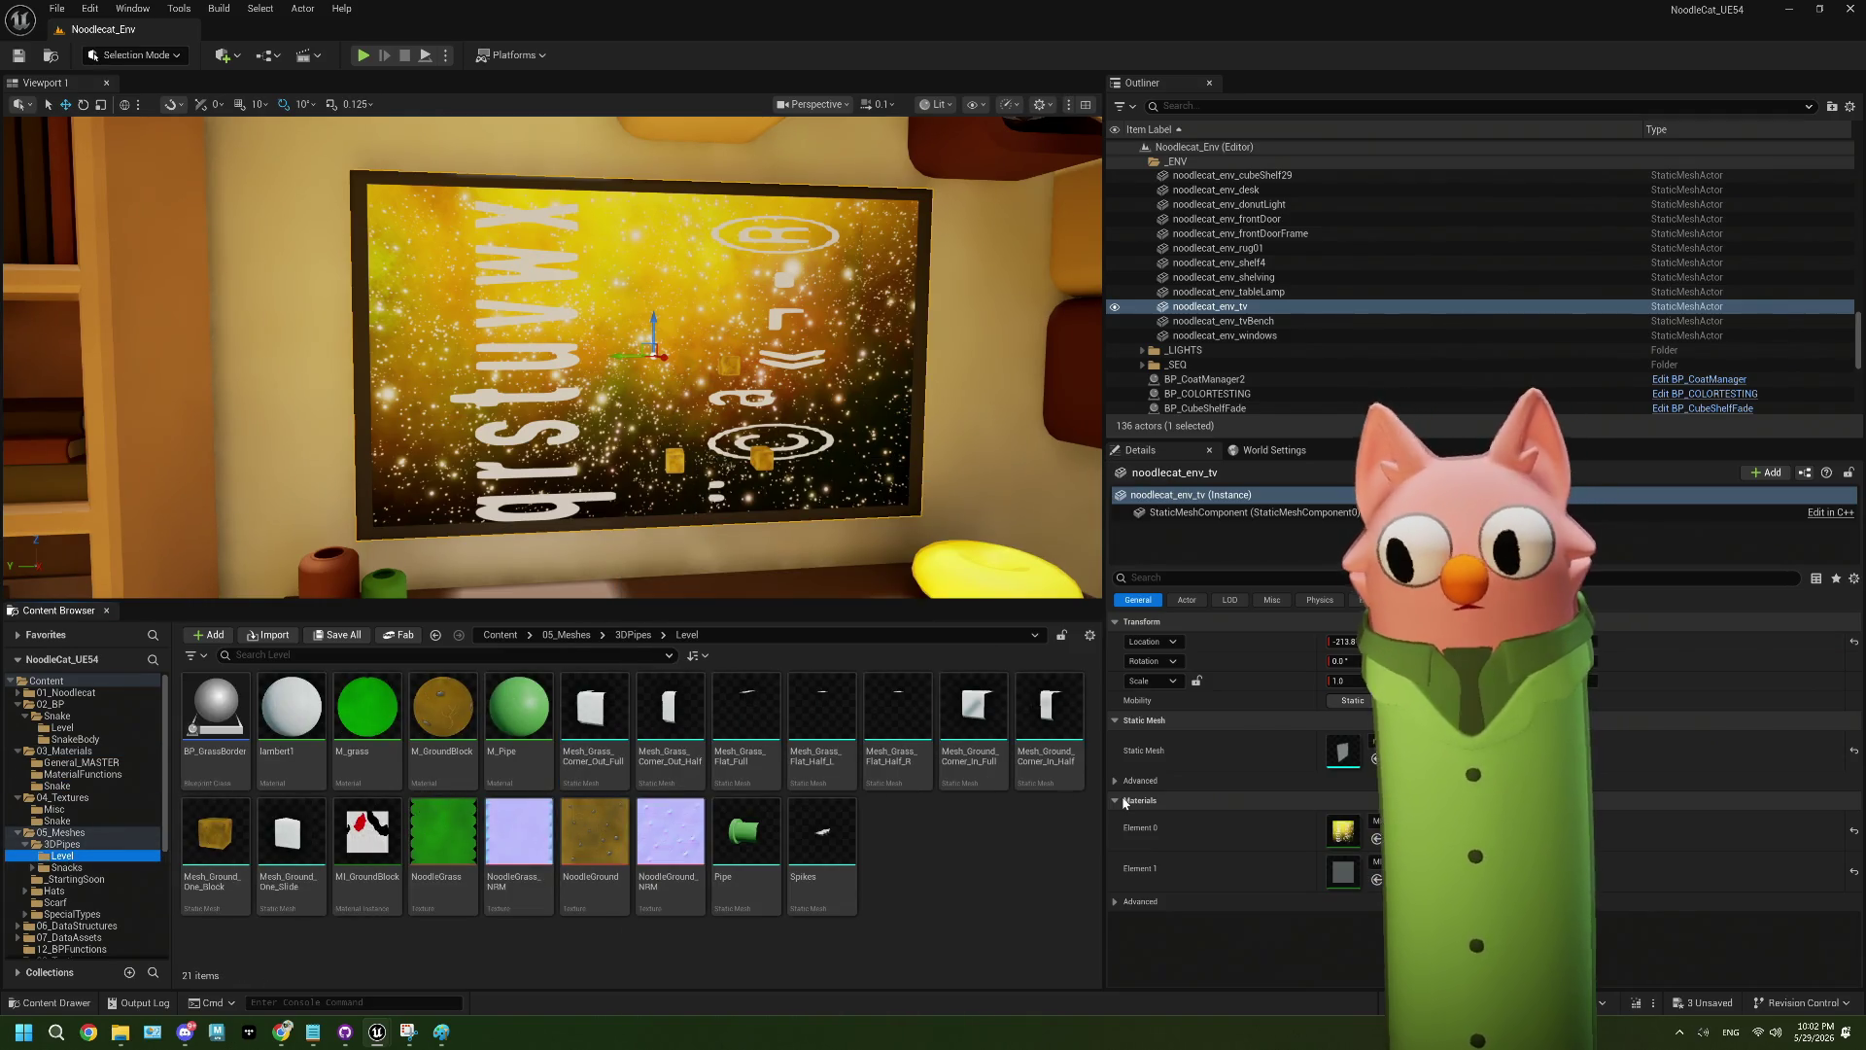
- Override MI_GroundBlock's Texture parameter with NoodleGround and save the instance
double_click(368, 834)
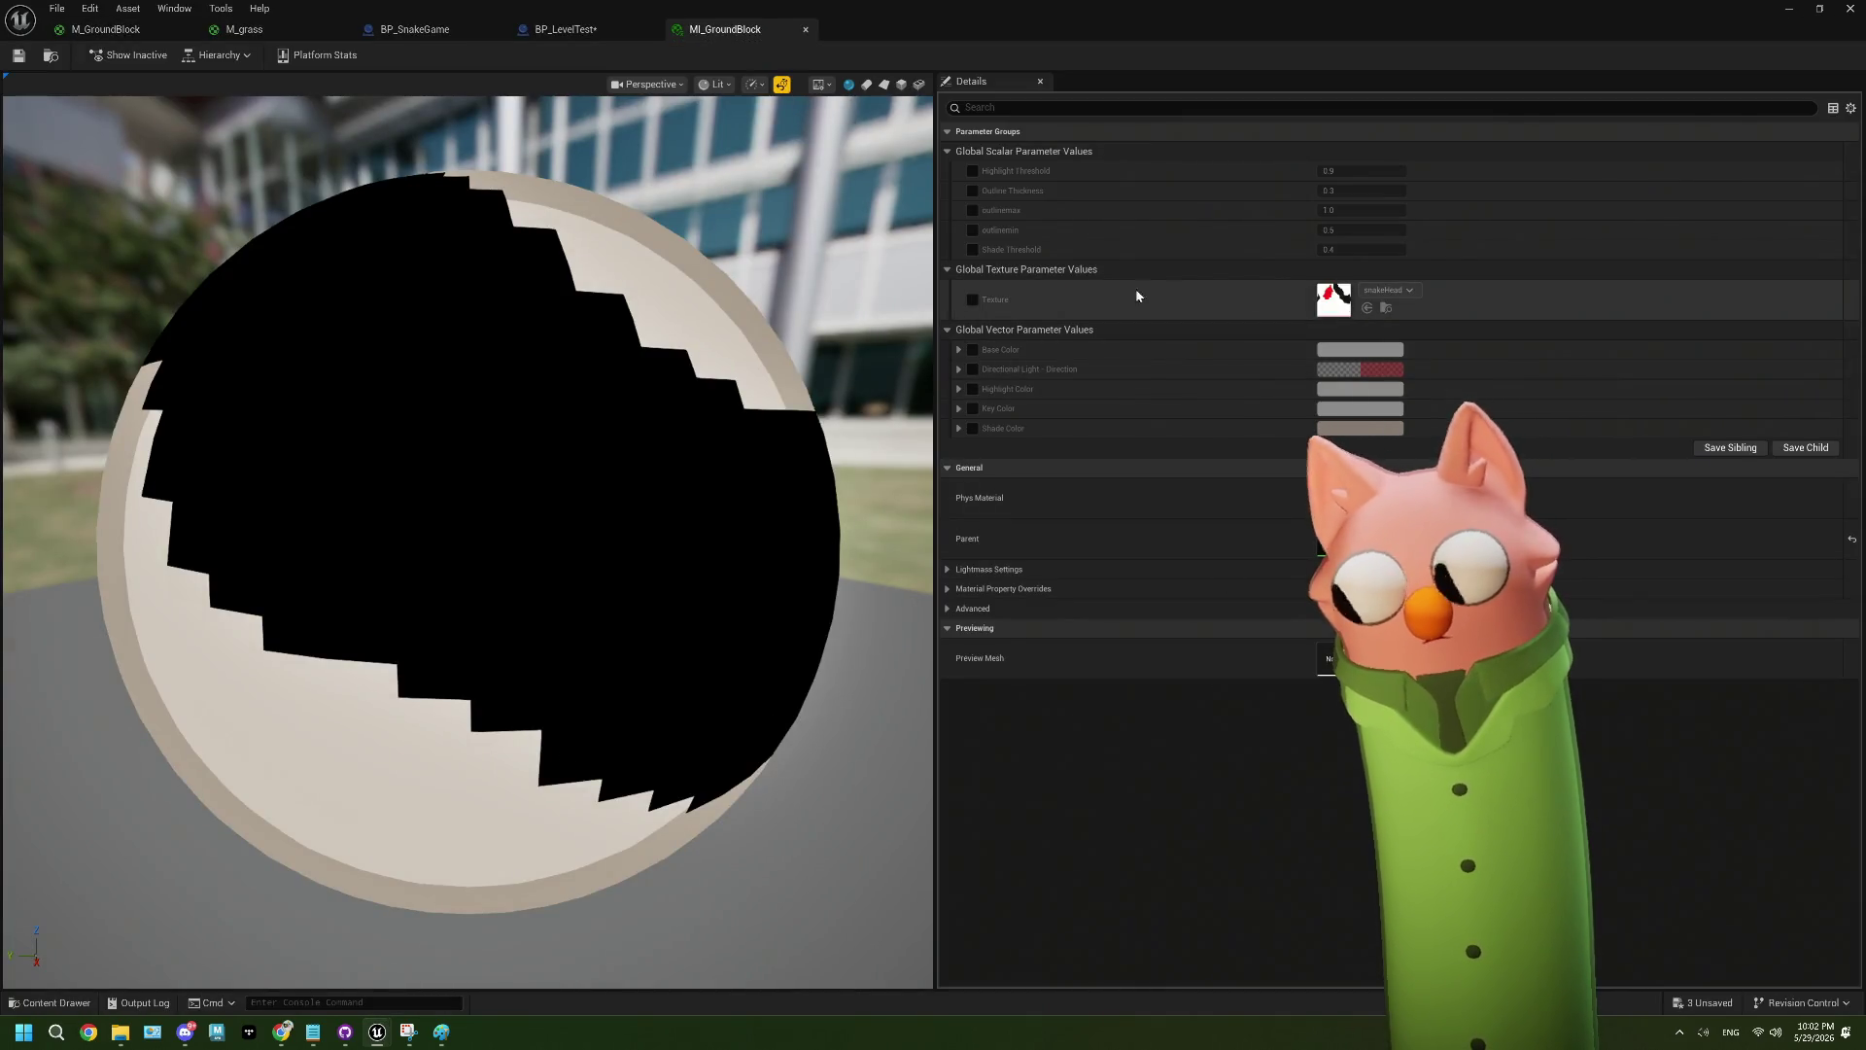
left_click(972, 300)
left_click(1403, 291)
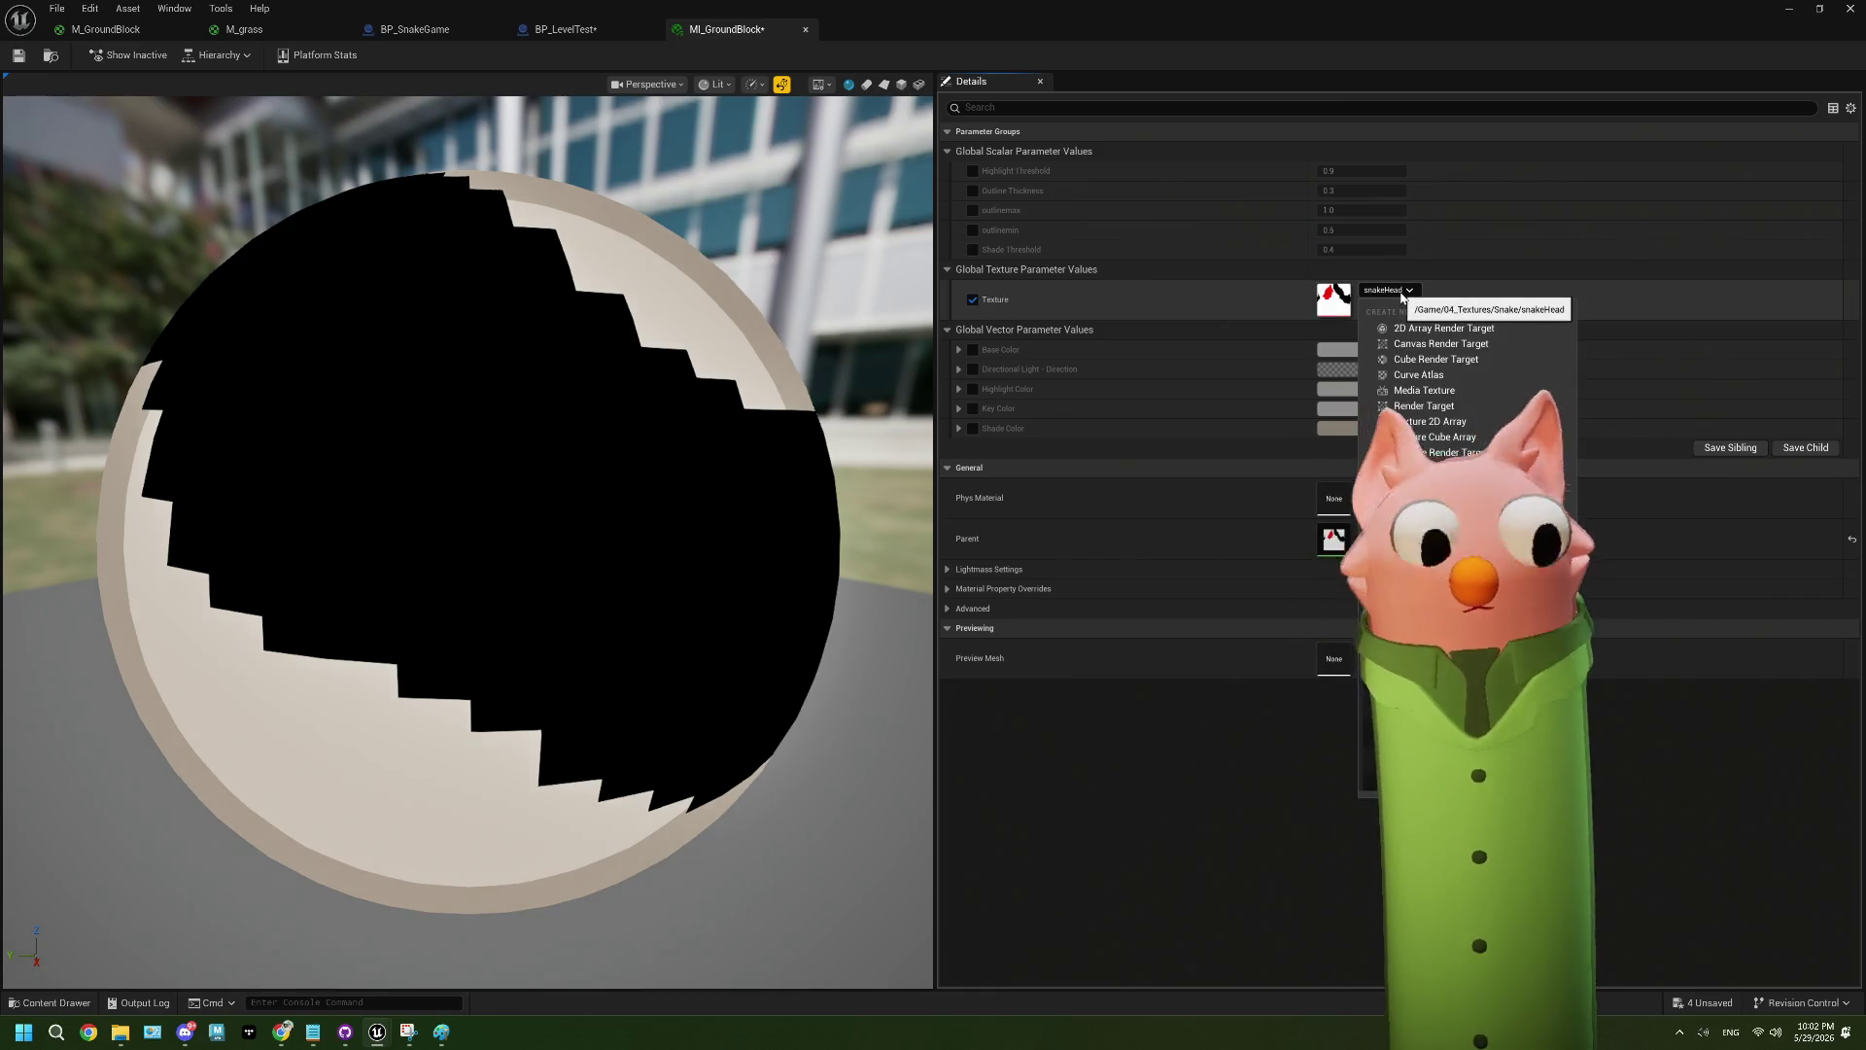
type("ground")
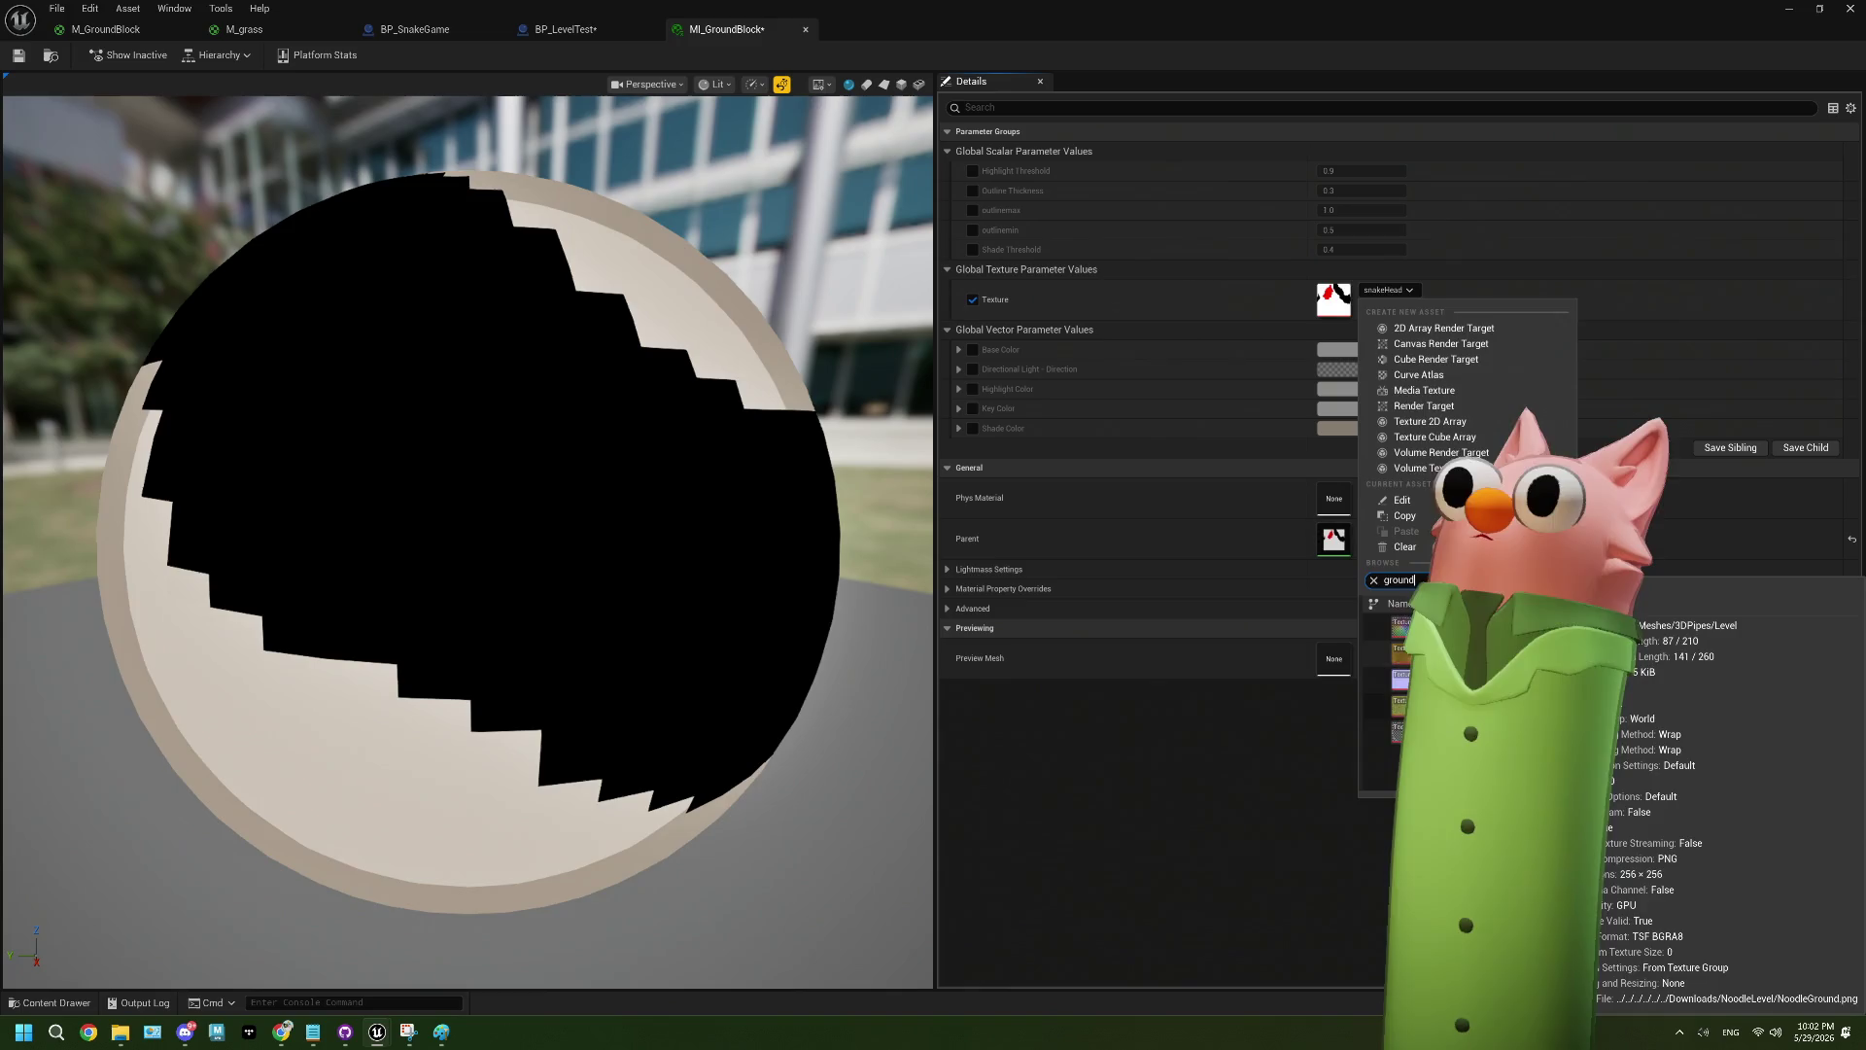
key("Return")
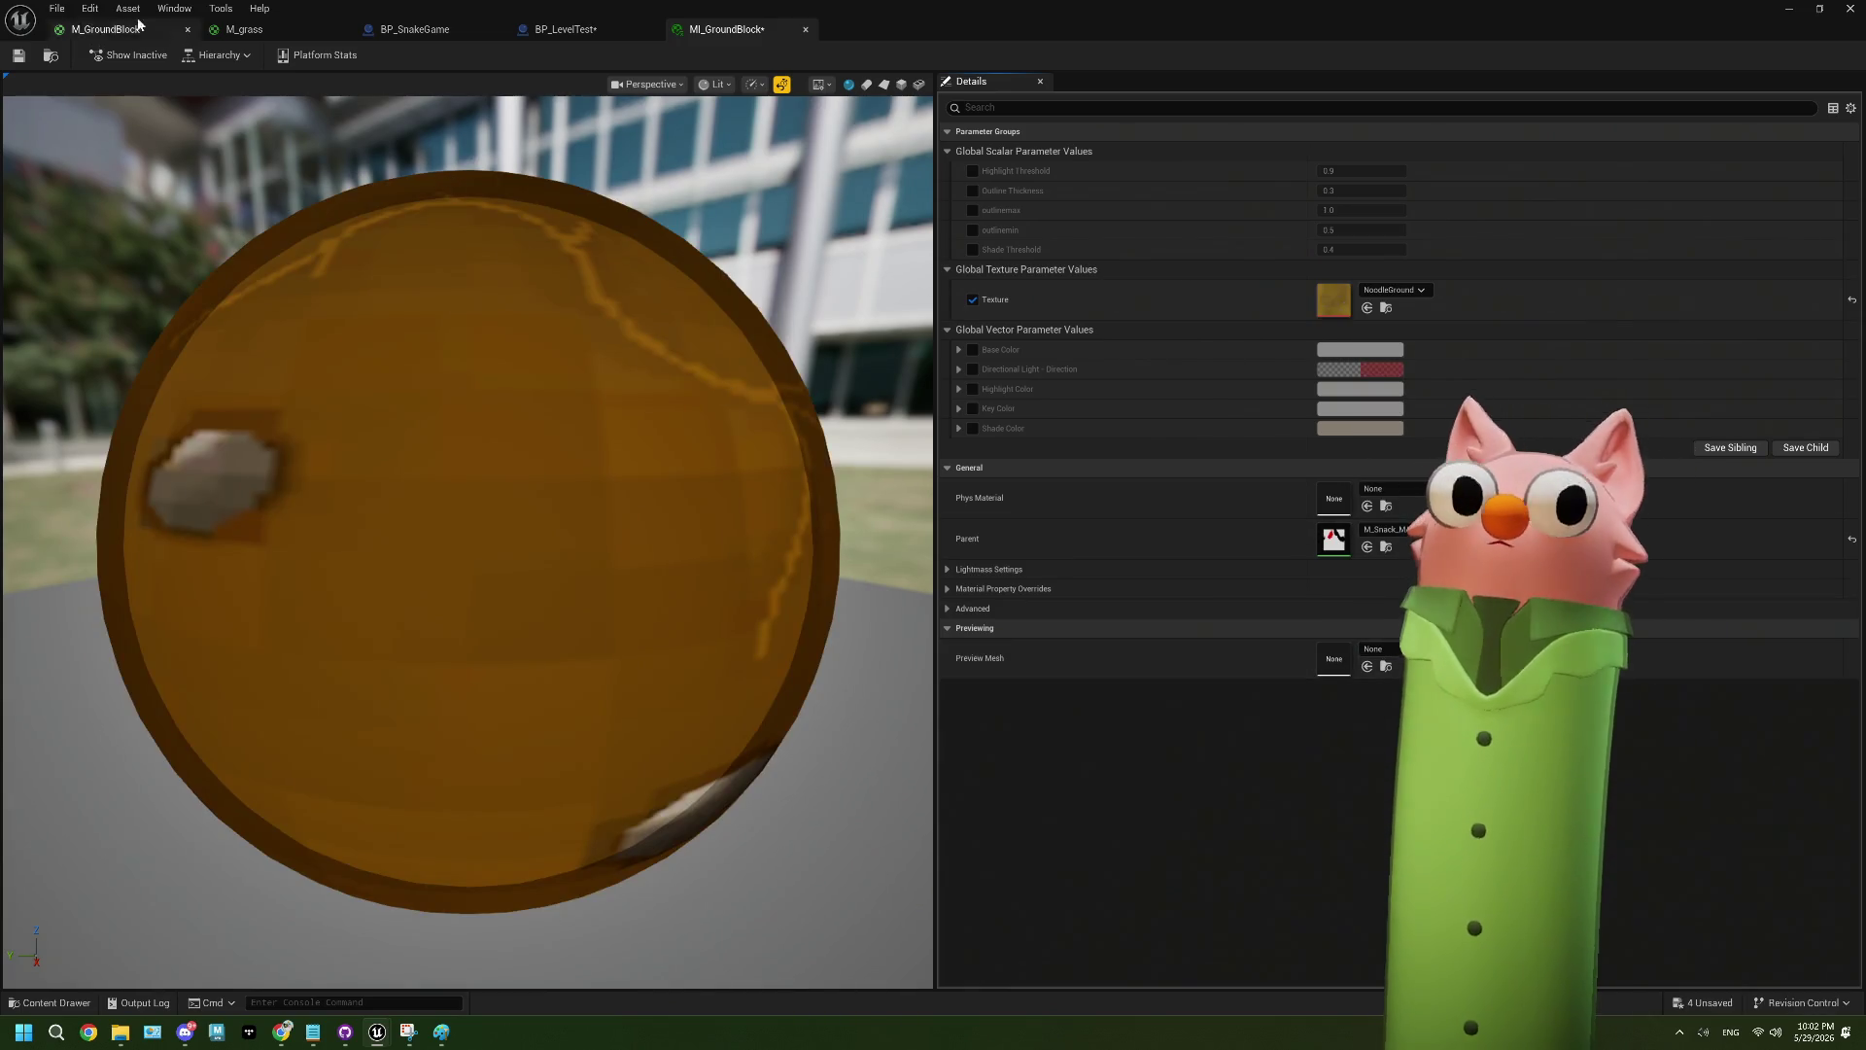
left_click(18, 55)
mouse_move(491, 532)
left_mouse_down()
mouse_move(622, 533)
mouse_move(437, 505)
mouse_move(330, 433)
left_mouse_up()
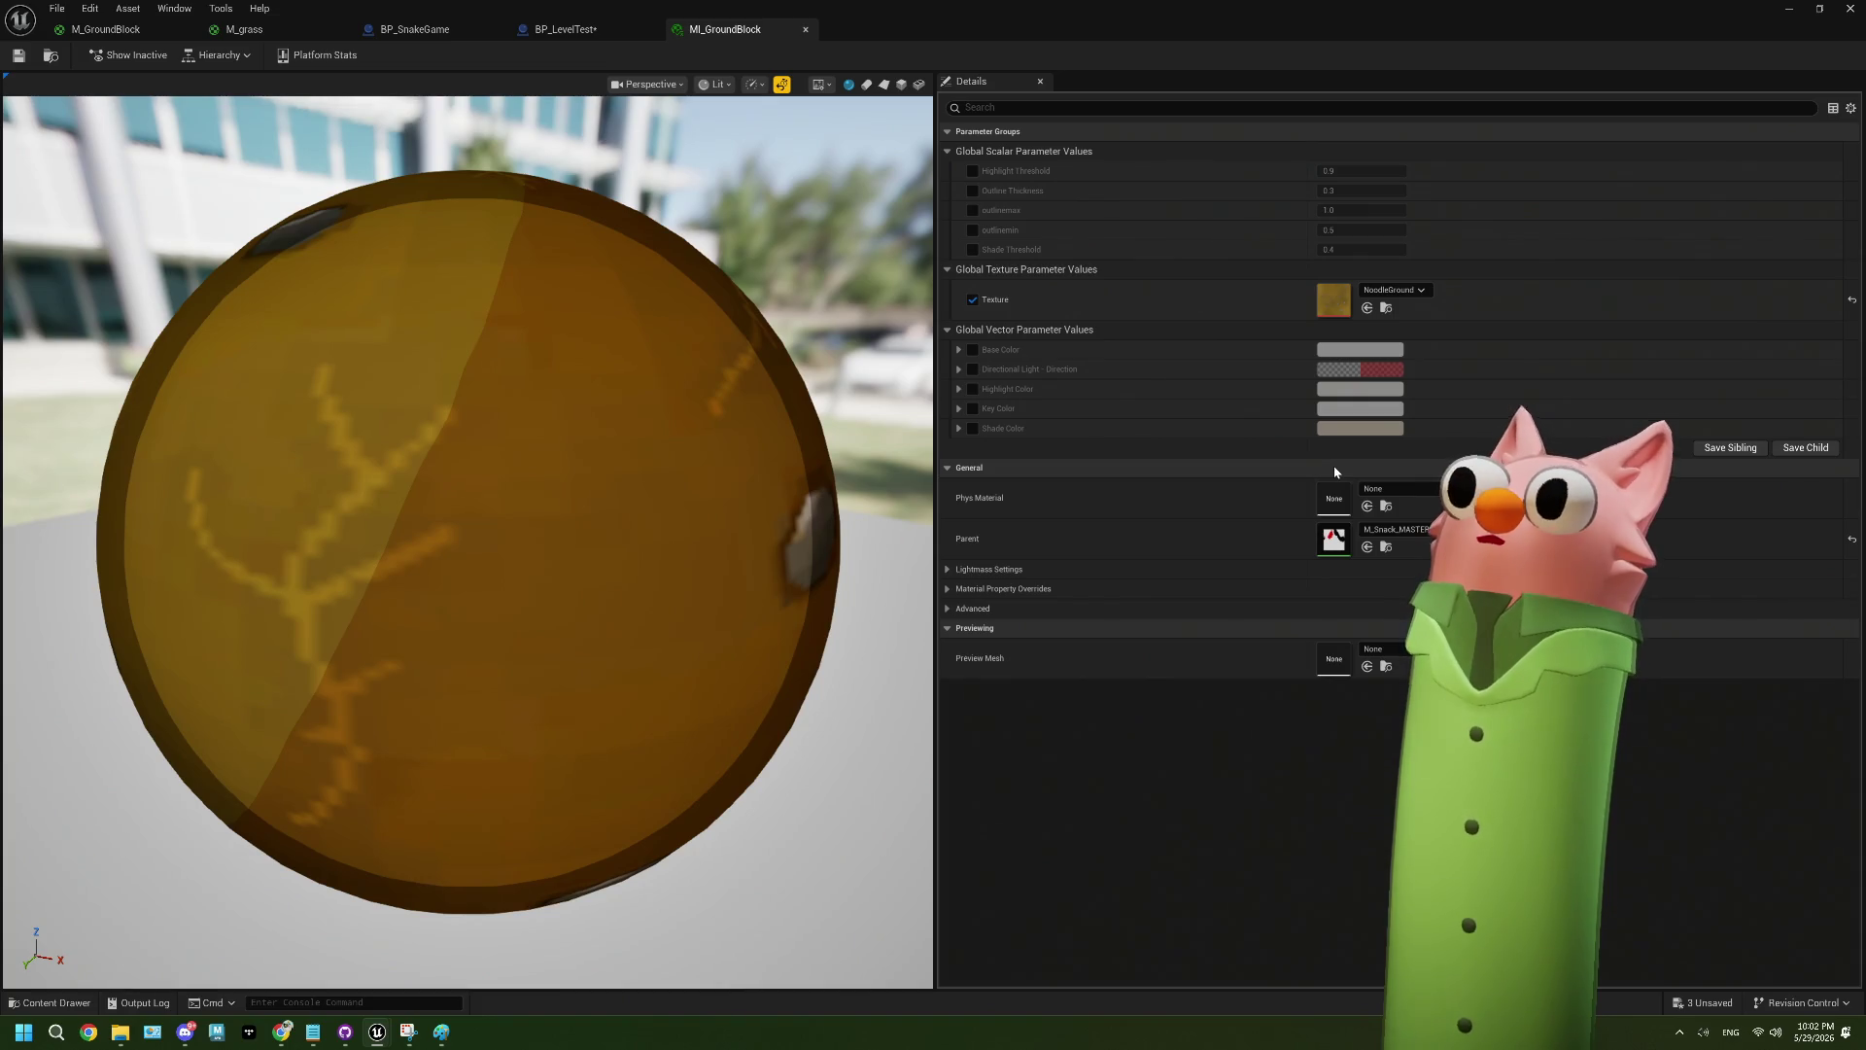
left_click(1788, 9)
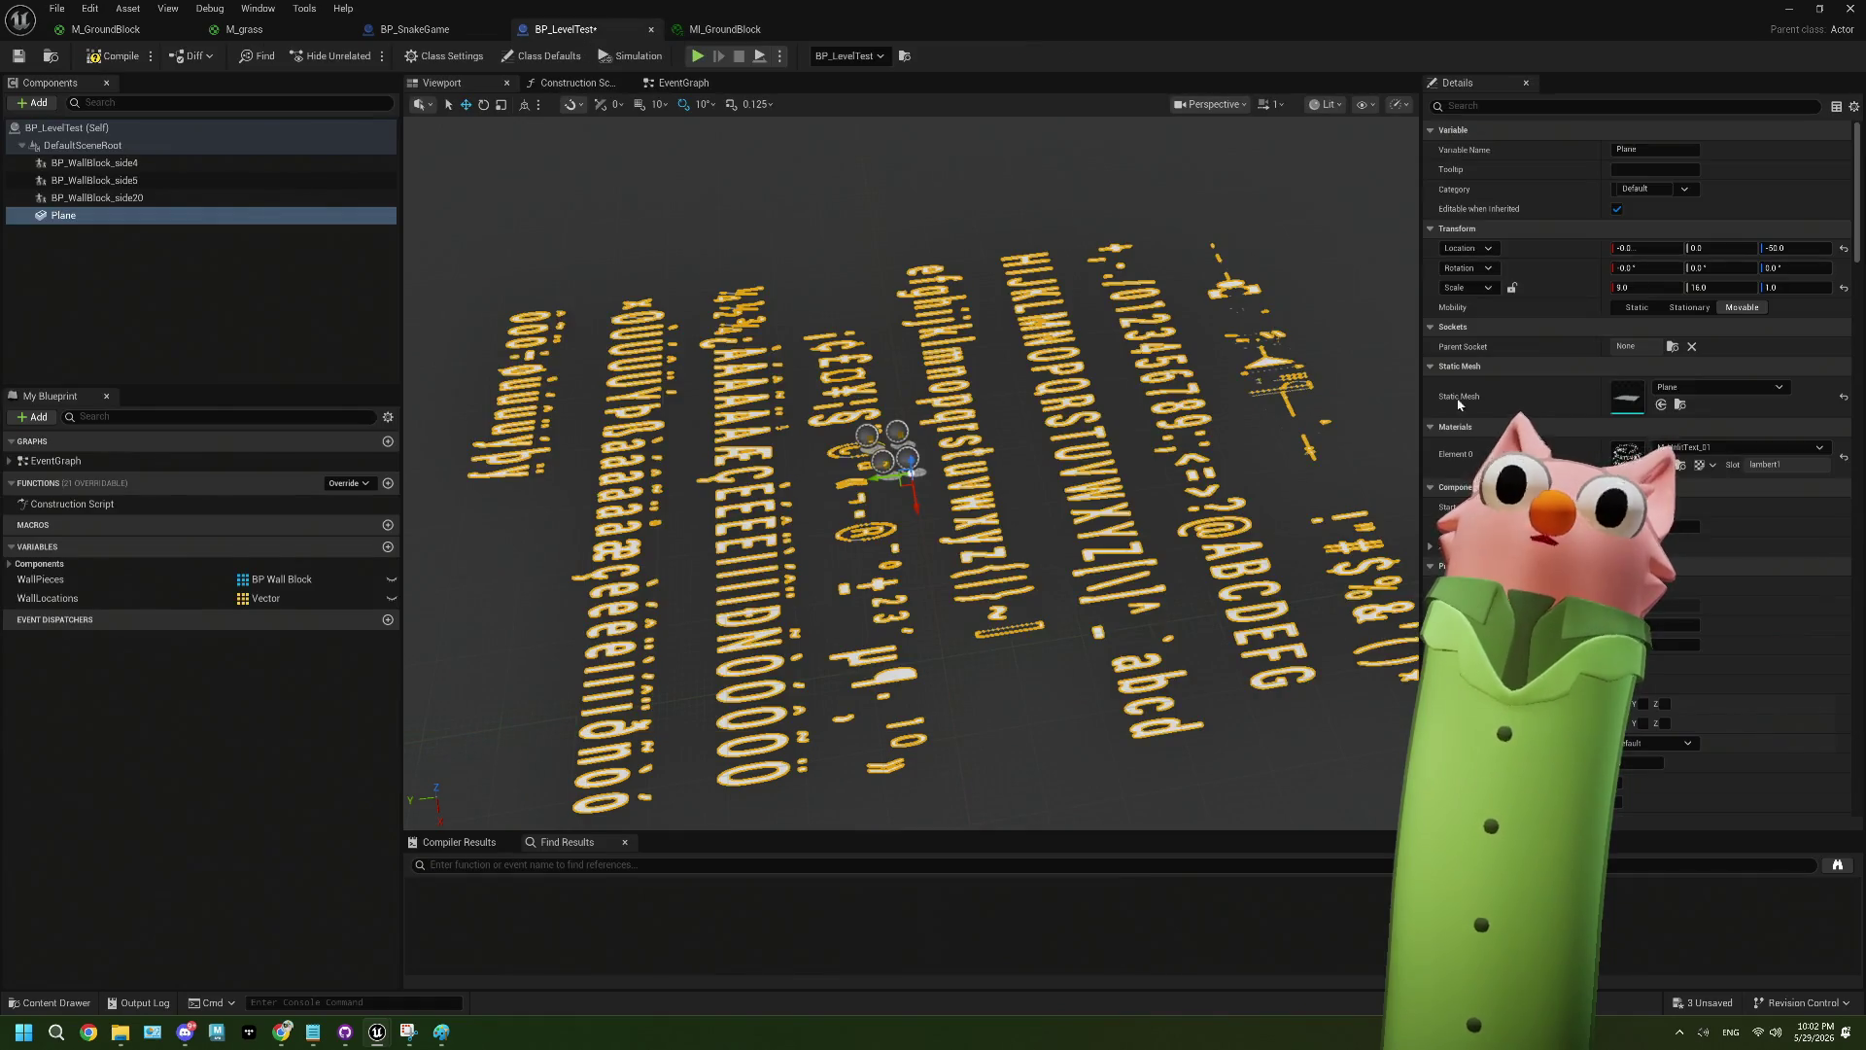
- Frame BP_WallBlock_side4 in the viewport and reopen the 3DPipes Level folder
left_click(94, 162)
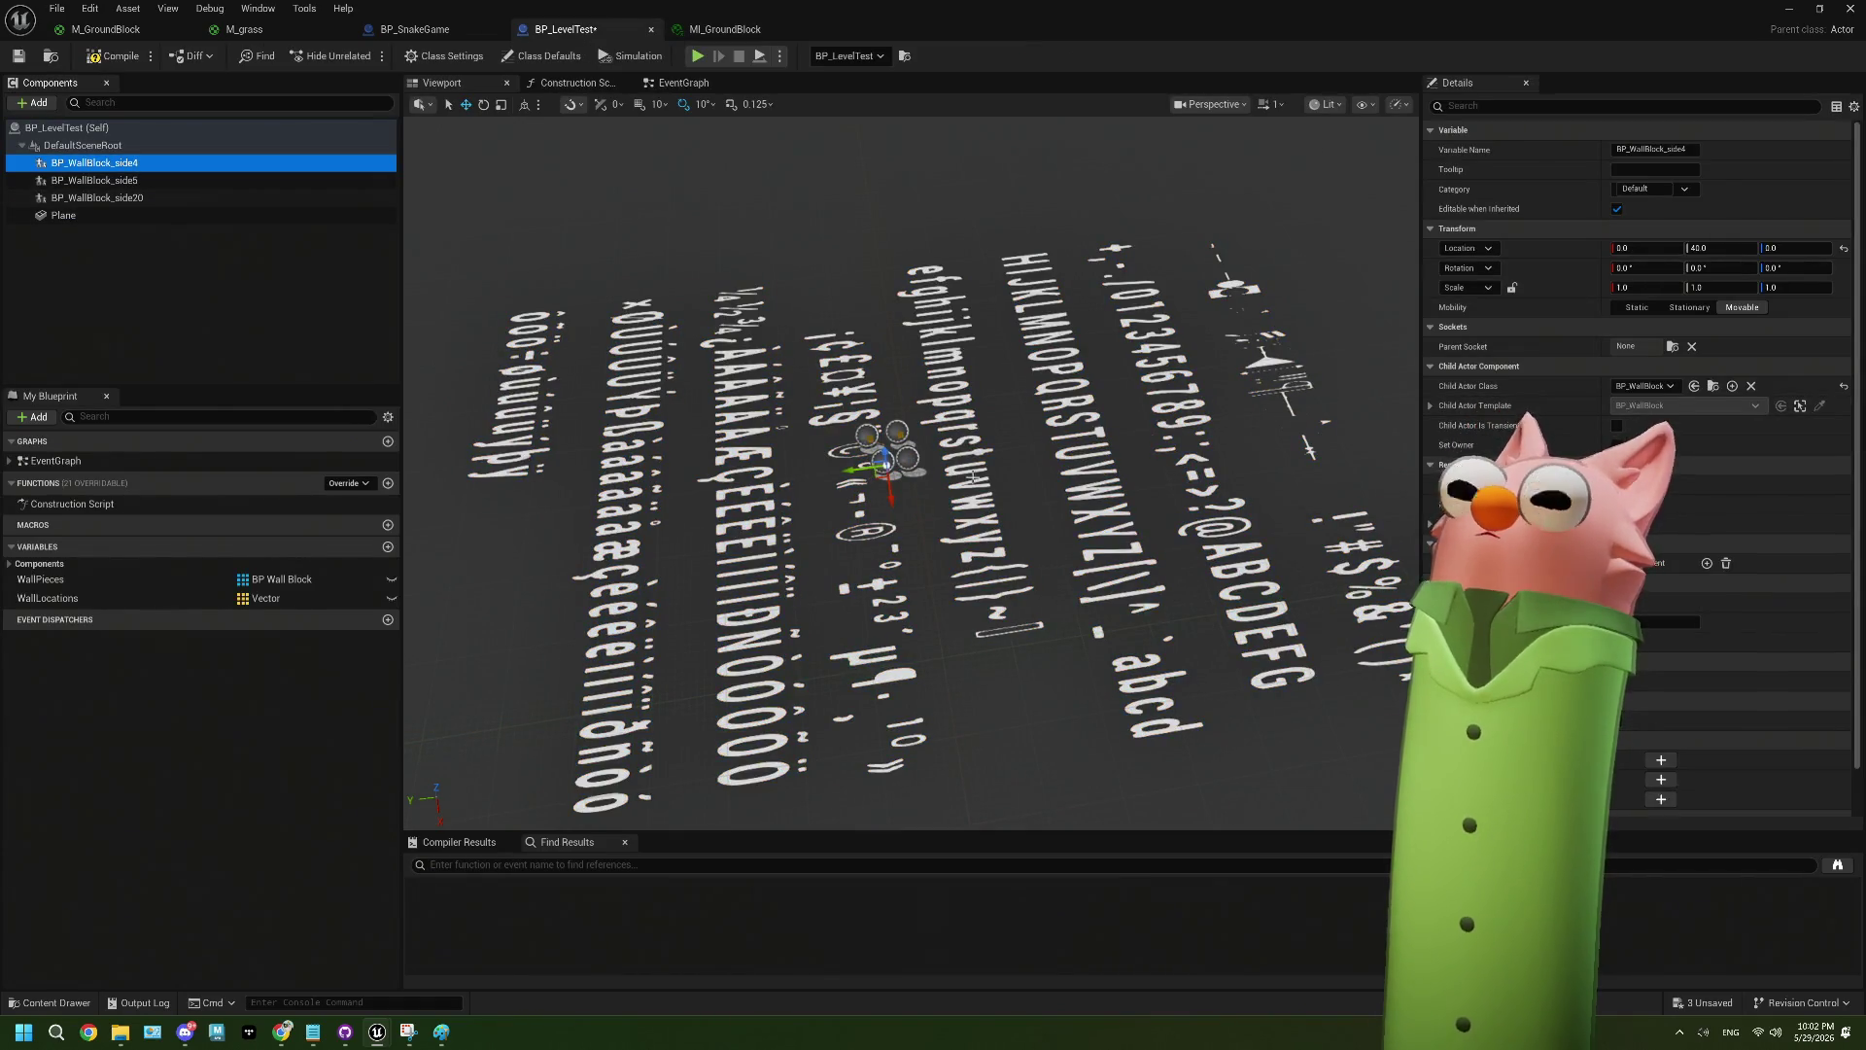
key("f")
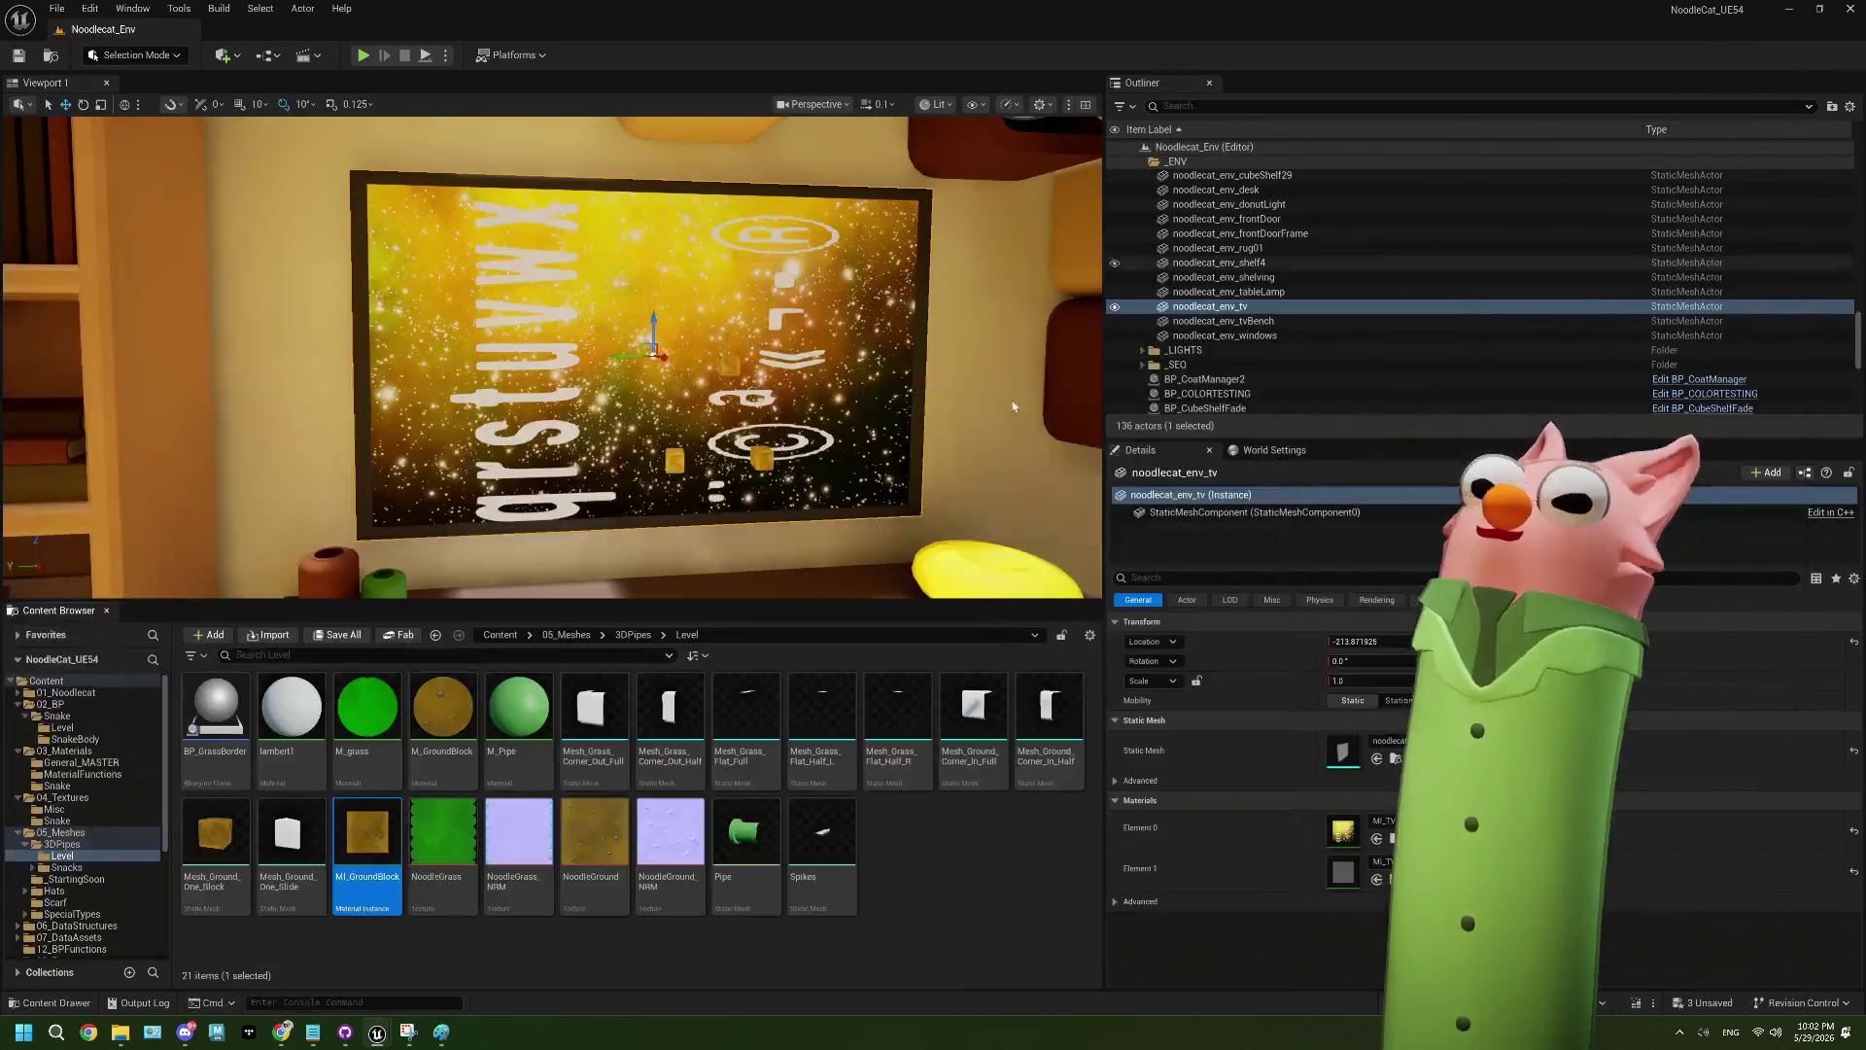
left_click(634, 634)
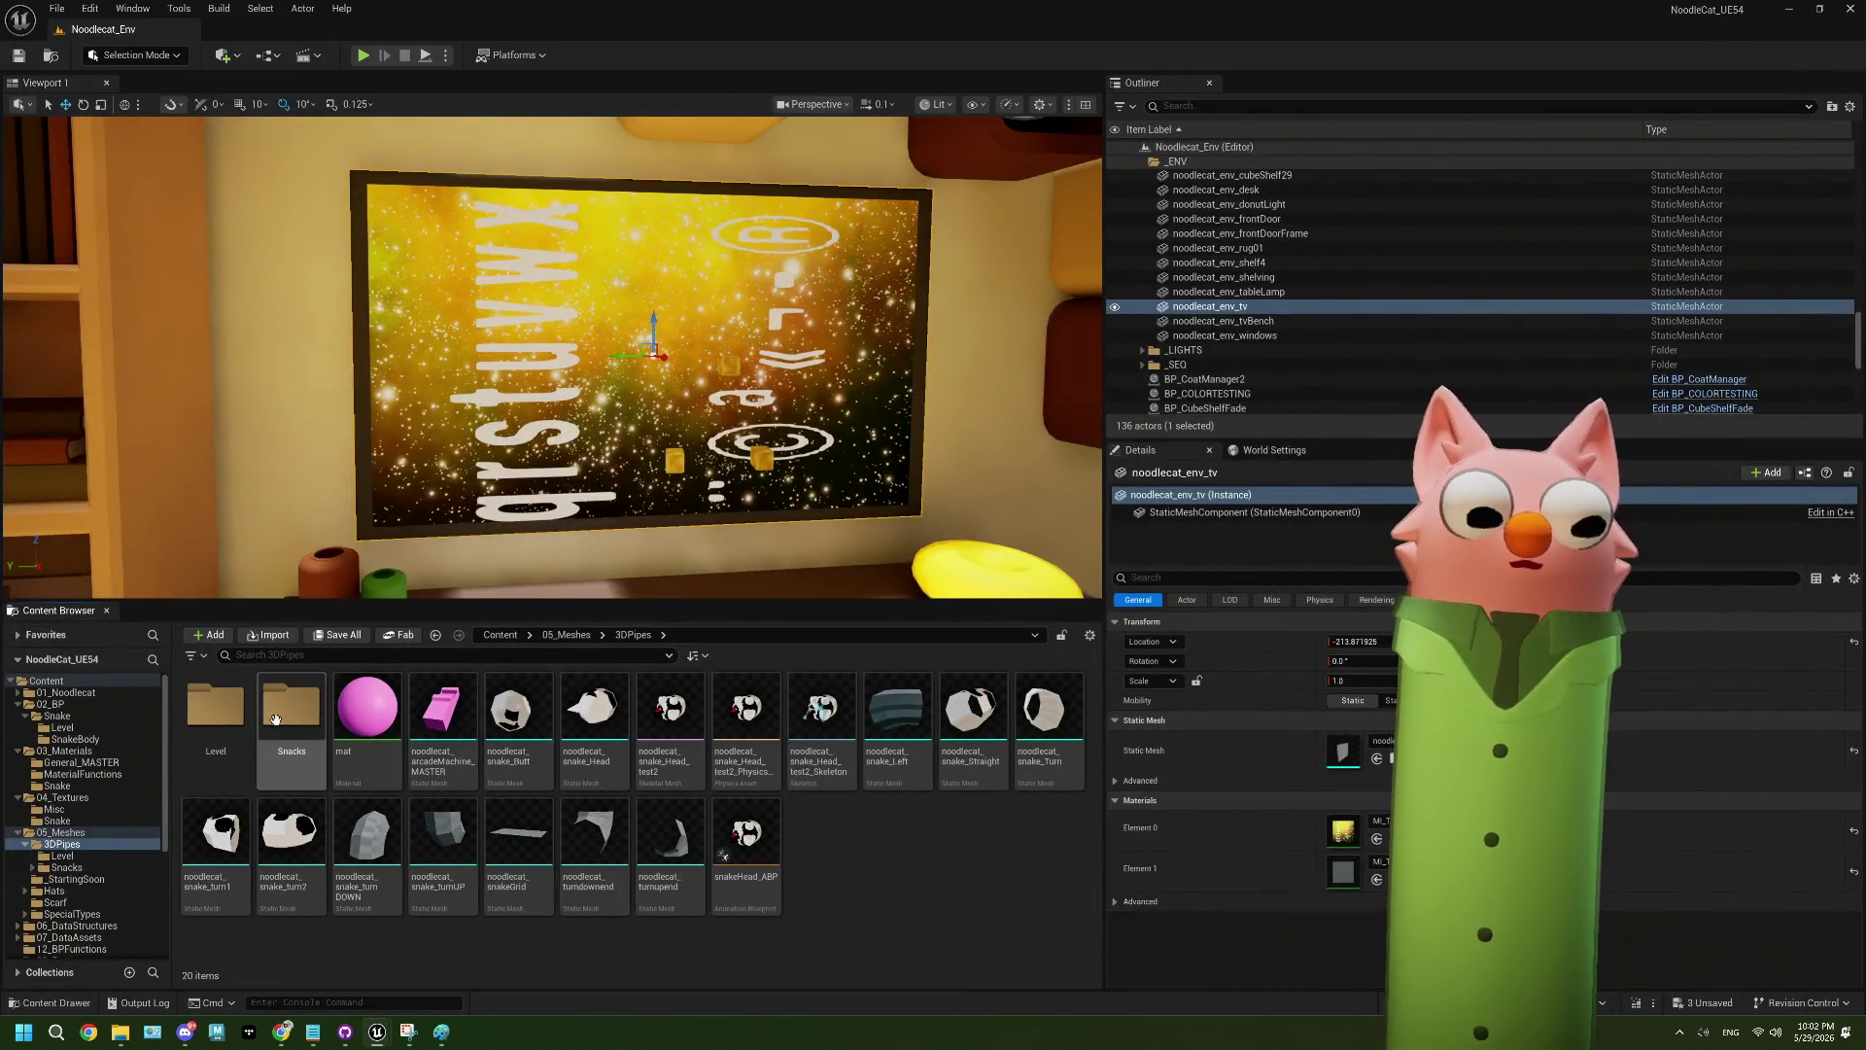
double_click(218, 724)
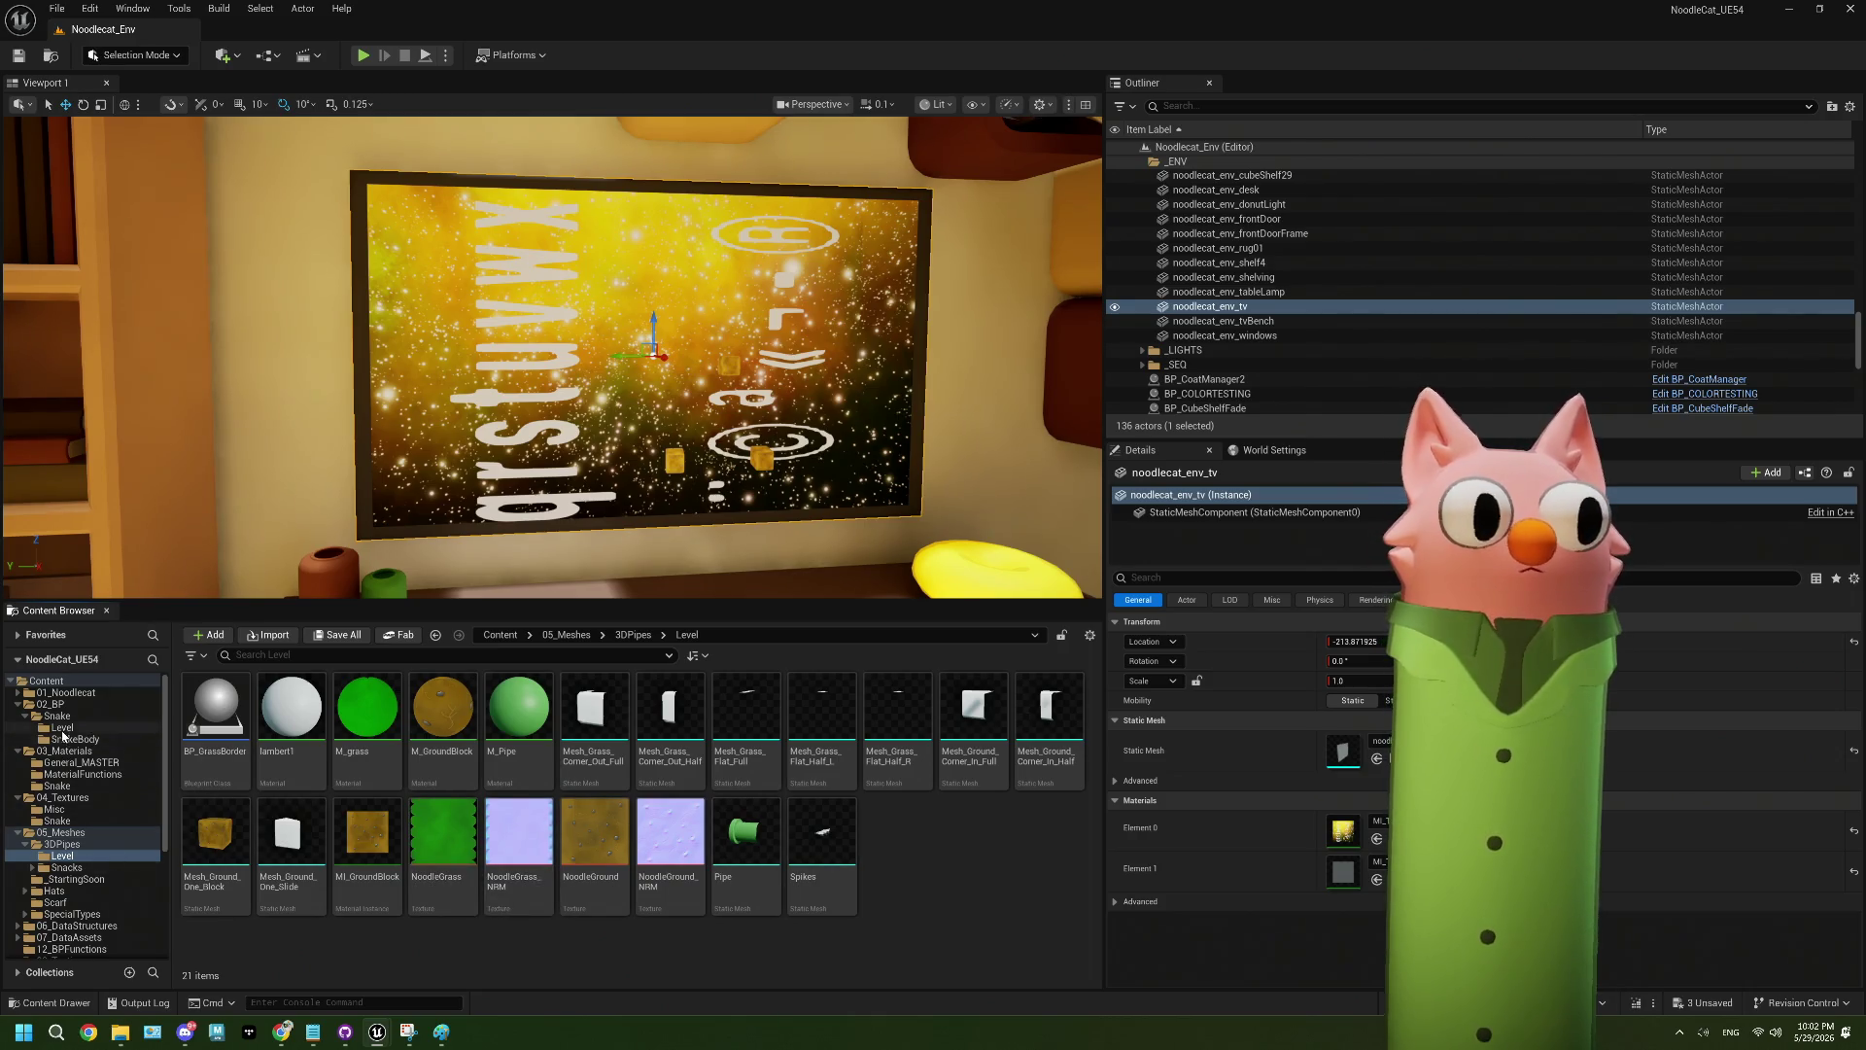
- Set BP_WallBlock's Mesh_Ground_One_Block material to MI_GroundBlock and save the blueprint
left_click(56, 717)
double_click(443, 719)
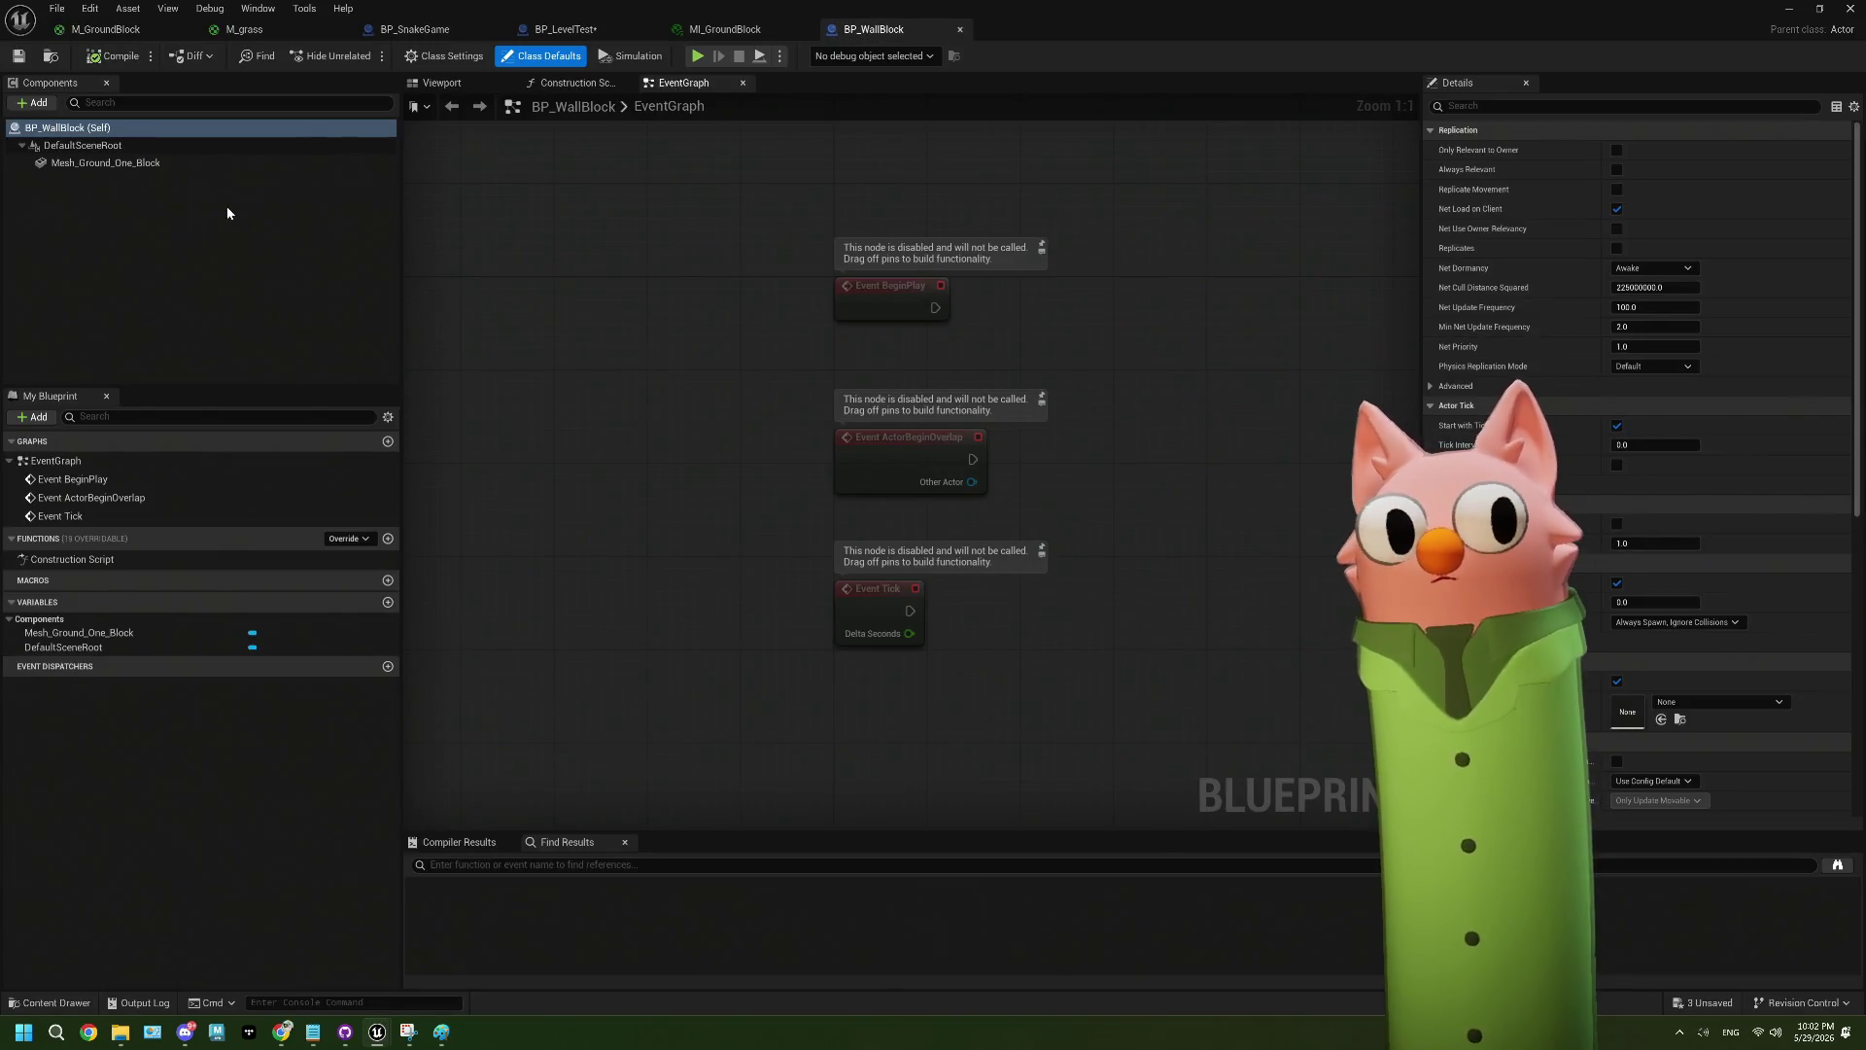
left_click(184, 164)
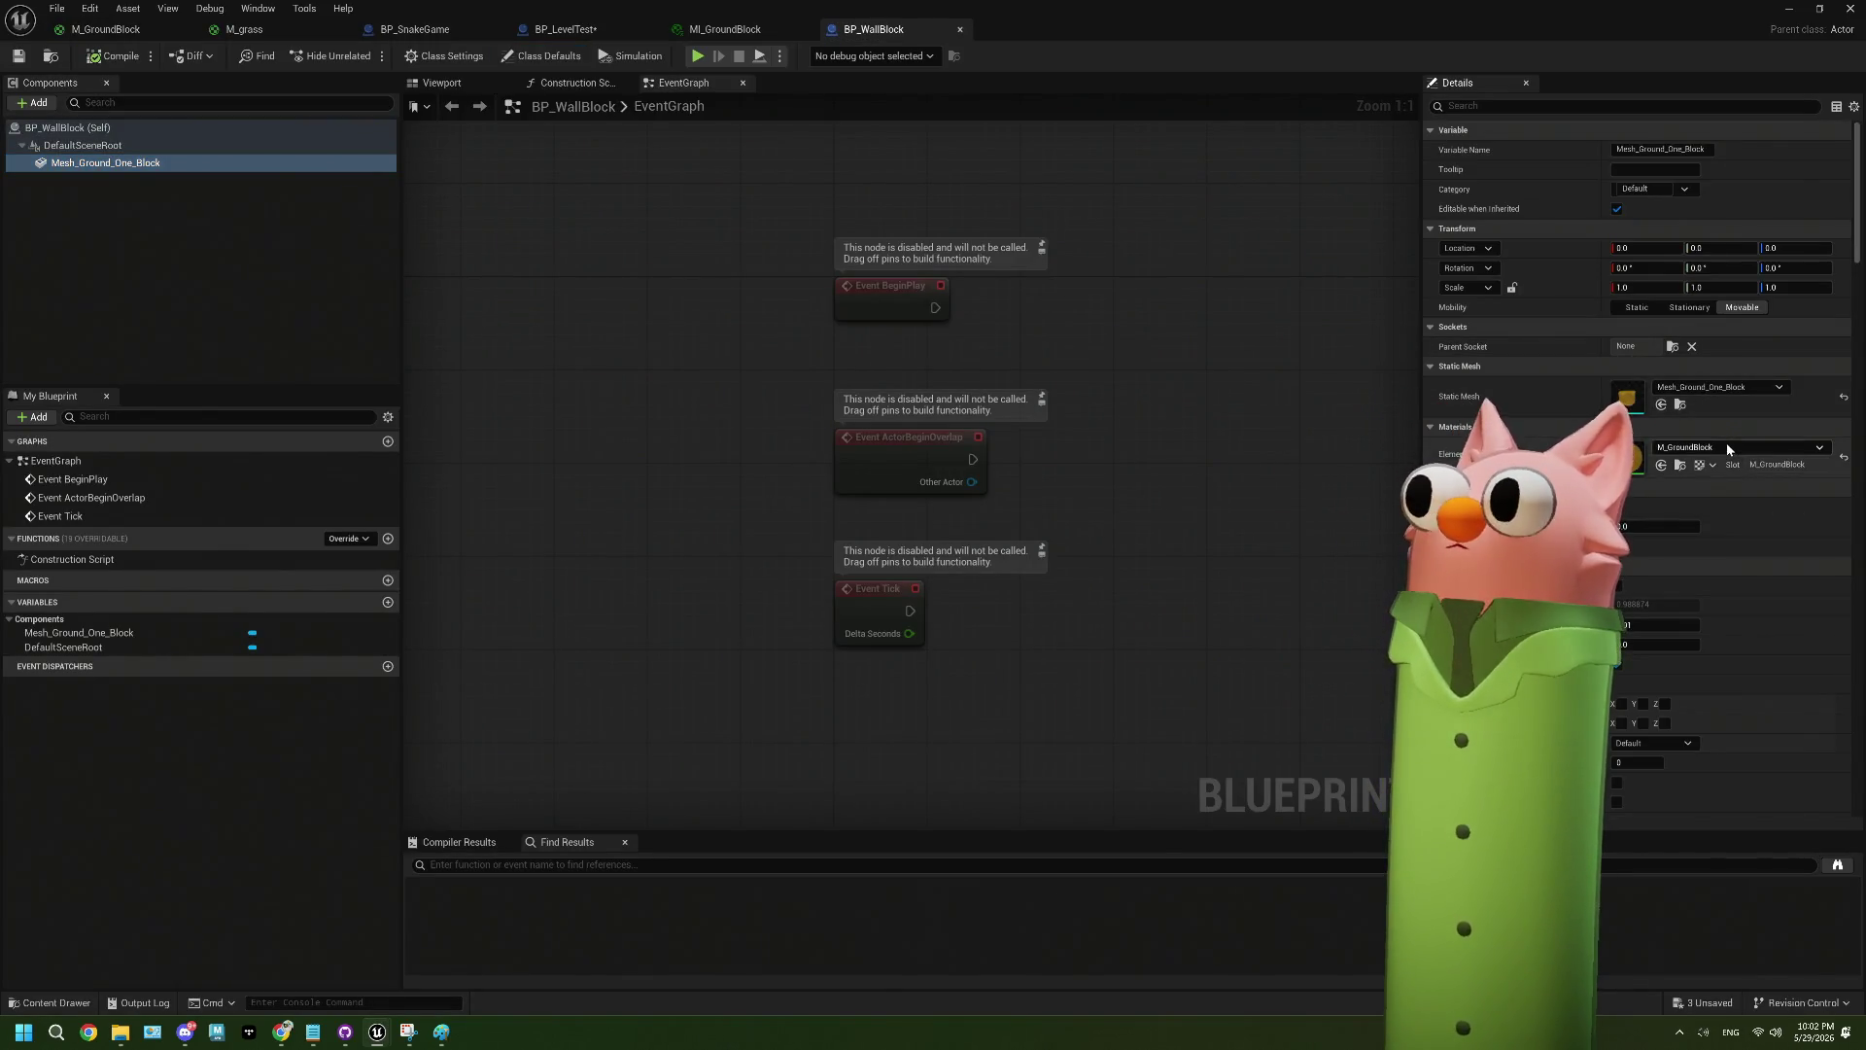
left_click(1728, 447)
type("mi")
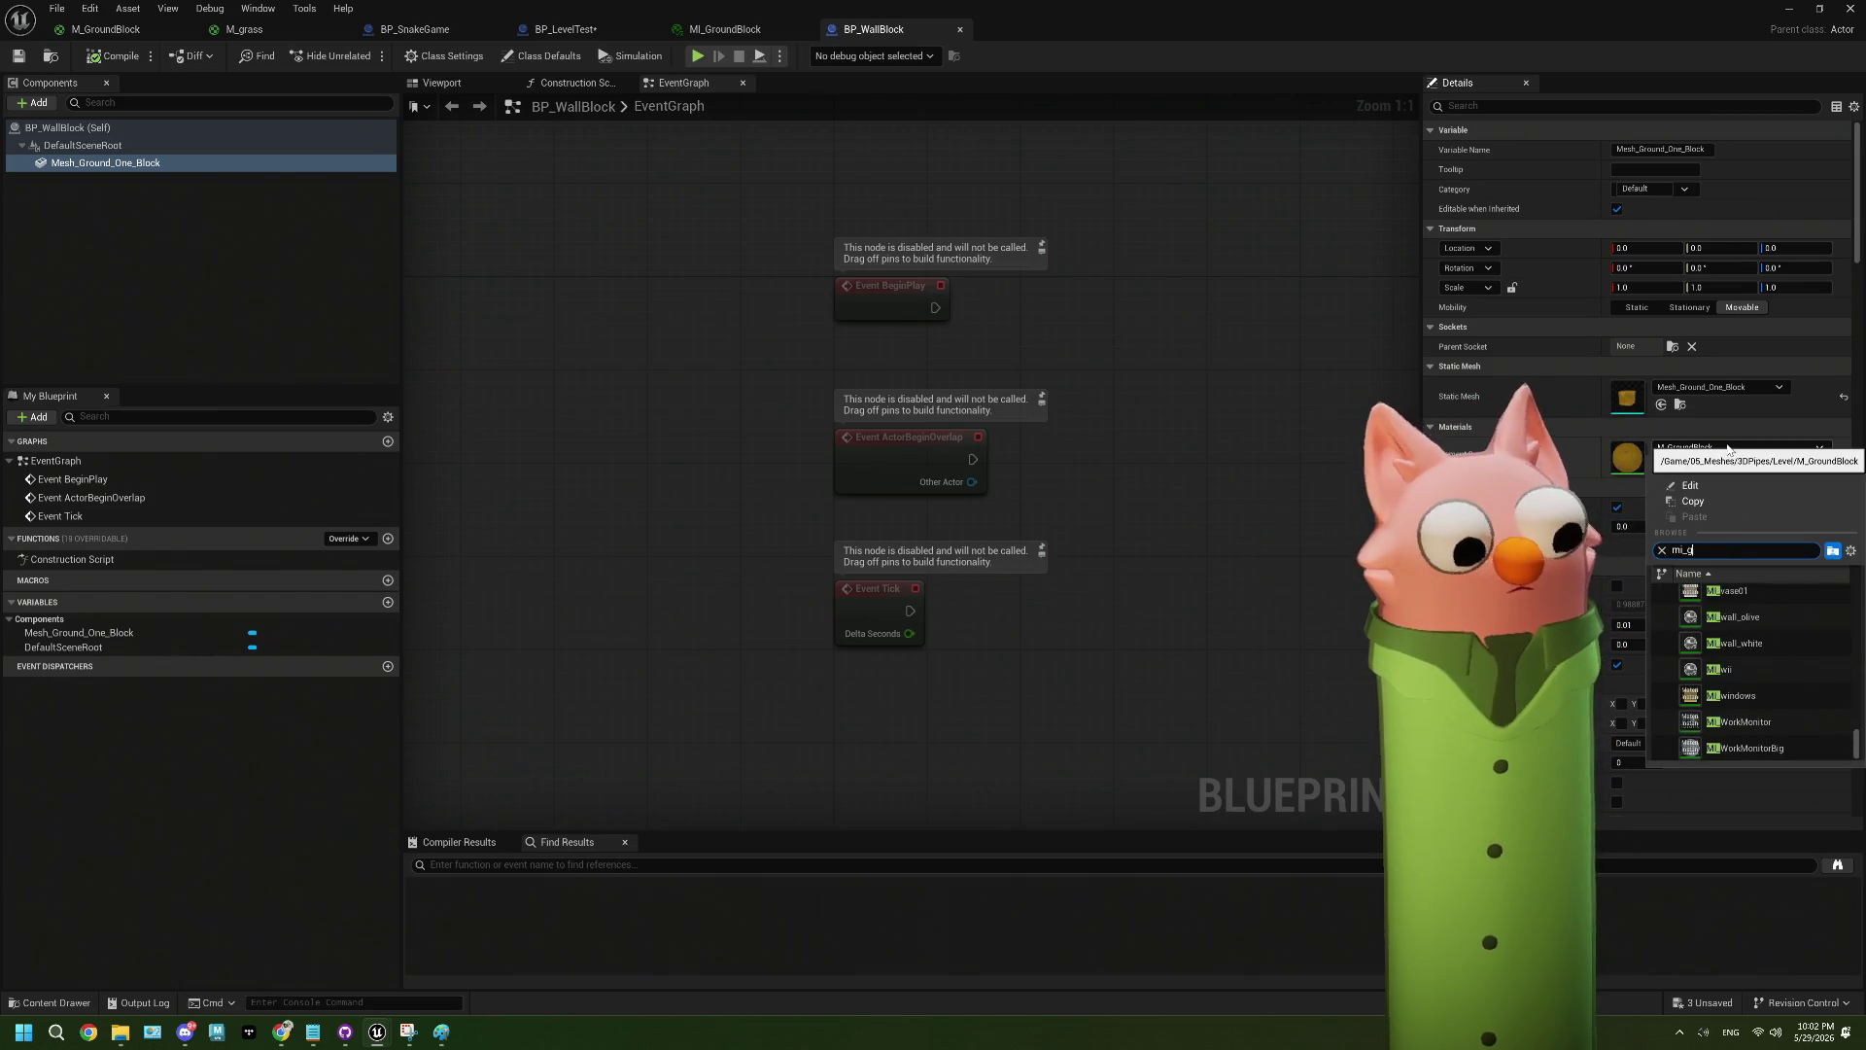
type("_g")
left_click(1744, 593)
key("ctrl+s")
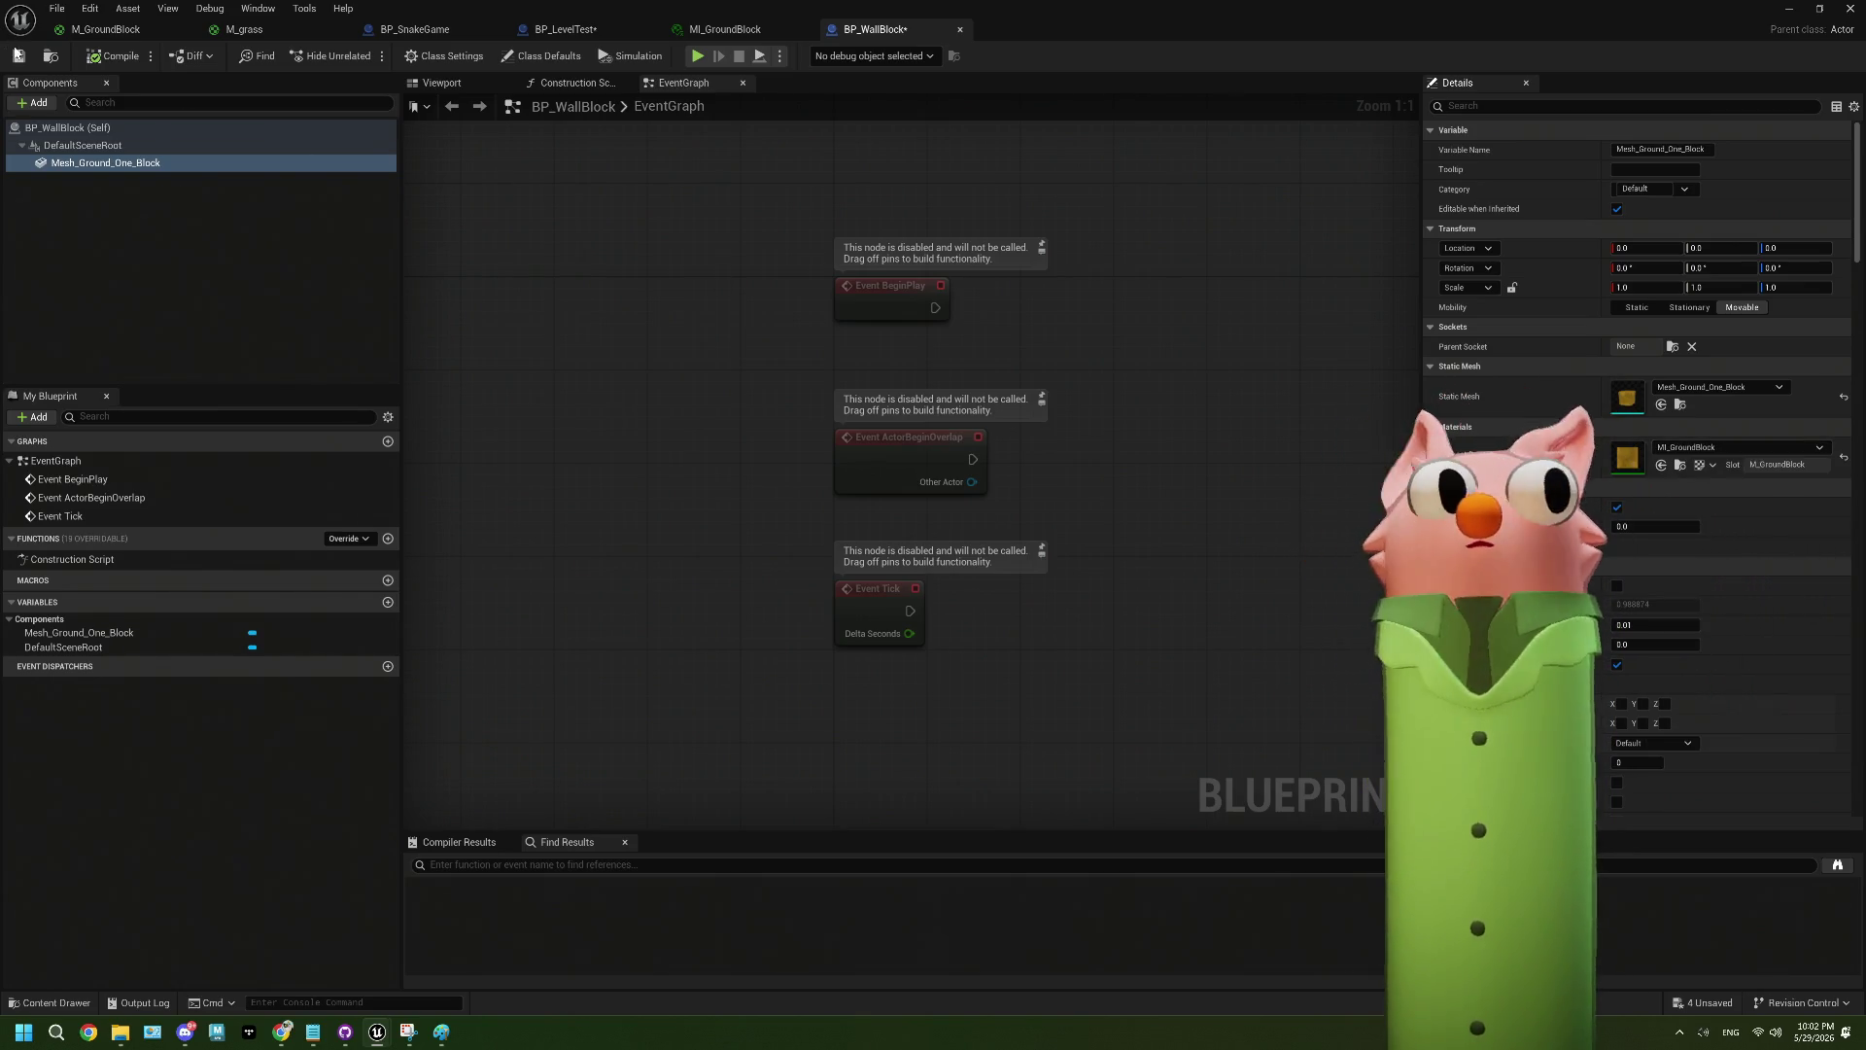
left_click(1786, 10)
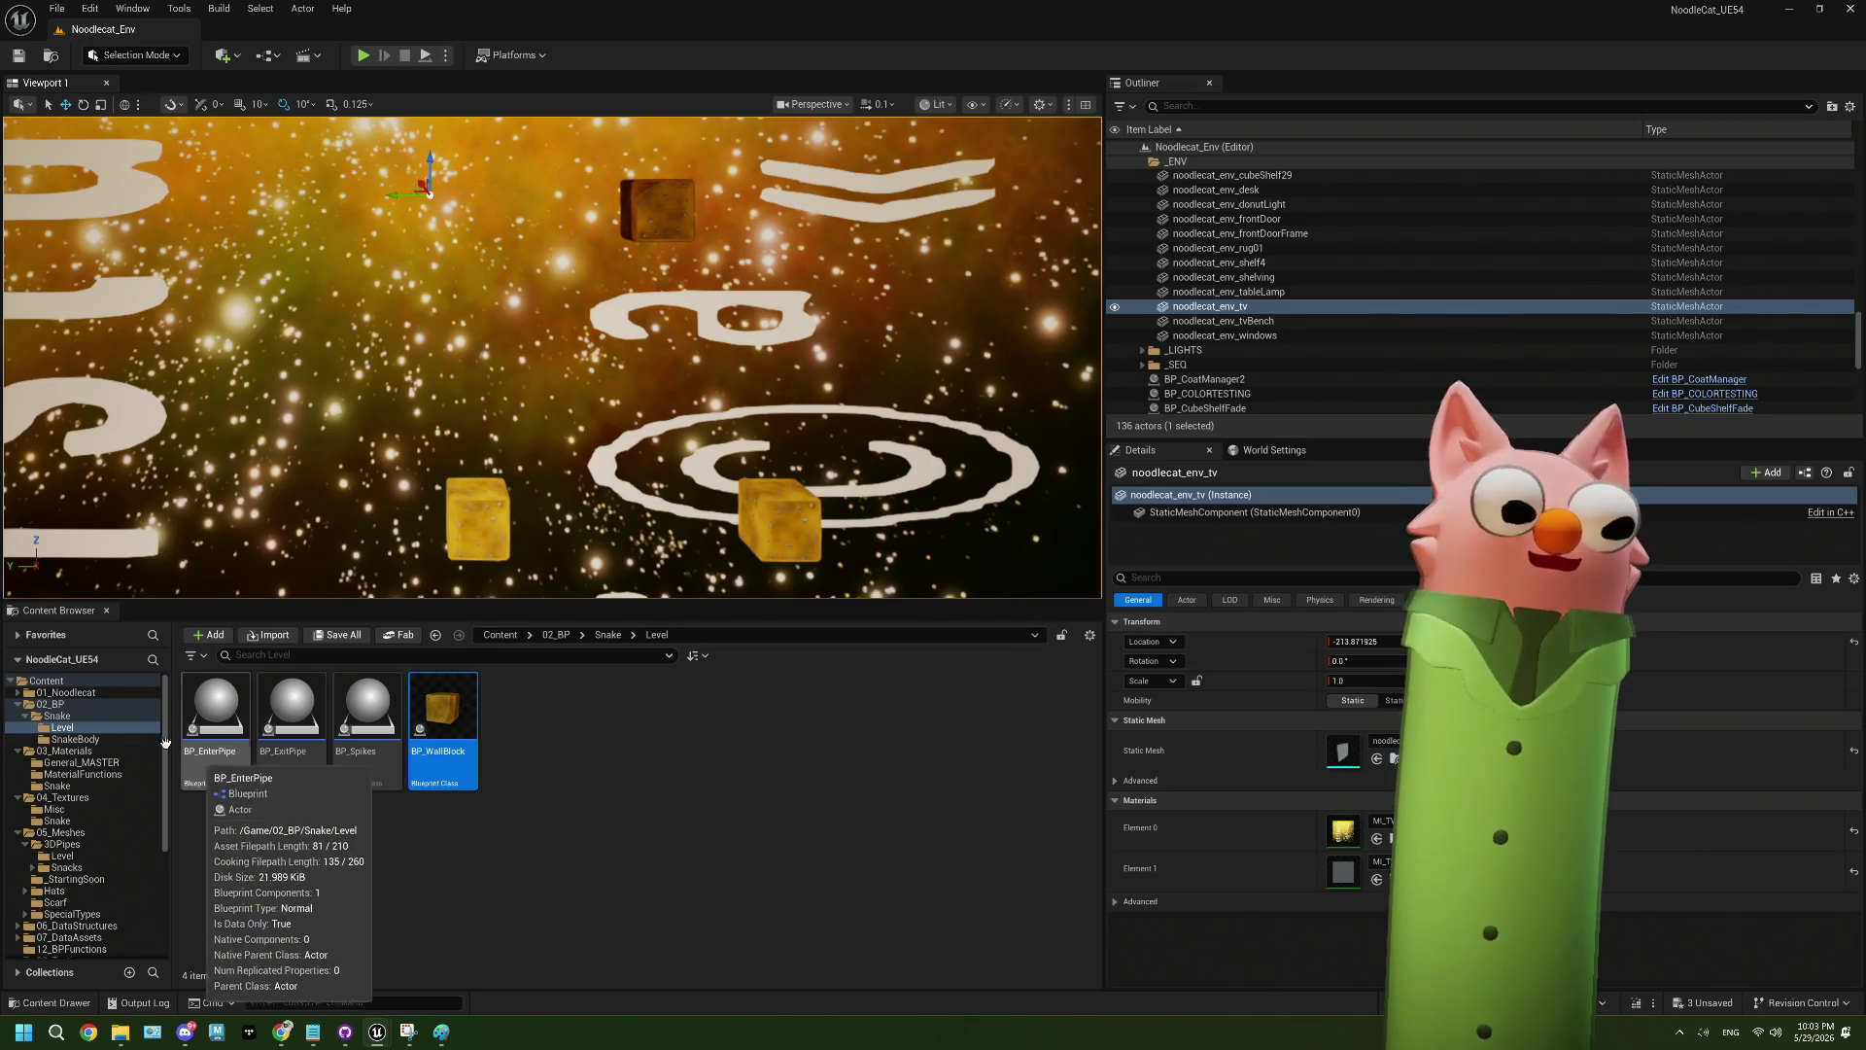
- Browse the Snake blueprint folders and open the BP_WallBlock blueprint
left_click(101, 715)
left_click(98, 729)
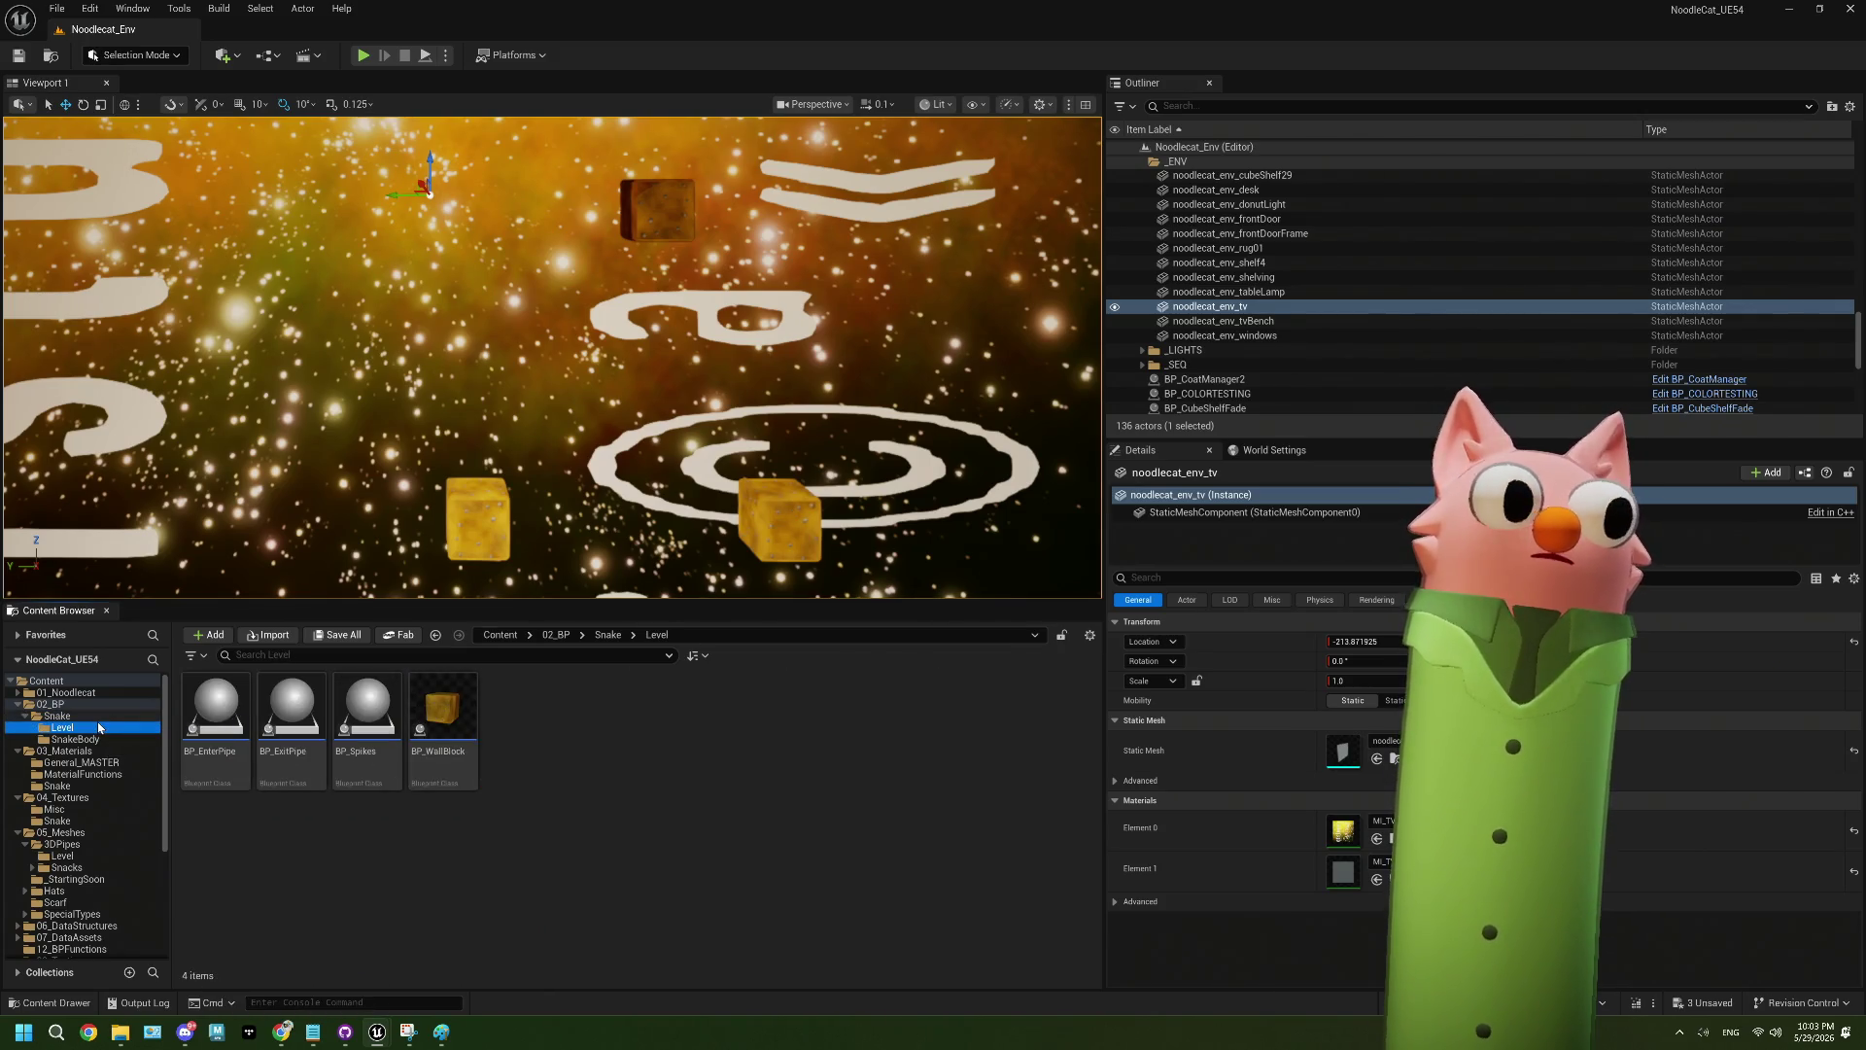
left_click(93, 706)
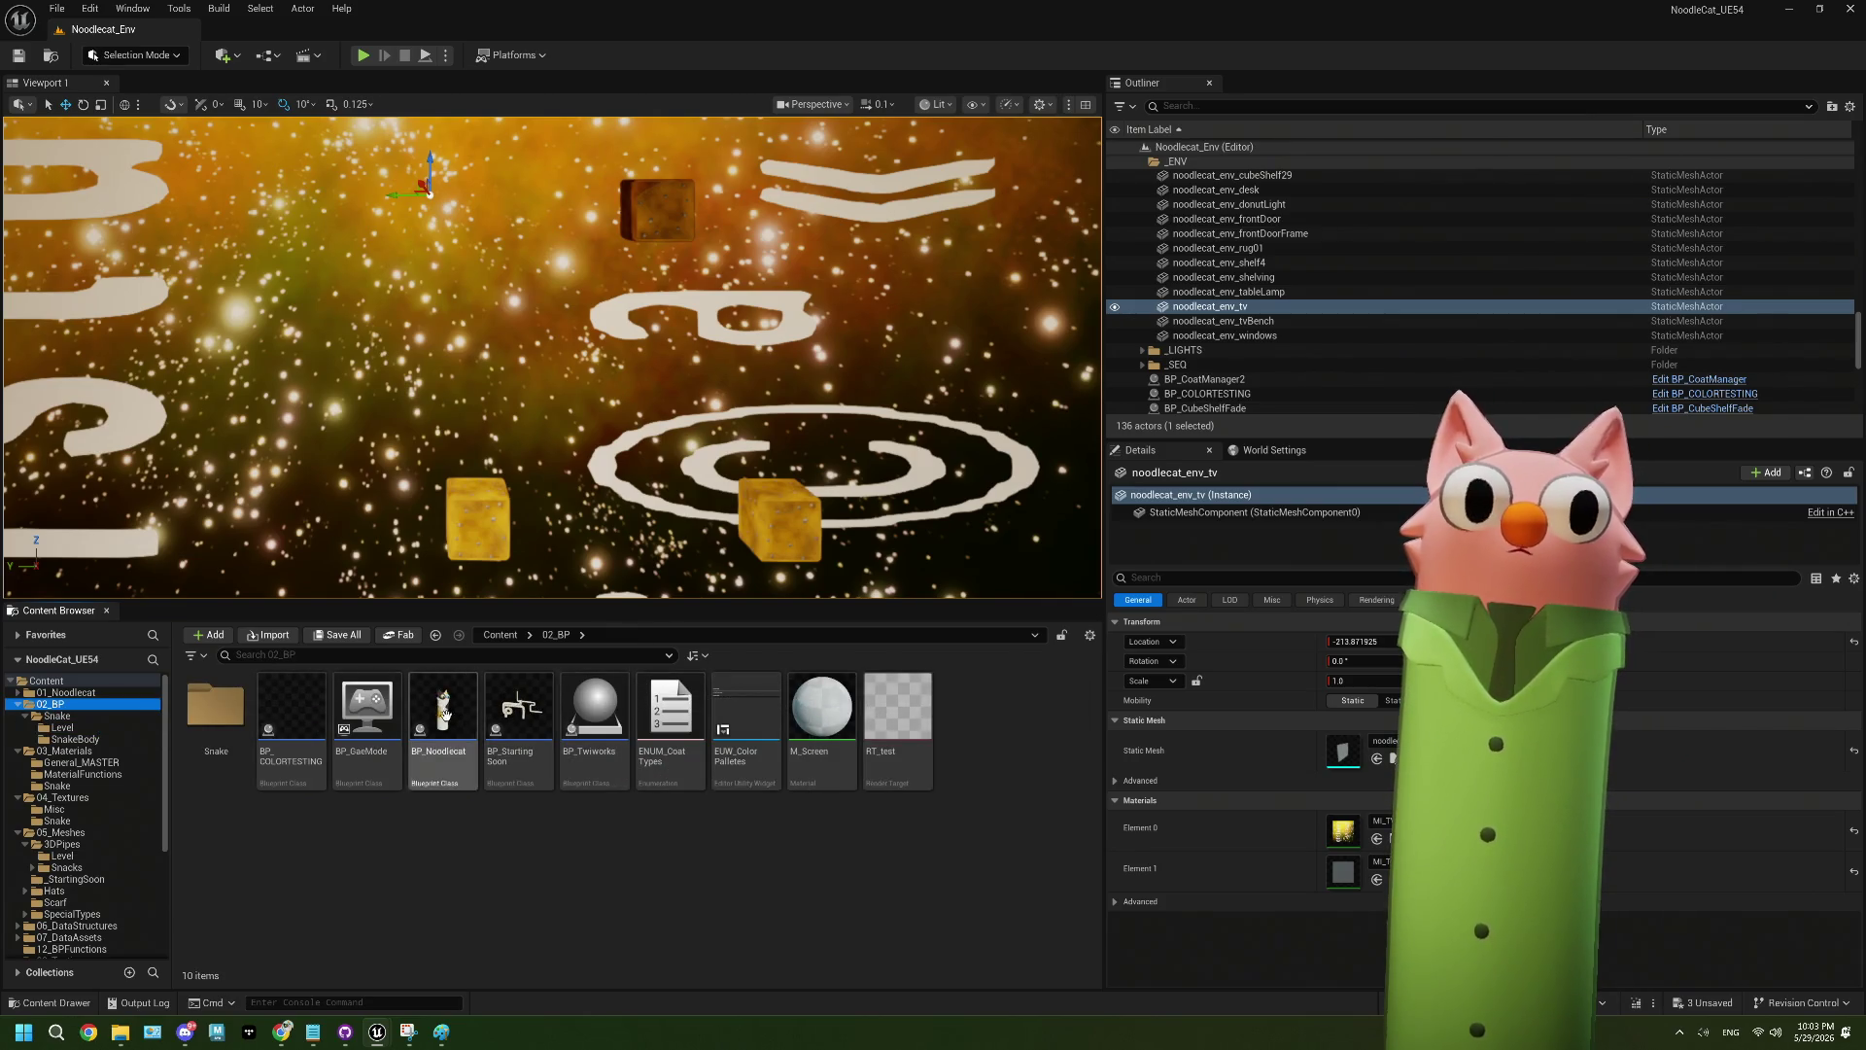
left_click(98, 728)
double_click(443, 709)
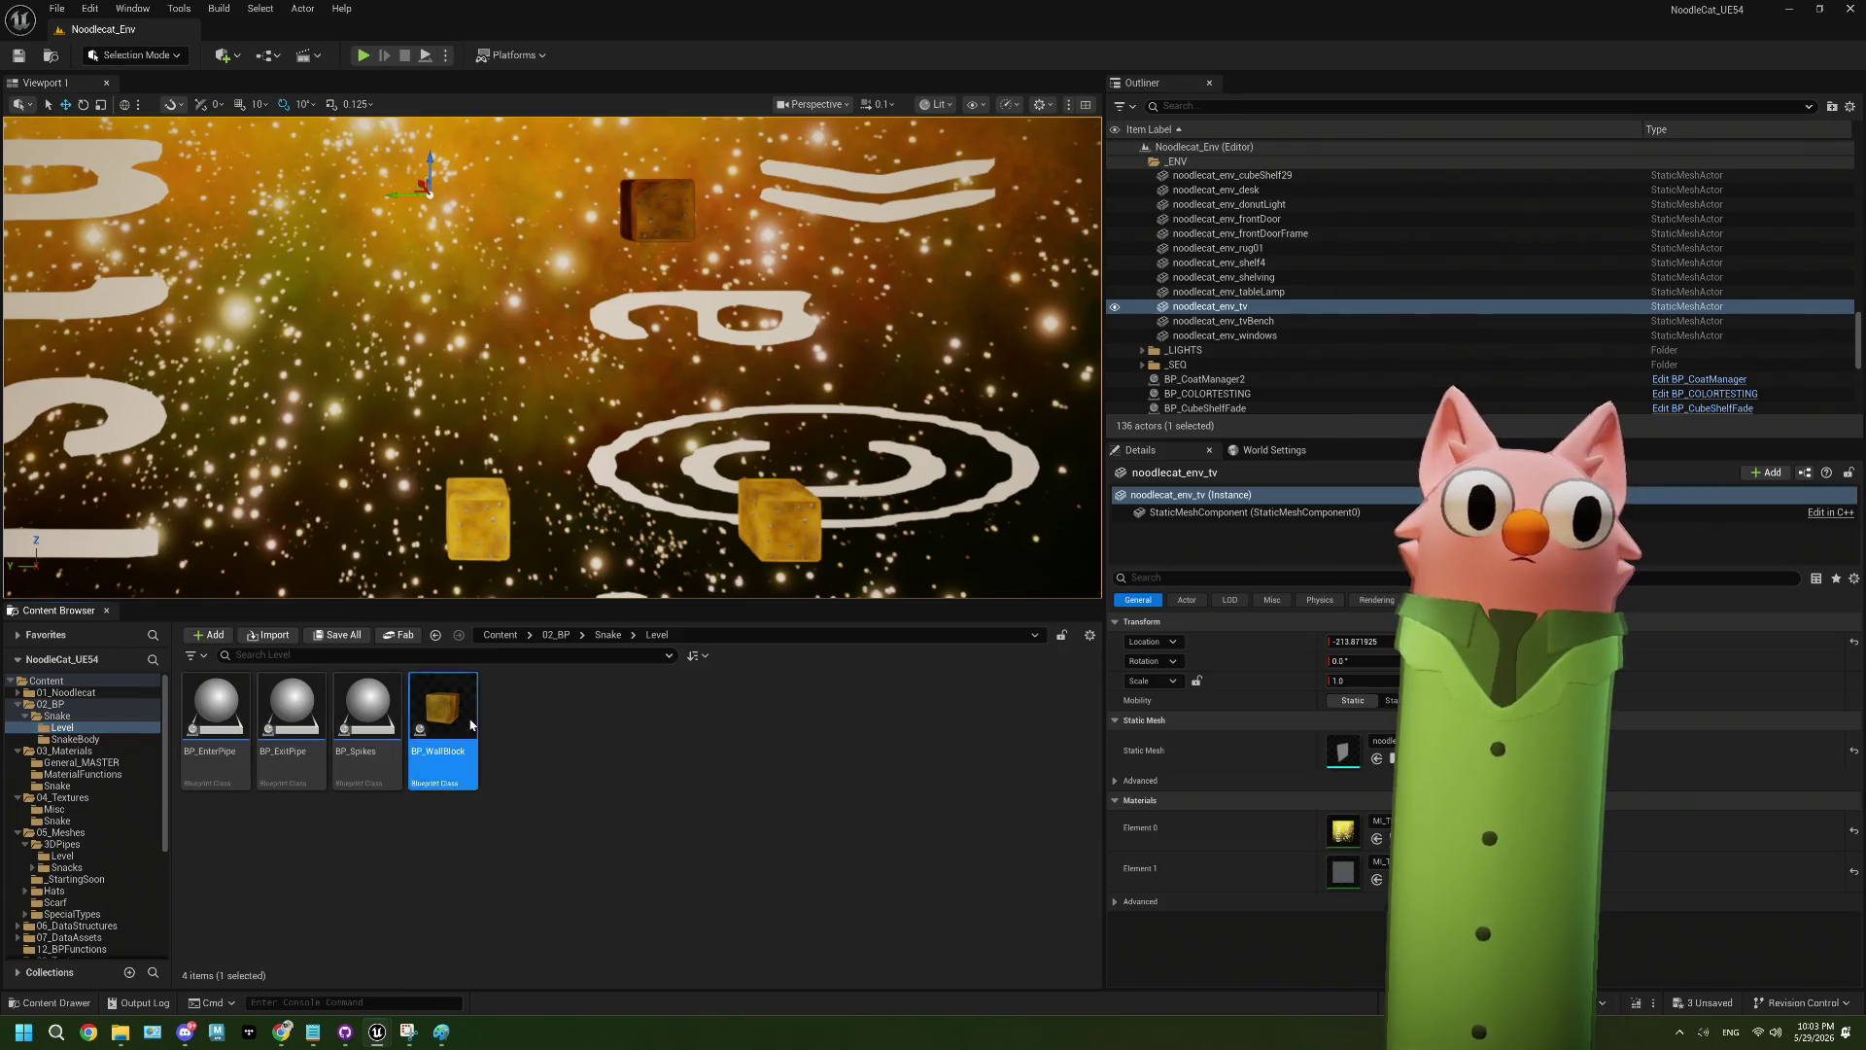
- In BP_LevelTest, select the wall pieces BP_WallBlock_side5 and BP_WallBlock_side20
left_click(529, 31)
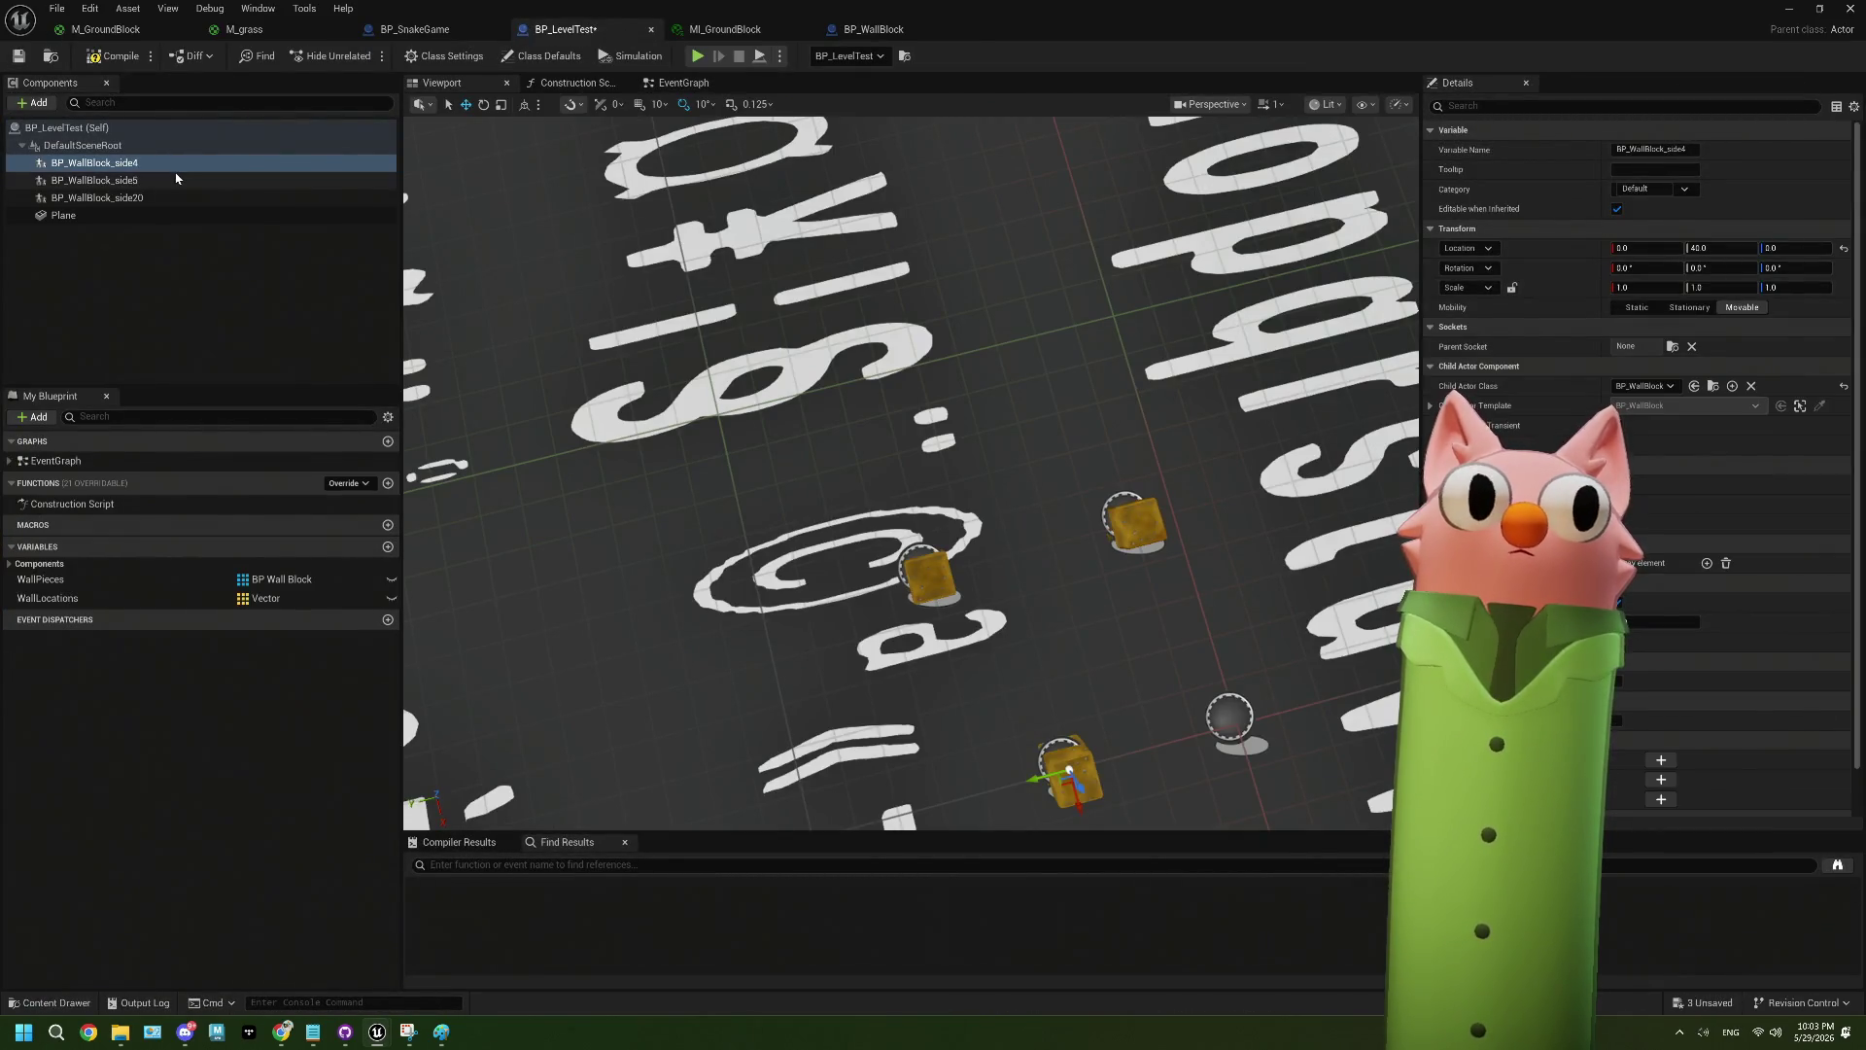
left_click(176, 180)
left_click(175, 197)
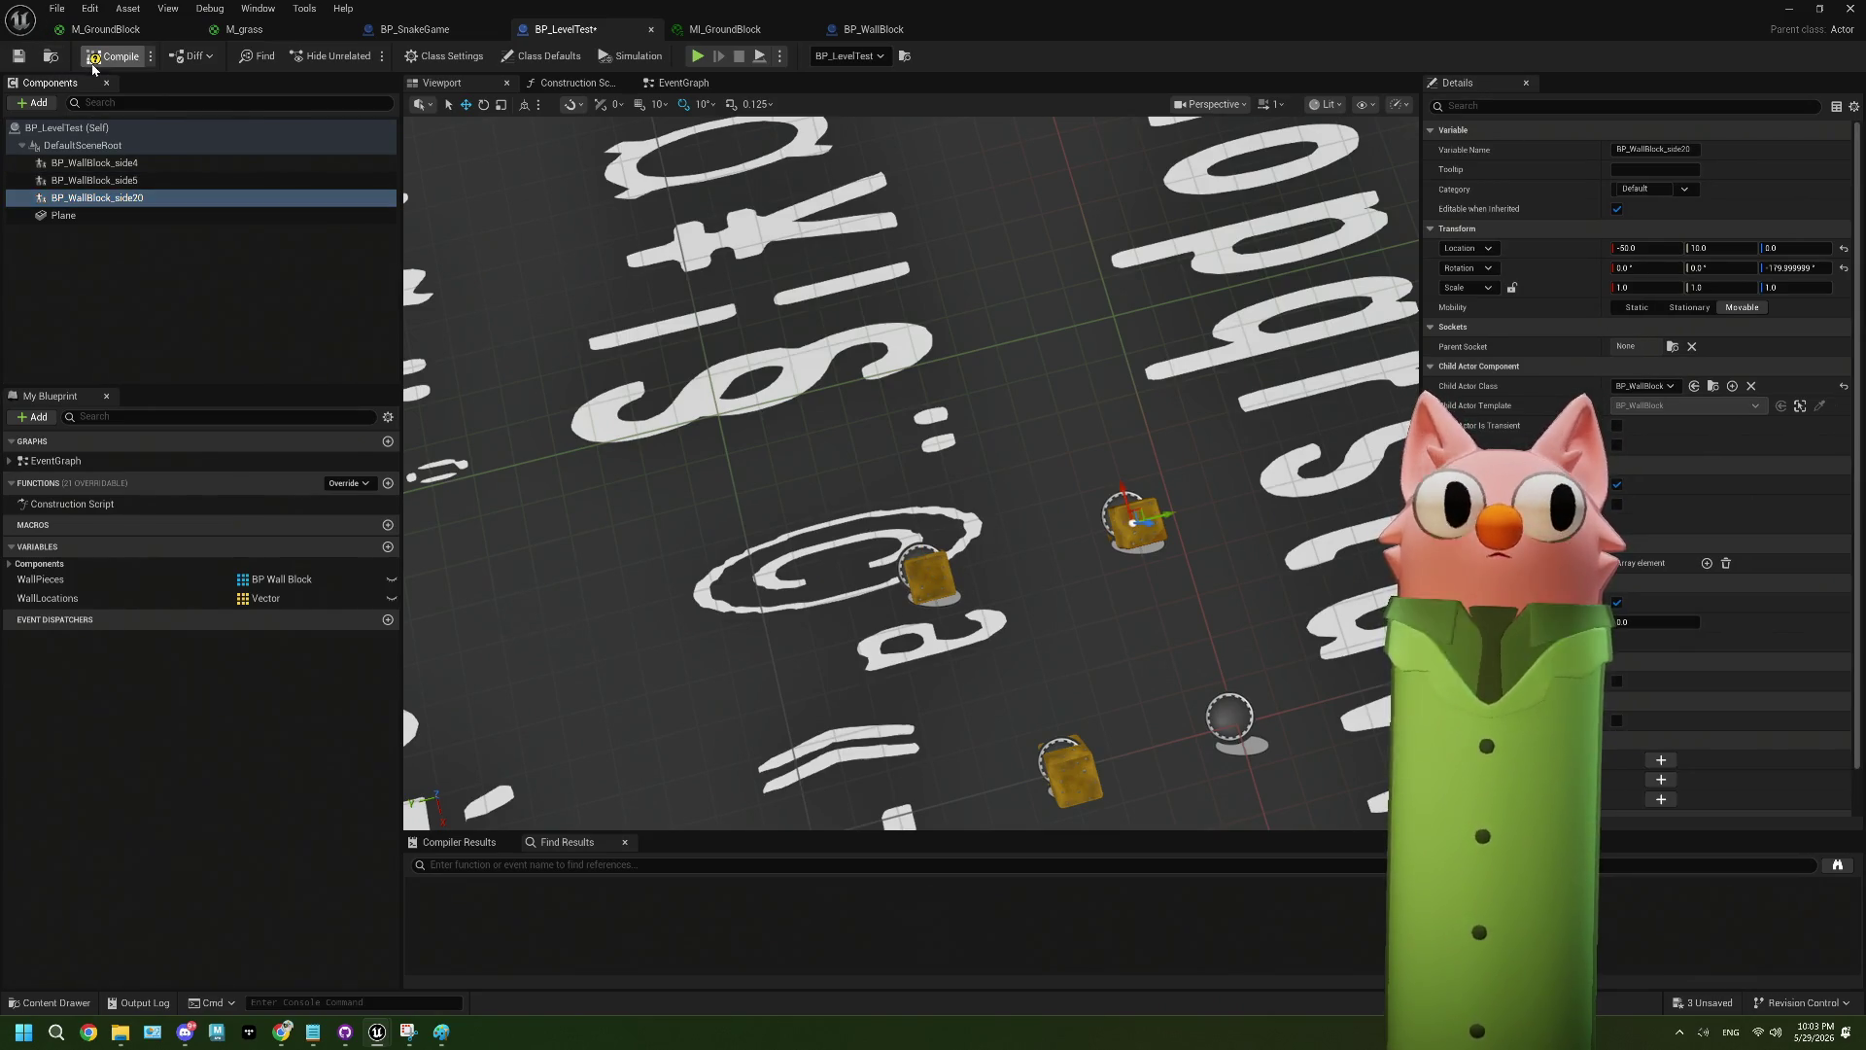
- Minimize the blueprint editor and show the 3DPipes Level folder in the Content Browser
left_click_drag(935, 33, 1370, 418)
left_click_drag(1250, 399, 891, 2)
left_click(1788, 8)
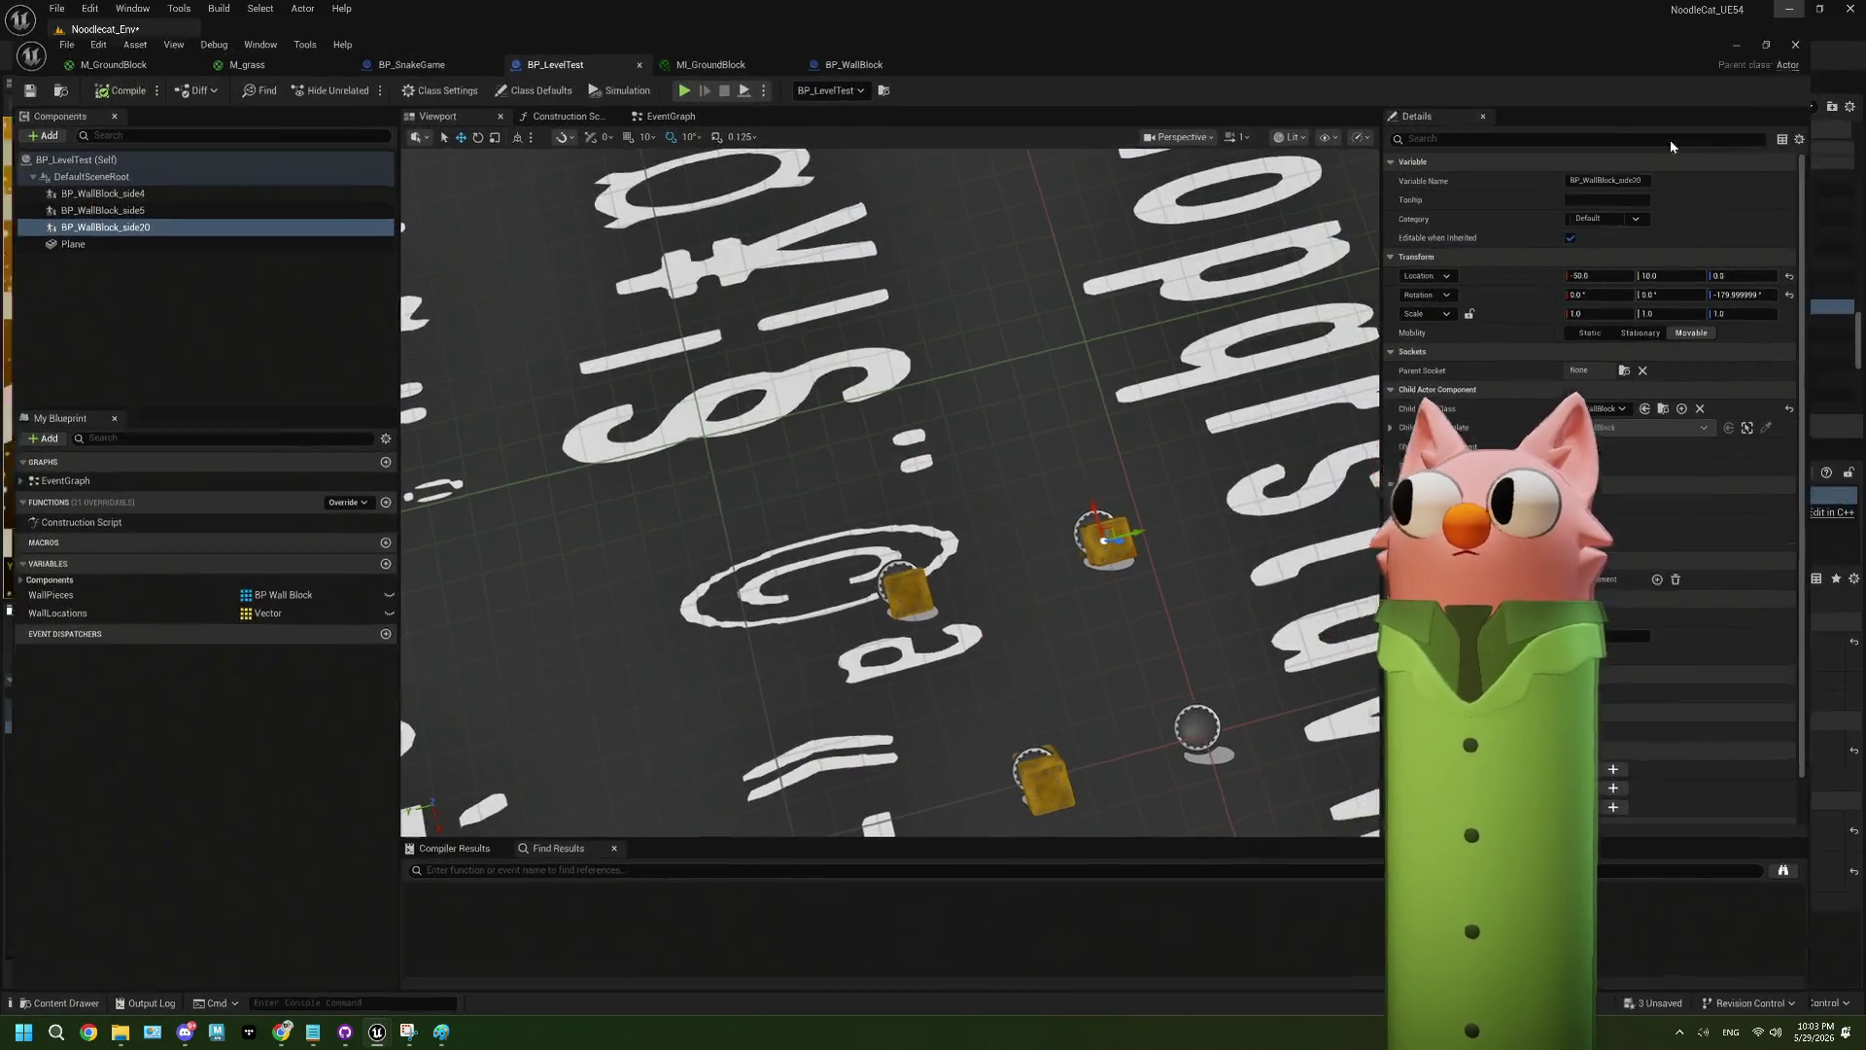
left_click(151, 856)
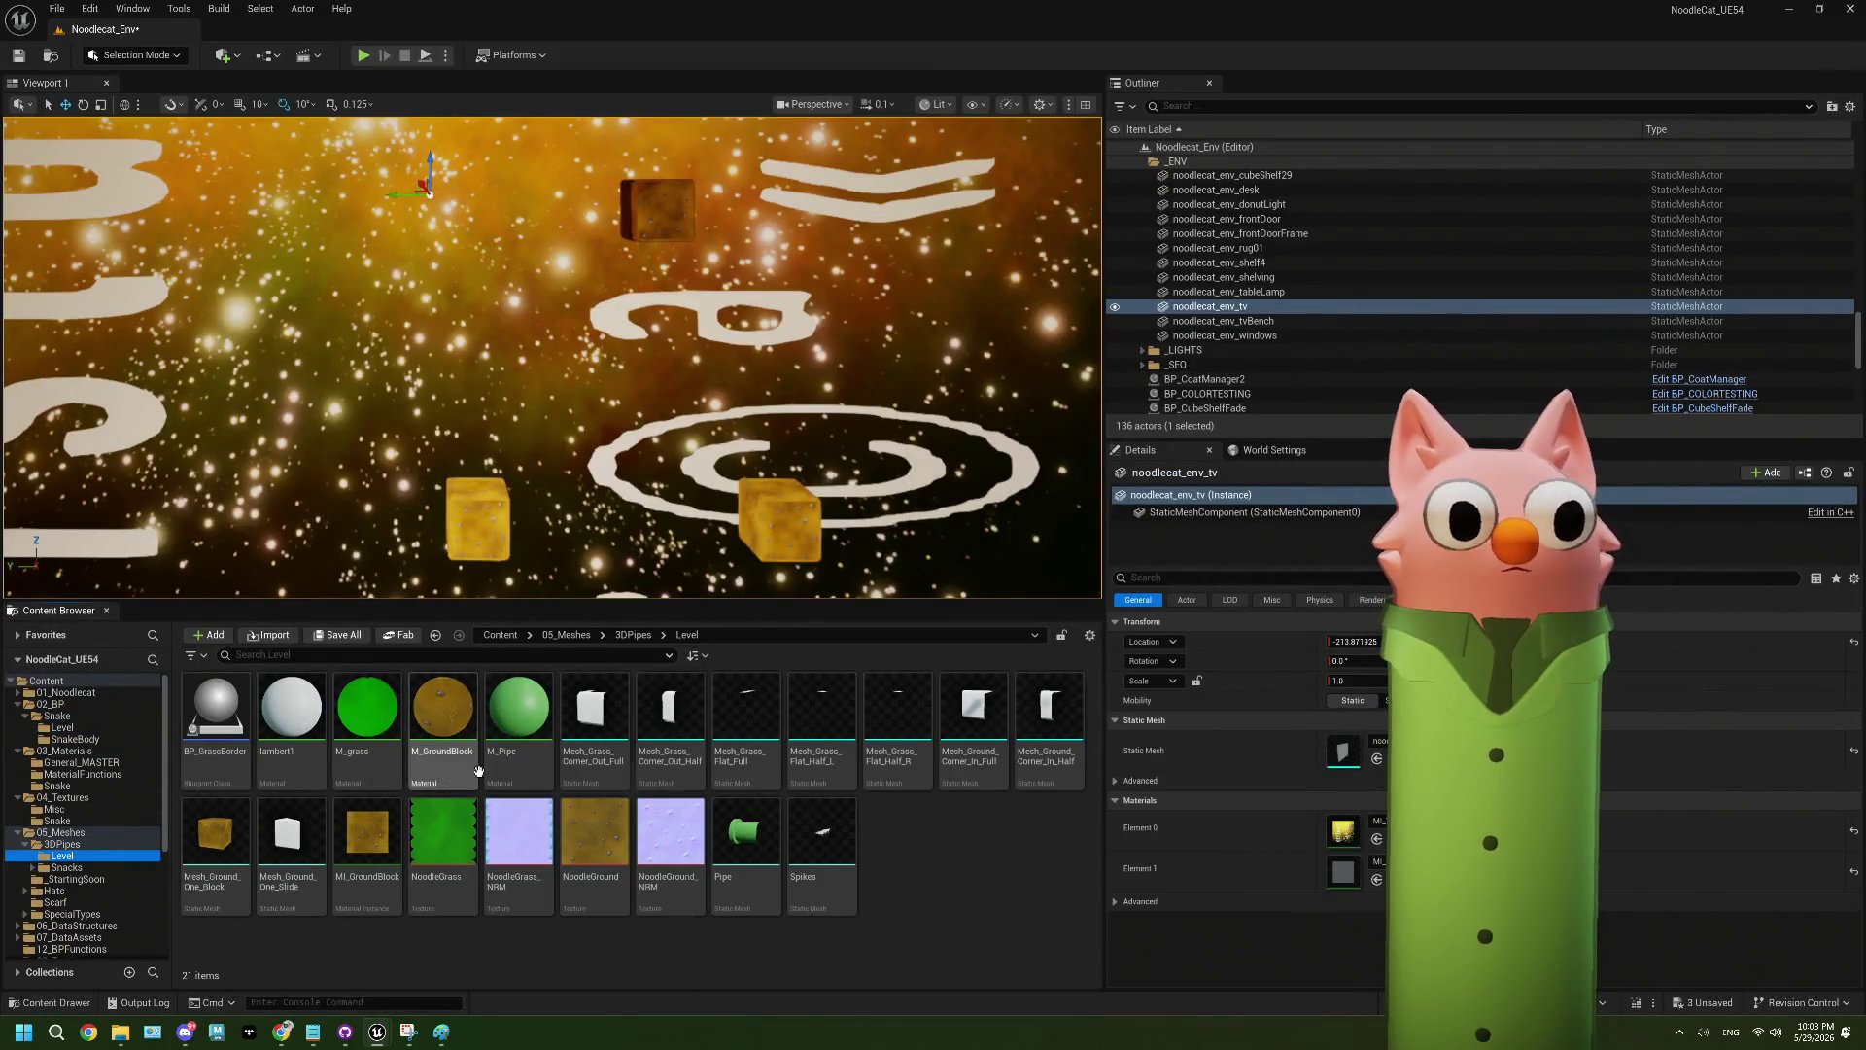
- Start deleting the M_GroundBlock material, then cancel the deletion
left_click(454, 736)
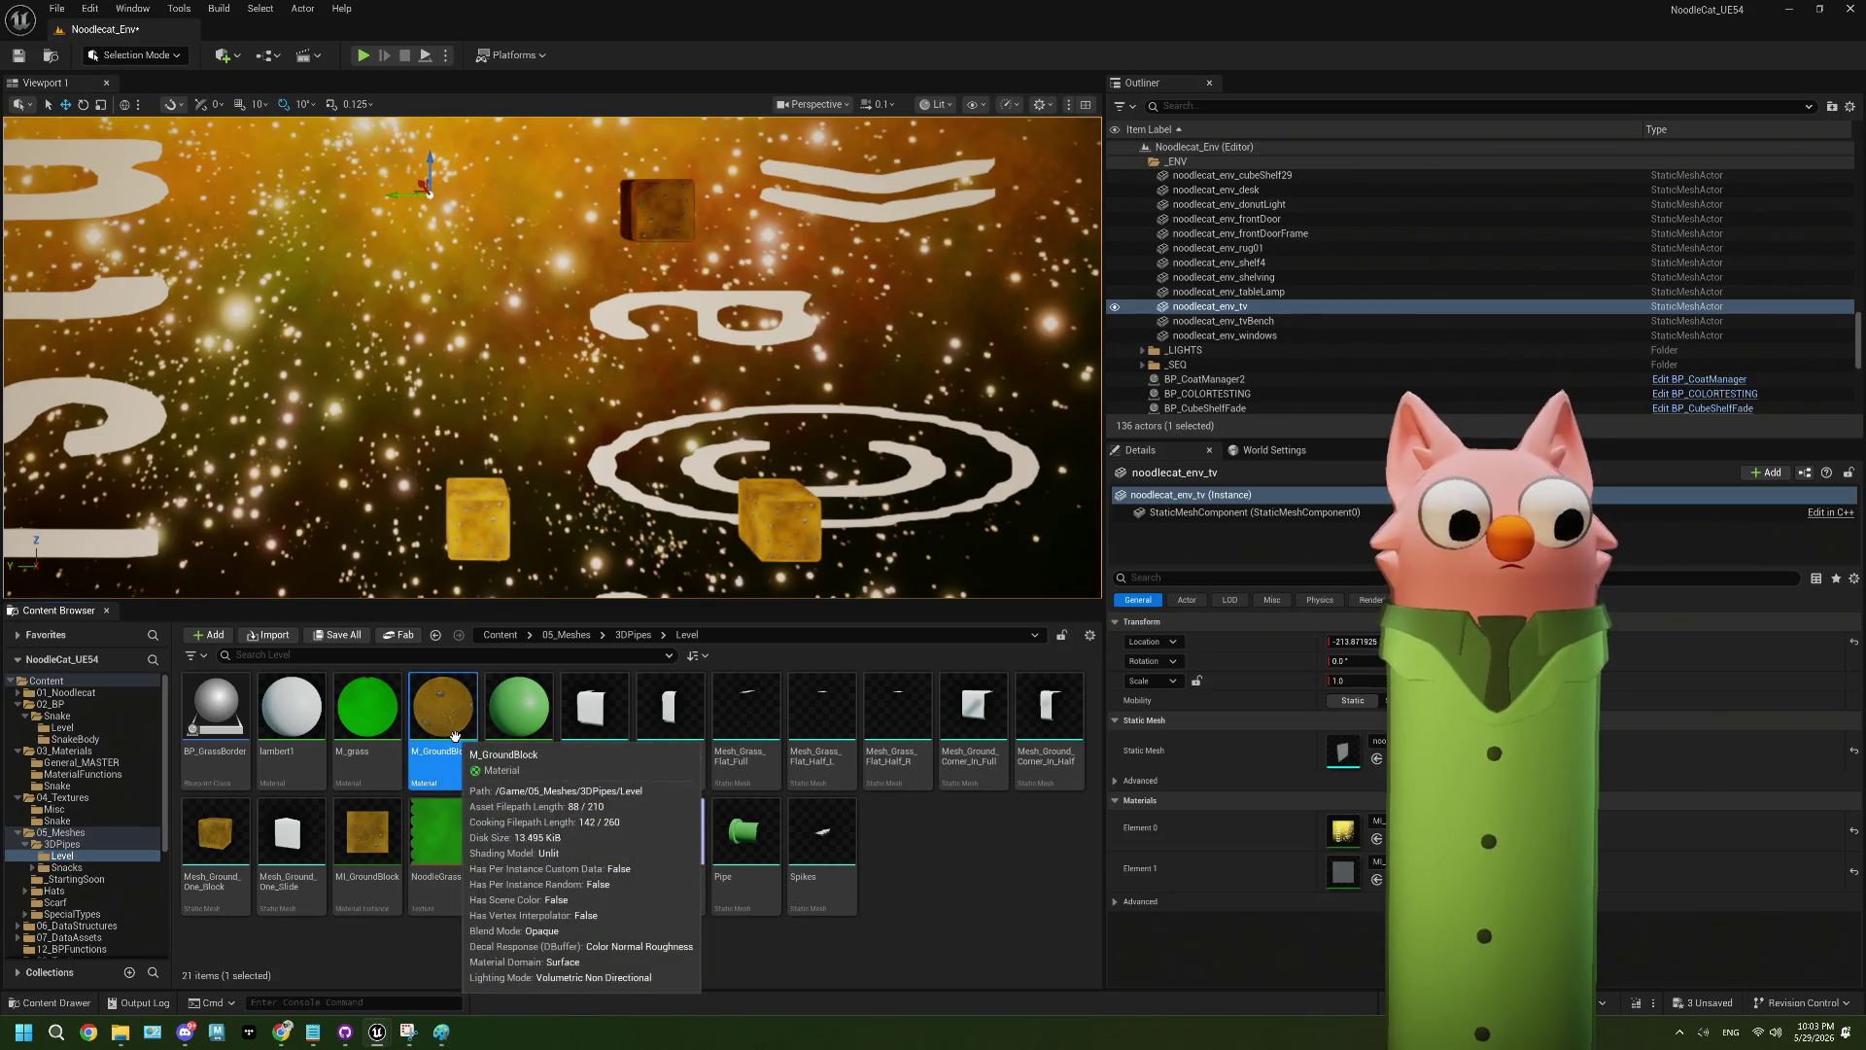
key("Delete")
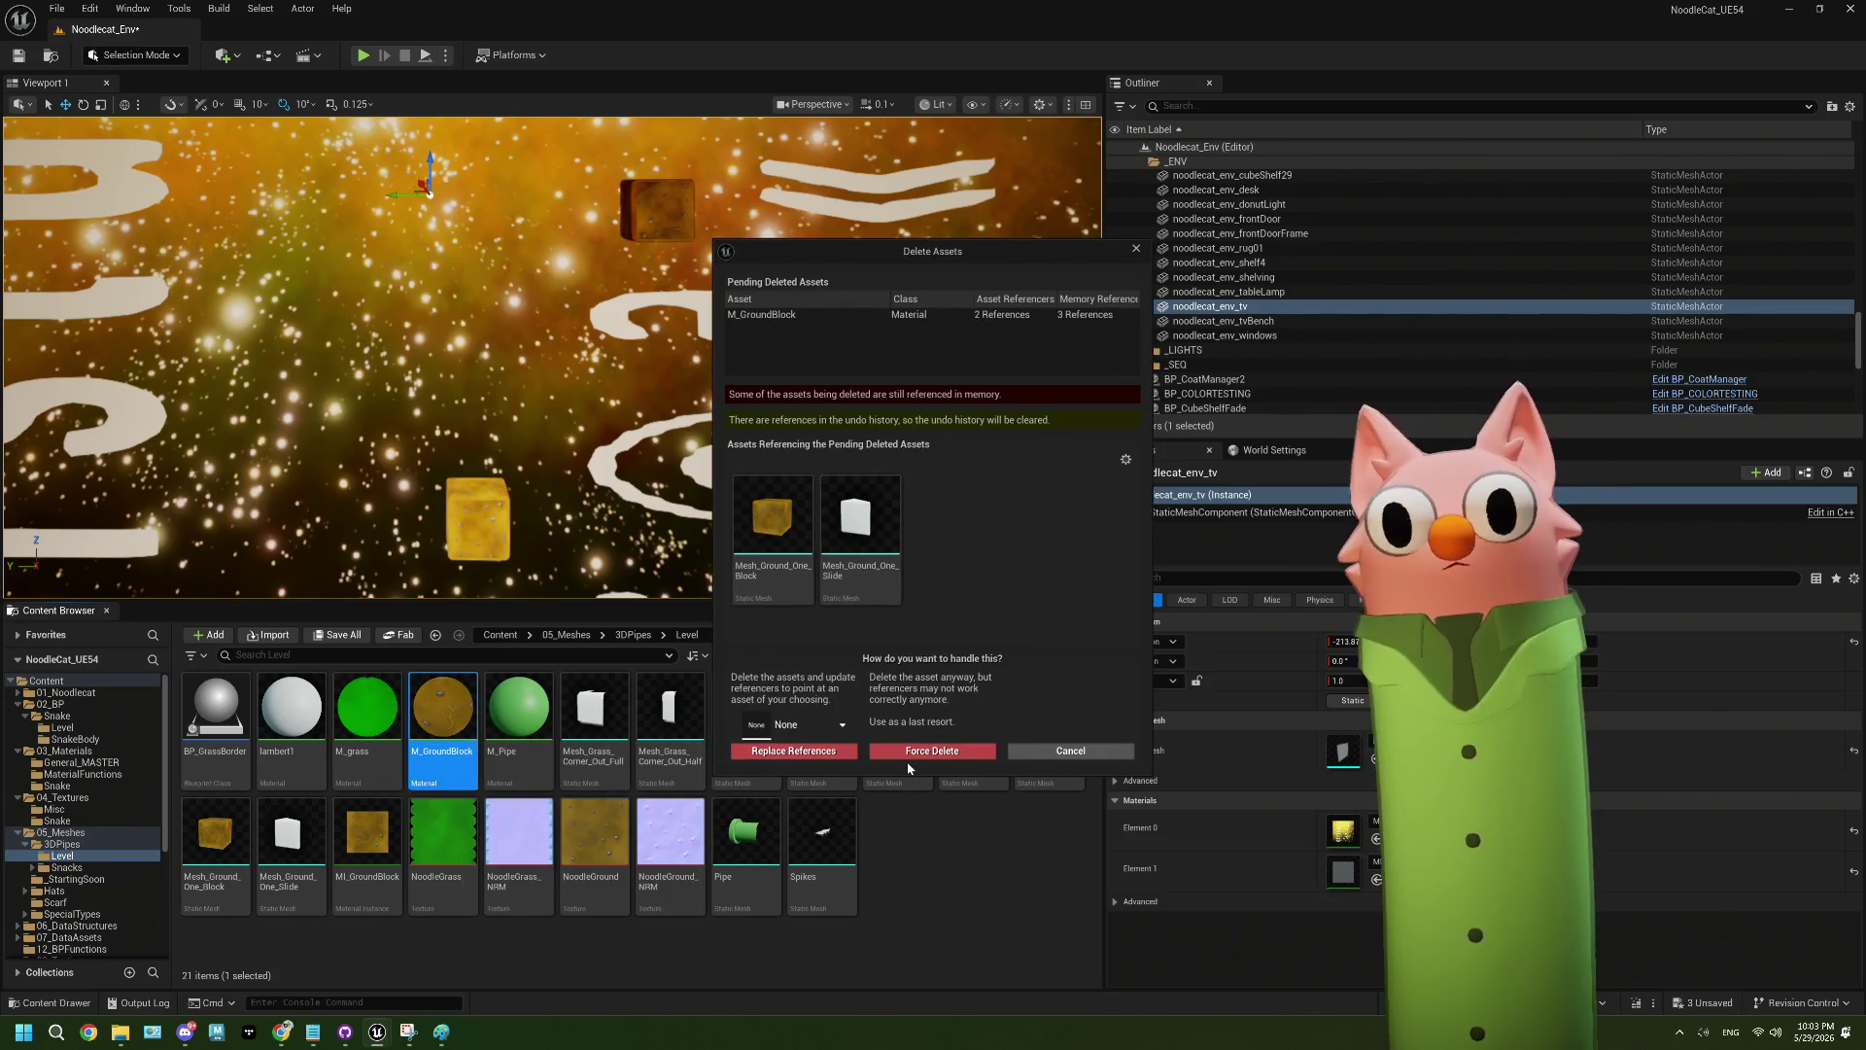
left_click(1039, 751)
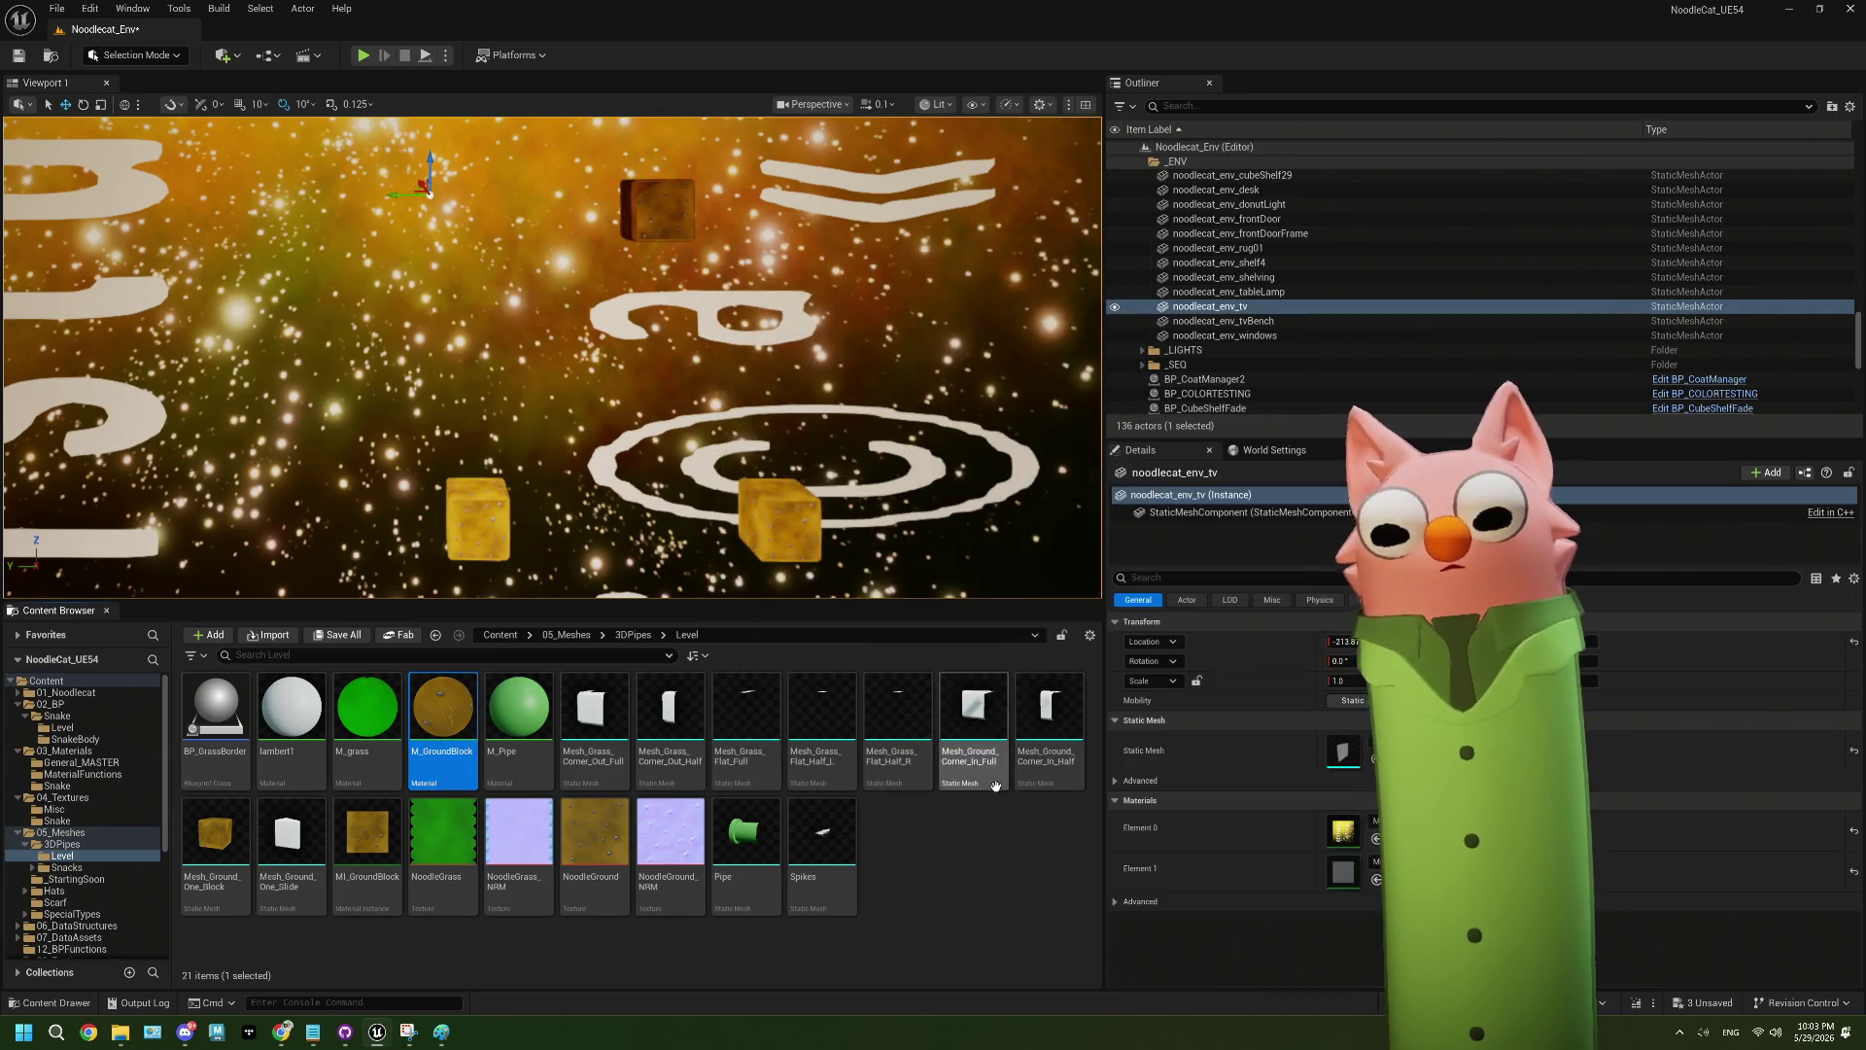
- Assign MI_GroundBlock to Mesh_Ground_One_Block's Element 0 slot and save the mesh
double_click(219, 846)
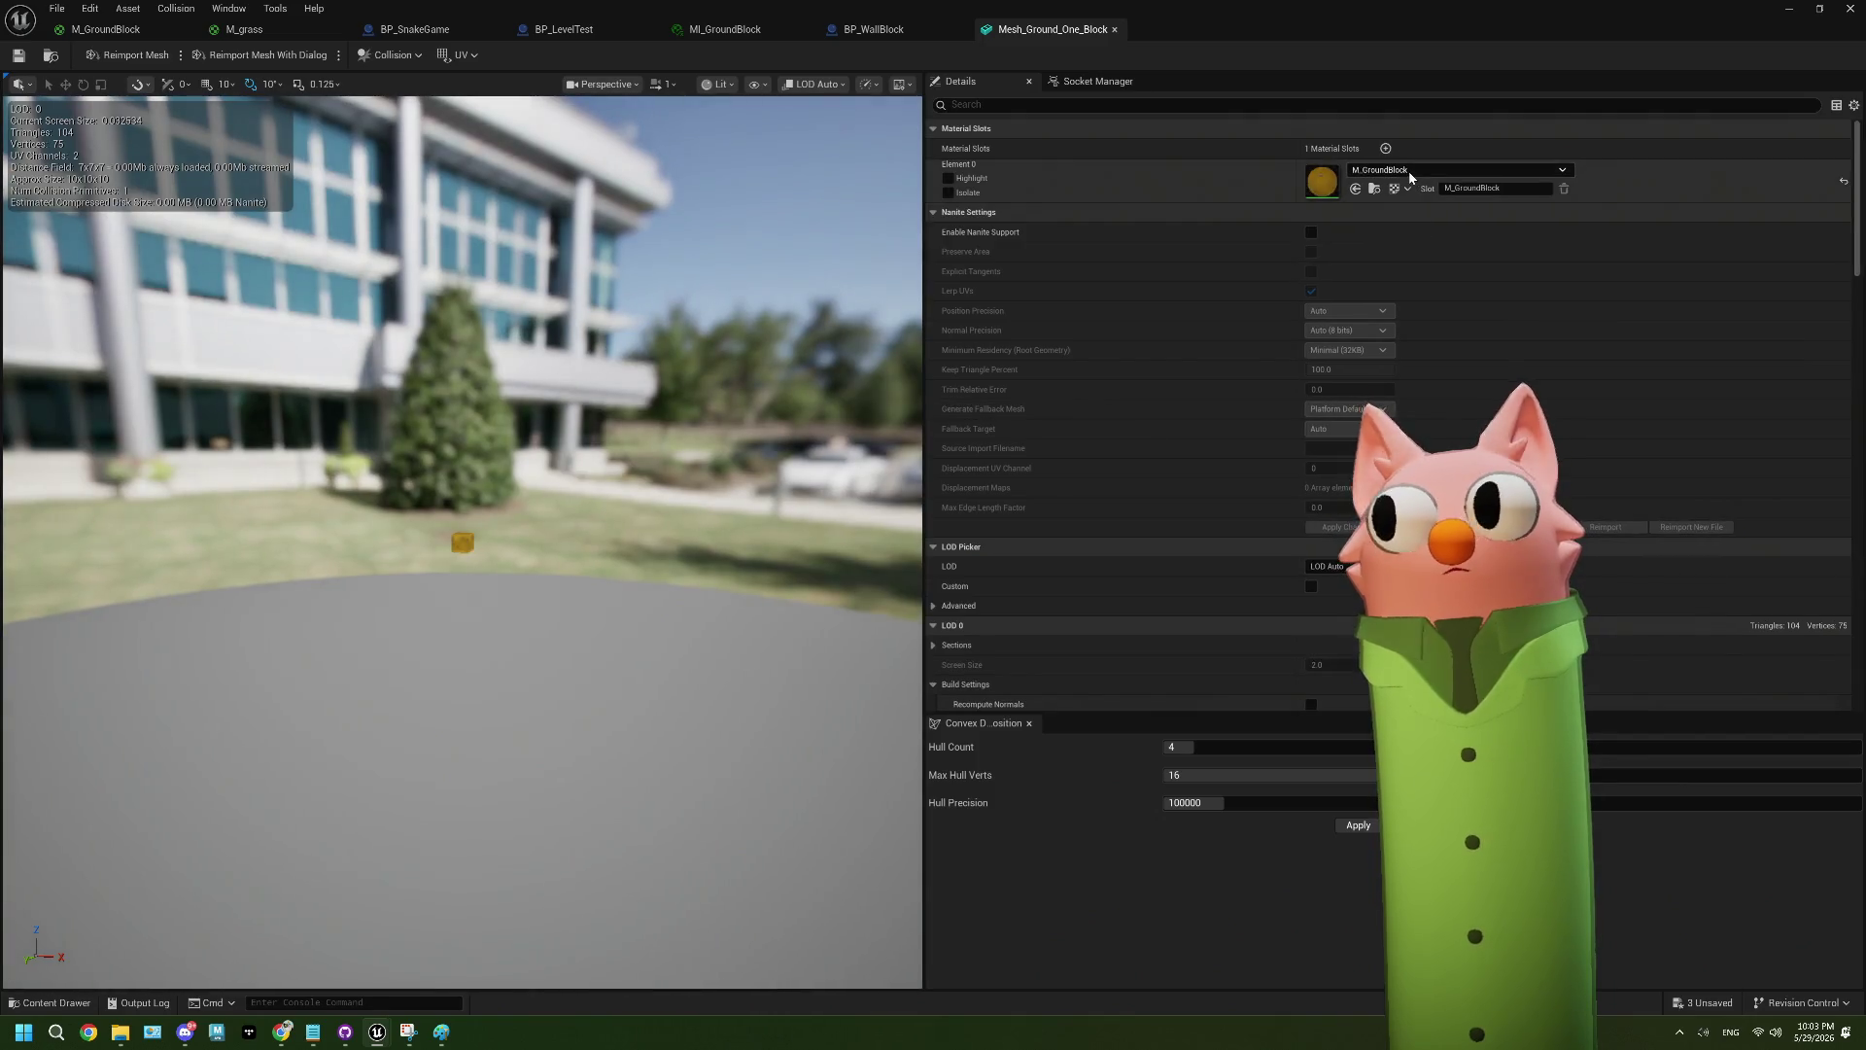
left_click(1409, 172)
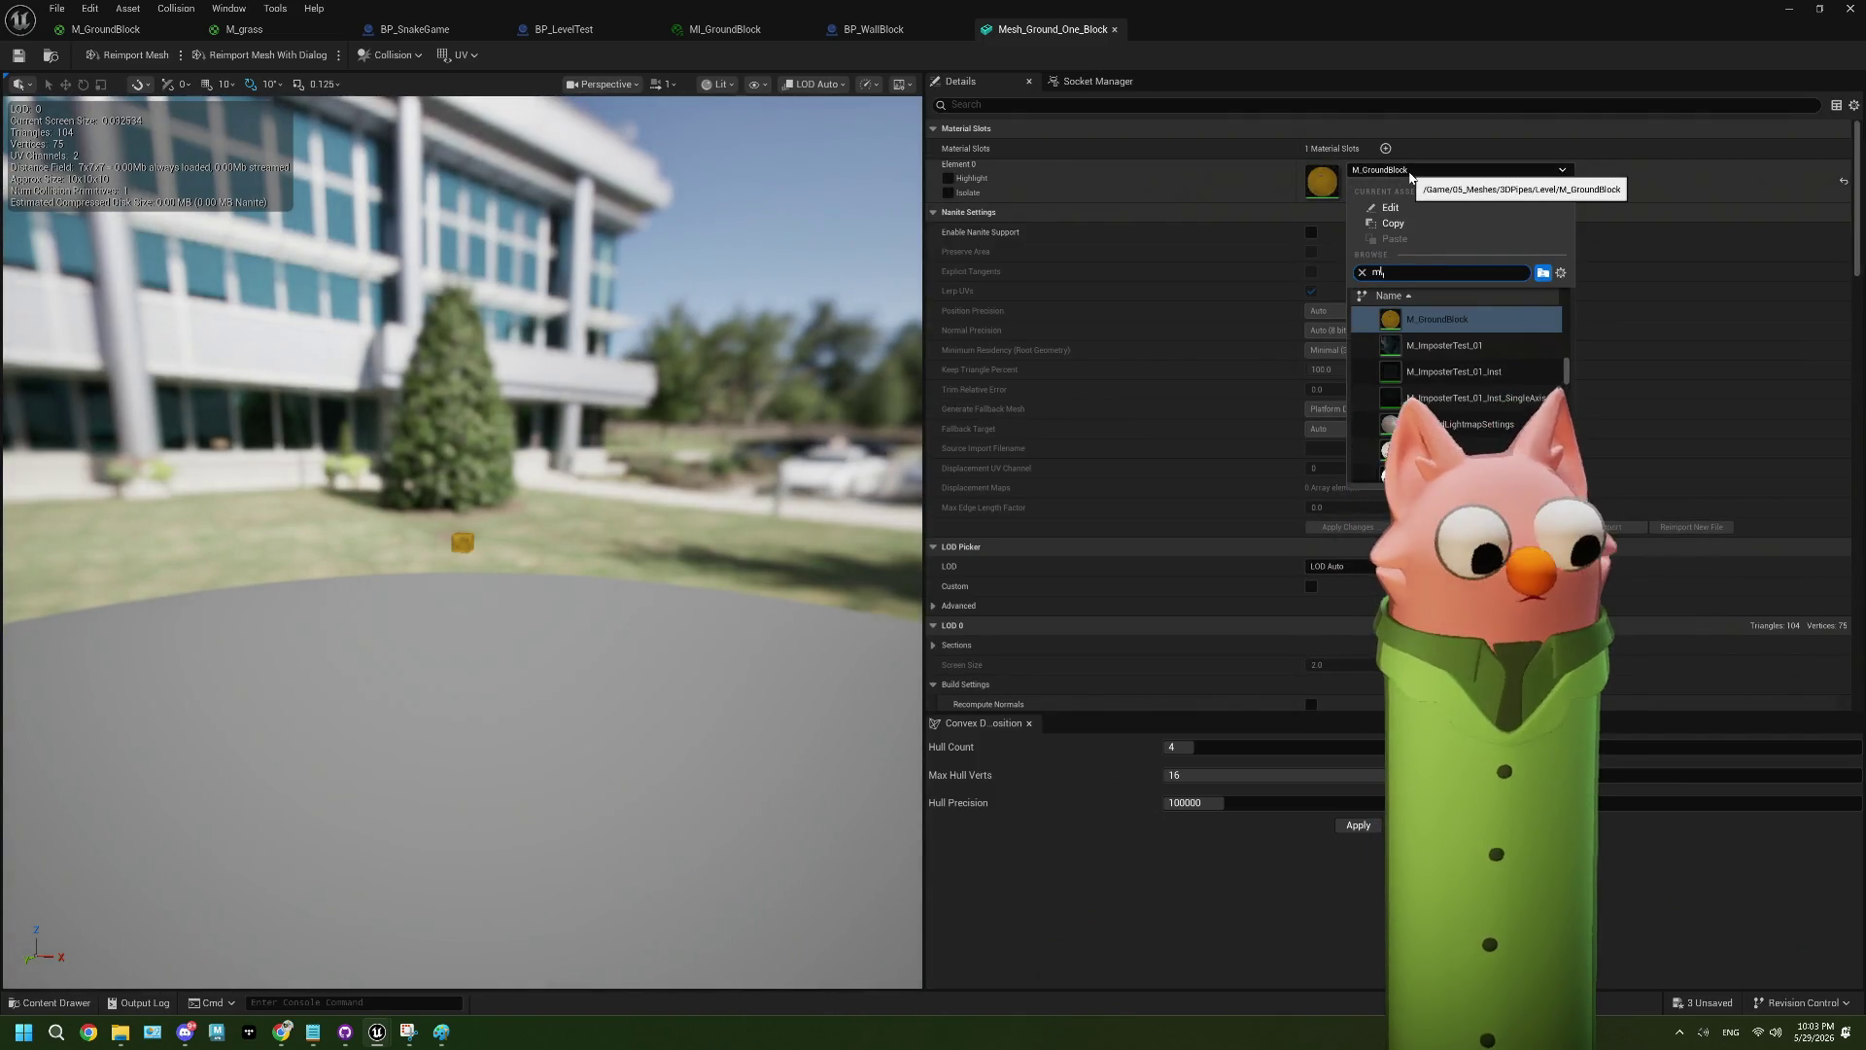
left_click(1428, 319)
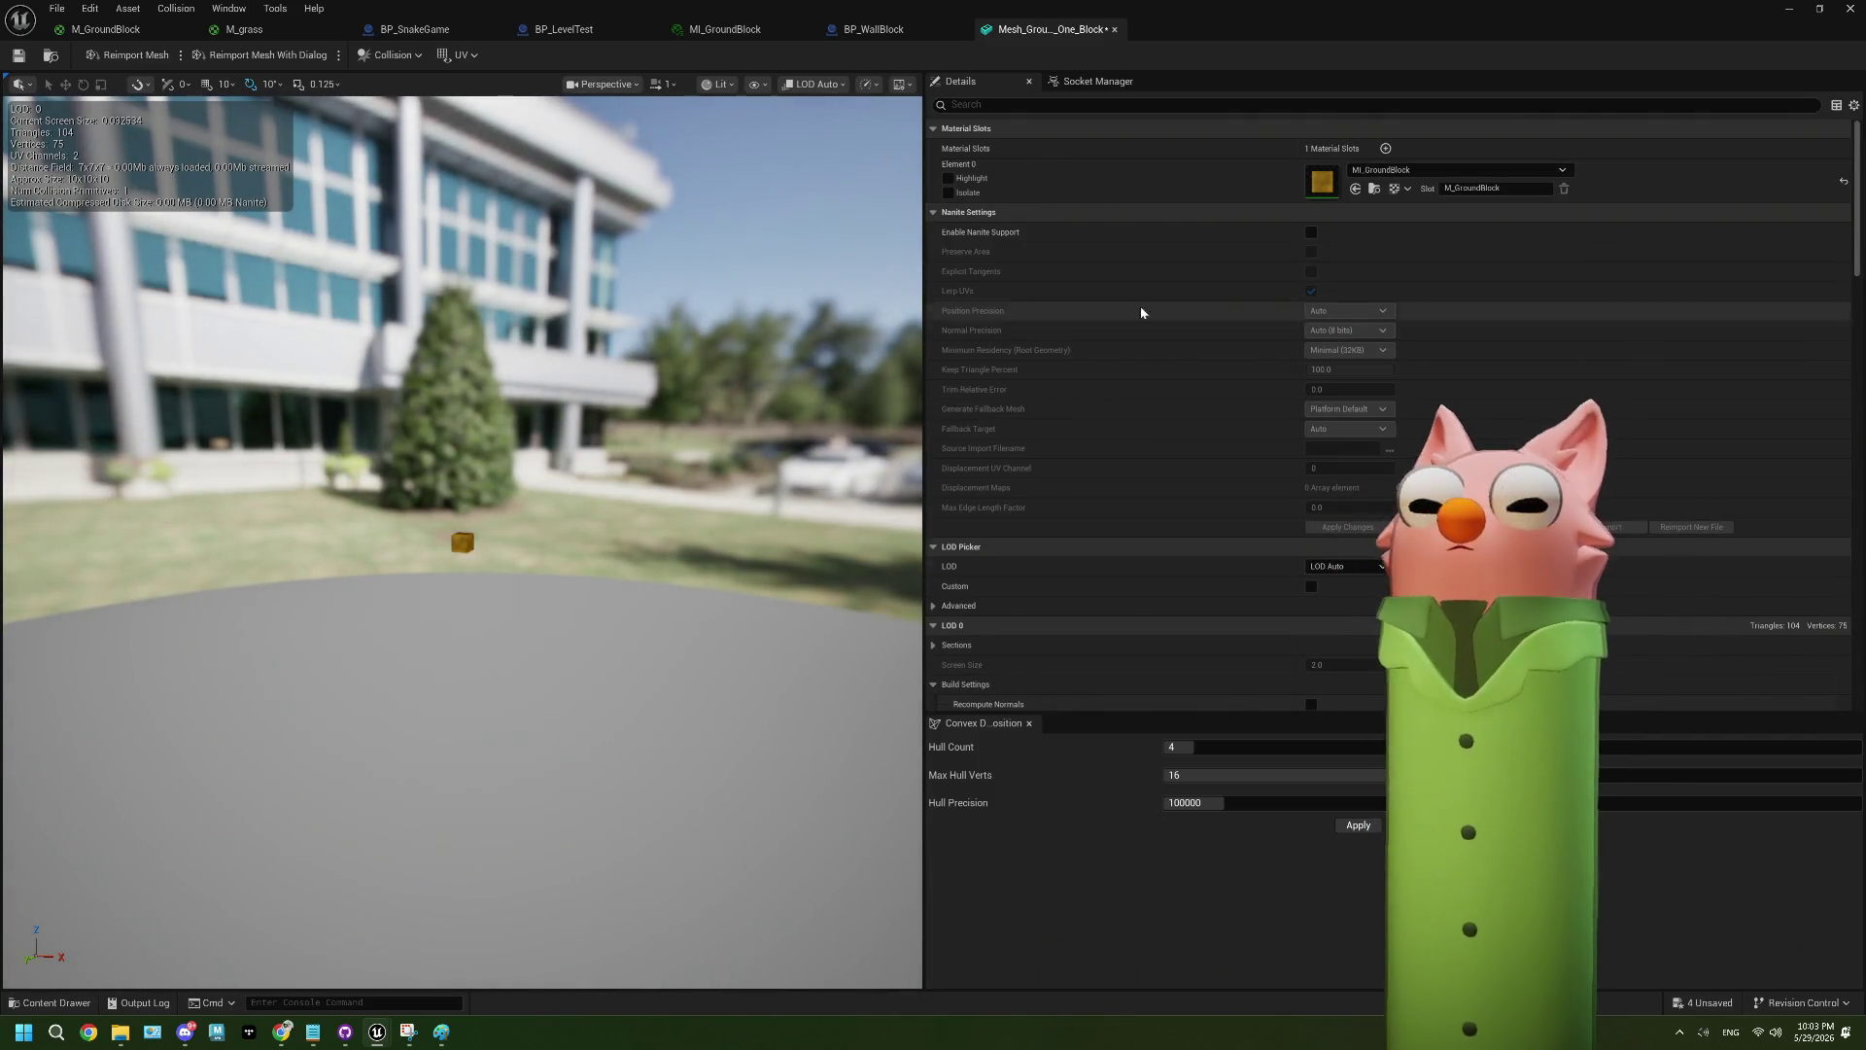
left_click(17, 56)
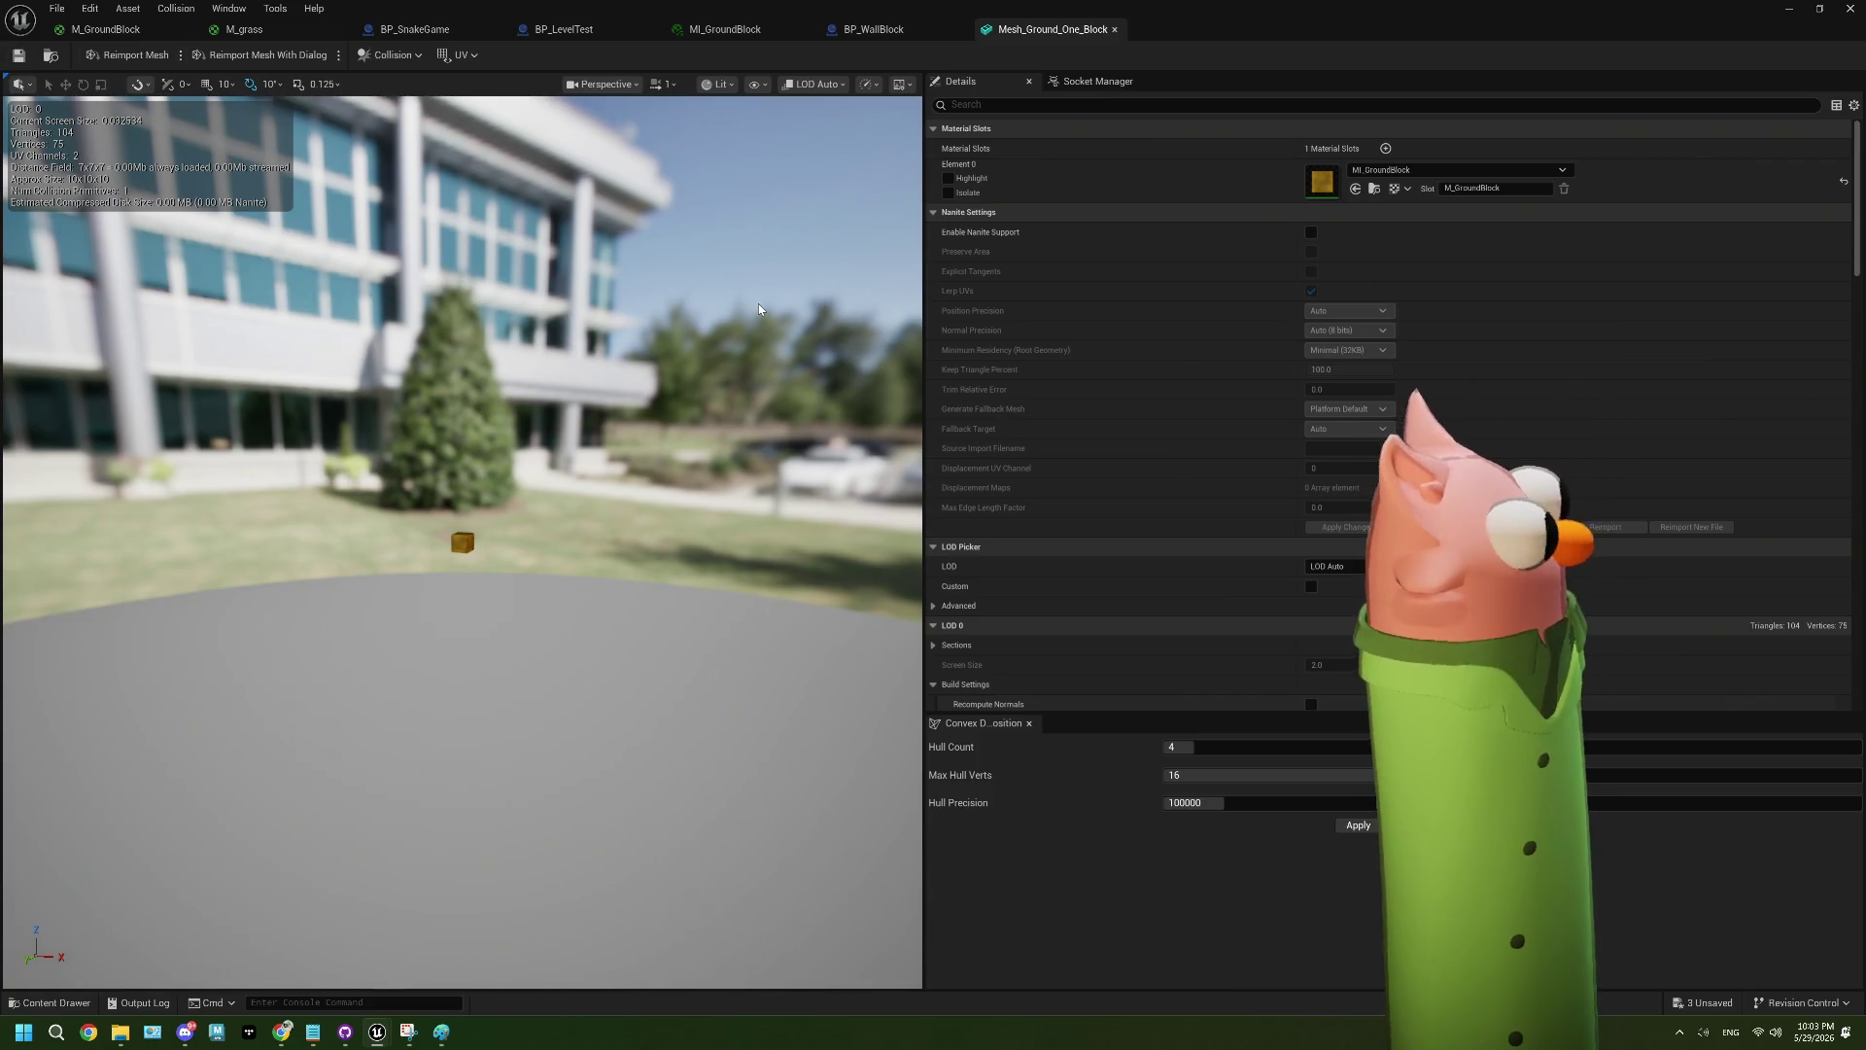
- Go through the BP_WallBlock and BP_LevelTest tabs back to the main Noodlecat_Env level editor
left_click(851, 31)
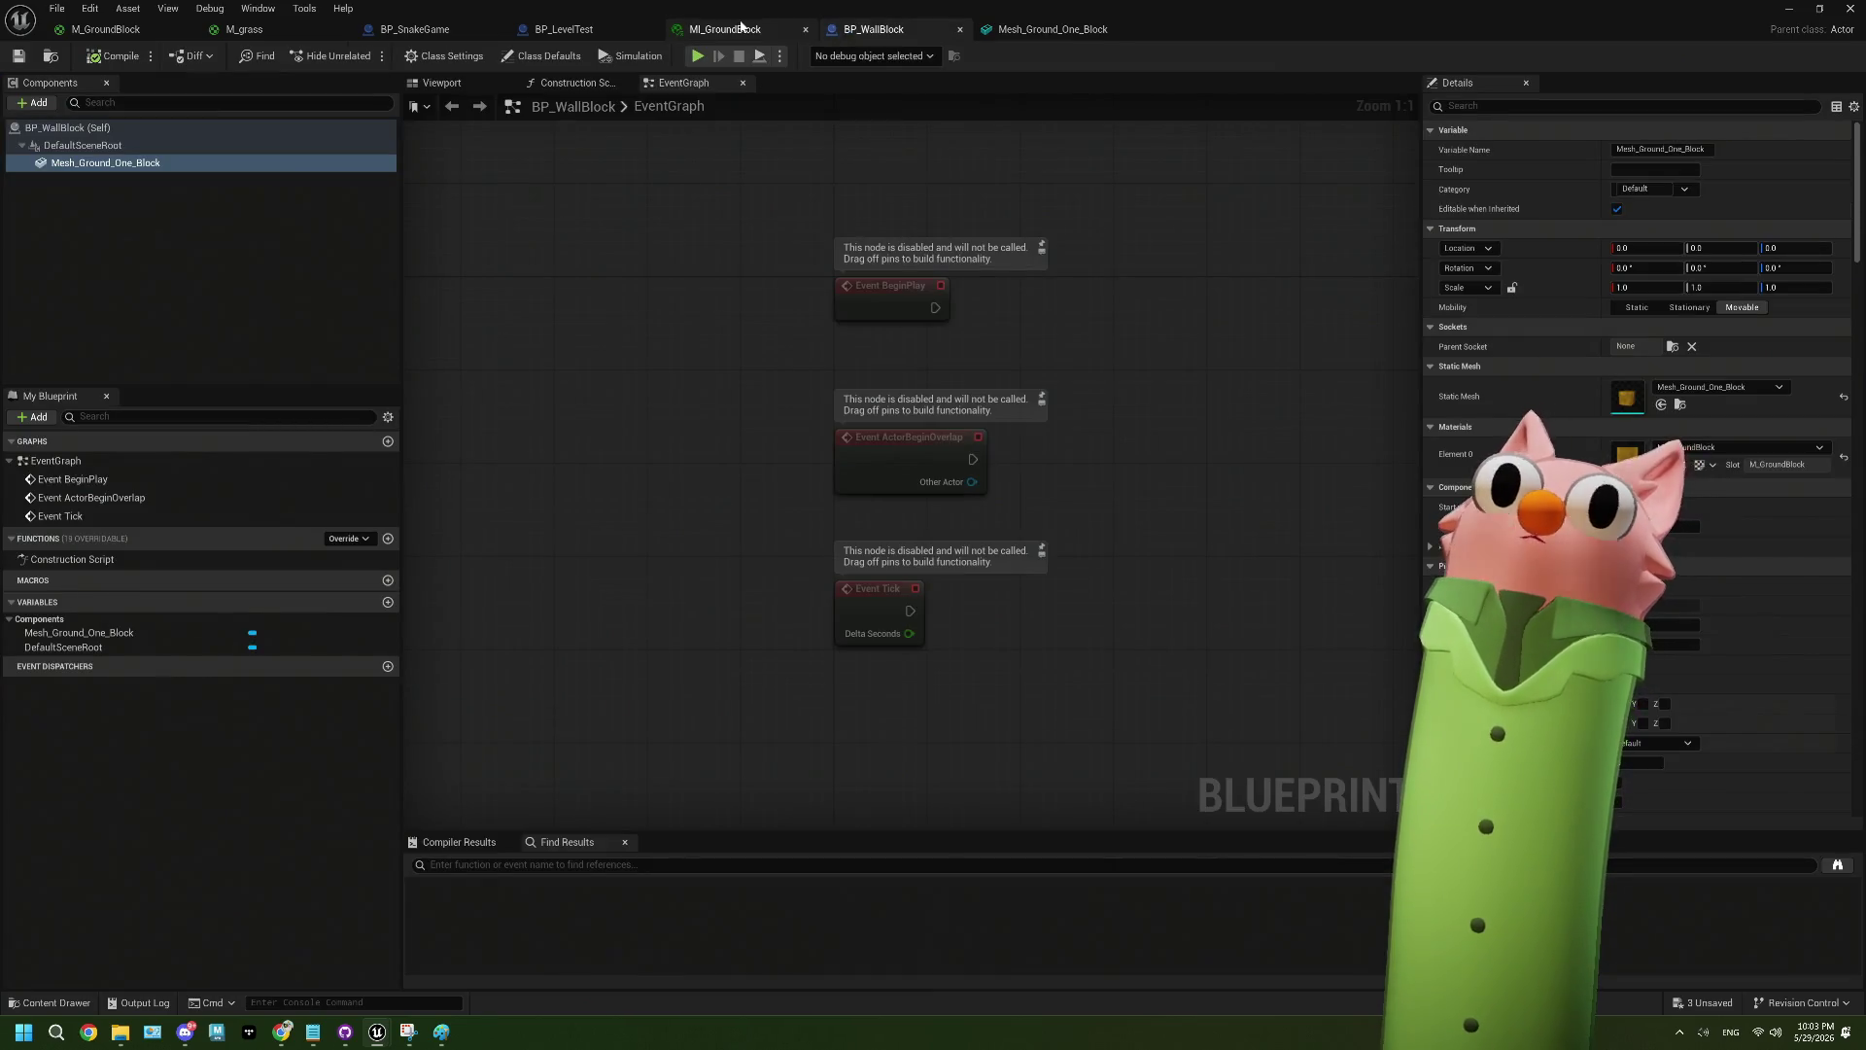
left_click(742, 26)
left_click(609, 25)
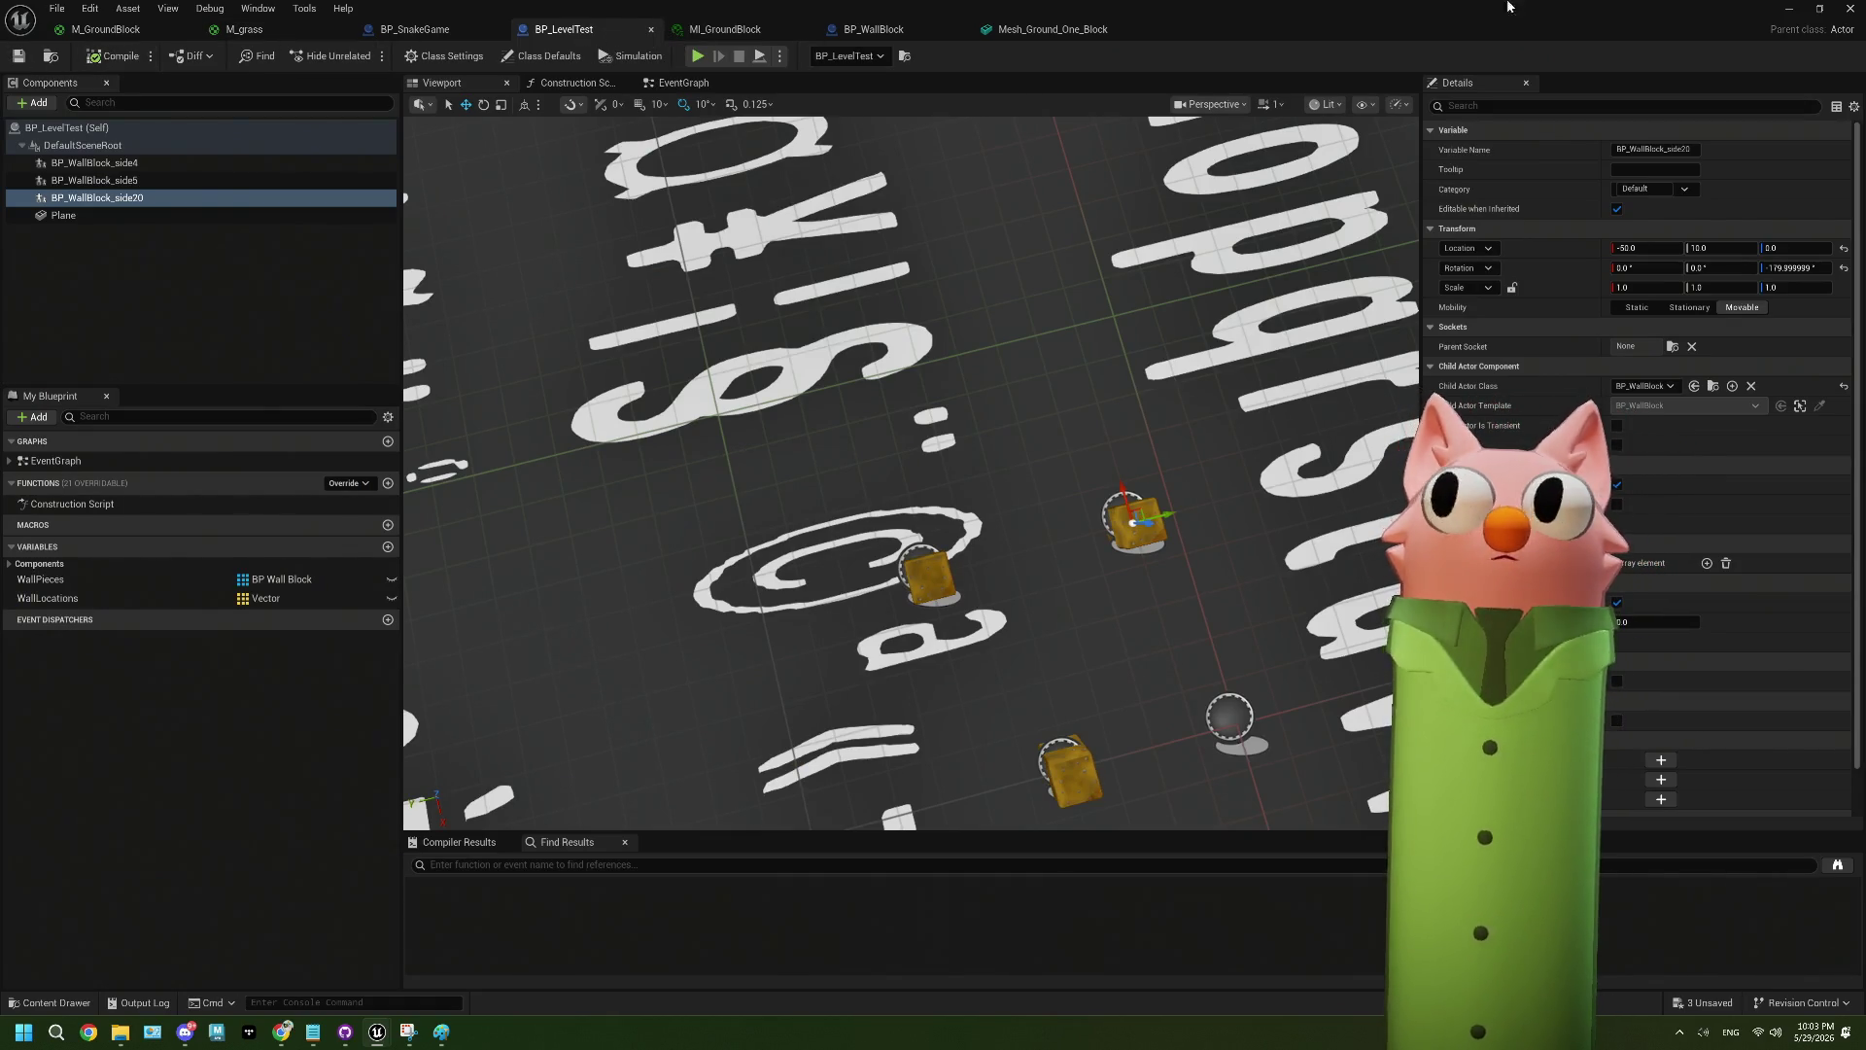
left_click(1801, 8)
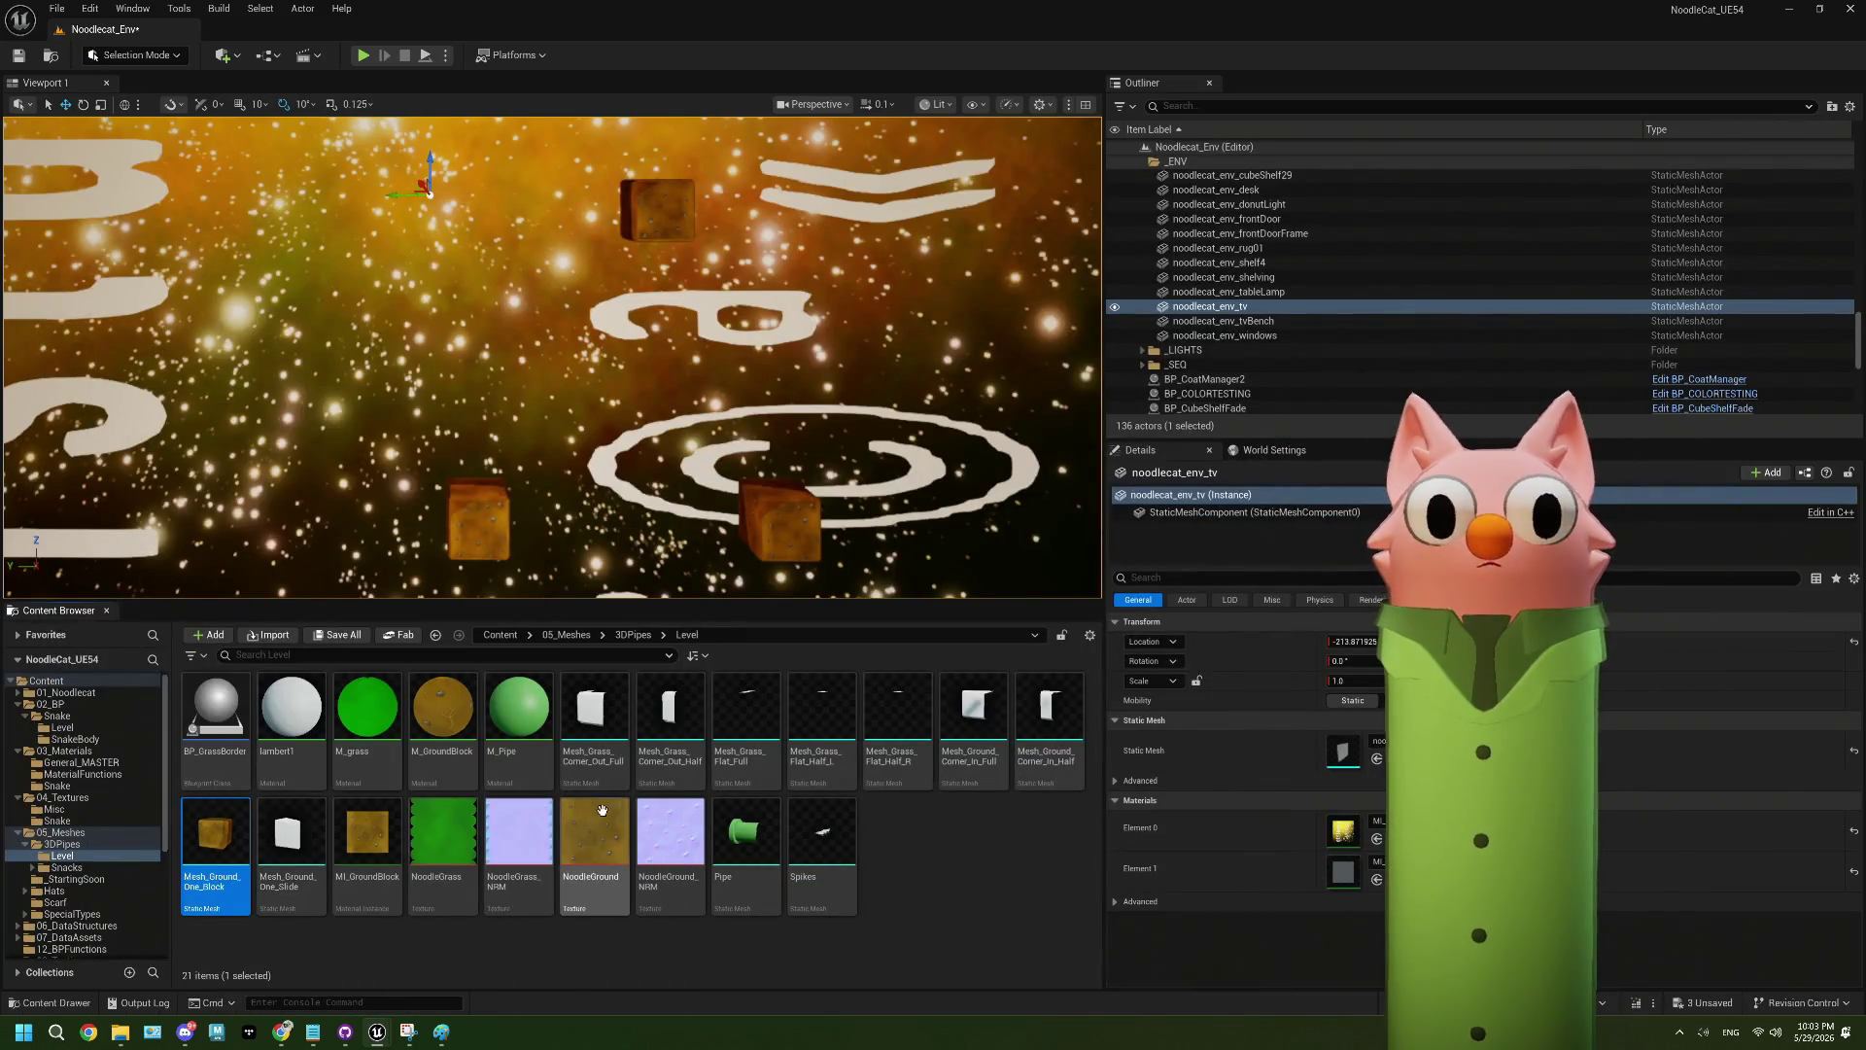
- Duplicate MI_GroundBlock as a new material instance named MI_Grass
right_click(364, 845)
left_click(363, 860)
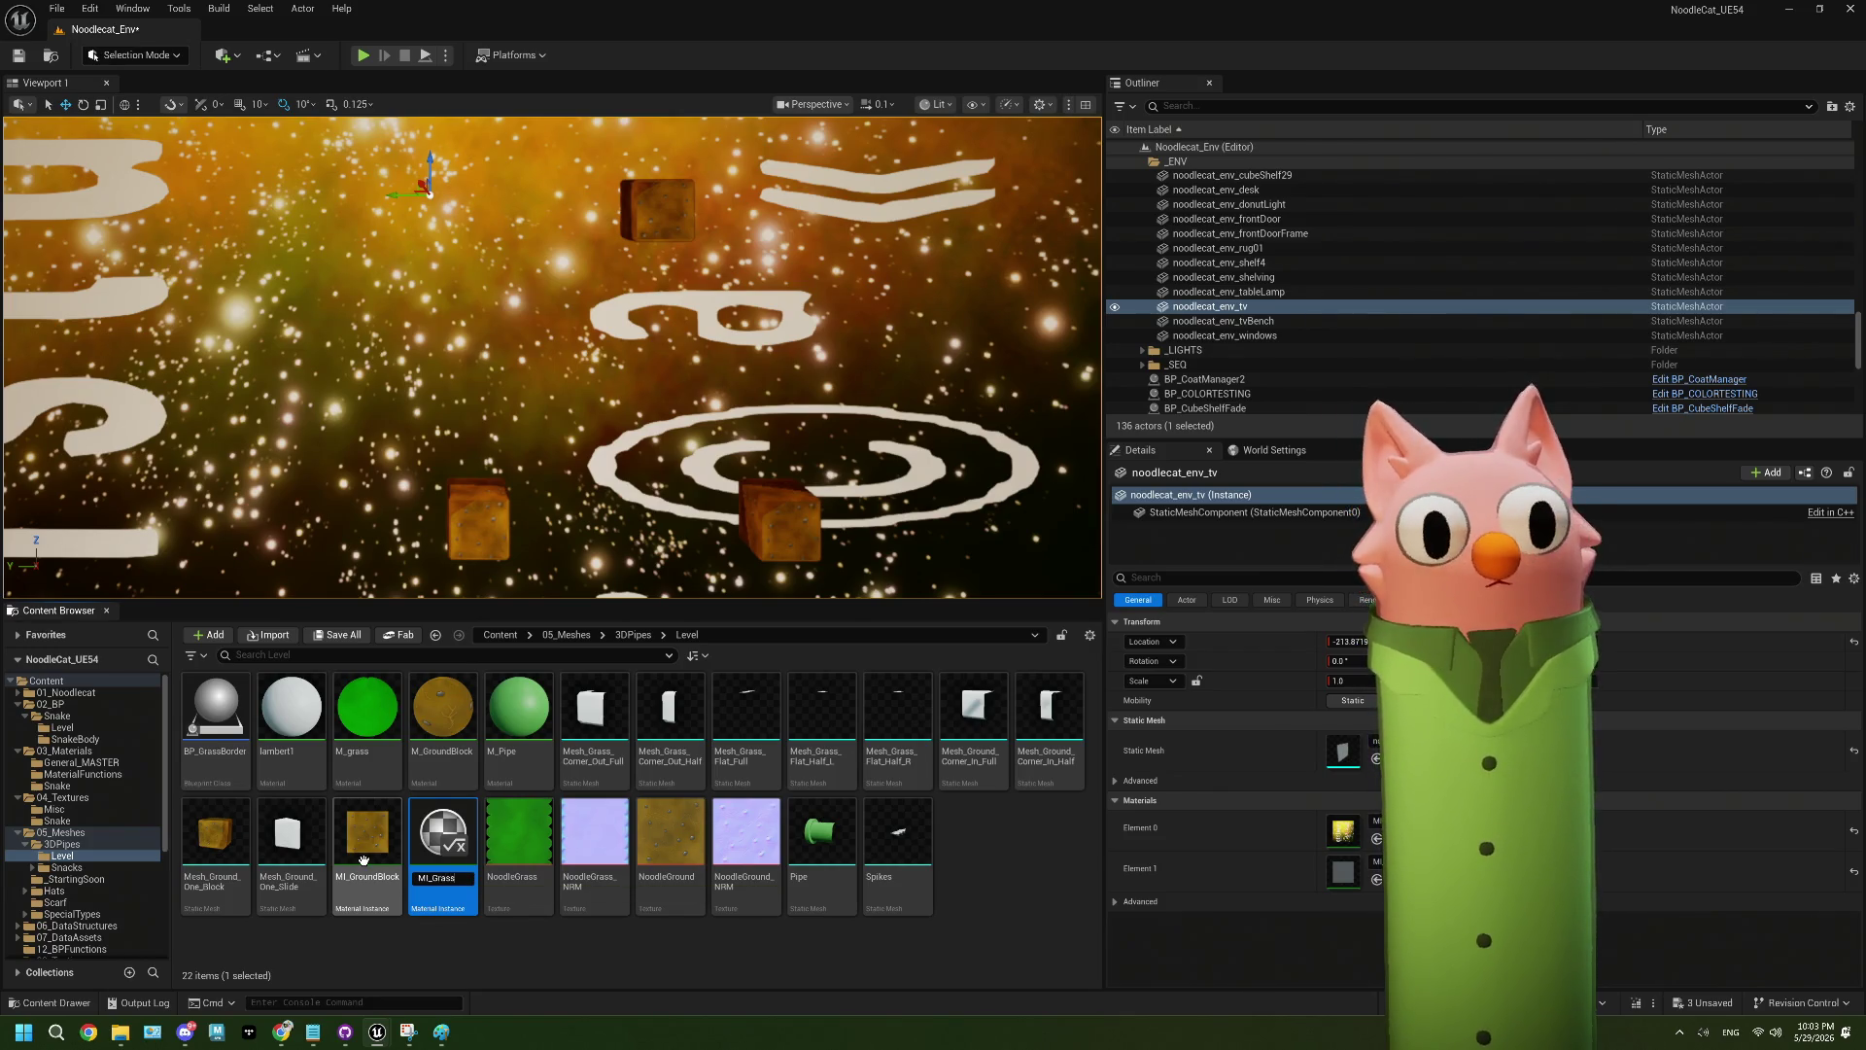
key("Return")
- Set MI_Grass's Texture parameter to NoodleGrass, save it, and return to the level editor
double_click(385, 856)
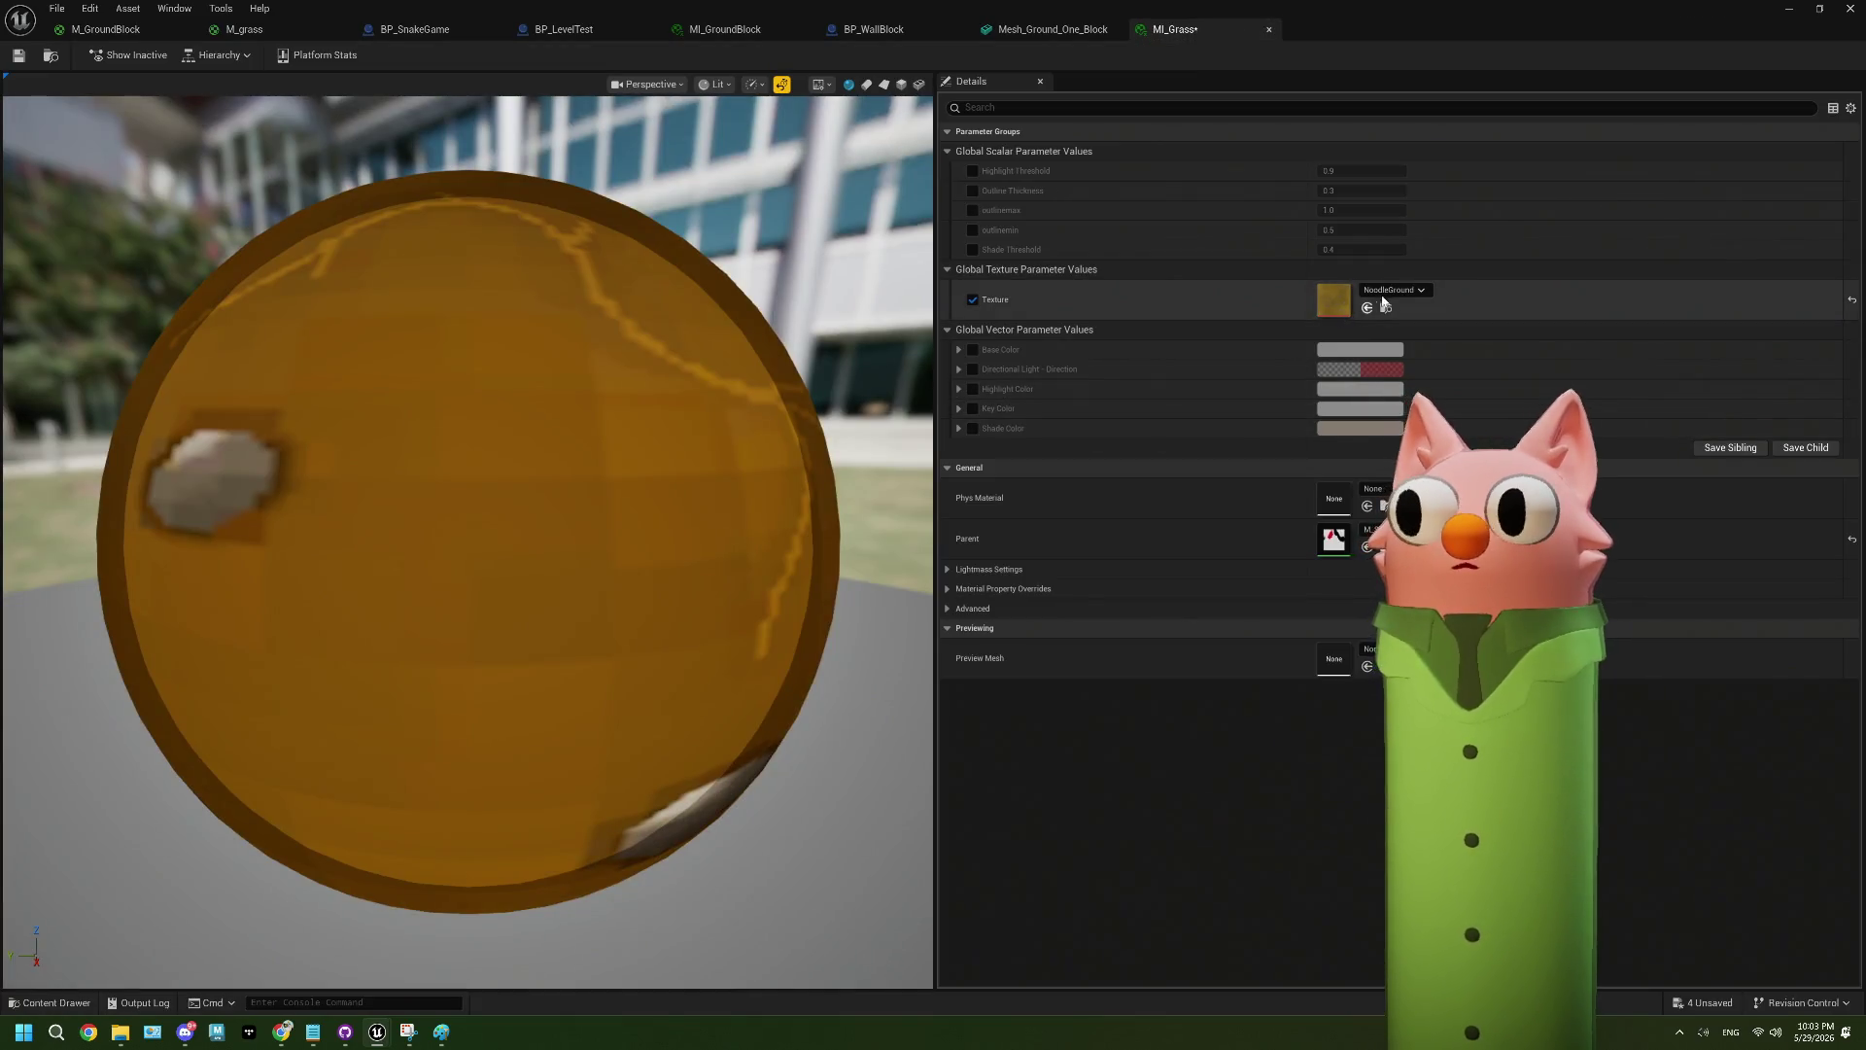
left_click(1390, 291)
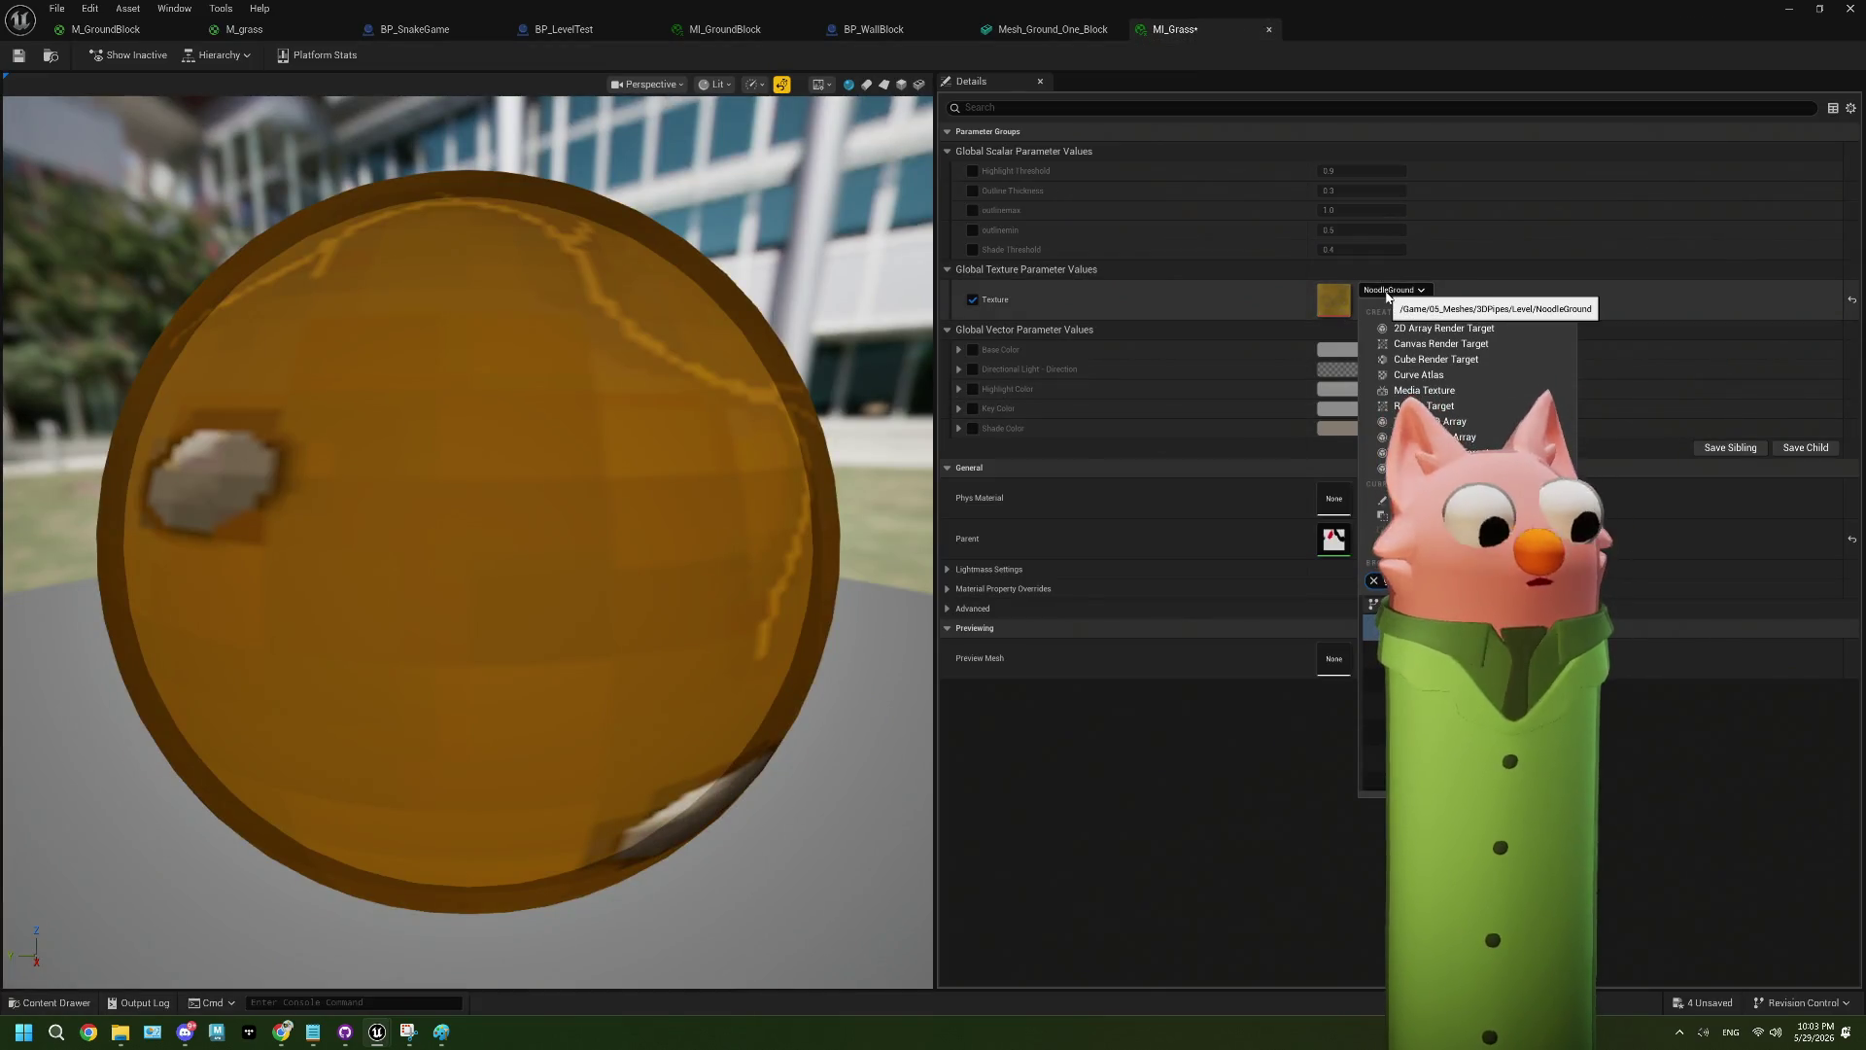
left_click(1429, 632)
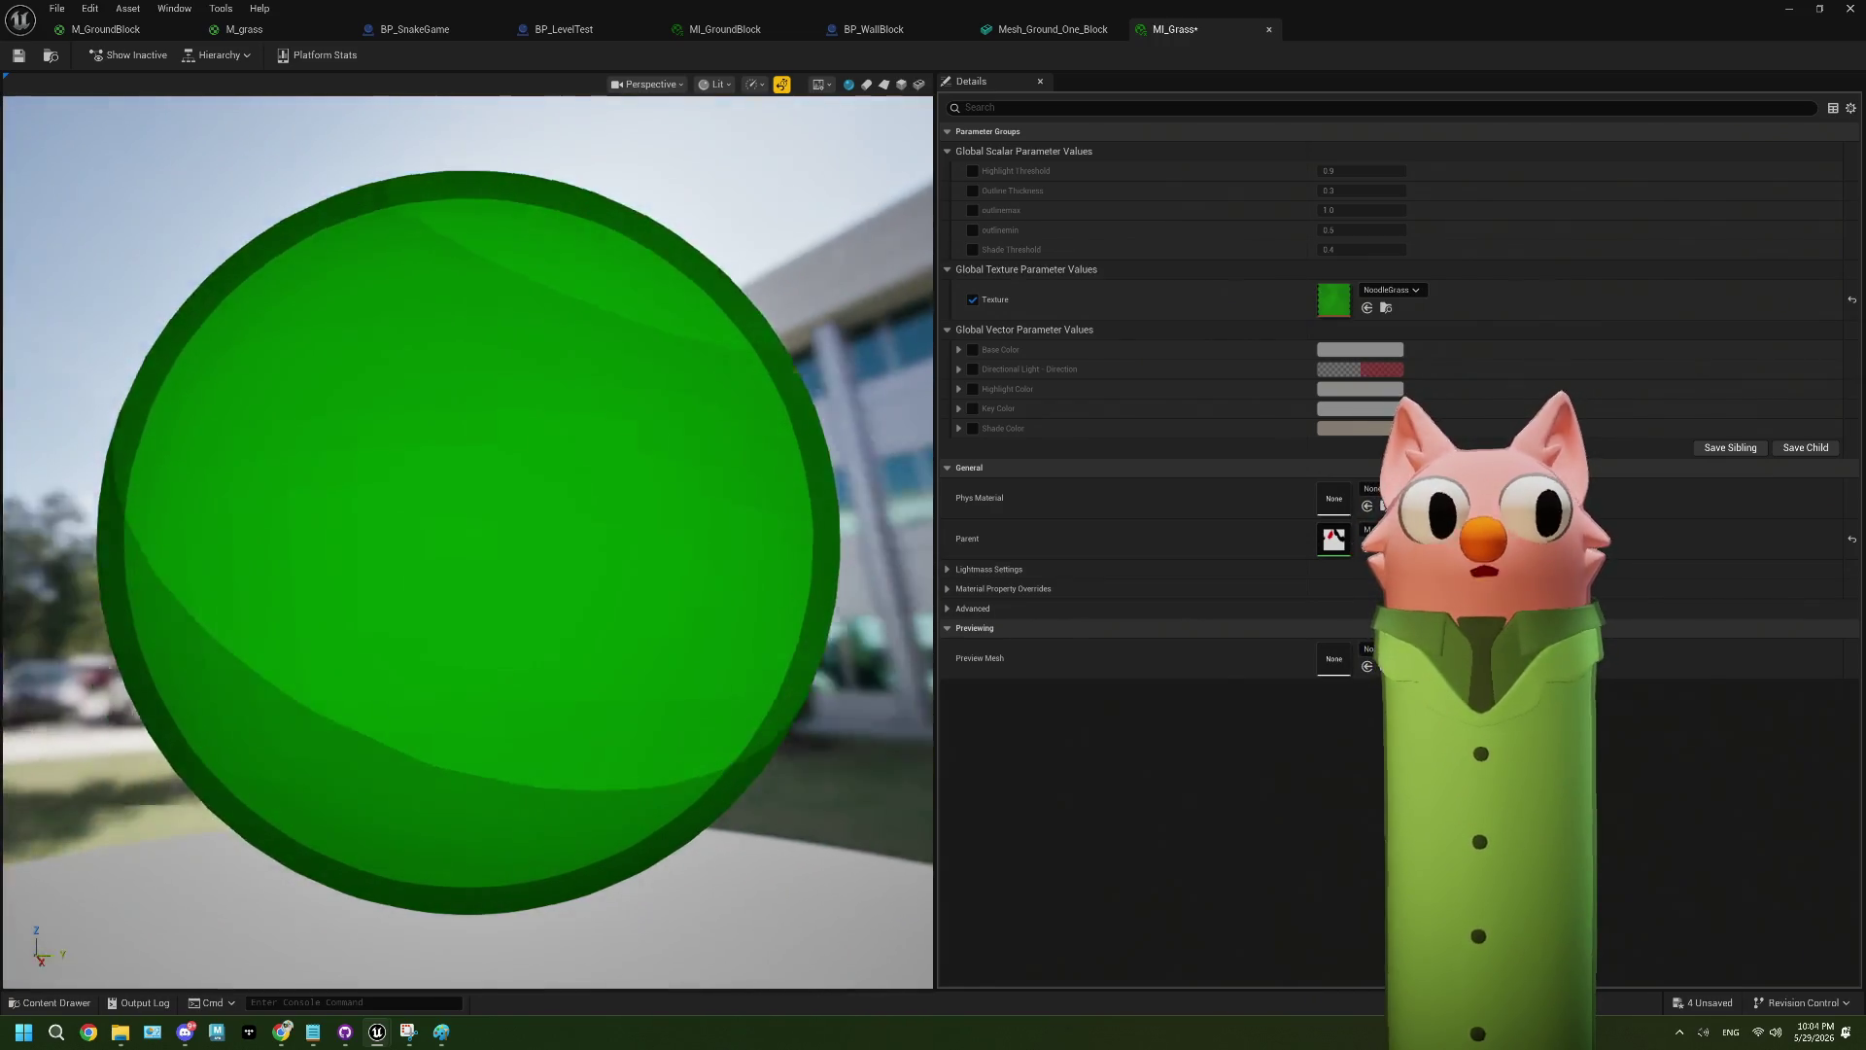
mouse_move(351, 420)
left_mouse_down()
mouse_move(301, 418)
mouse_move(351, 420)
left_mouse_up()
left_click(20, 54)
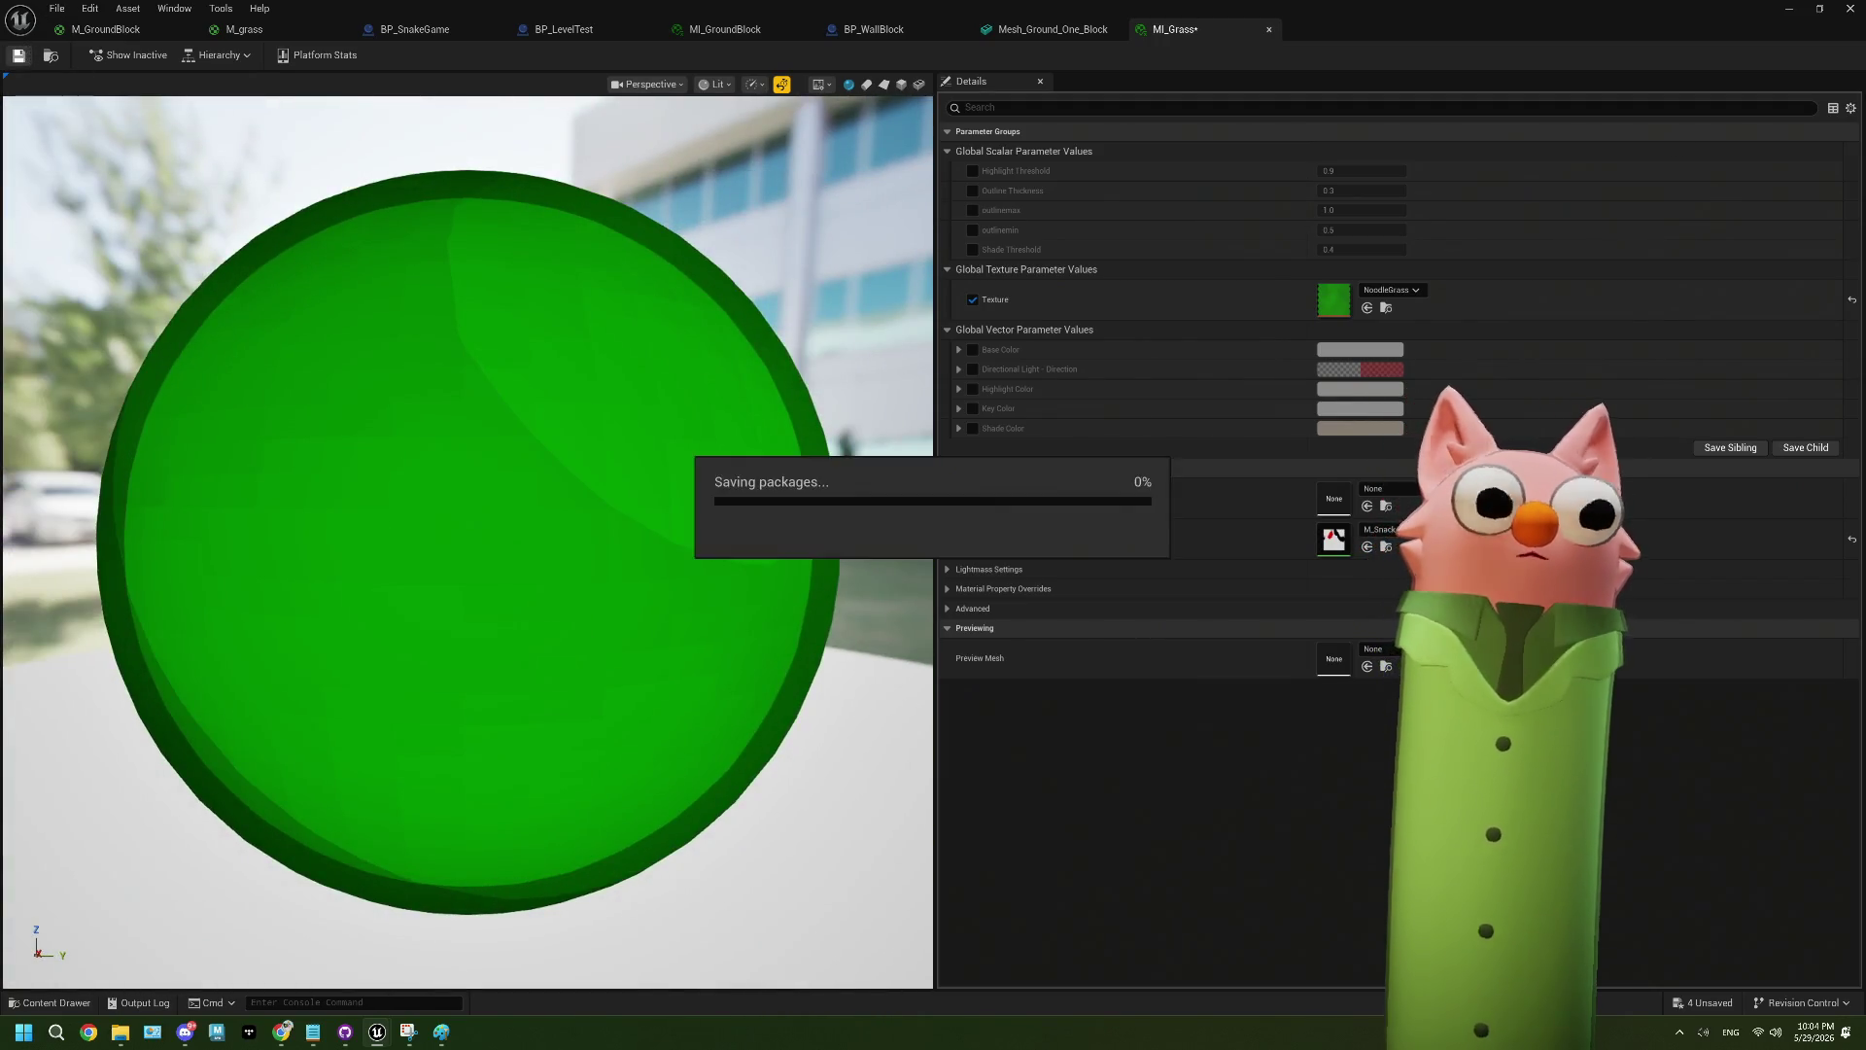
left_click(1799, 9)
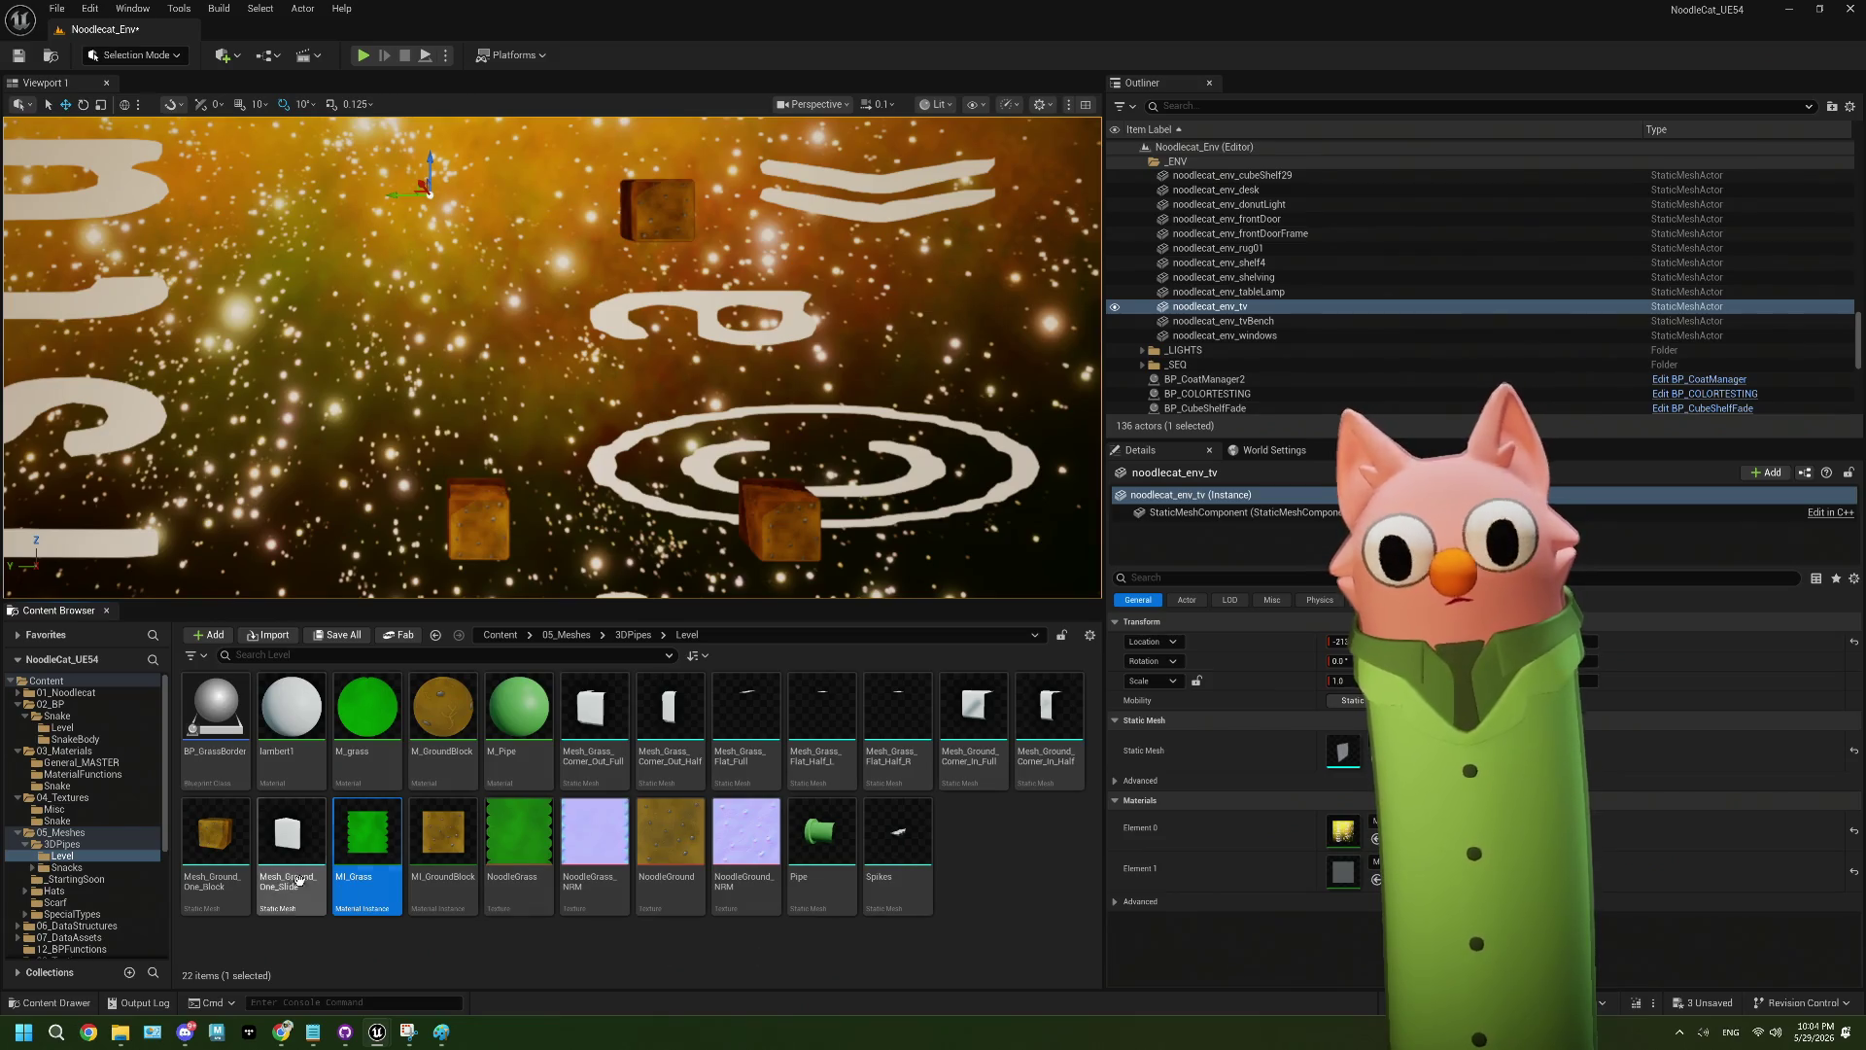
- Duplicate MI_Grass and name the copy MI_Background
right_click(362, 850)
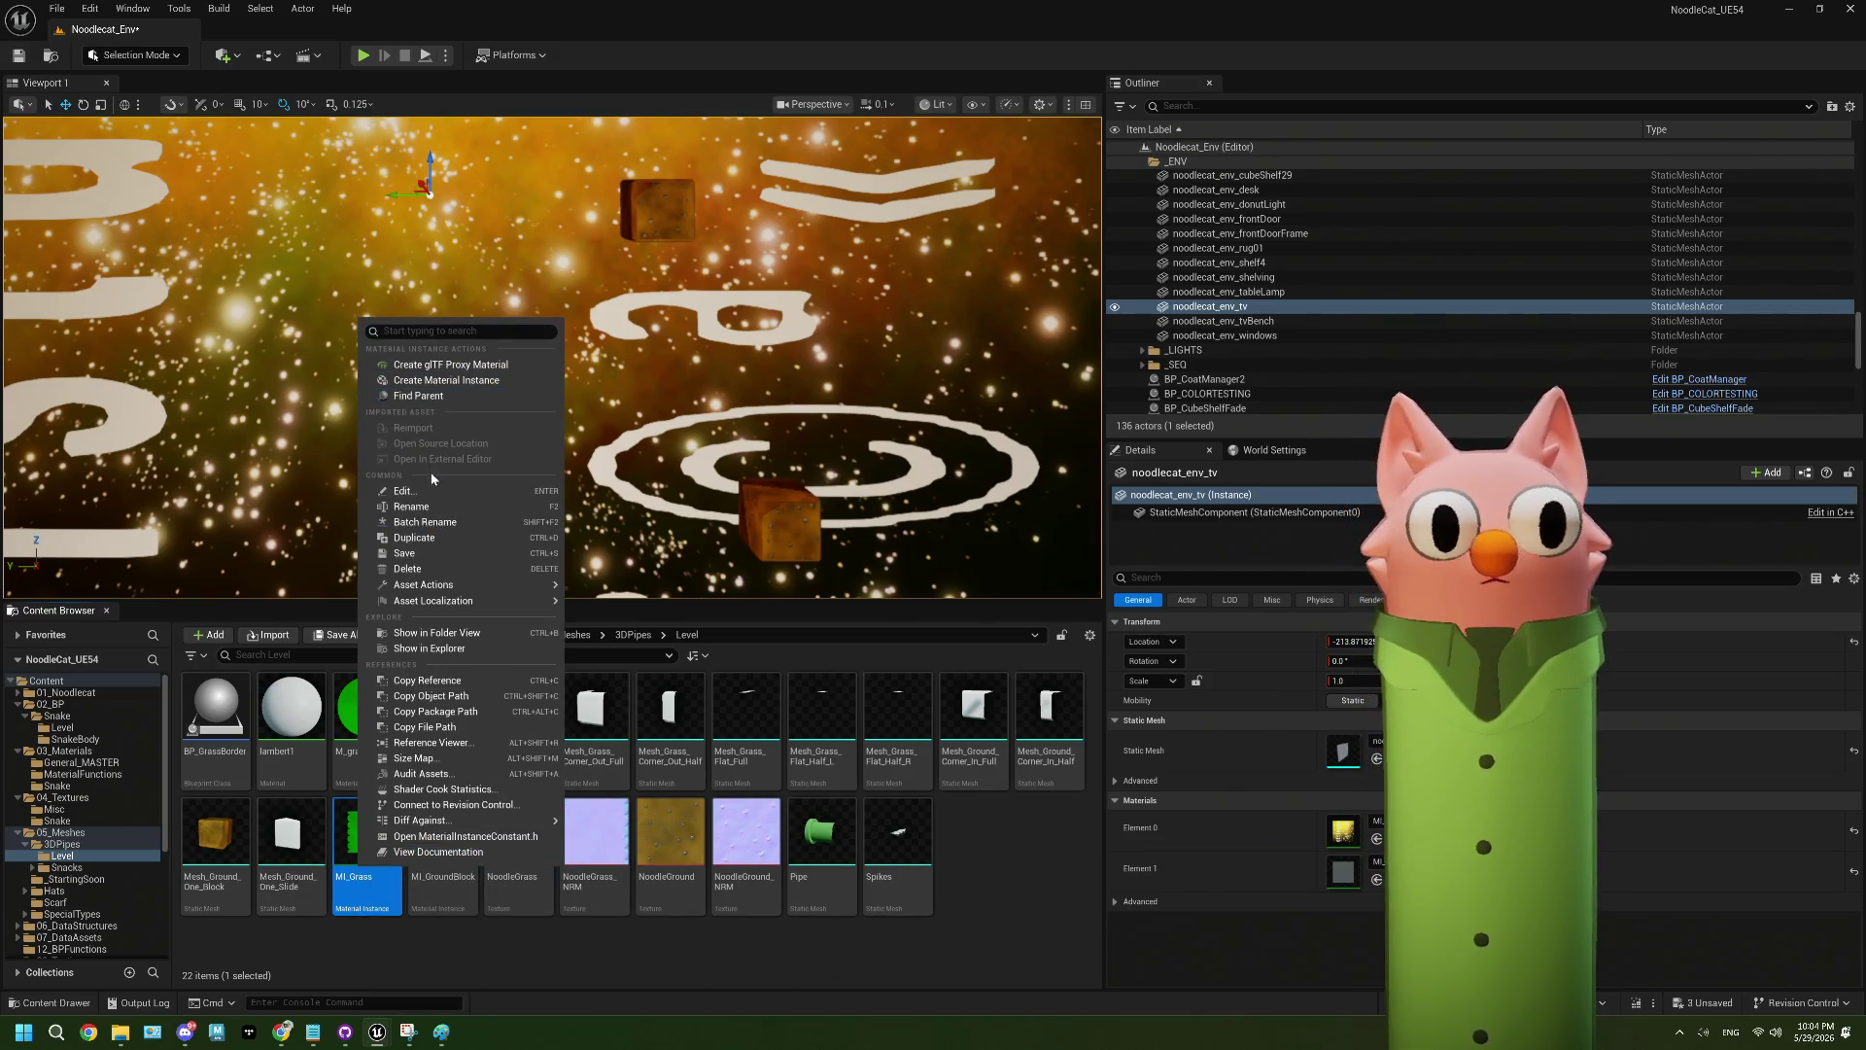
left_click(438, 537)
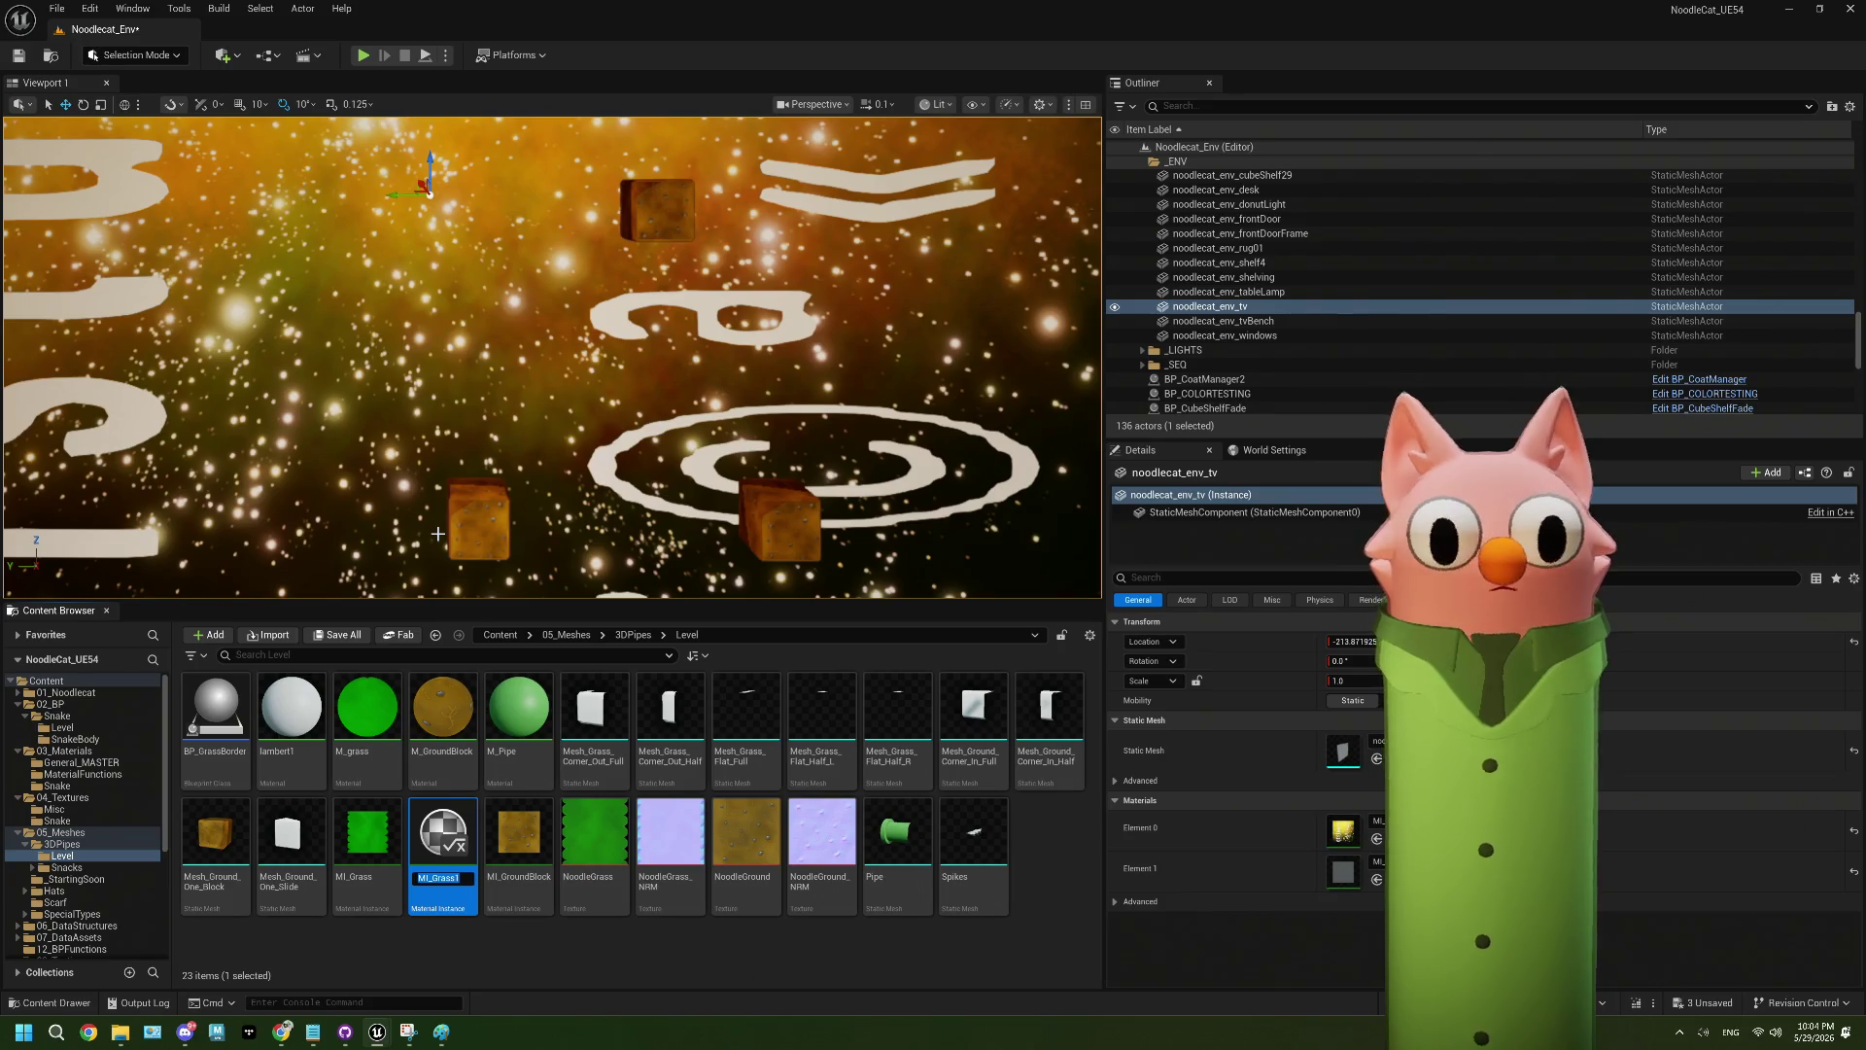
type("MI_B")
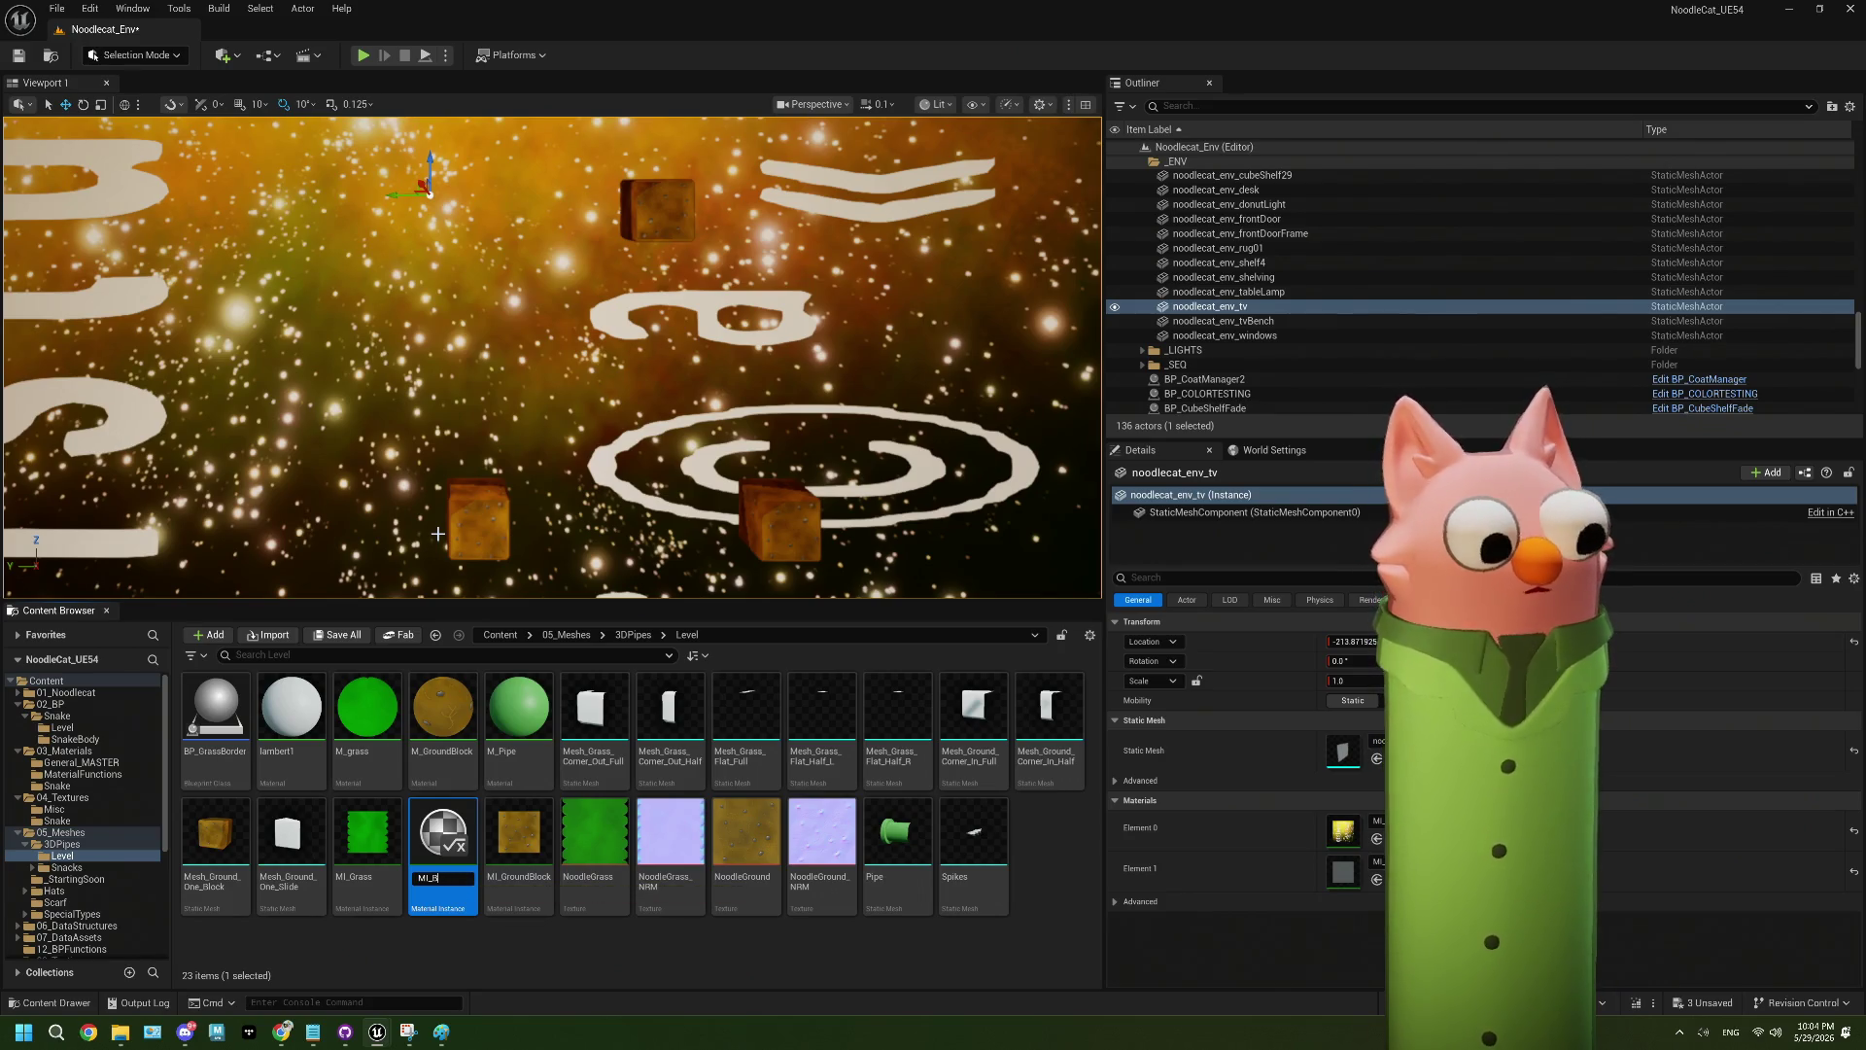
type("Background")
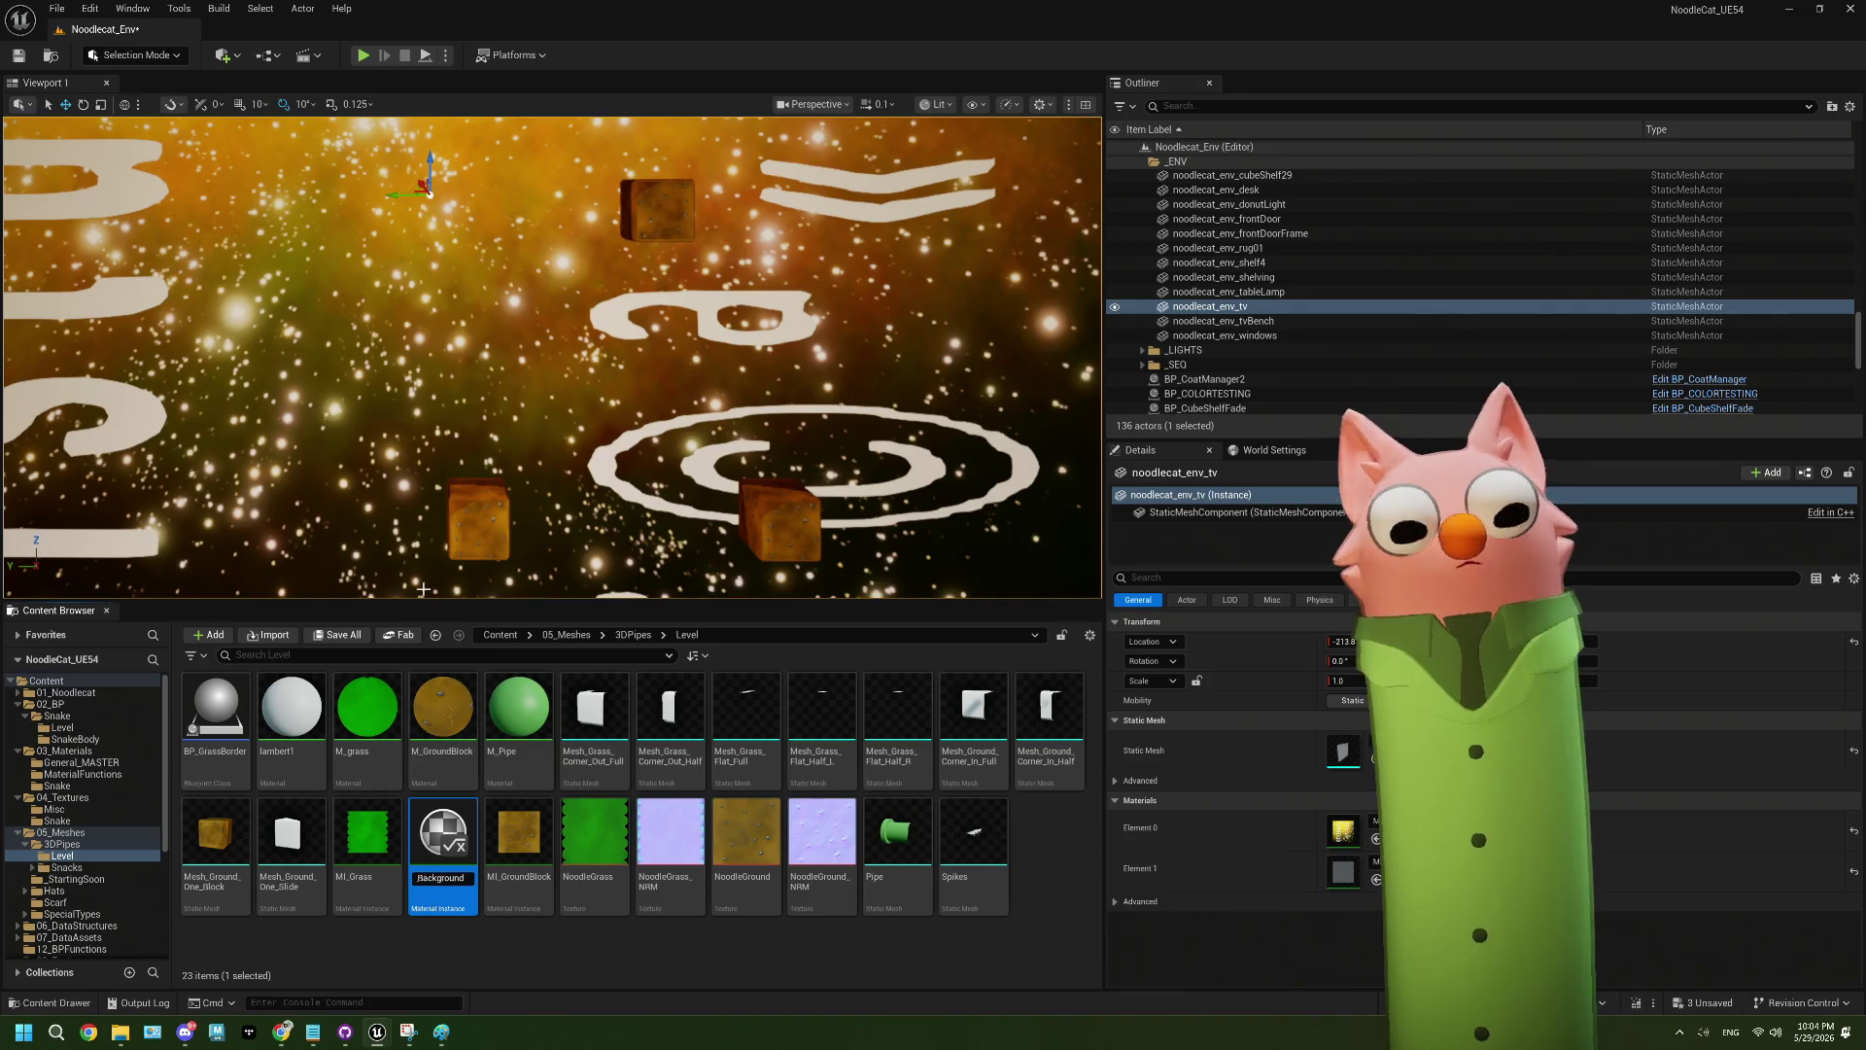
key("Return")
- In MI_Background, try the OffsetNoiseDistanceFields_ForNormals, OpenWorld and pngMask textures
double_click(367, 831)
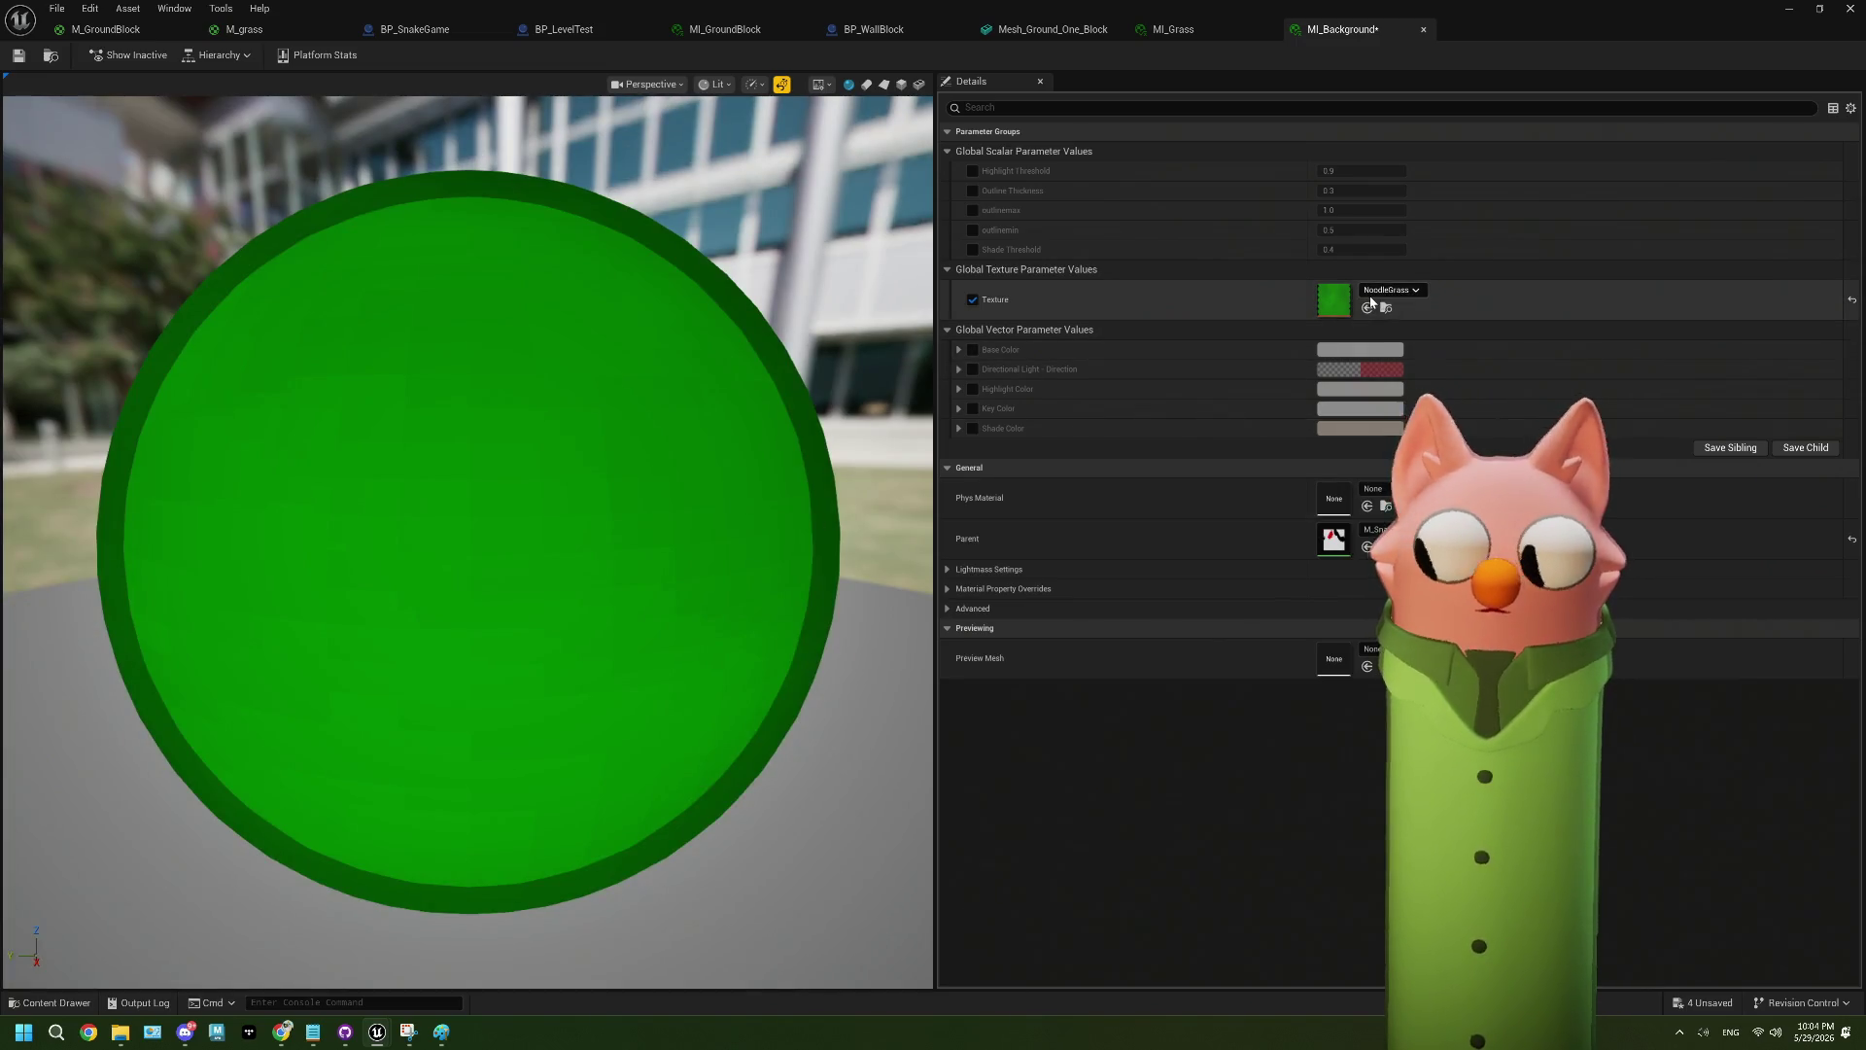
left_click(1372, 292)
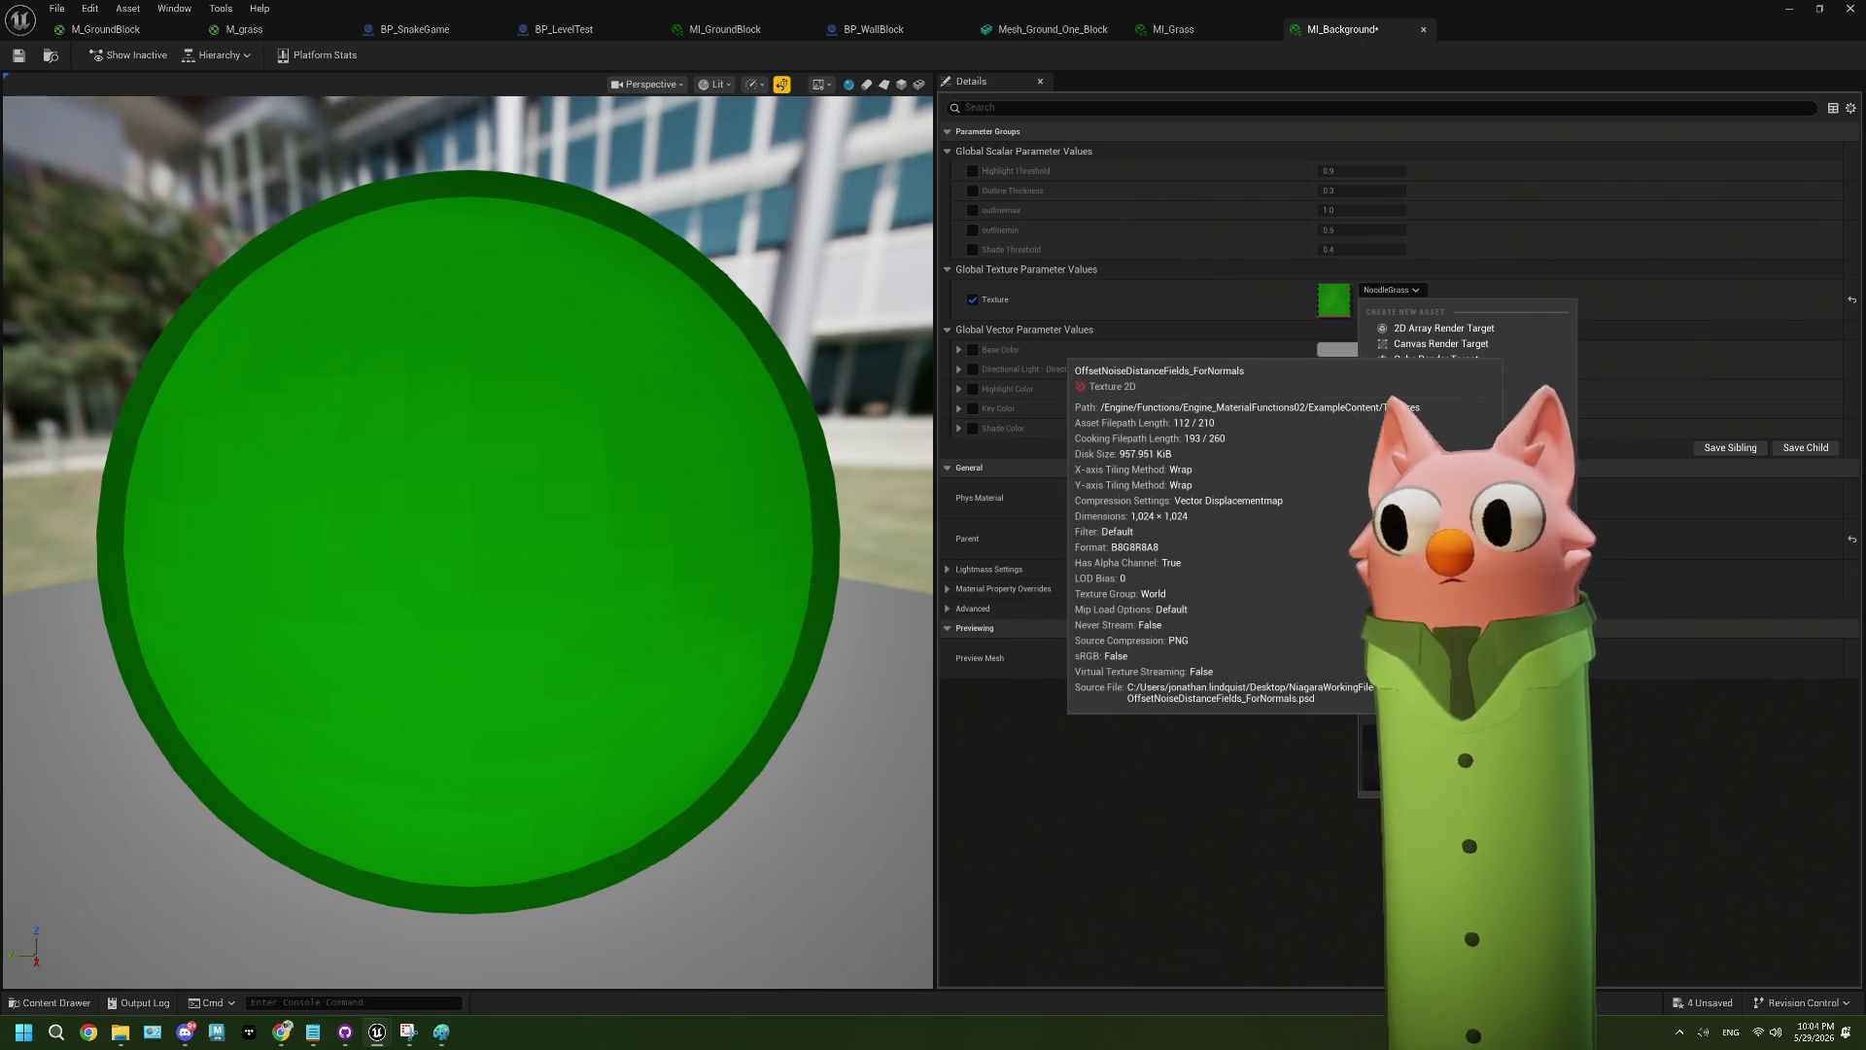
left_click(1399, 622)
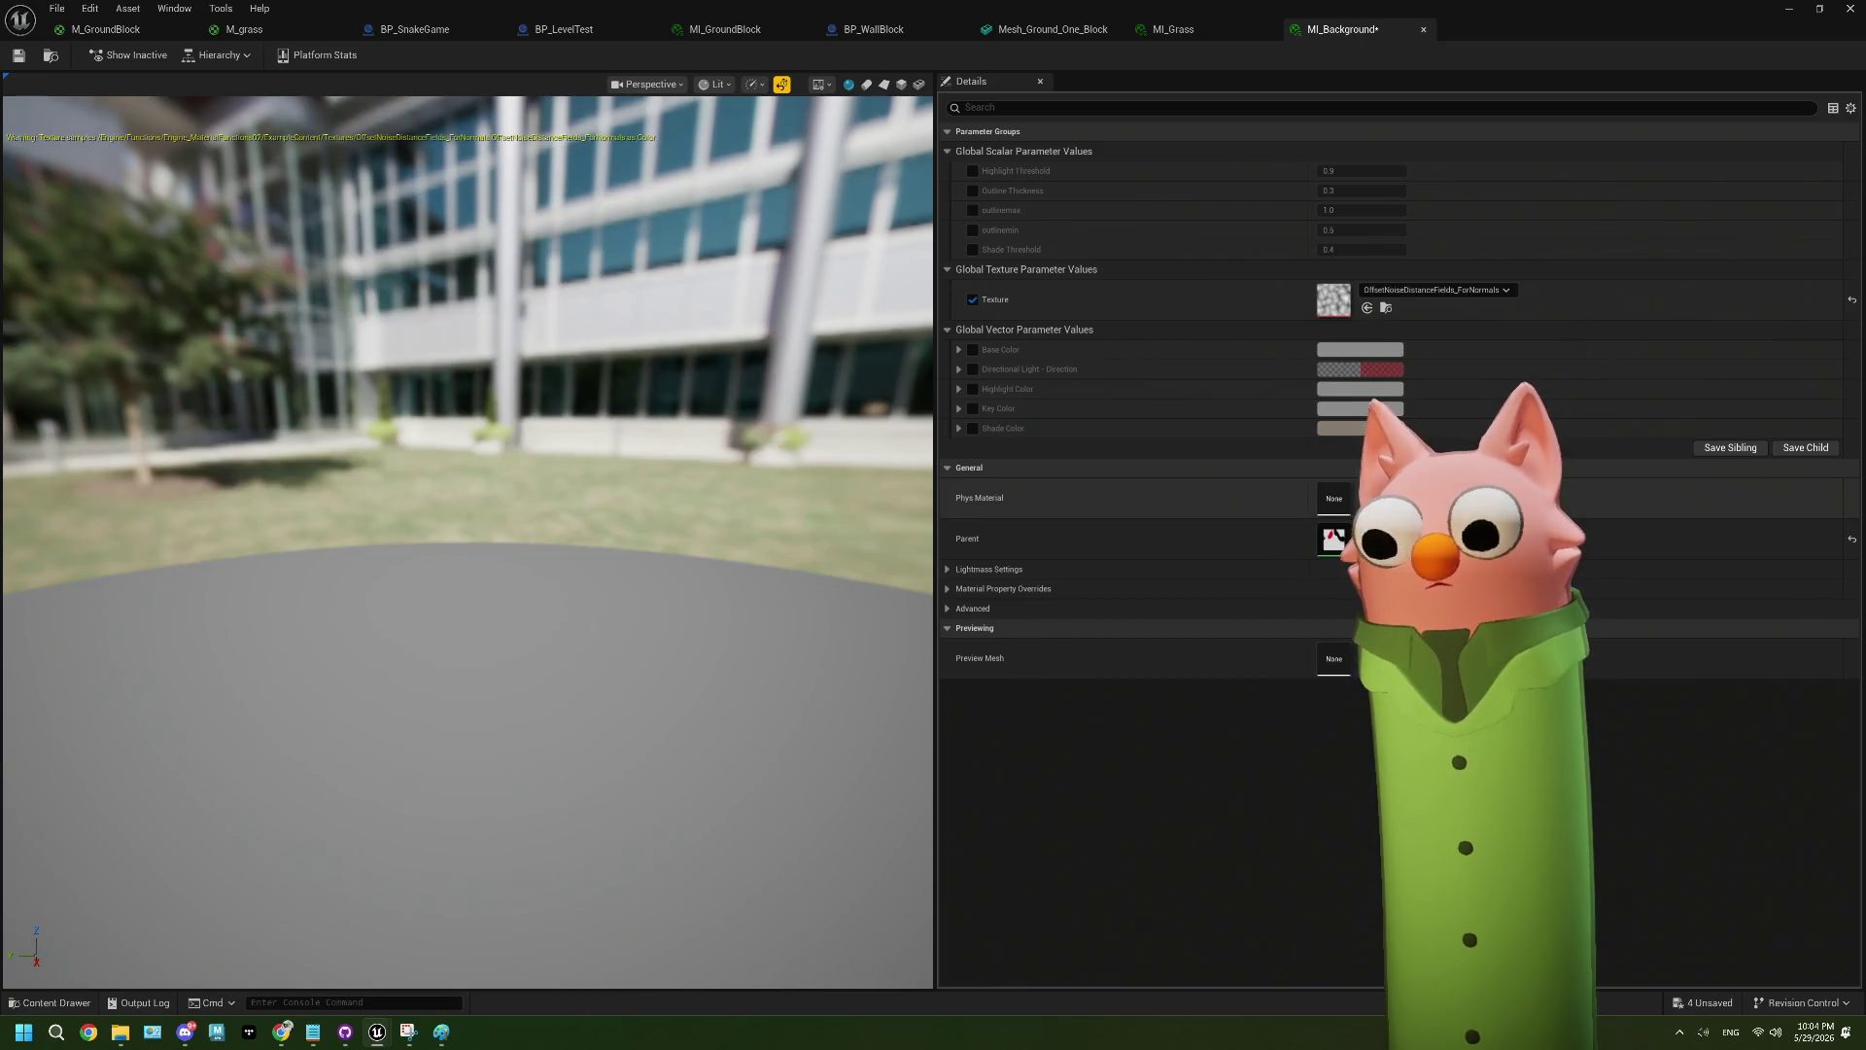
left_click(1429, 292)
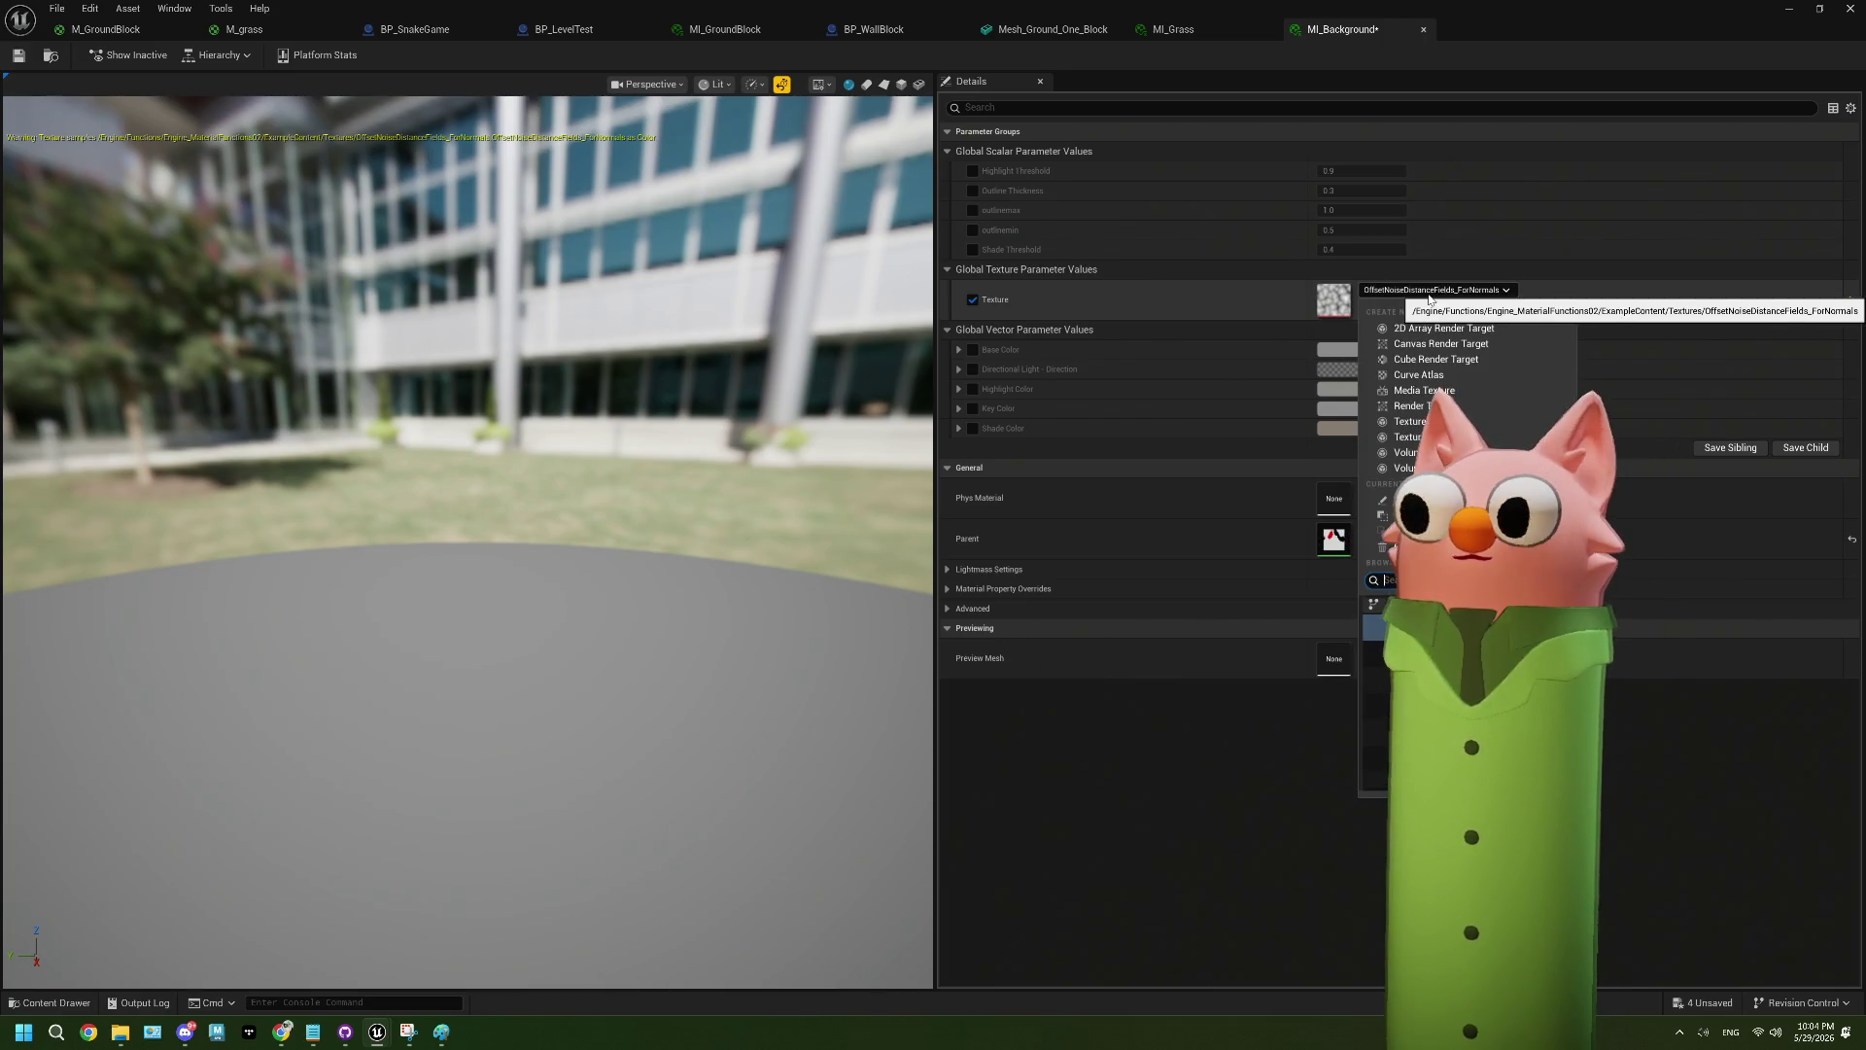
left_click(1477, 646)
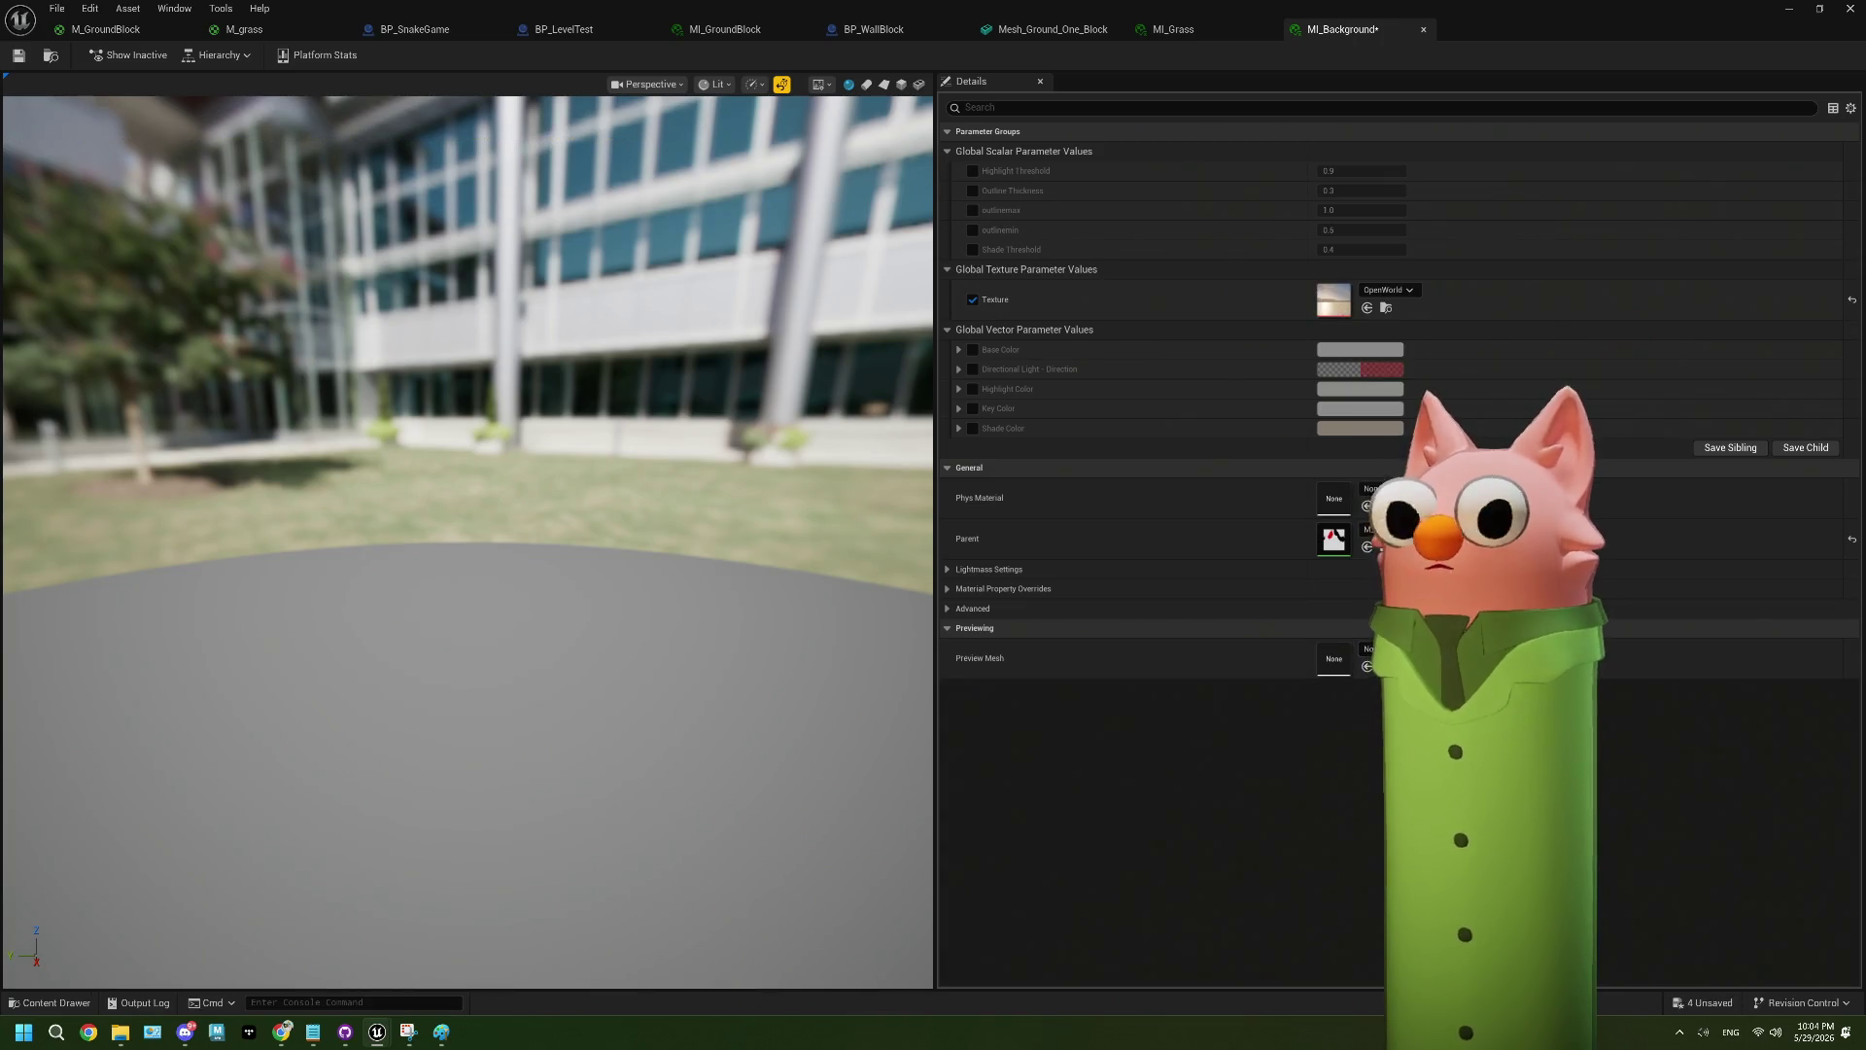
left_click(1387, 289)
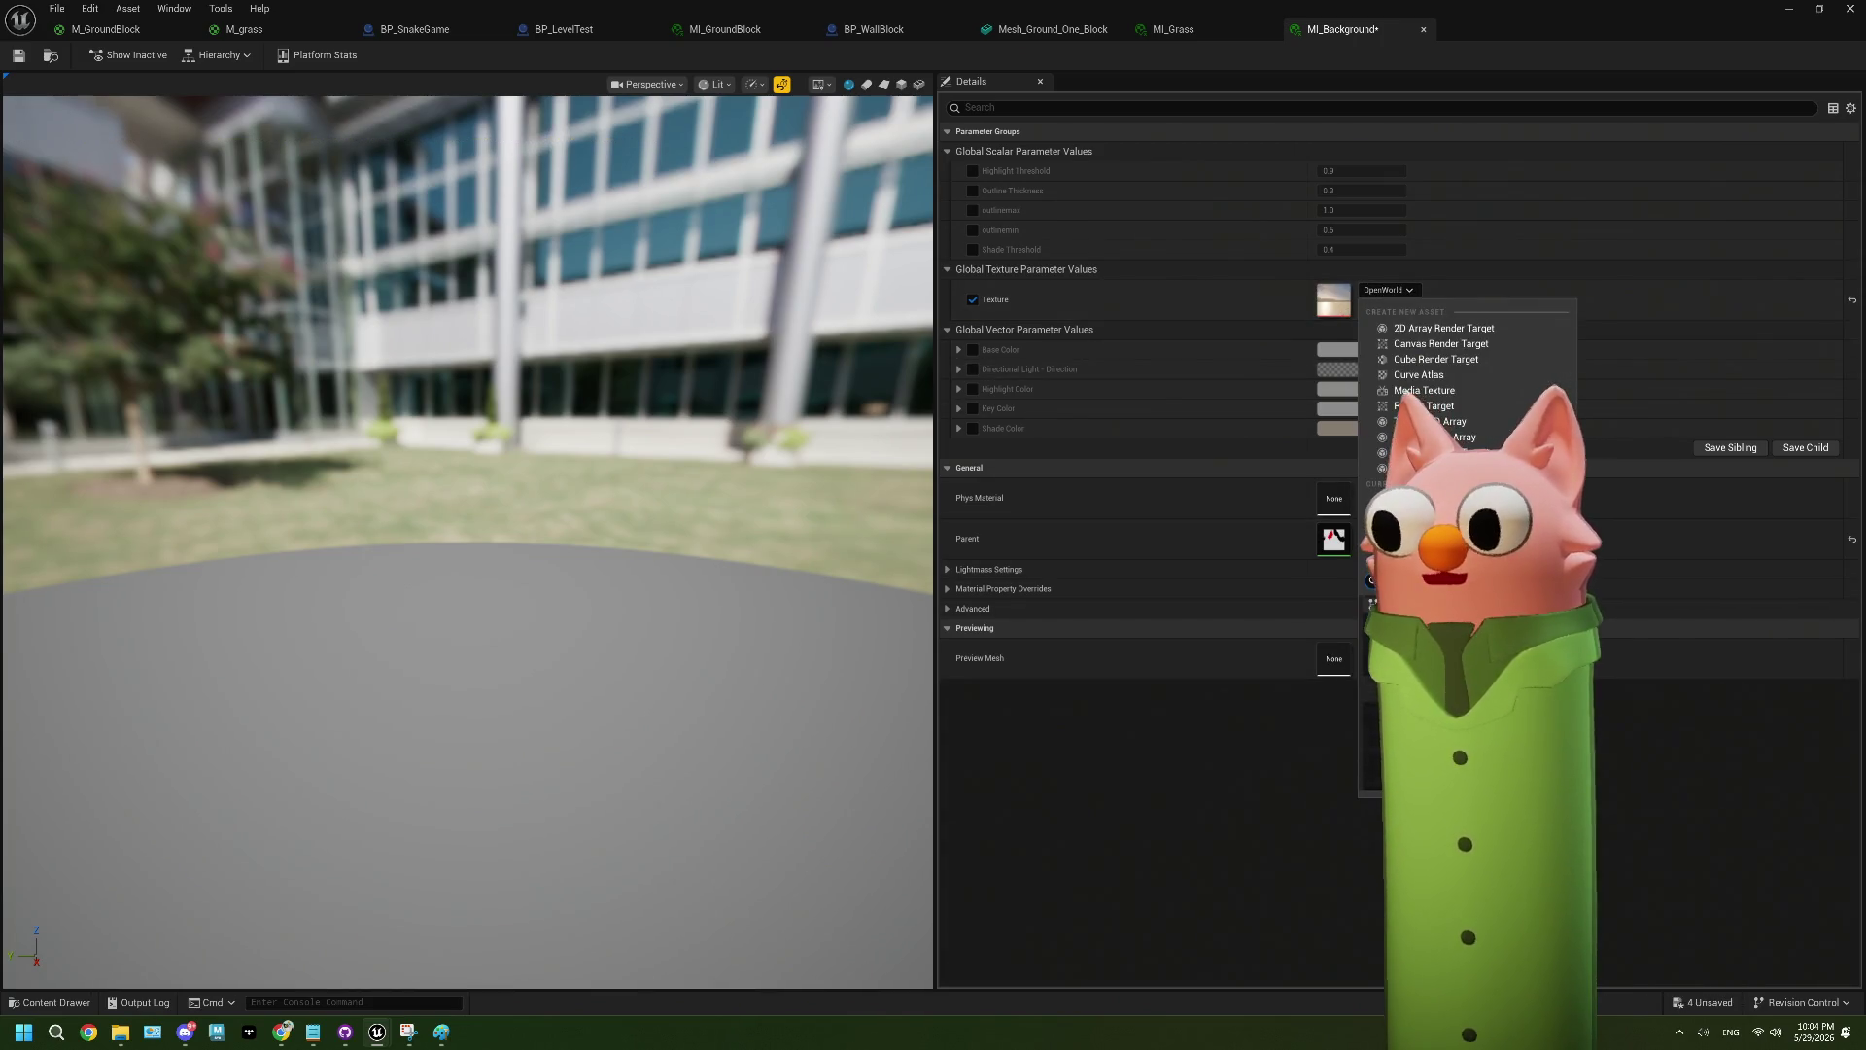
left_click(1438, 583)
left_click_drag(826, 556, 764, 447)
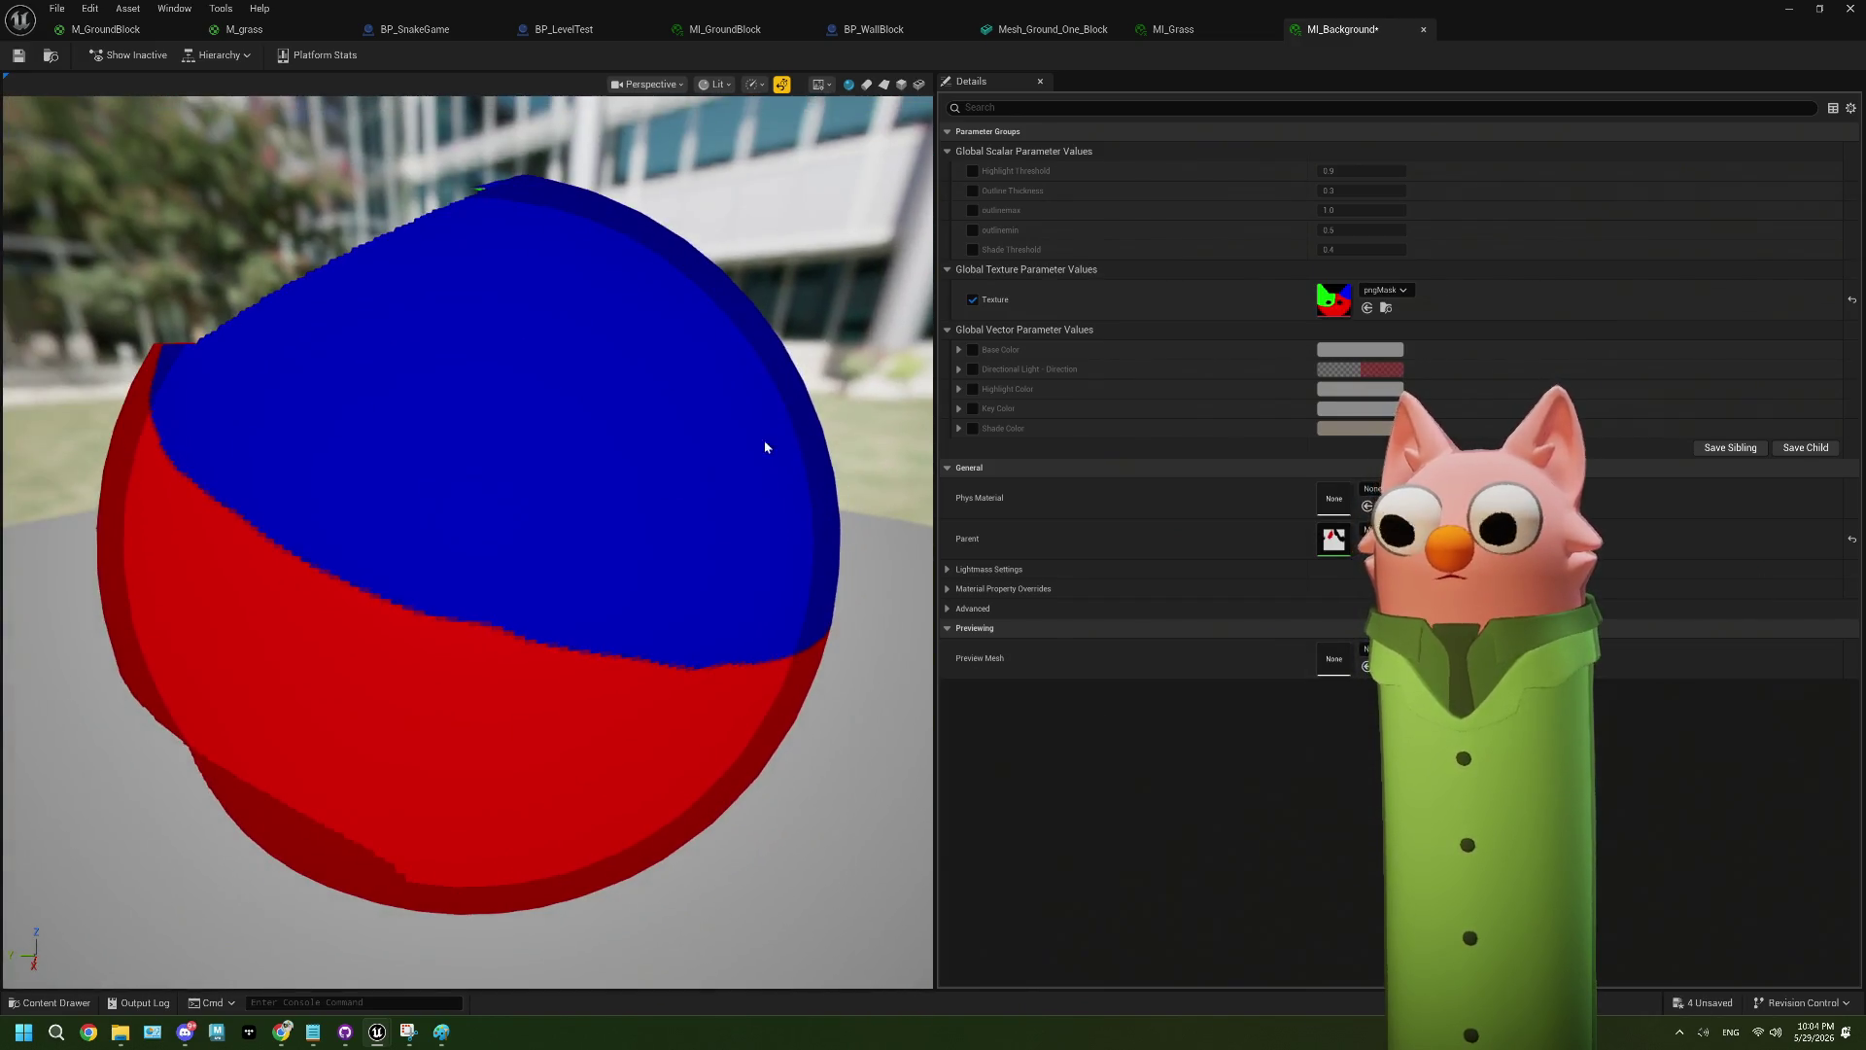
- After trying GrayDarkTextureCube, set the texture to Gray, save, and close MI_Background and MI_Grass
left_click(1384, 290)
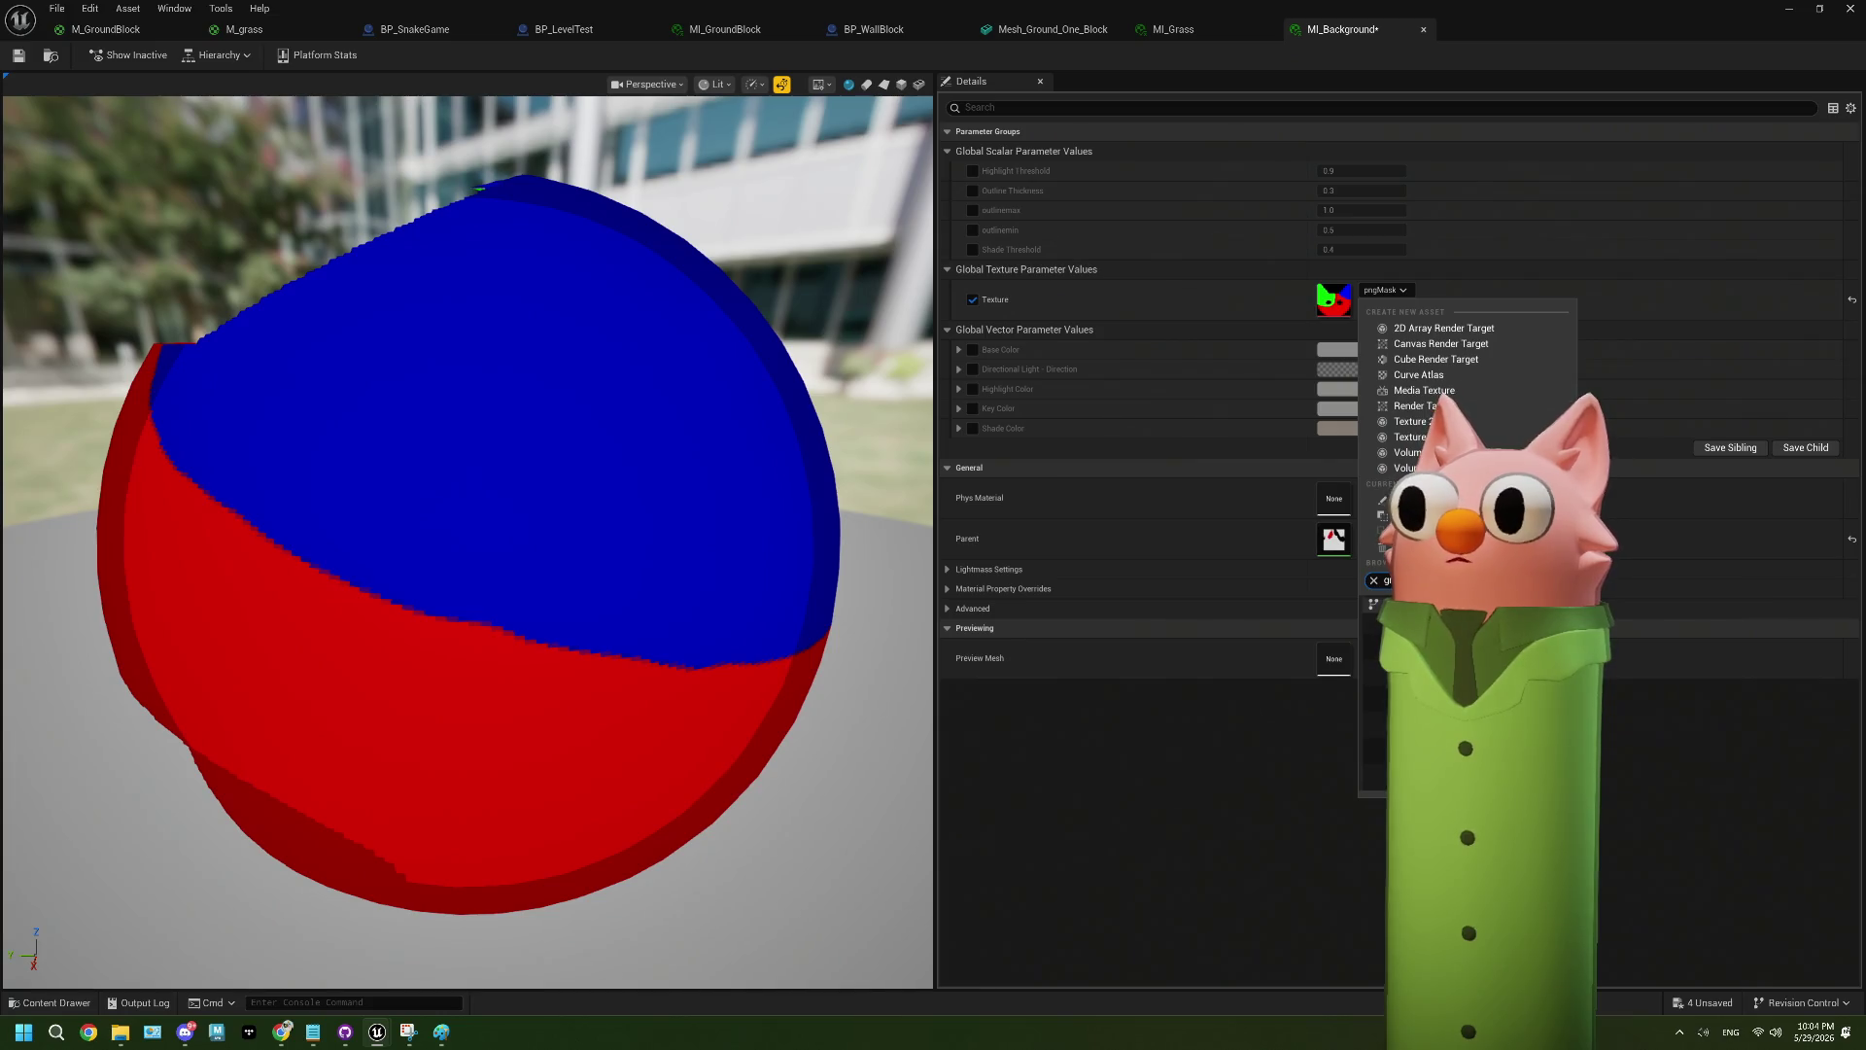
left_click(1458, 642)
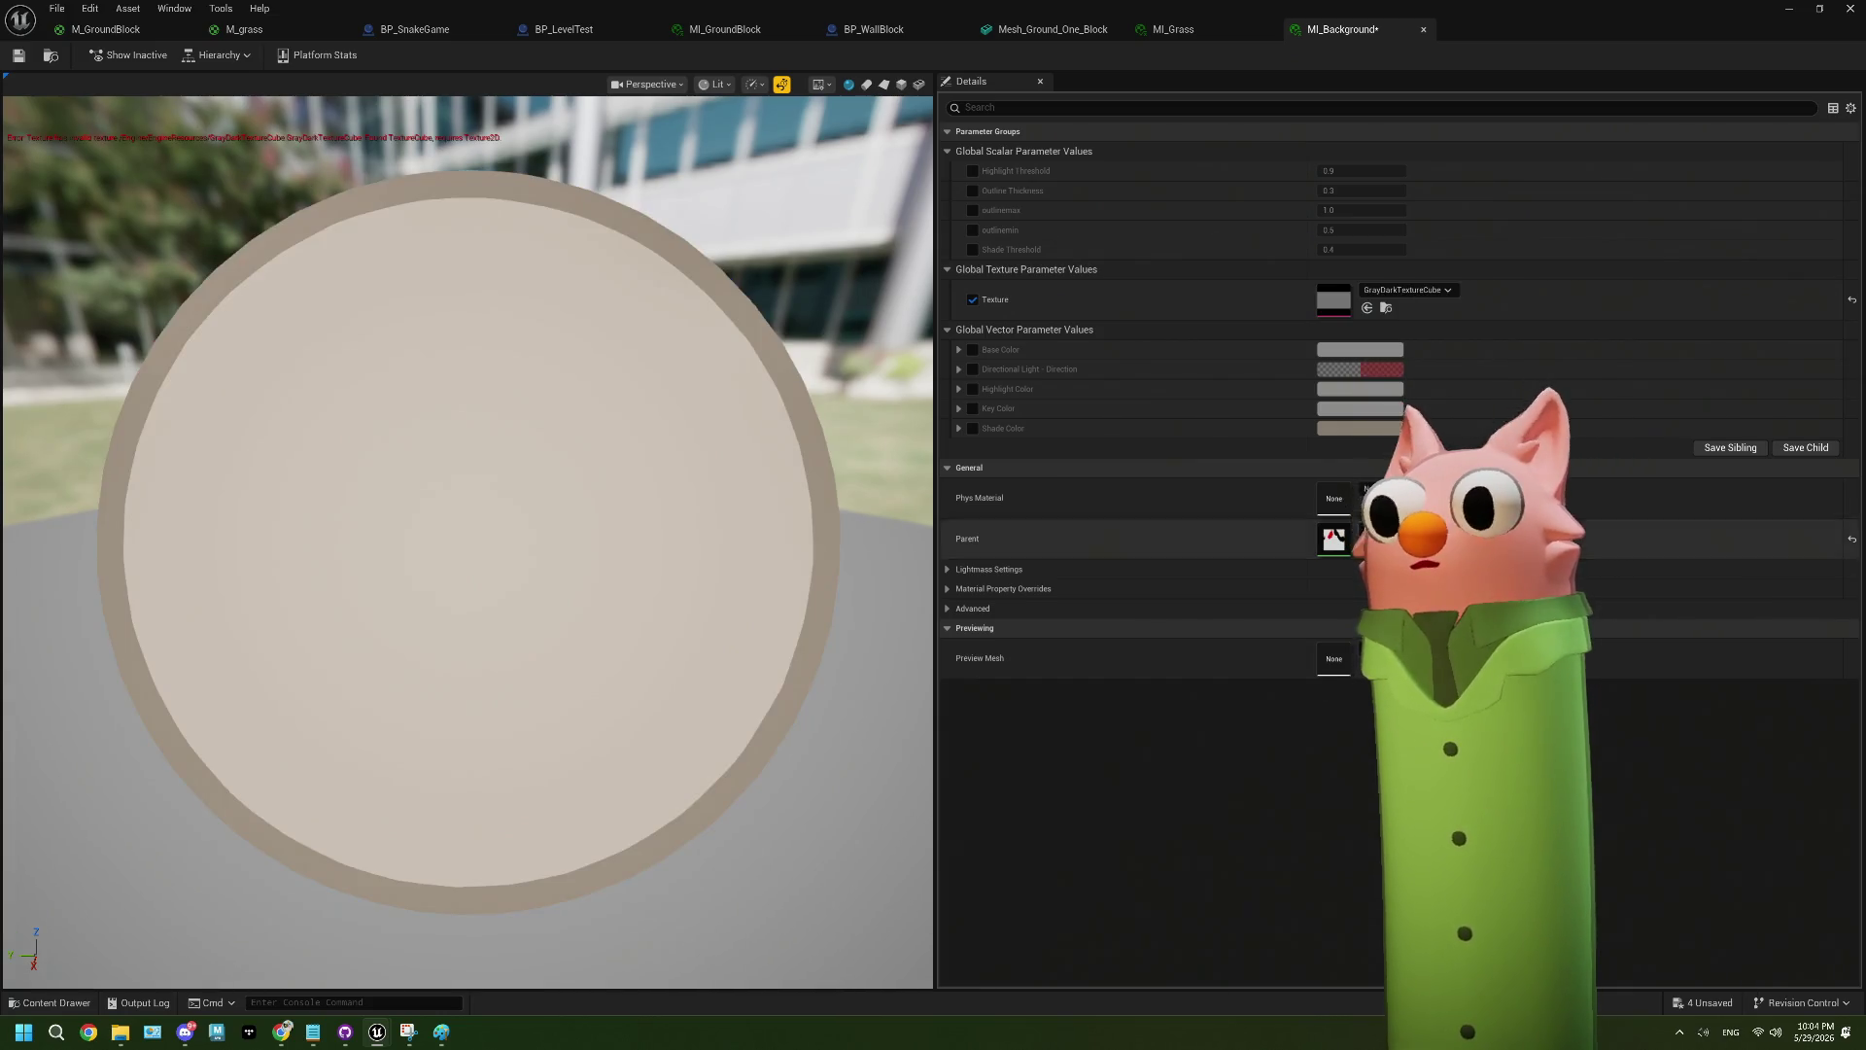
left_click(1407, 289)
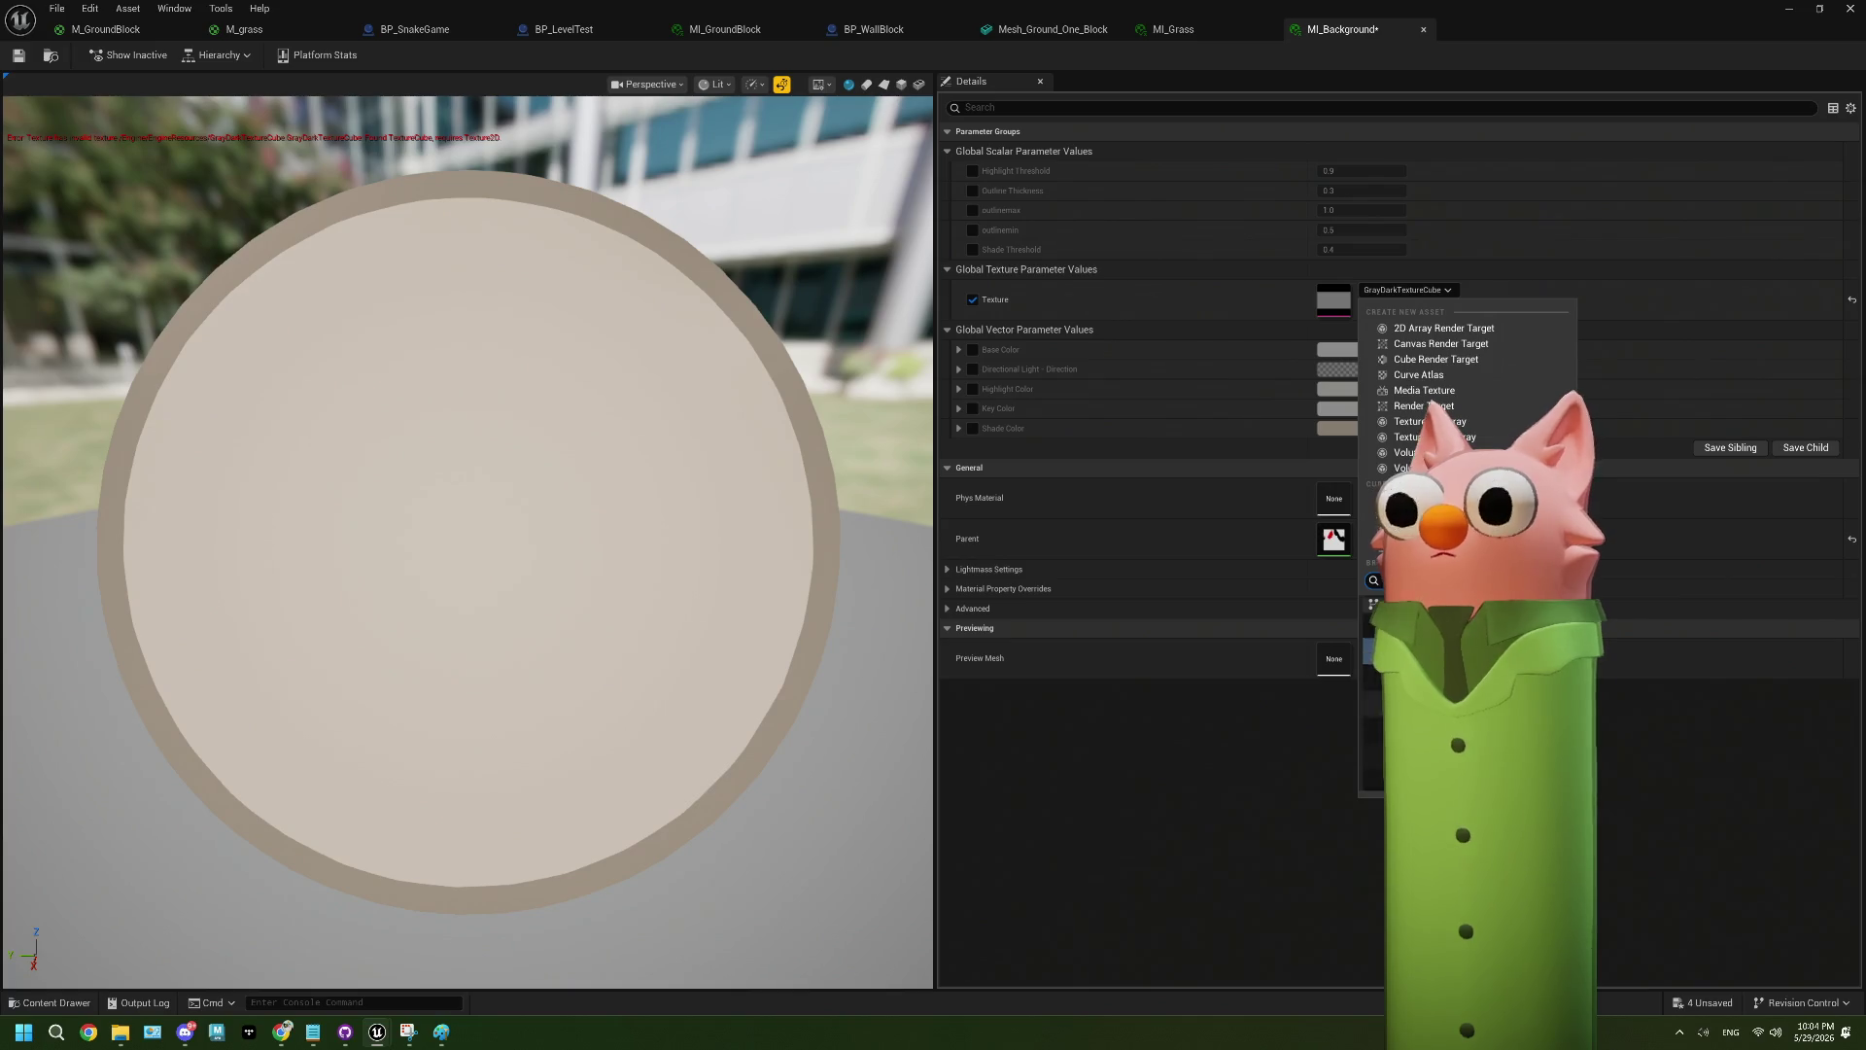
left_click(1419, 680)
left_click_drag(854, 692, 680, 660)
key("ctrl+s")
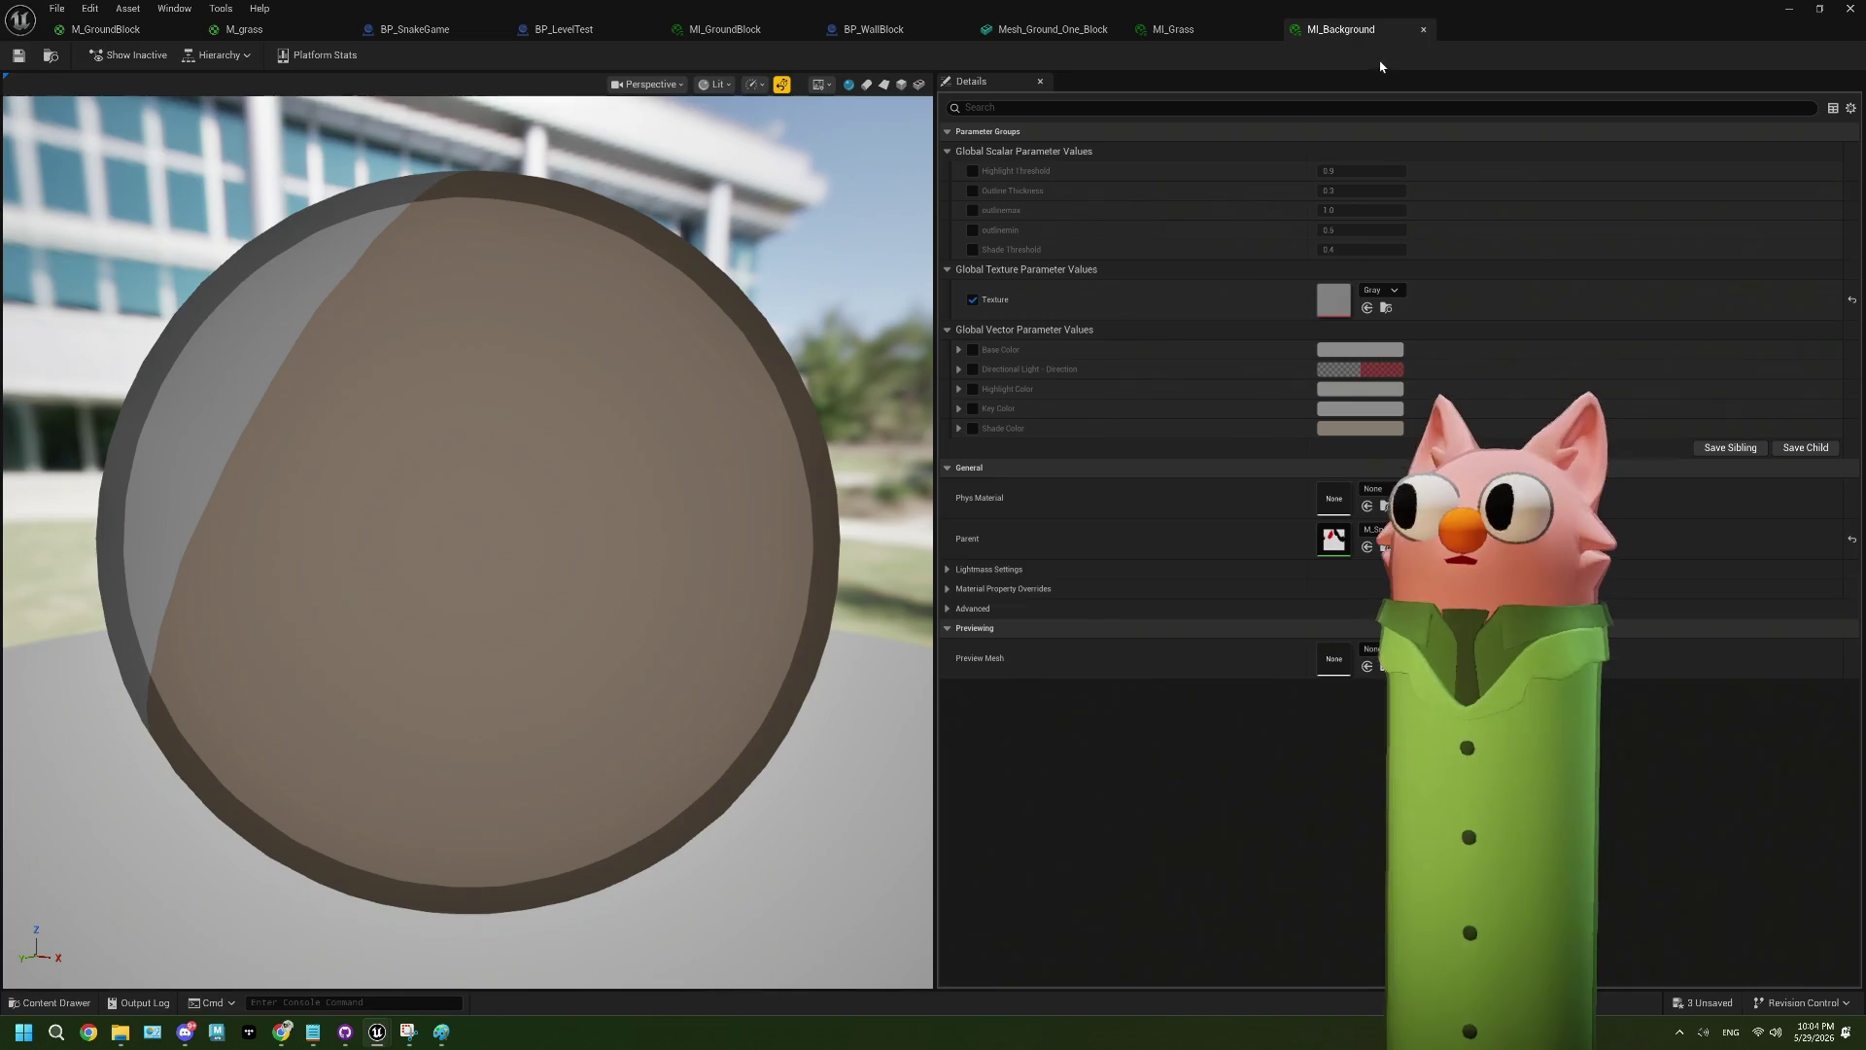
left_click(1423, 30)
left_click(1268, 30)
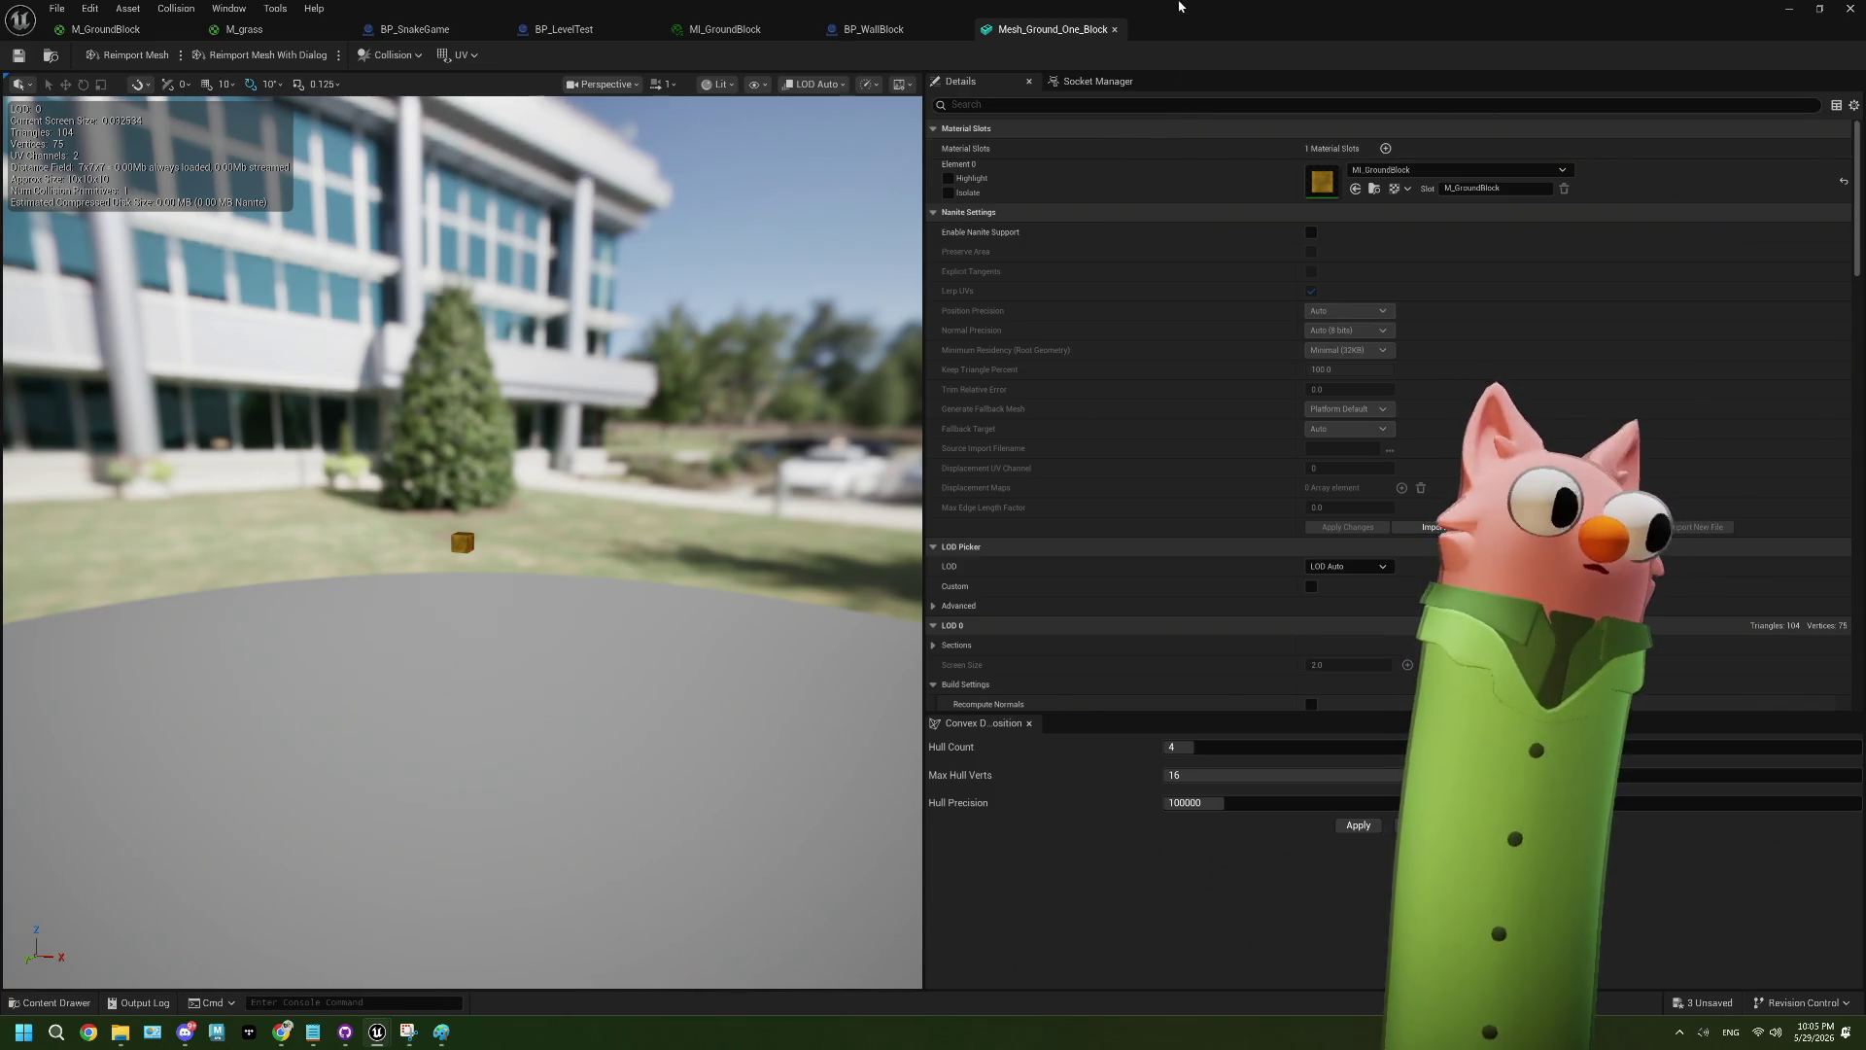
- Close the Mesh_Ground_One_Block, BP_WallBlock and MI_GroundBlock editor tabs
left_click(1113, 30)
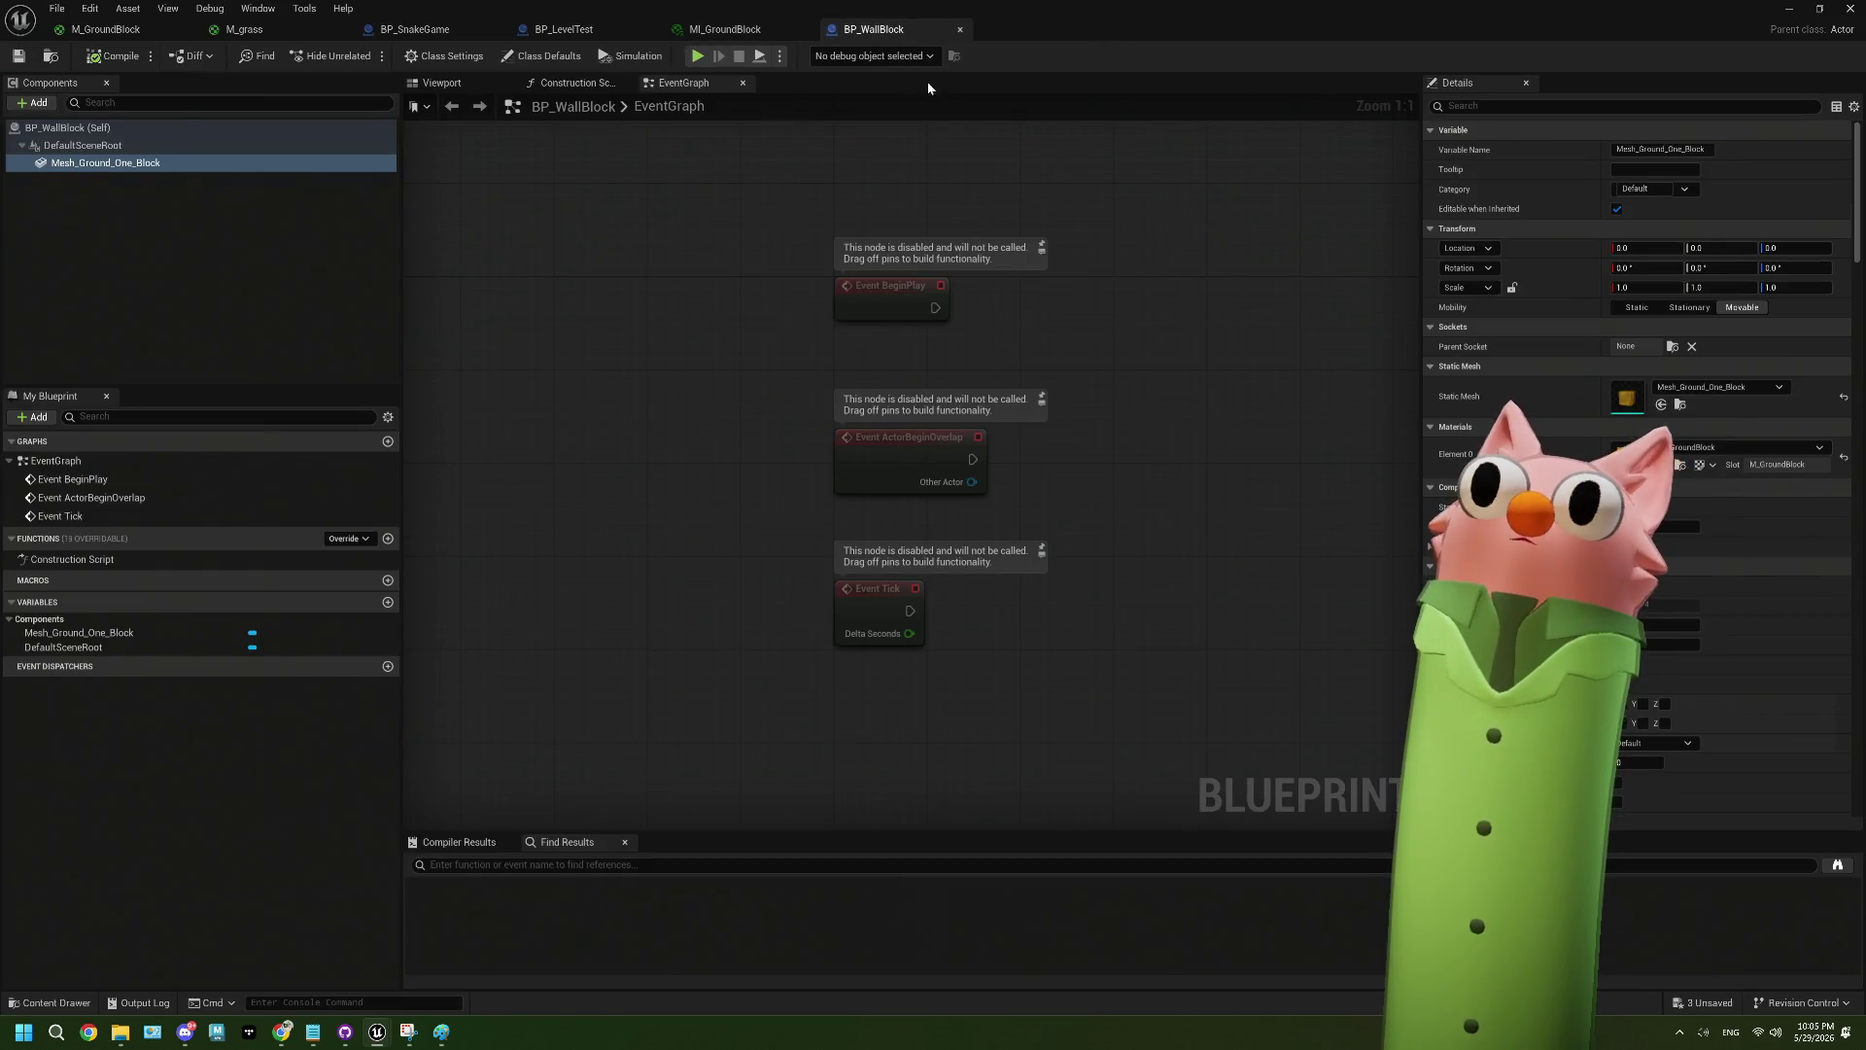
left_click(959, 31)
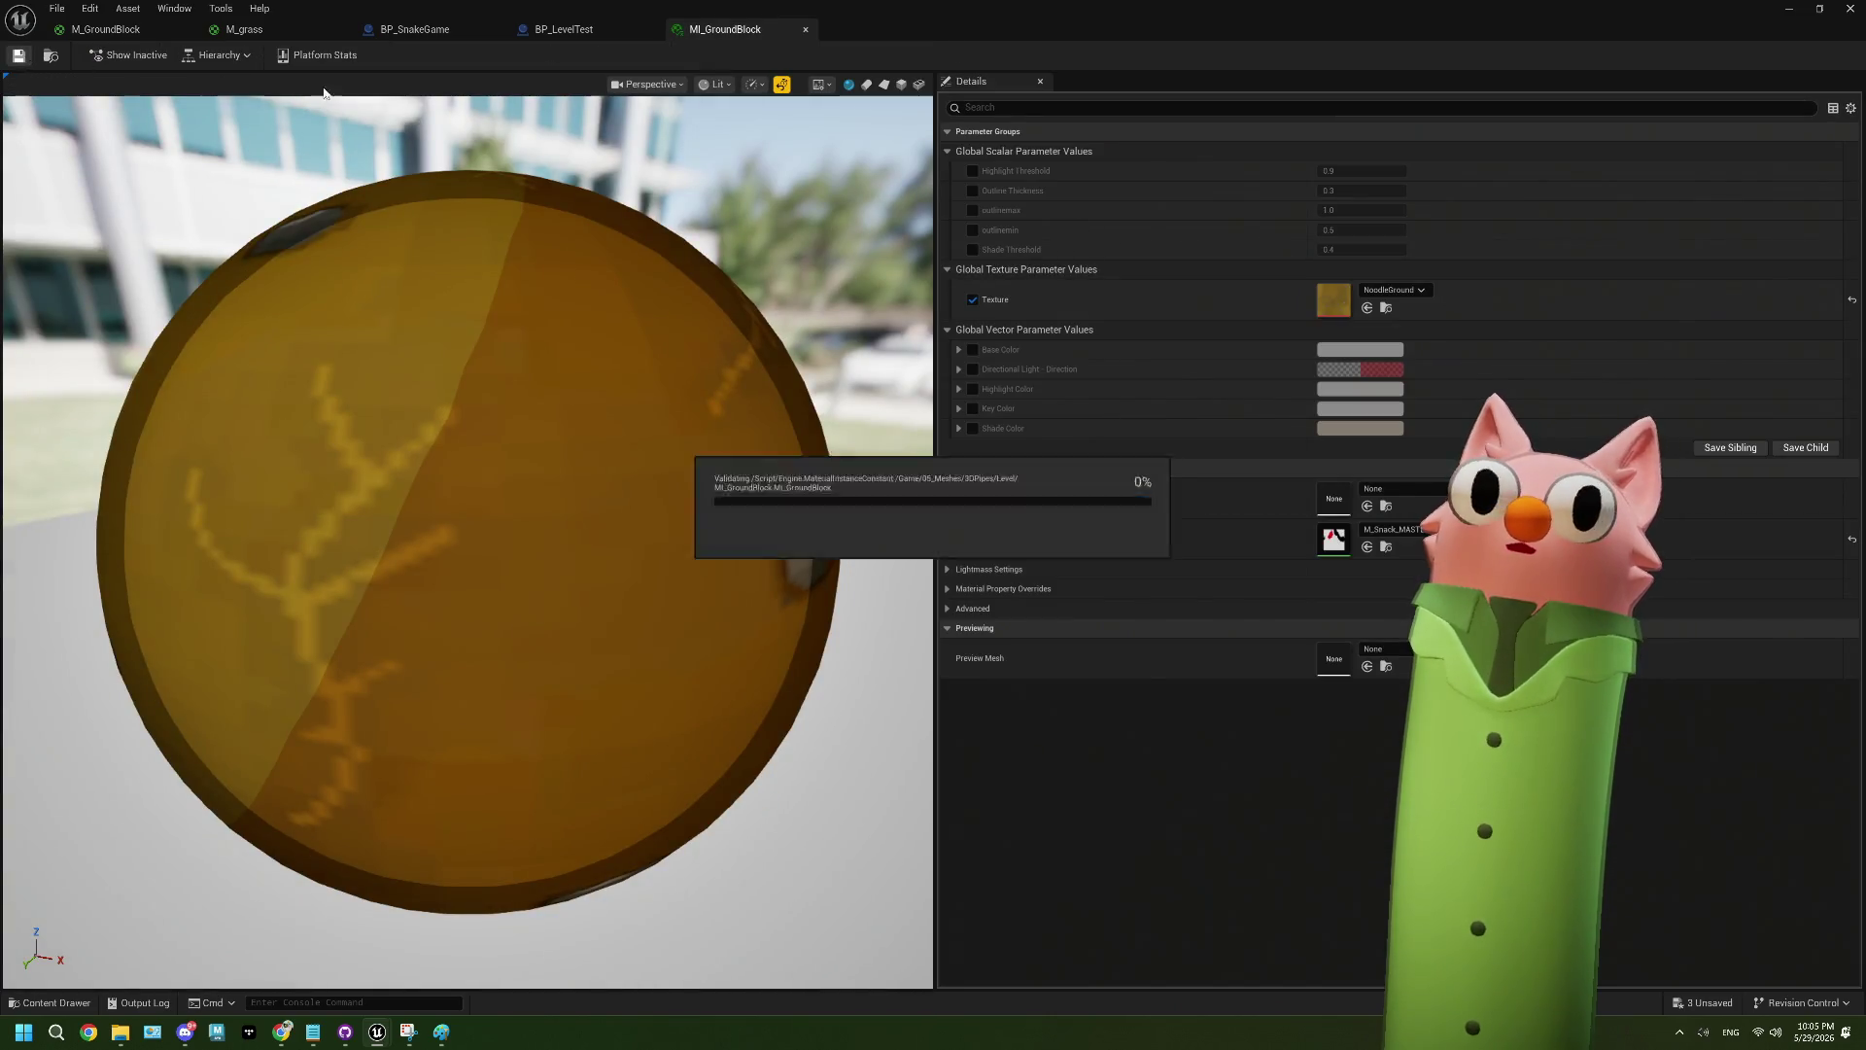
key("ctrl+w")
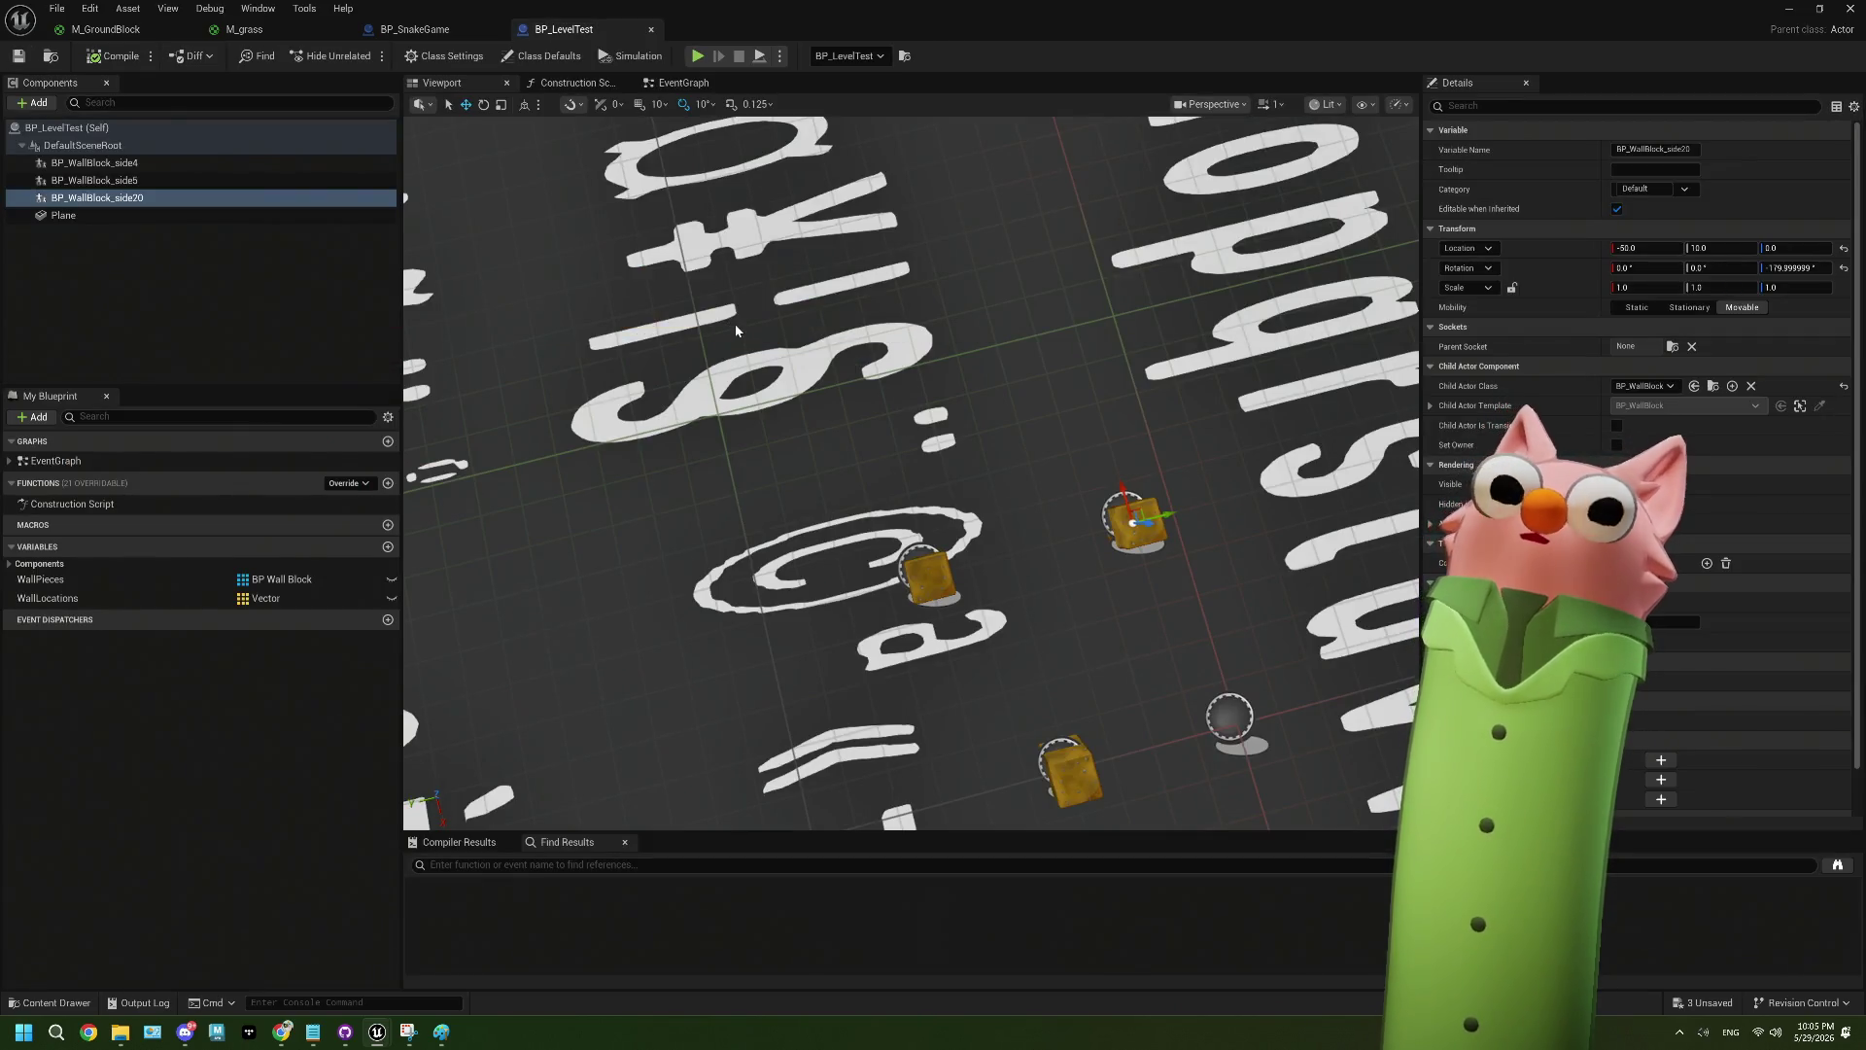
- Set the Plane's Element 0 material to MI_Background for a gray floor, then return to the level
left_click(926, 391)
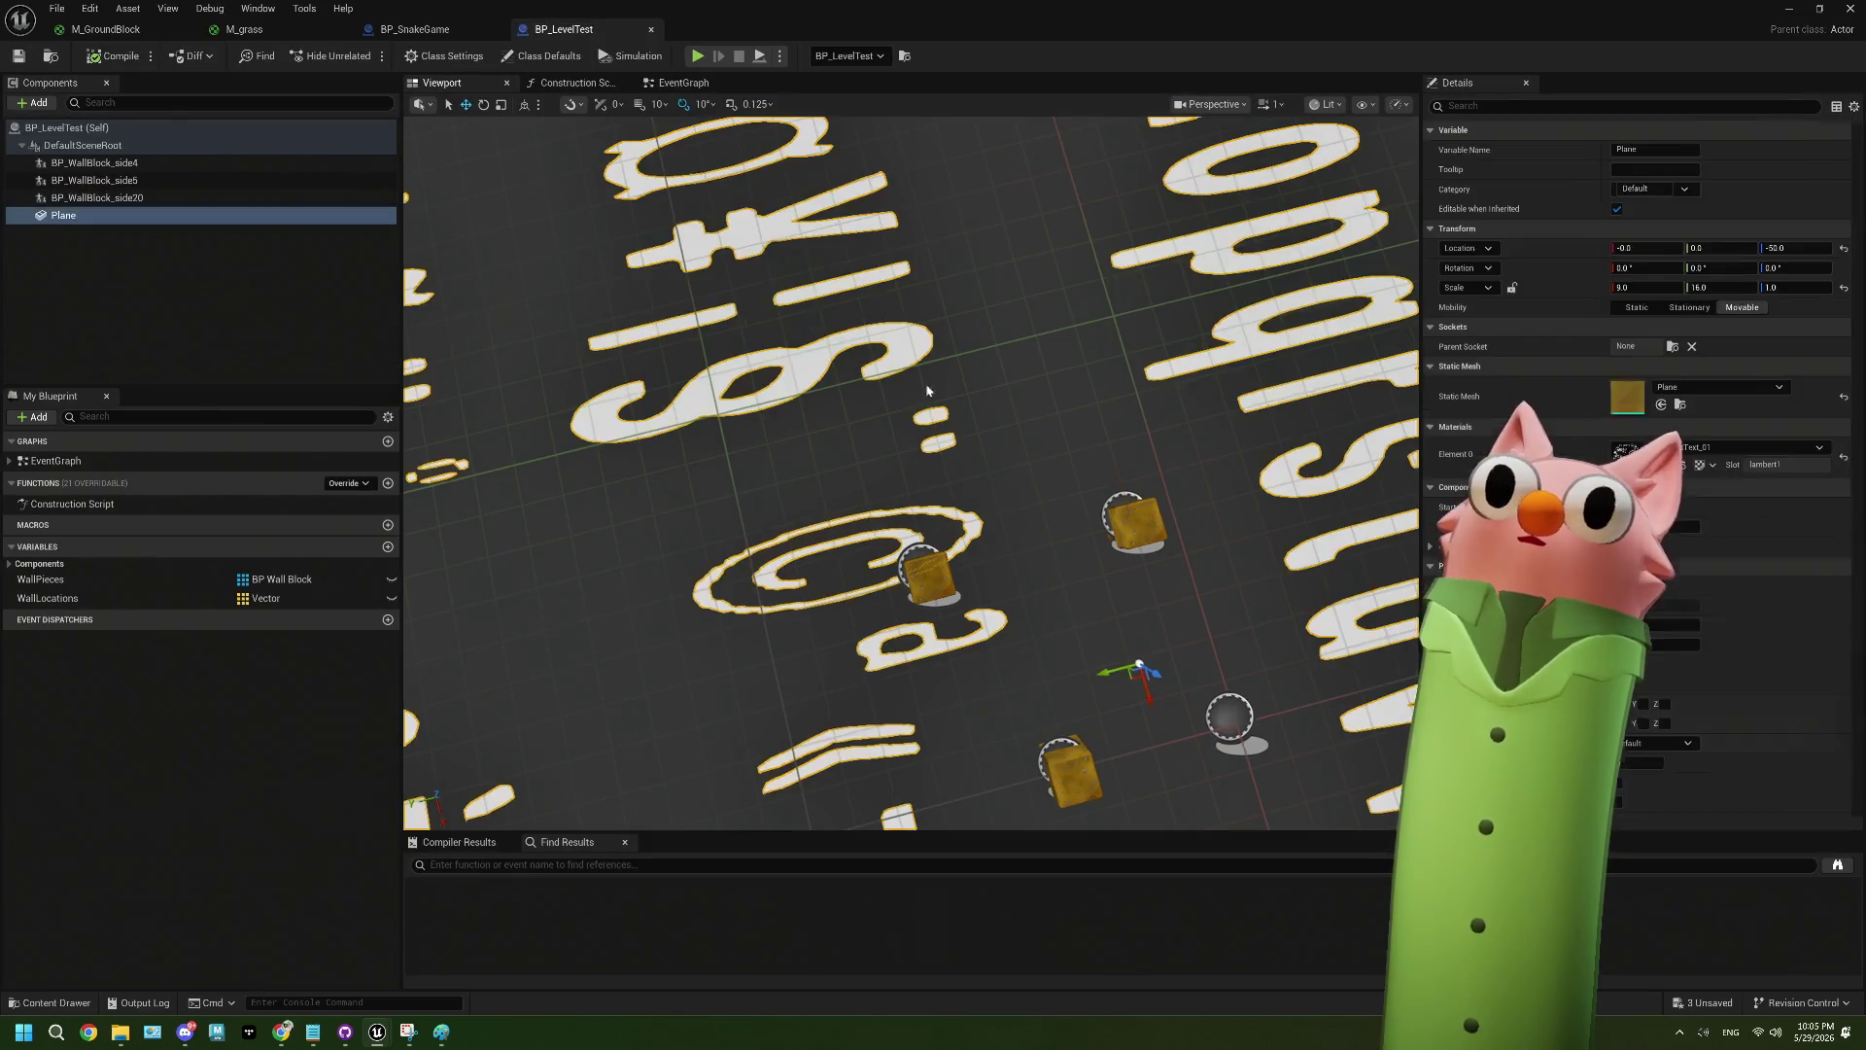
left_click(1701, 449)
type("ack")
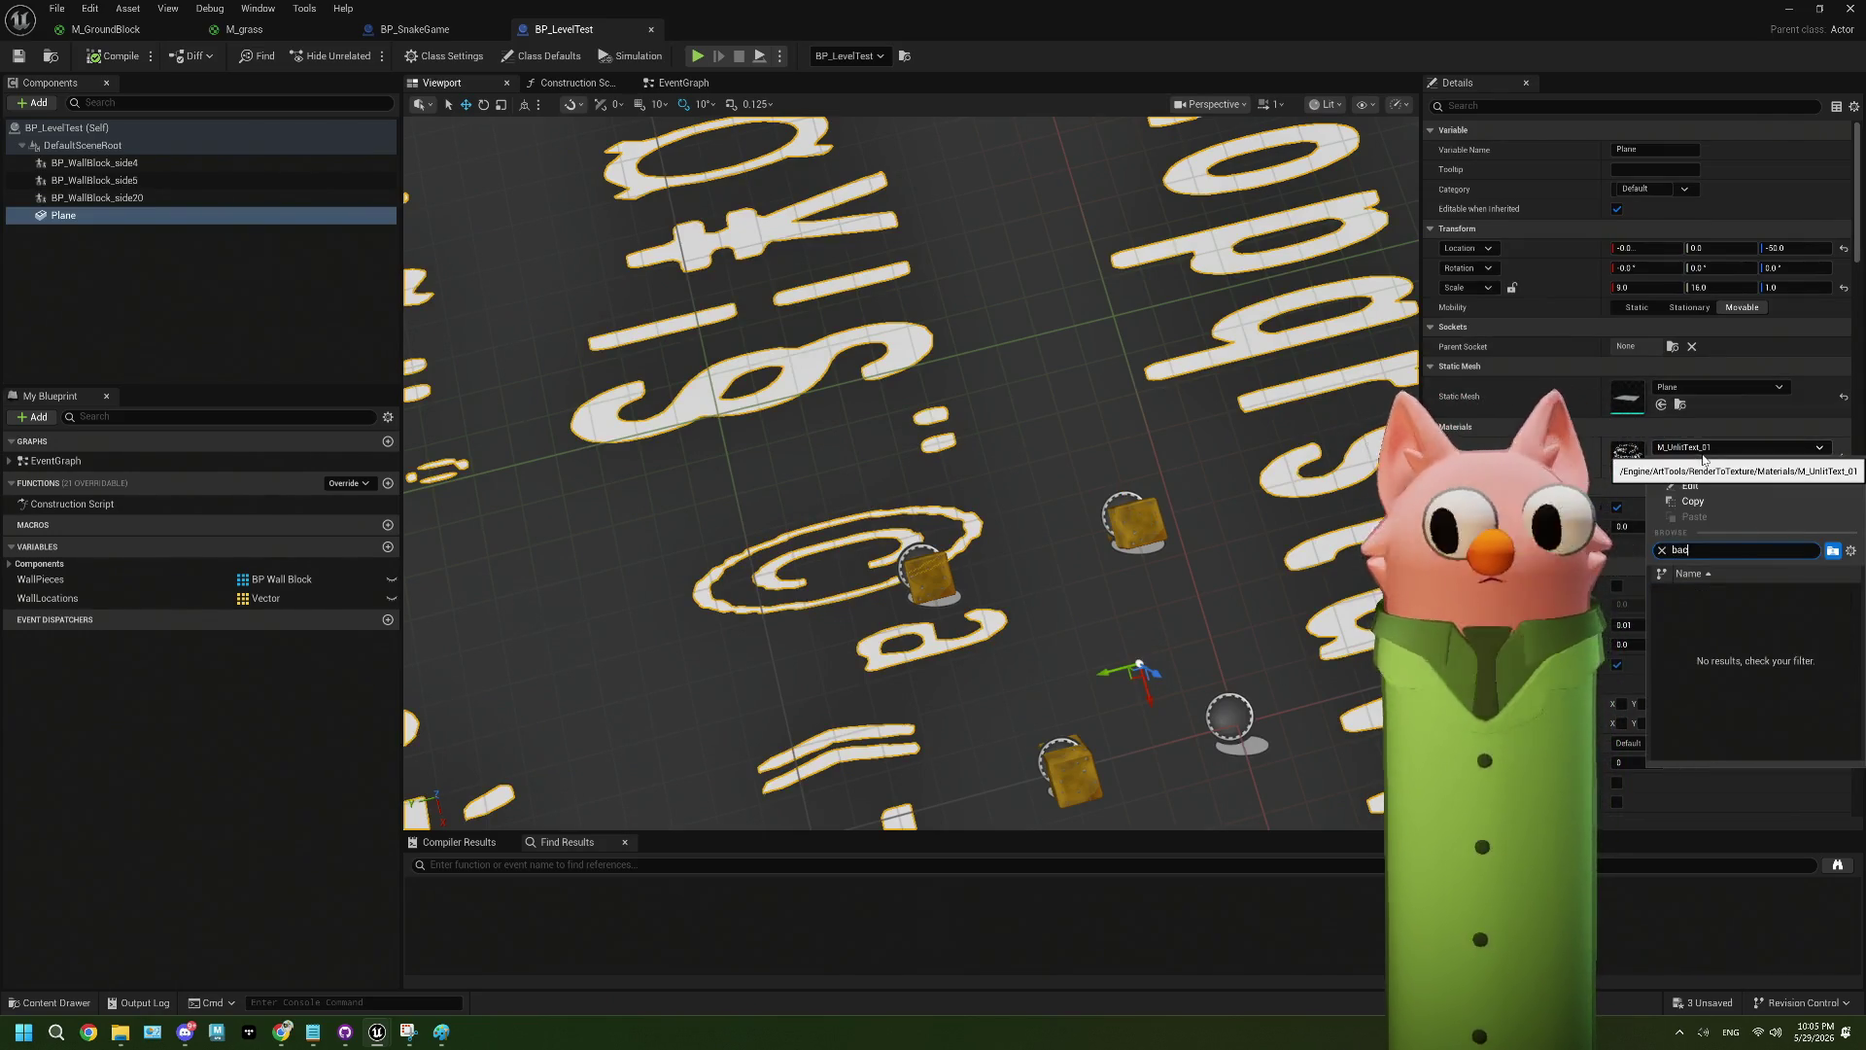
type("kgr")
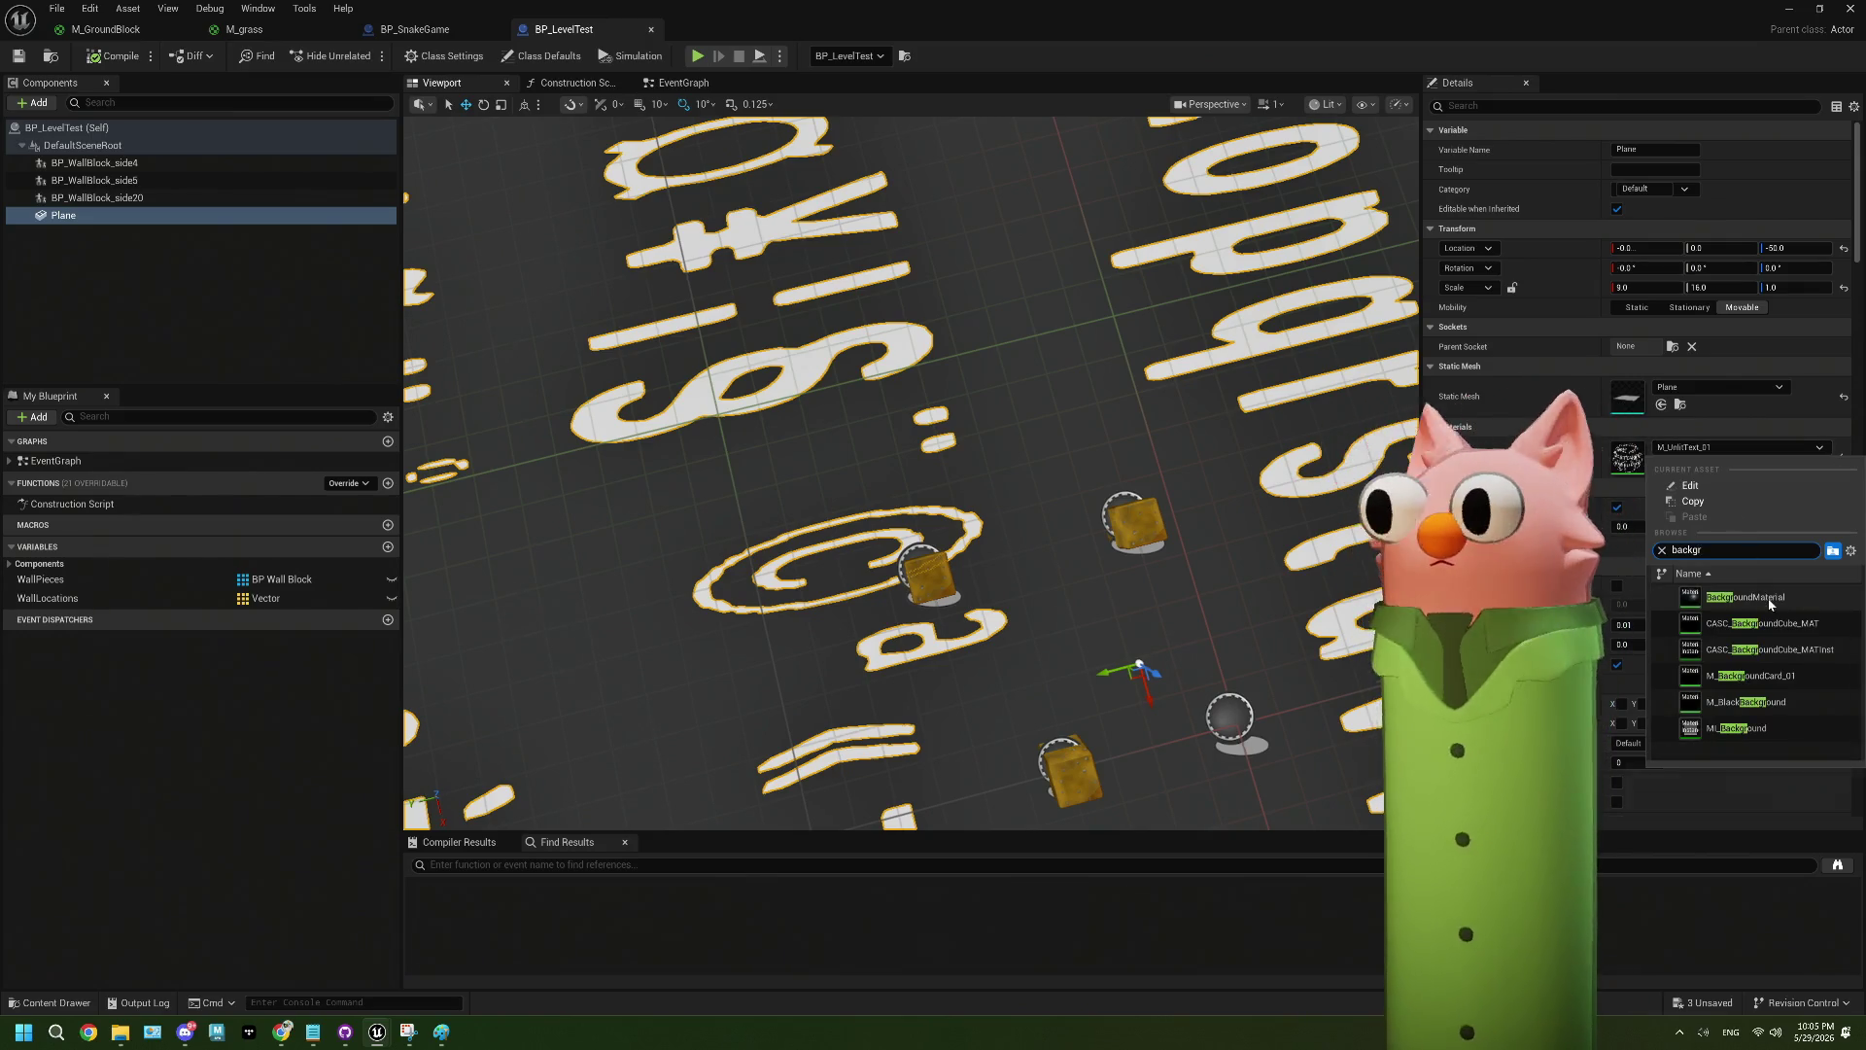
left_click(1740, 728)
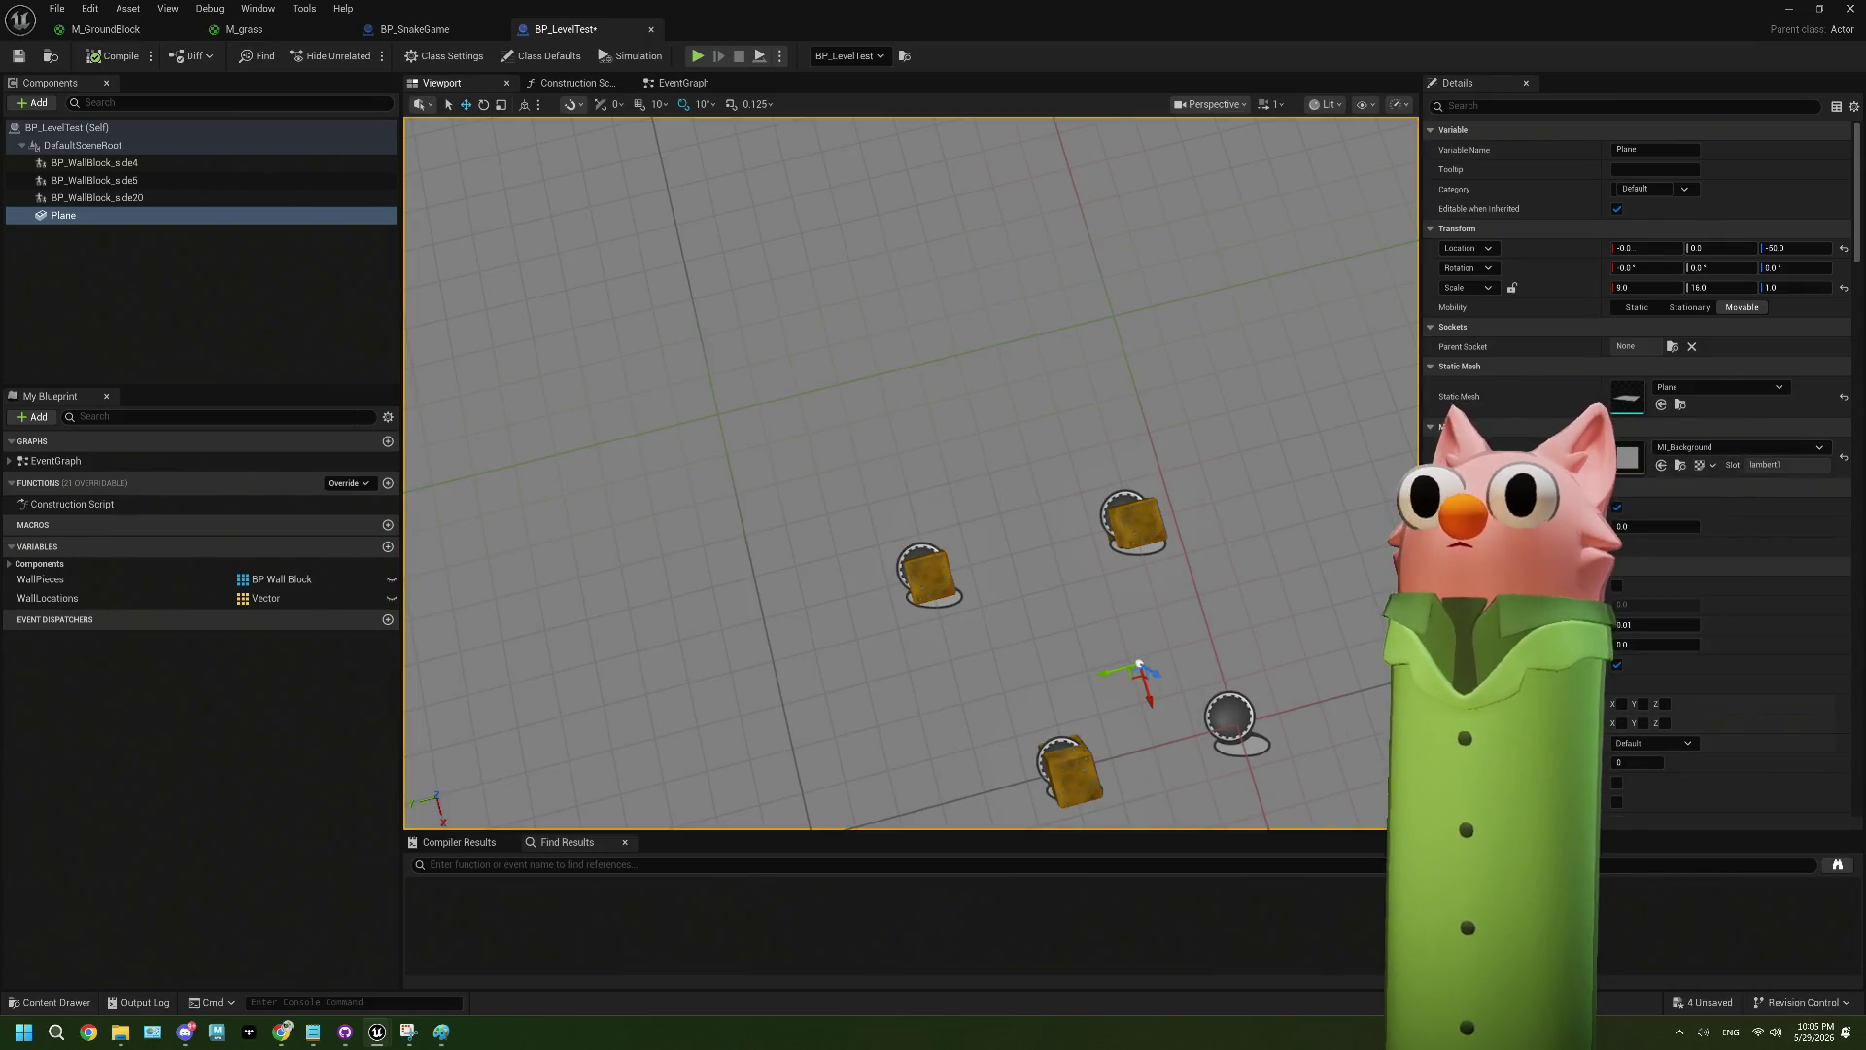
scroll(953, 564, "down", 5)
mouse_move(953, 486)
left_mouse_down("alt")
mouse_move(924, 447)
mouse_move(943, 409)
left_mouse_up("alt")
left_click_drag(536, 352, 537, 361)
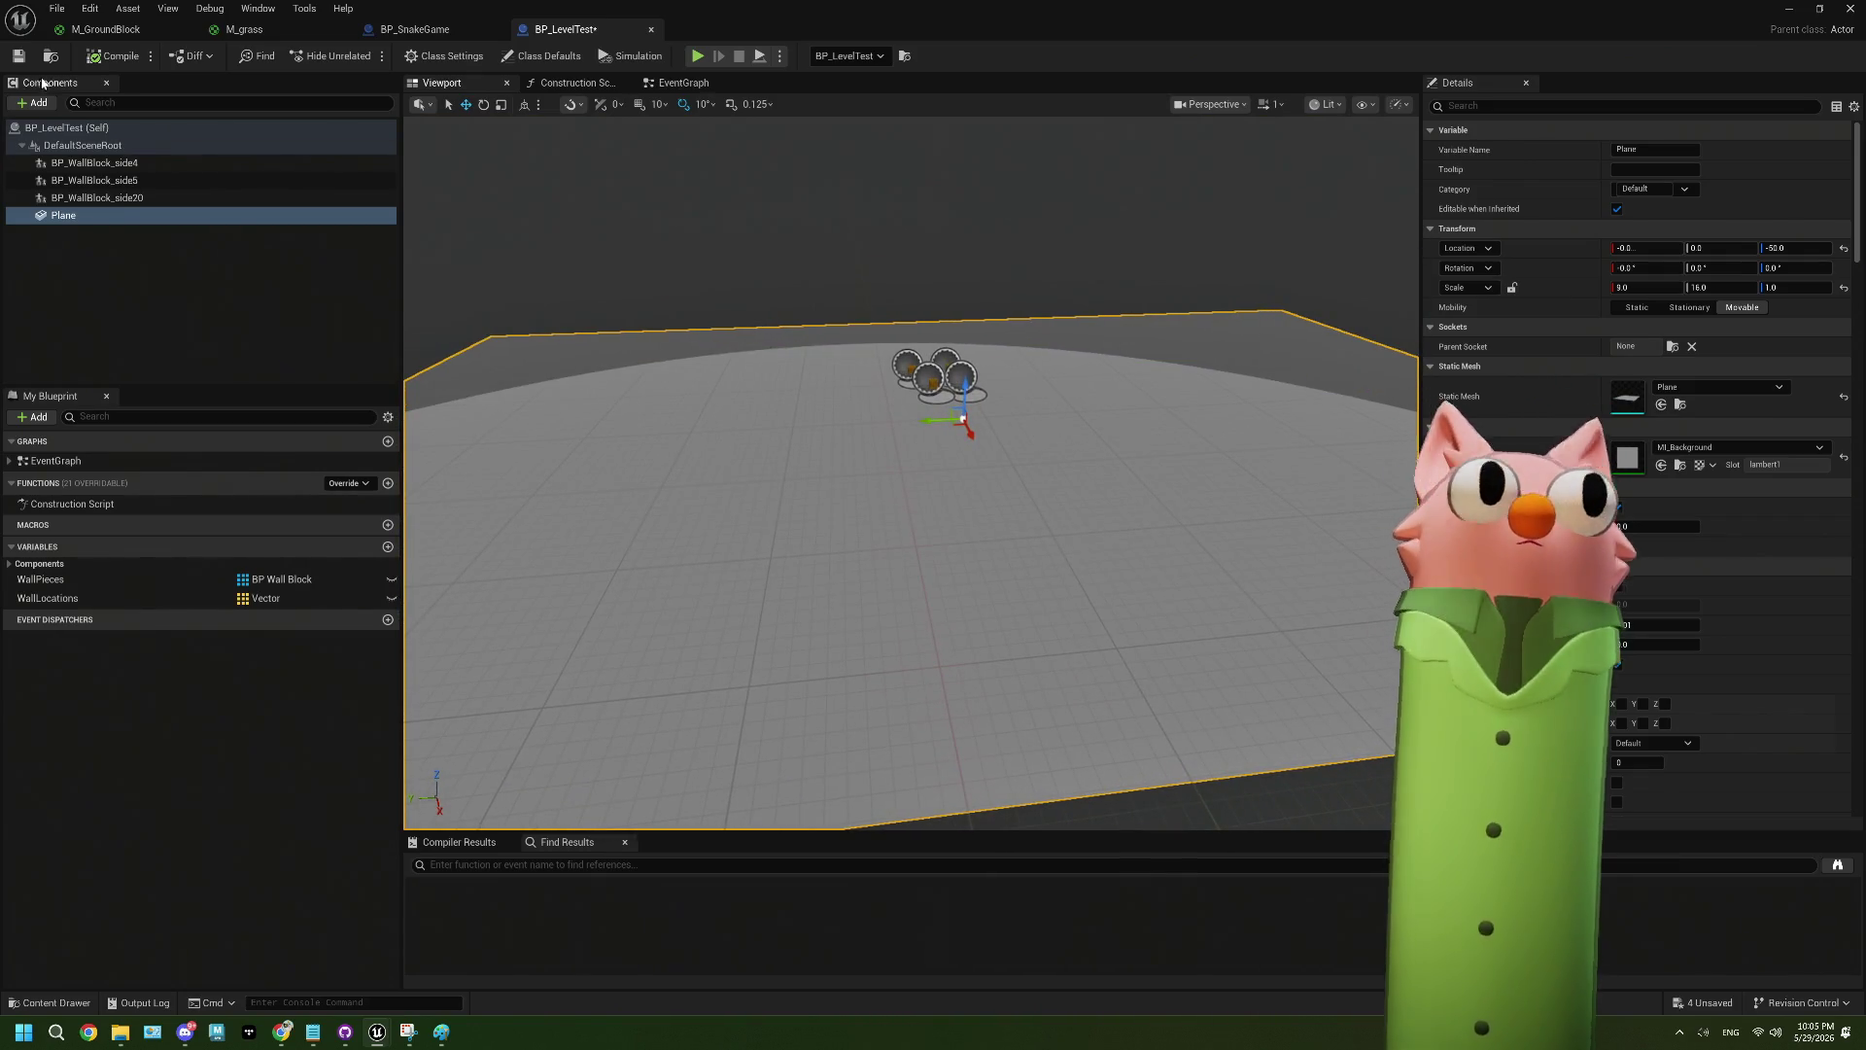
left_click(1788, 8)
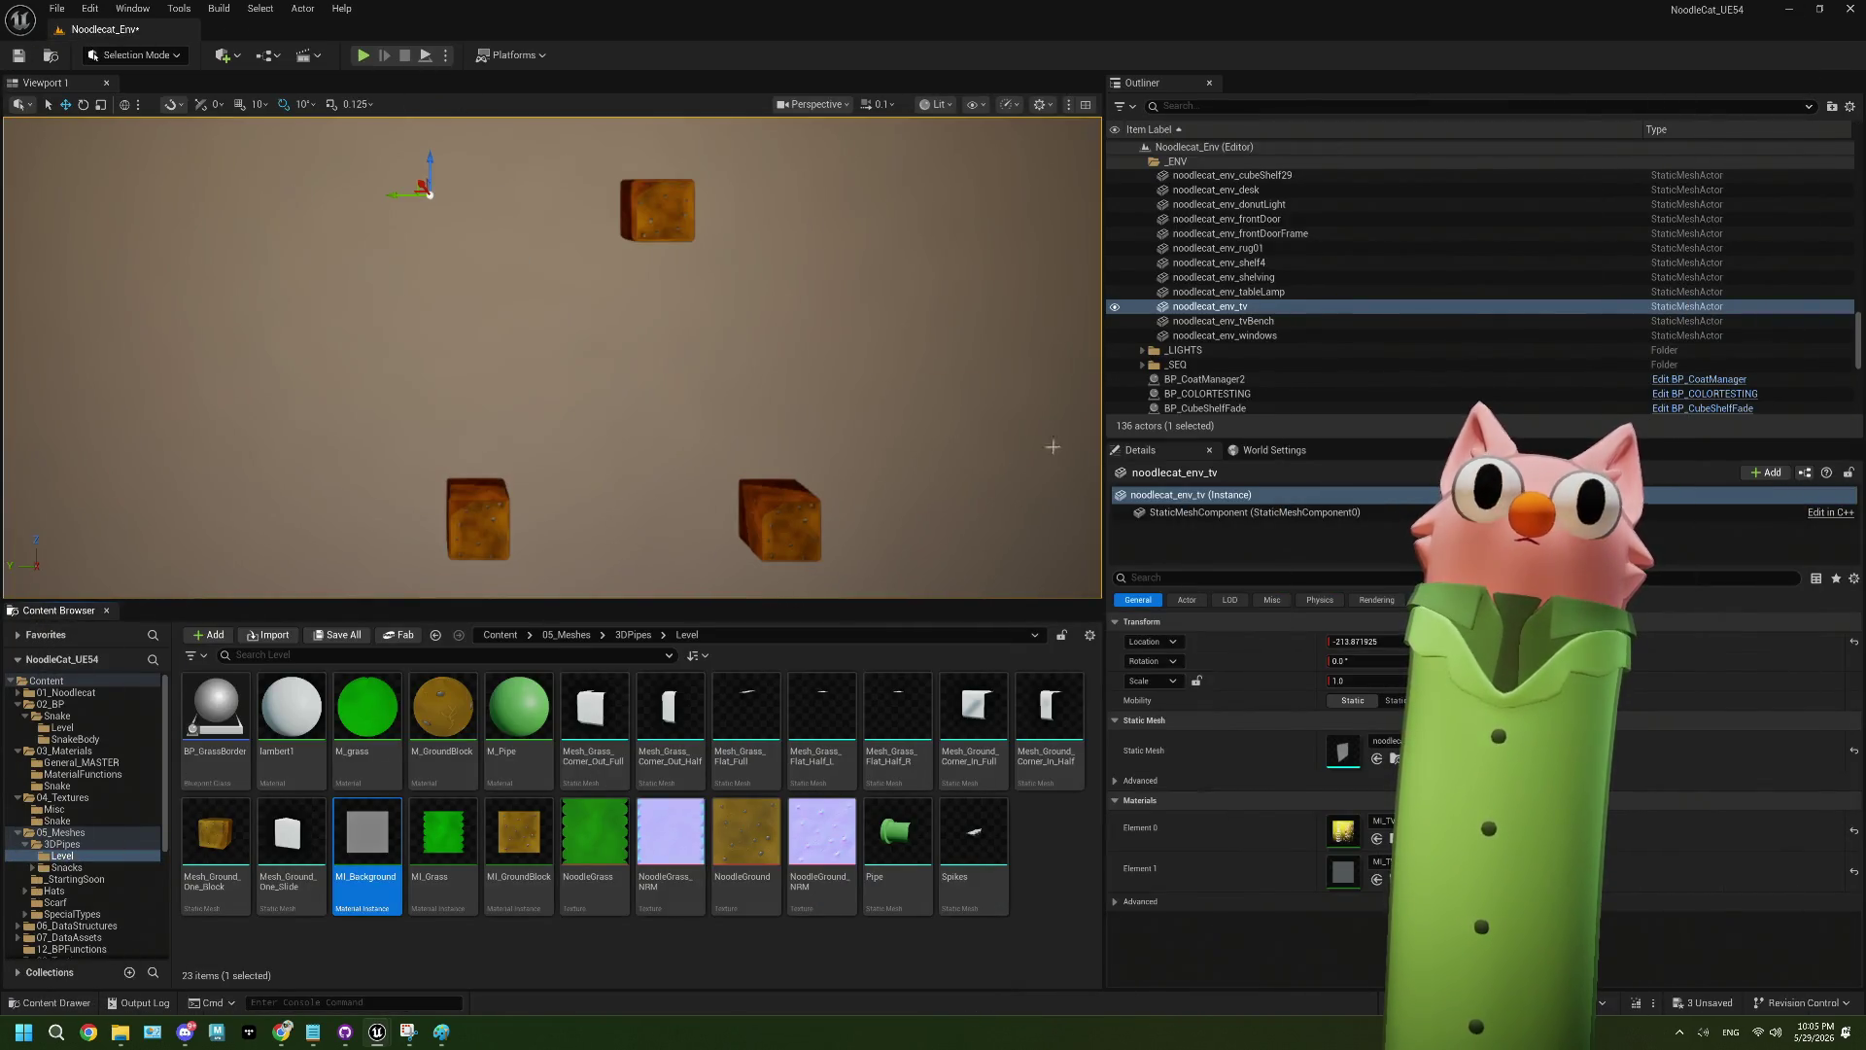
- Pull the camera back, deselect the TV, and start Play In Editor on Noodlecat_Env
mouse_move(738, 393)
left_mouse_down("alt")
mouse_move(738, 311)
mouse_move(738, 383)
mouse_move(681, 301)
mouse_move(622, 272)
mouse_move(807, 364)
left_mouse_up("alt")
key("Escape")
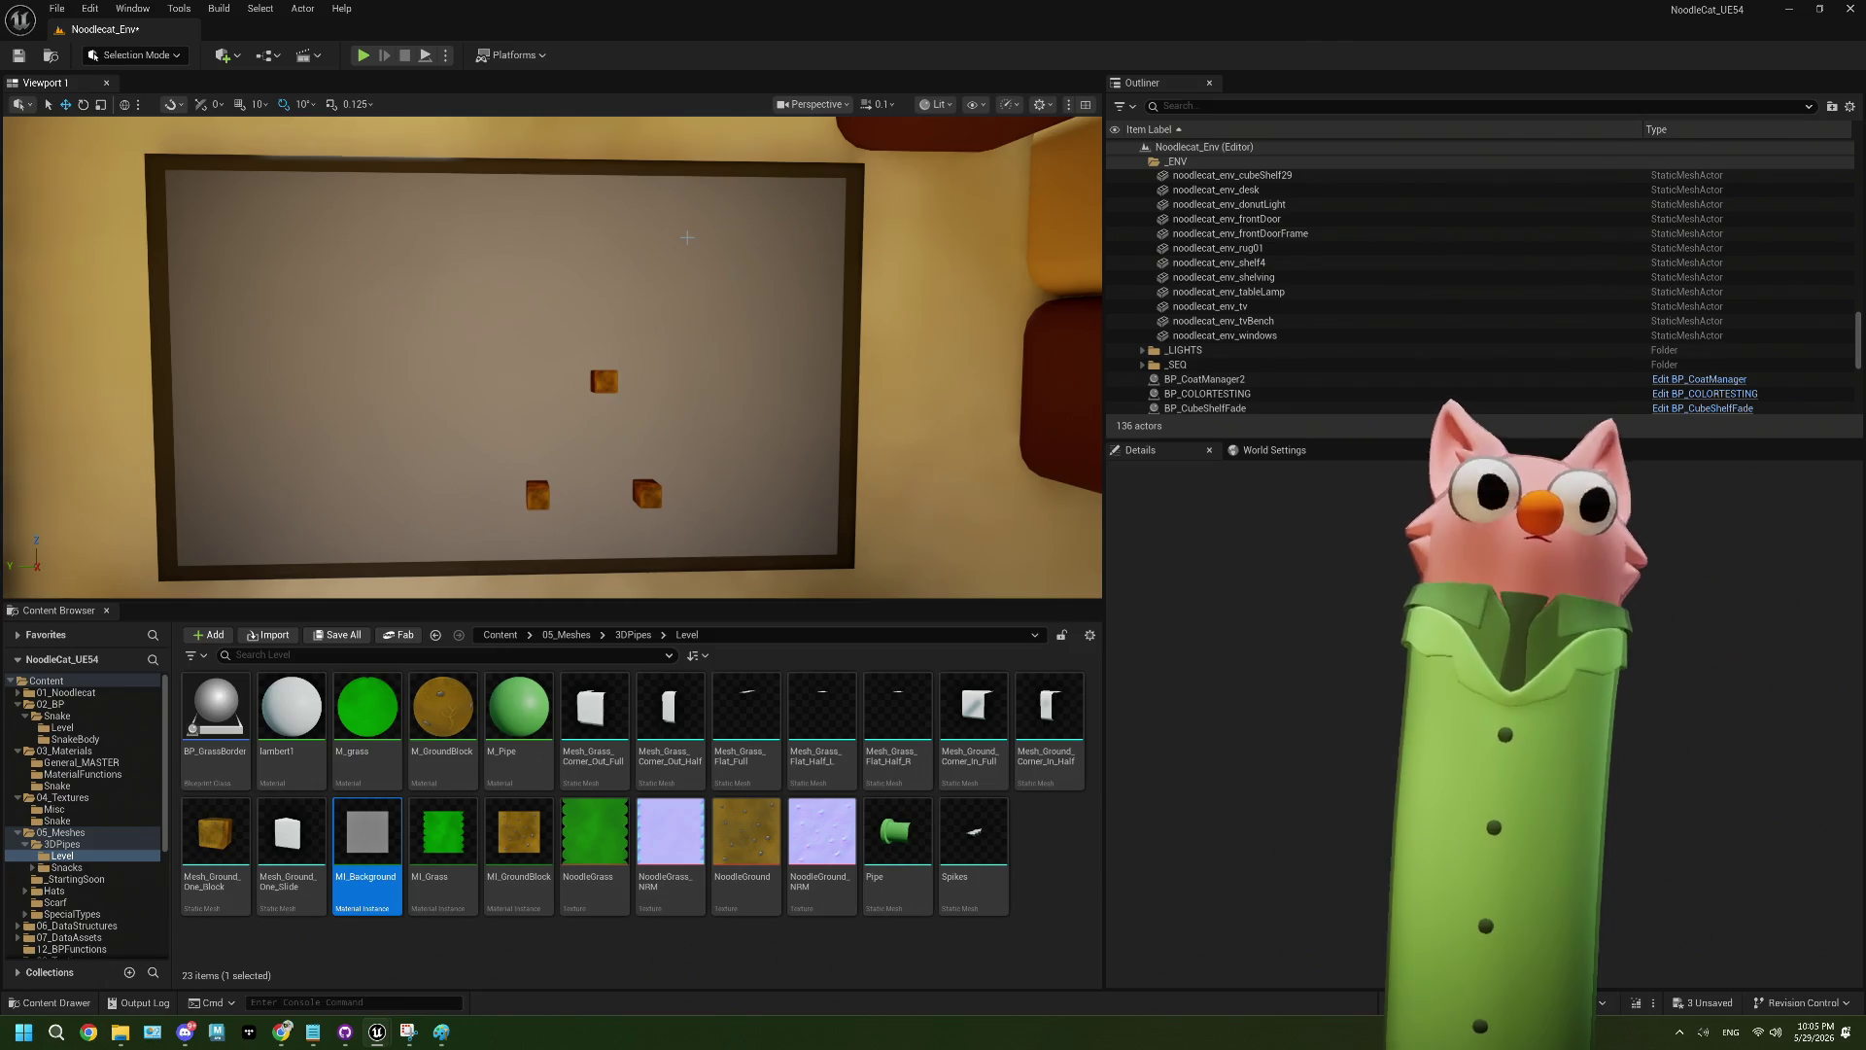
left_click(365, 57)
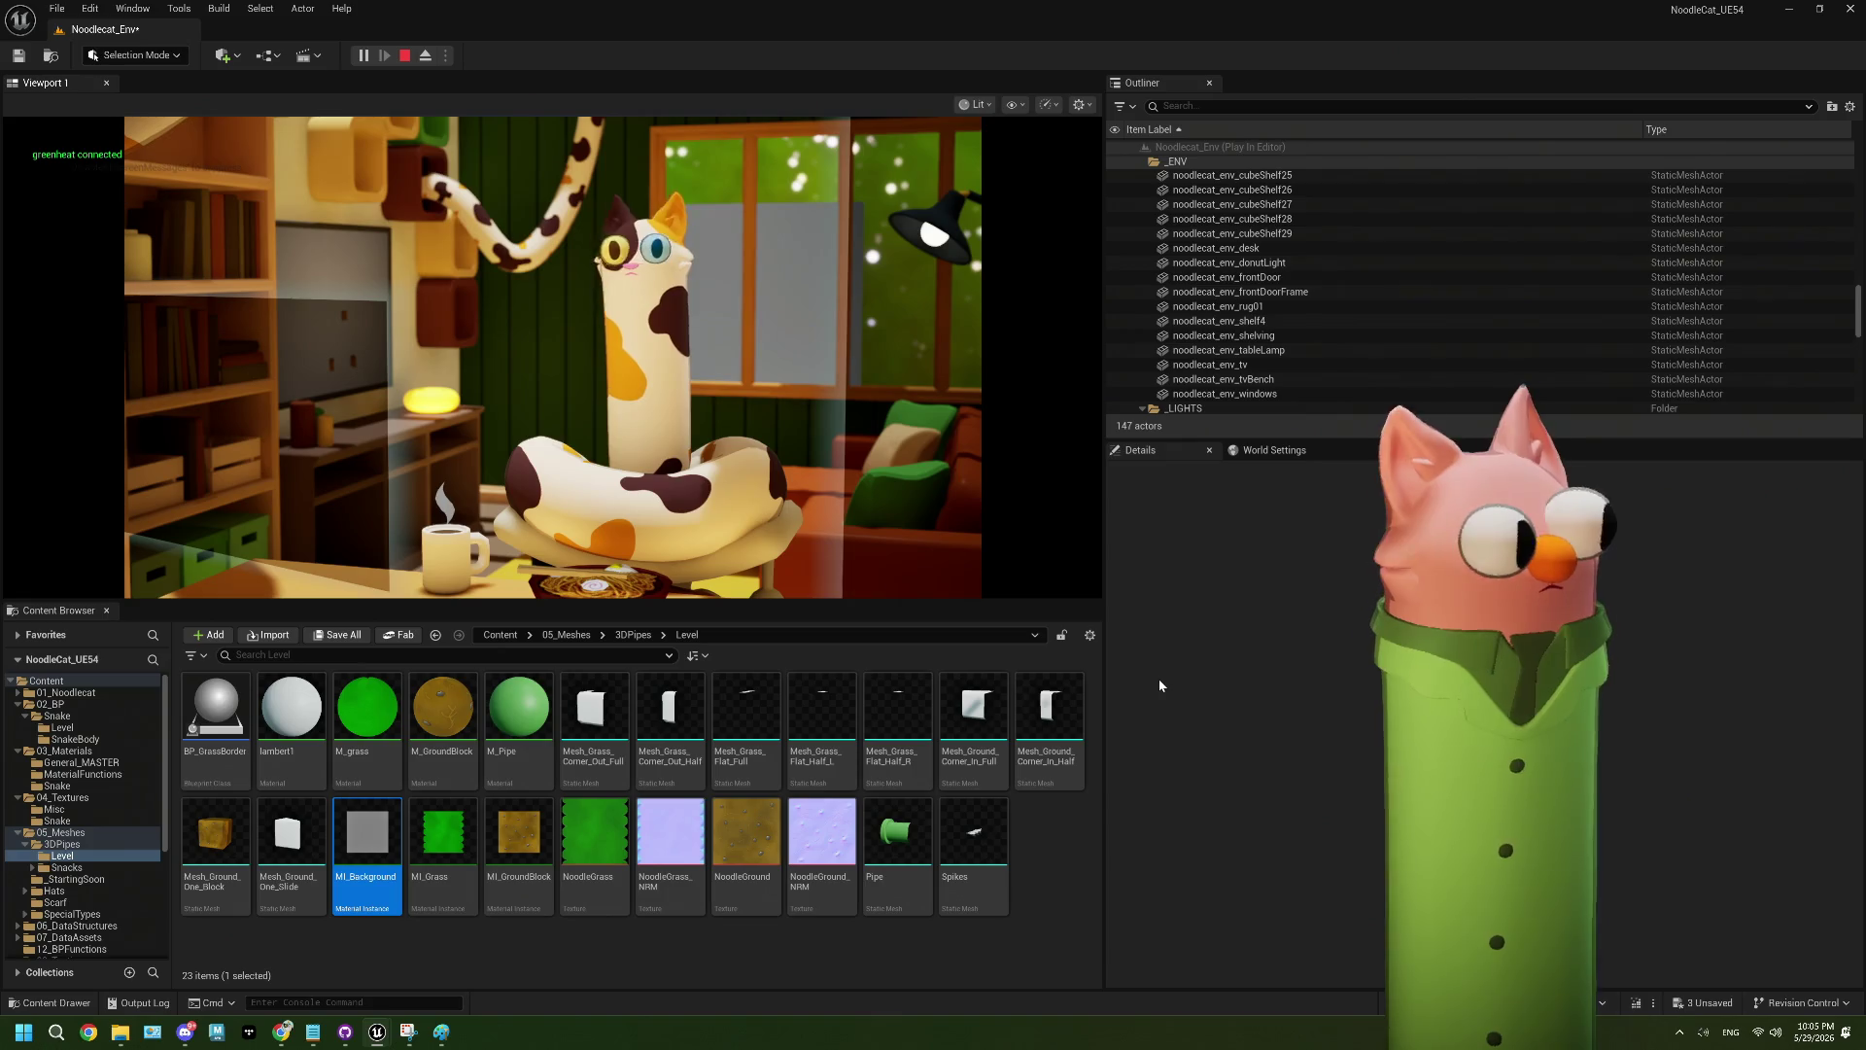
- Give the game input focus and toggle fullscreen on and off with F11
left_click(813, 388)
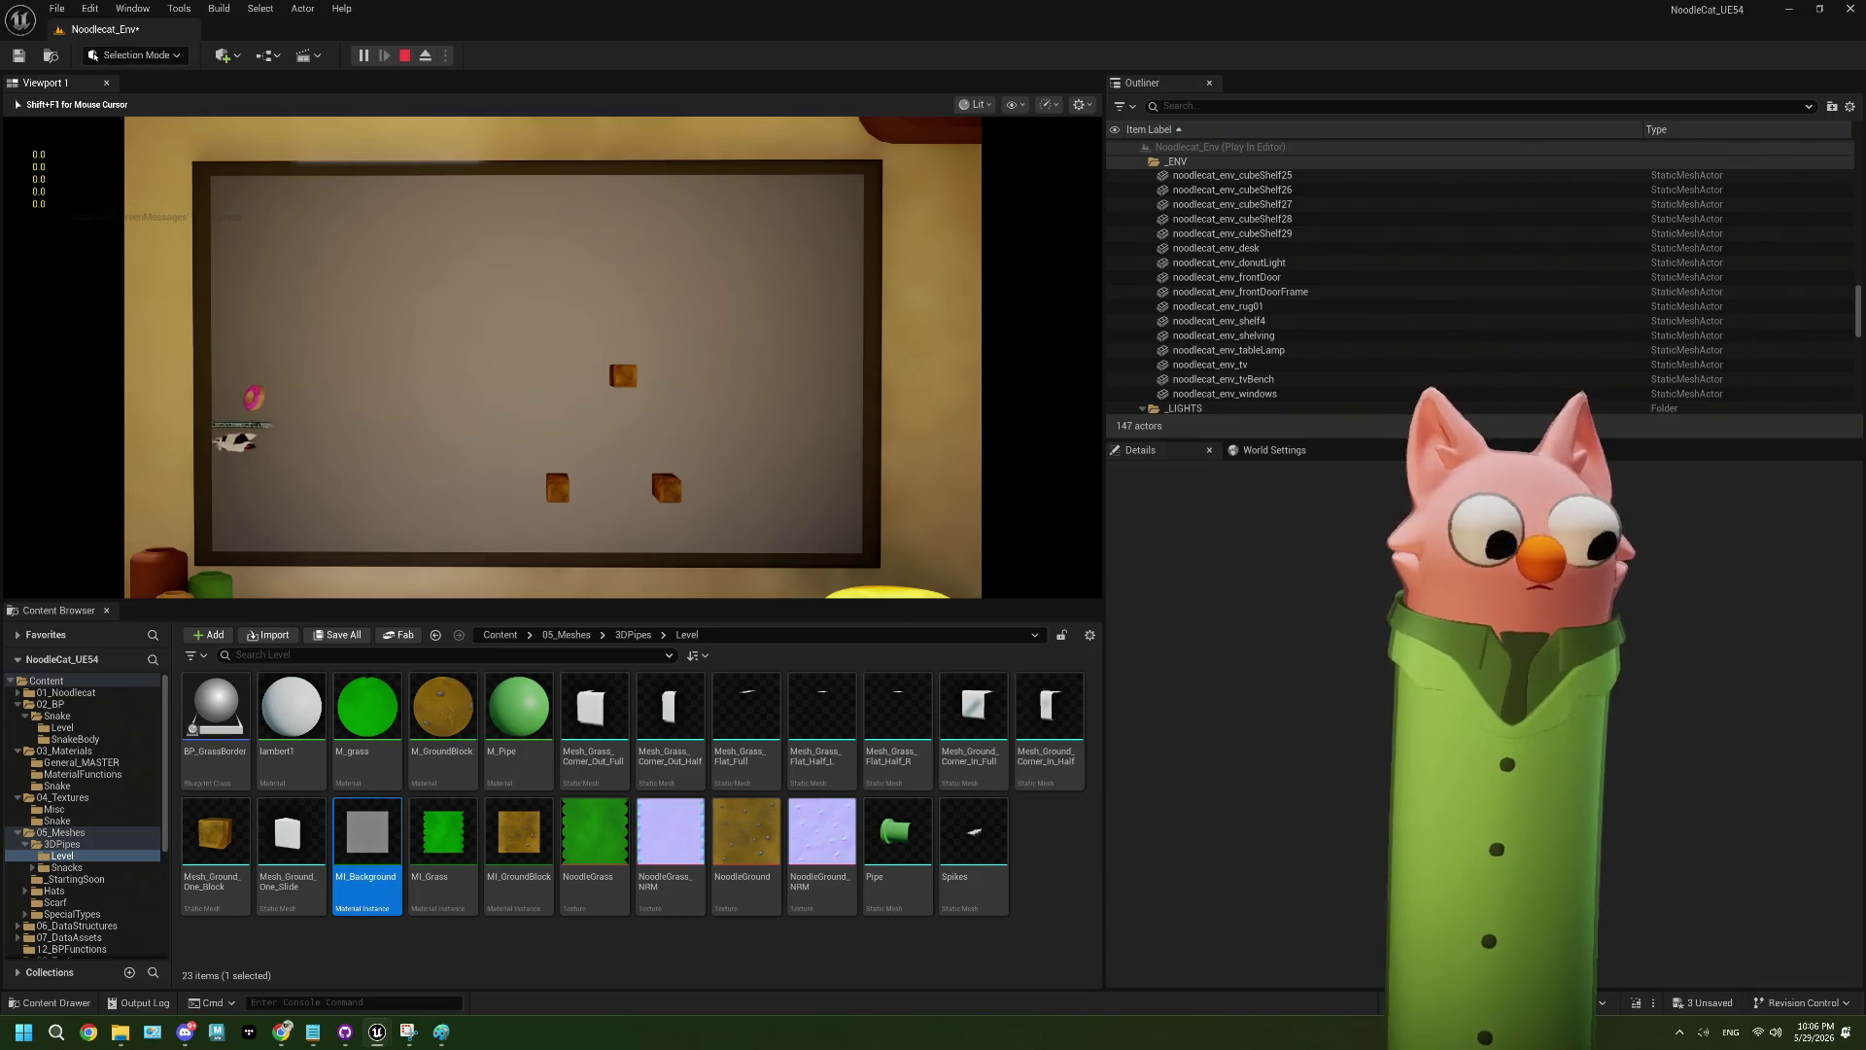
key("F11")
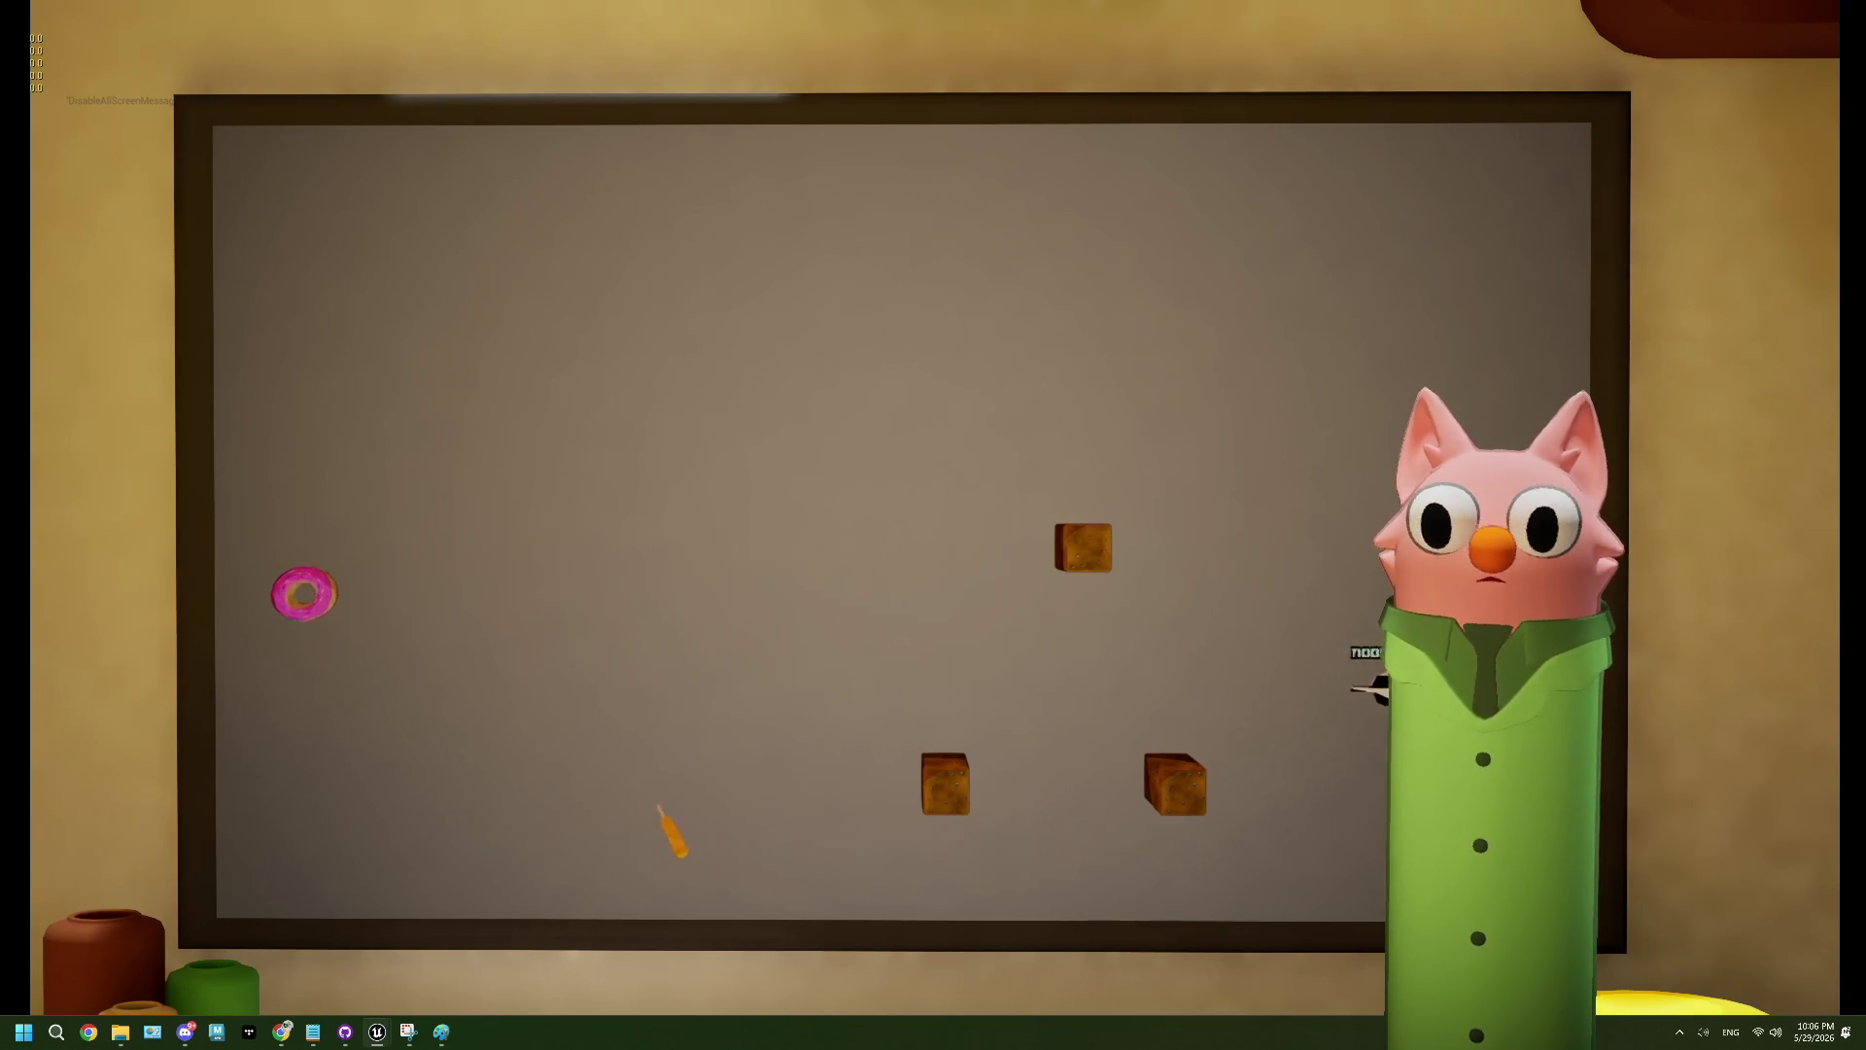
key("F11")
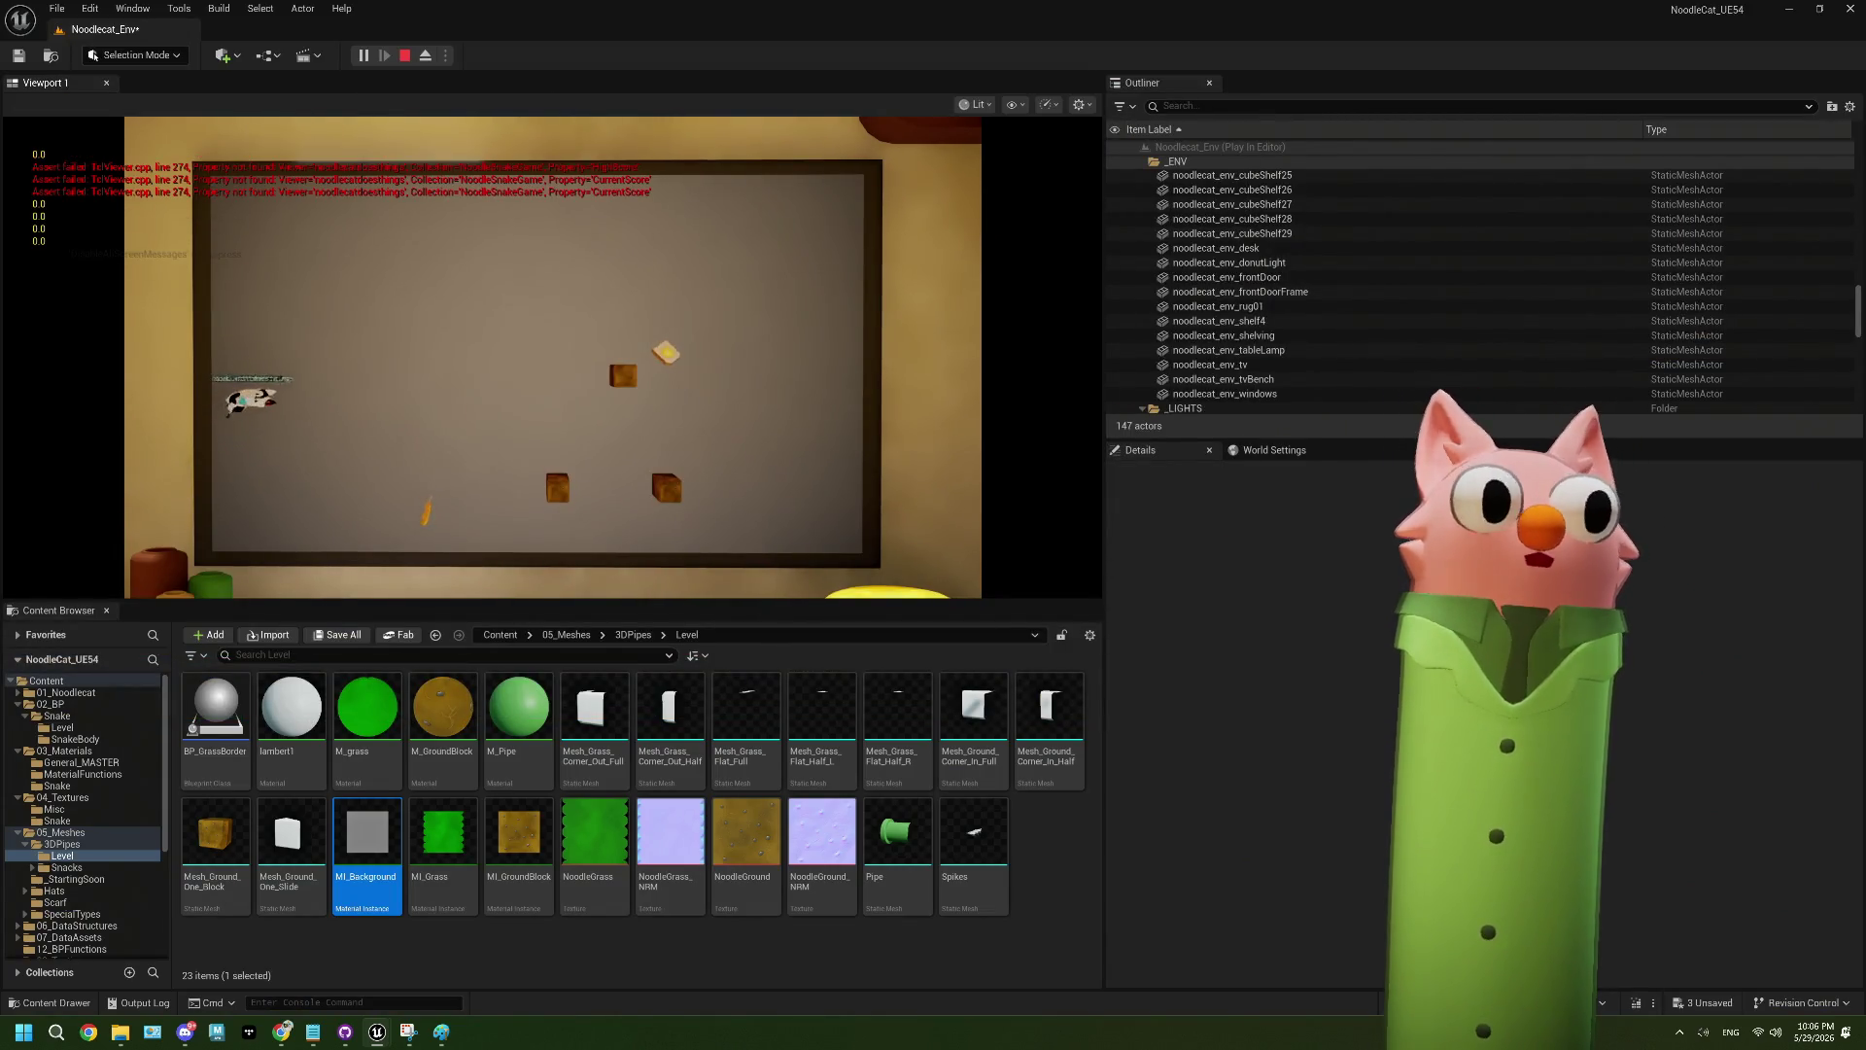
- Steer the snake around the board with W, A, S and D to eat the food
key("s")
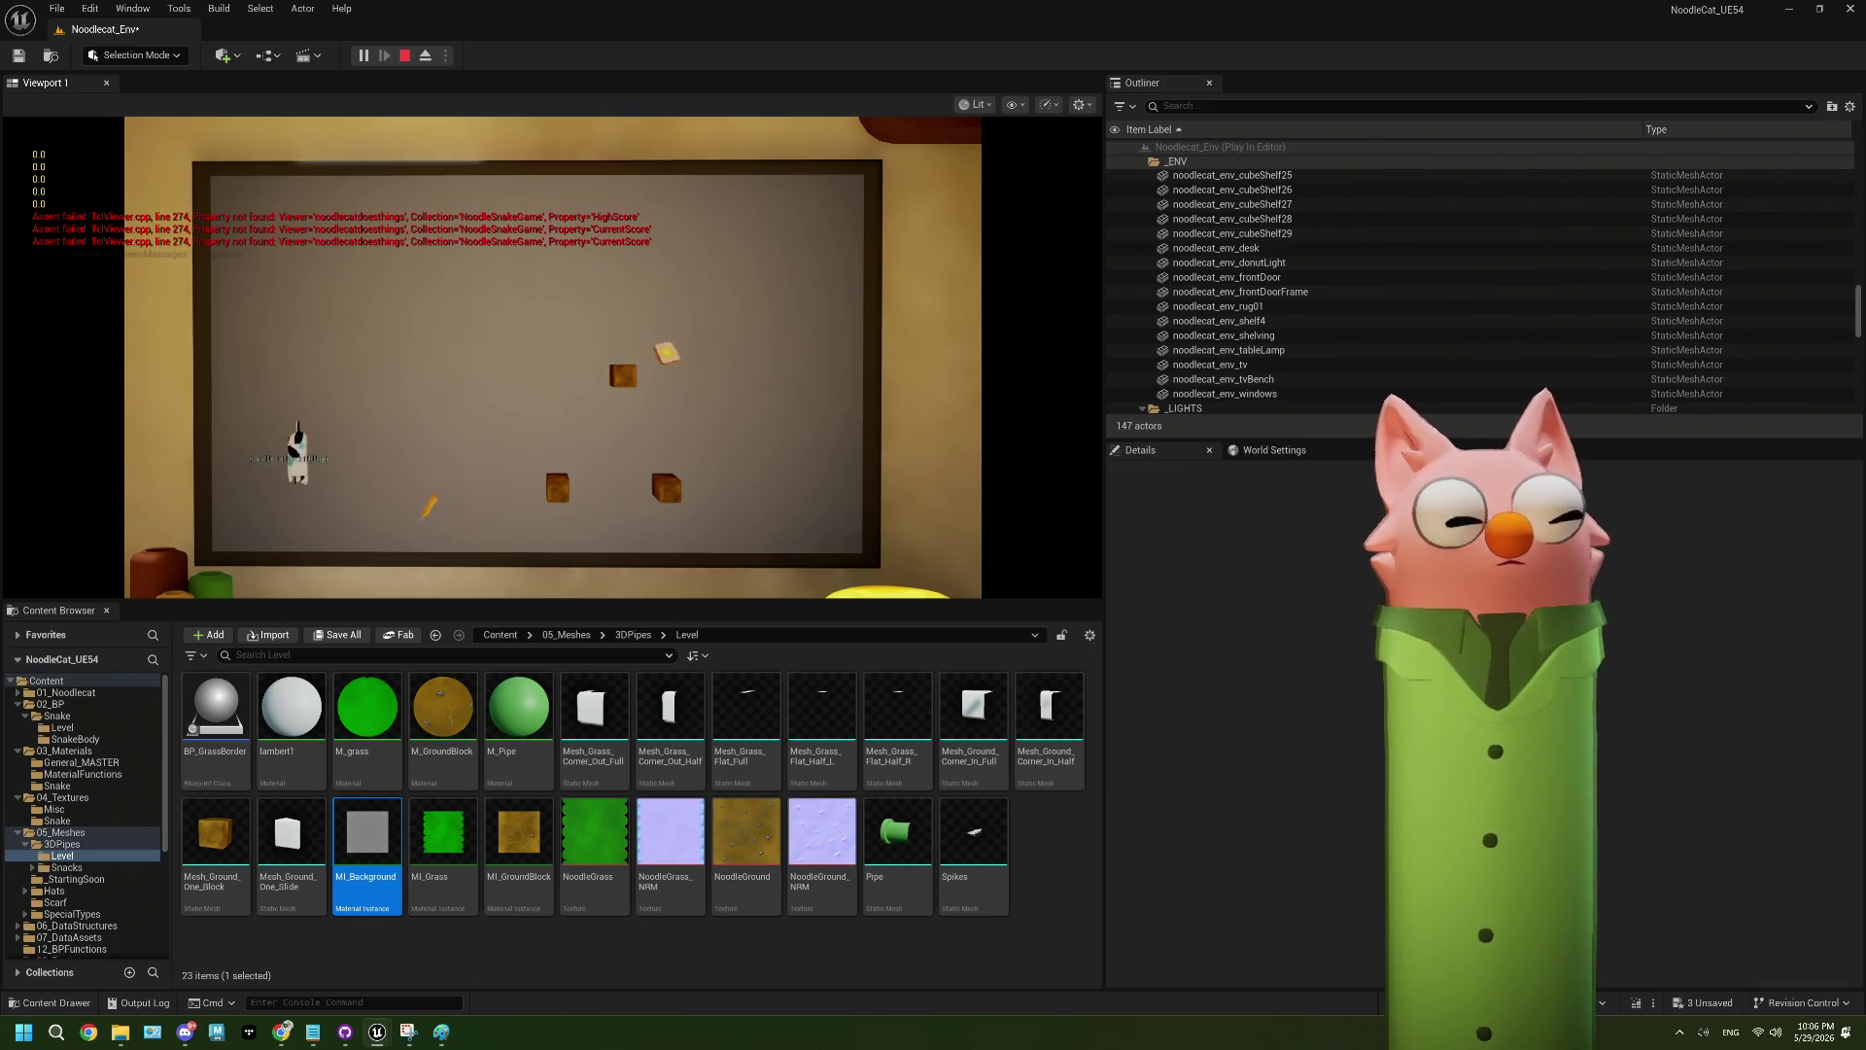
key("d")
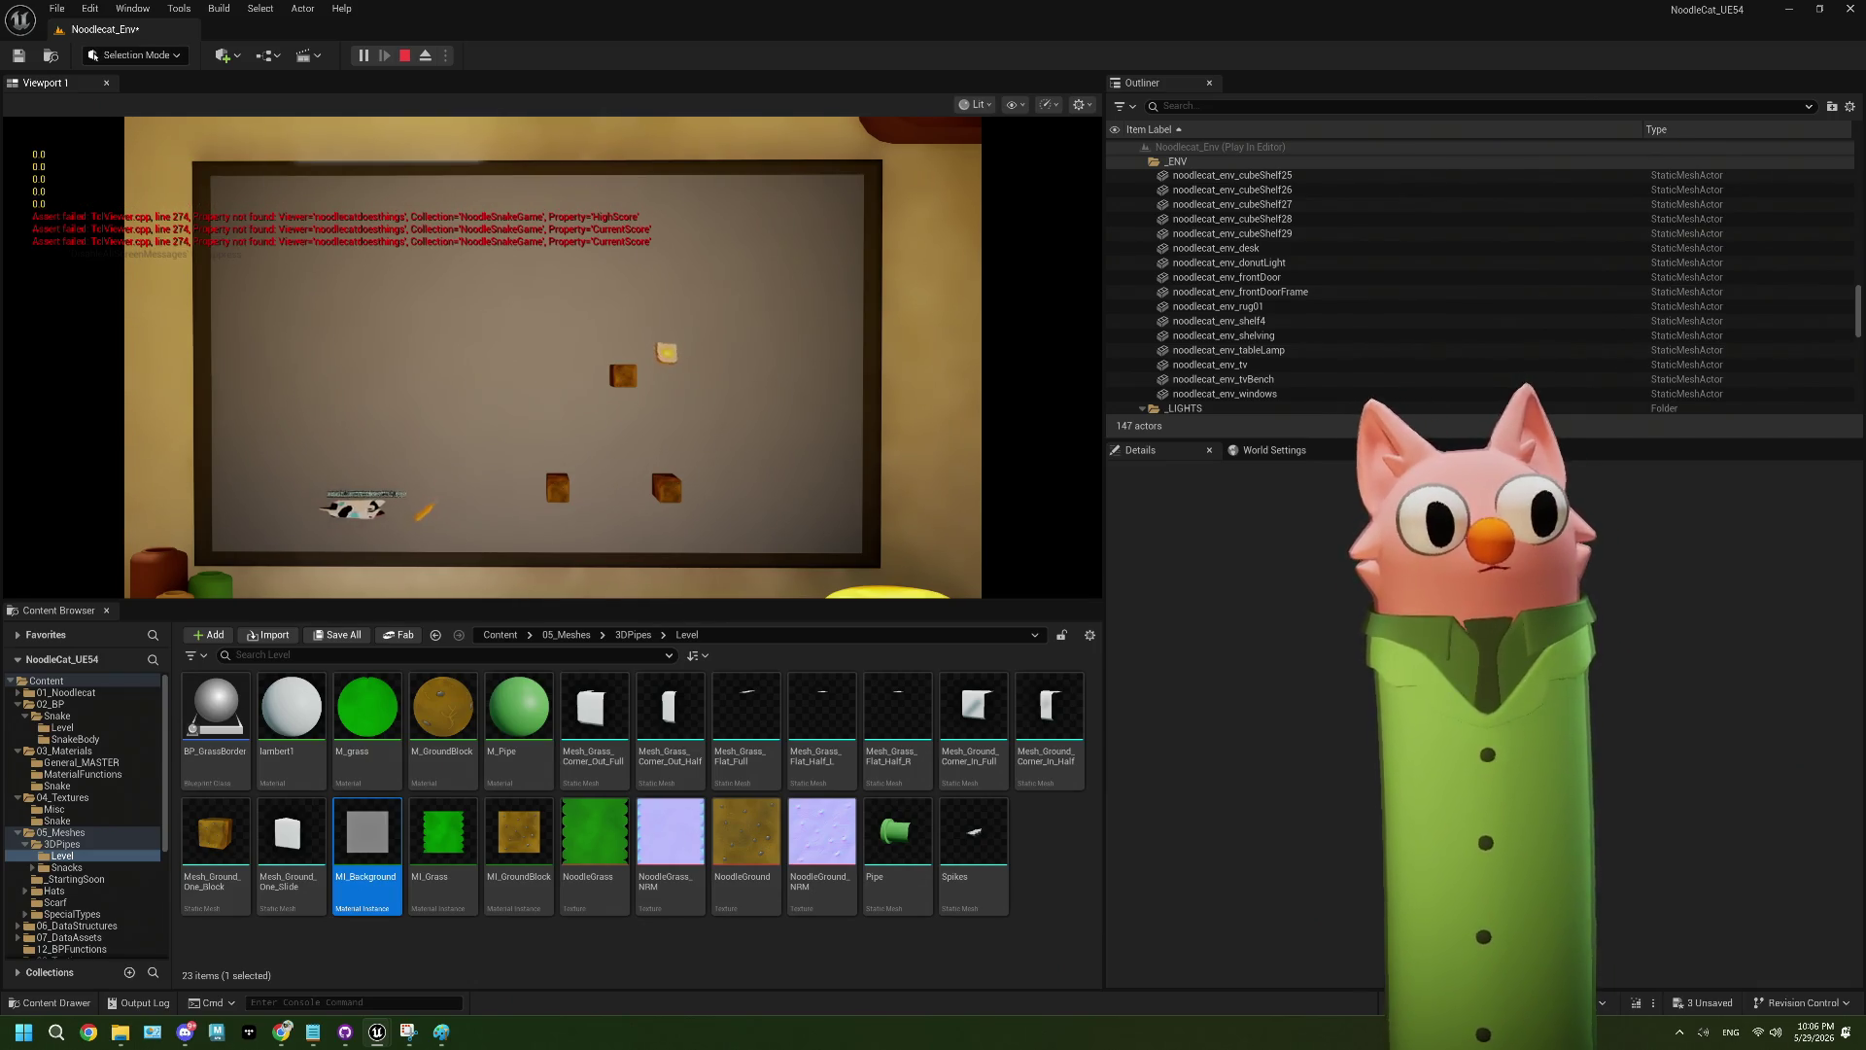
key("w")
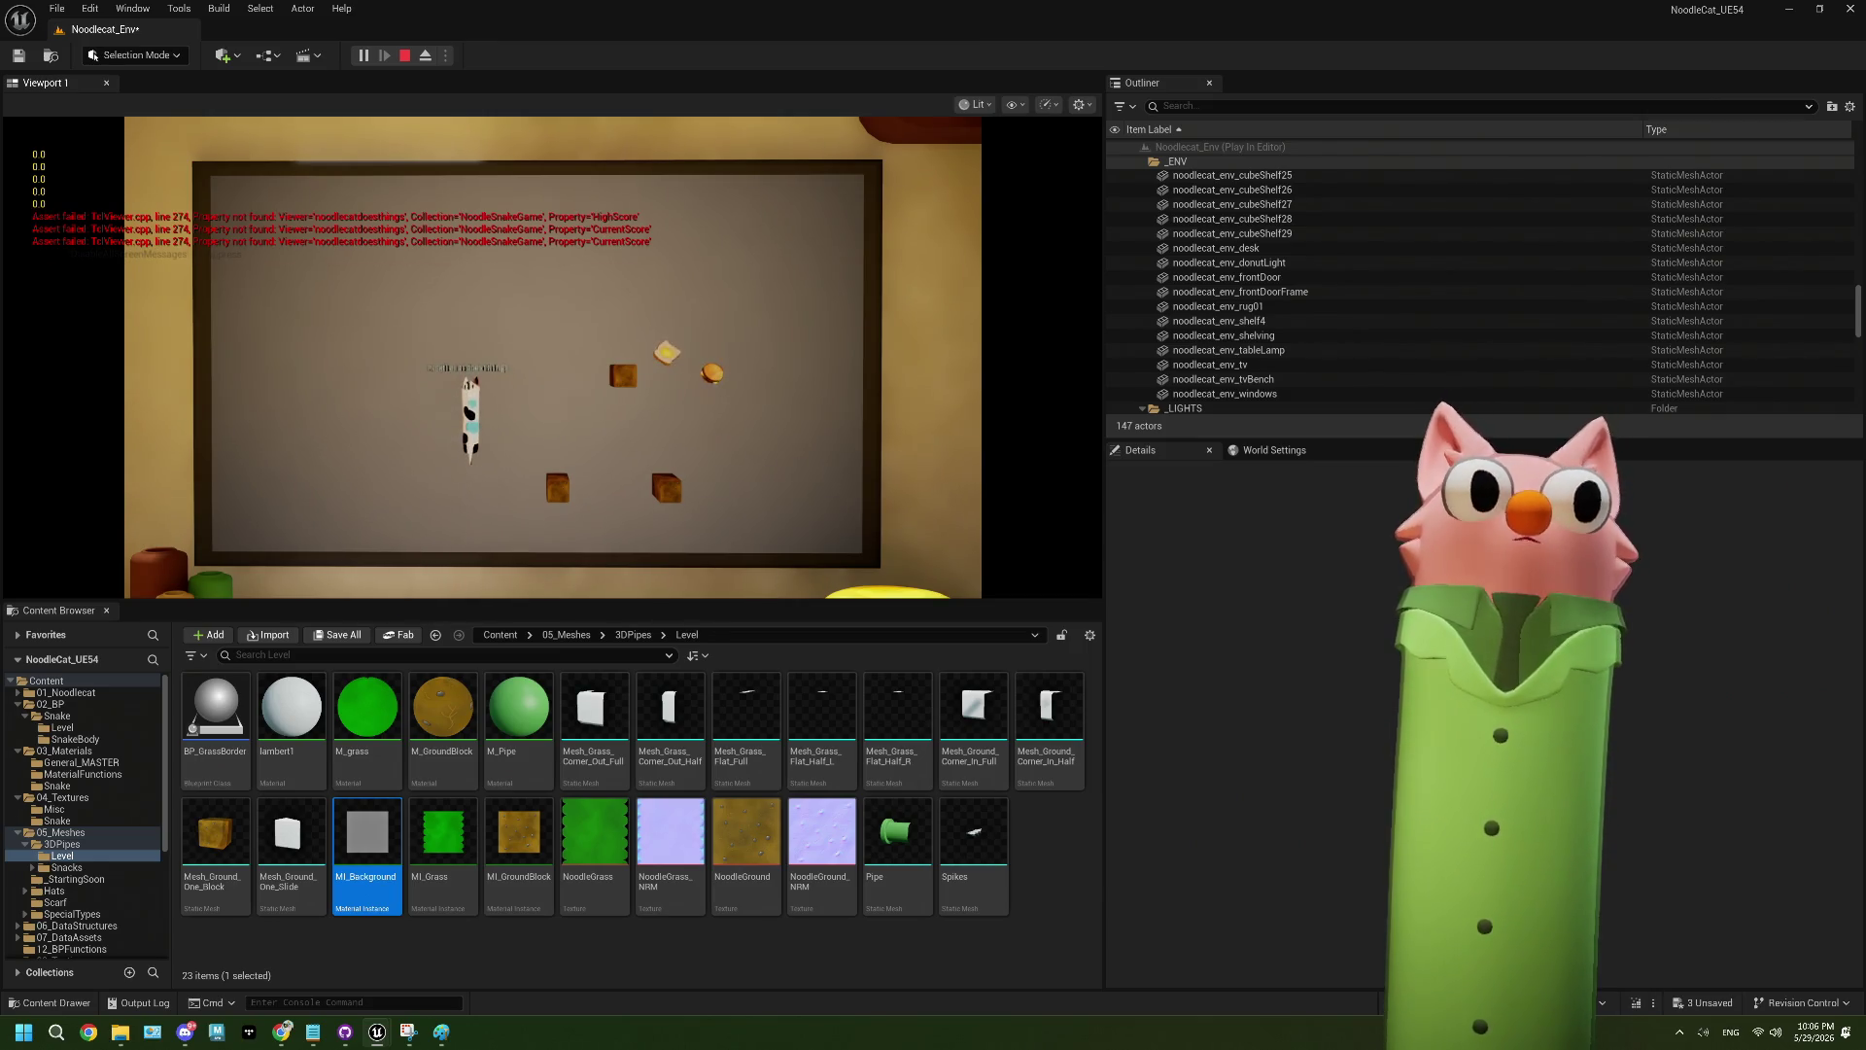
key("d")
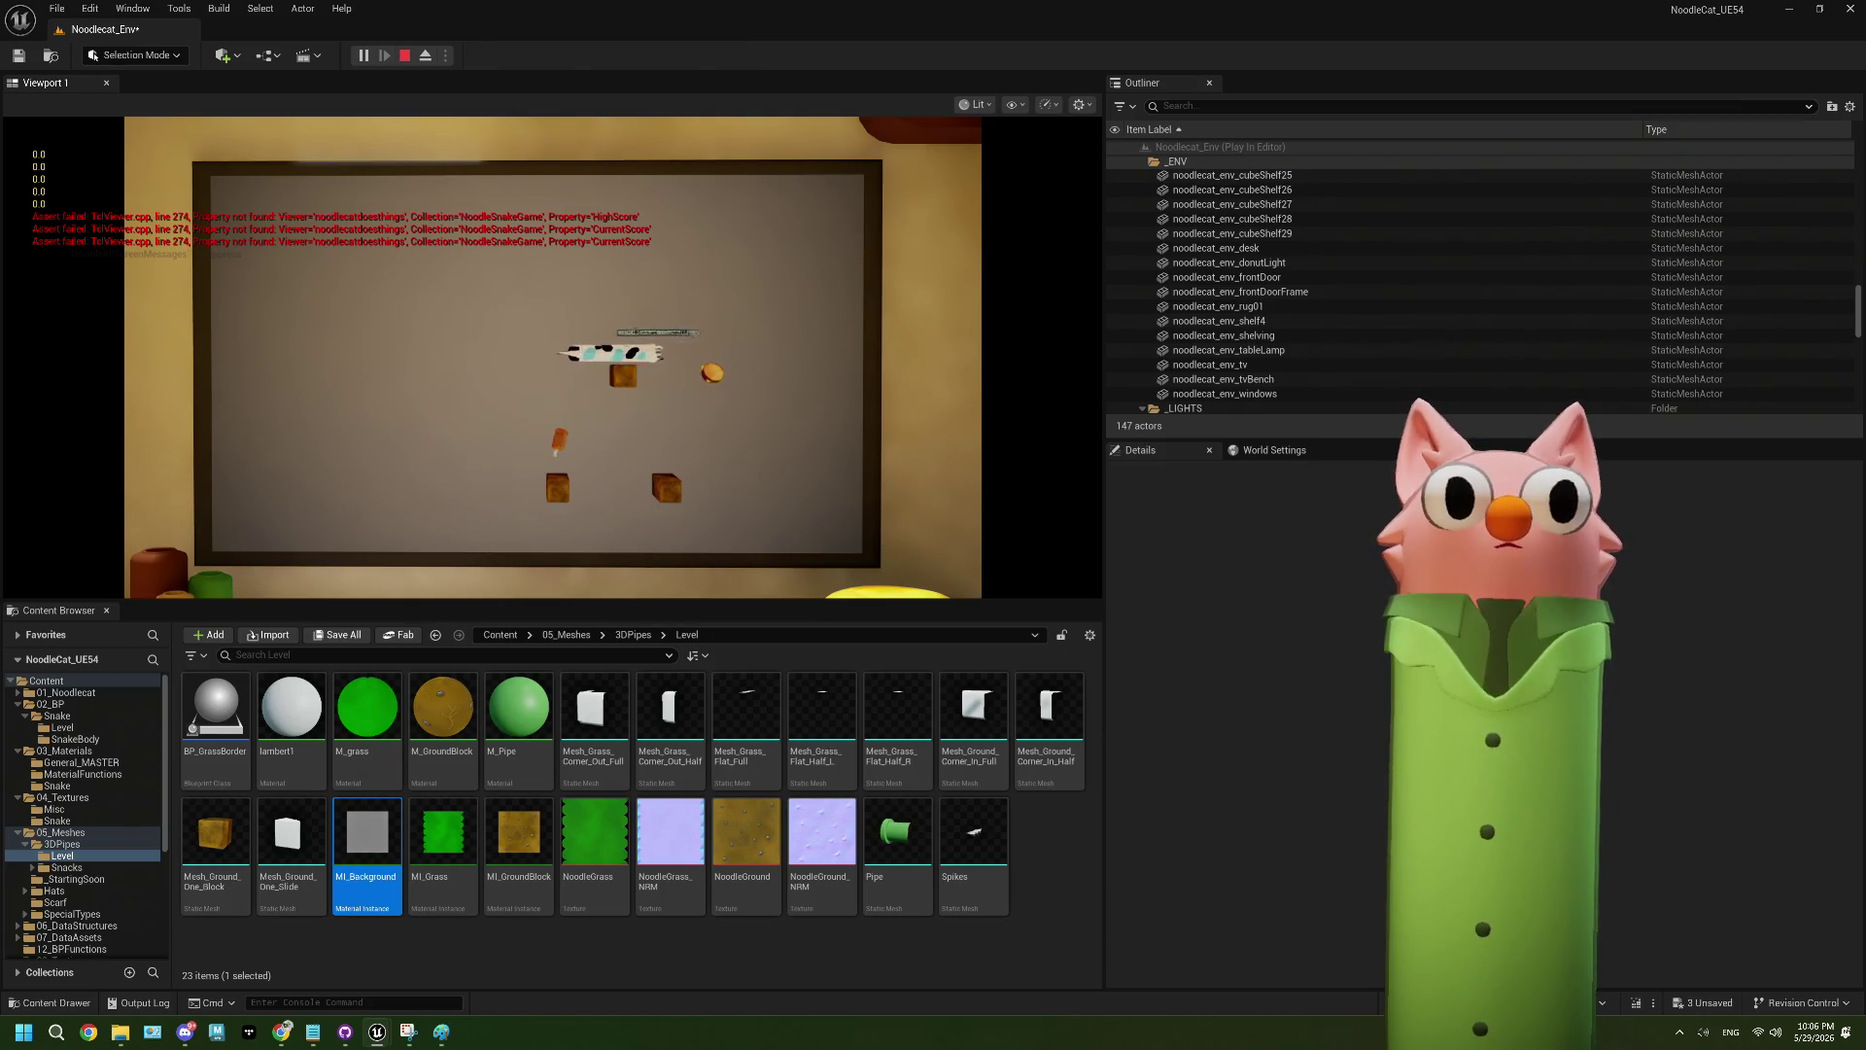
key("s")
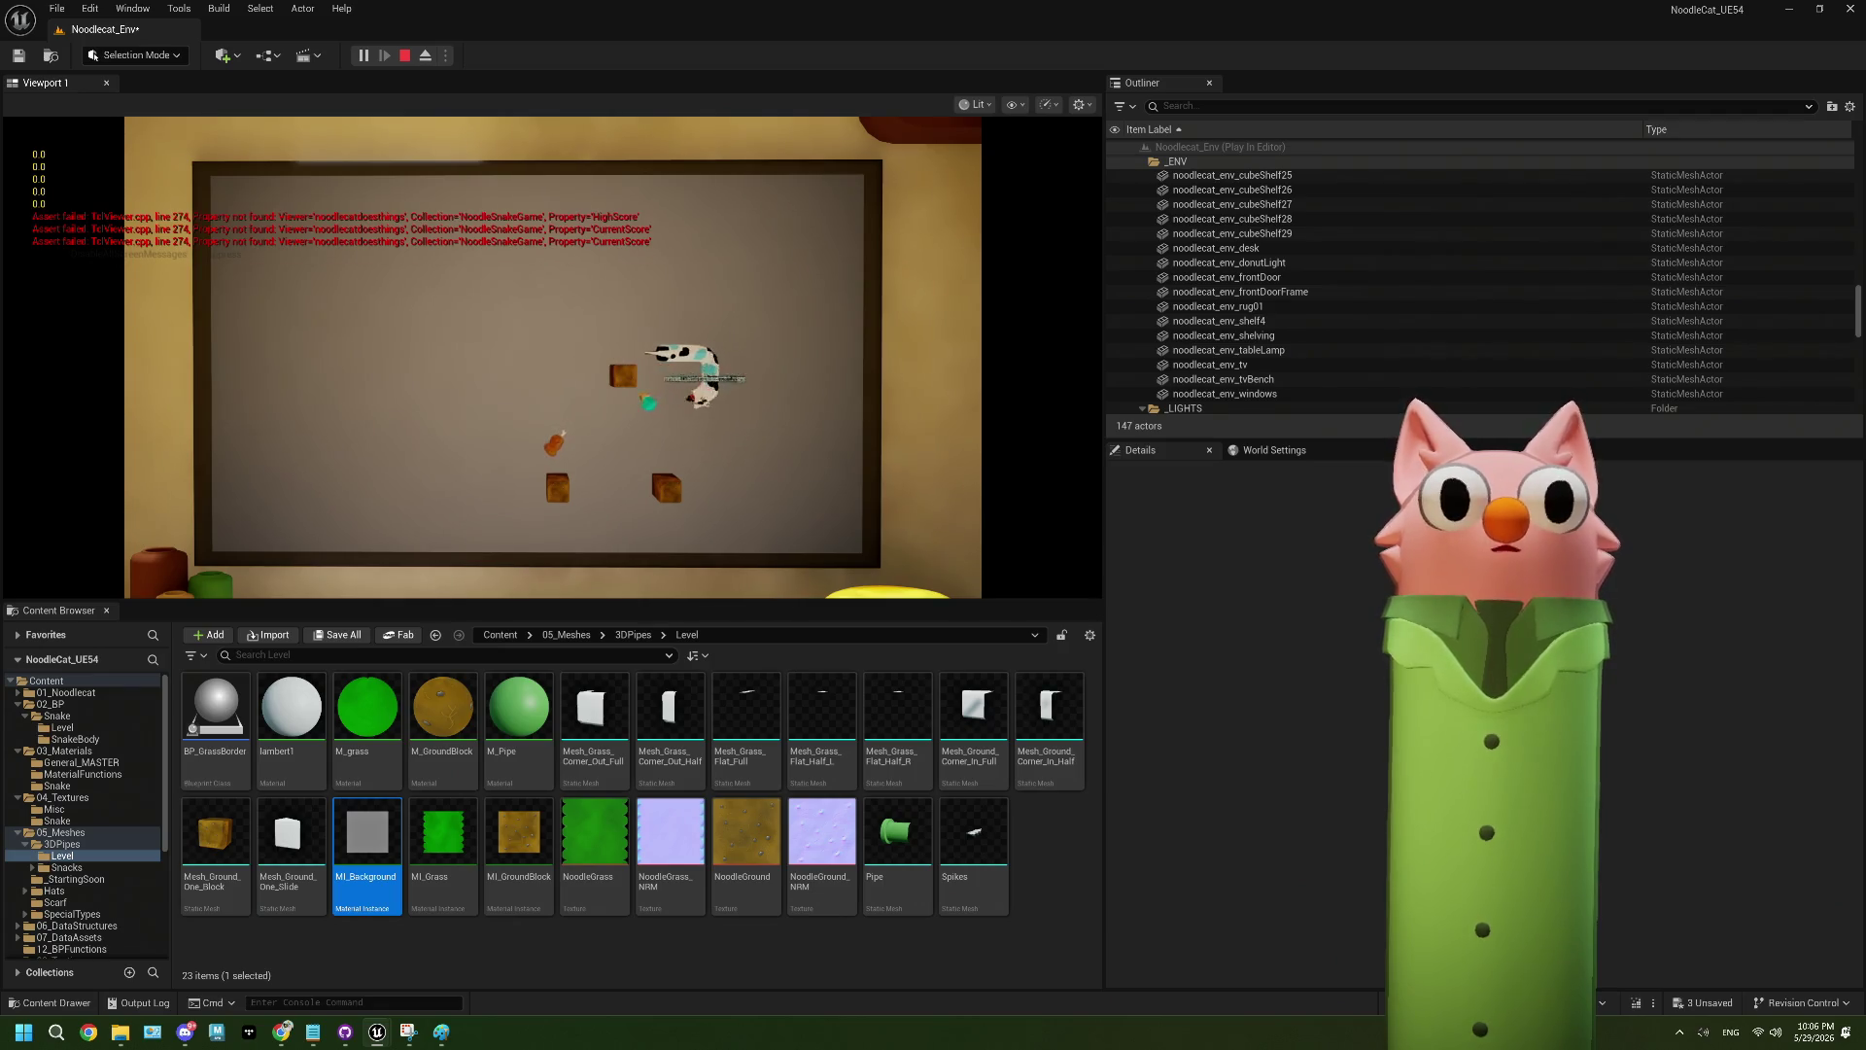
key("w")
key("d")
key("w")
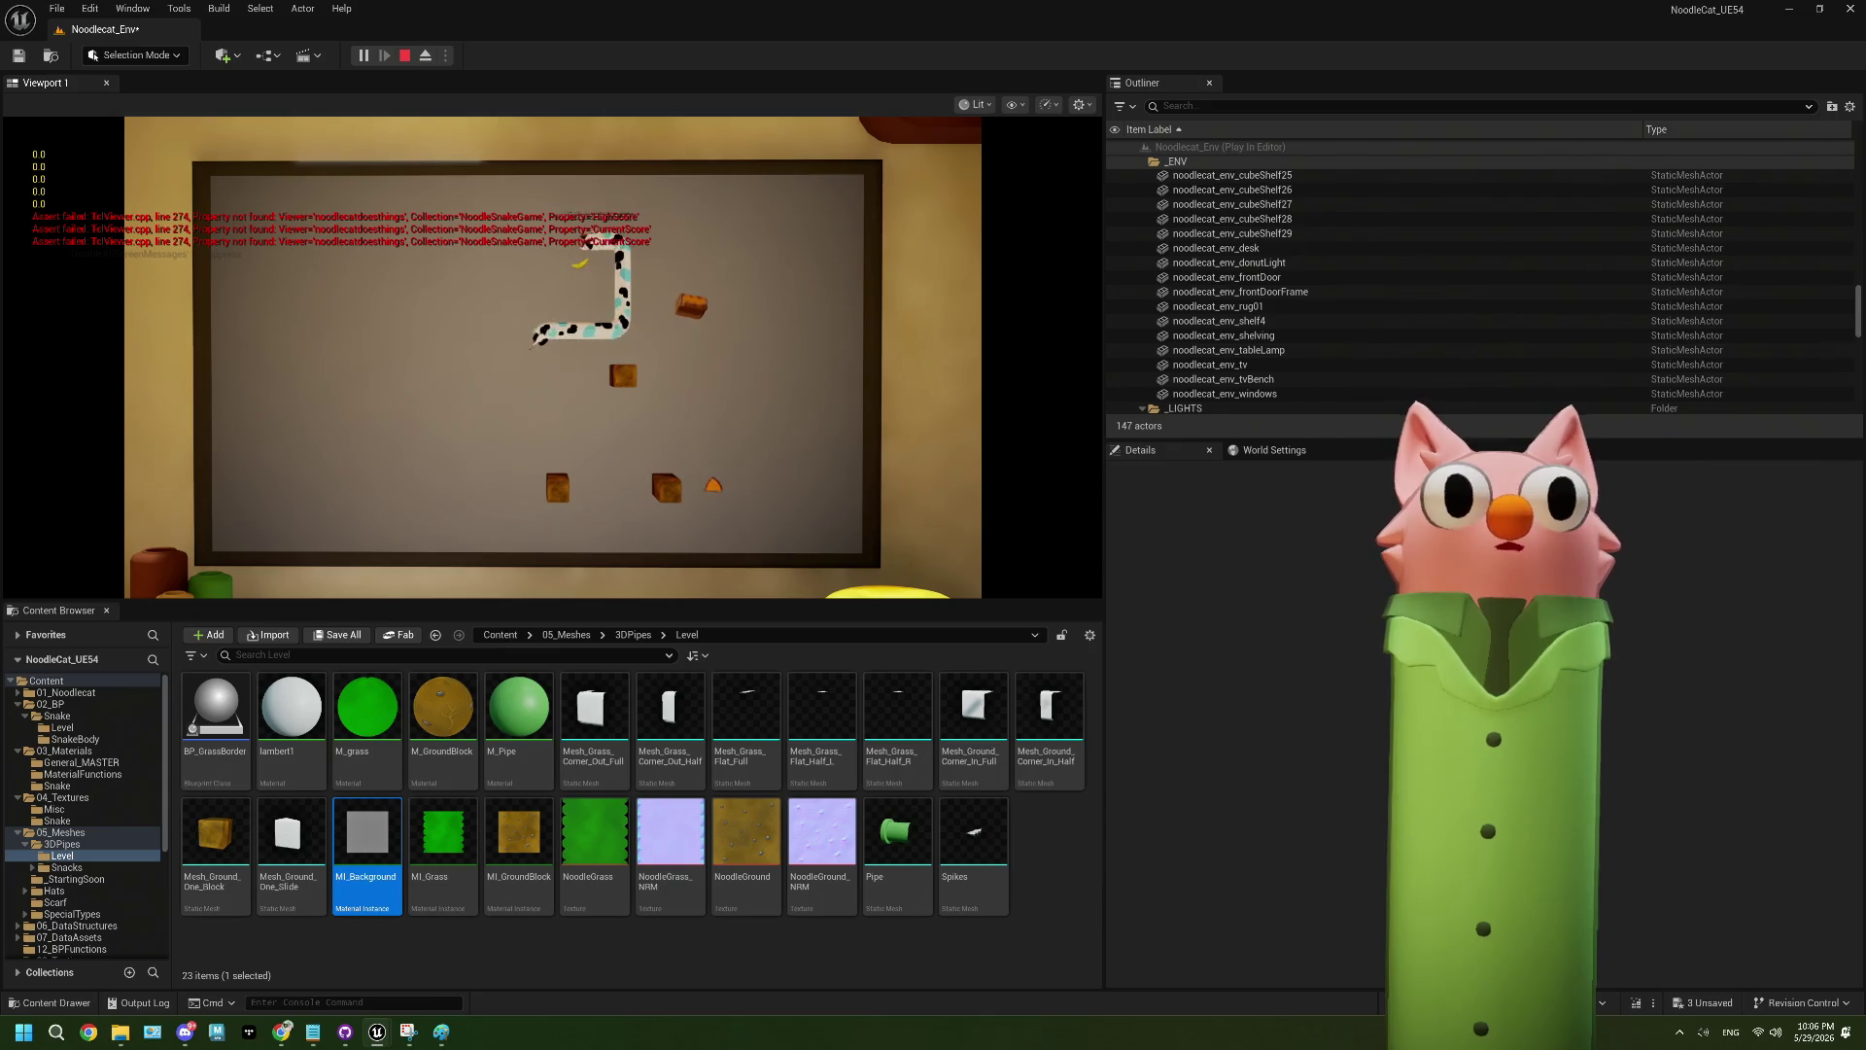
key("s")
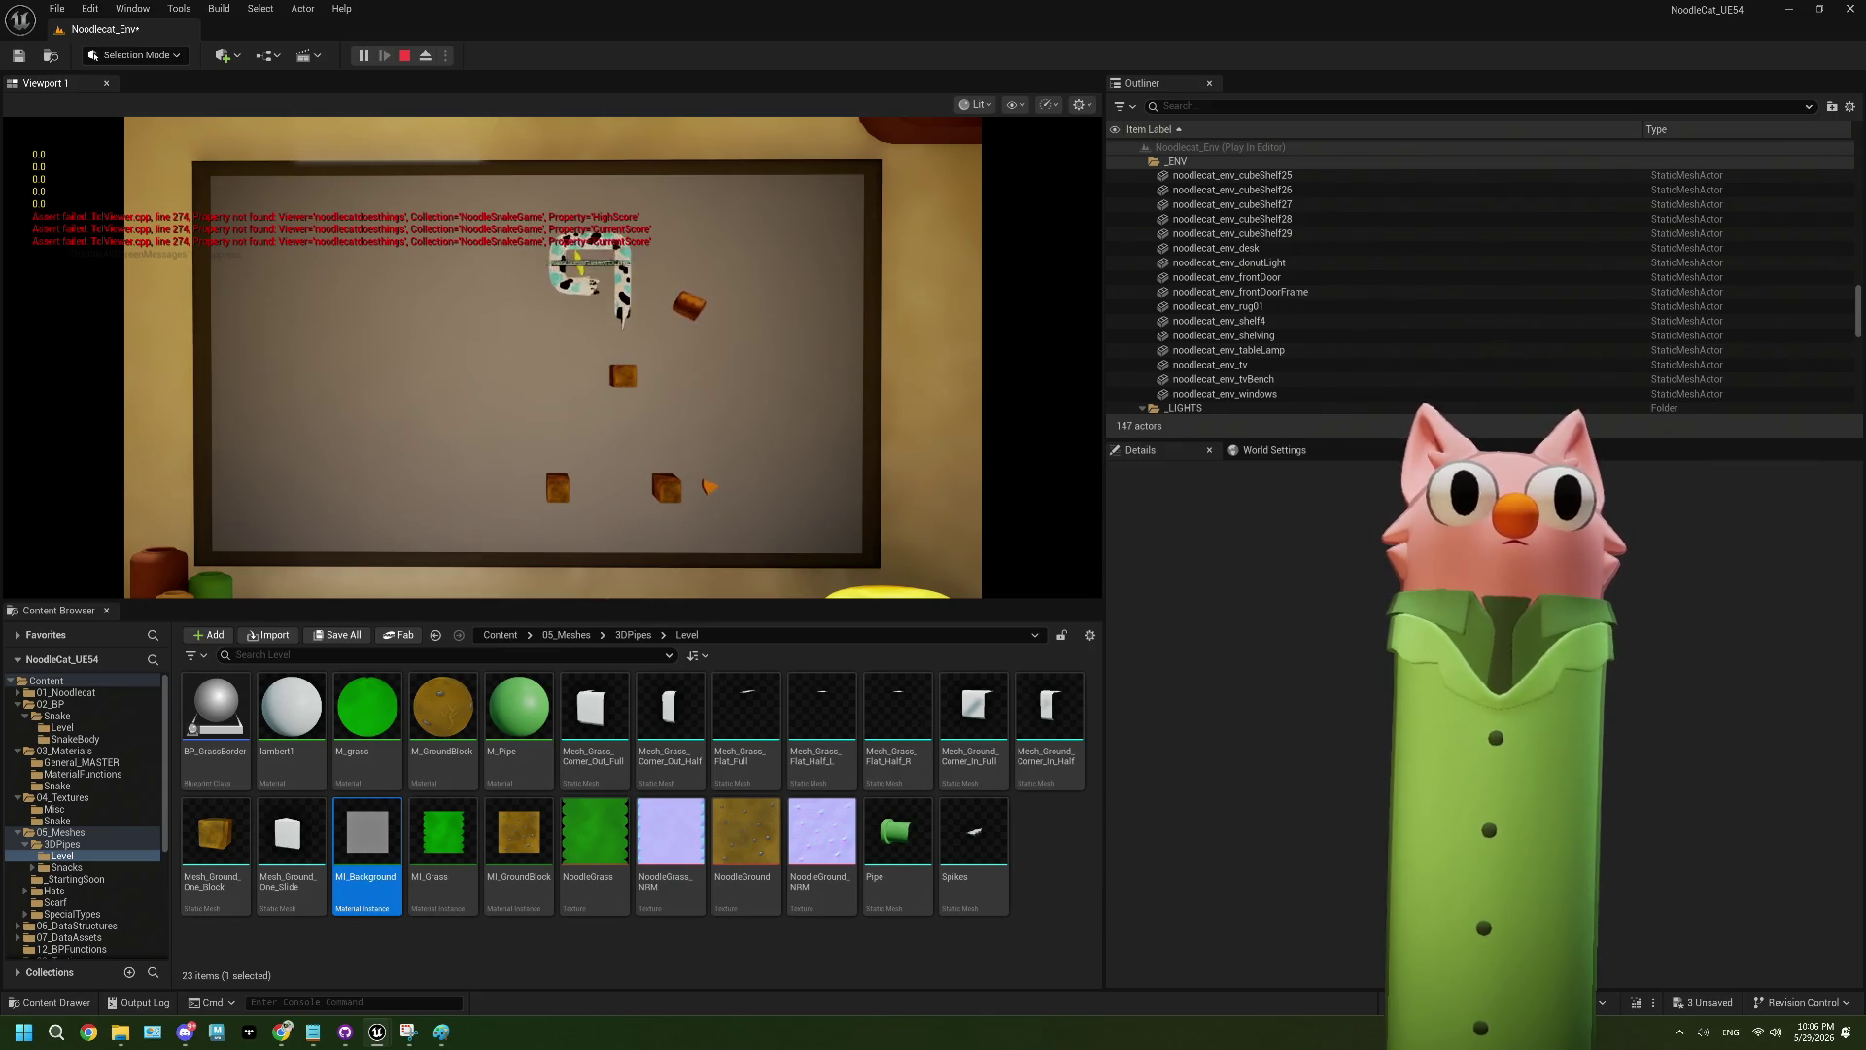
key("d")
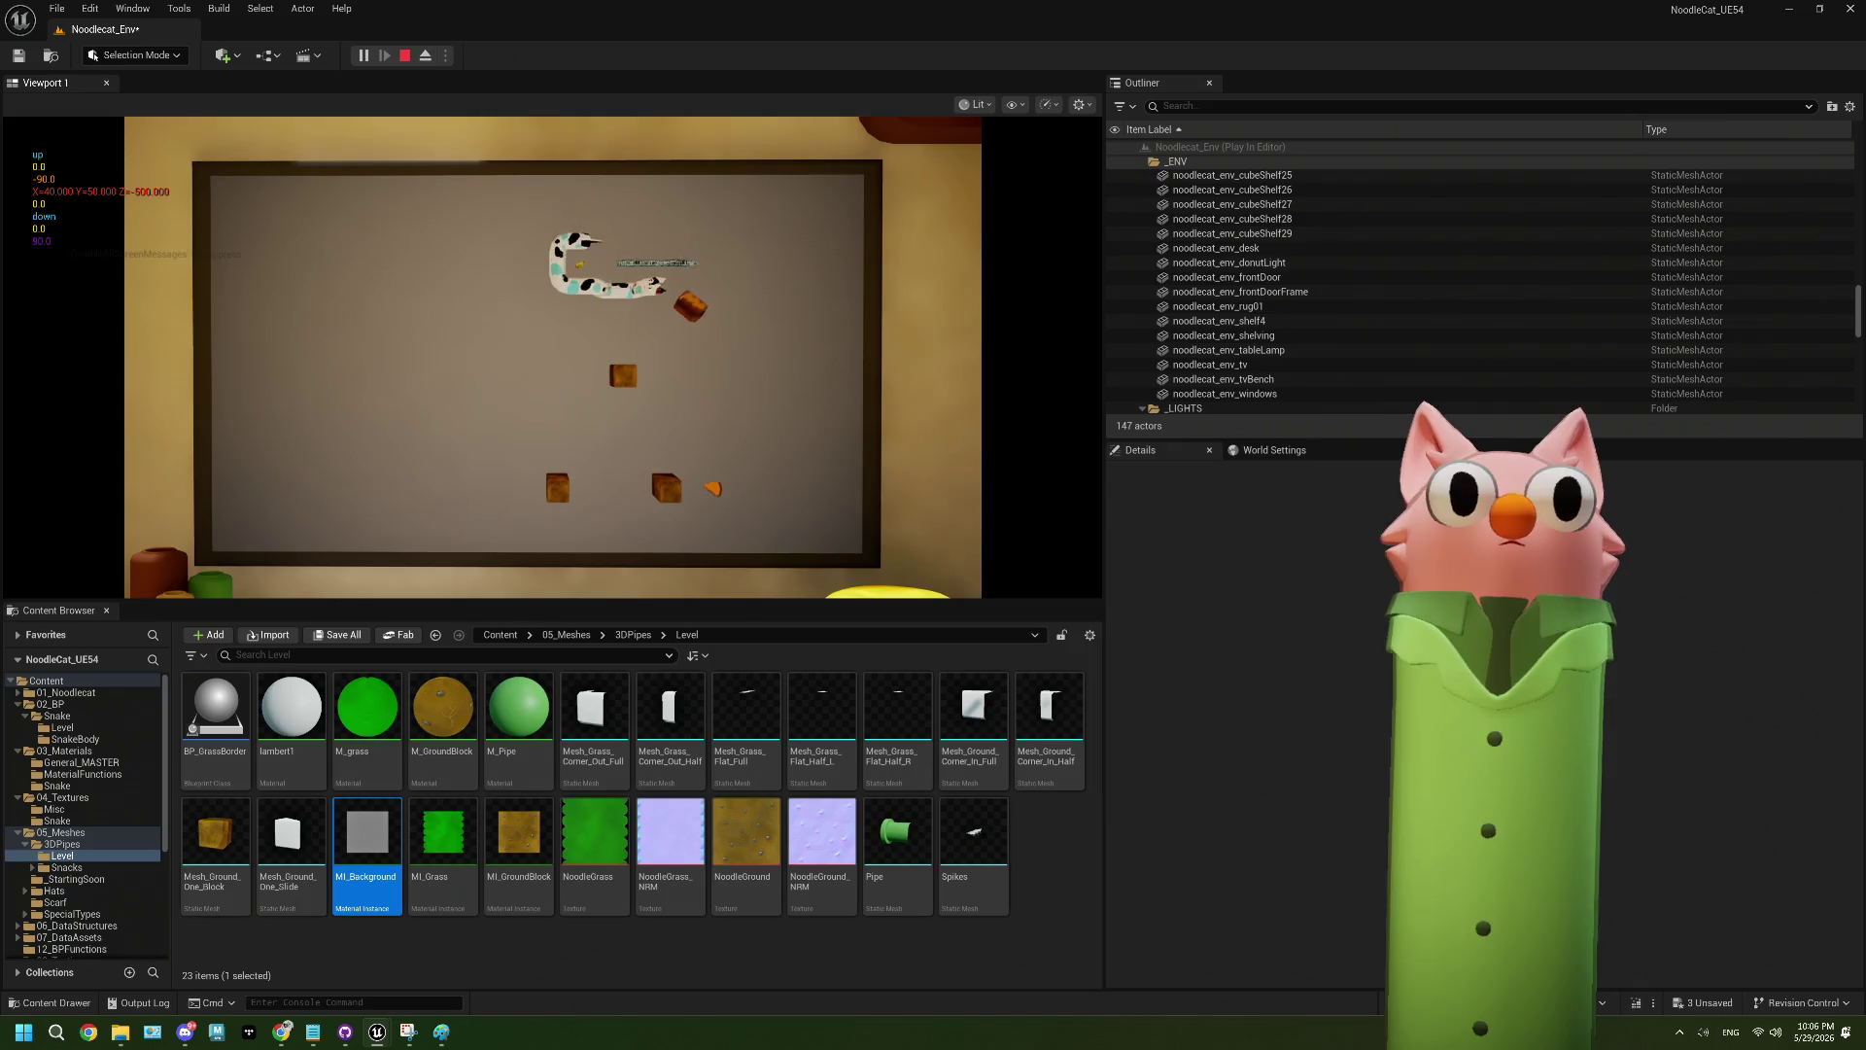
key("s")
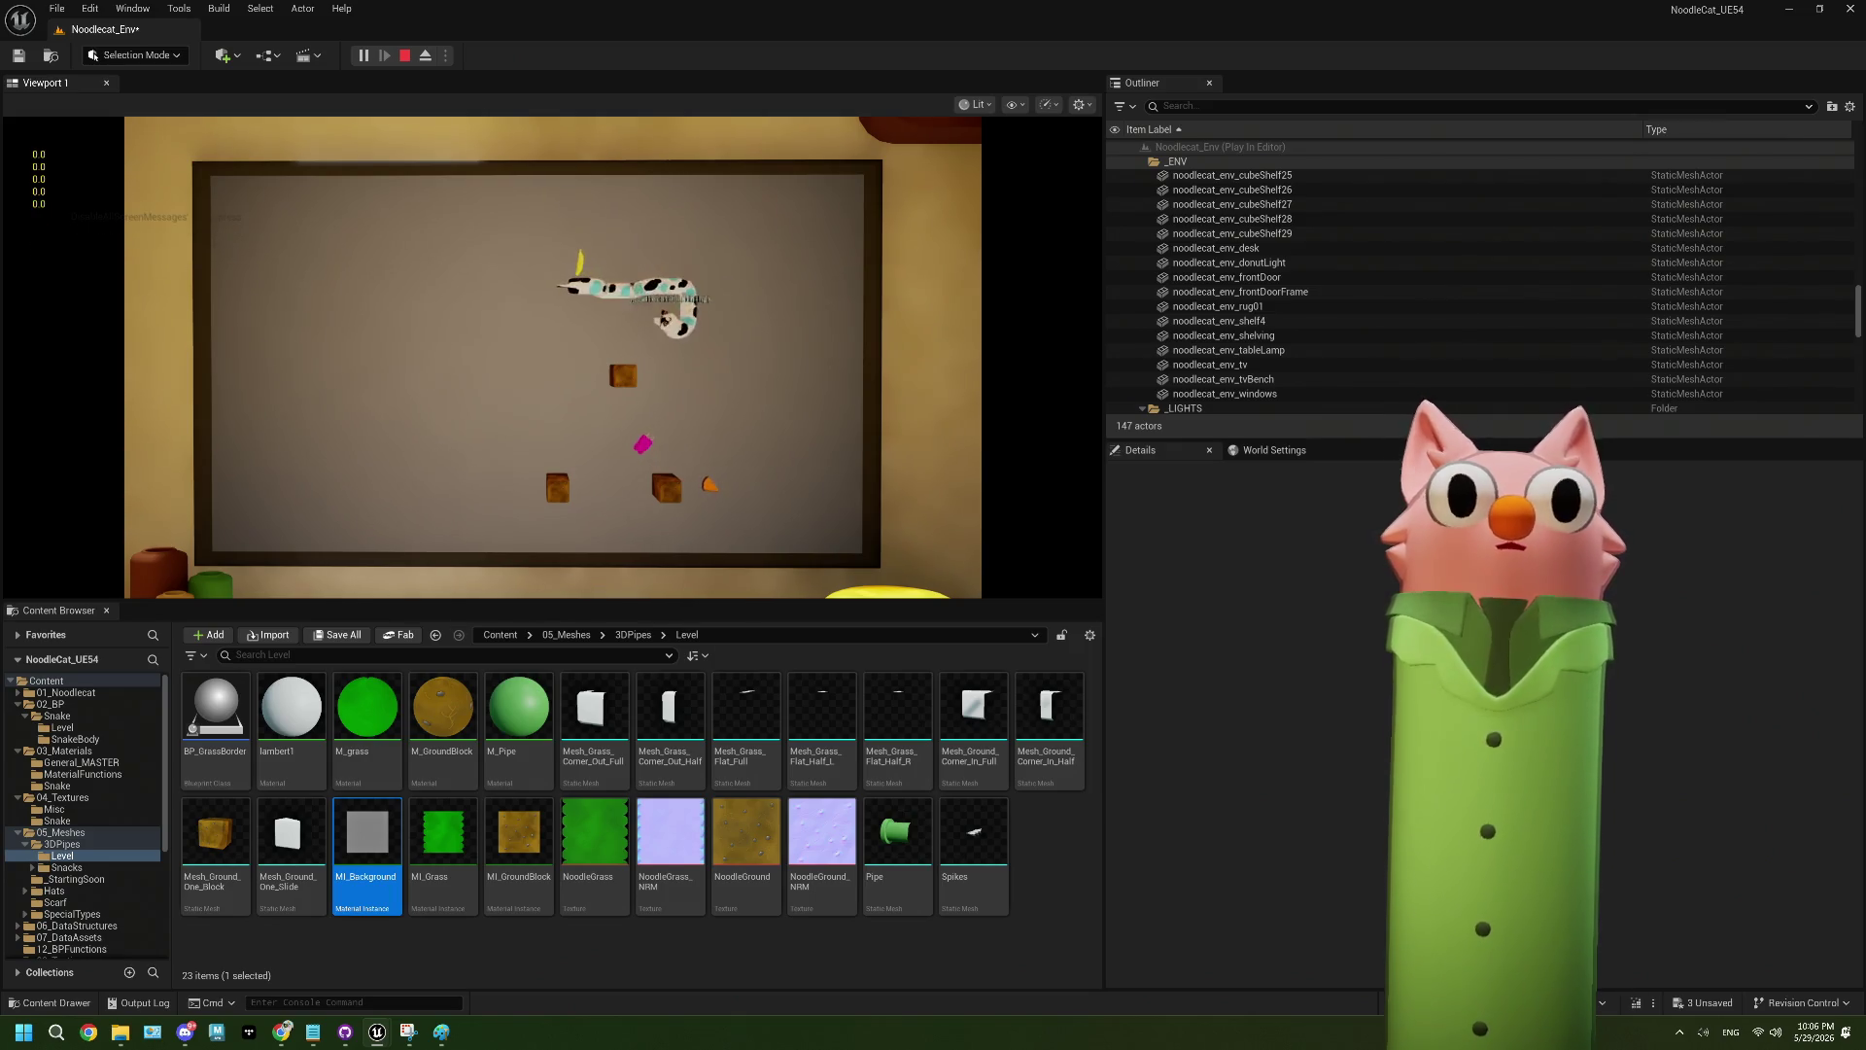
key("w")
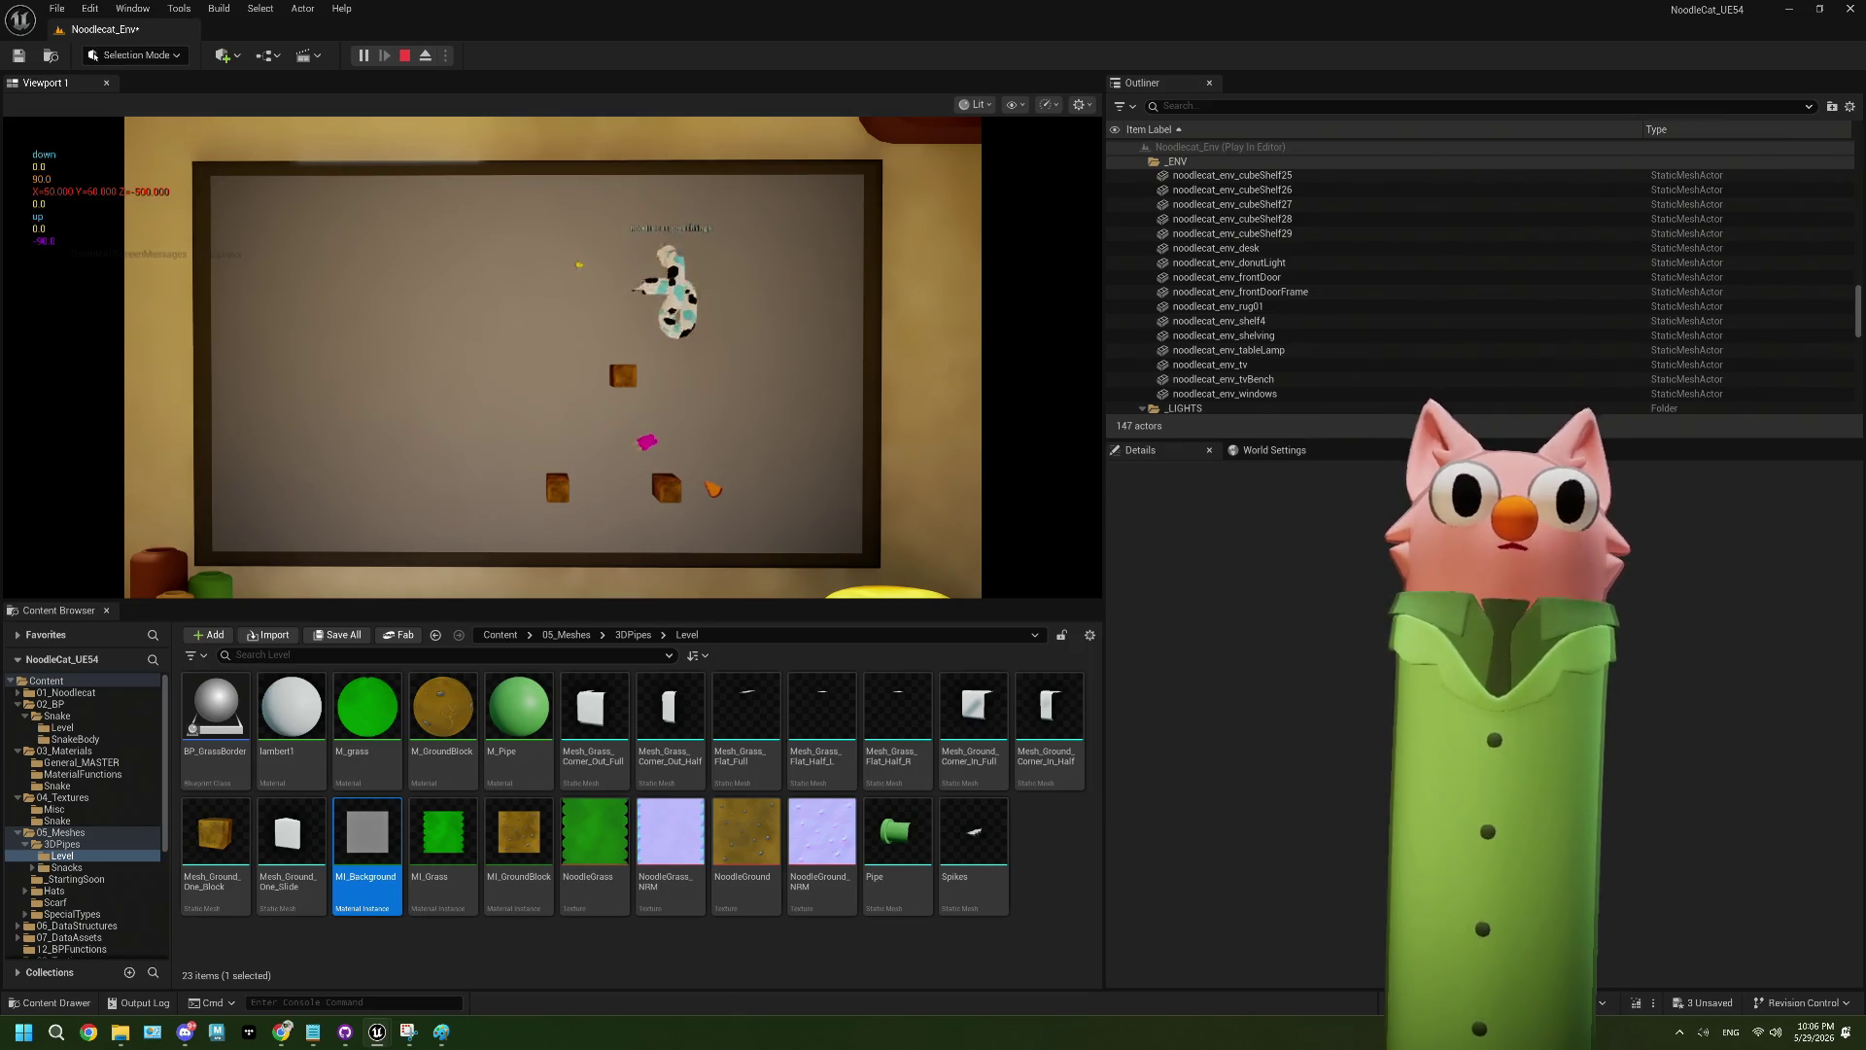
key("a")
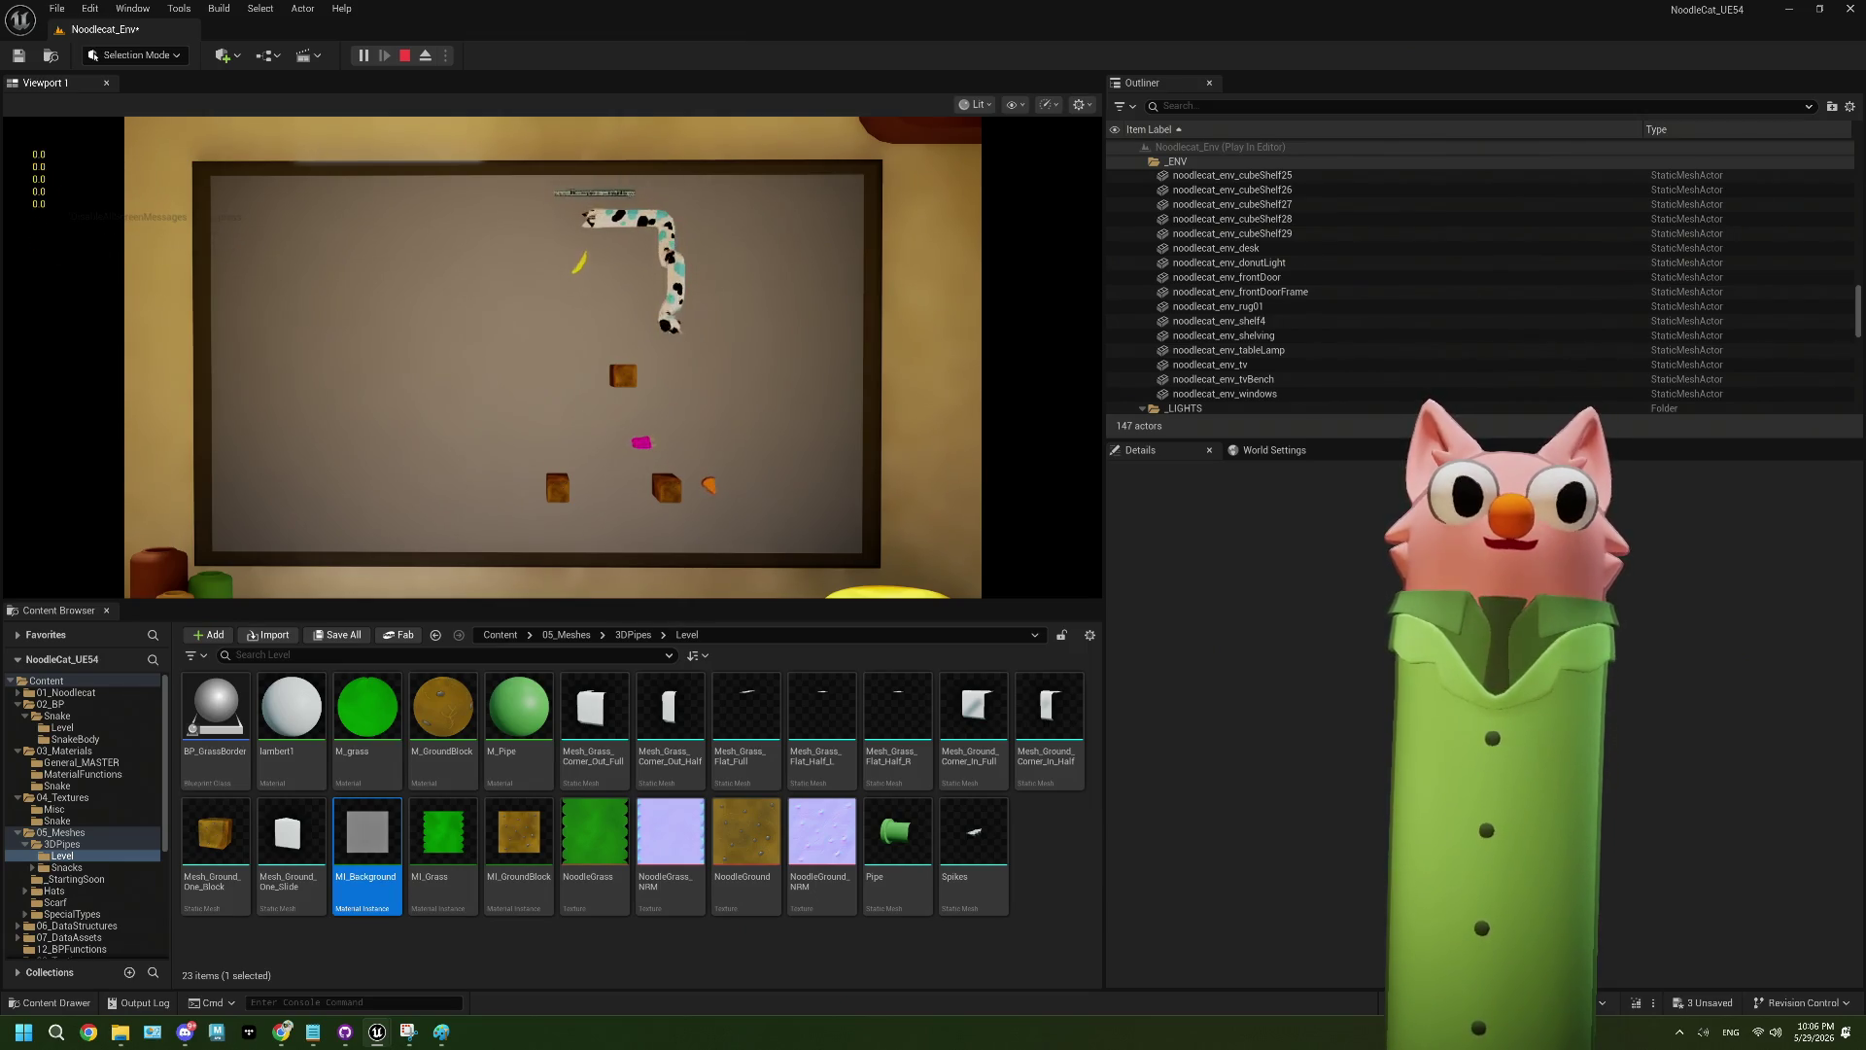
key("s")
key("d")
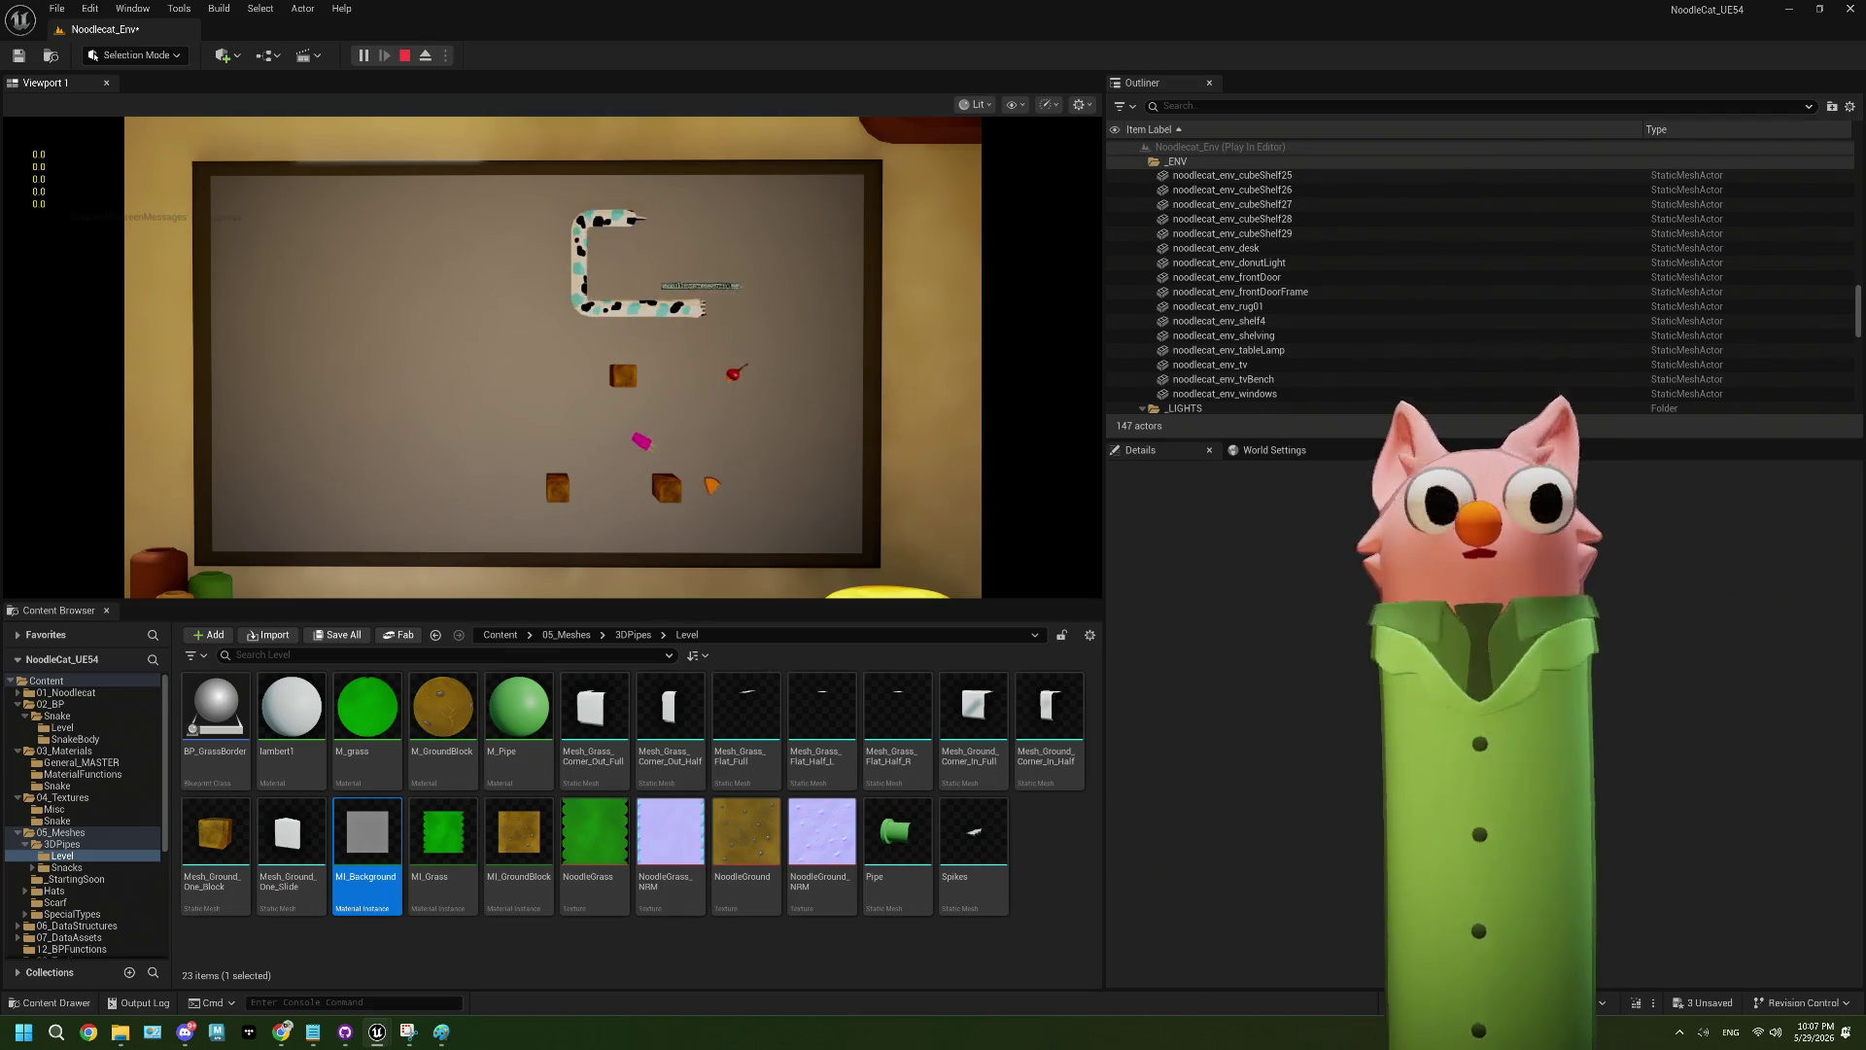
key("s")
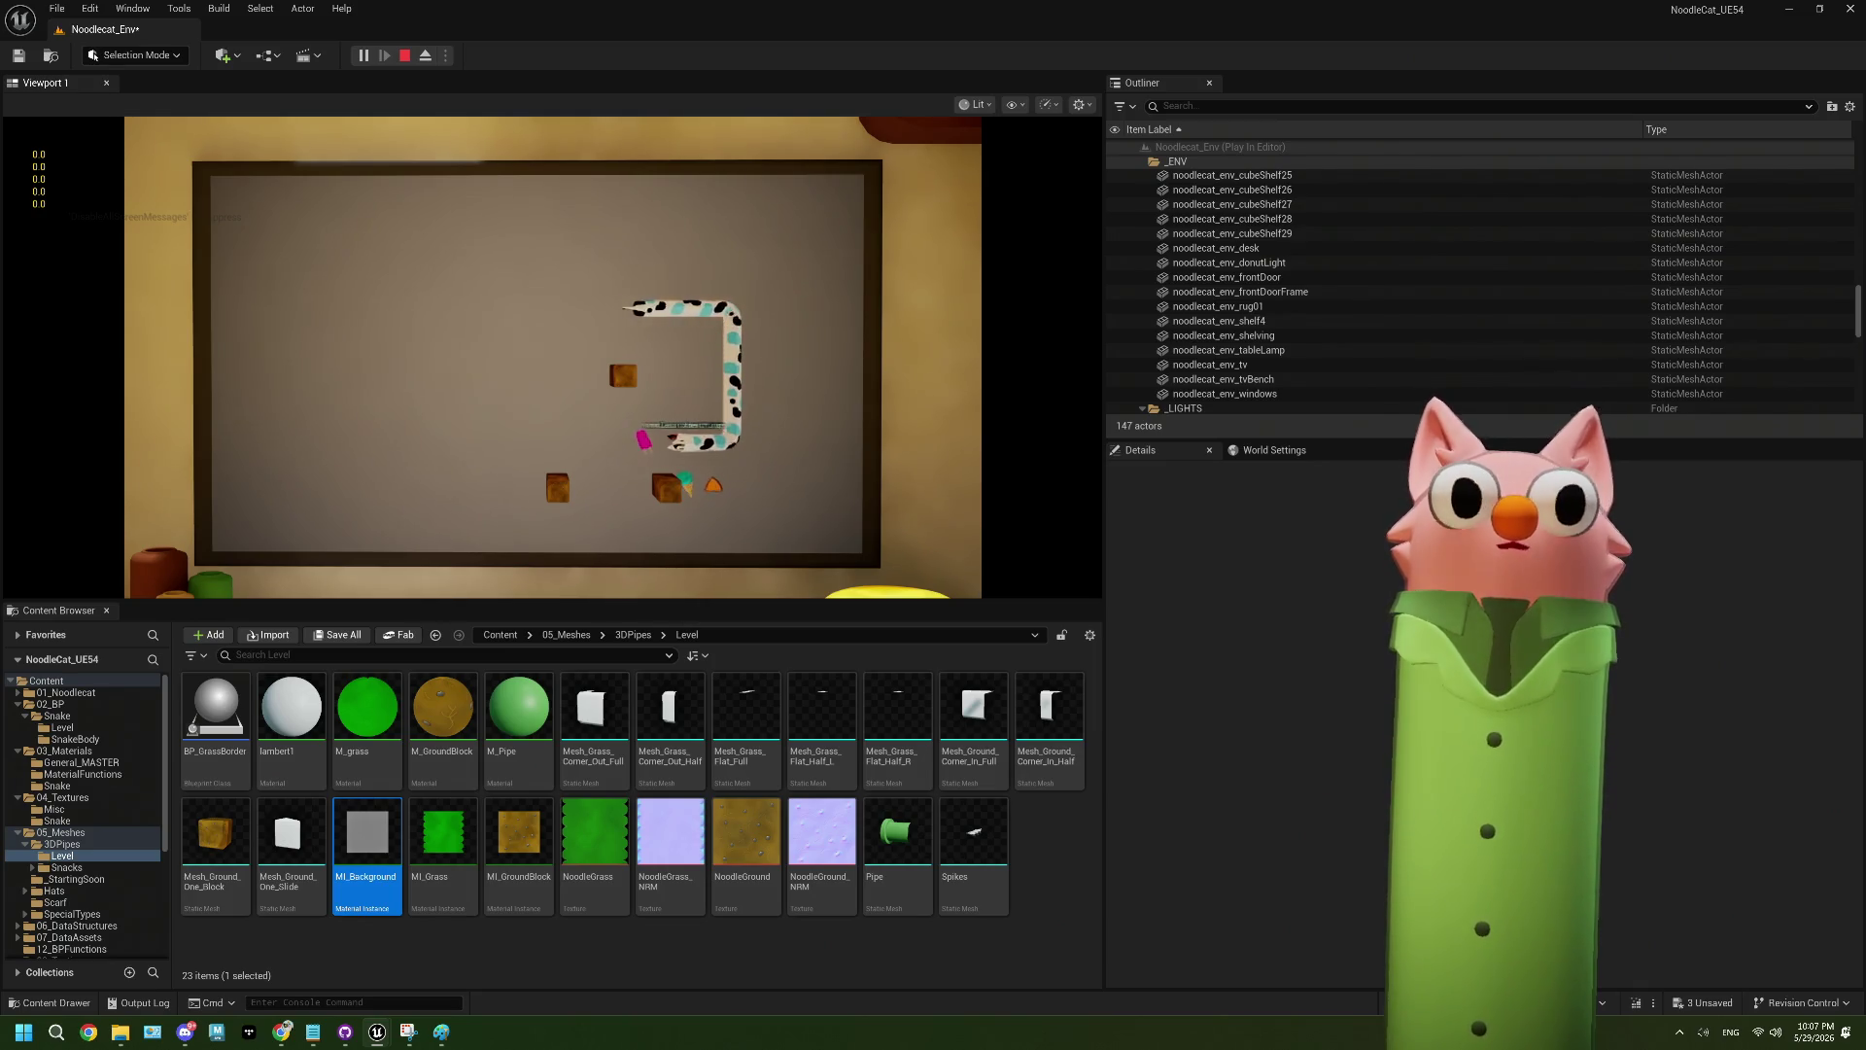
key("s")
key("d")
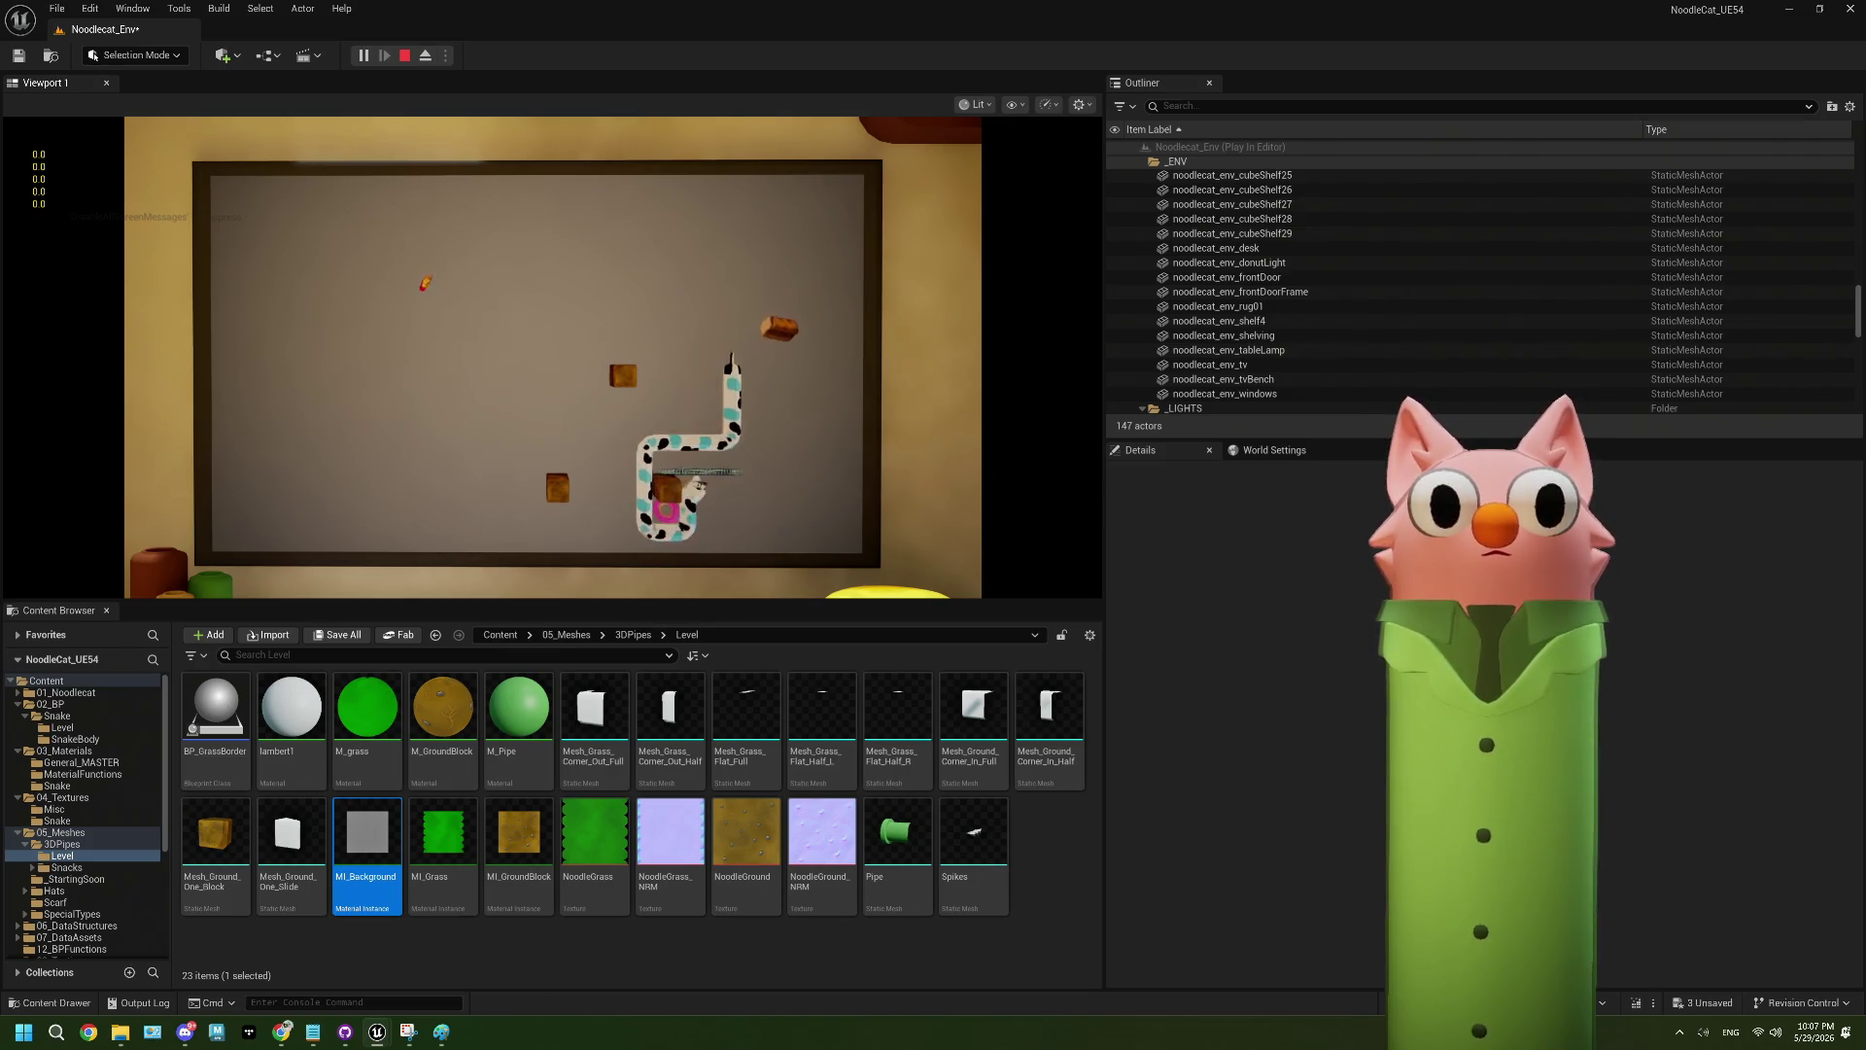
key("w")
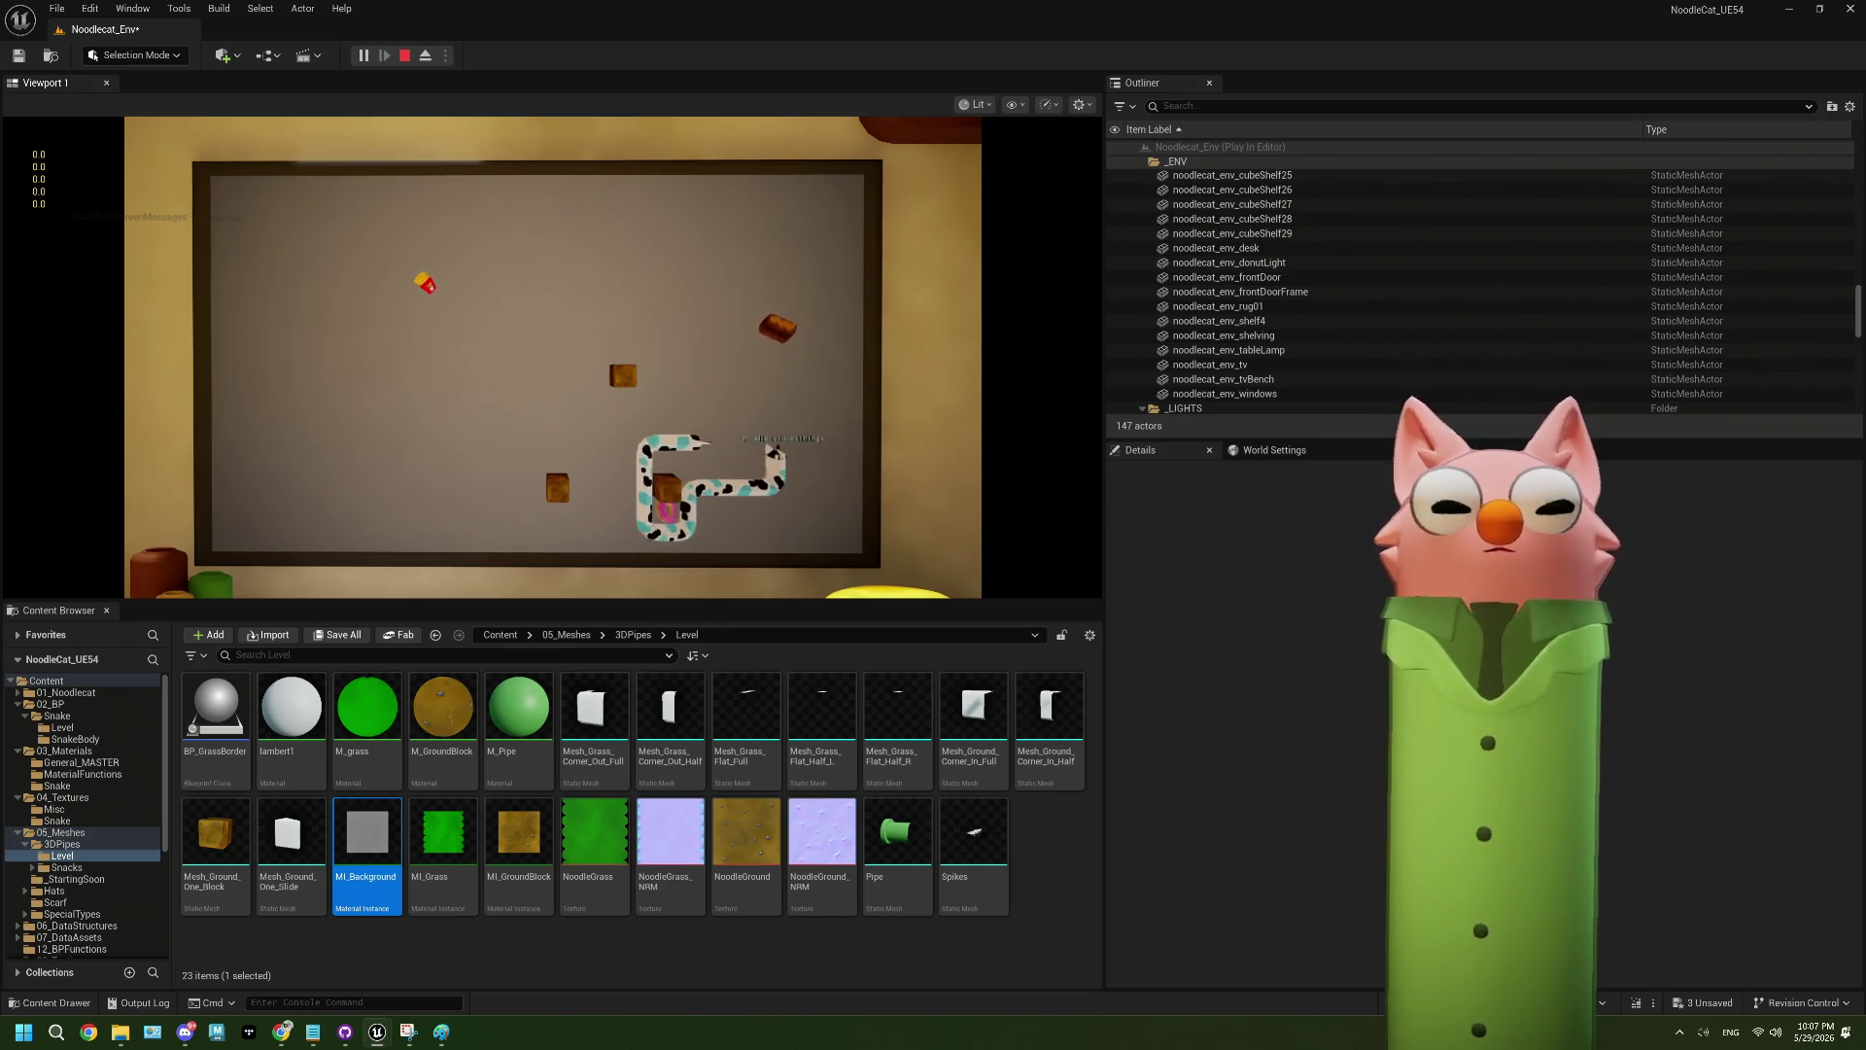
key("a")
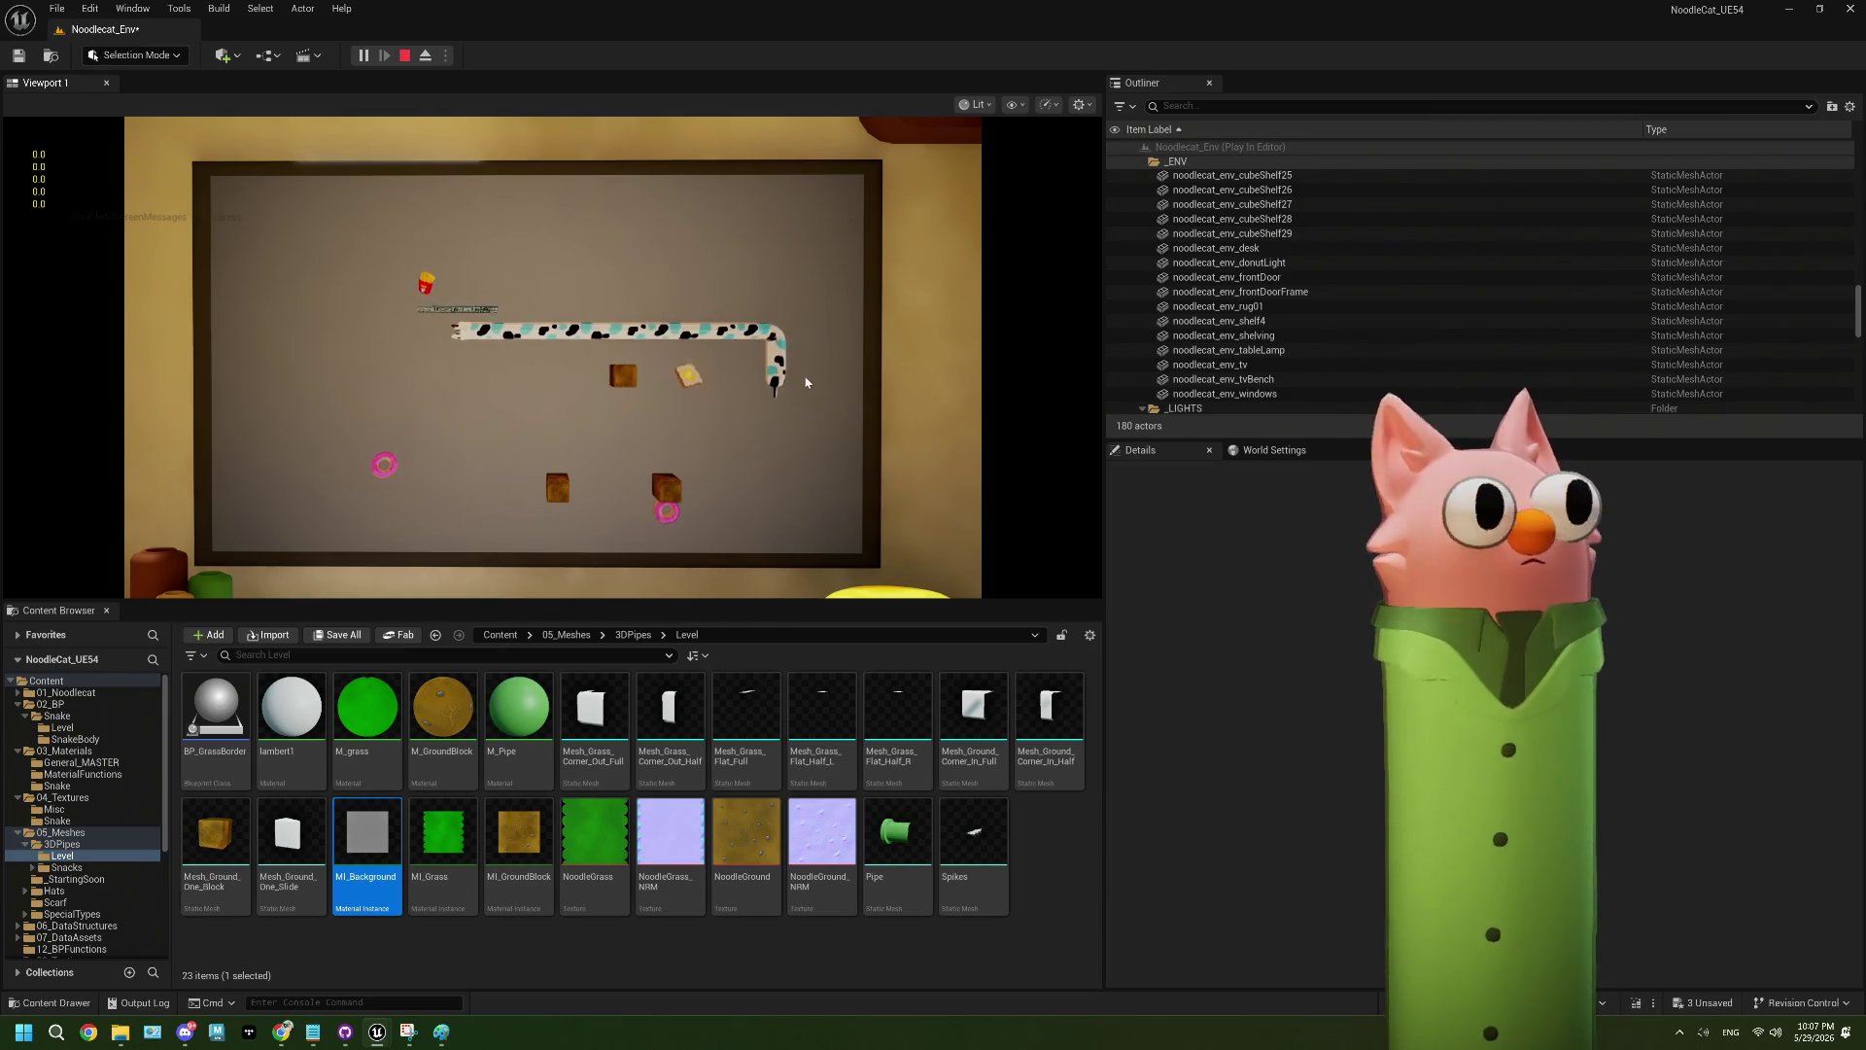
- Pause the game and eject with F8 to a free editor camera
key("Pause")
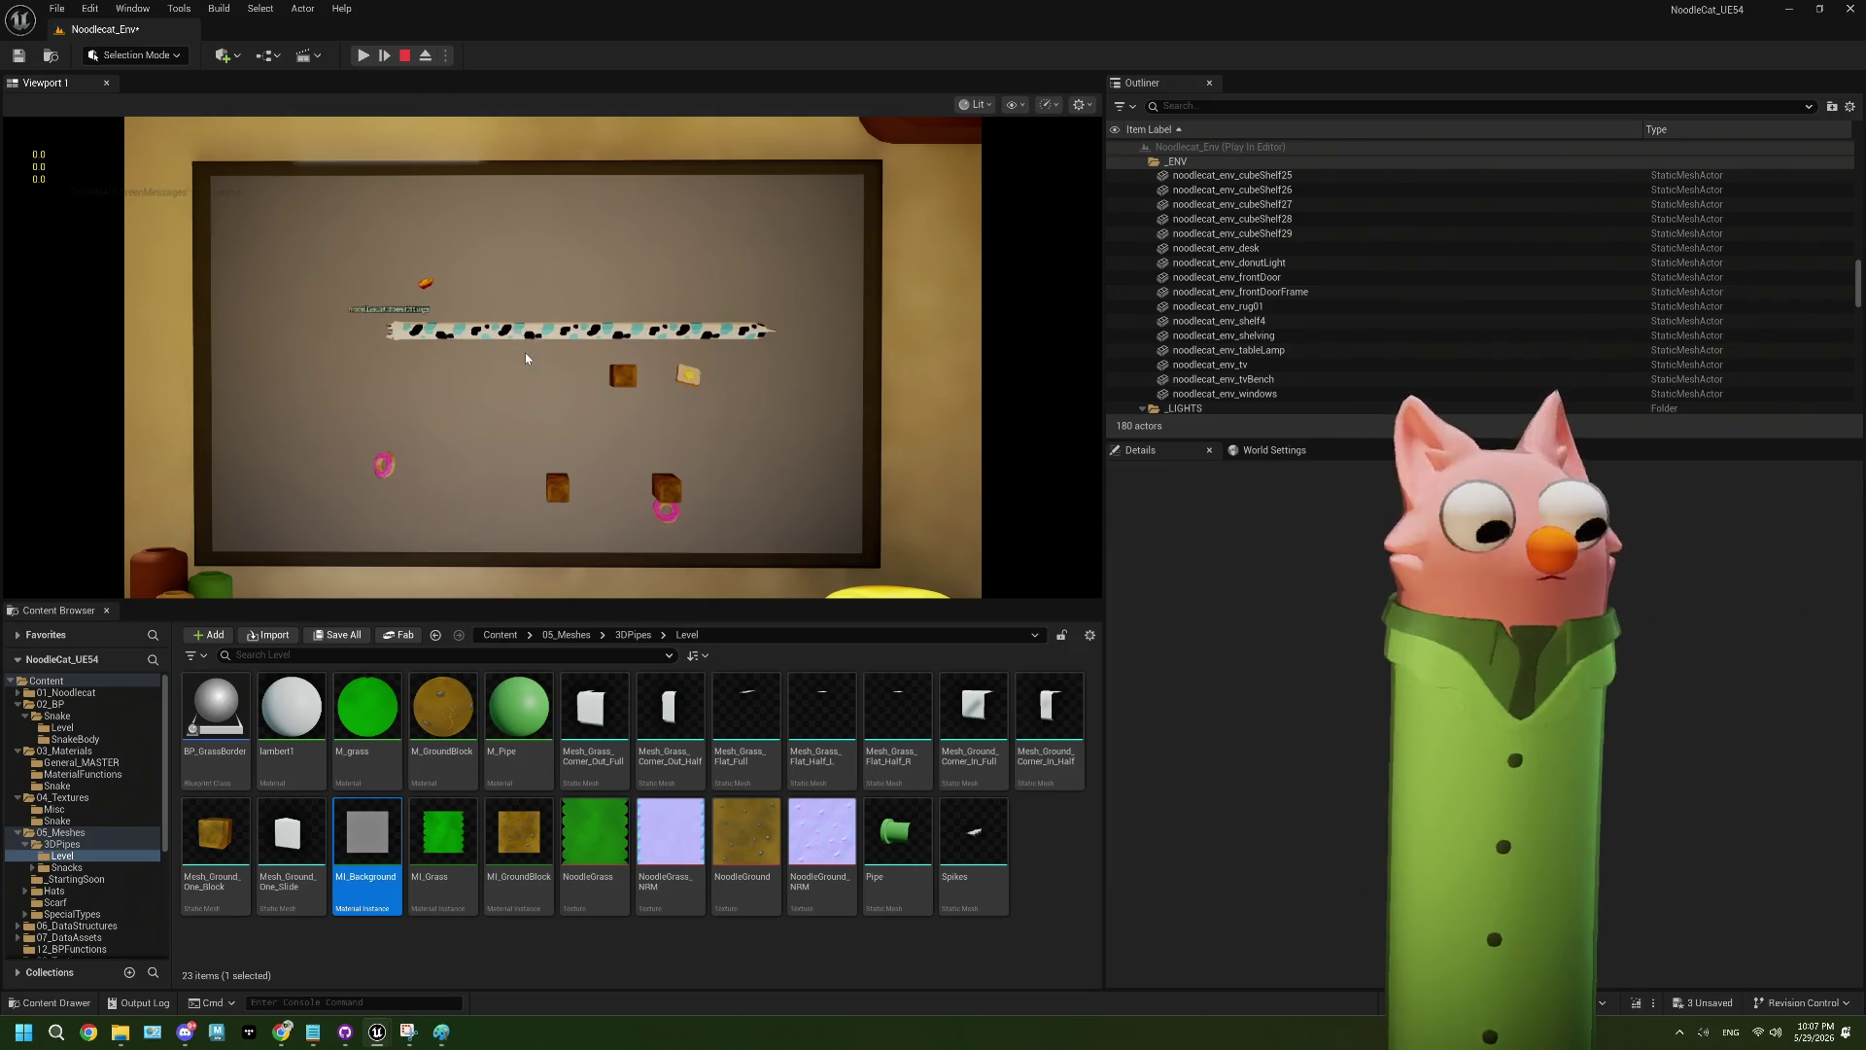
key("F8")
scroll(525, 352, "up", 10)
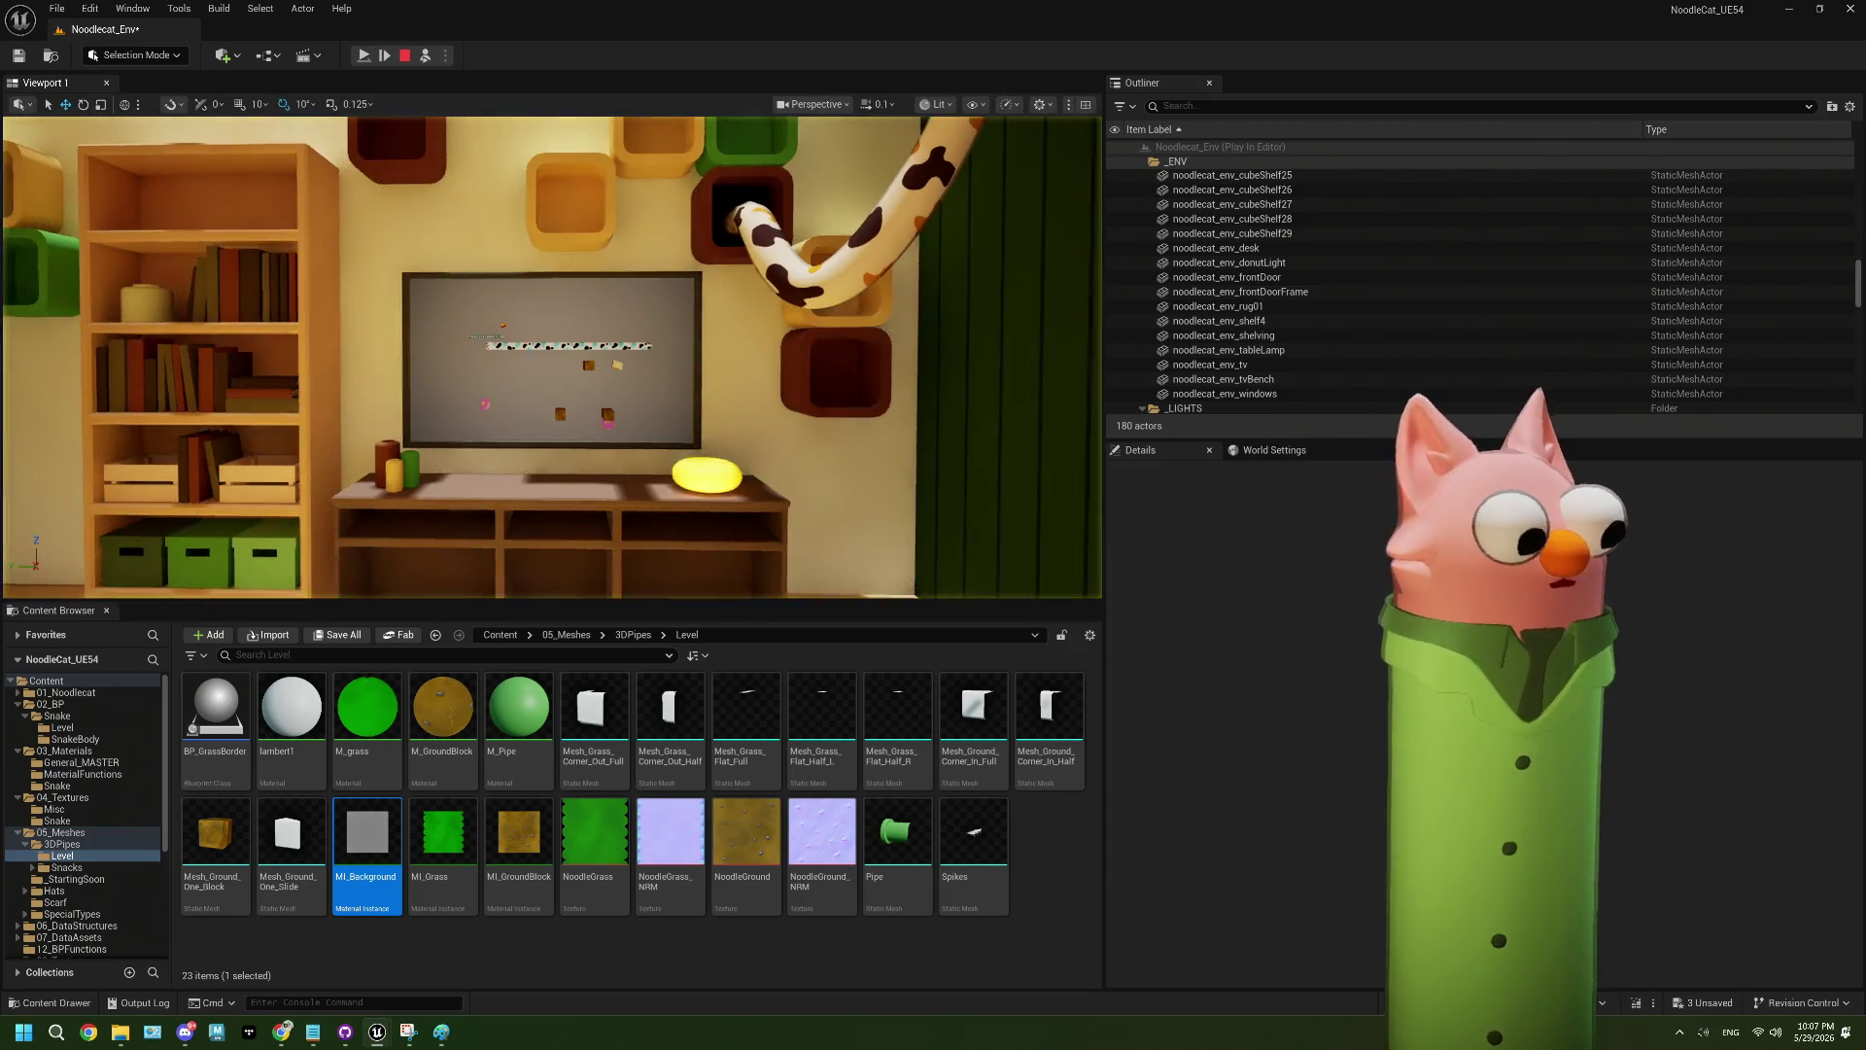
- Zoom toward the TV to inspect the paused snake, then end the session with Escape
scroll(483, 313, "up", 10)
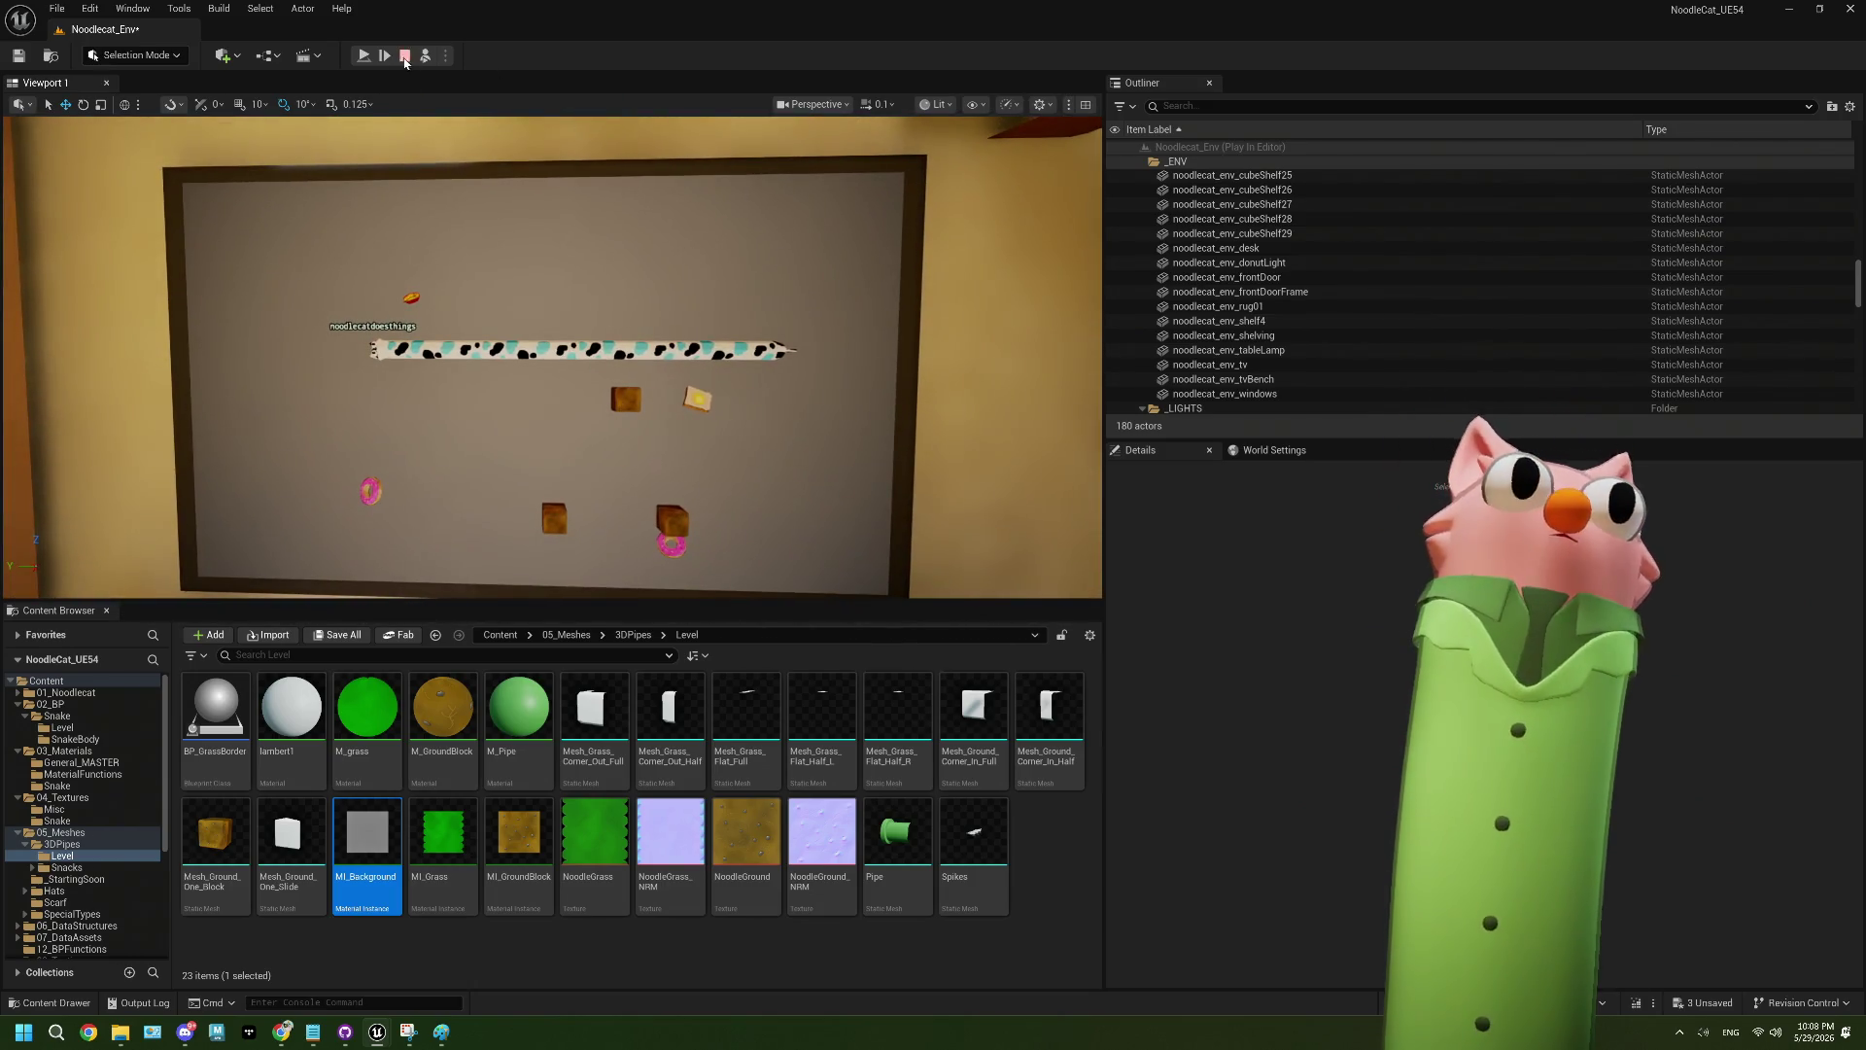
key("Escape")
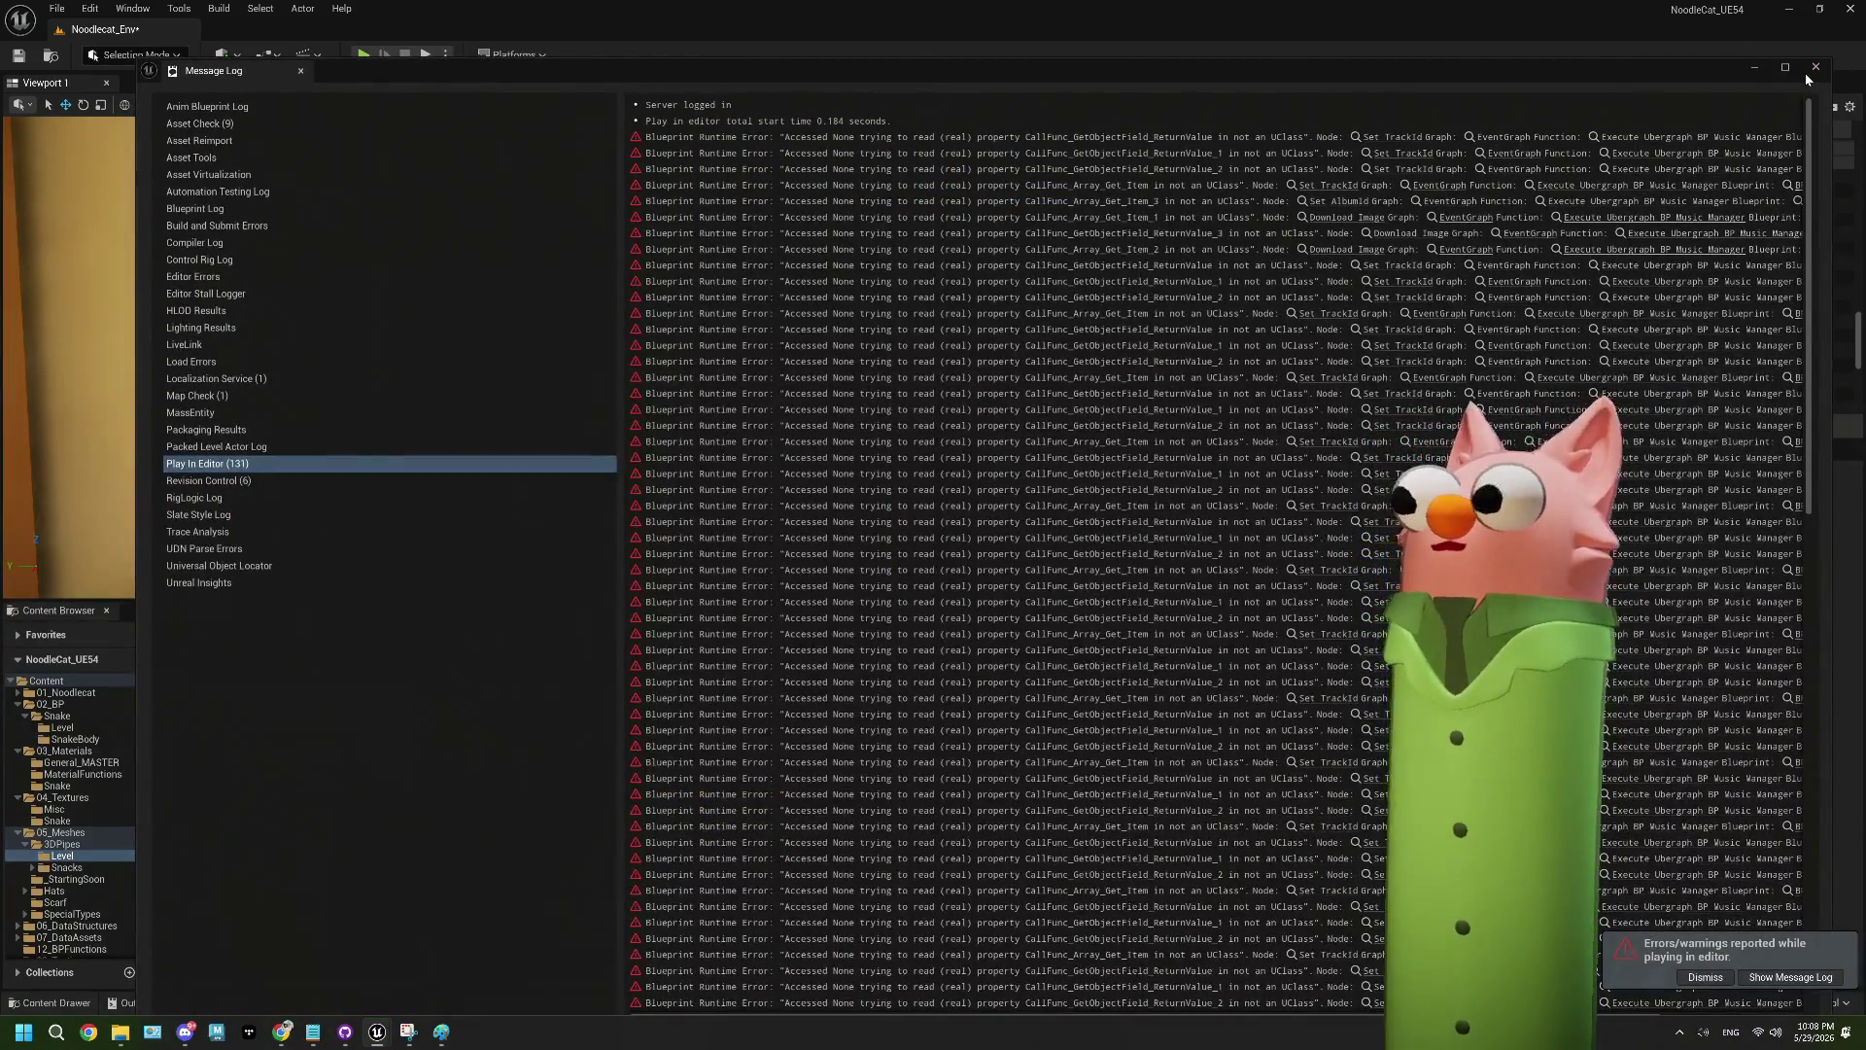
- Stop Play In Editor and frame the TV board with its three textured blocks
left_click(1829, 64)
left_click(1051, 854)
scroll(552, 356, "down", 5)
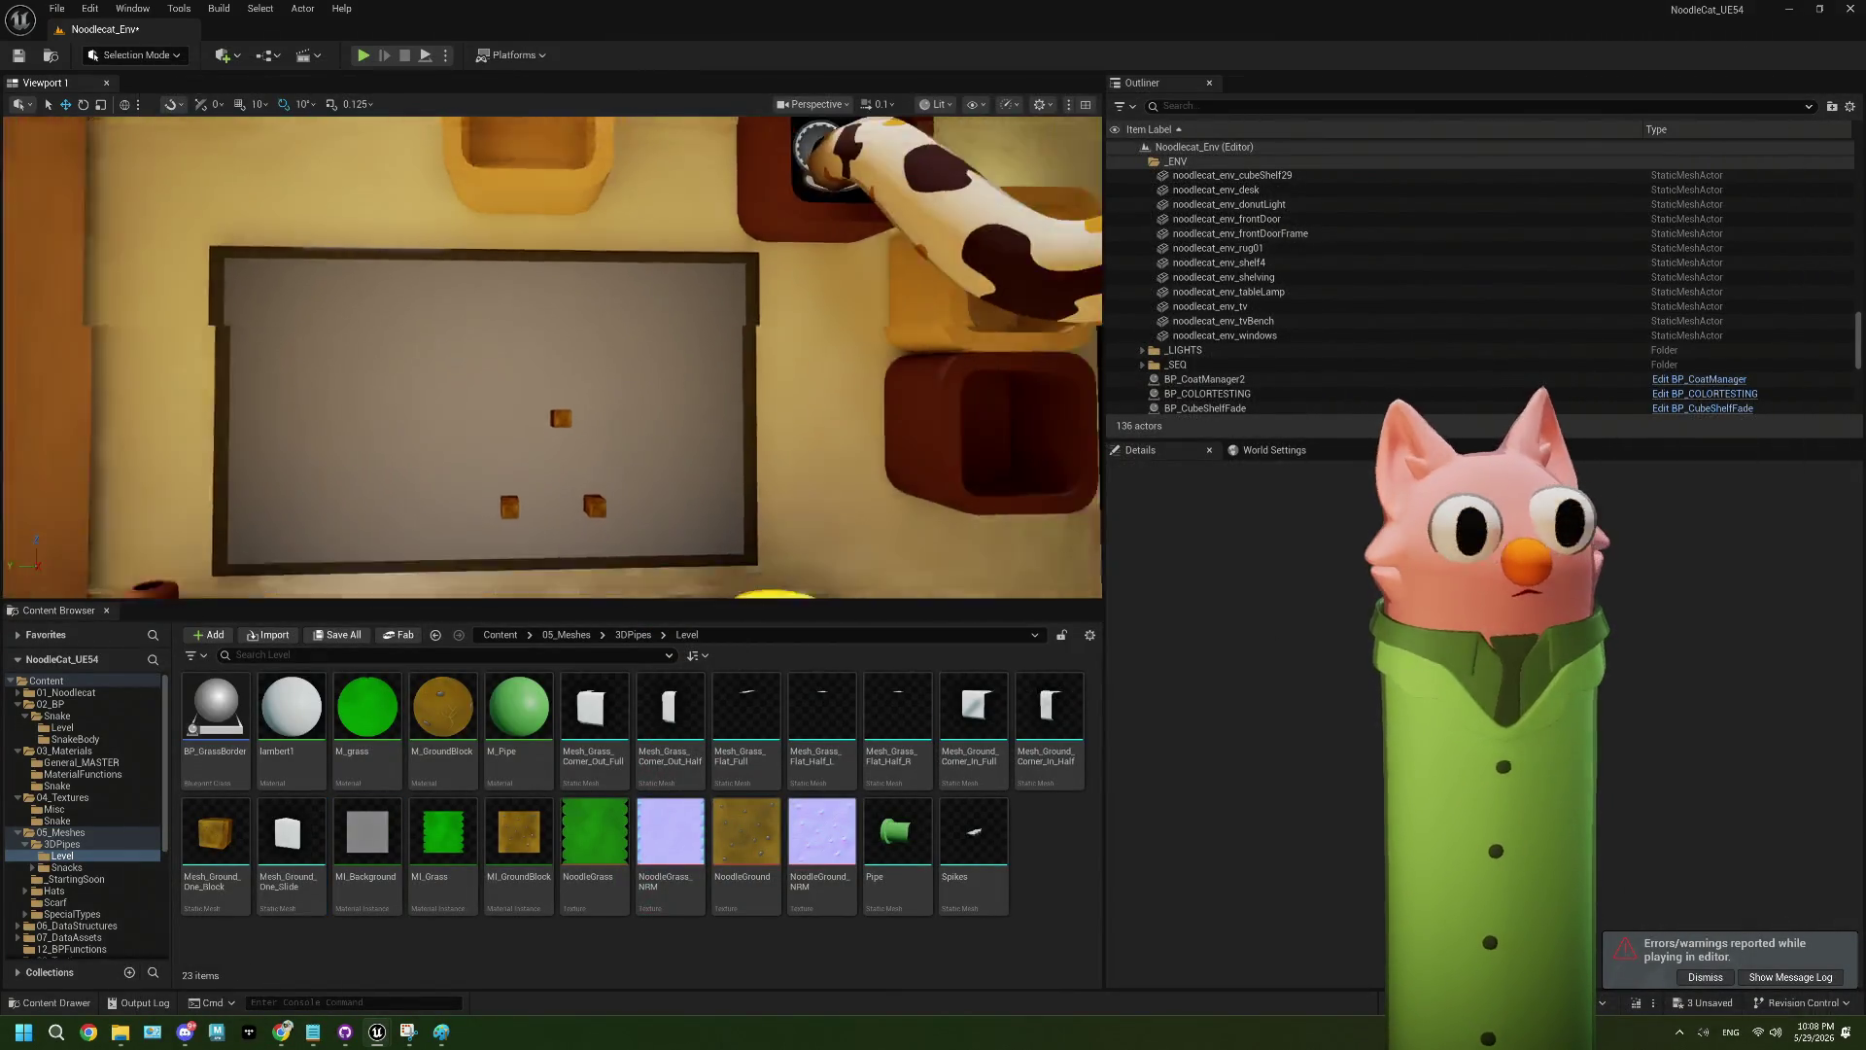
scroll(552, 357, "up", 5)
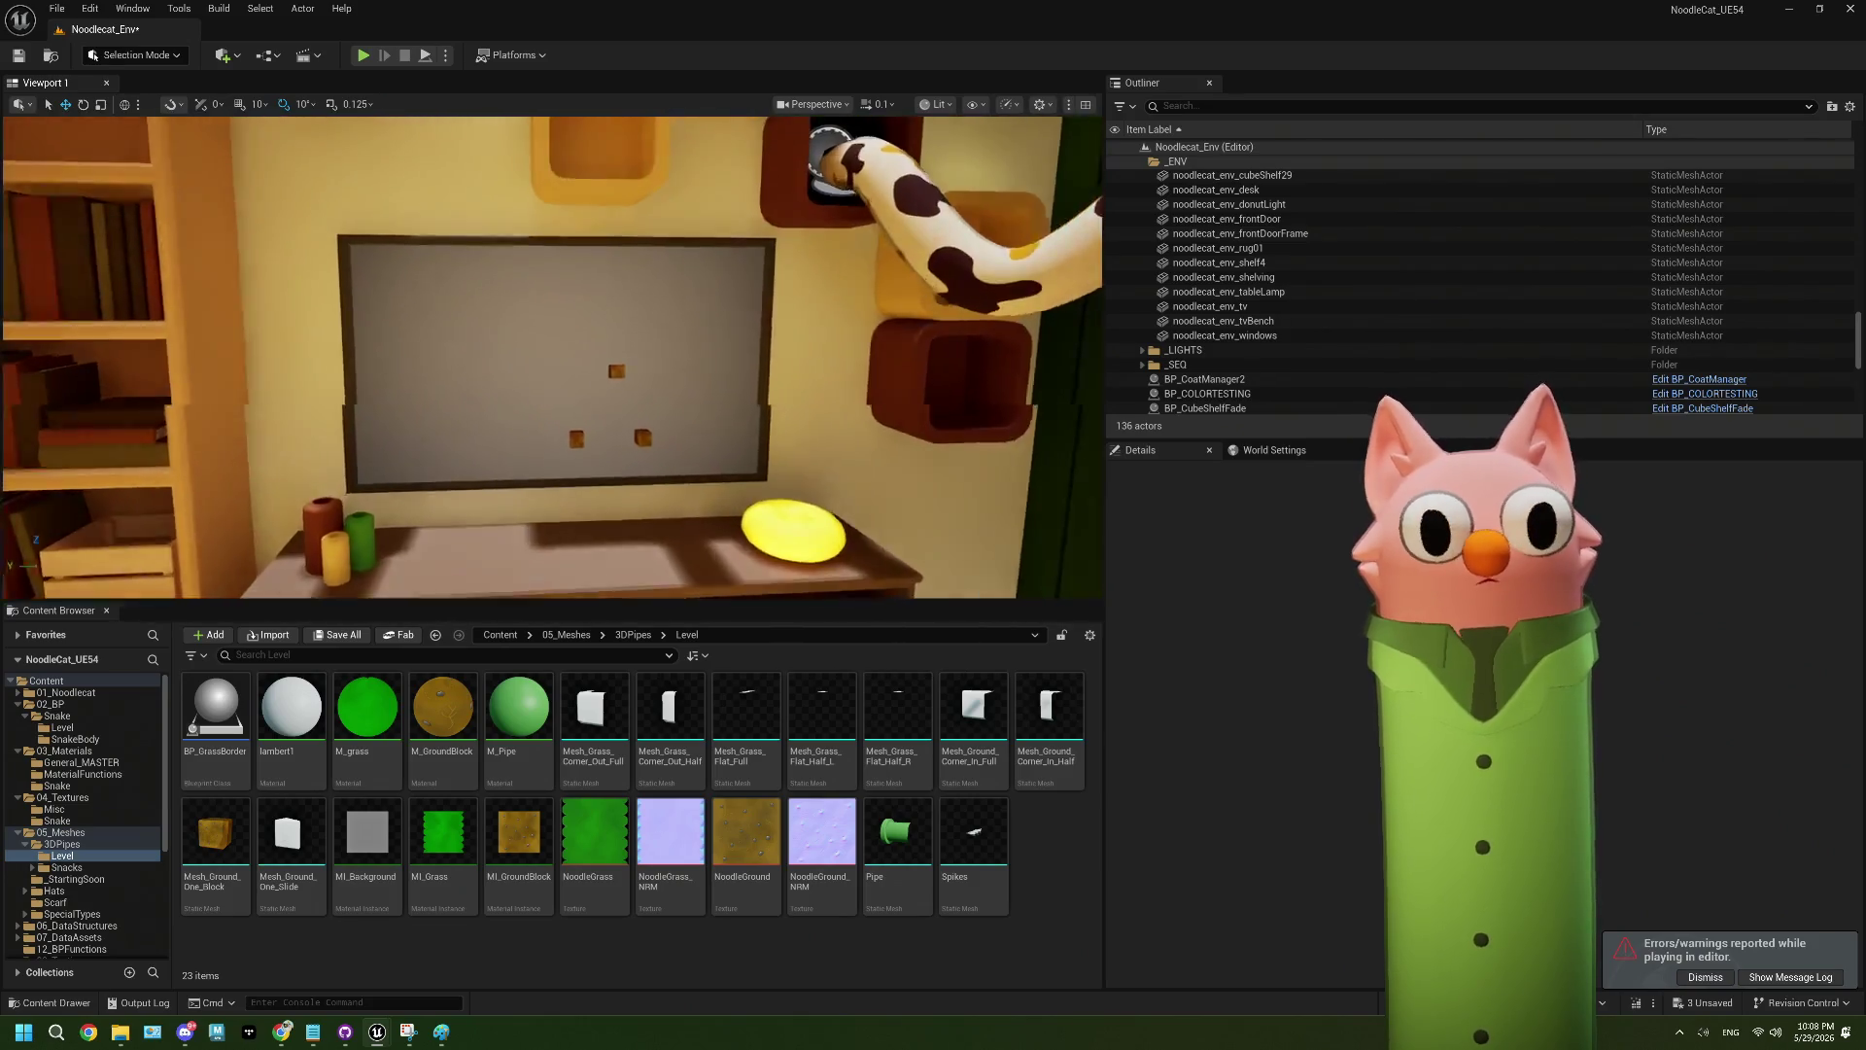
scroll(552, 357, "down", 2)
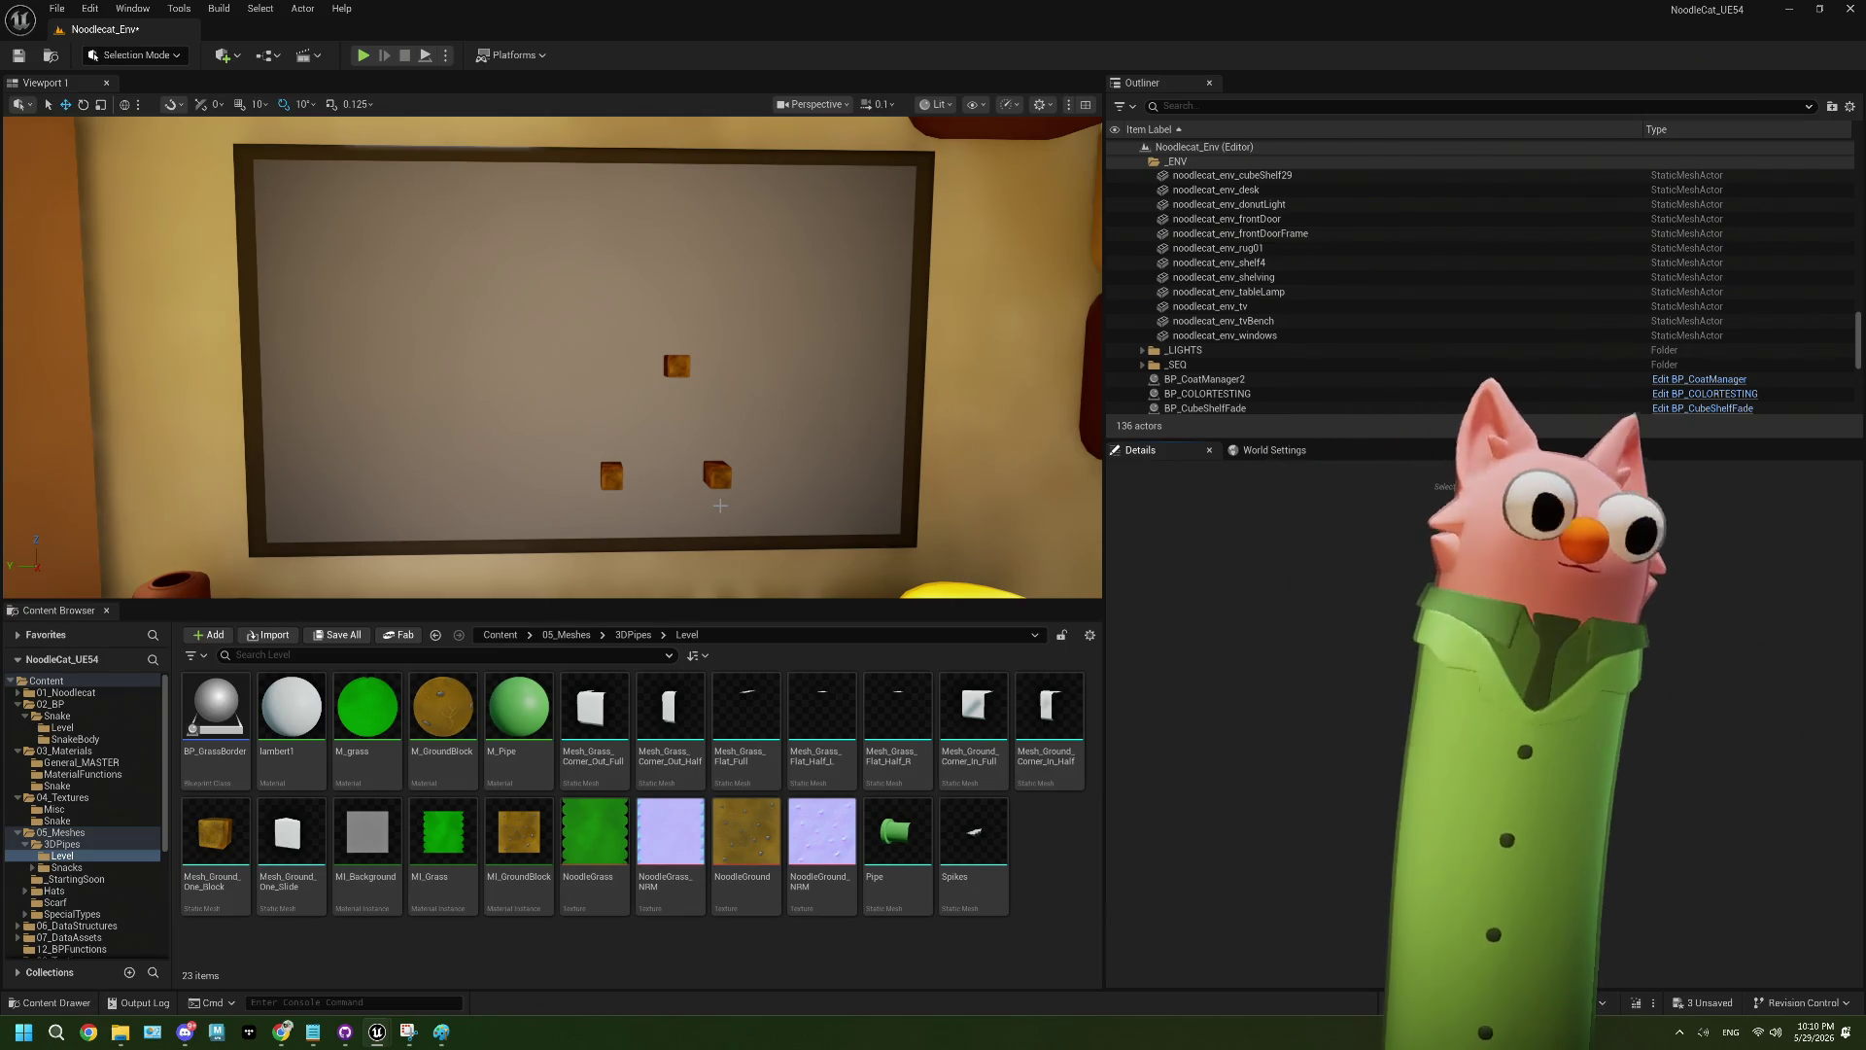
mouse_move(721, 505)
left_mouse_down()
mouse_move(696, 390)
mouse_move(622, 394)
mouse_move(659, 361)
mouse_move(718, 506)
left_mouse_up()
- Zoom in toward the TV board to view its three textured ground blocks
scroll(717, 506, "up", 1)
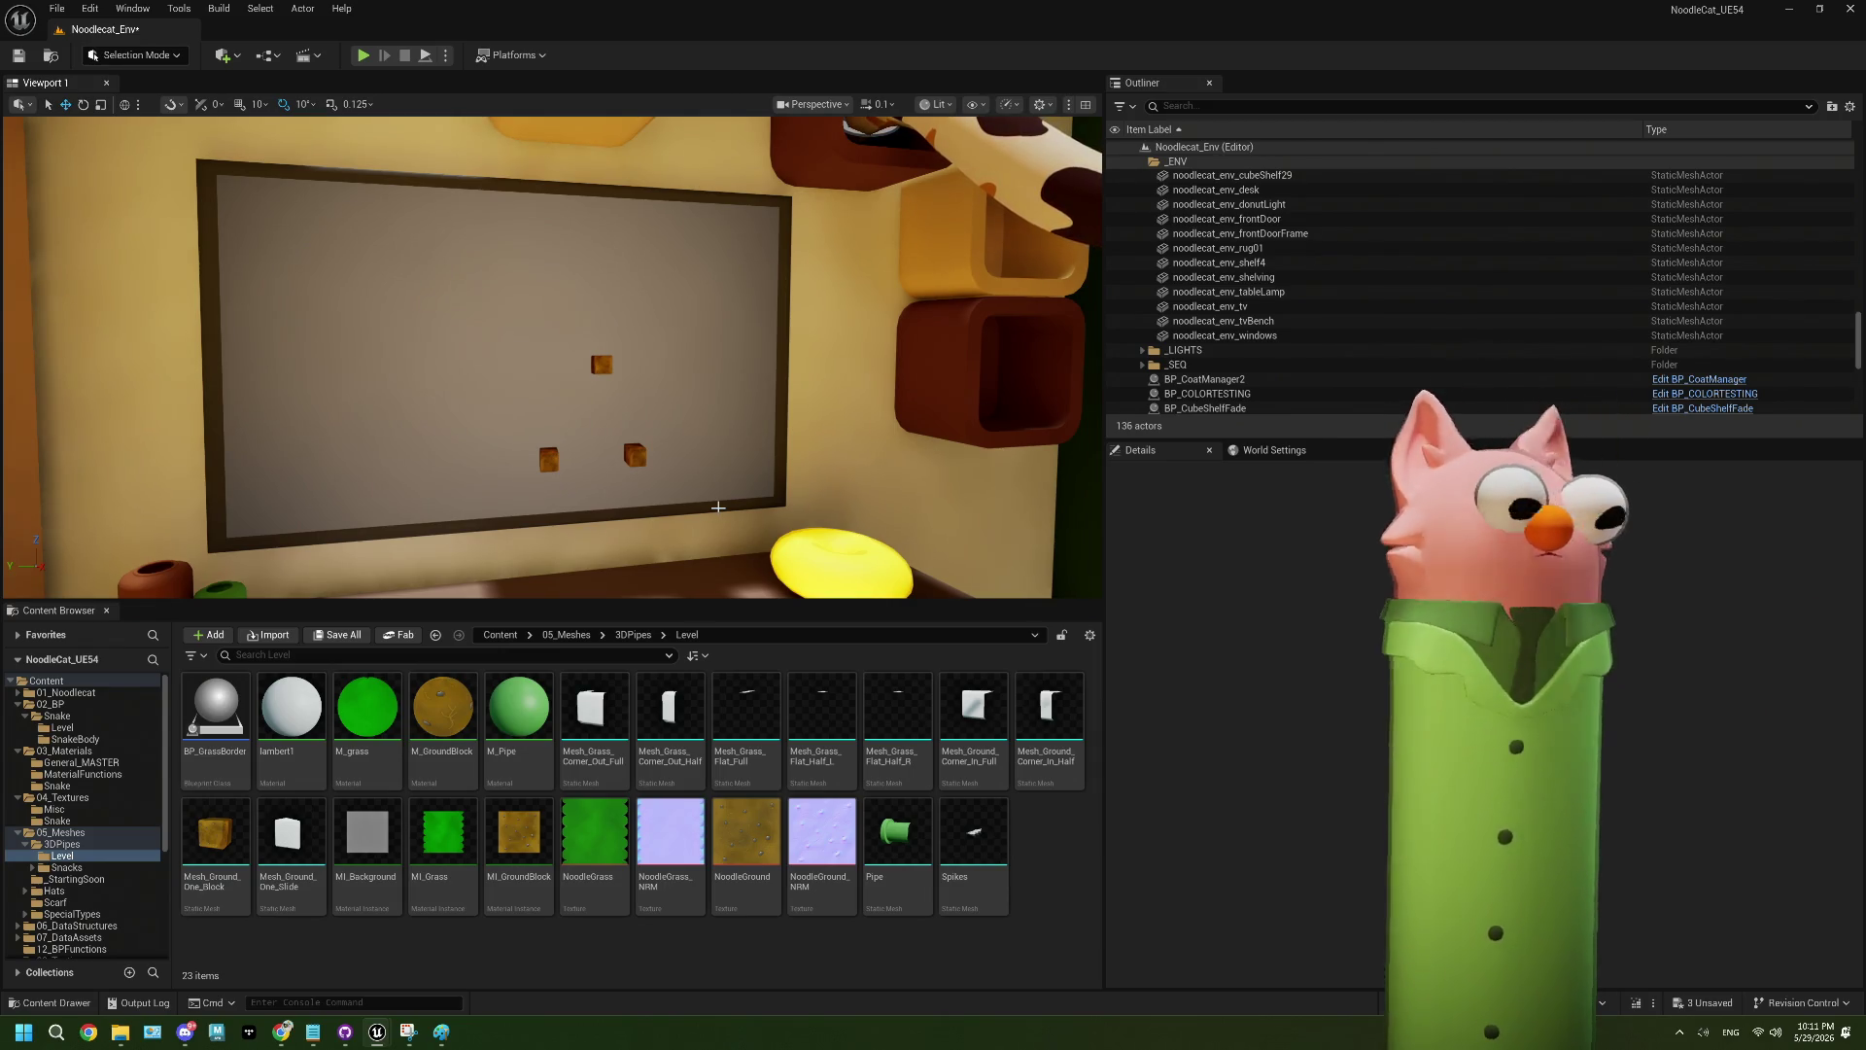
- Save the Noodlecat_Env level, then save all remaining unsaved assets
left_click(25, 58)
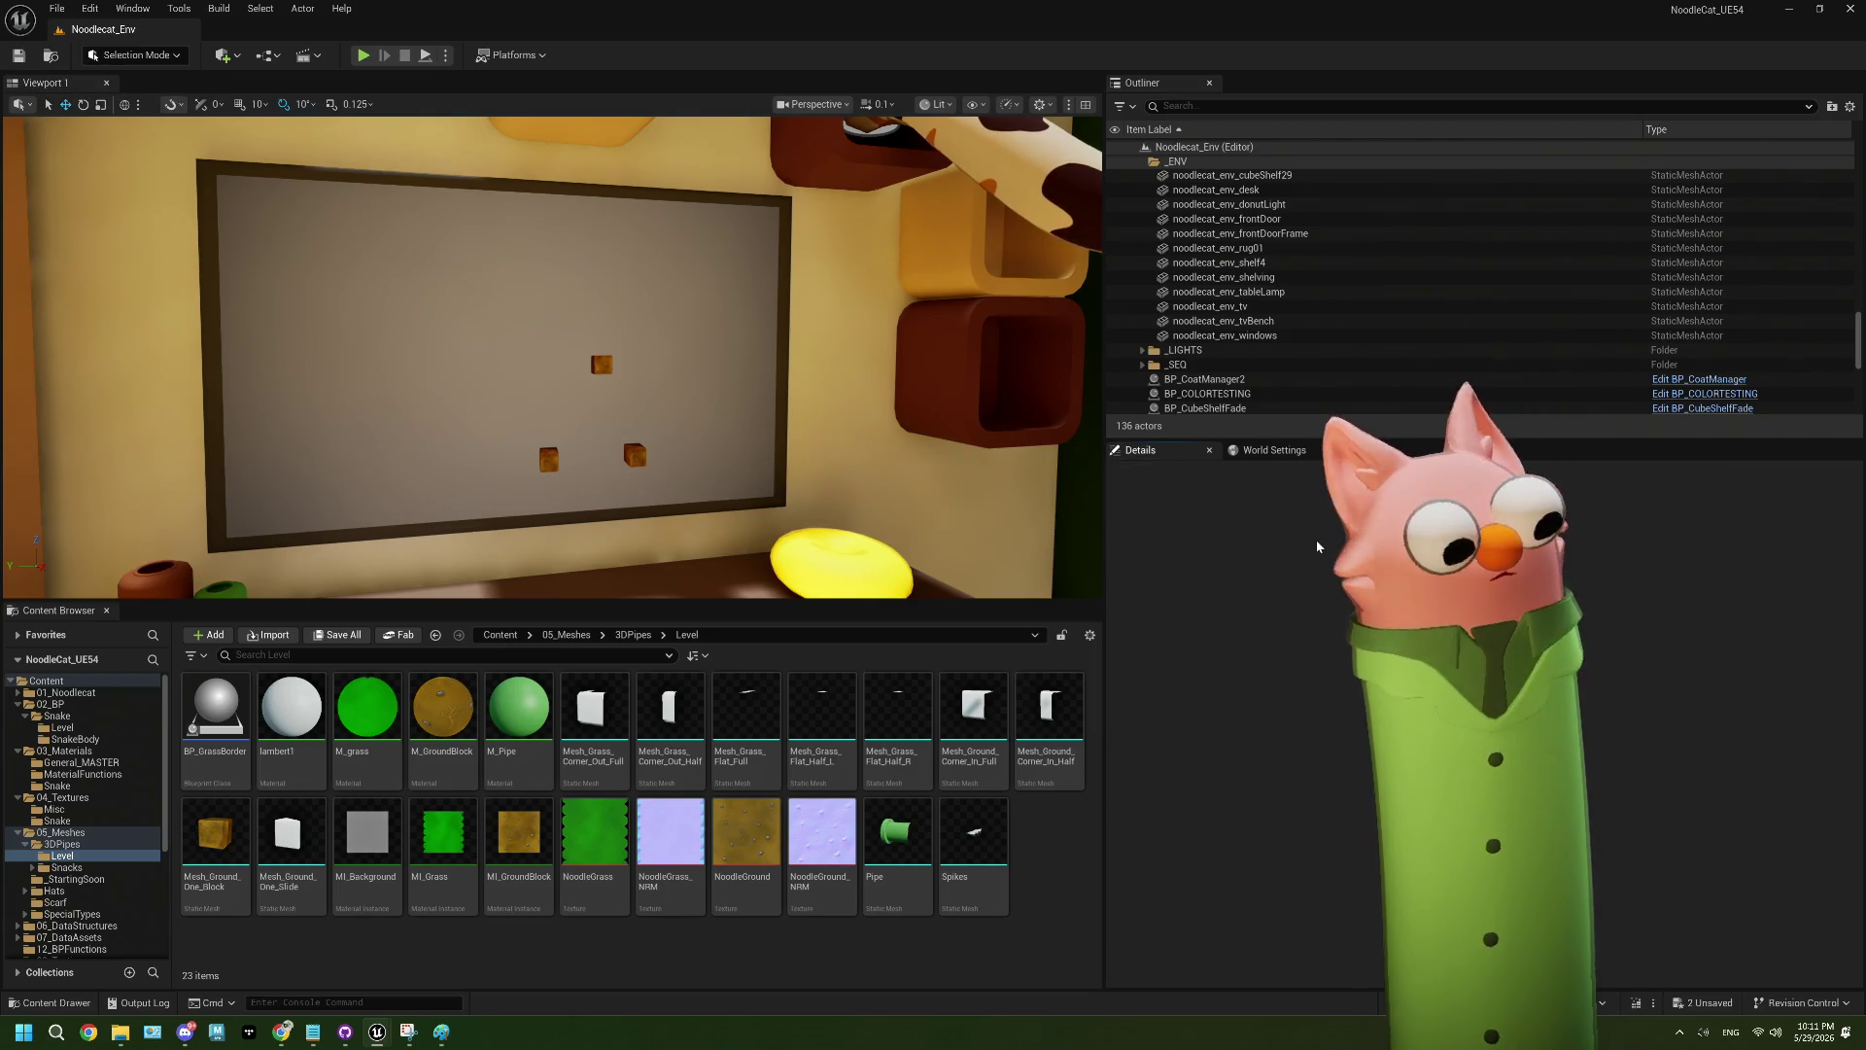
key("ctrl+s")
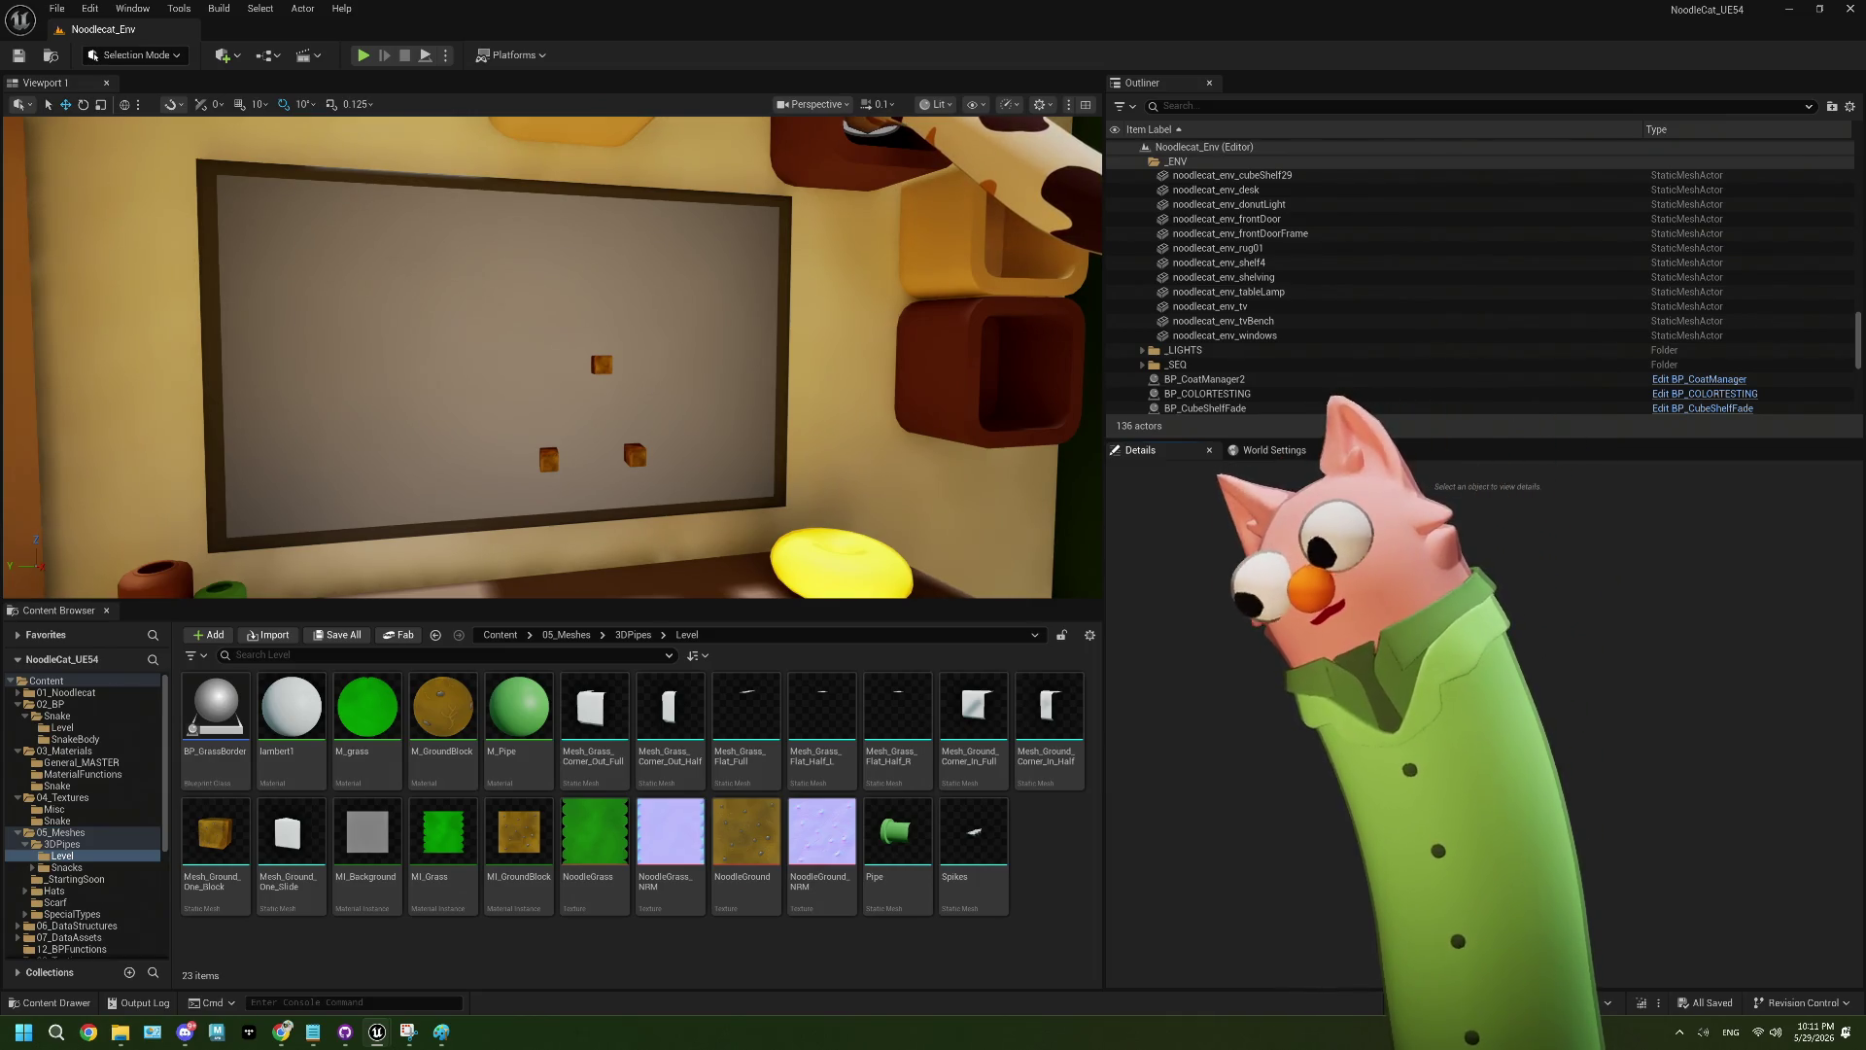
mouse_move(762, 308)
left_mouse_down()
mouse_move(762, 408)
mouse_move(943, 330)
mouse_move(807, 394)
mouse_move(811, 336)
mouse_move(724, 308)
left_mouse_up()
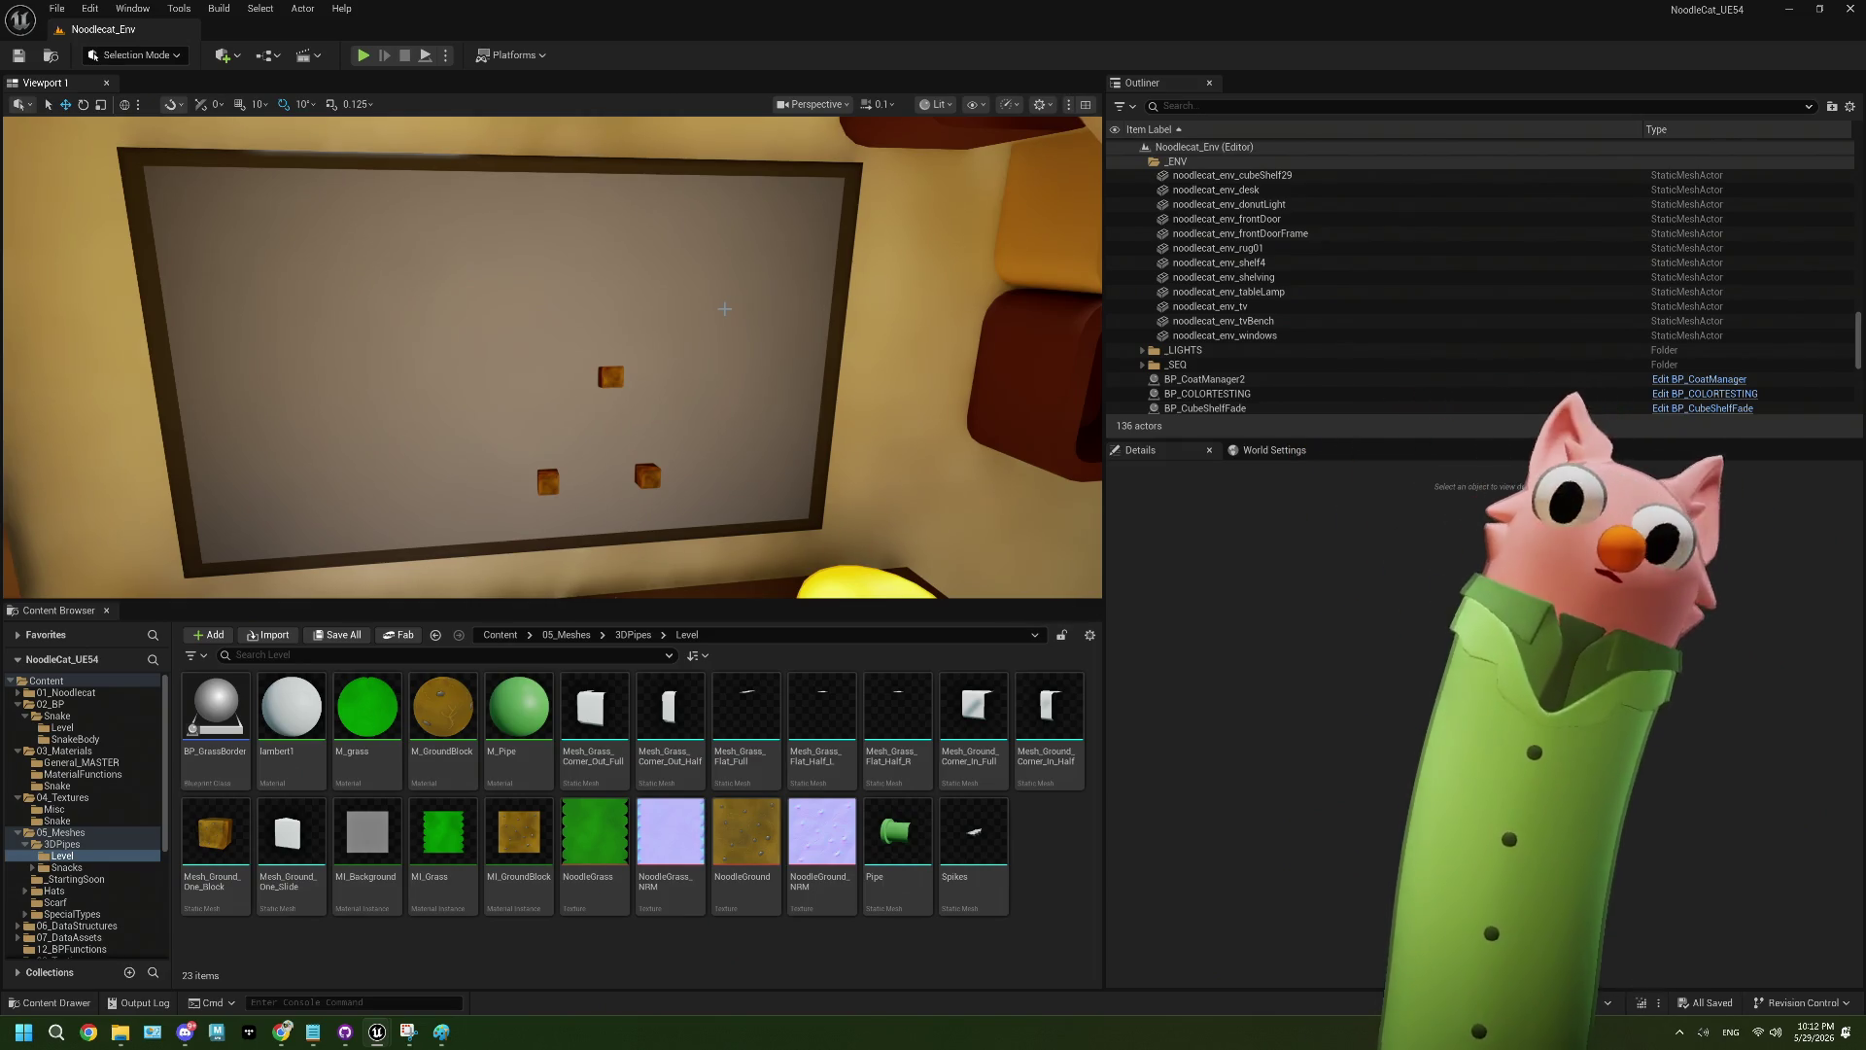
left_click_drag(755, 318, 680, 311)
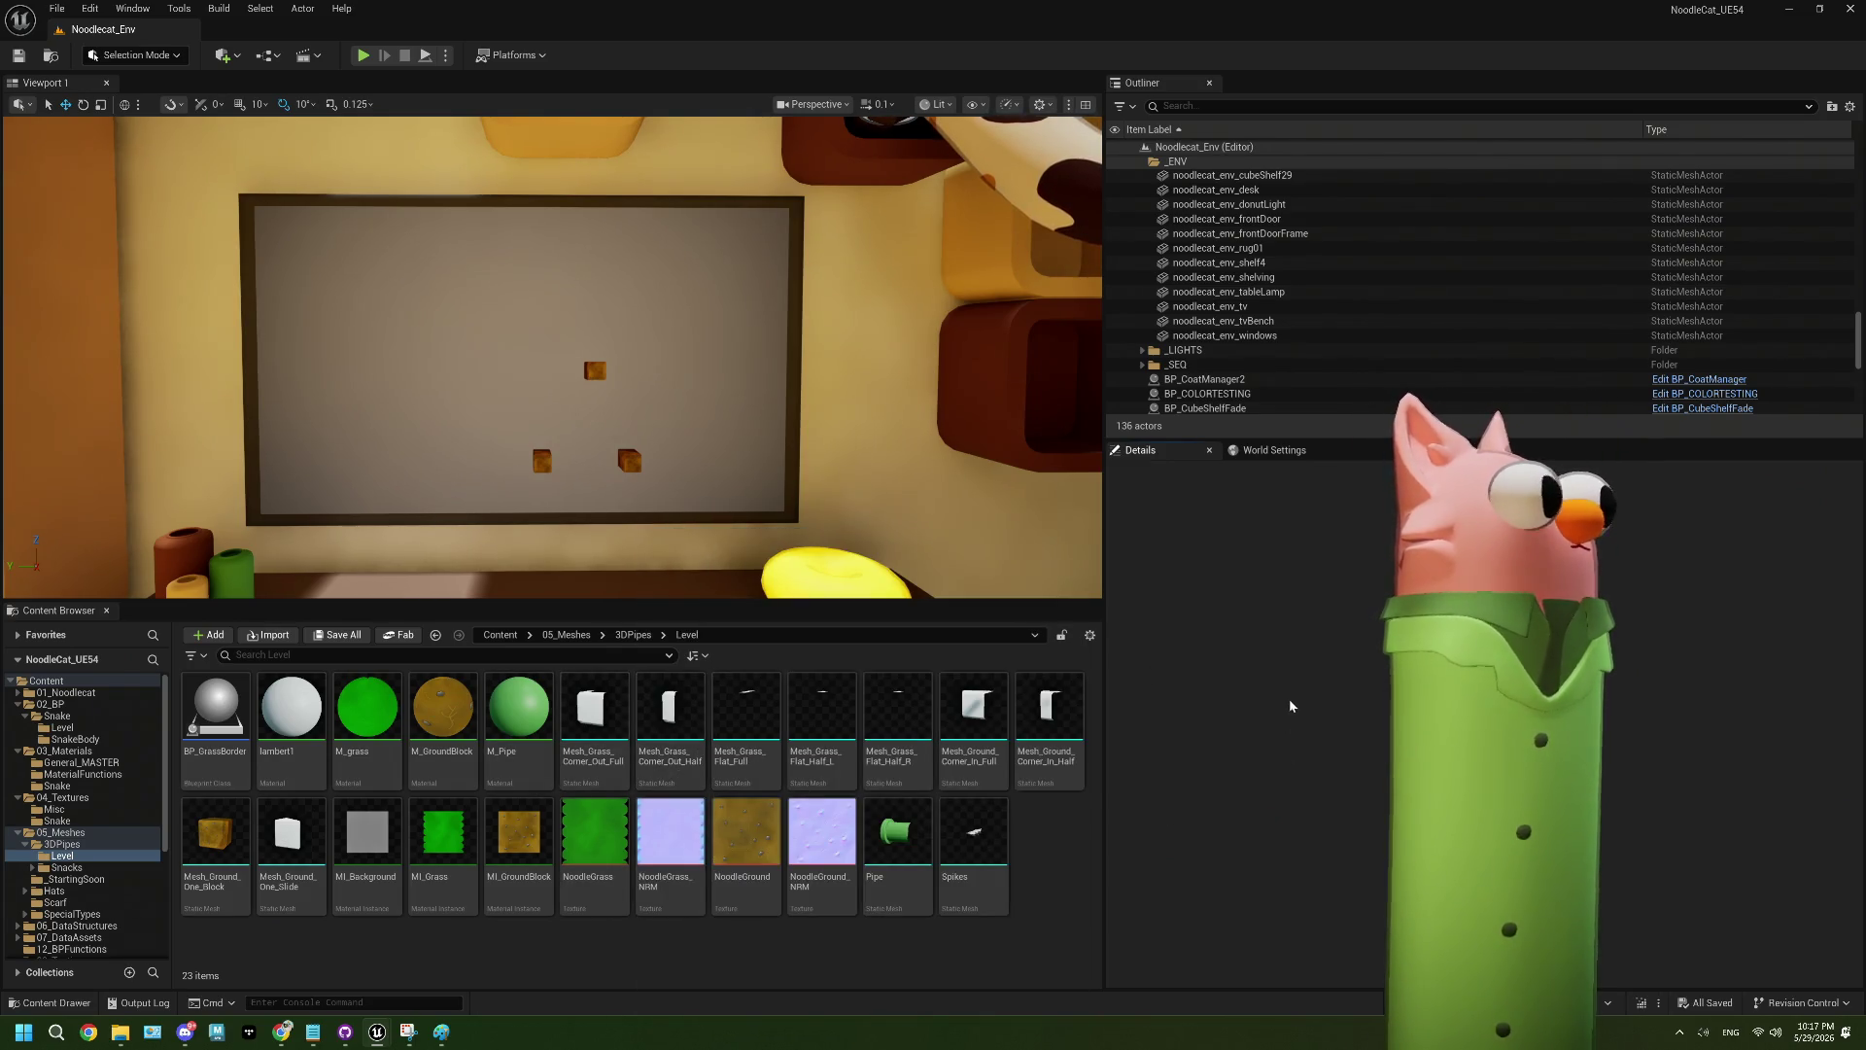
mouse_move(404, 901)
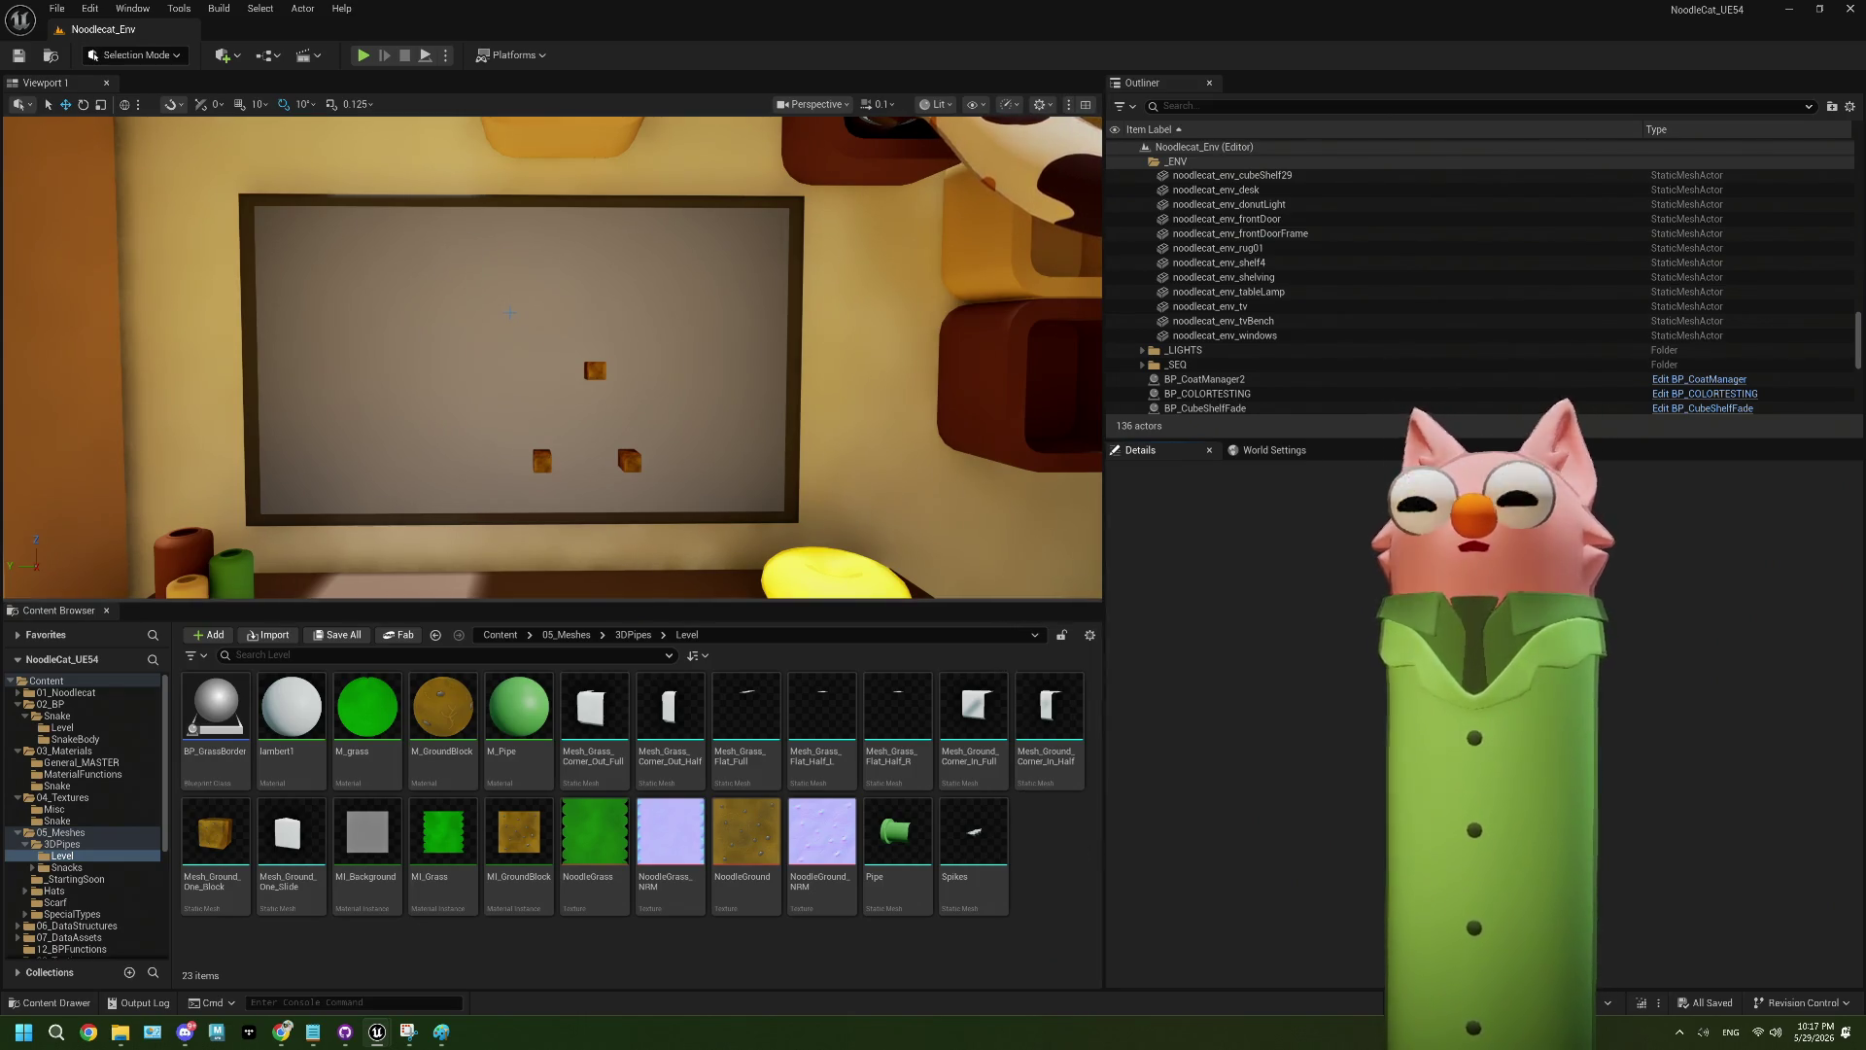
mouse_move(285, 1043)
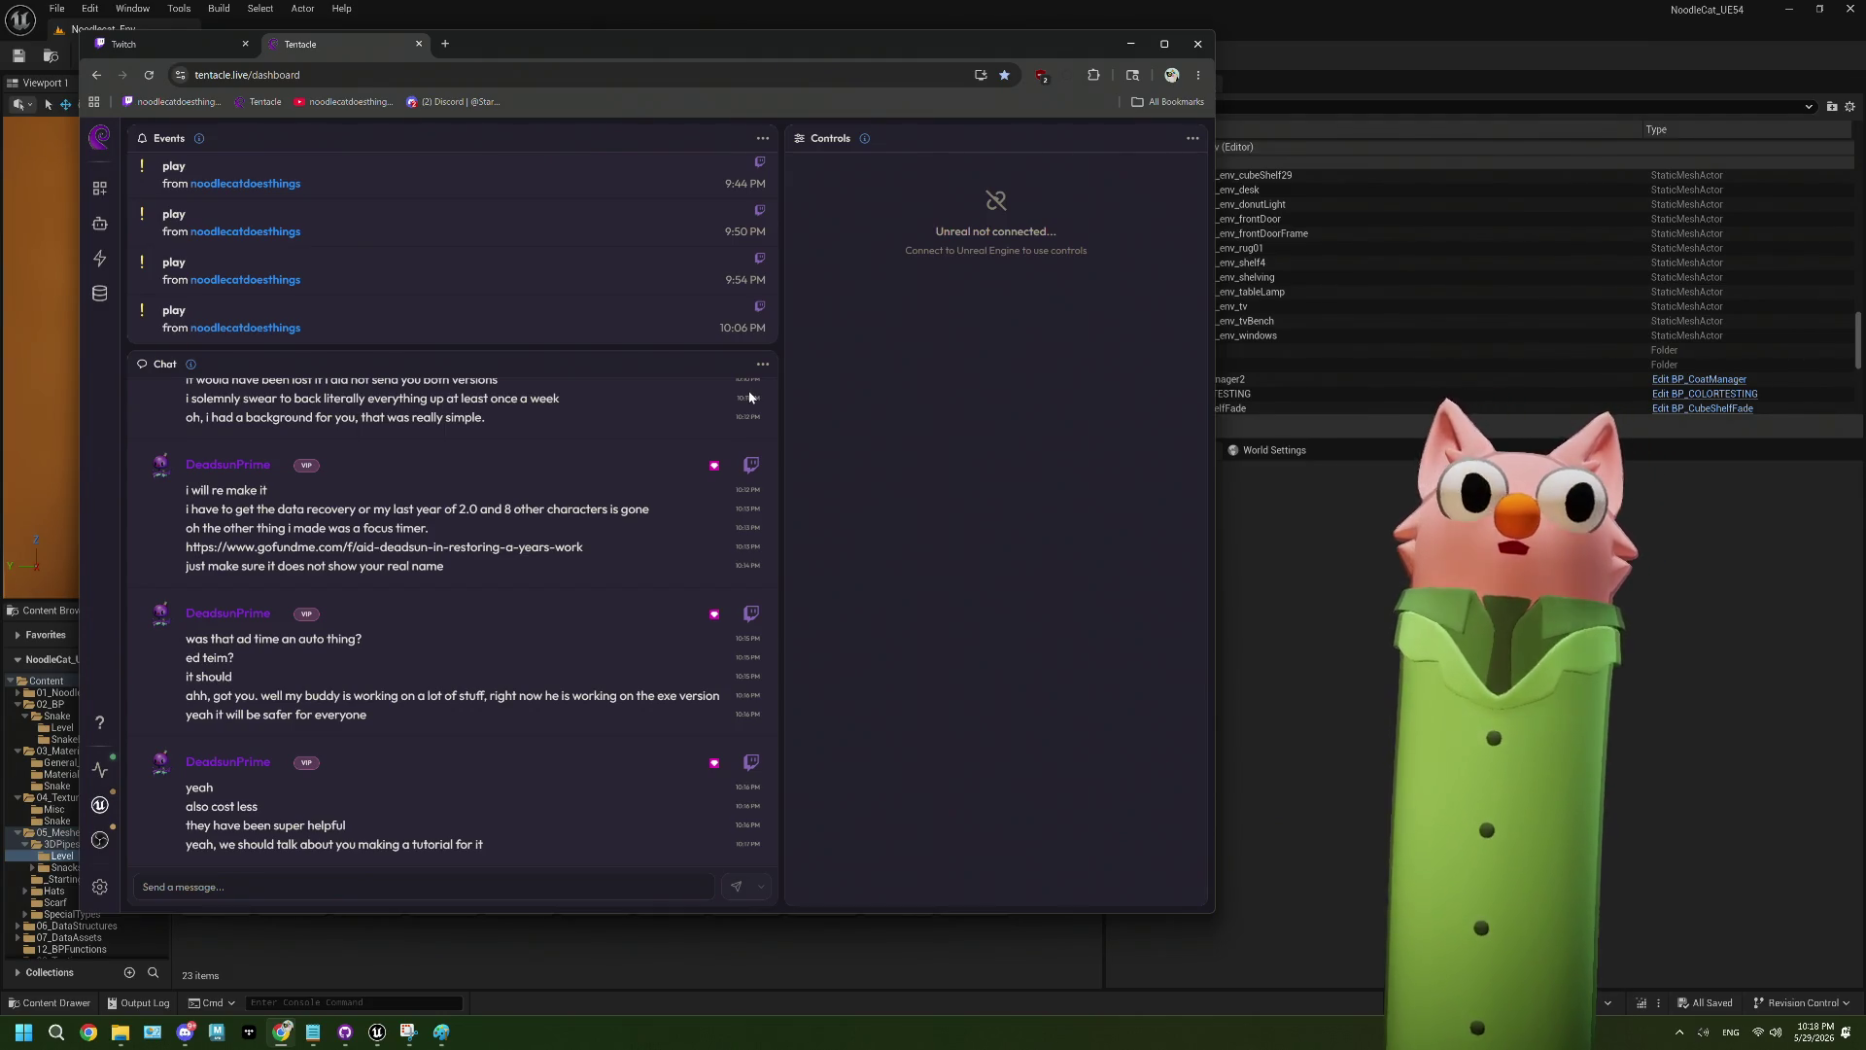
- Scroll through the tentacle.live dashboard's Events list and chat, then return to Unreal Engine
scroll(635, 292, "up", 10)
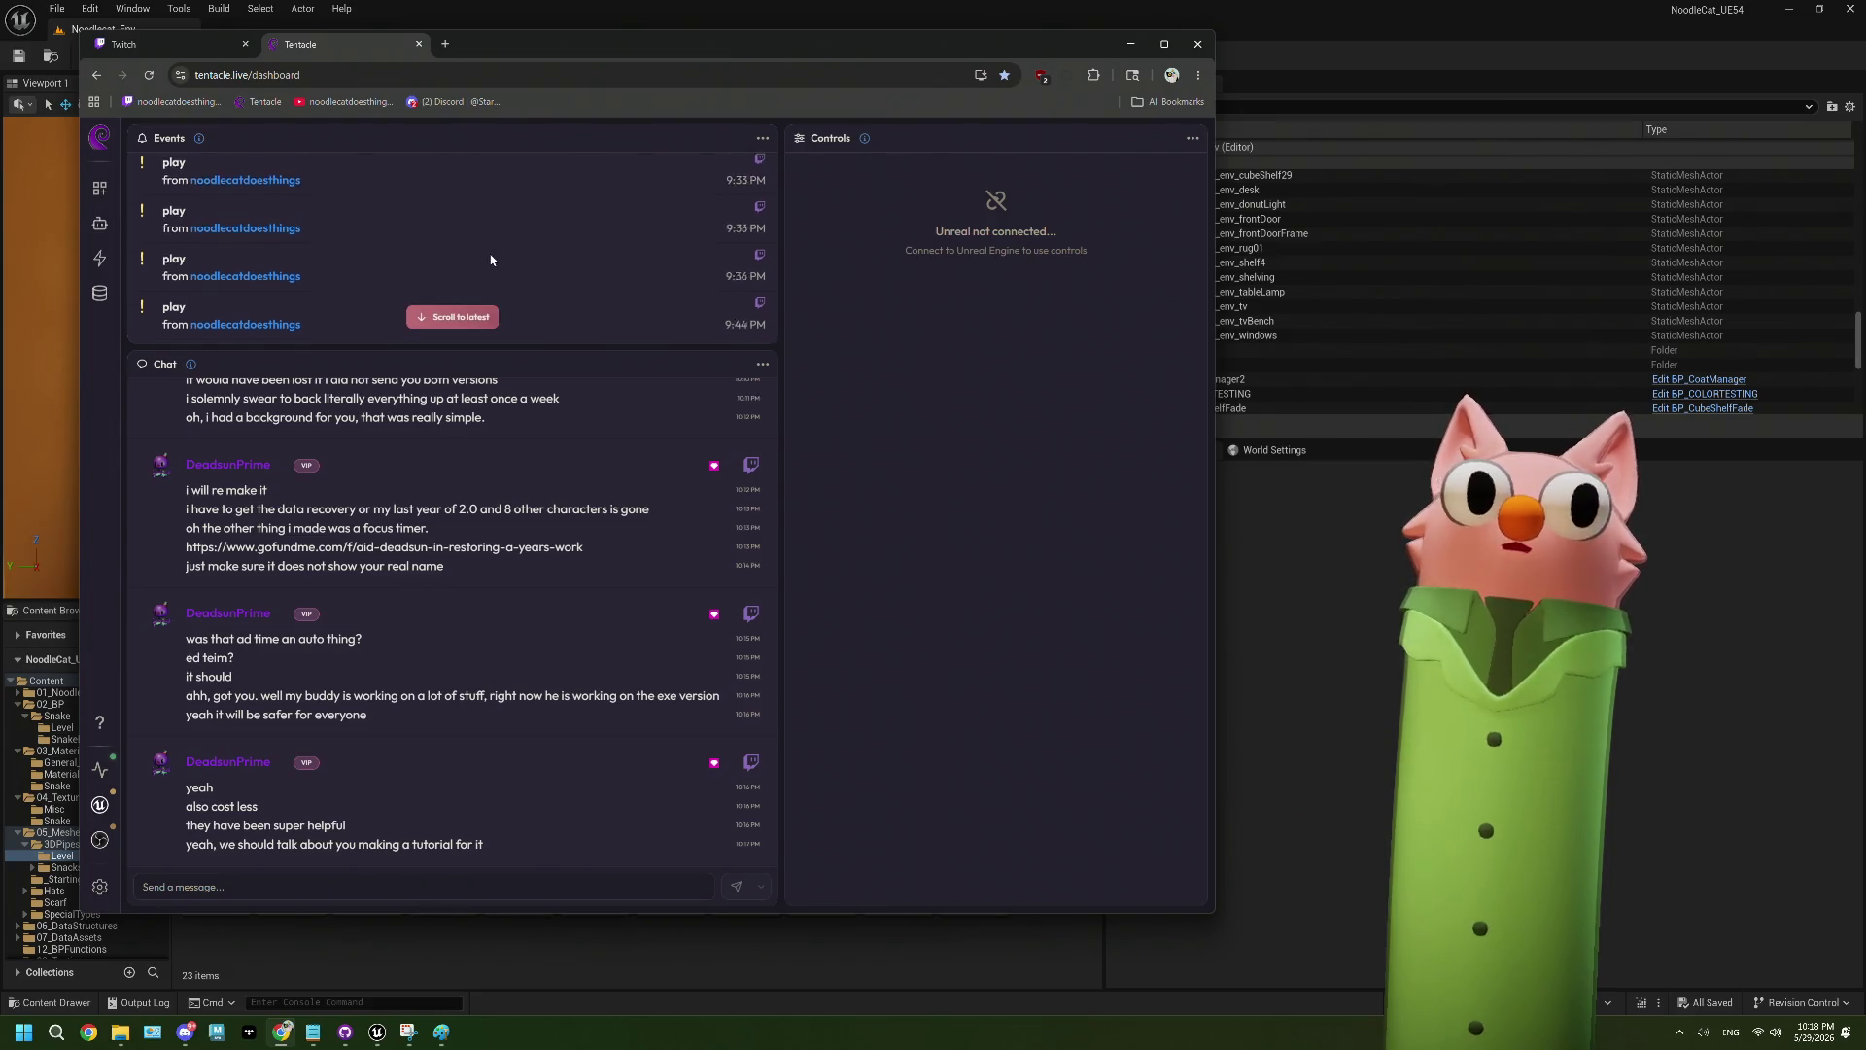
scroll(491, 259, "down", 10)
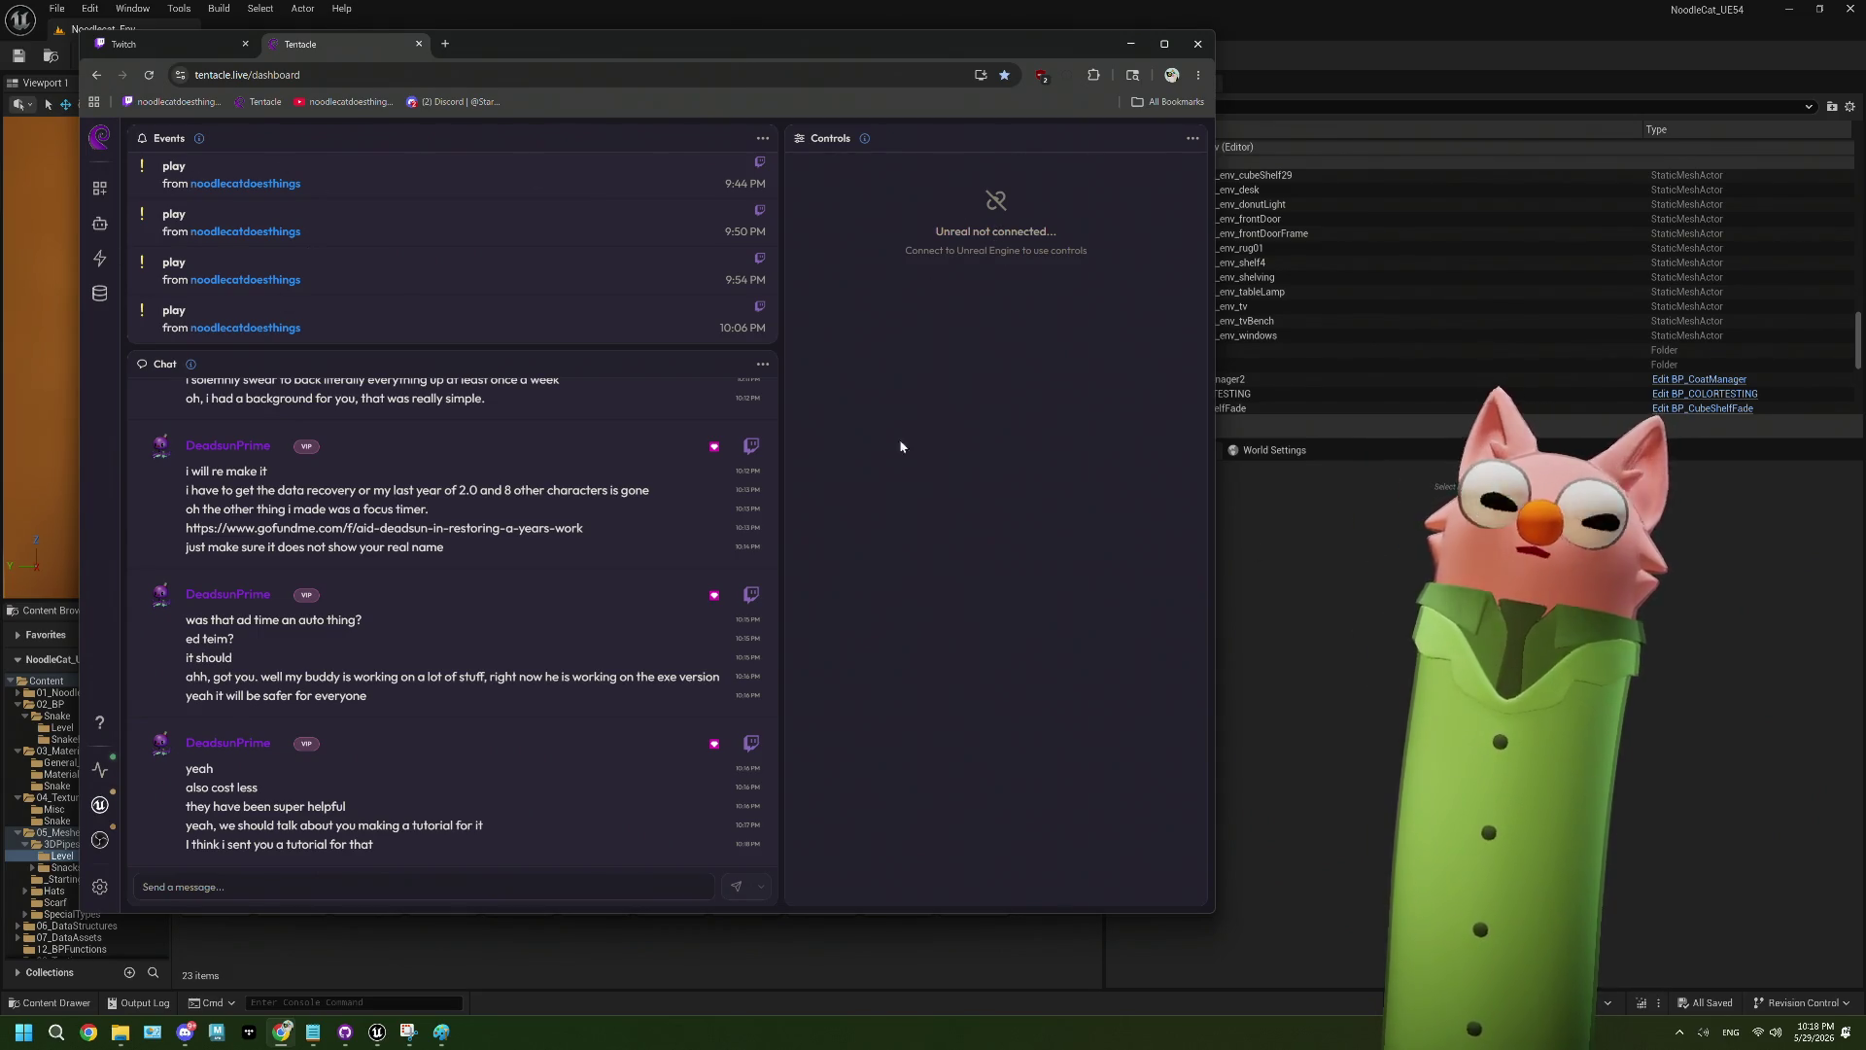
key("alt+Tab")
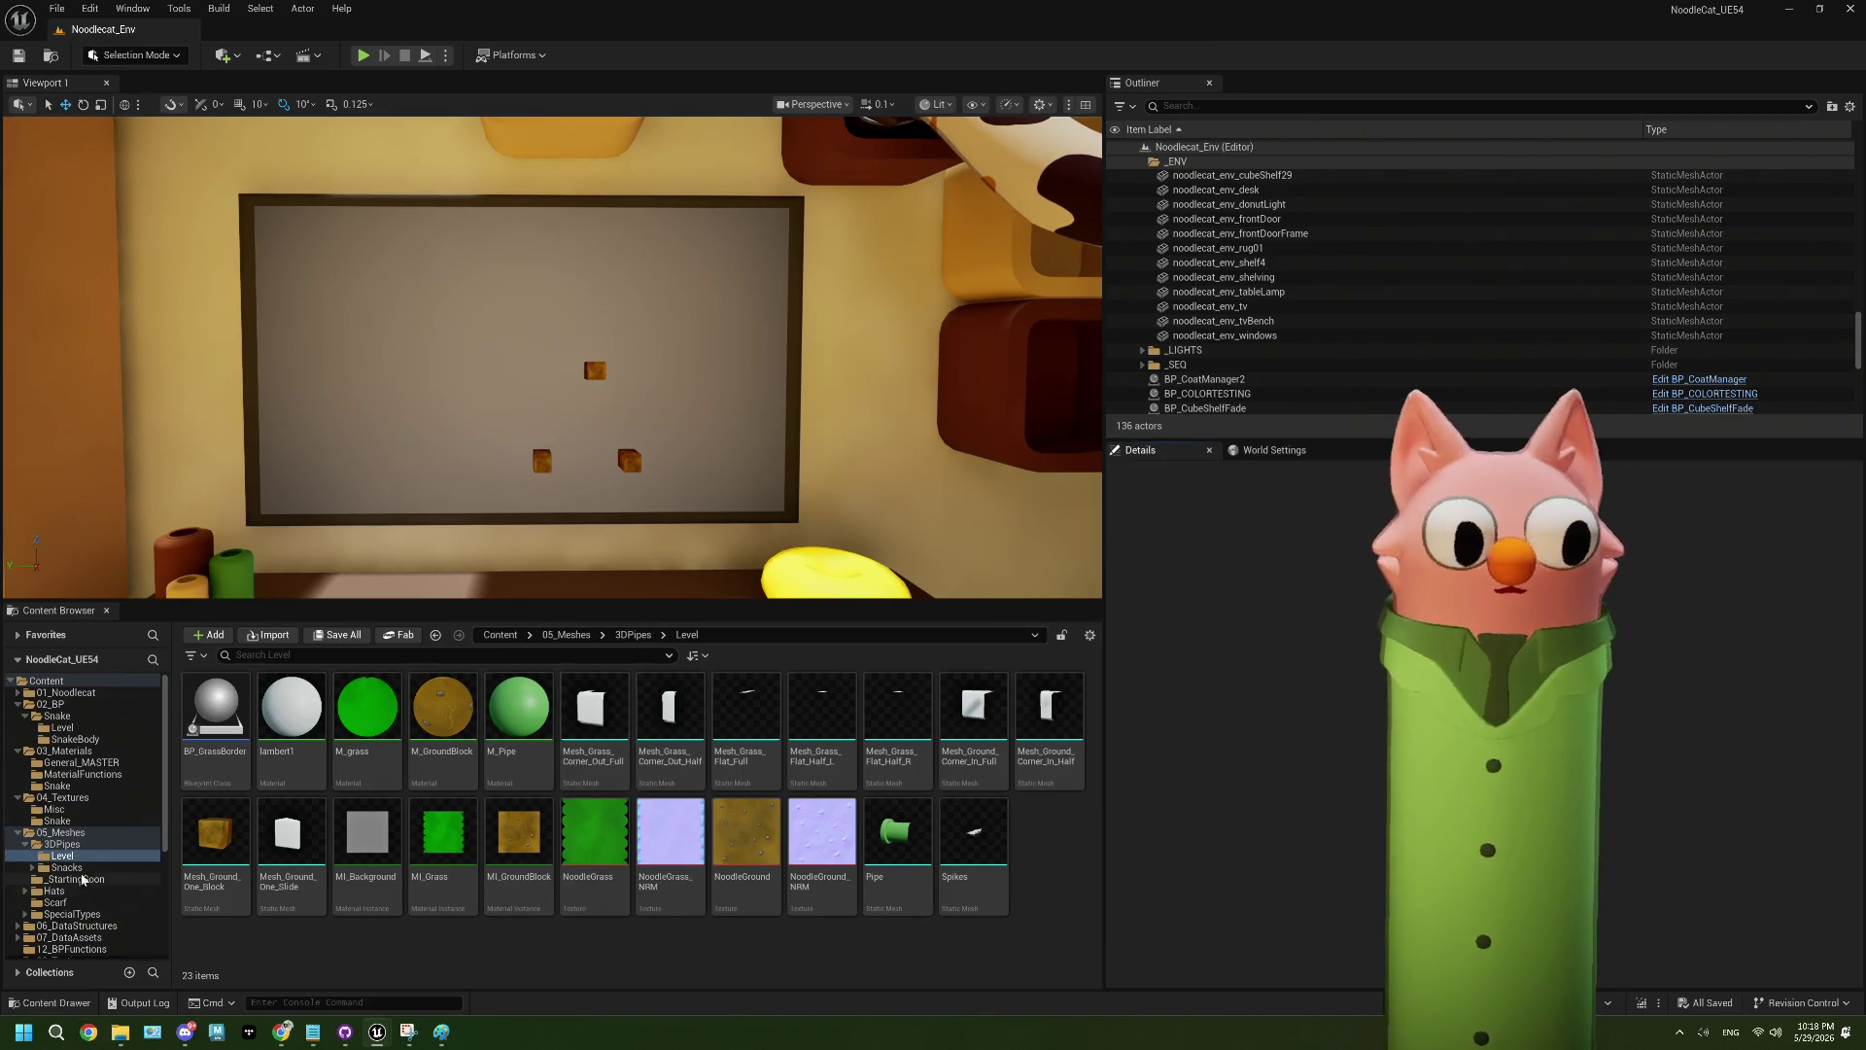
- Open BP_SnakeGame from 02_BP > Snake and pan to the On Get Food and On Game End groups
left_click(69, 715)
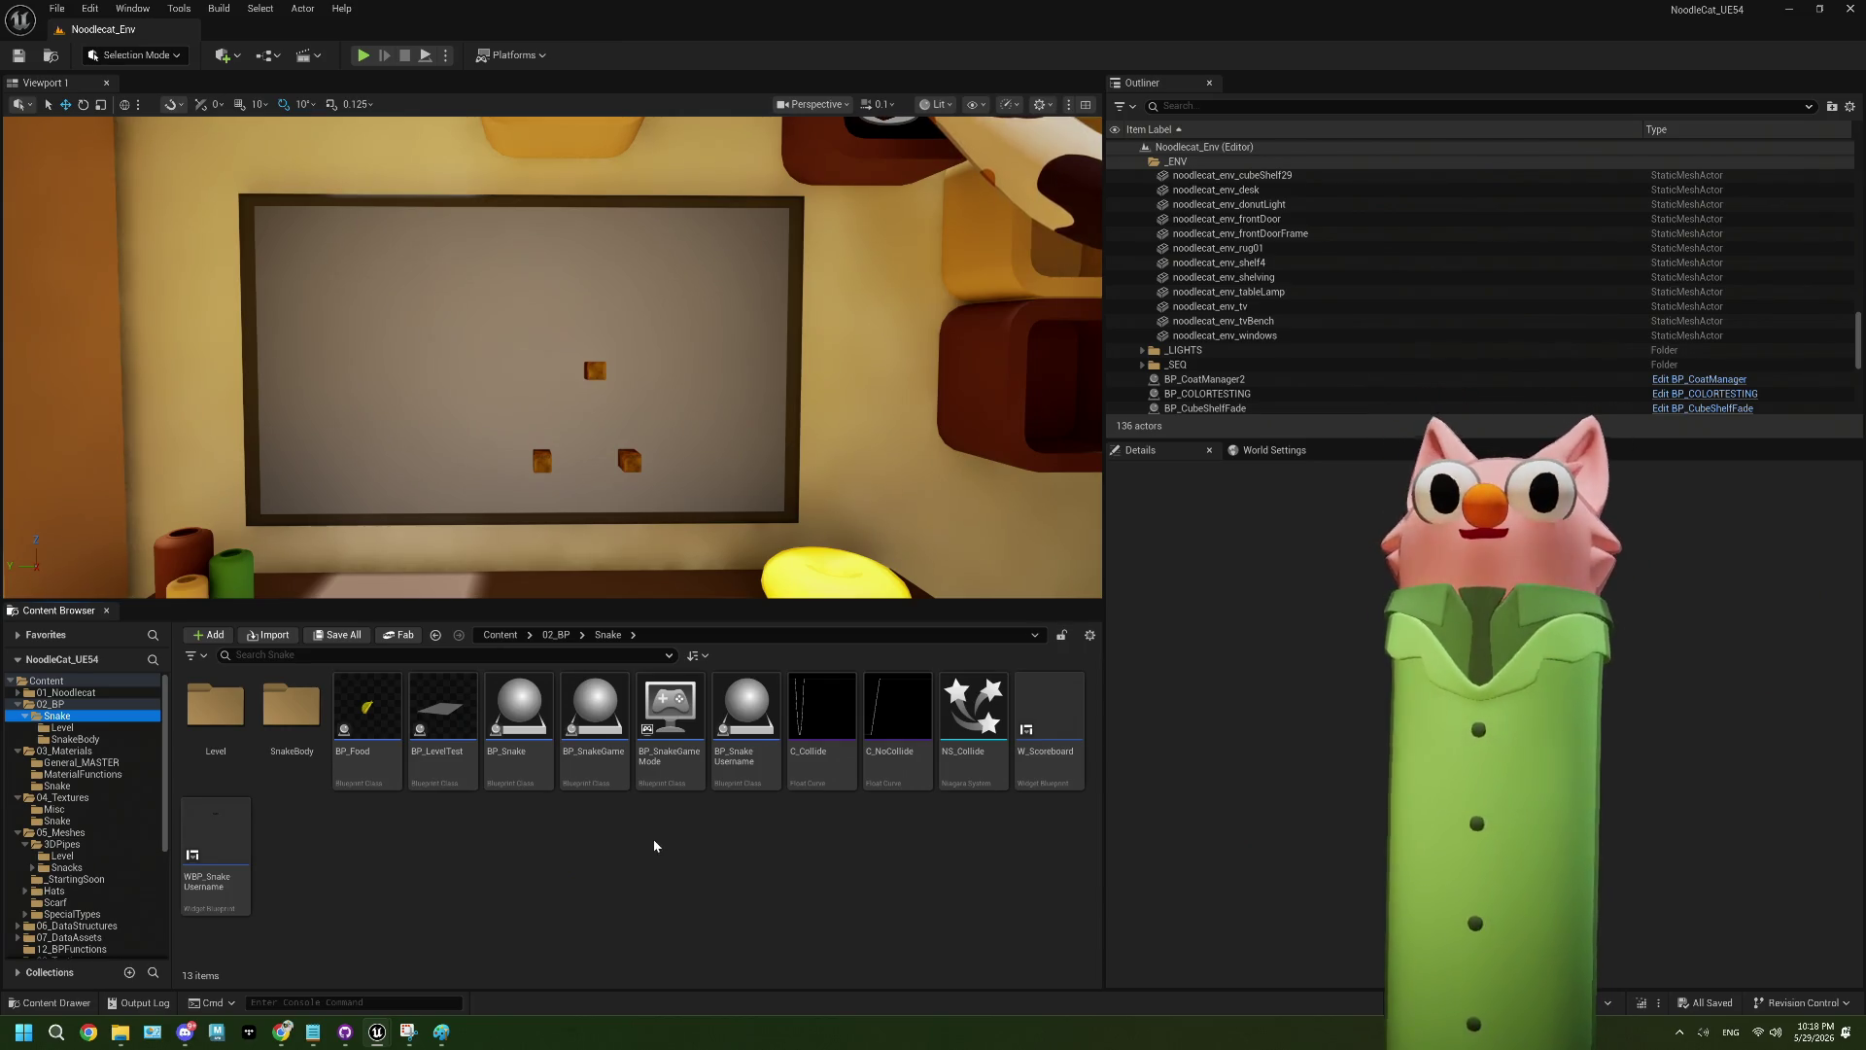
double_click(595, 719)
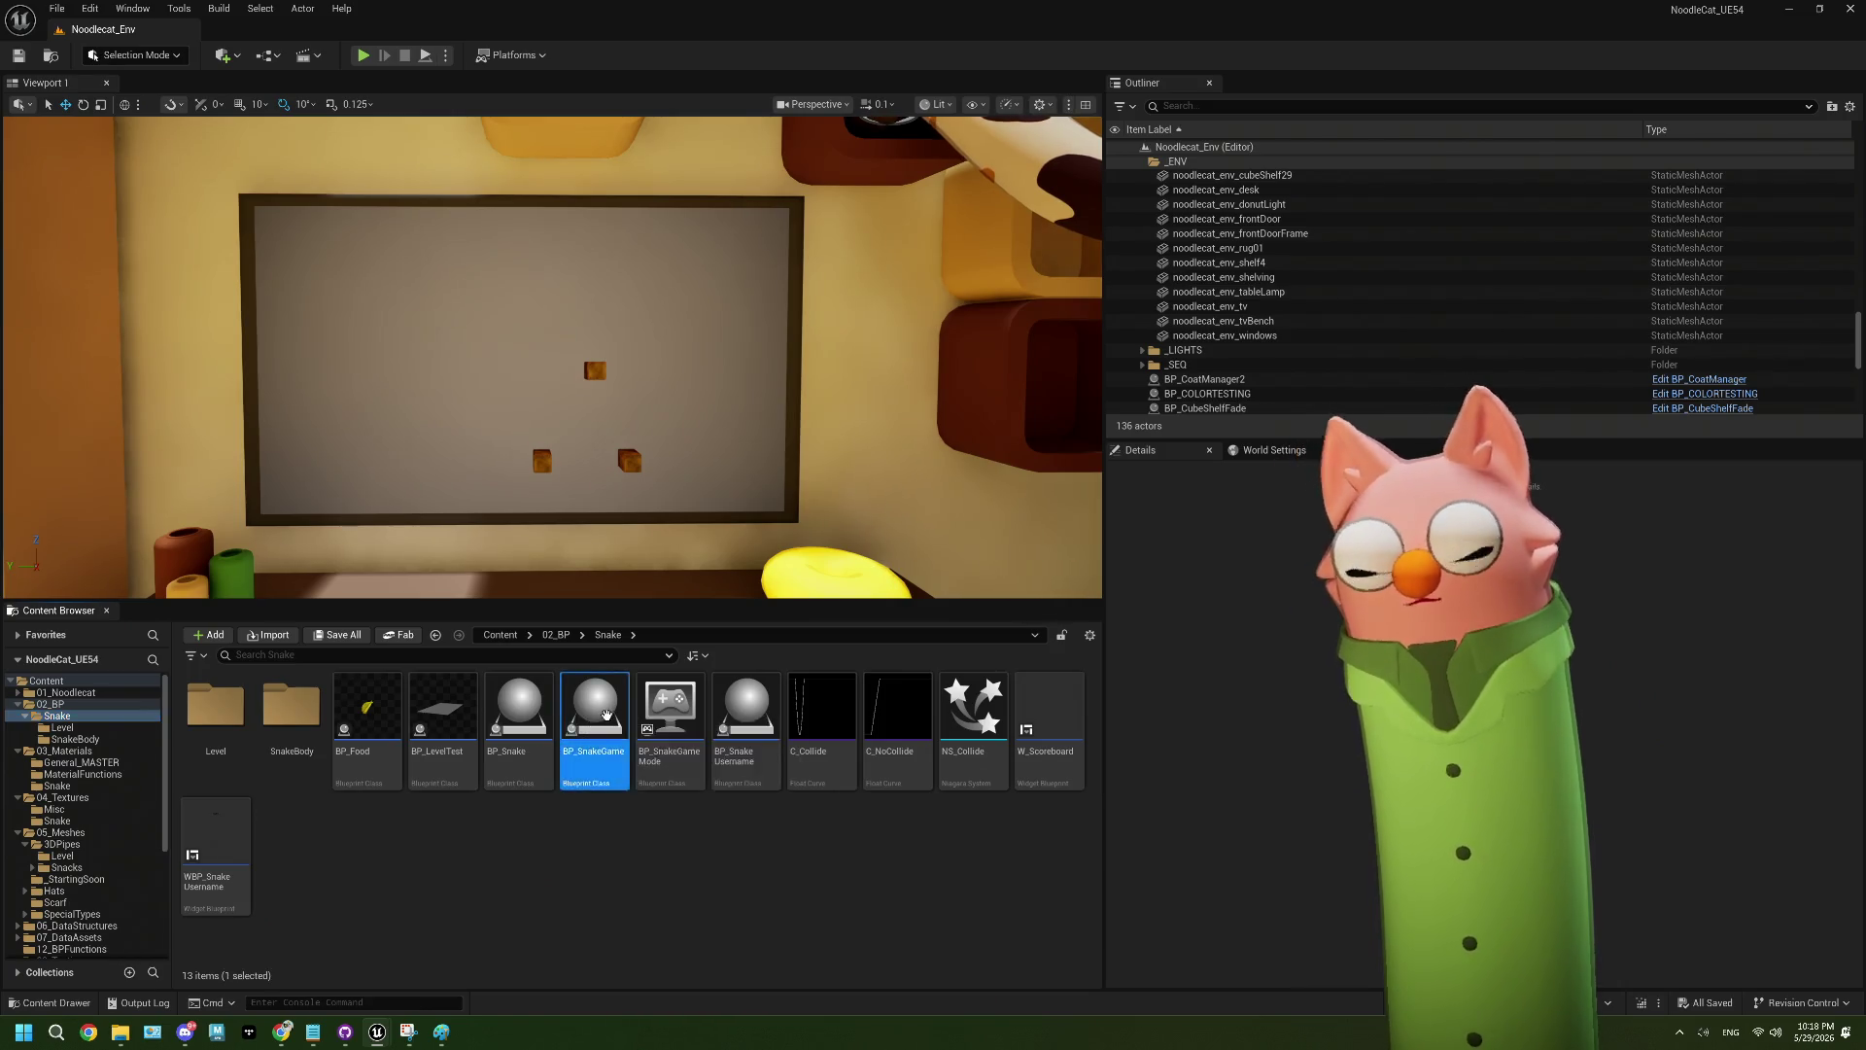
scroll(793, 458, "down", 3)
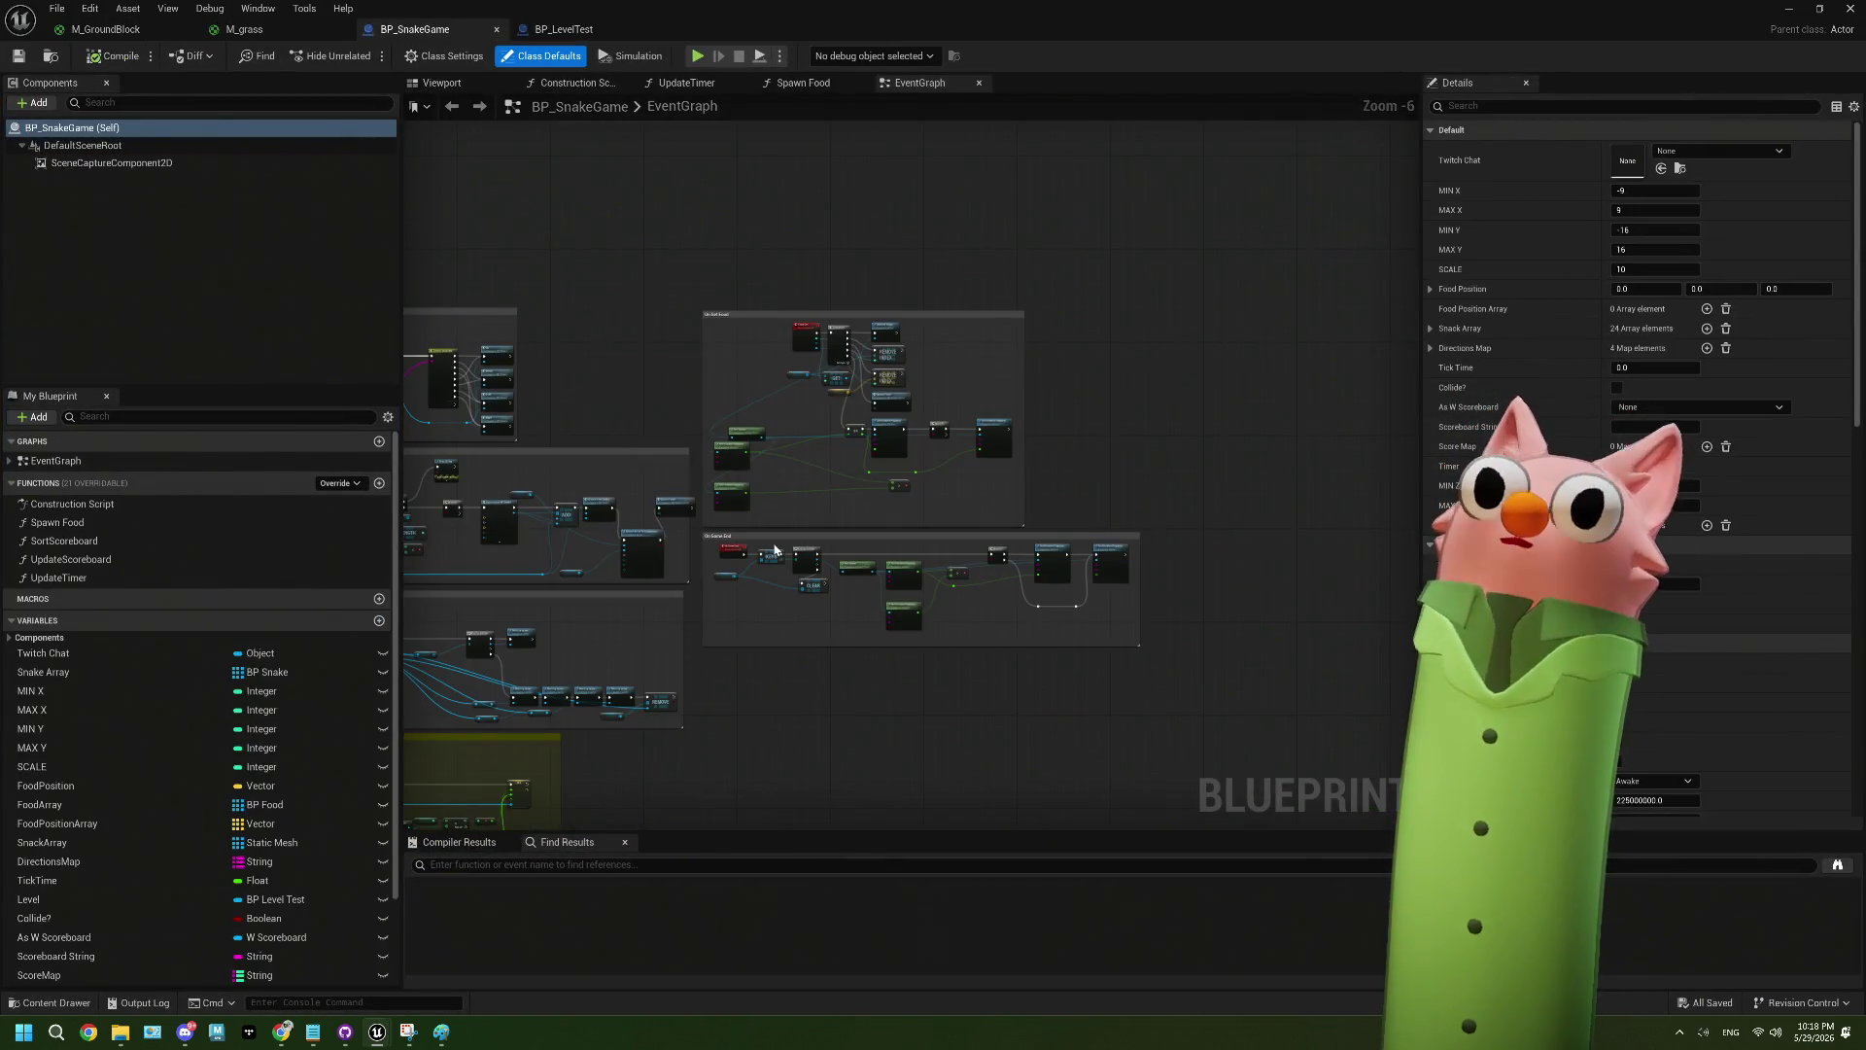
left_click_drag(774, 550, 871, 520)
mouse_move(748, 499)
left_mouse_down()
mouse_move(671, 520)
mouse_move(908, 466)
mouse_move(933, 487)
left_mouse_up()
scroll(741, 384, "up", 1)
mouse_move(740, 385)
left_mouse_down()
mouse_move(671, 340)
mouse_move(742, 528)
mouse_move(709, 479)
mouse_move(851, 398)
left_mouse_up()
- Center the On Game End group, then the StartGame and EndGame bind event nodes
scroll(851, 399, "up", 3)
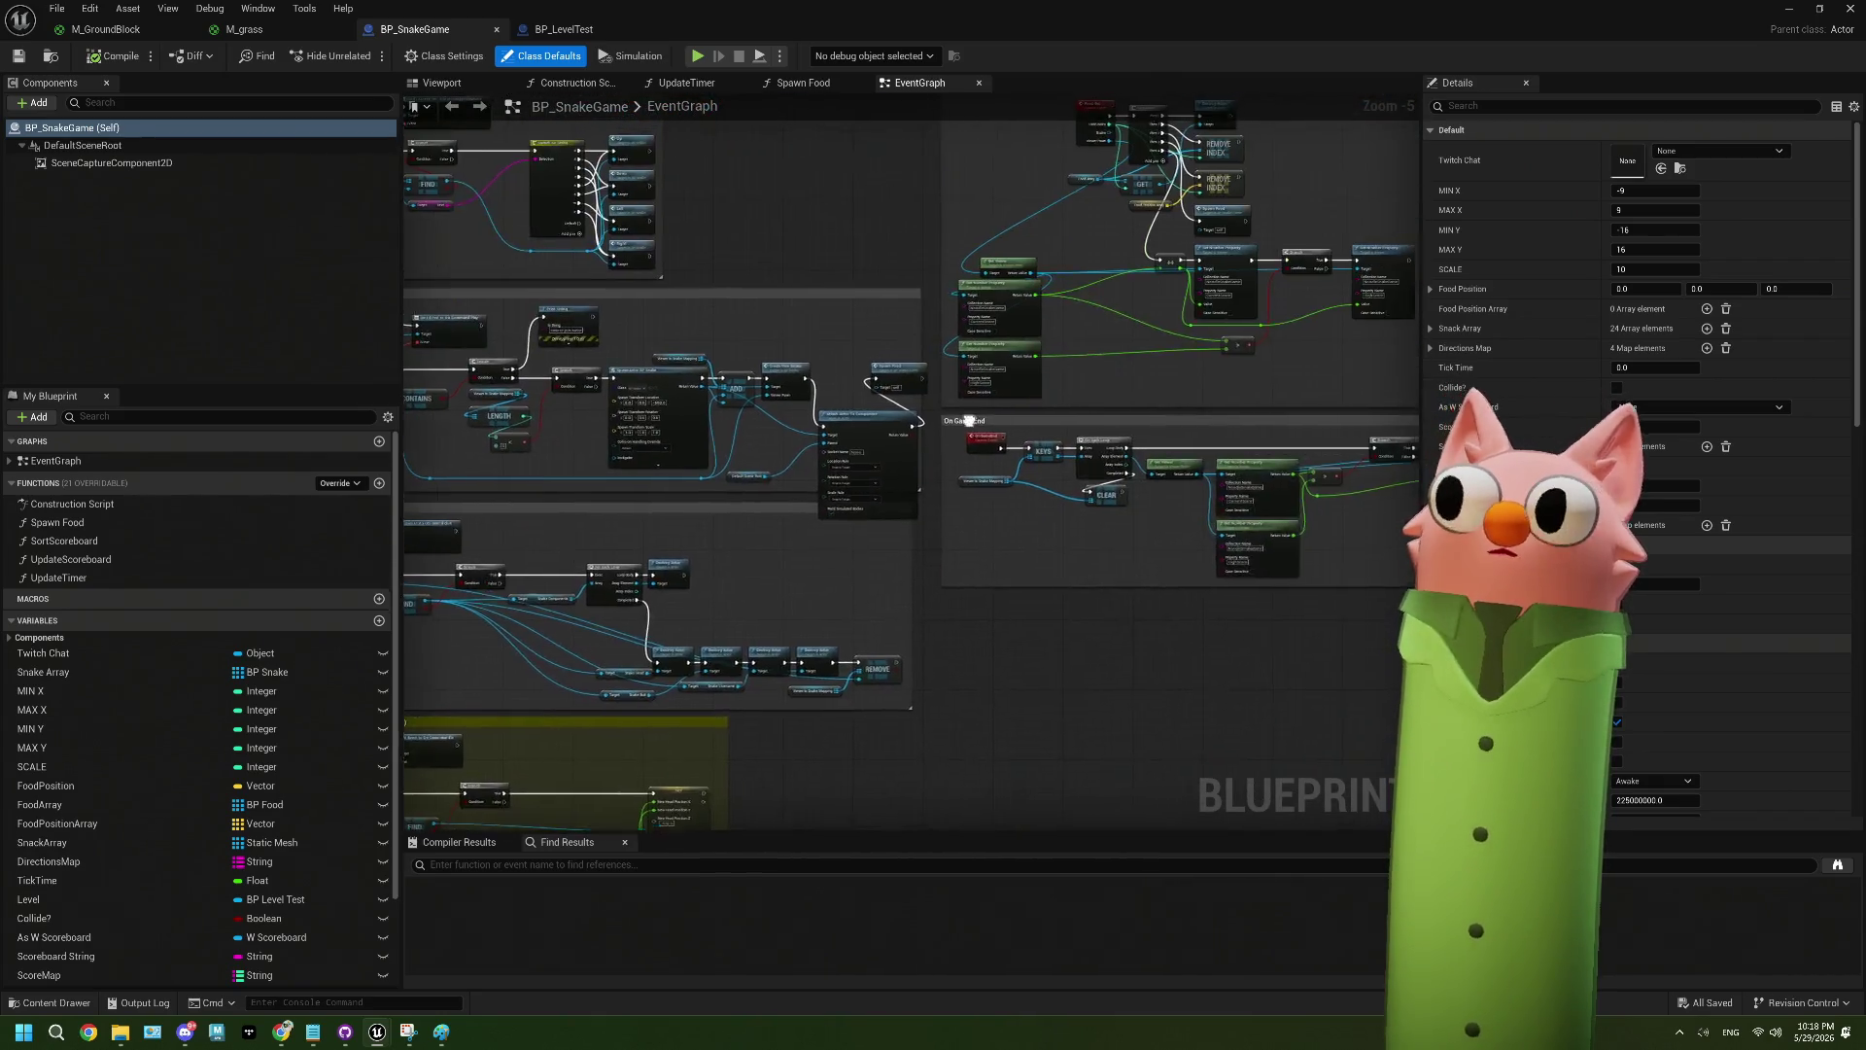
scroll(851, 398, "down", 5)
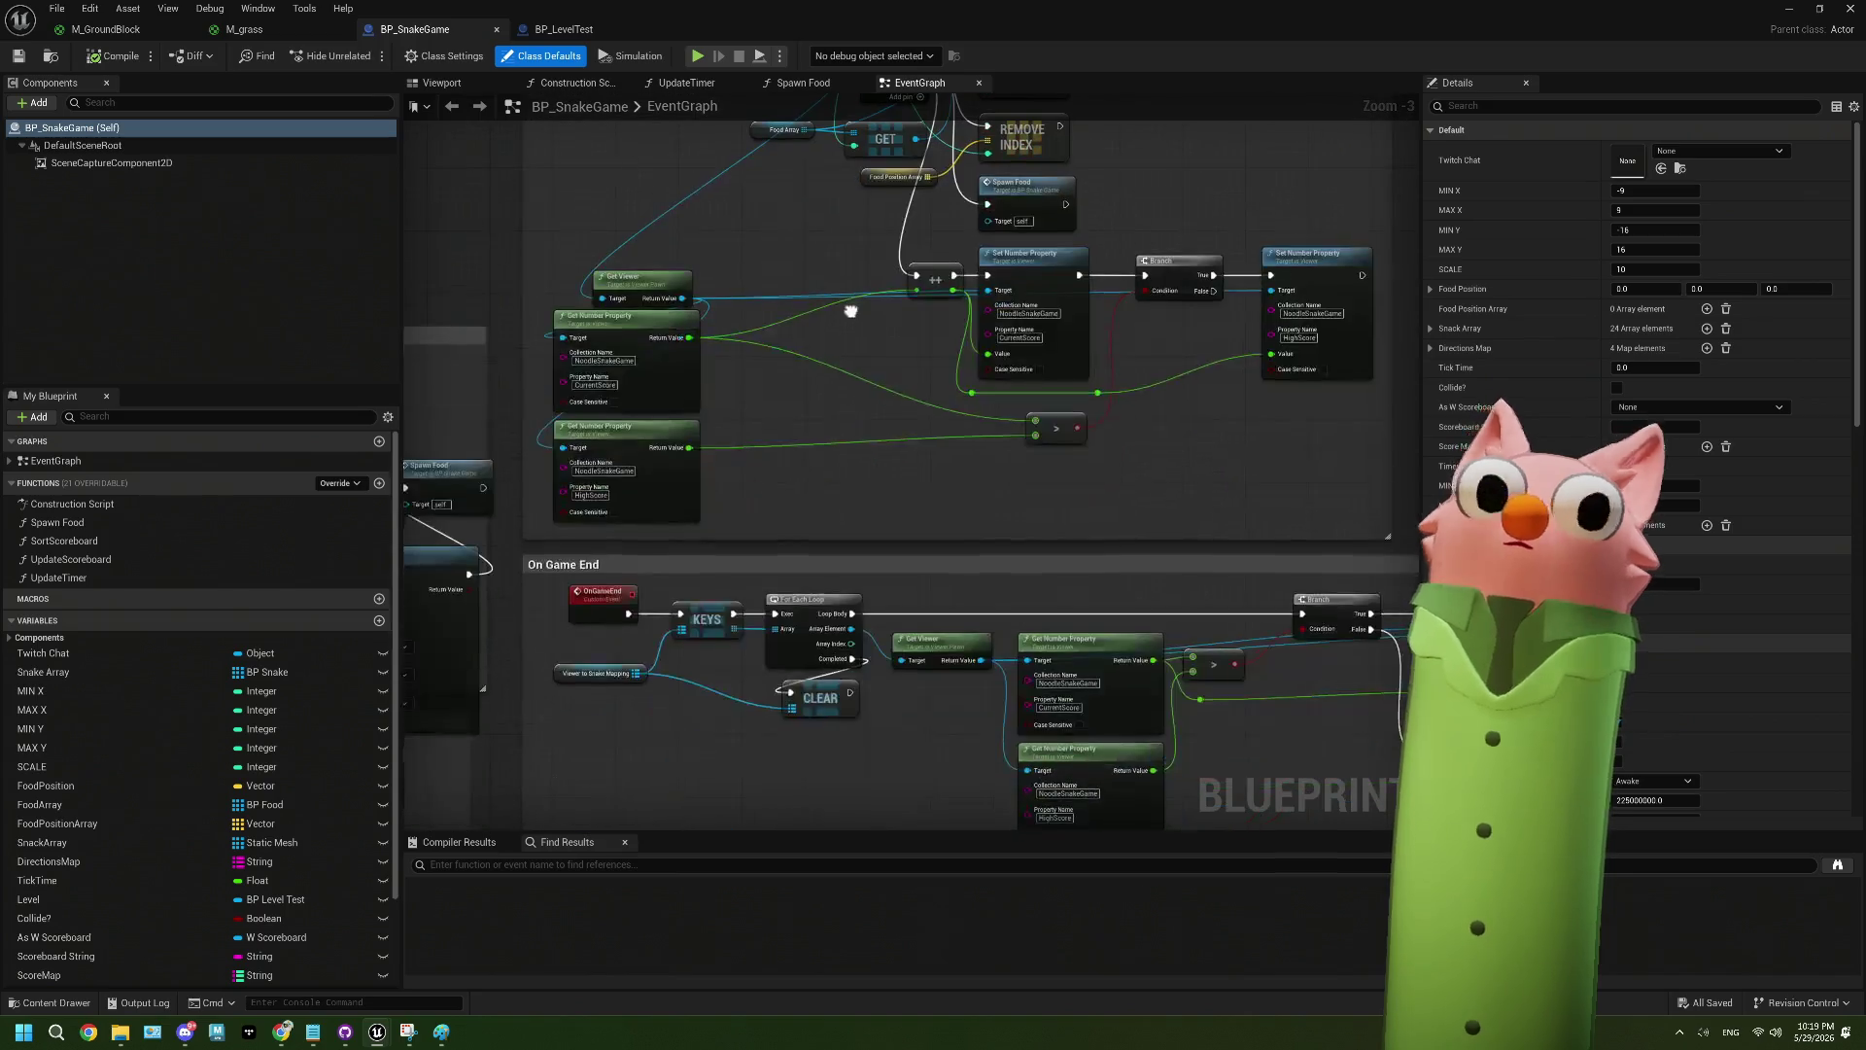
scroll(850, 400, "up", 3)
left_click_drag(849, 401, 671, 427)
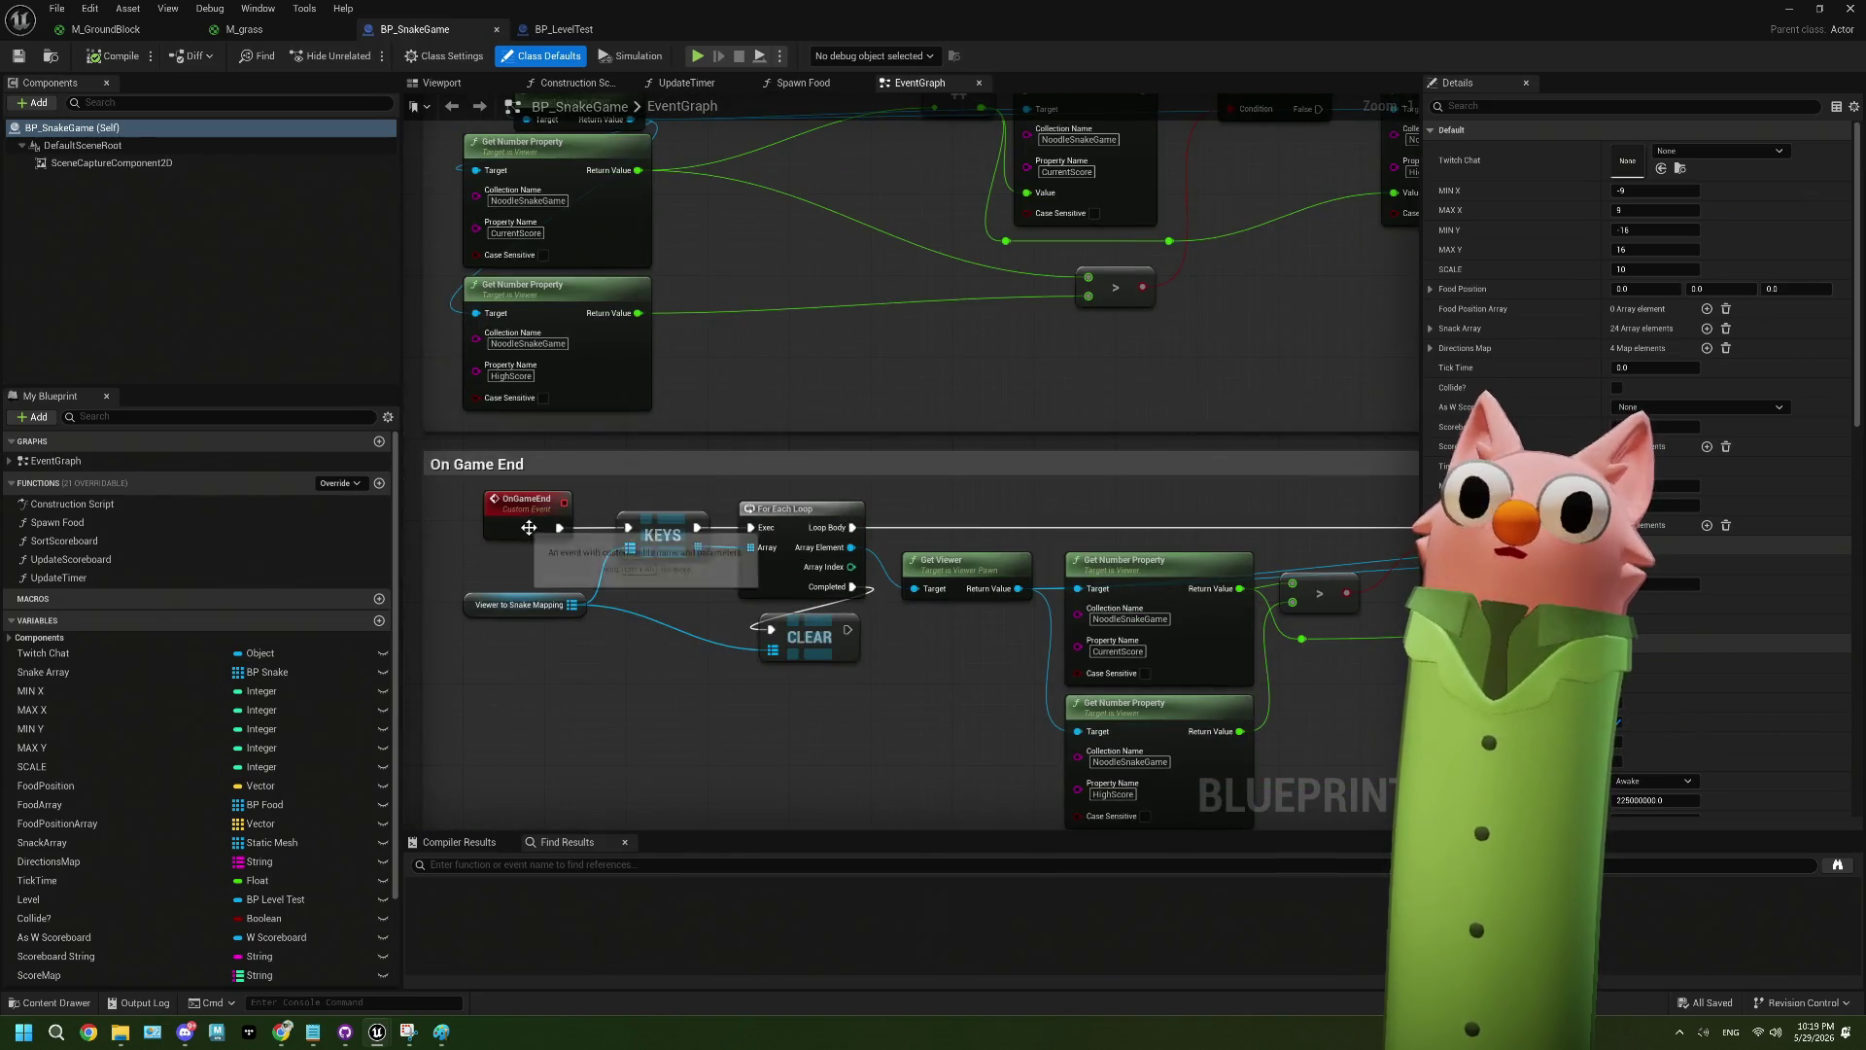
scroll(982, 592, "up", 2)
scroll(982, 592, "down", 3)
mouse_move(982, 592)
left_mouse_down()
mouse_move(984, 507)
mouse_move(958, 546)
left_mouse_up()
scroll(896, 497, "up", 3)
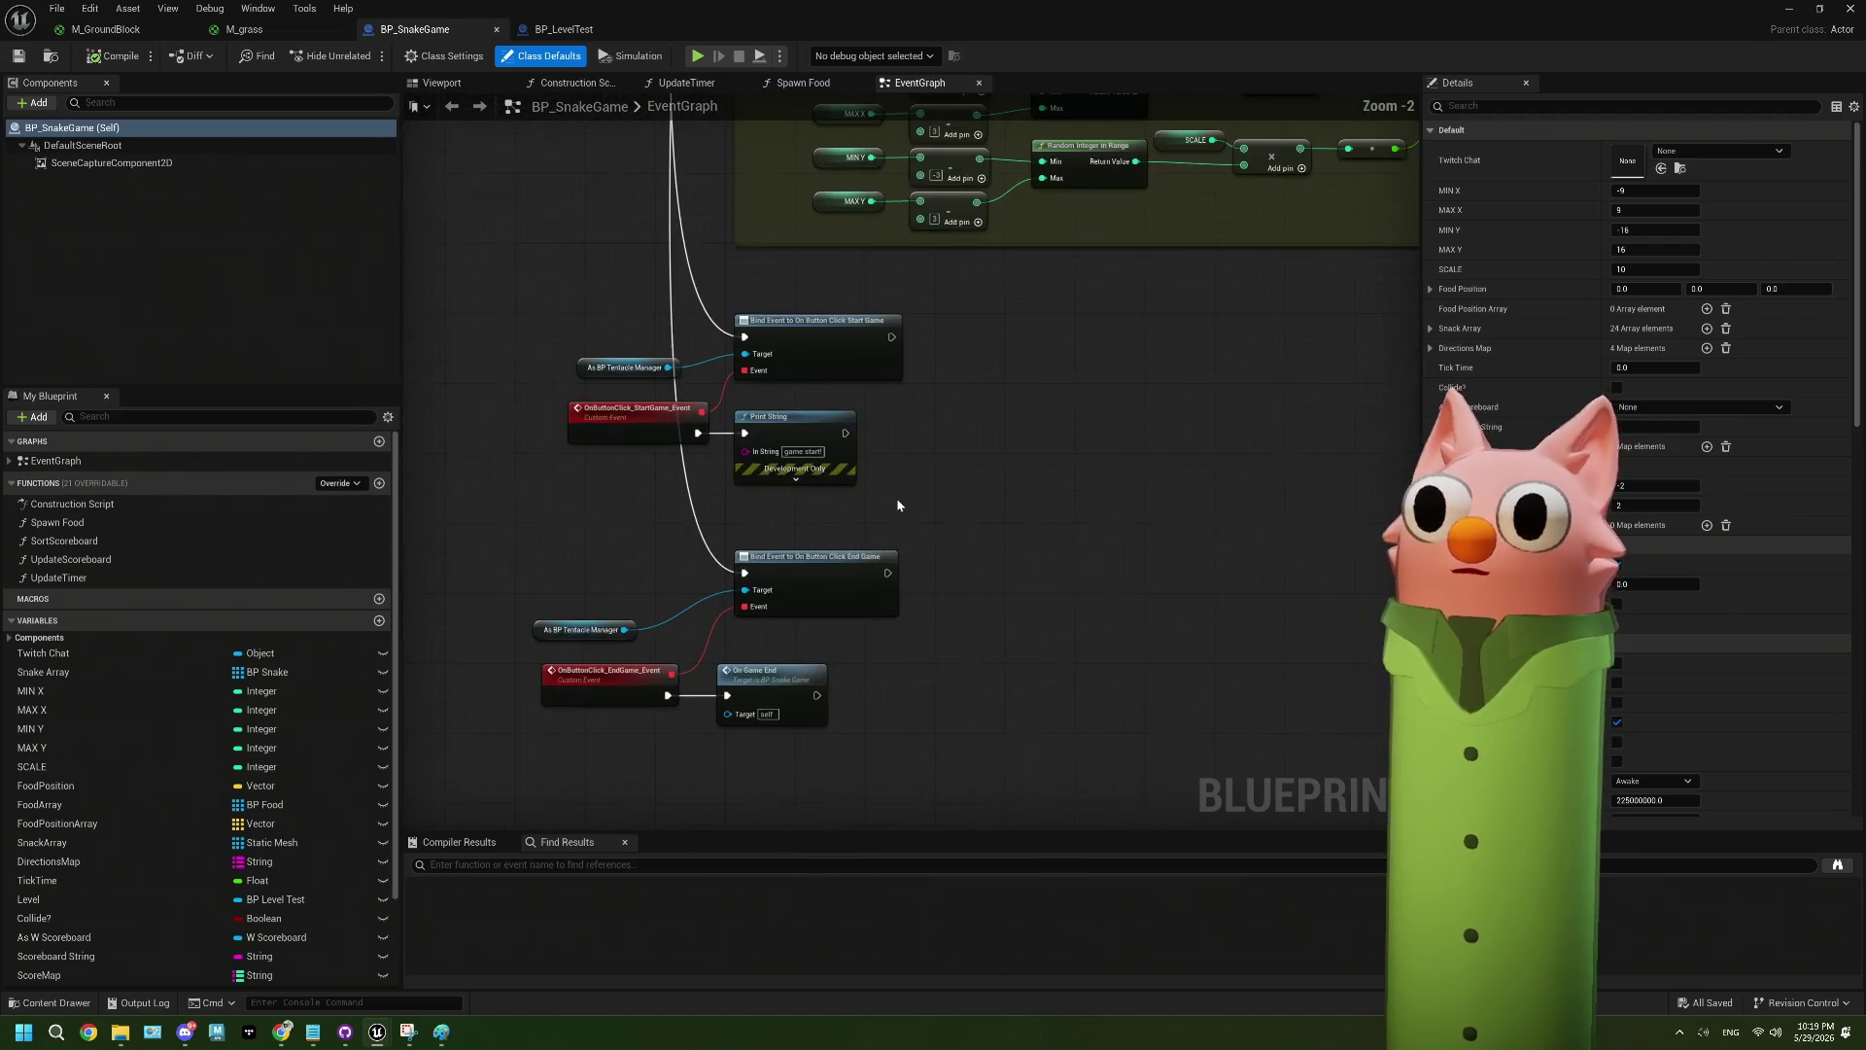
scroll(896, 498, "up", 2)
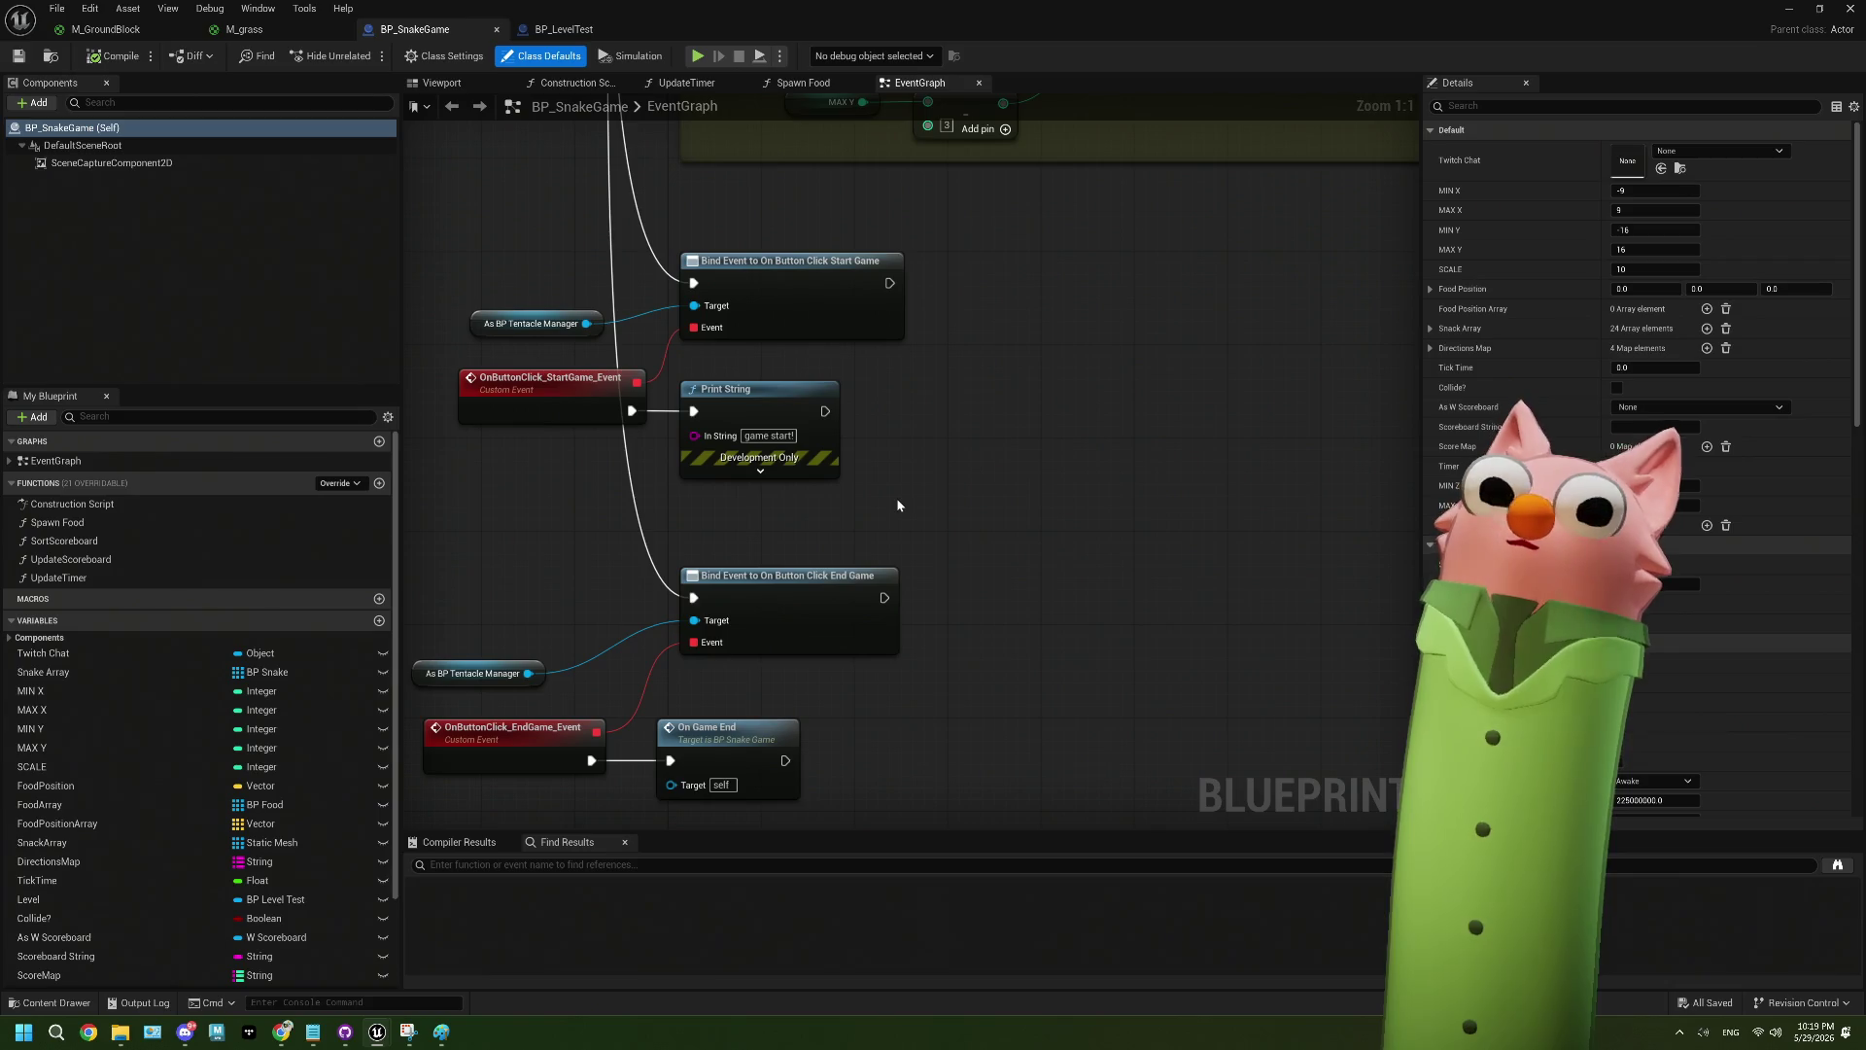
left_click_drag(896, 502, 981, 451)
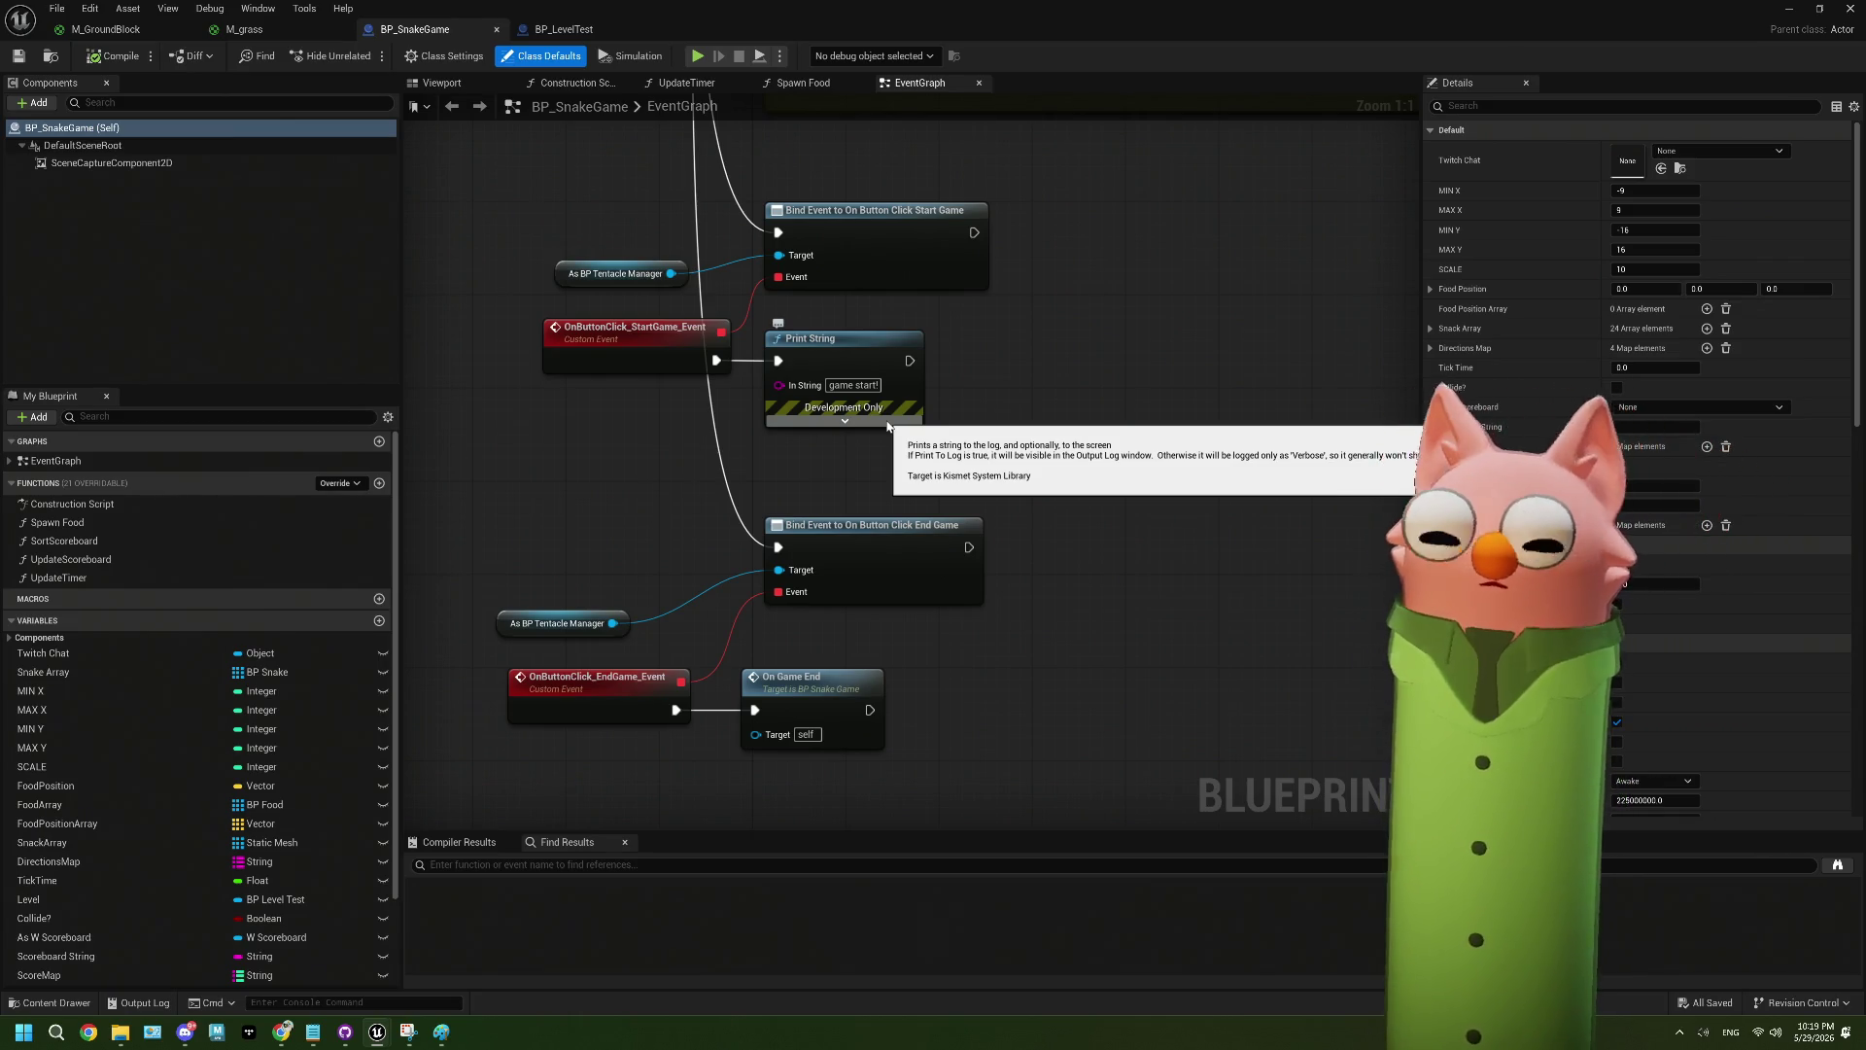
- Bring the On !quit group into view and zoom in on it
scroll(887, 426, "down", 4)
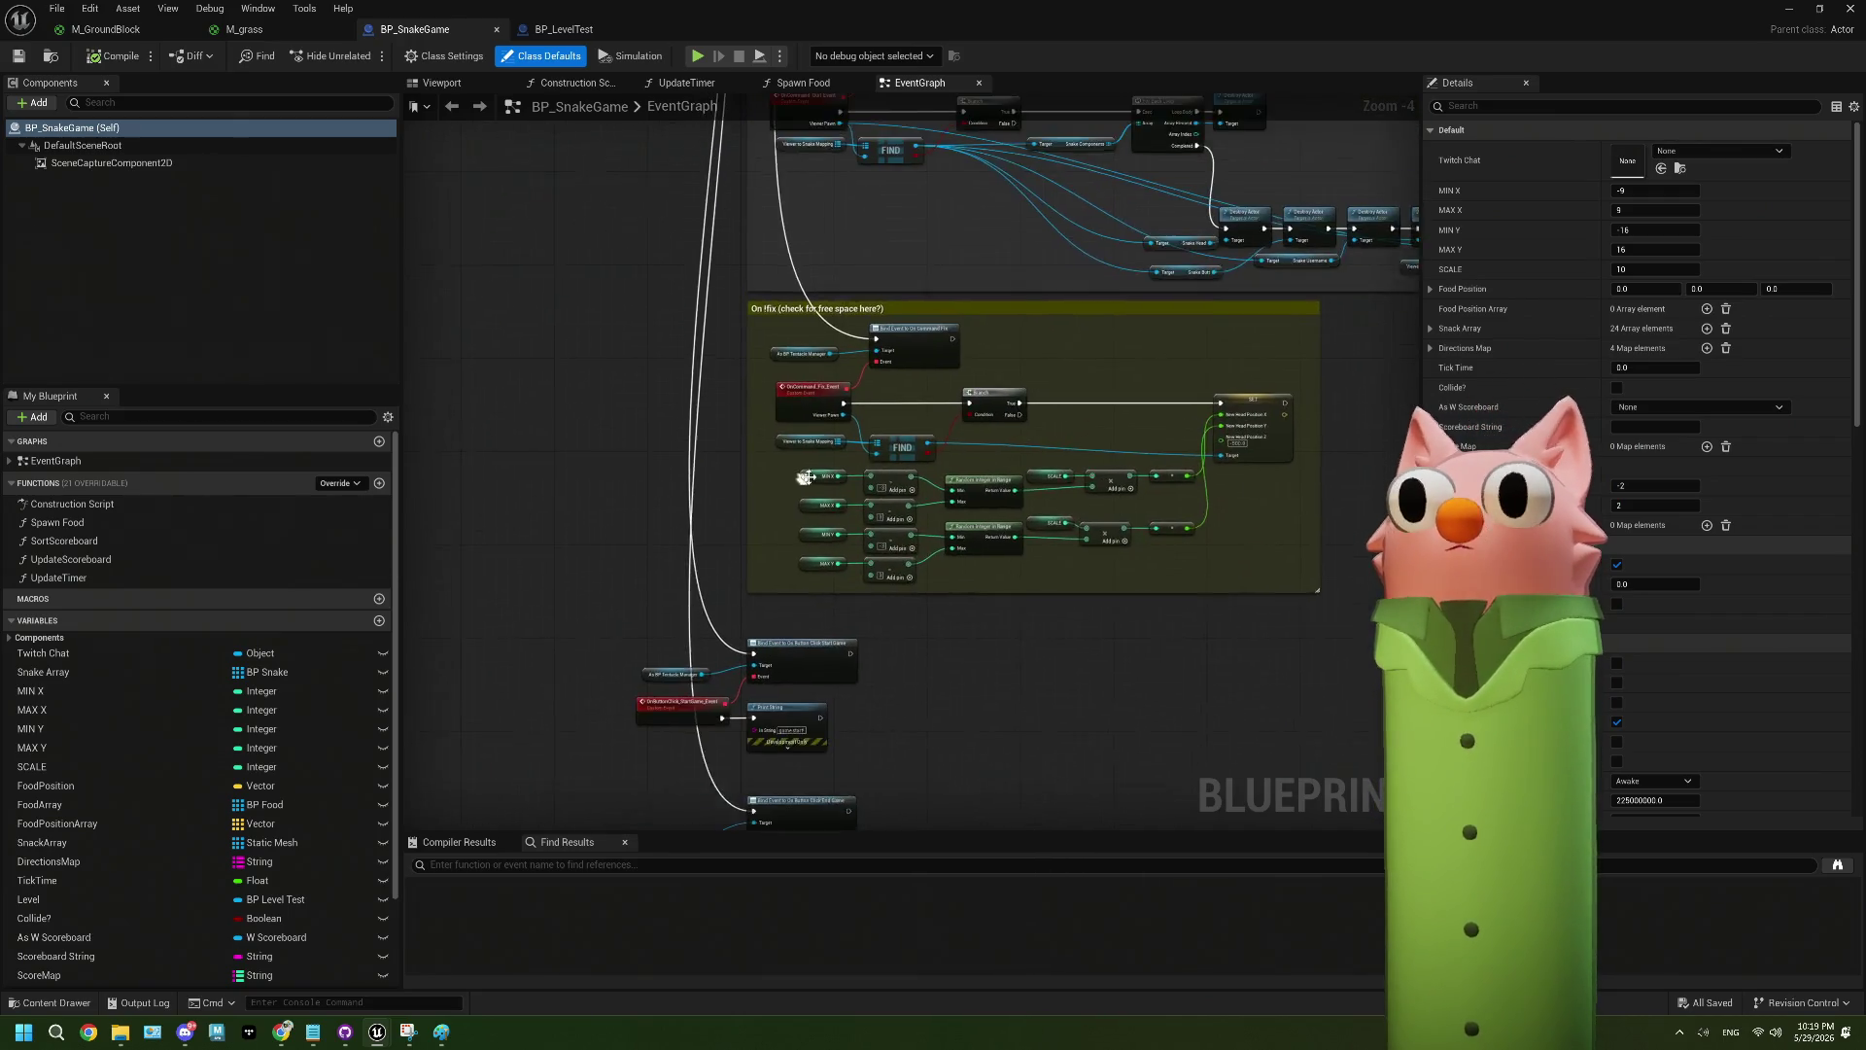
left_click_drag(806, 477, 762, 395)
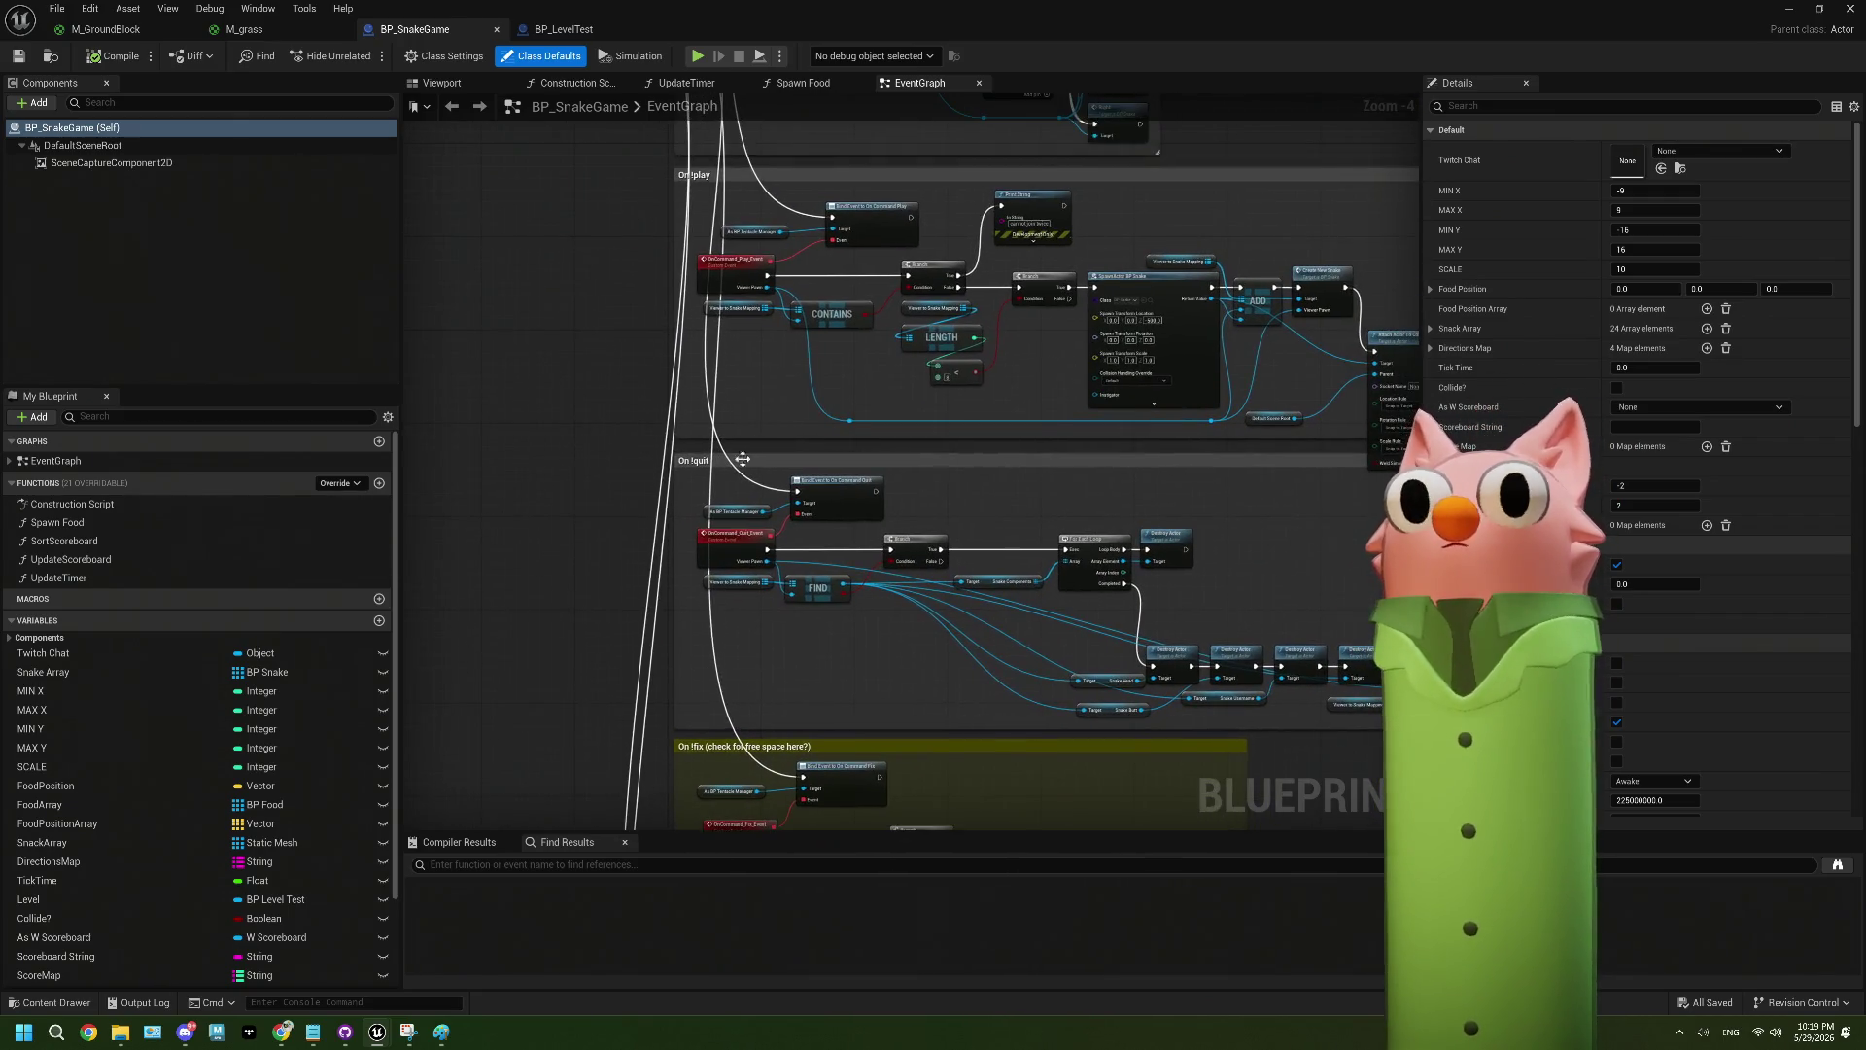
scroll(723, 353, "up", 2)
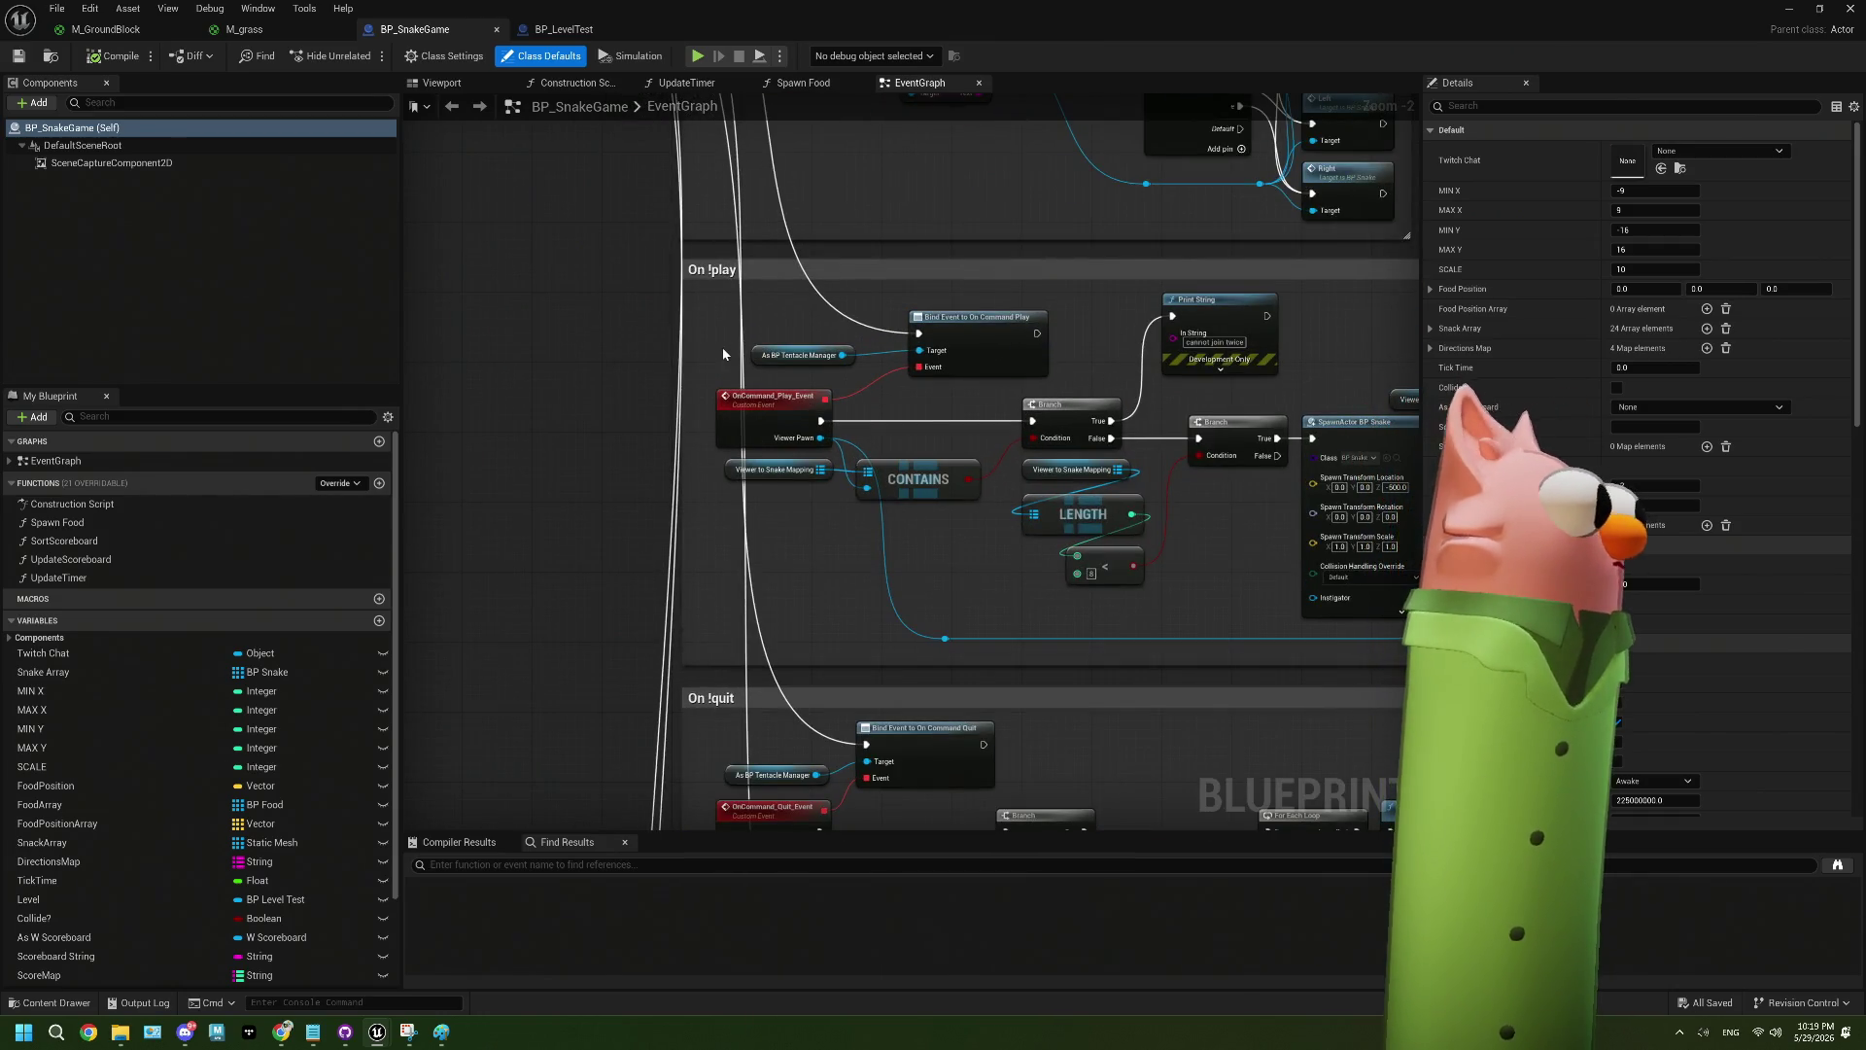
scroll(723, 350, "down", 2)
scroll(723, 348, "up", 2)
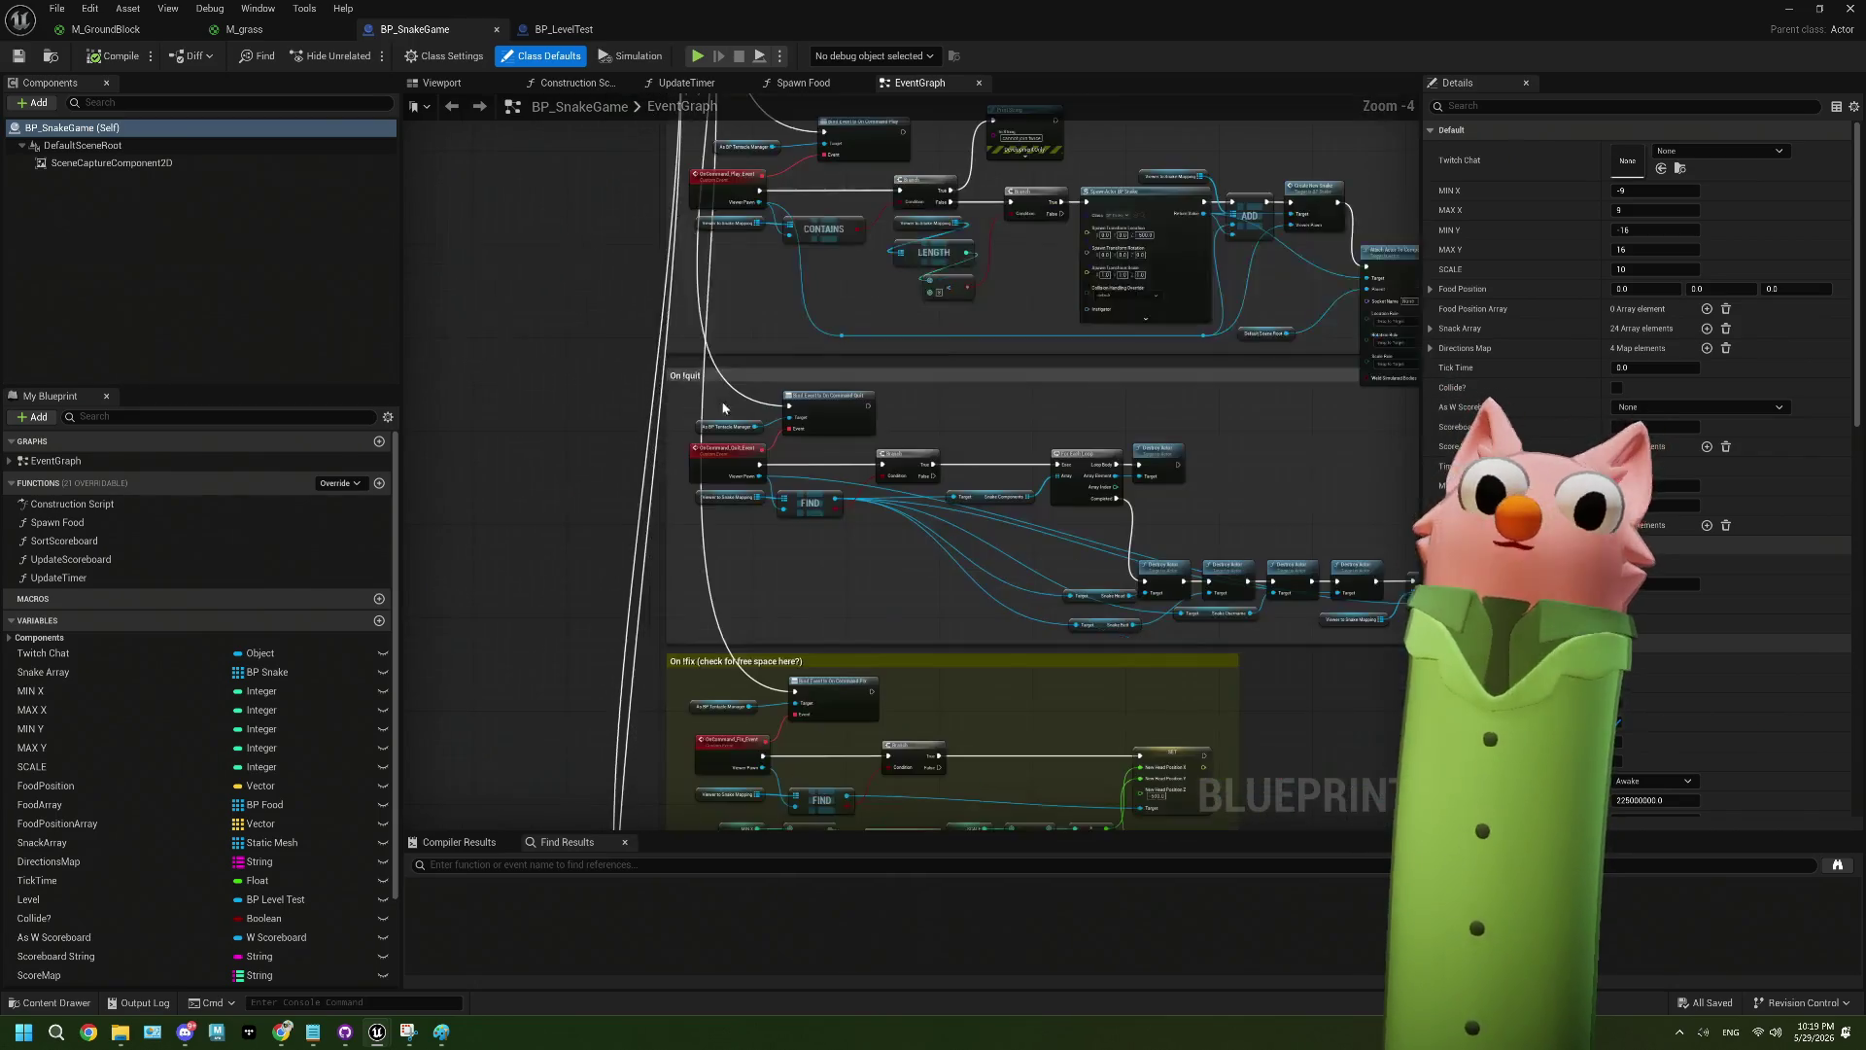
scroll(717, 545, "up", 1)
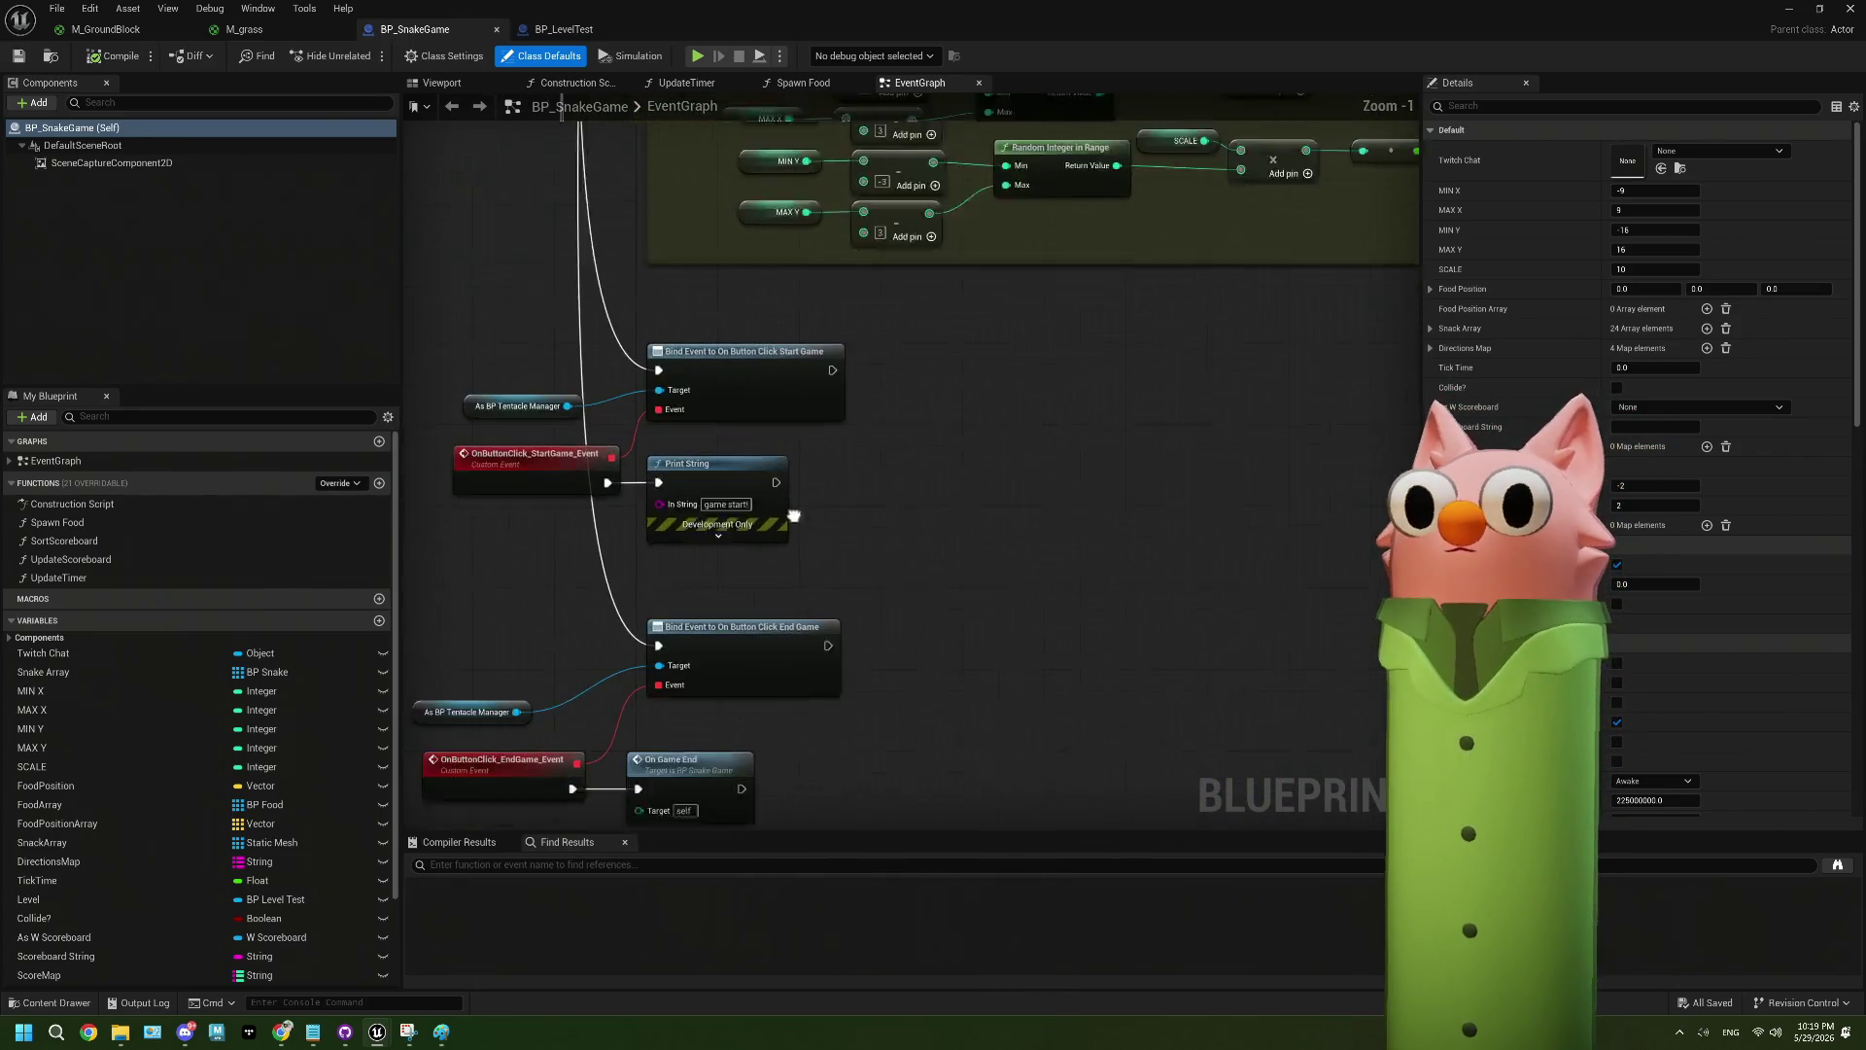
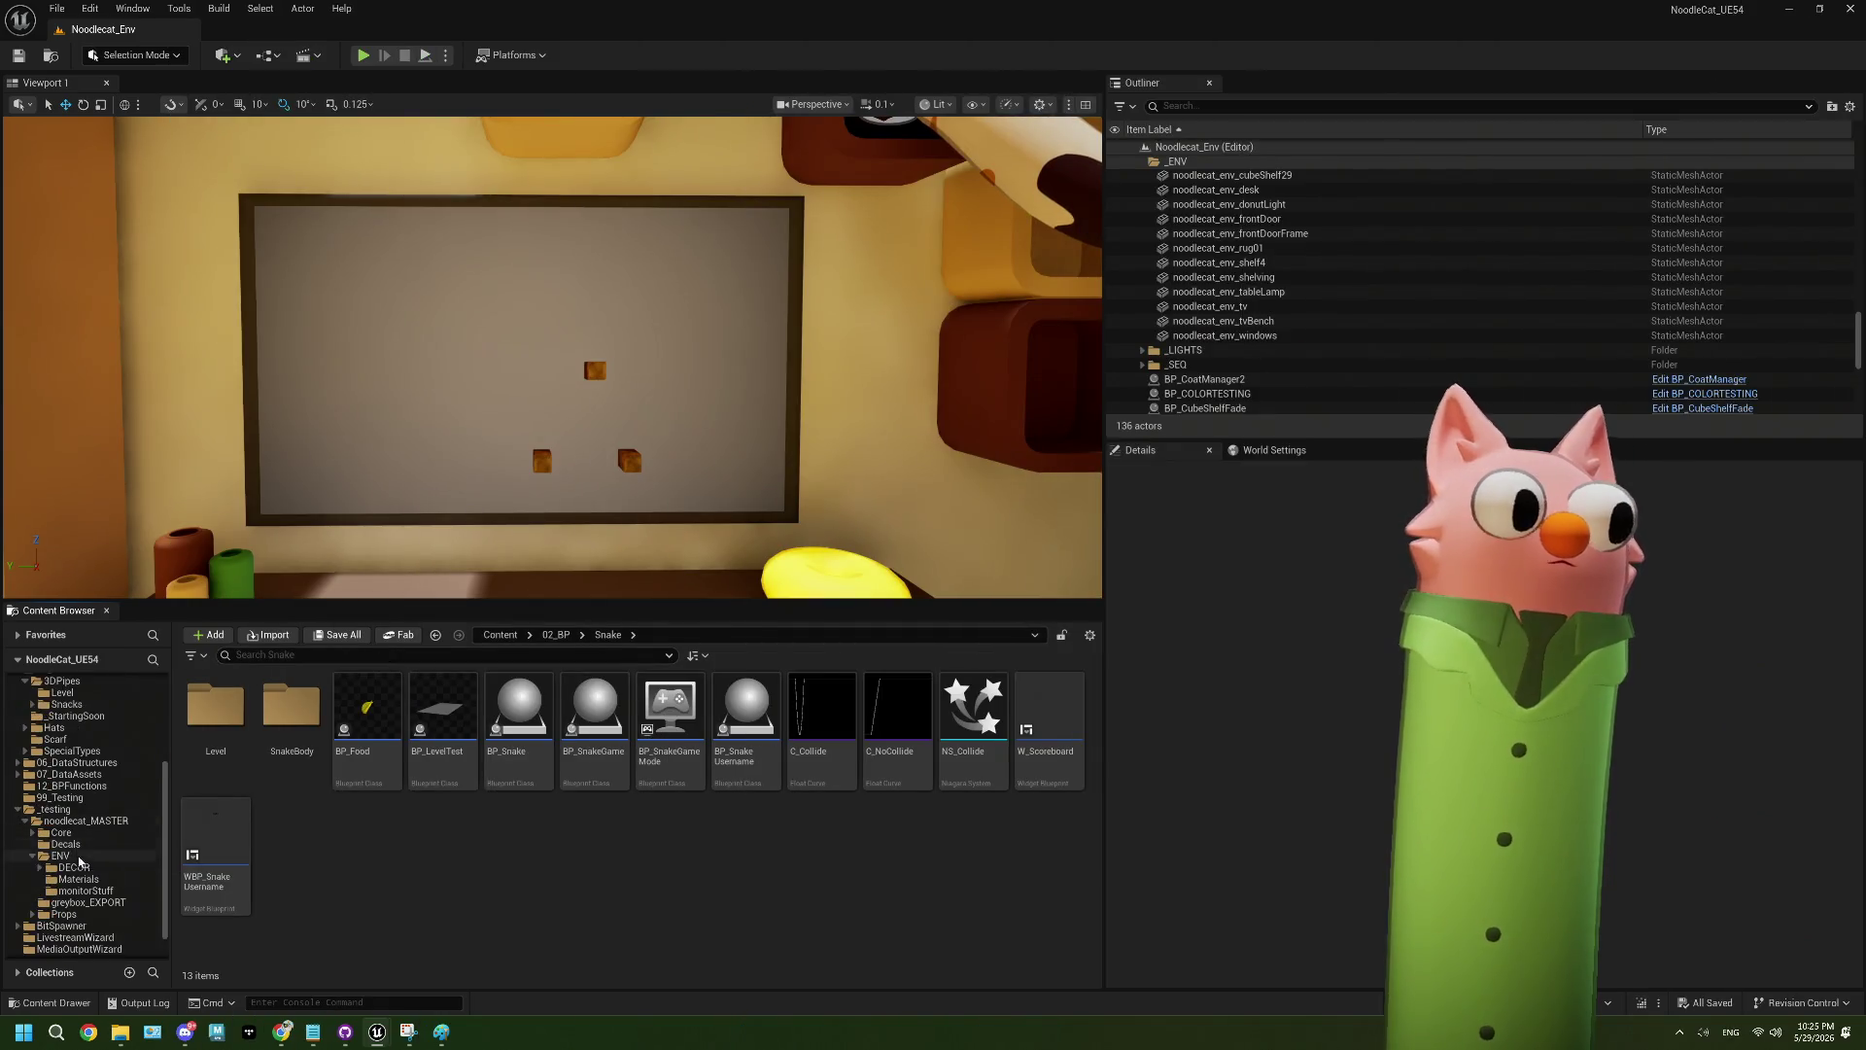
- Open BP_TentacleManager from the Core folder to show its Event Graph
left_click(60, 832)
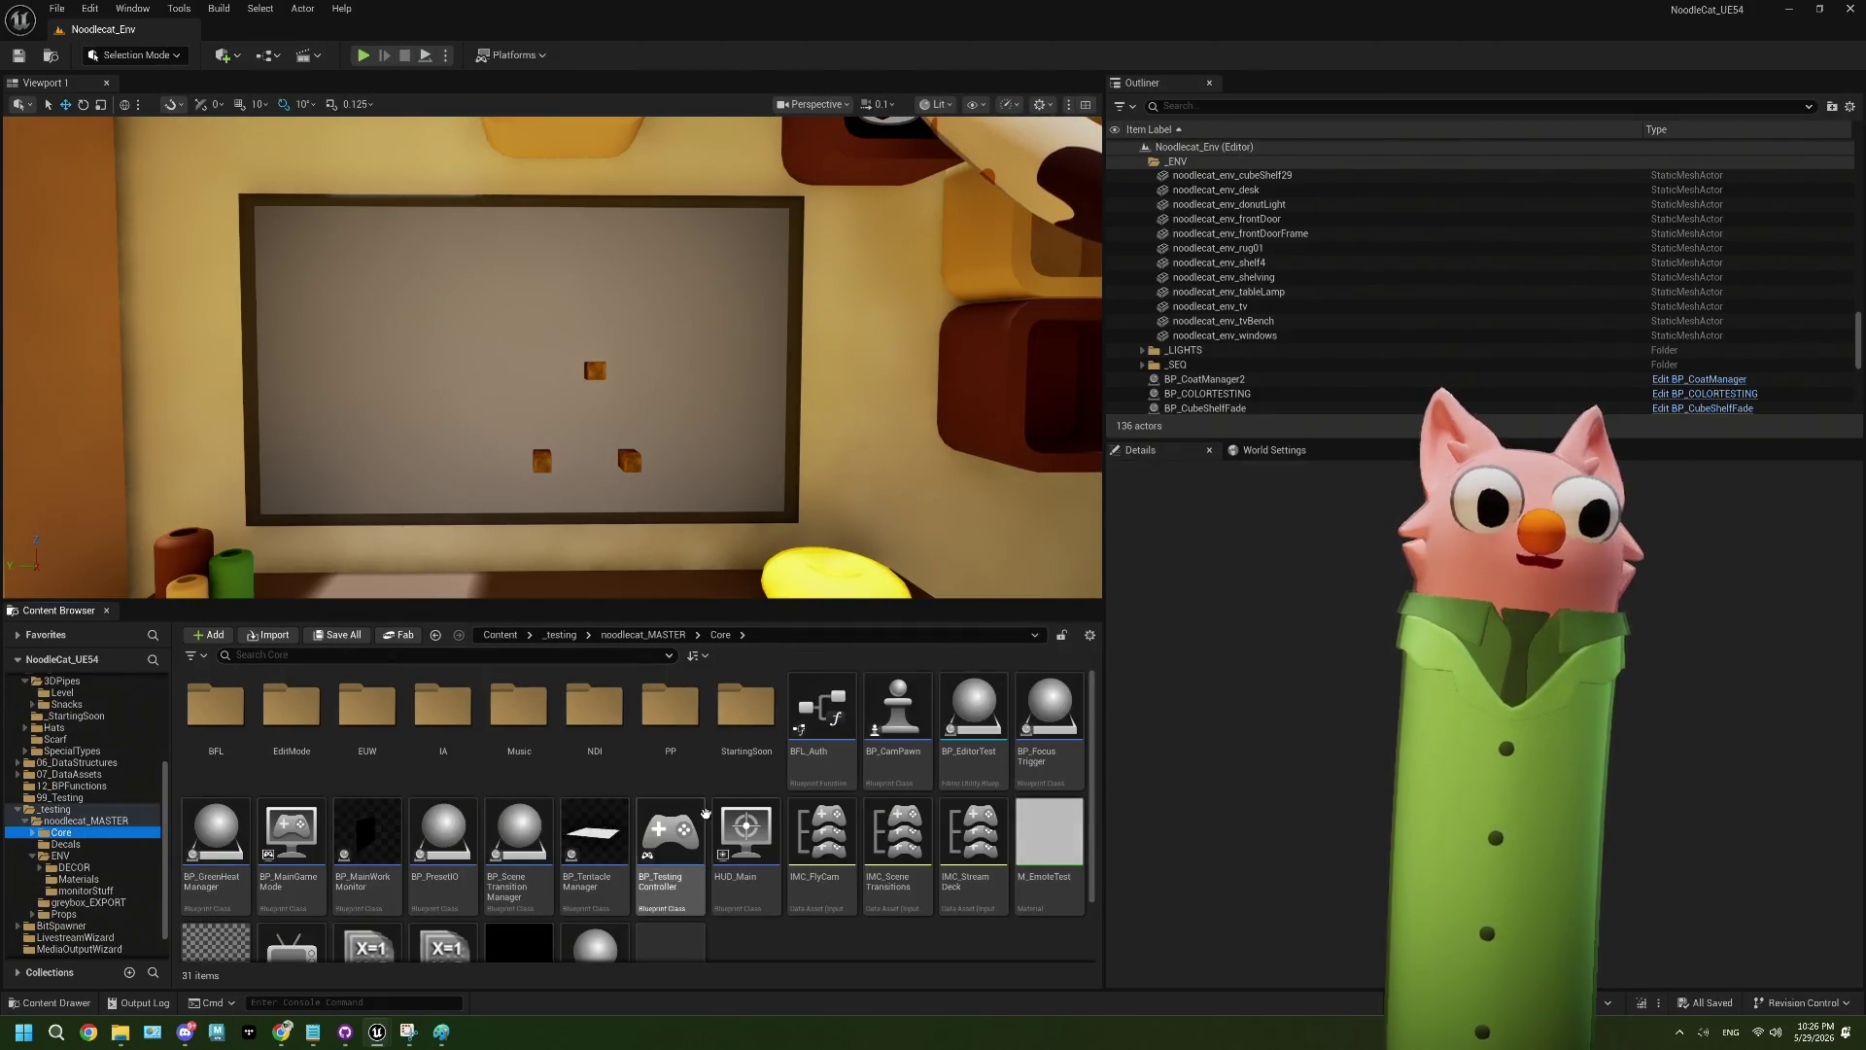
double_click(622, 855)
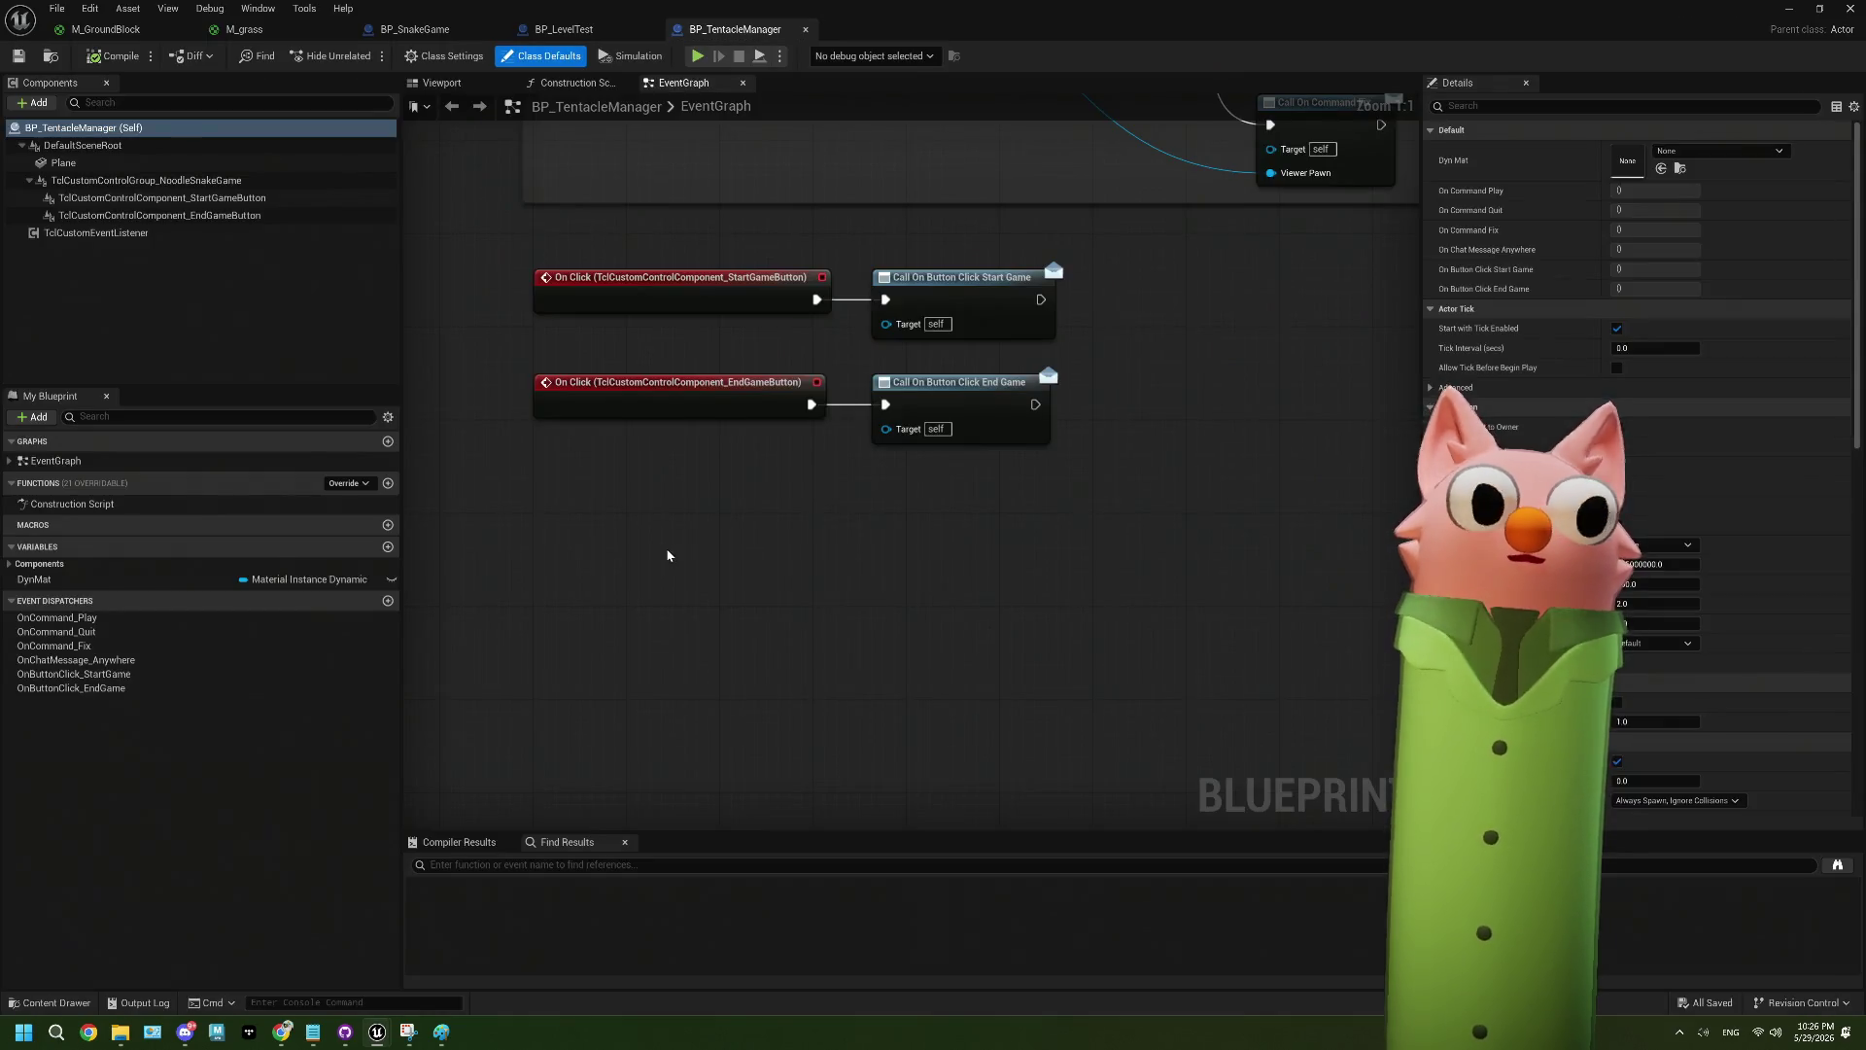
scroll(615, 427, "down", 2)
scroll(614, 427, "up", 2)
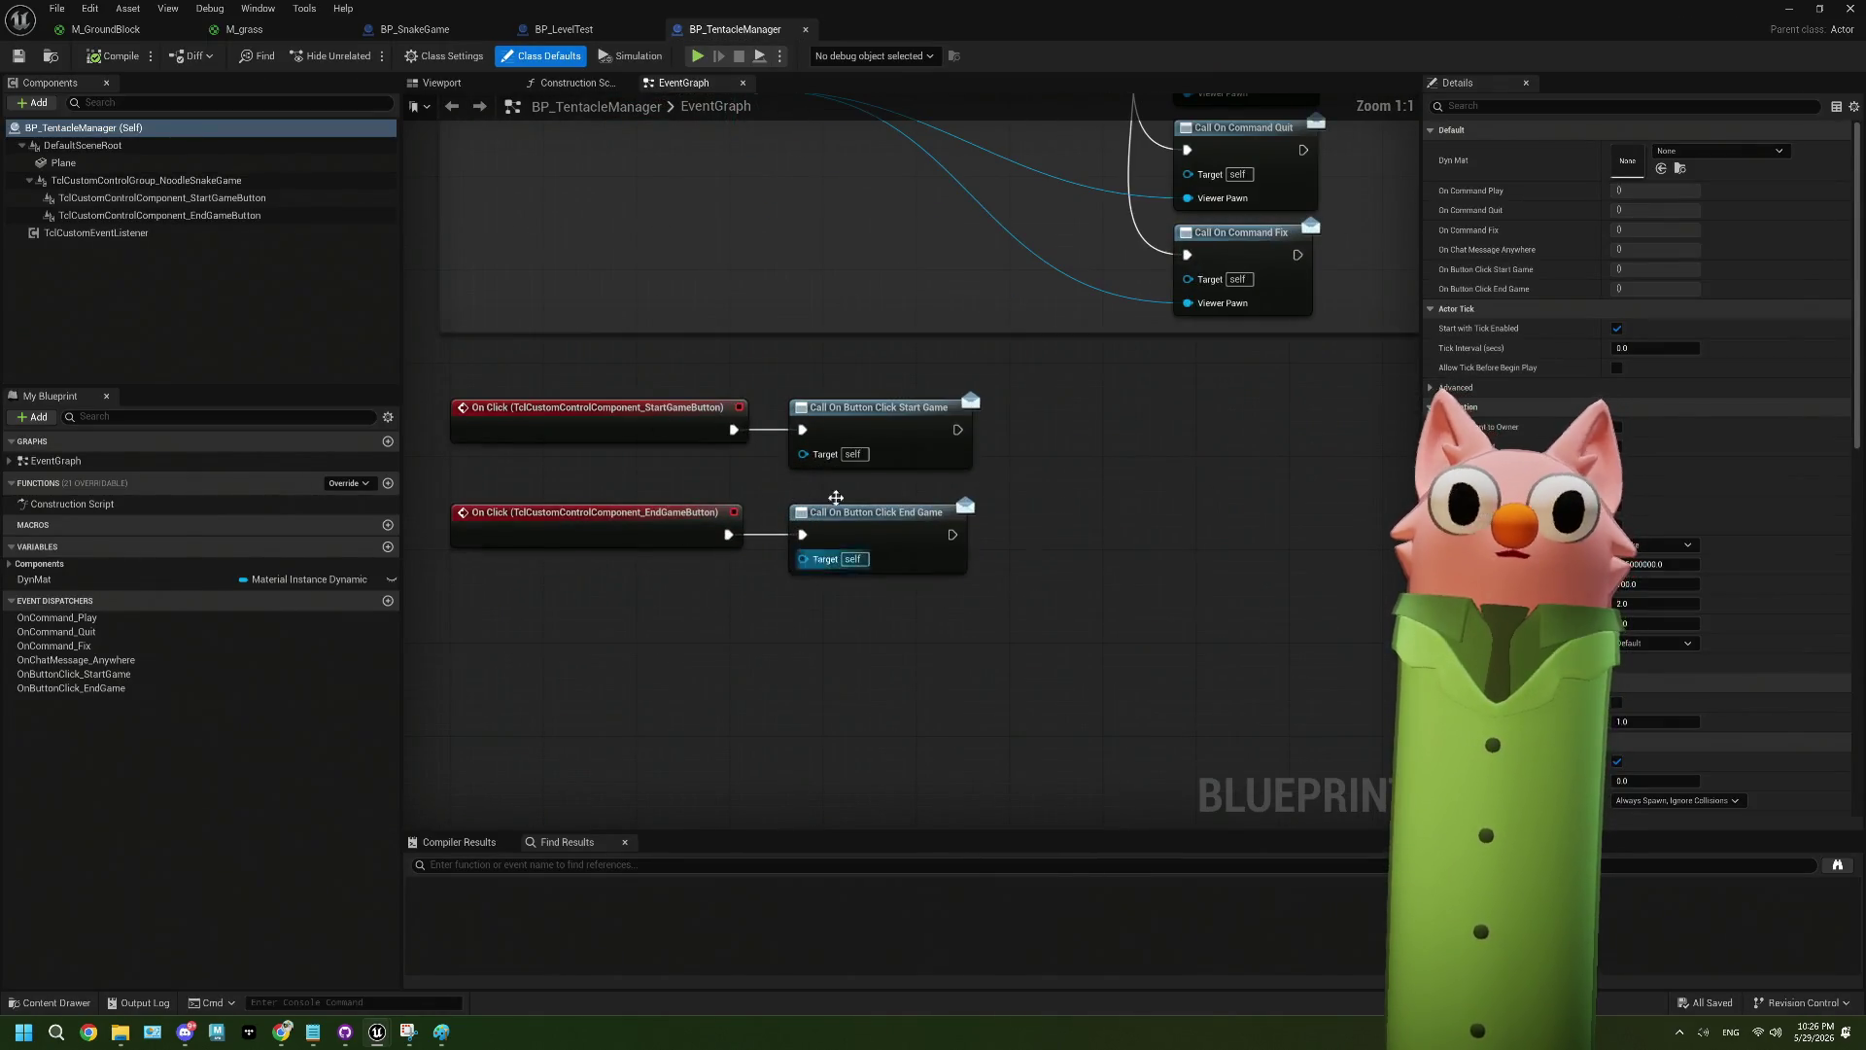
scroll(614, 427, "down", 4)
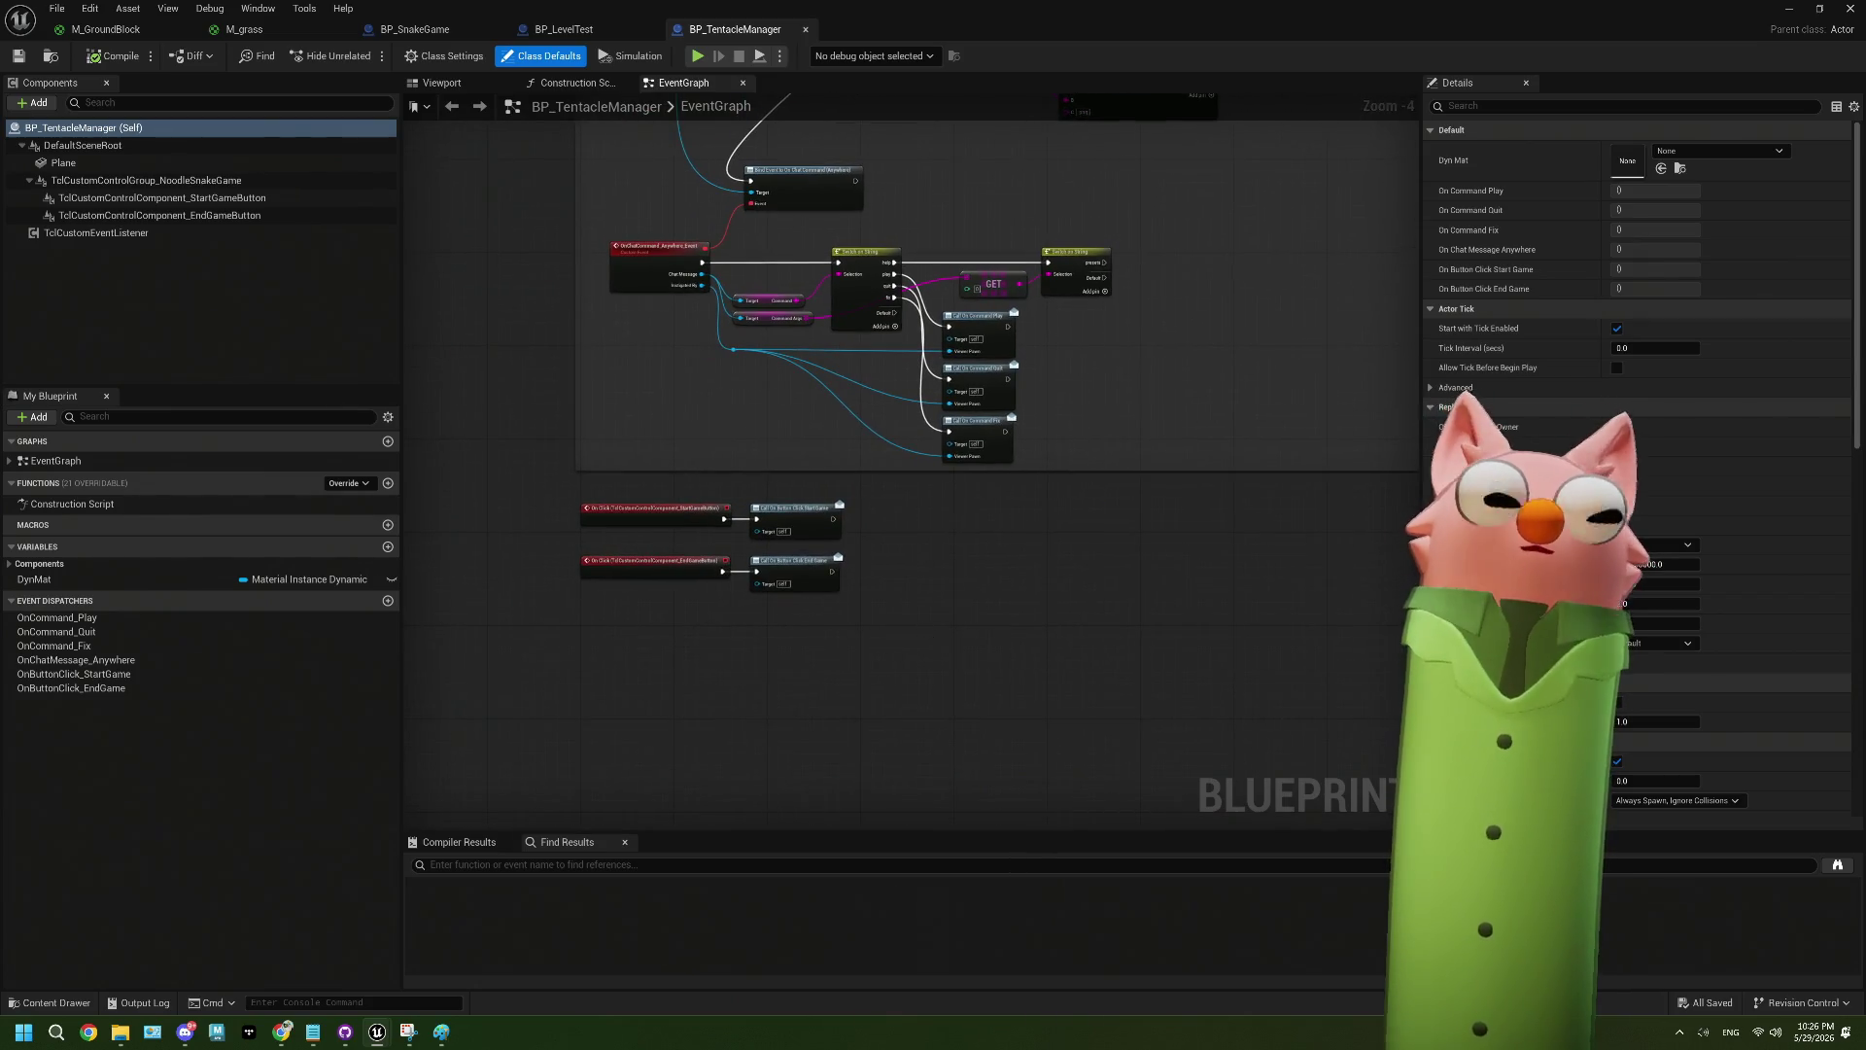
scroll(770, 616, "up", 2)
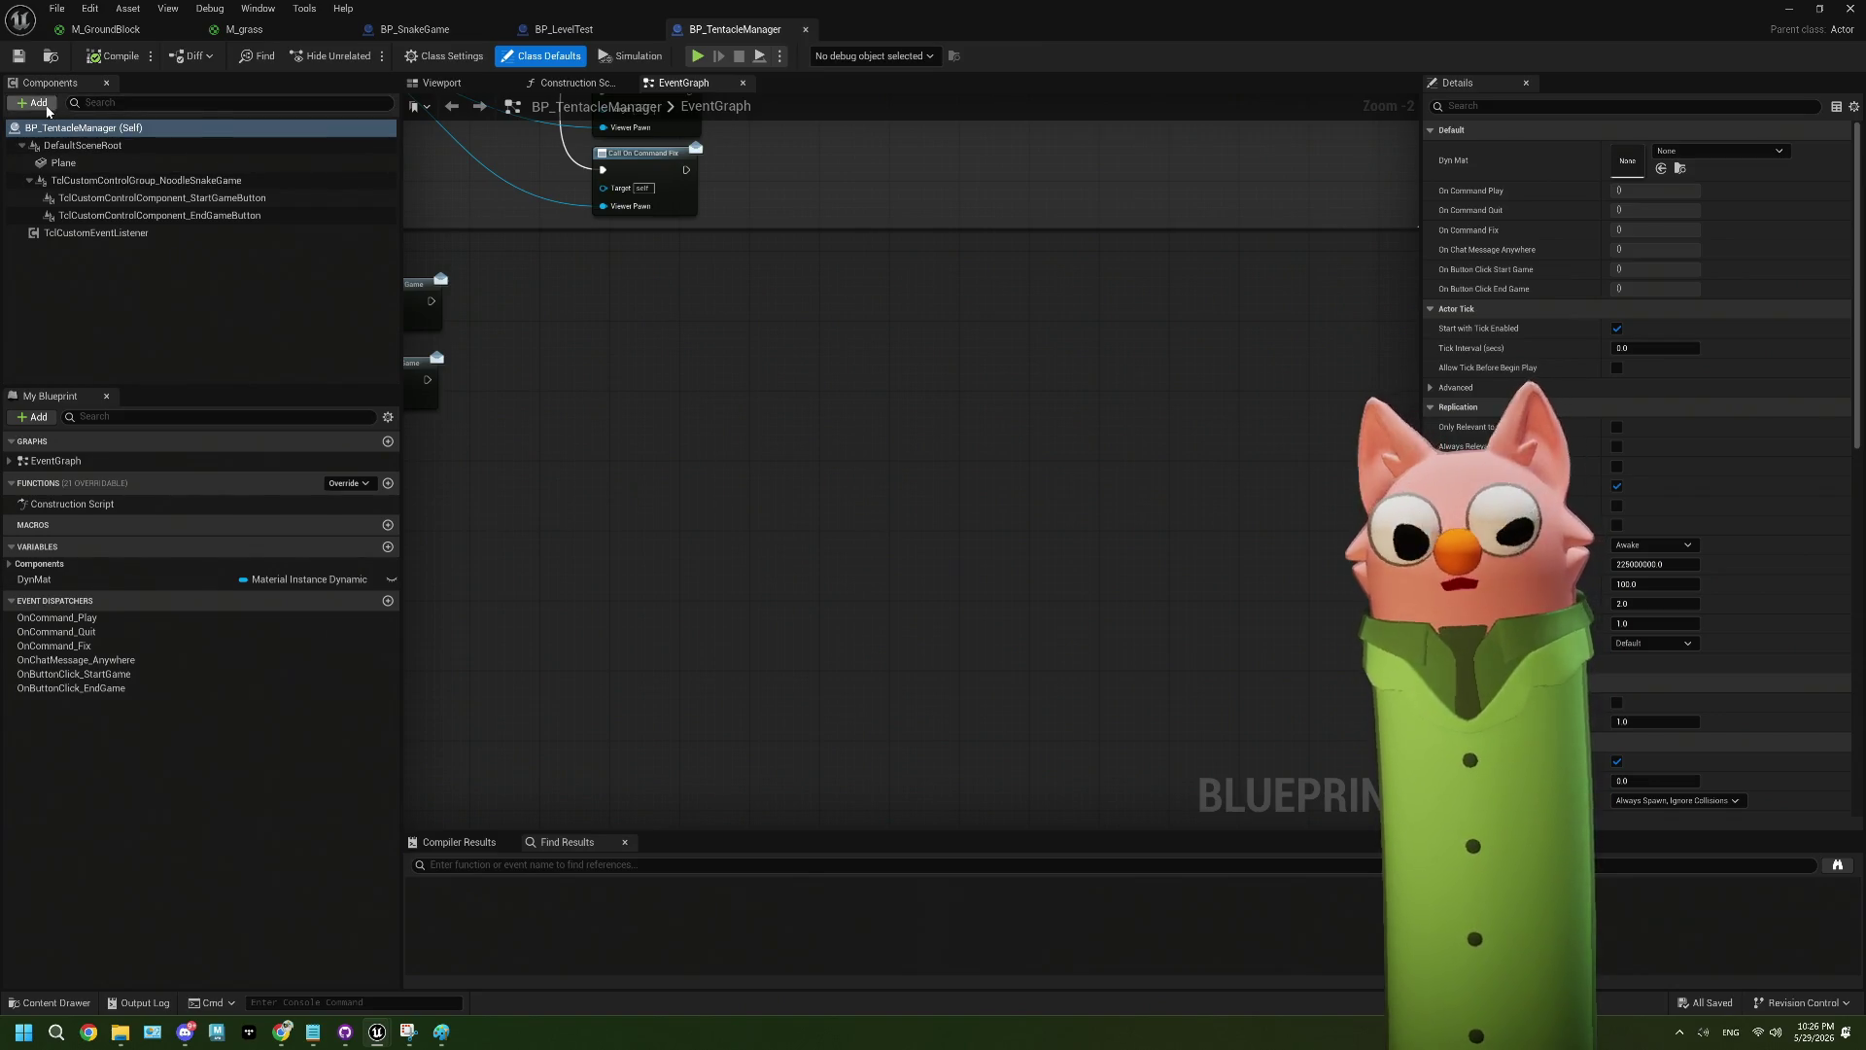
- Add a Get Tentacle Obs node to the Event Graph by searching 'obs'
right_click(654, 398)
type("obs")
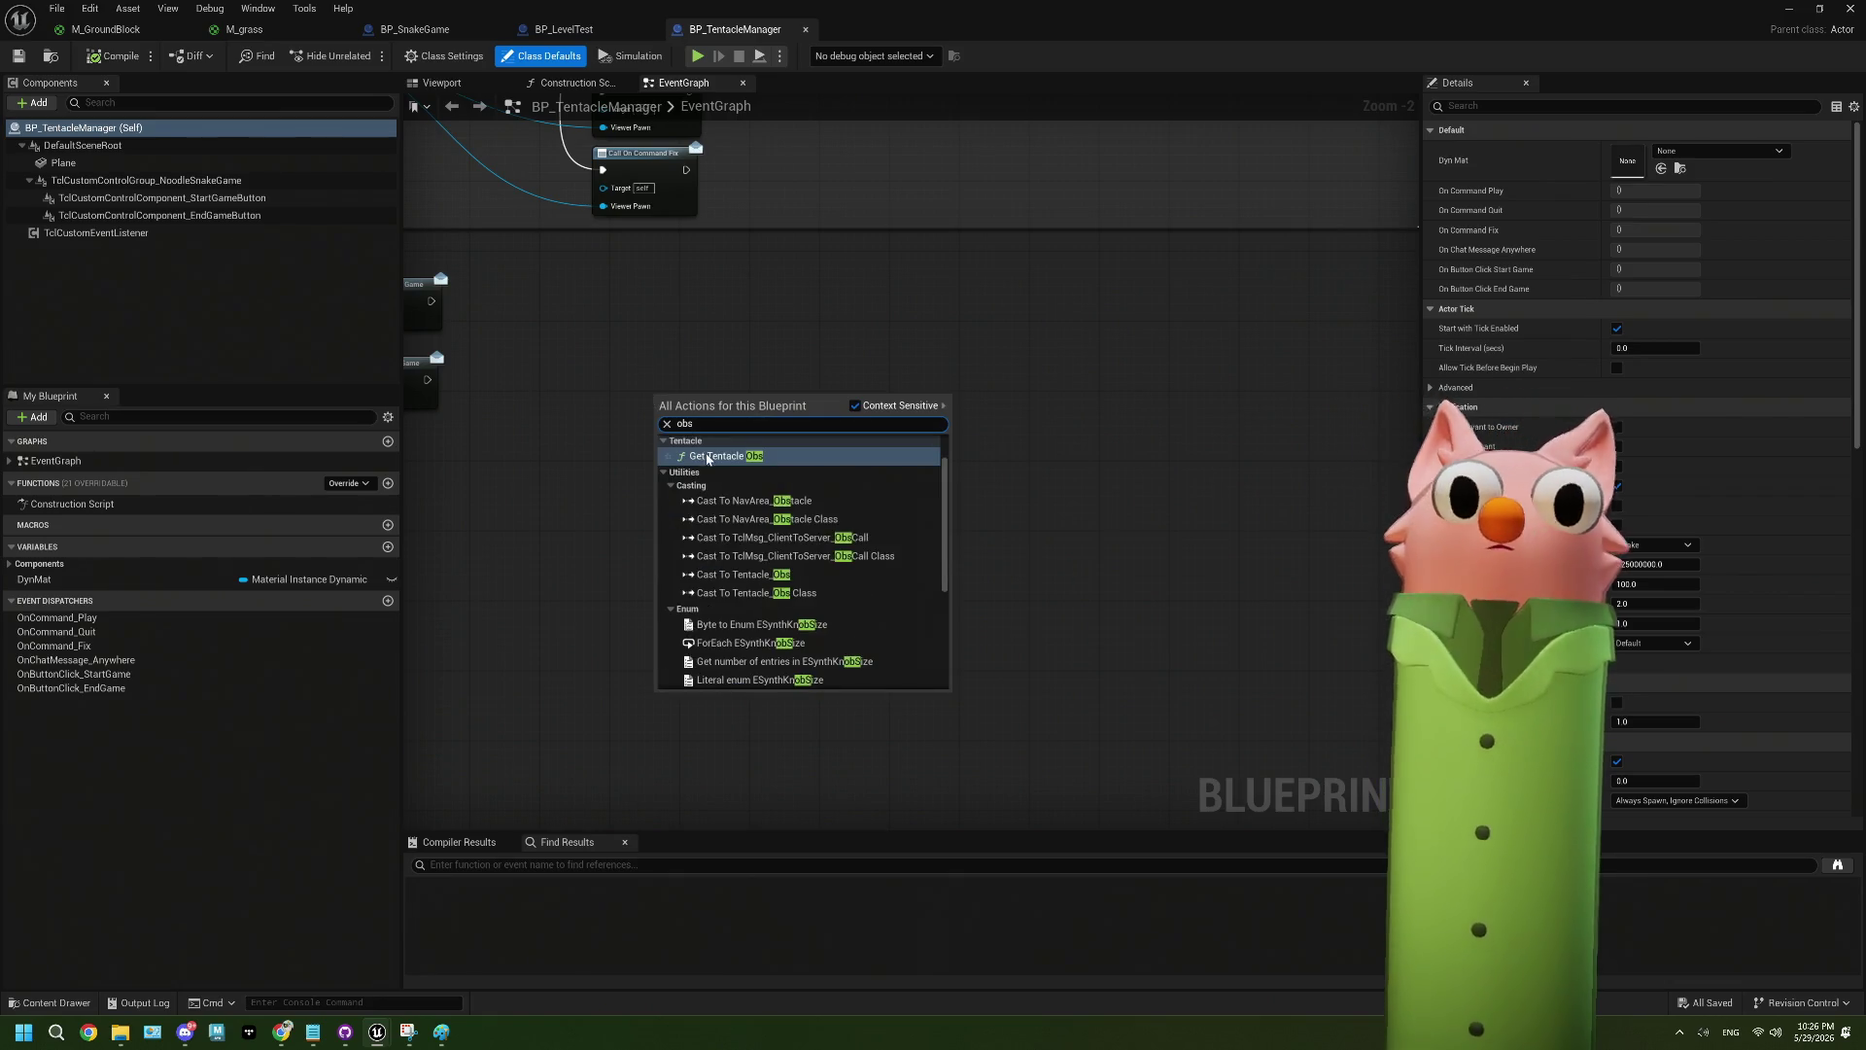
left_click(709, 456)
scroll(739, 408, "up", 2)
- From Tentacle OBS, add a Tentacle > OBS > Set Source Filter Enabled node beside it
left_click_drag(742, 408, 864, 463)
scroll(951, 612, "down", 6)
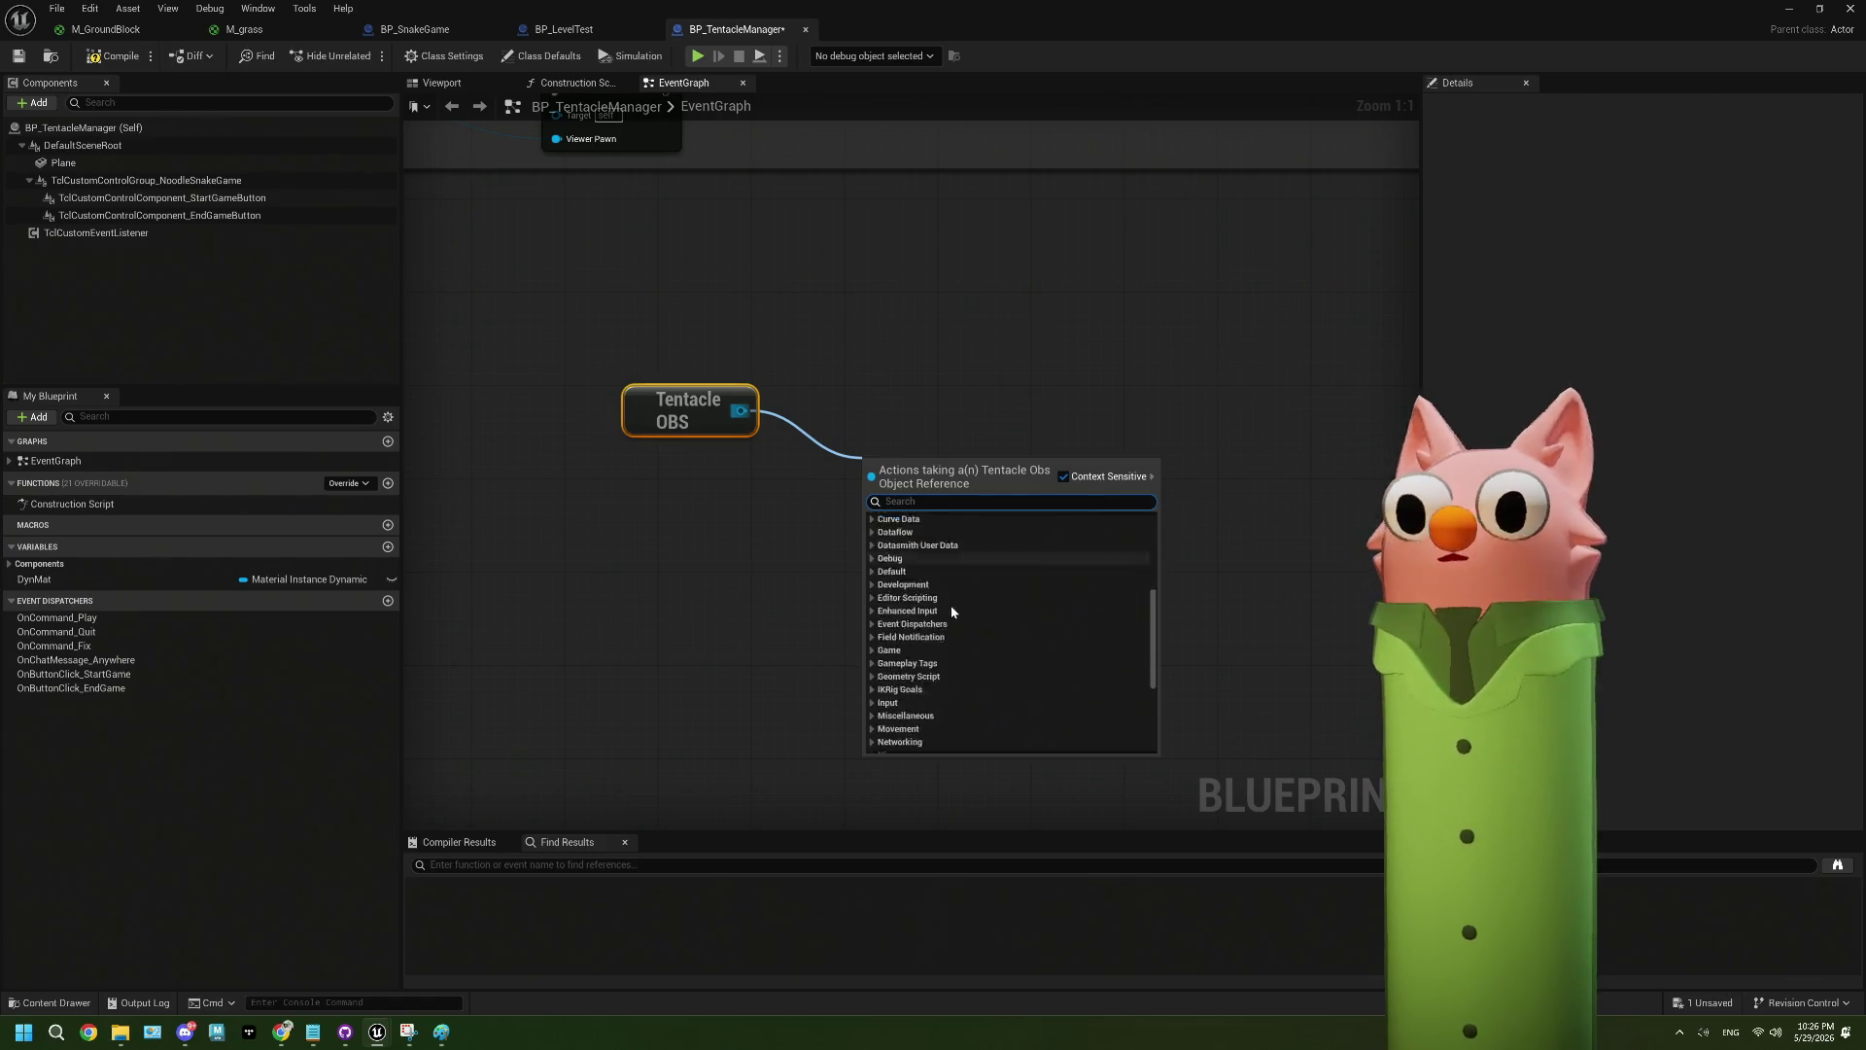
left_click(872, 636)
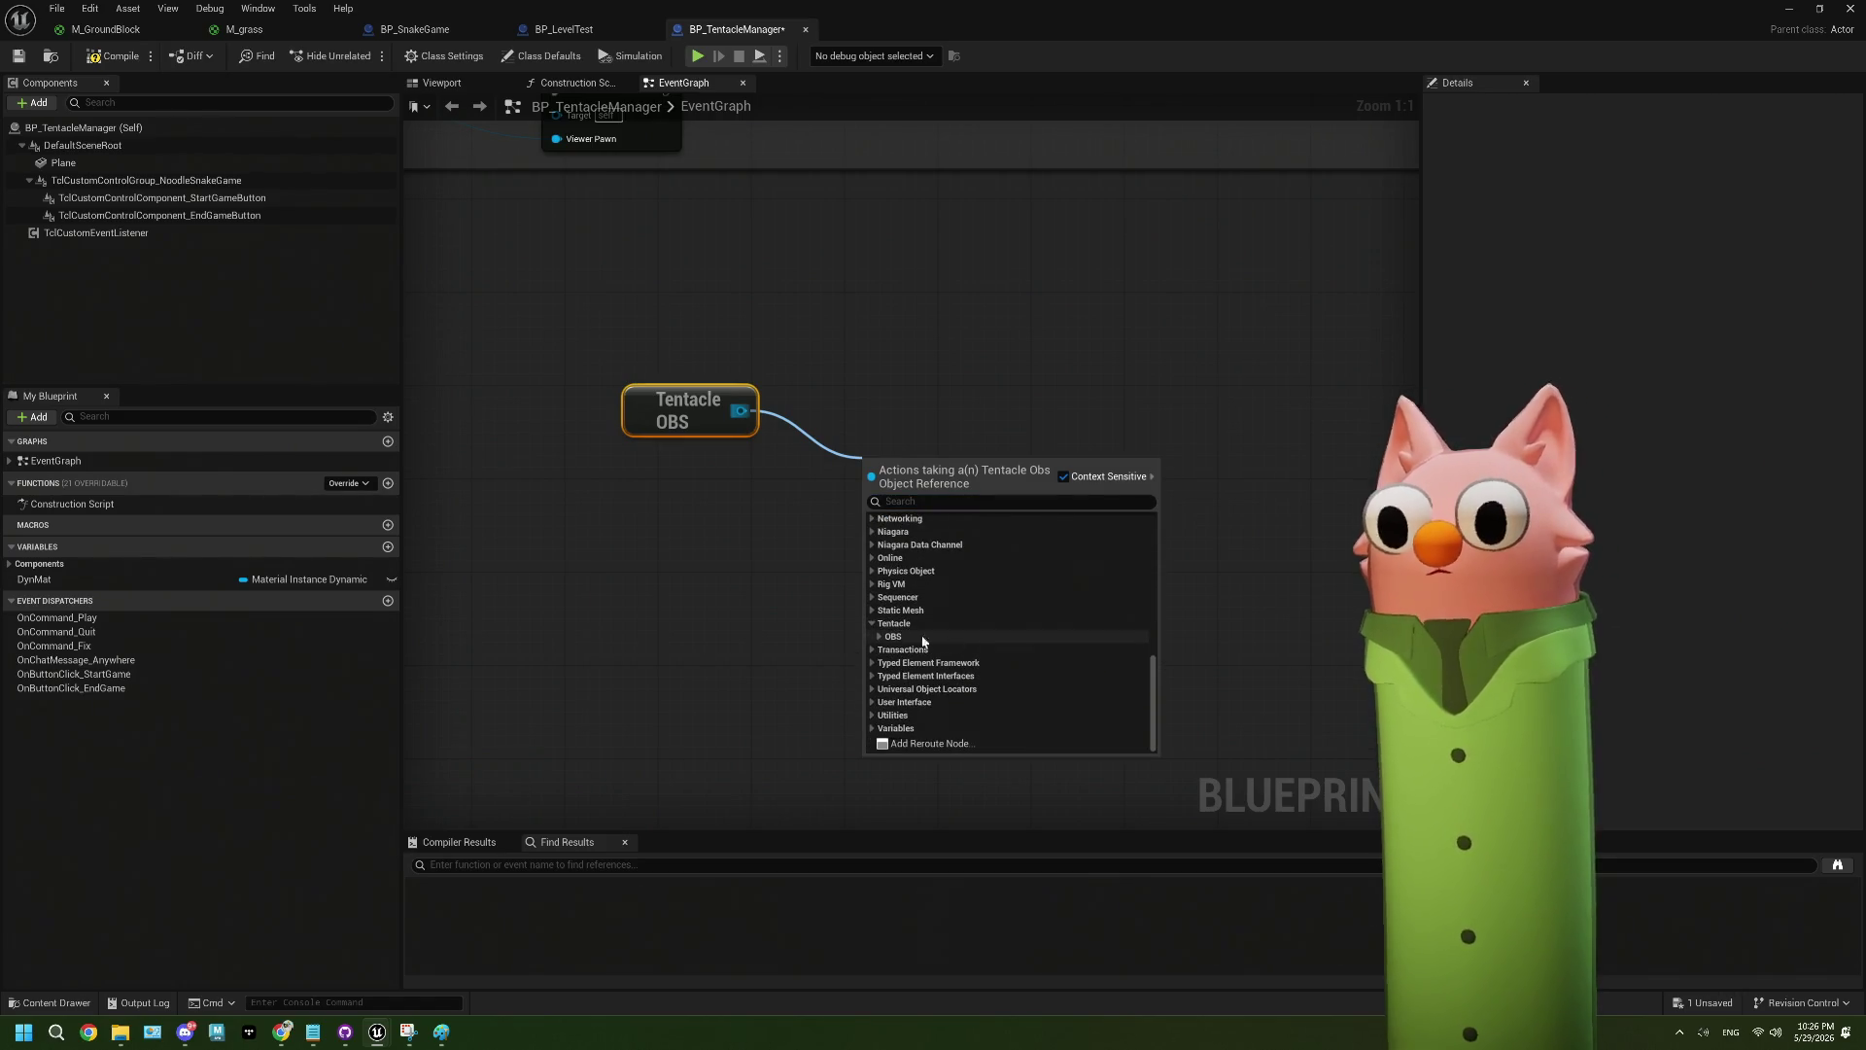
left_click(972, 648)
scroll(1017, 641, "down", 1)
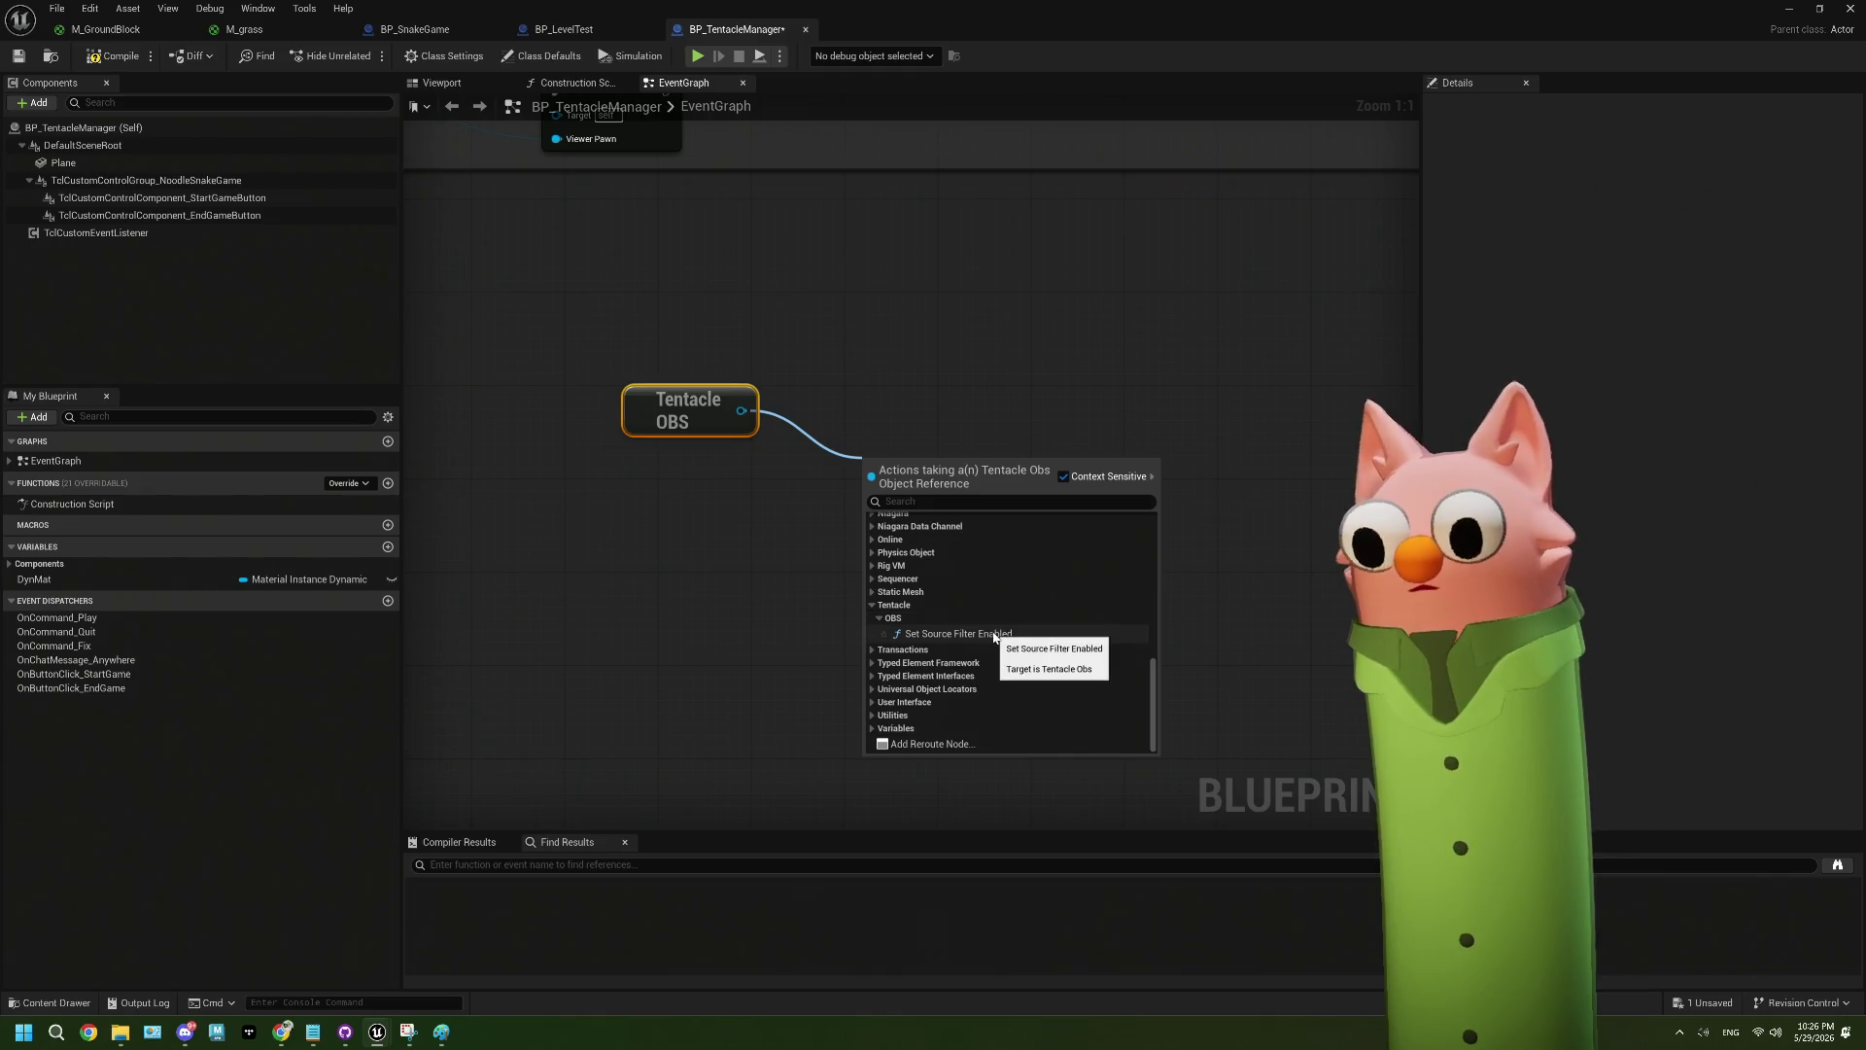
left_click(993, 636)
left_click_drag(925, 478, 907, 388)
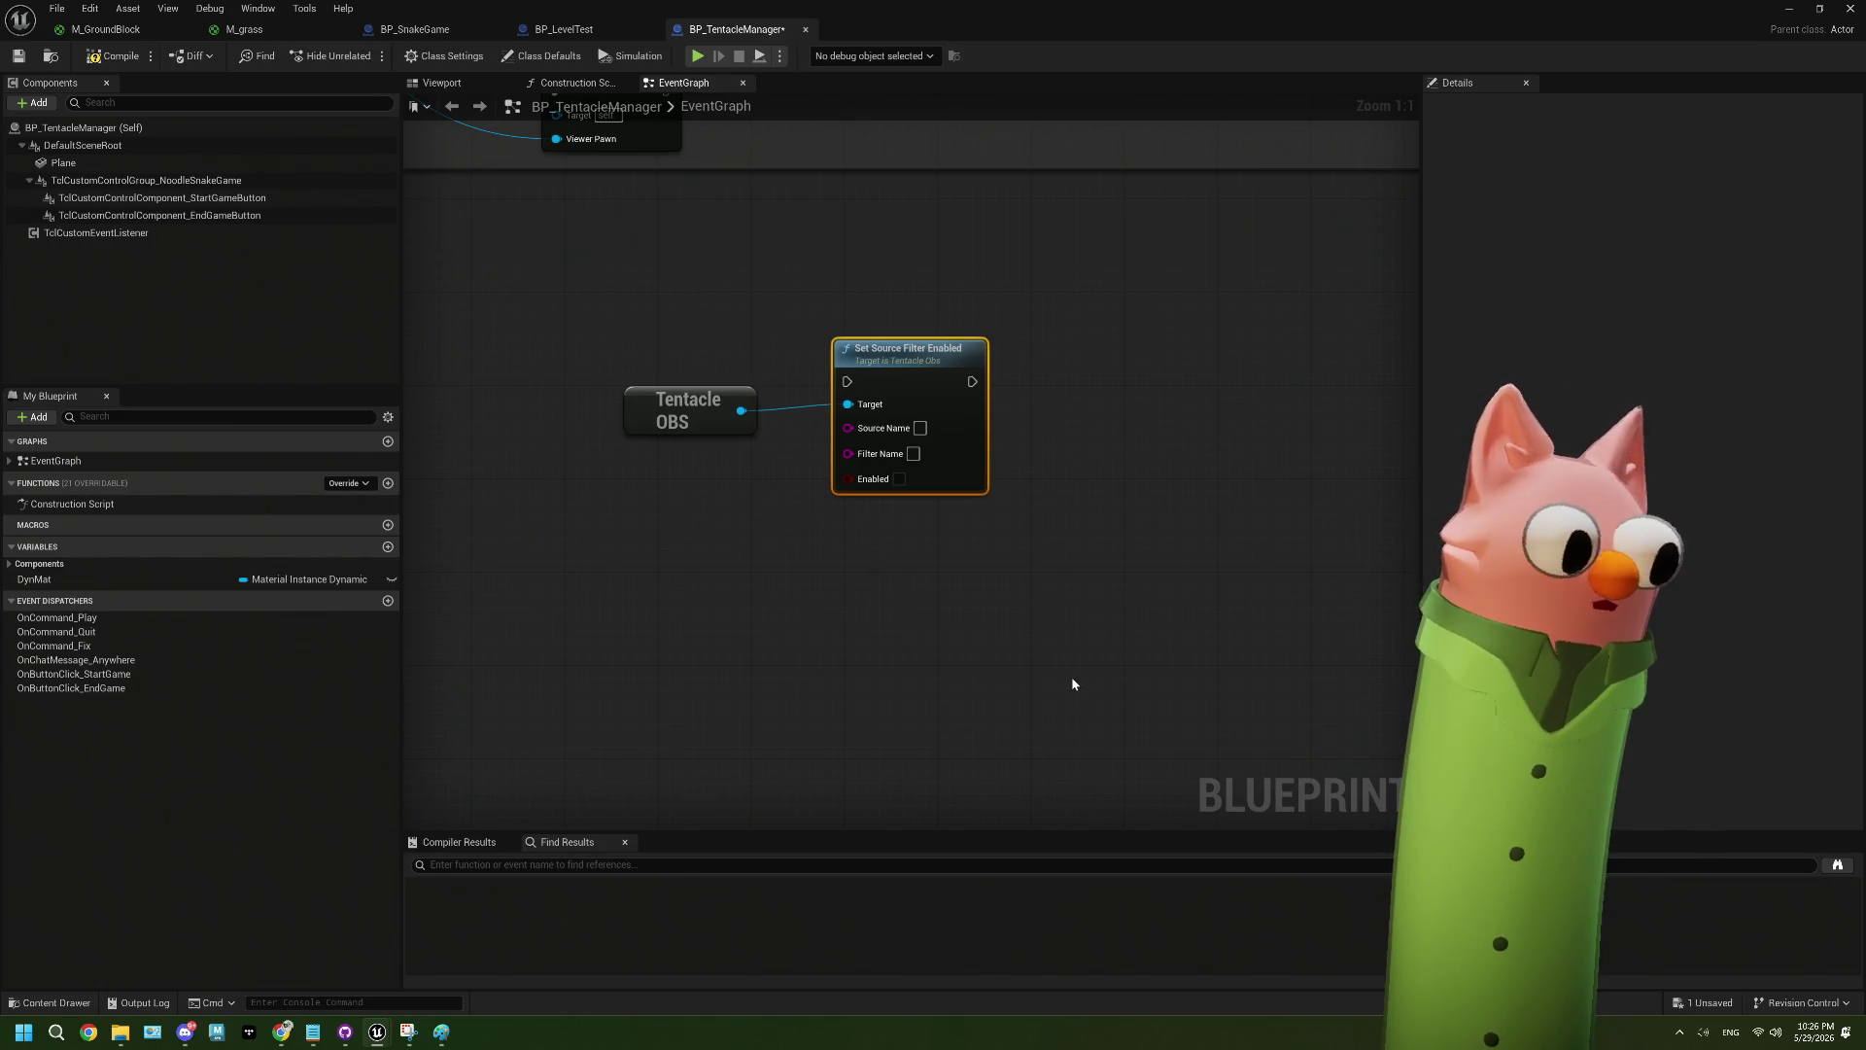
left_click_drag(956, 531, 900, 465)
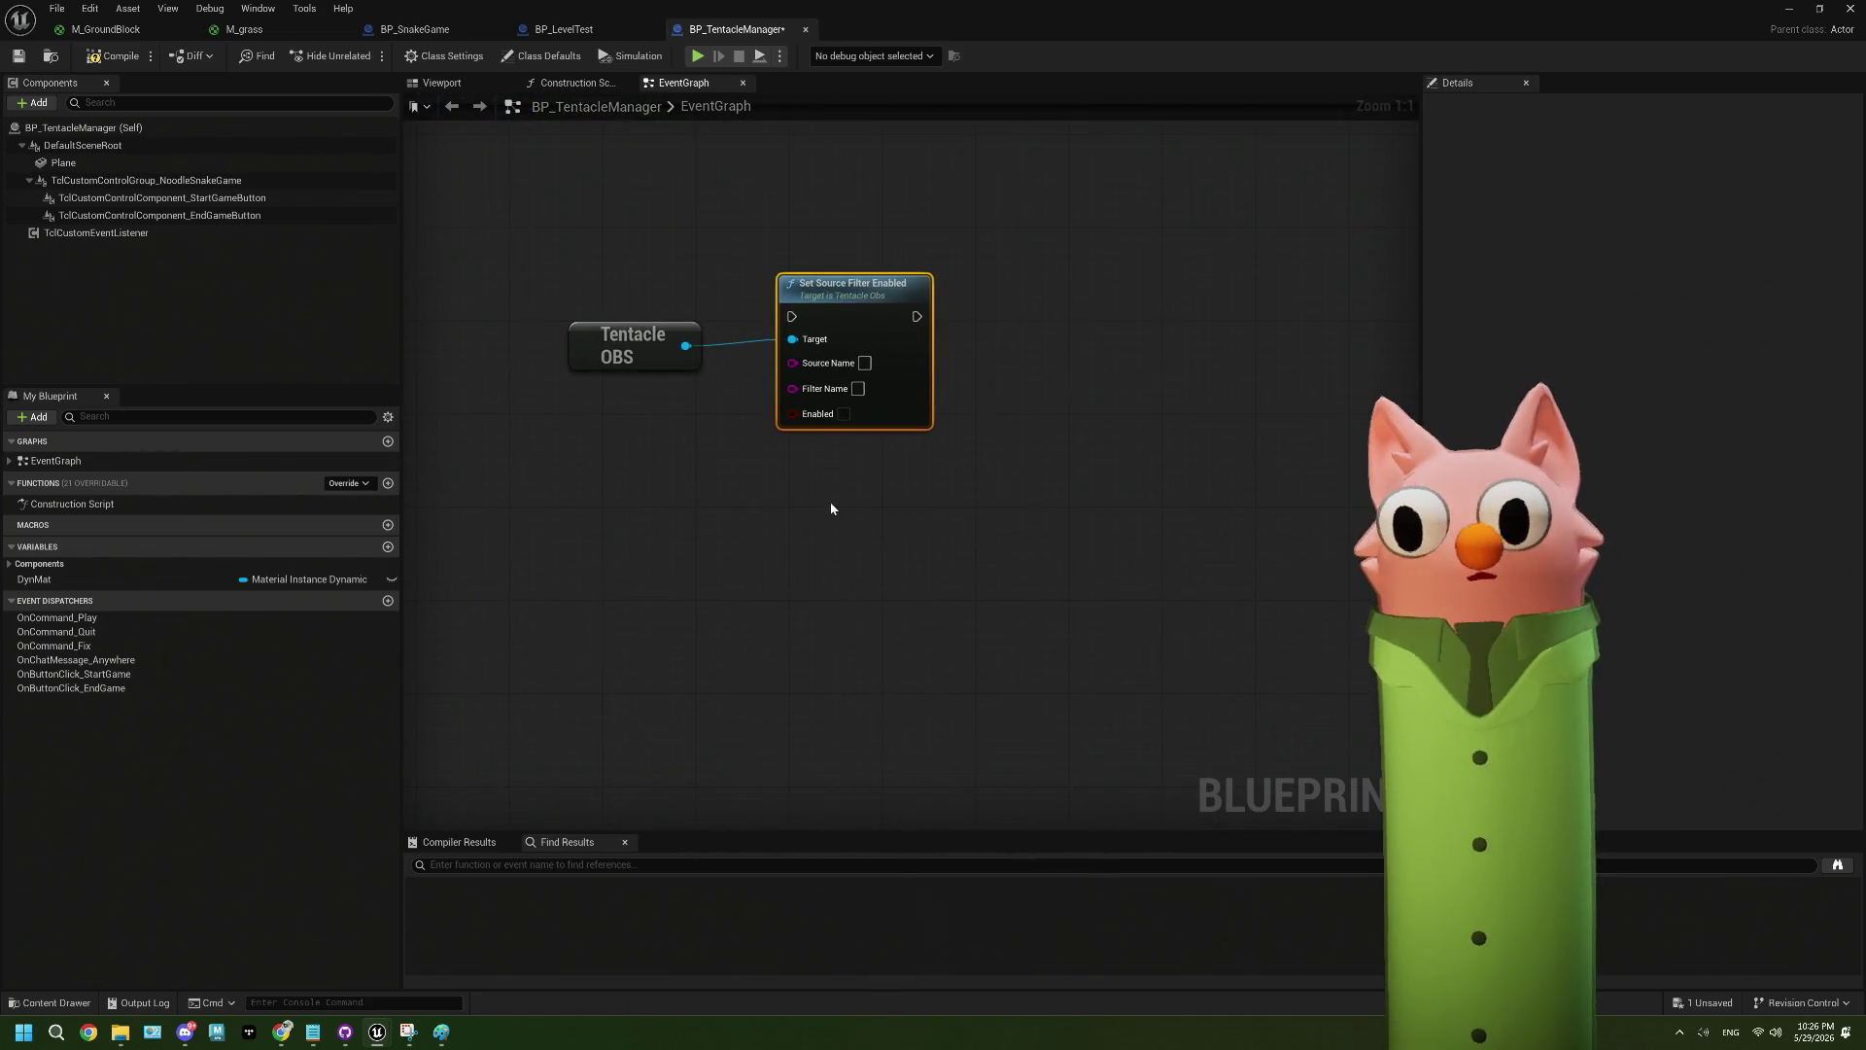
- Place a standalone comment box under the nodes and stretch it much taller
key("c")
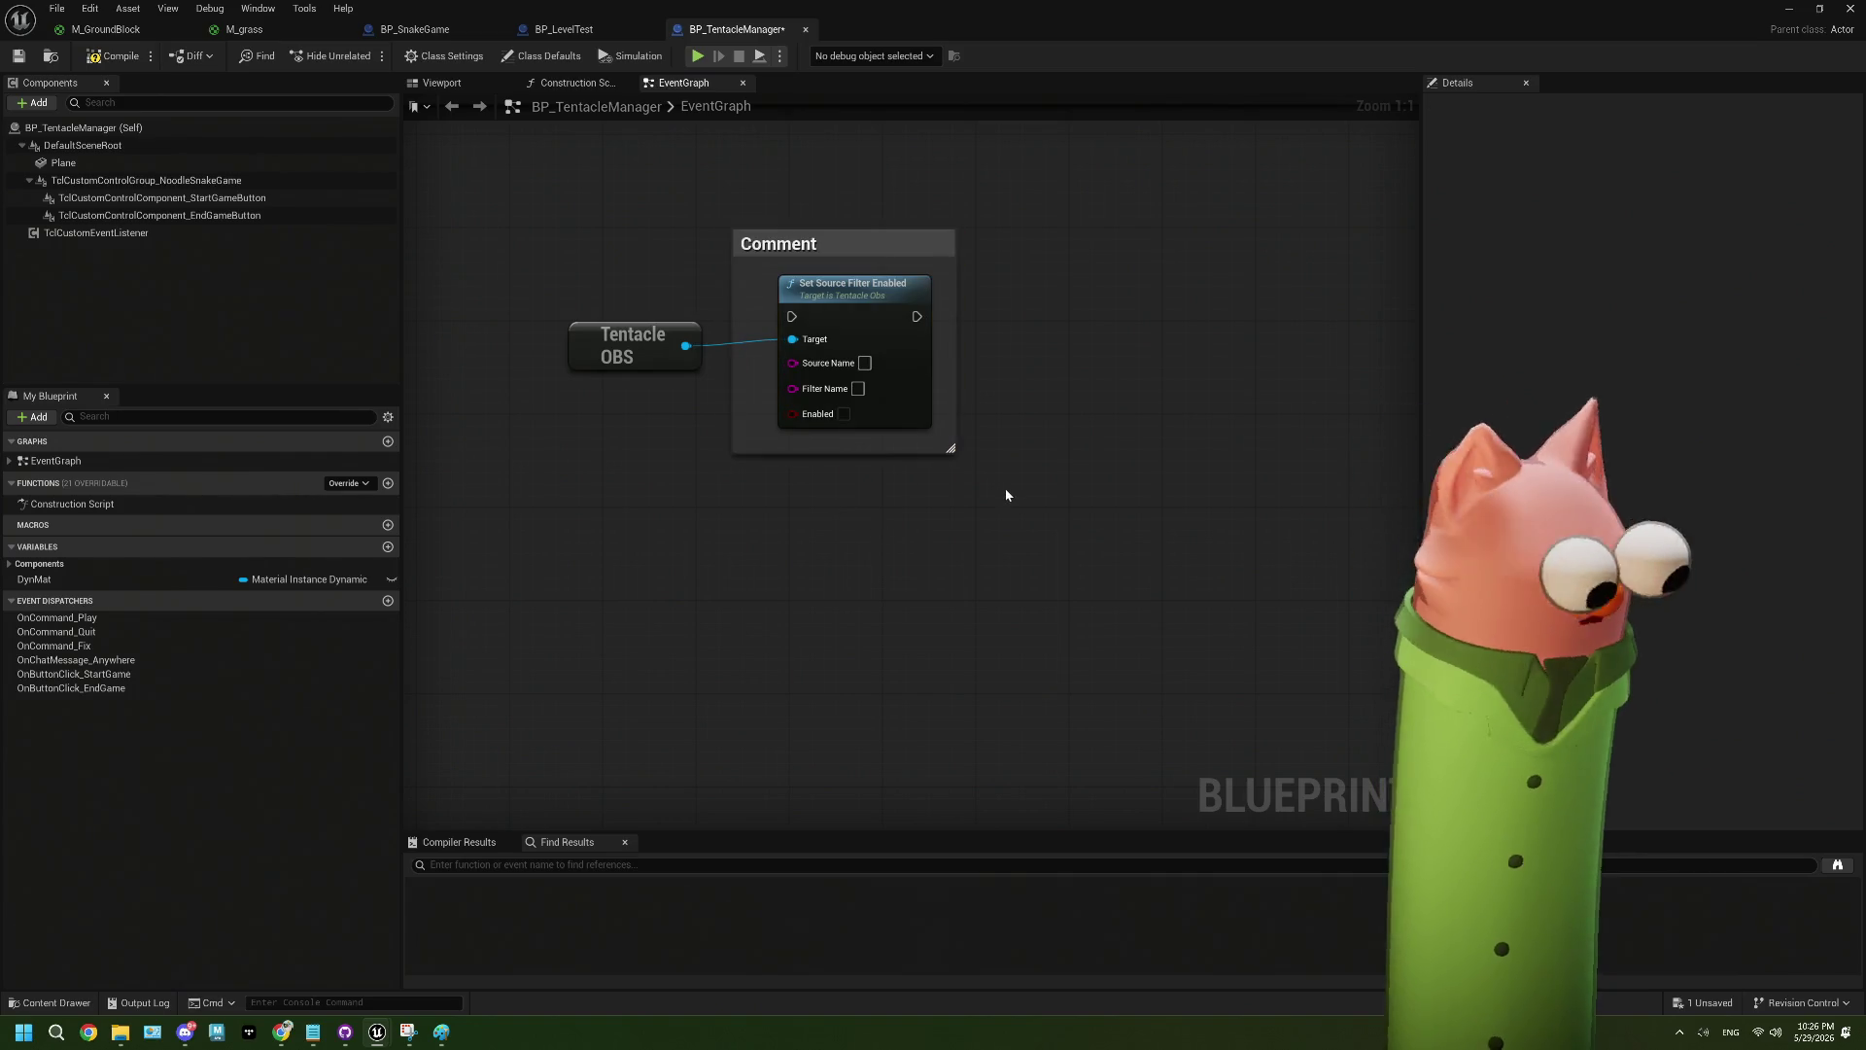
key("ctrl+z")
key("c")
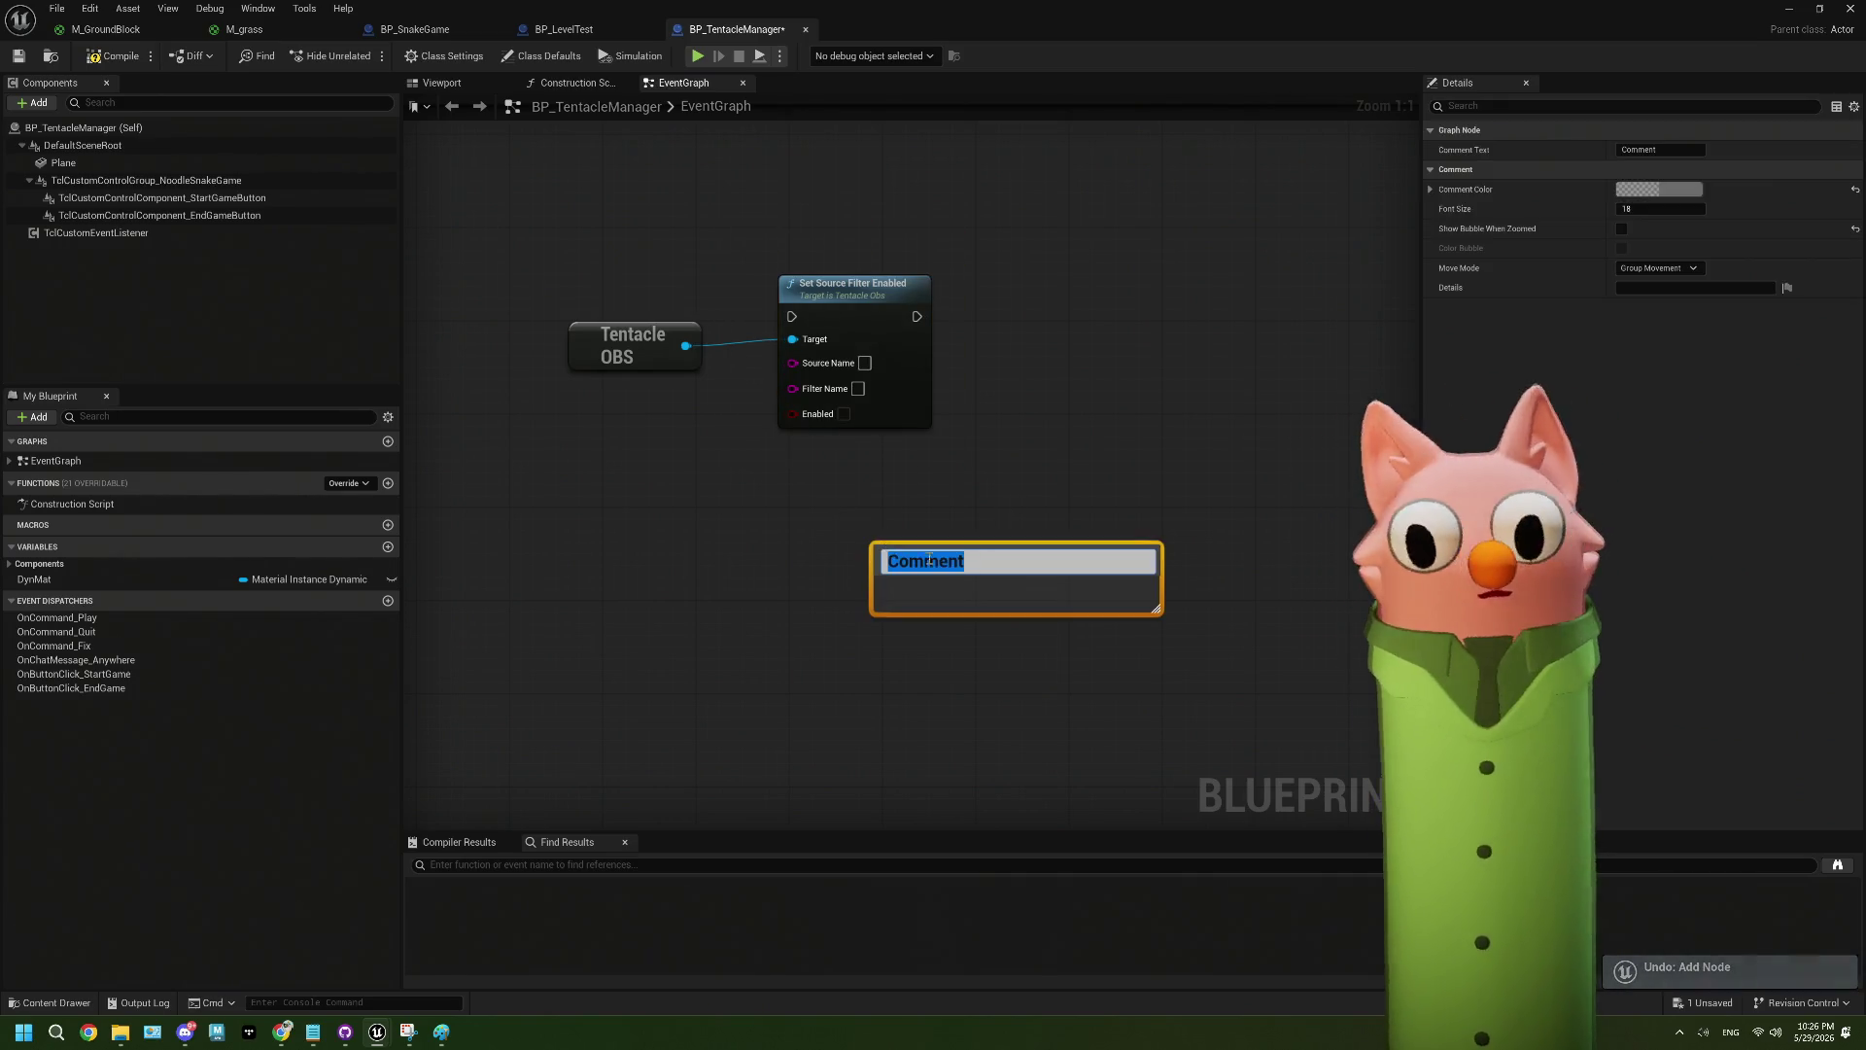
left_click(1017, 624)
left_click_drag(980, 569, 886, 481)
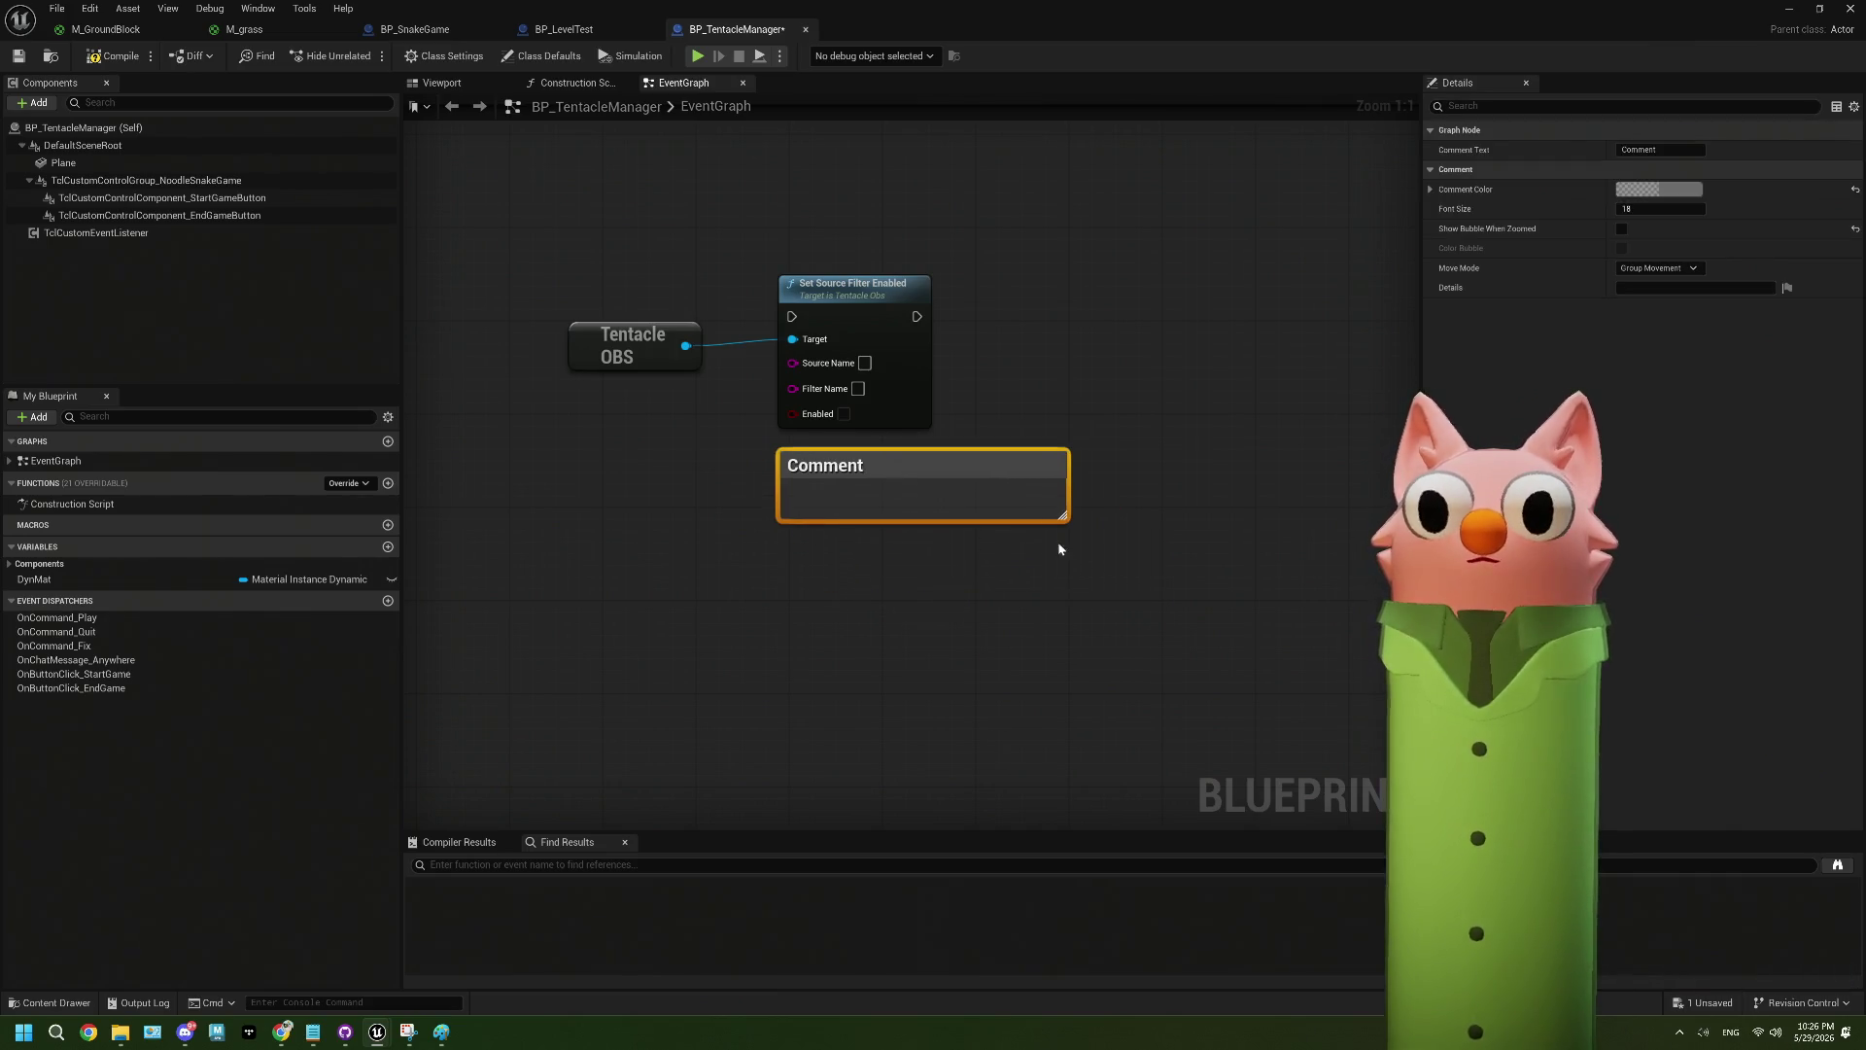
left_click_drag(1061, 518, 1063, 682)
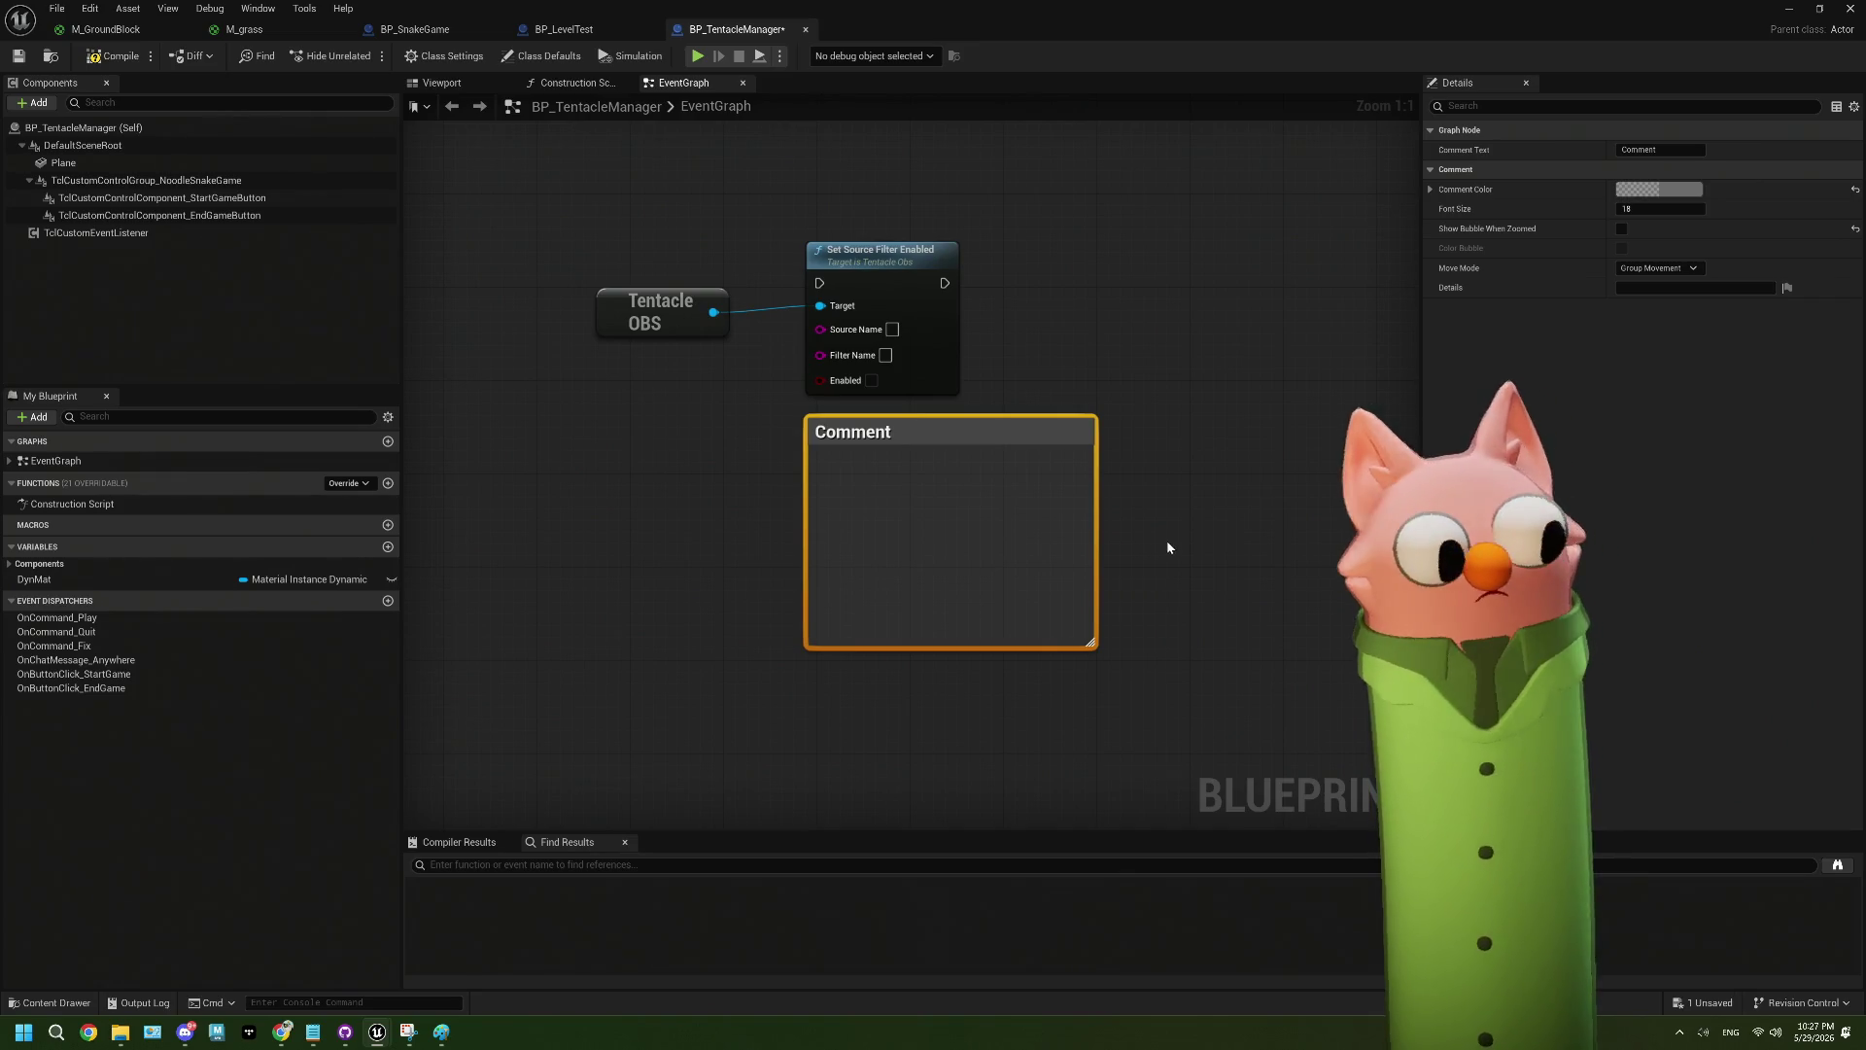
double_click(861, 436)
key("Escape")
left_click(1212, 525)
left_click(875, 278)
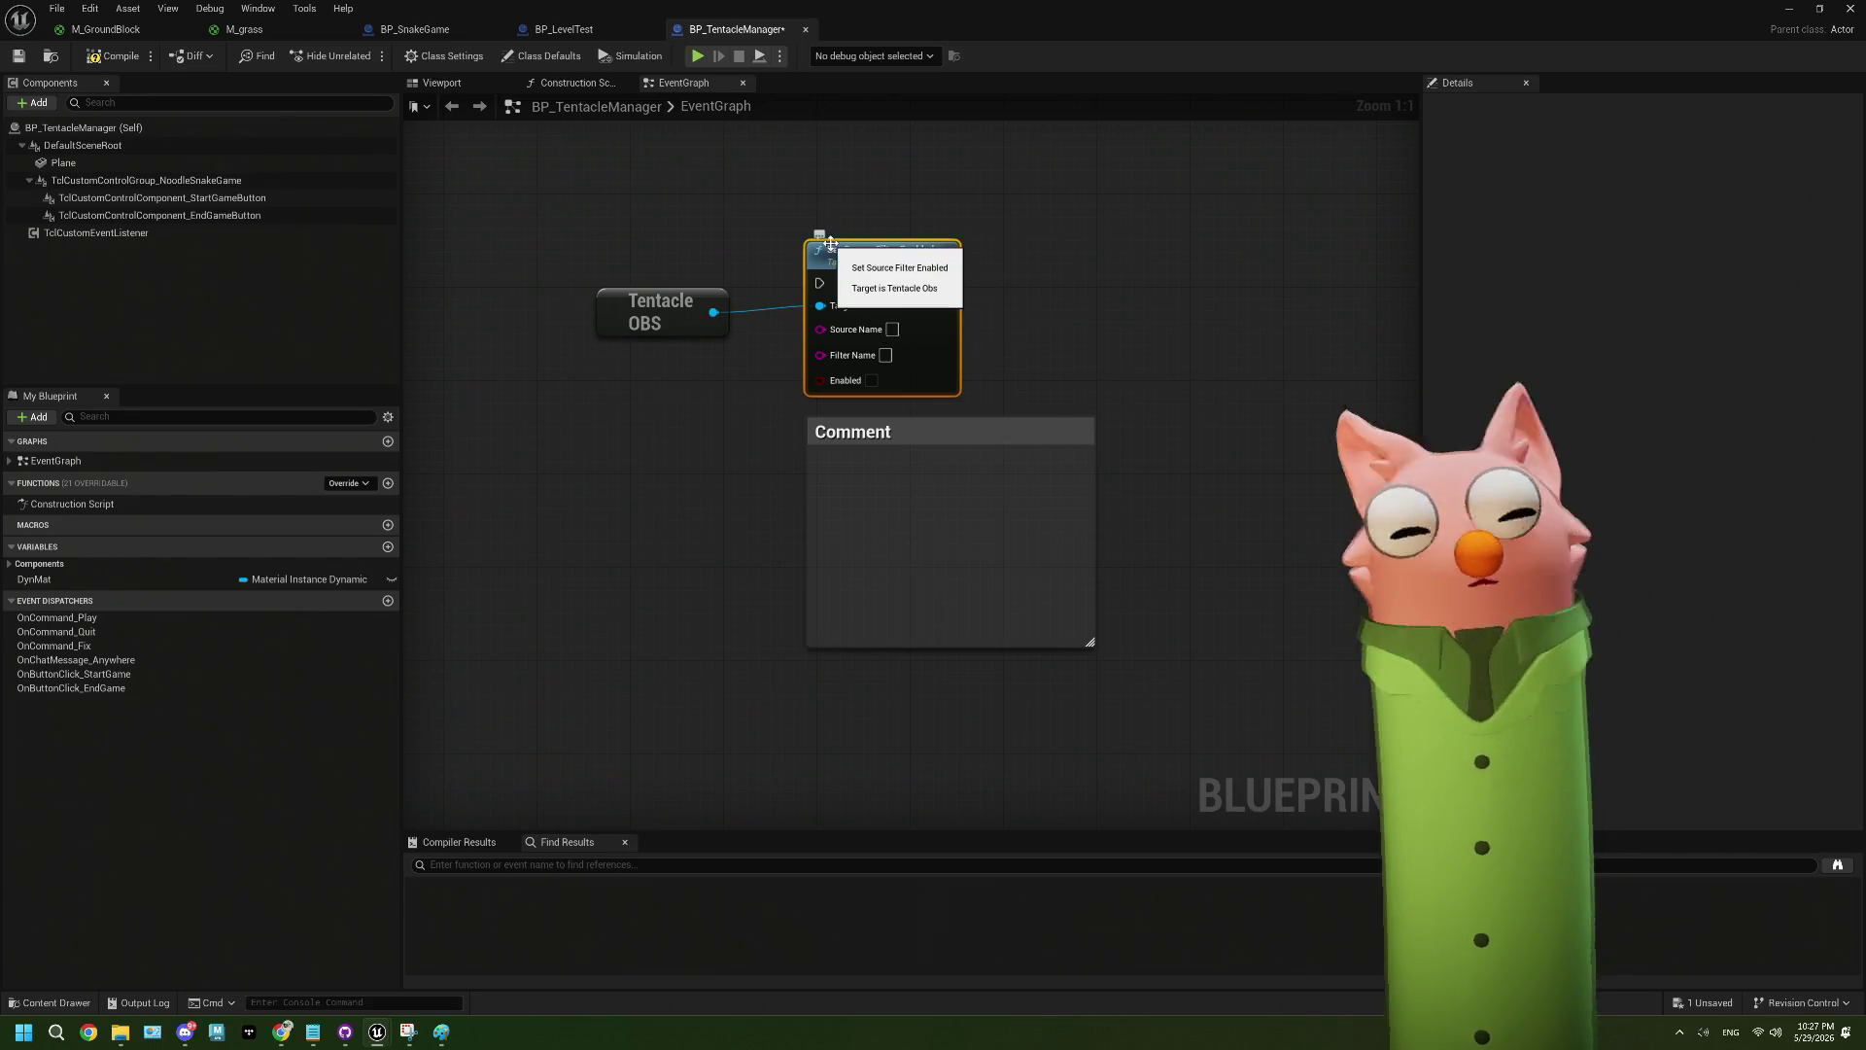
- Leave the comment box's title empty after trying the title 'goal'
left_click_drag(768, 480, 560, 456)
double_click(670, 412)
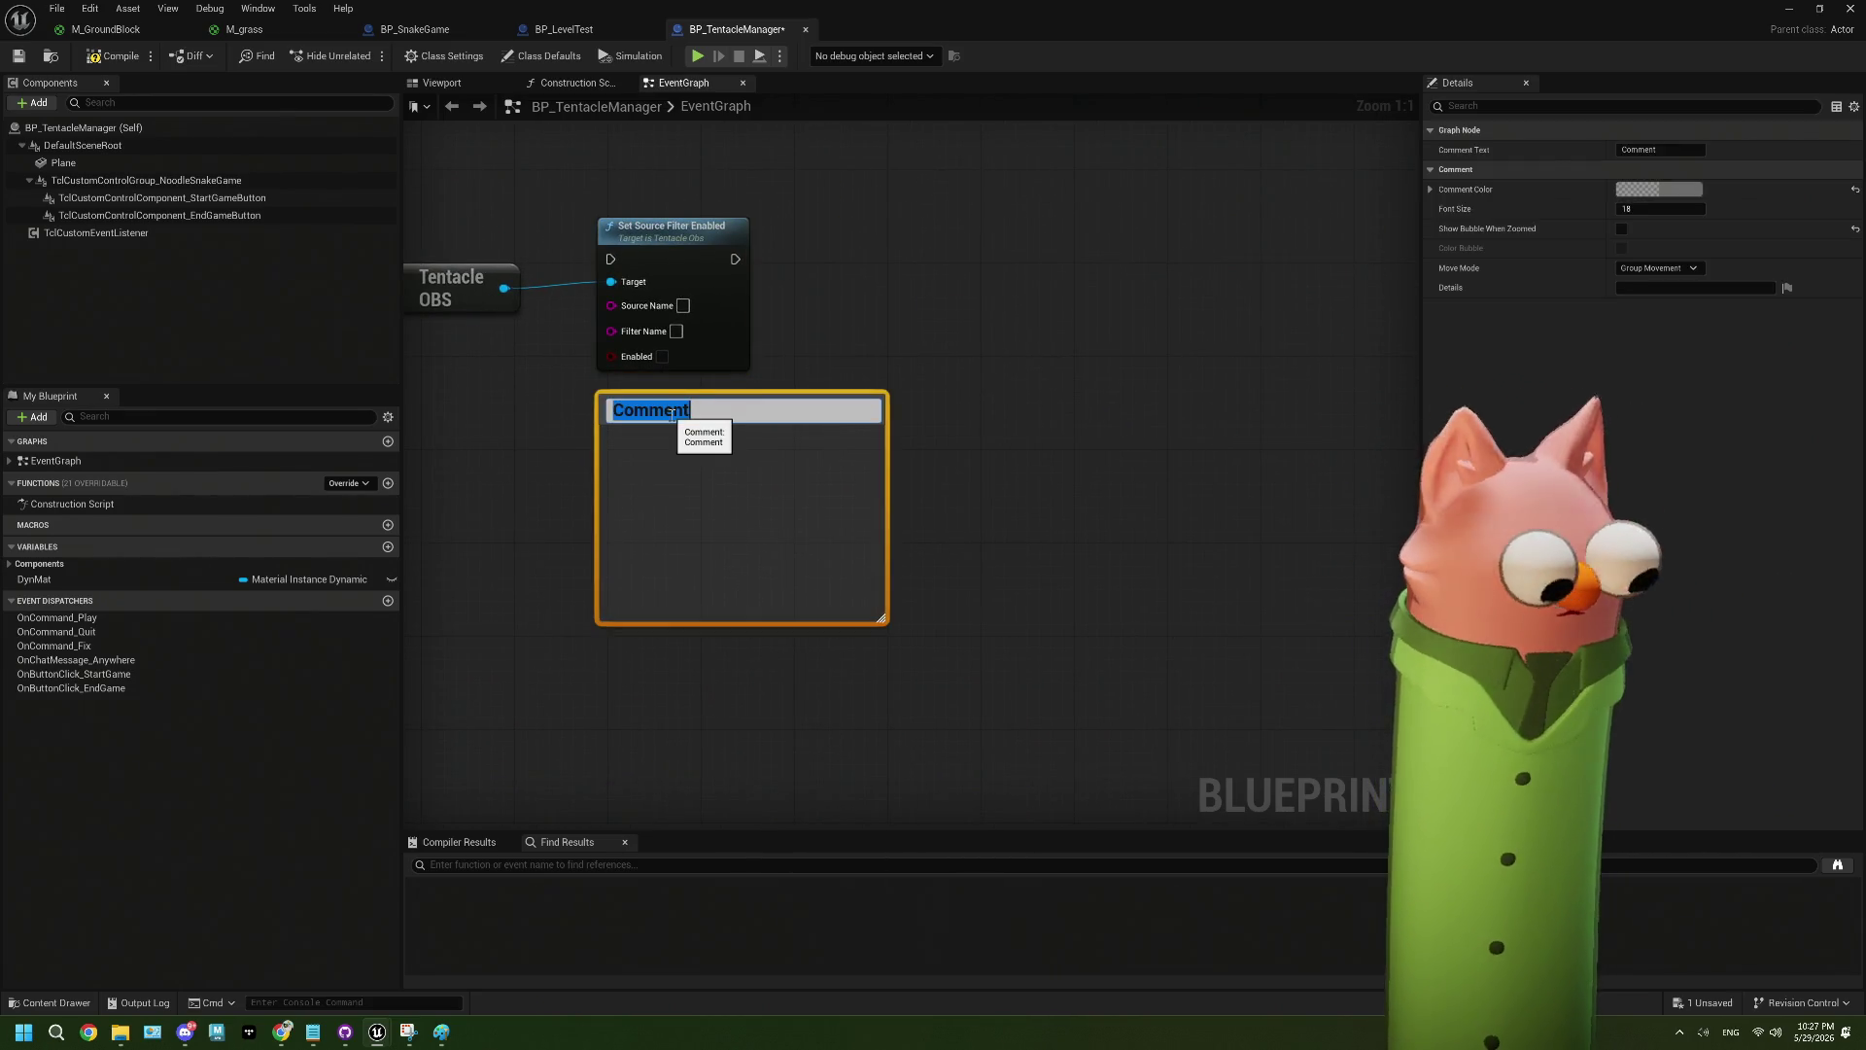
type("goal")
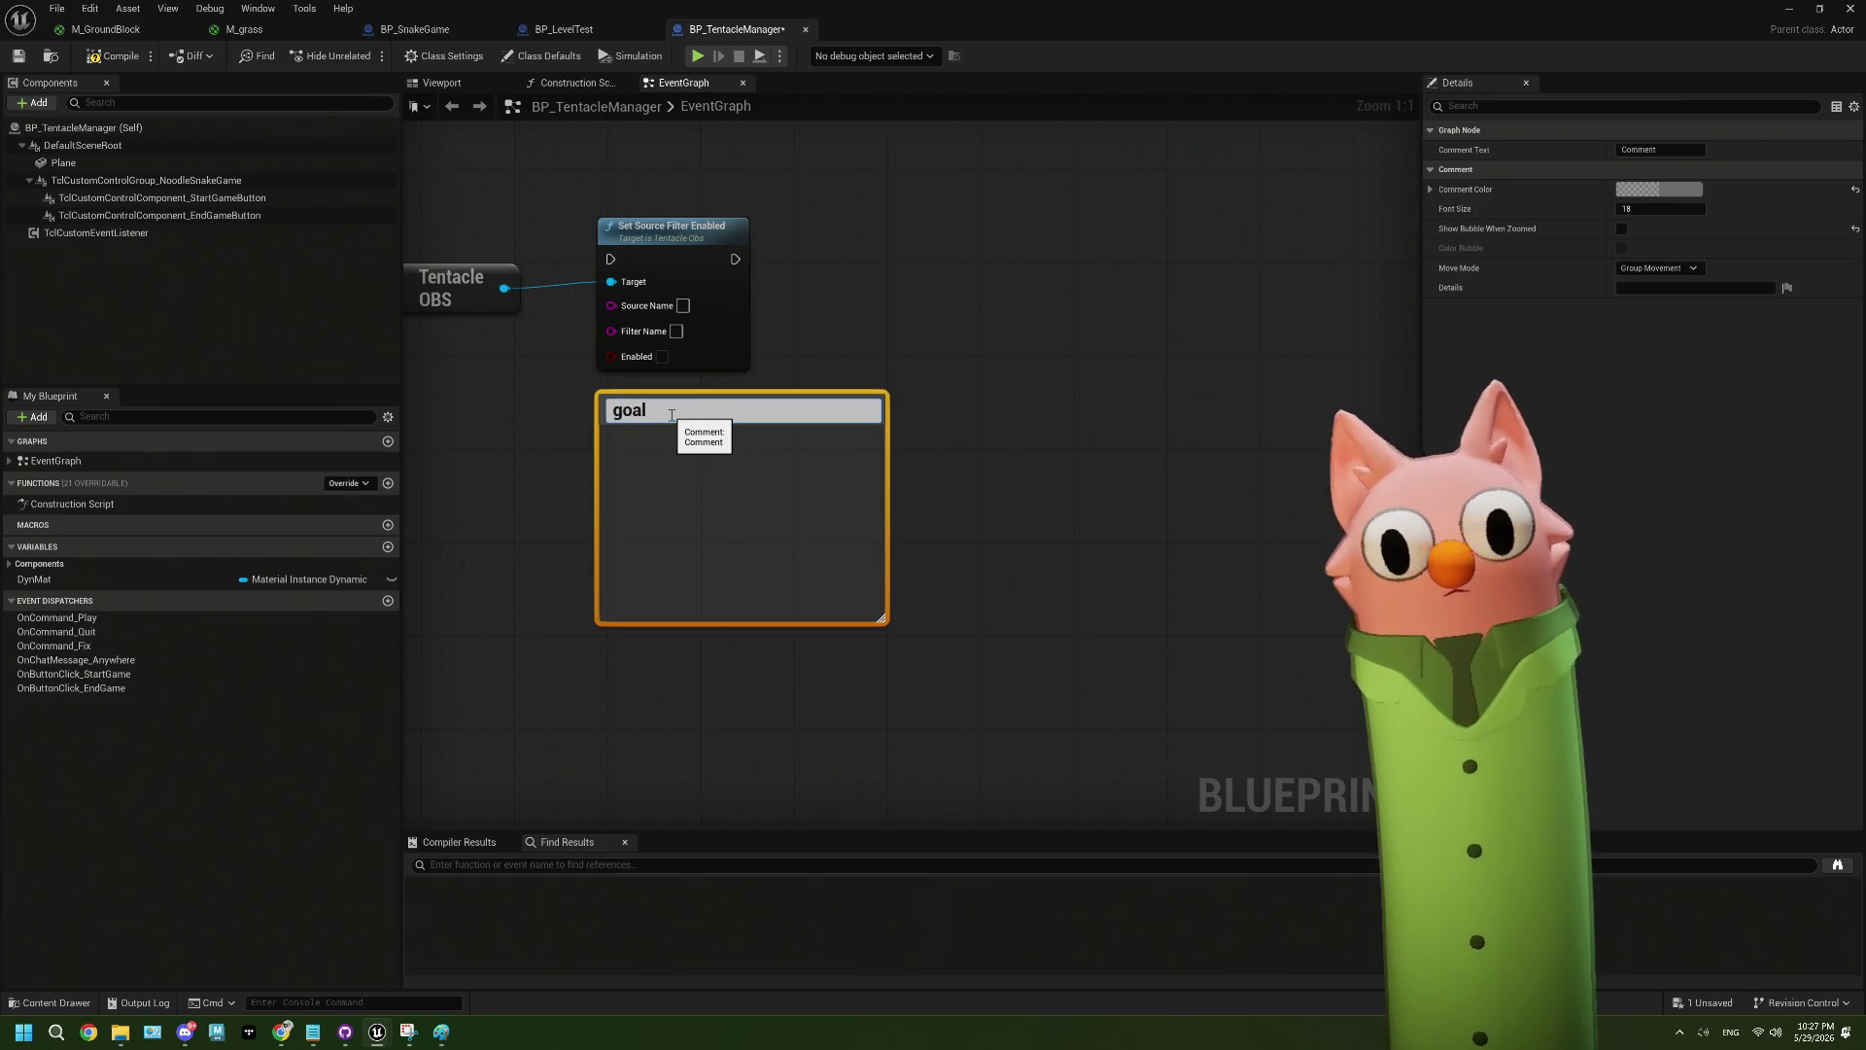
key("BackSpace")
key("BackSpace")
key("BackSpace")
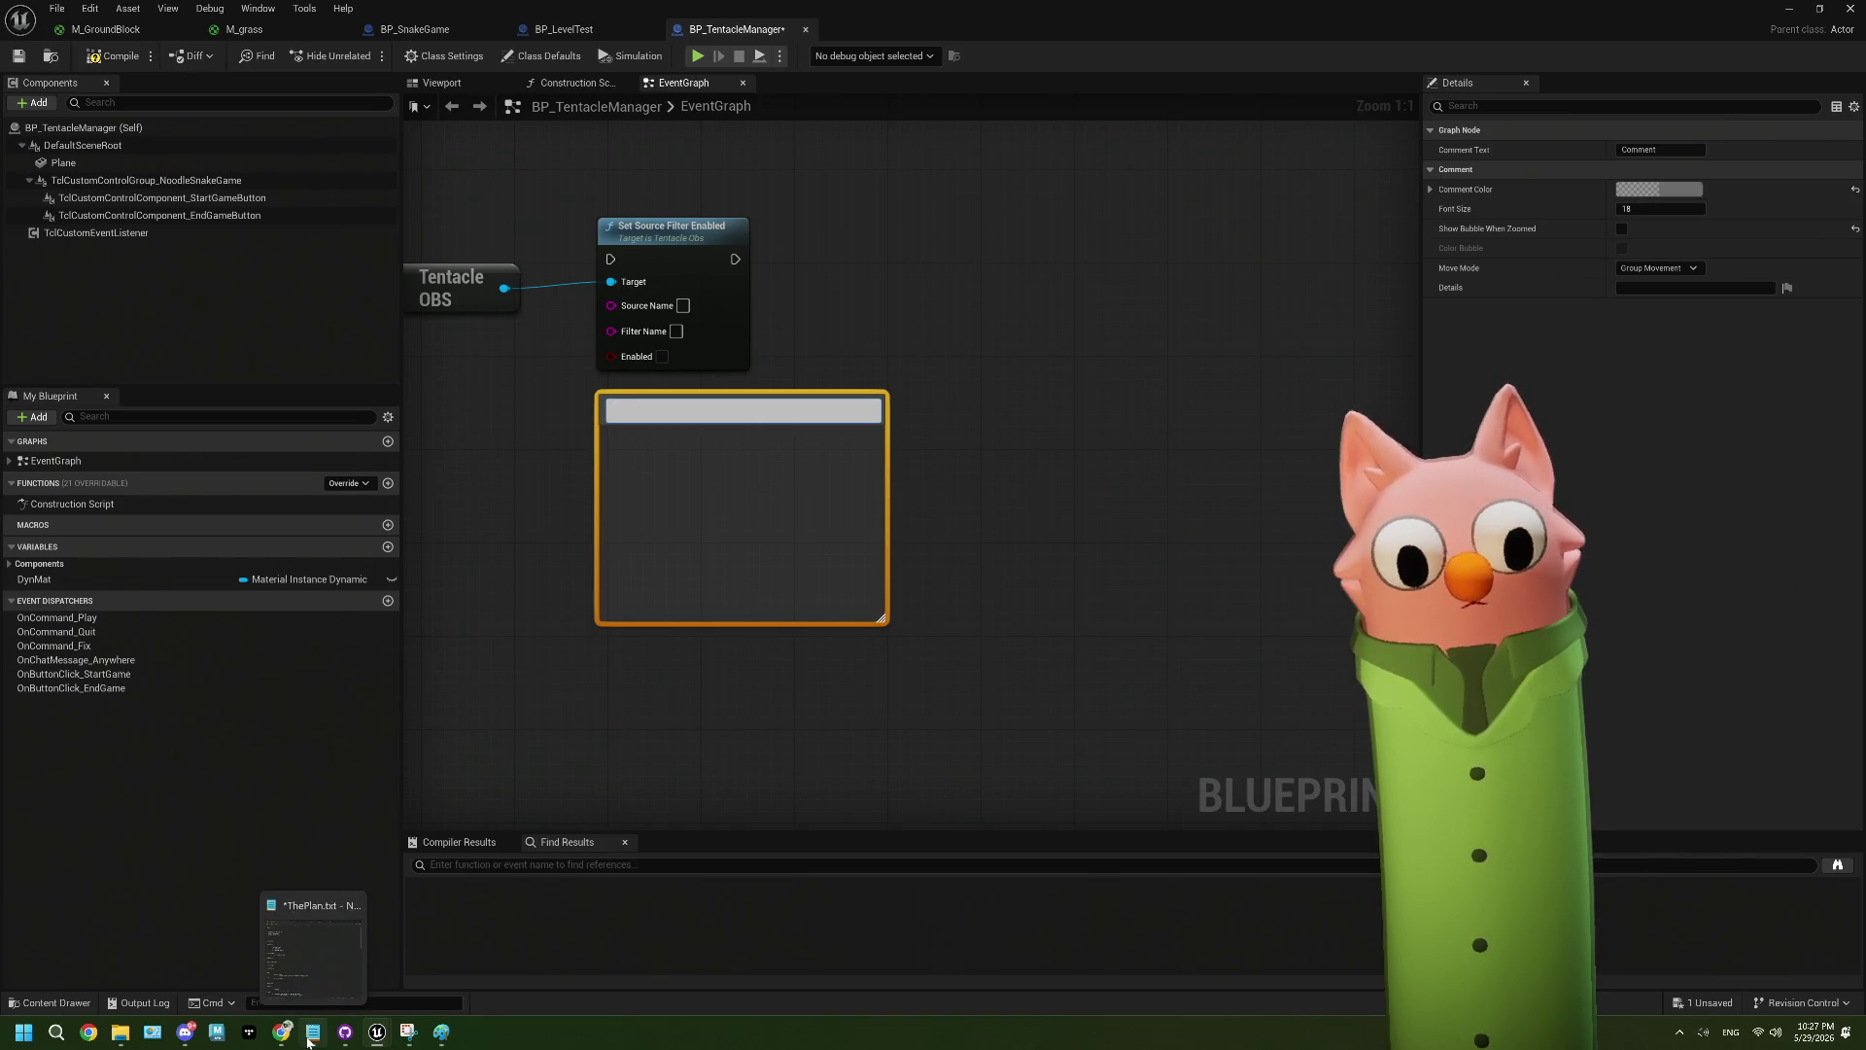
- Bring up Notepad with the General Notes tab
left_click(307, 1040)
left_click(972, 200)
scroll(681, 801, "down", 10)
- Note the question of setting OBS audio filters from Tentacle in General Notes
left_click(681, 801)
key("Return")
key("Return")
key("Return")
key("Return")
key("Return")
key("Return")
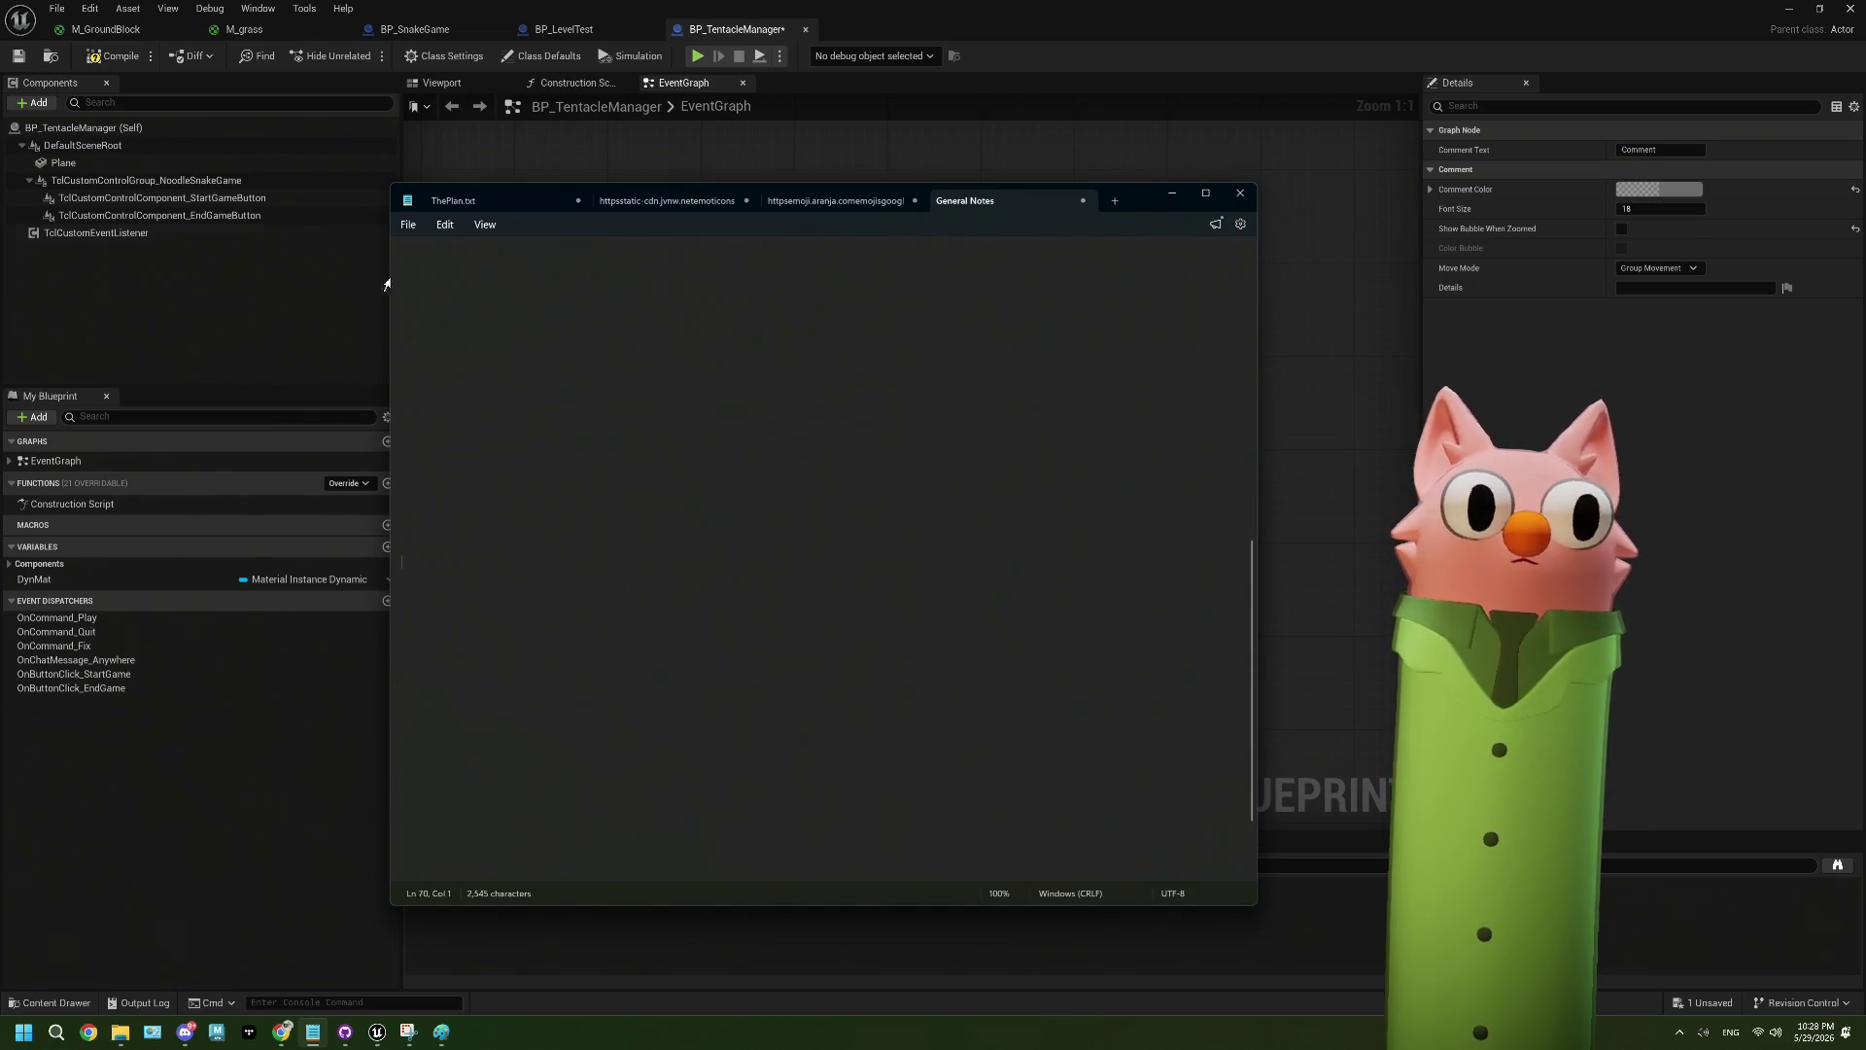
left_click(471, 275)
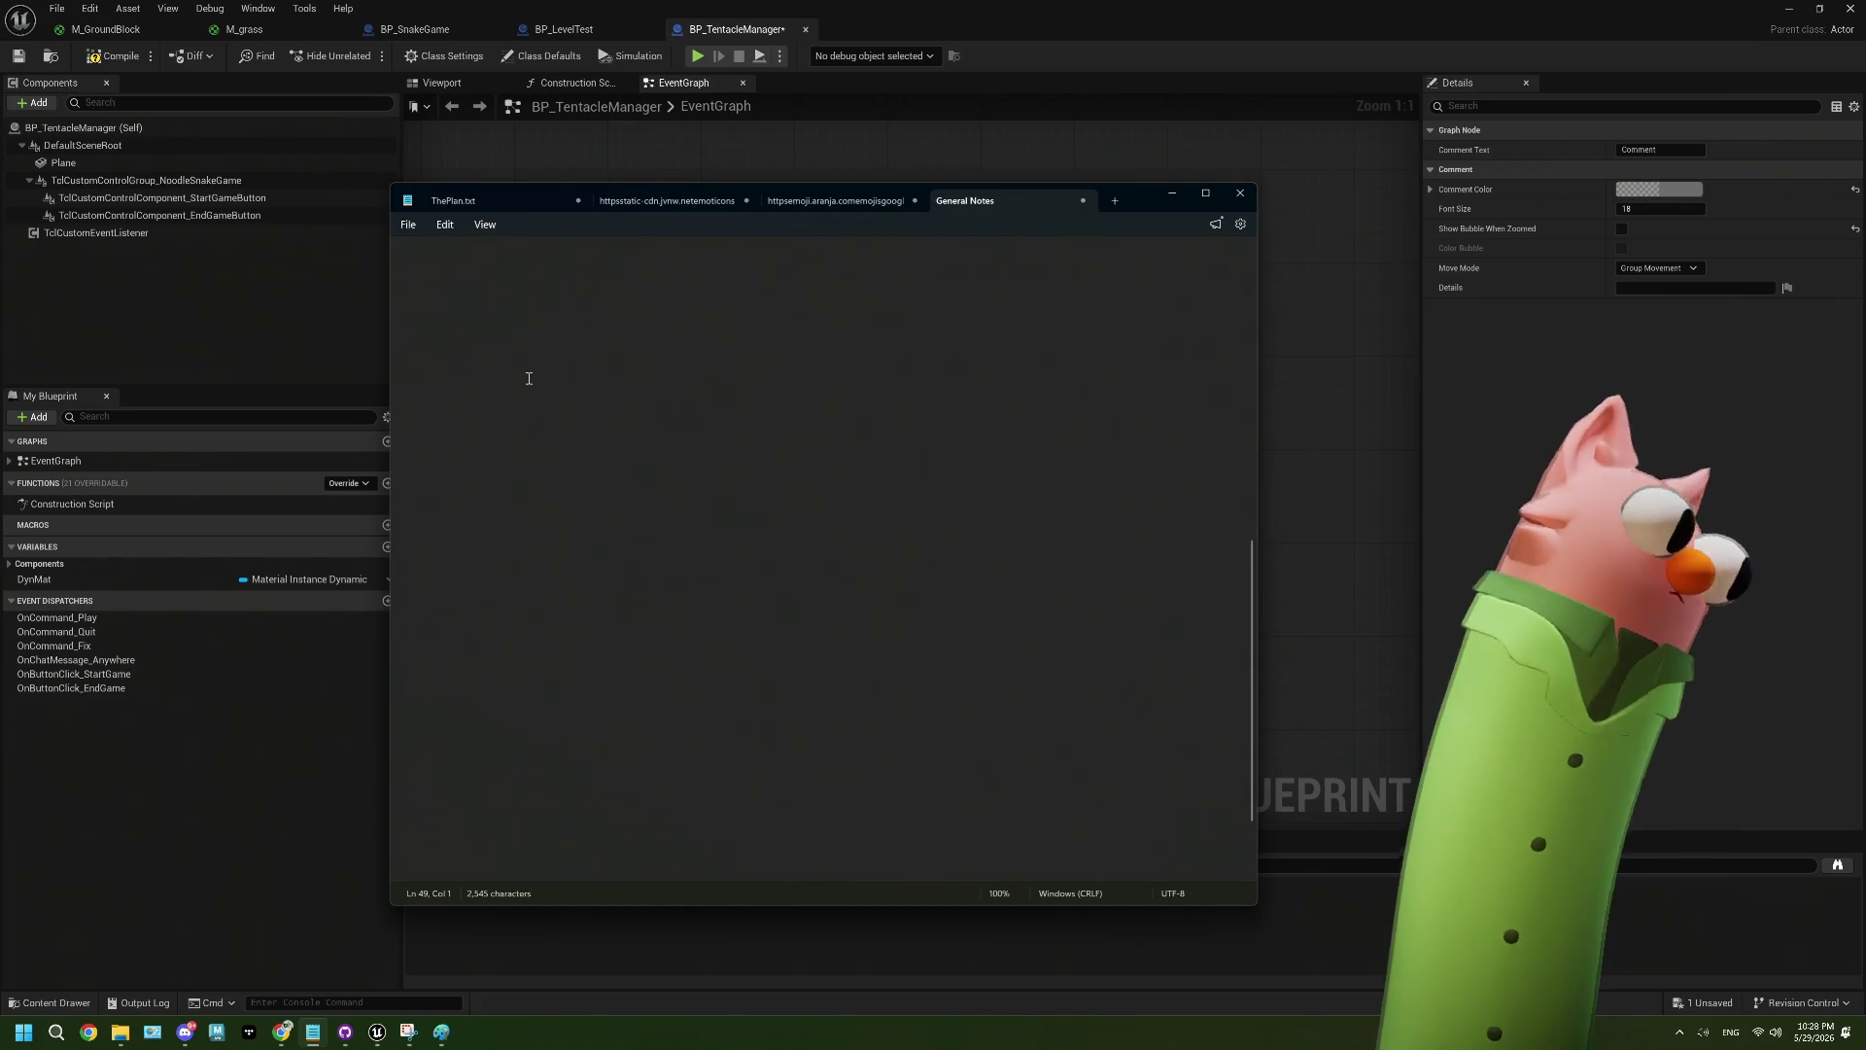
type("Tental")
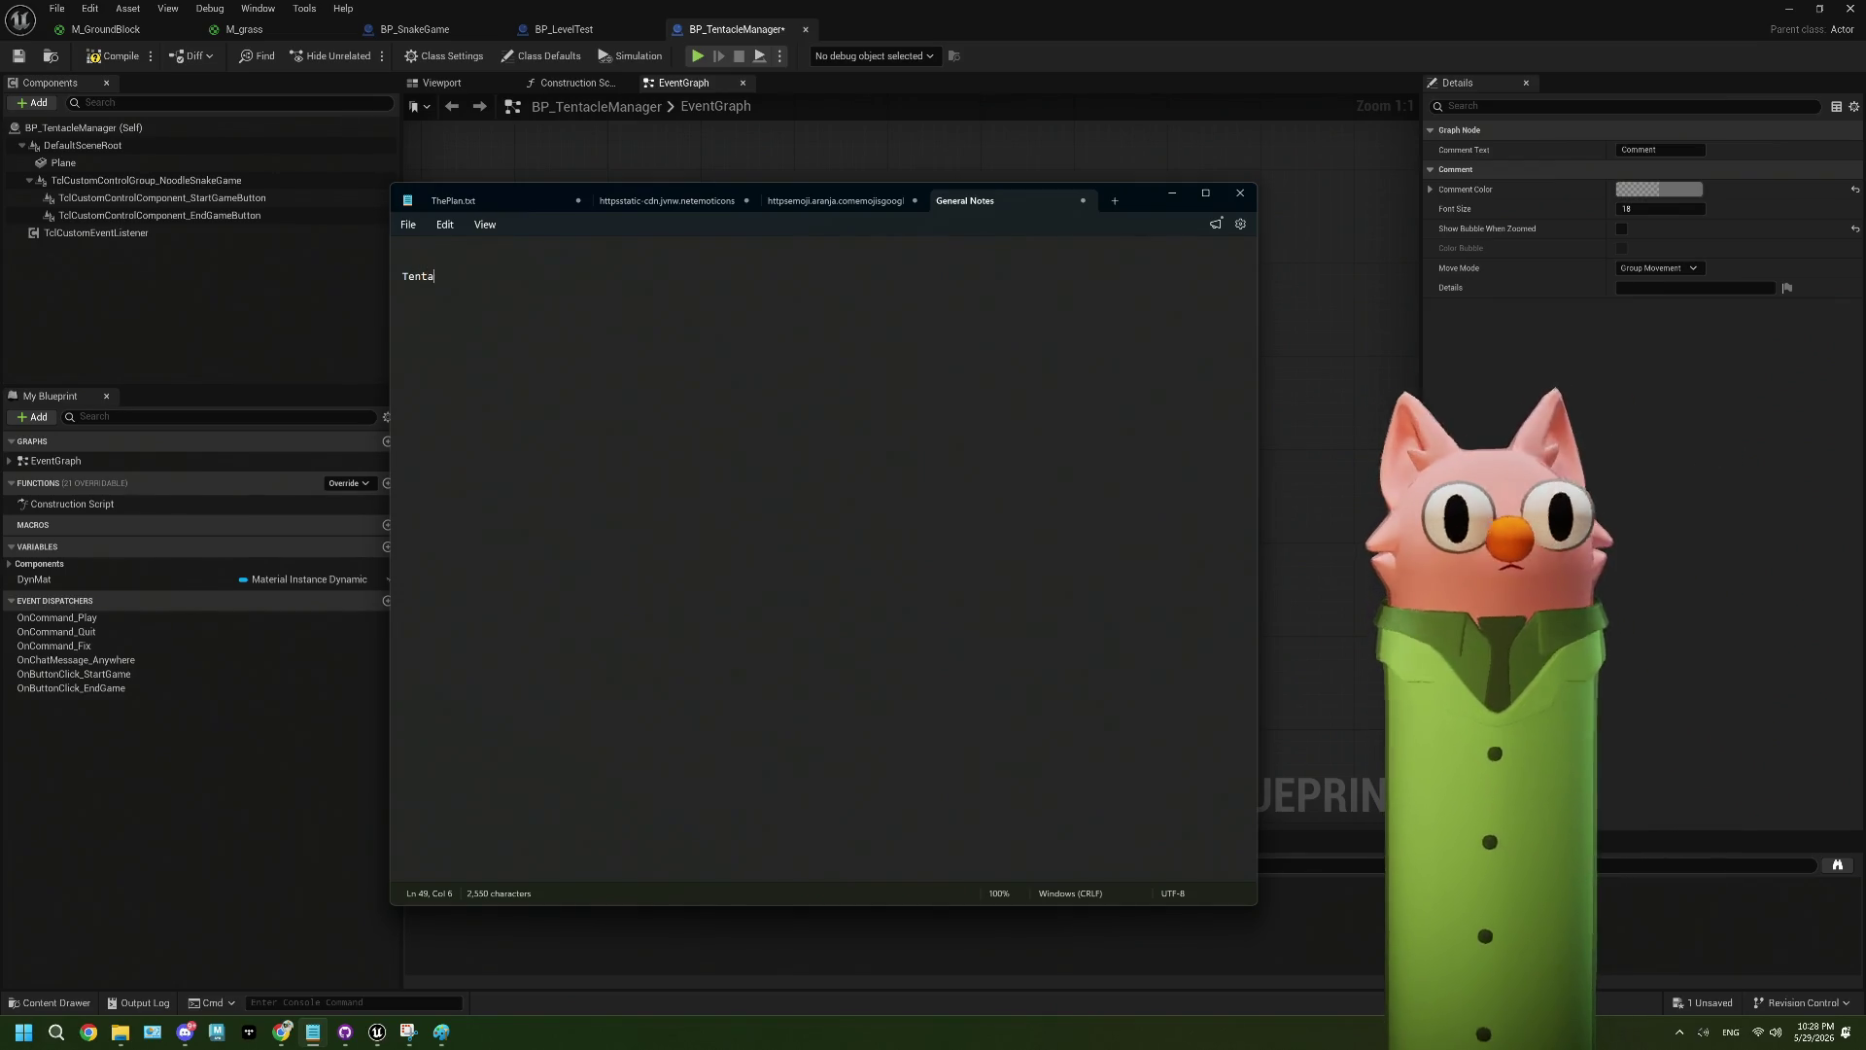
type("le OB")
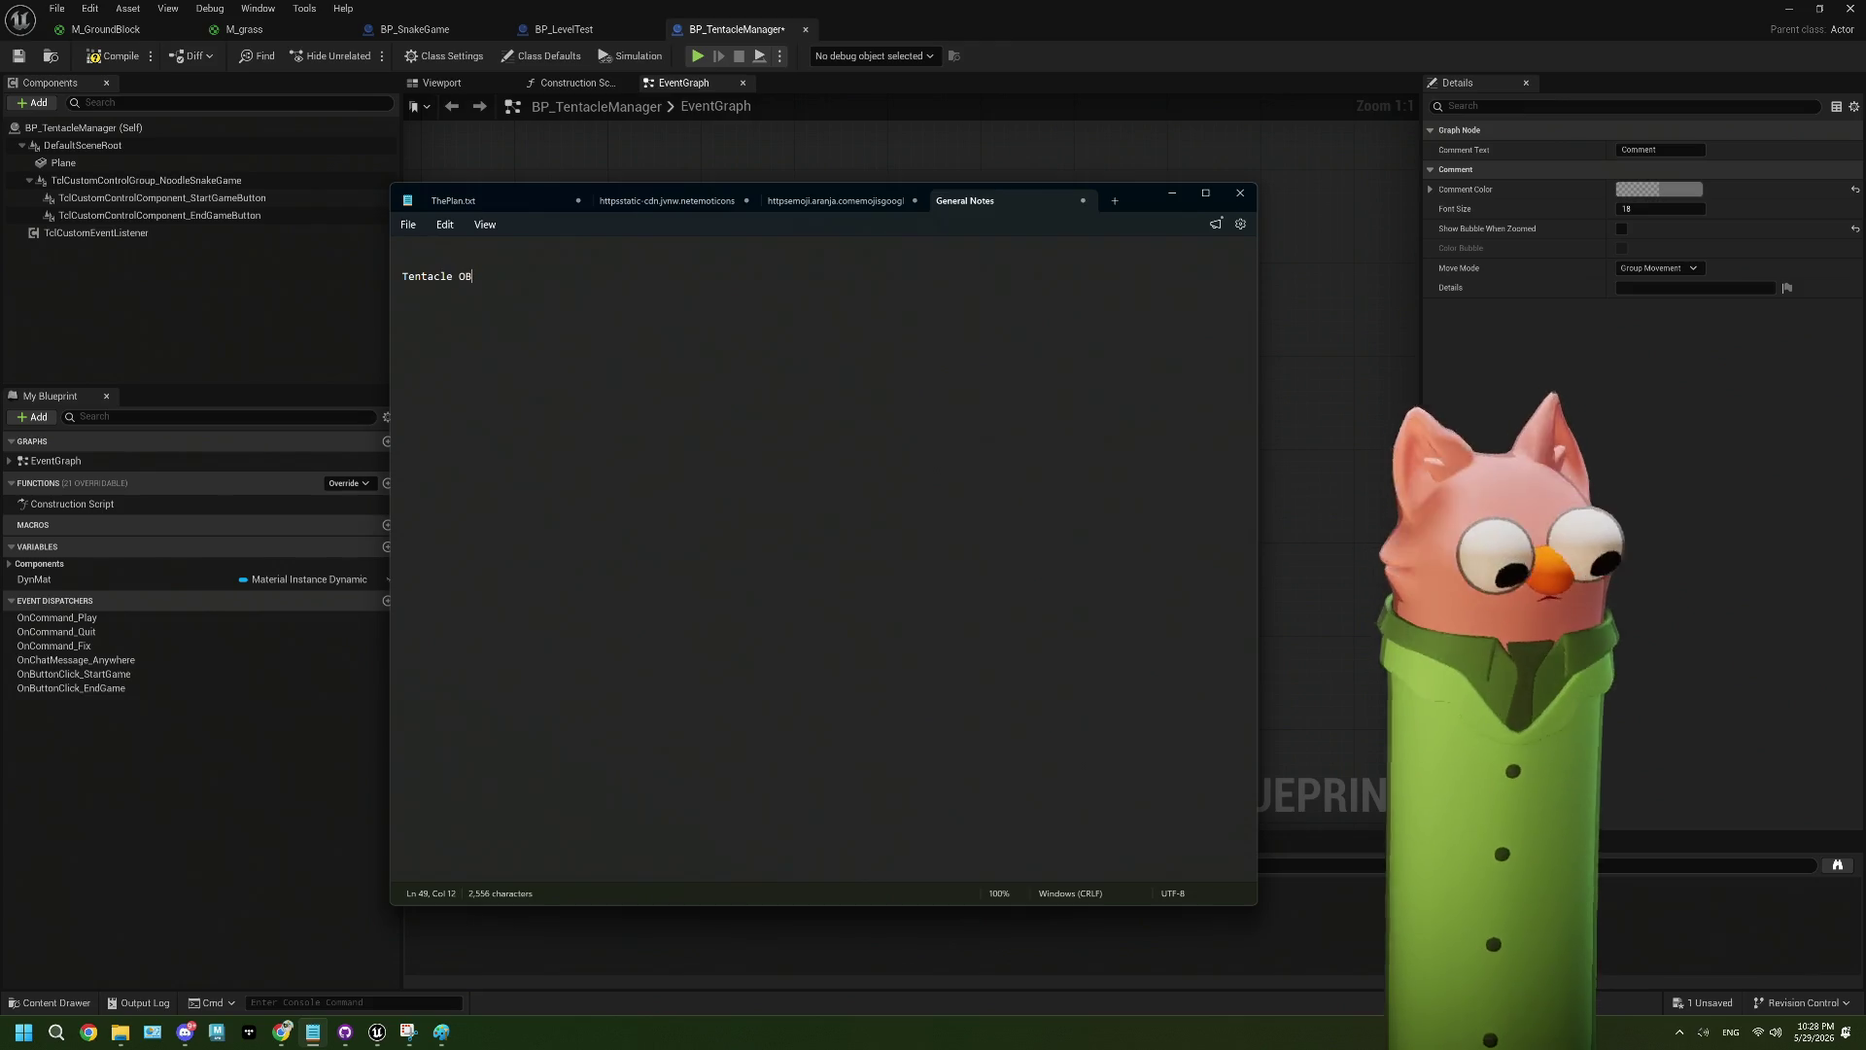
type("S: can")
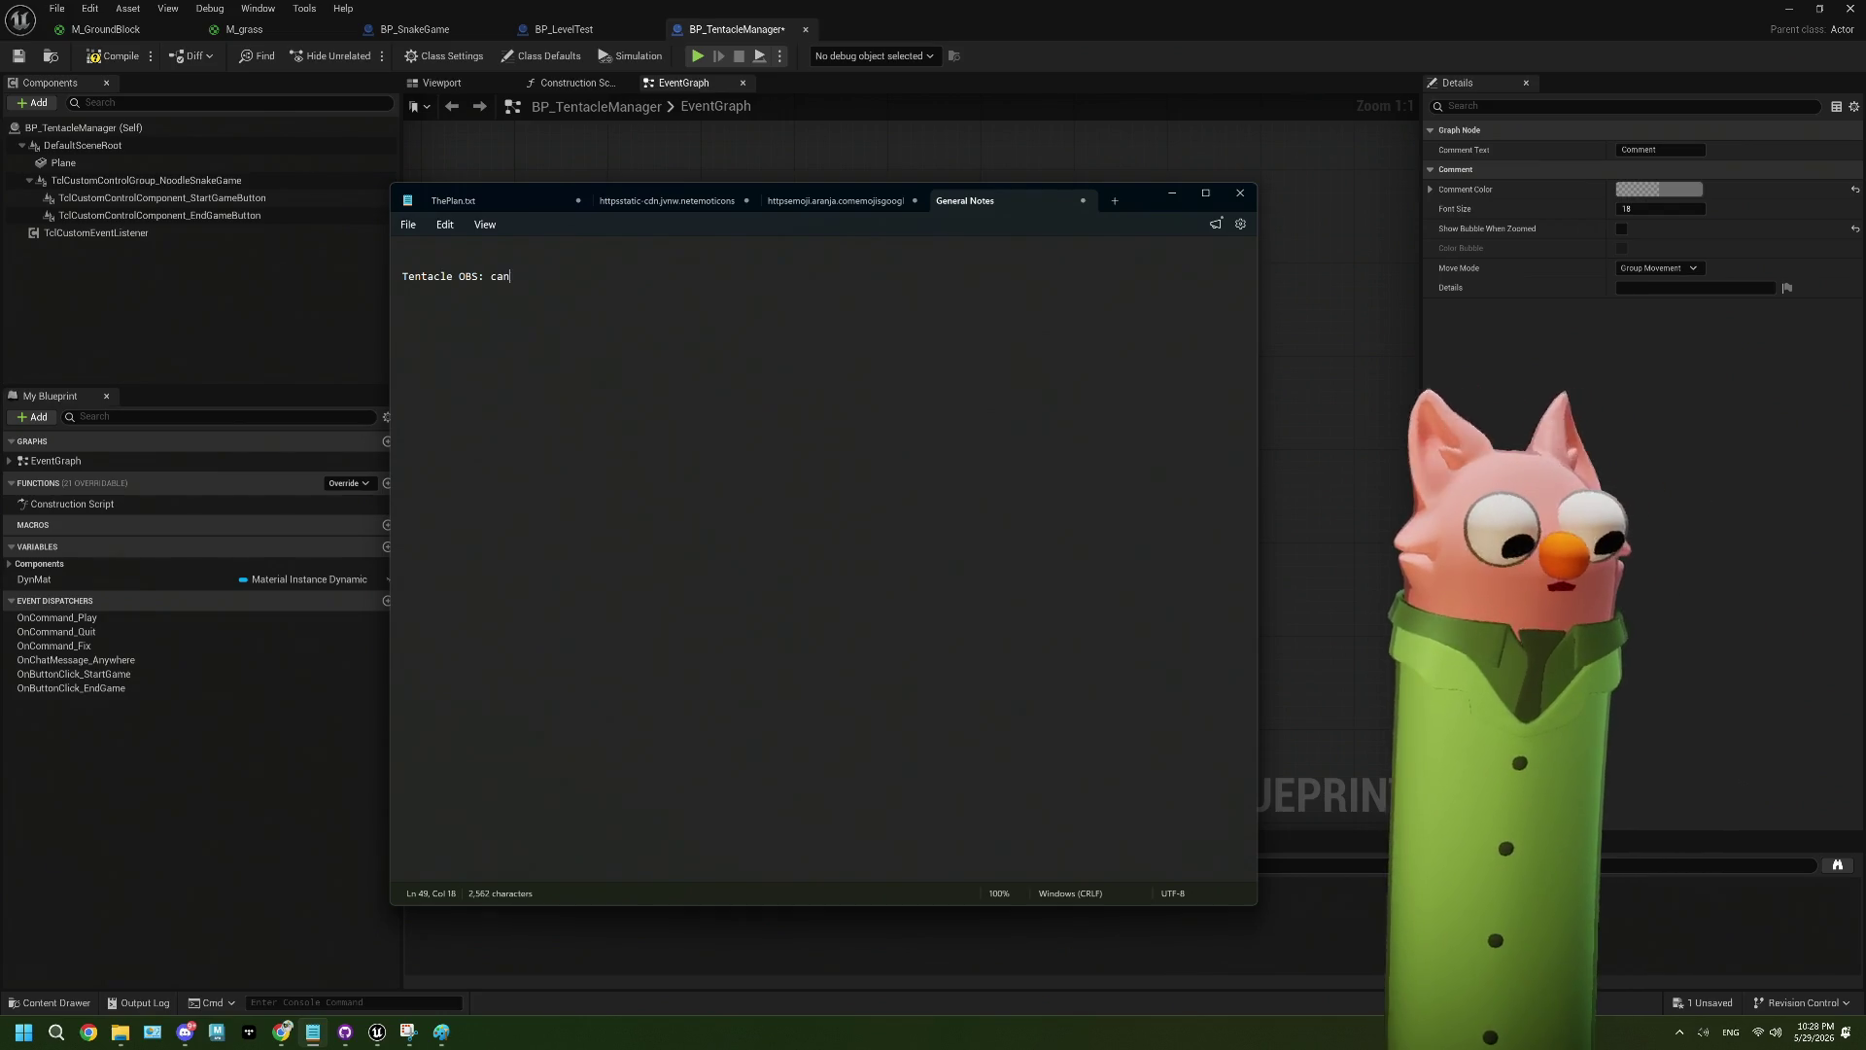
type(" we")
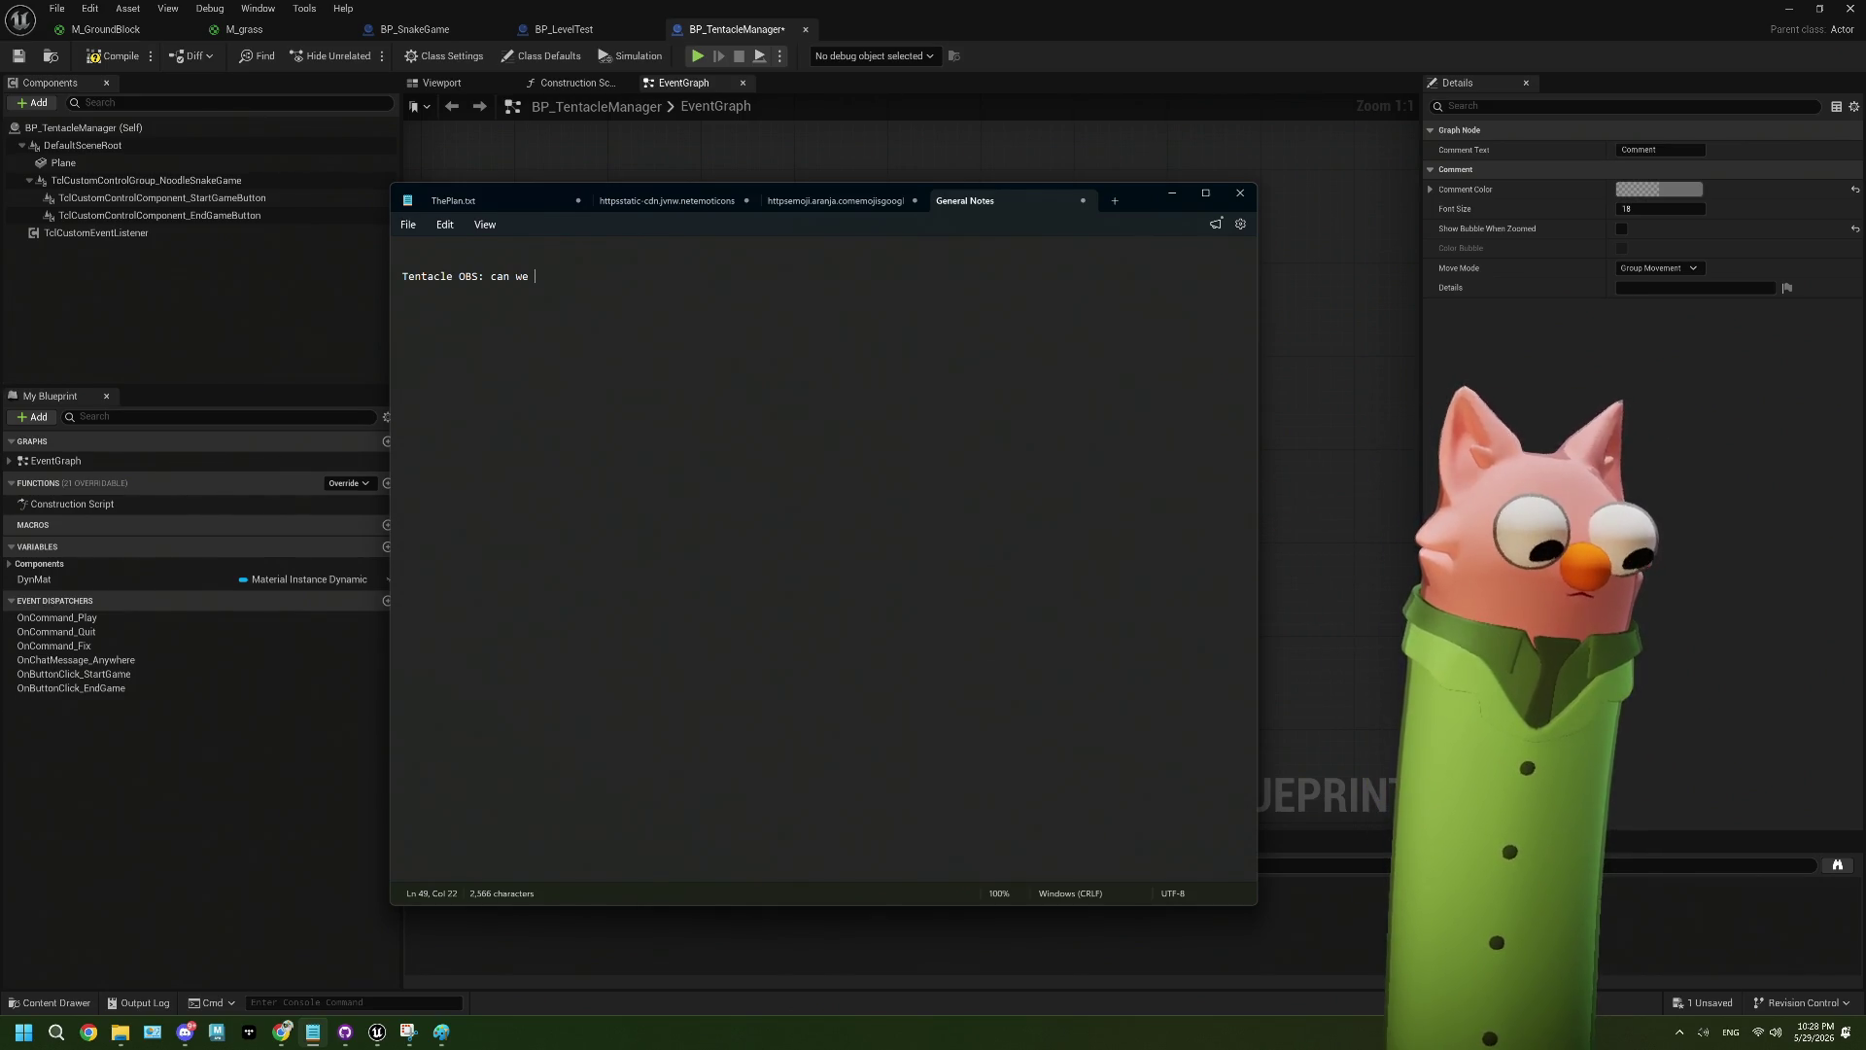
type("djust")
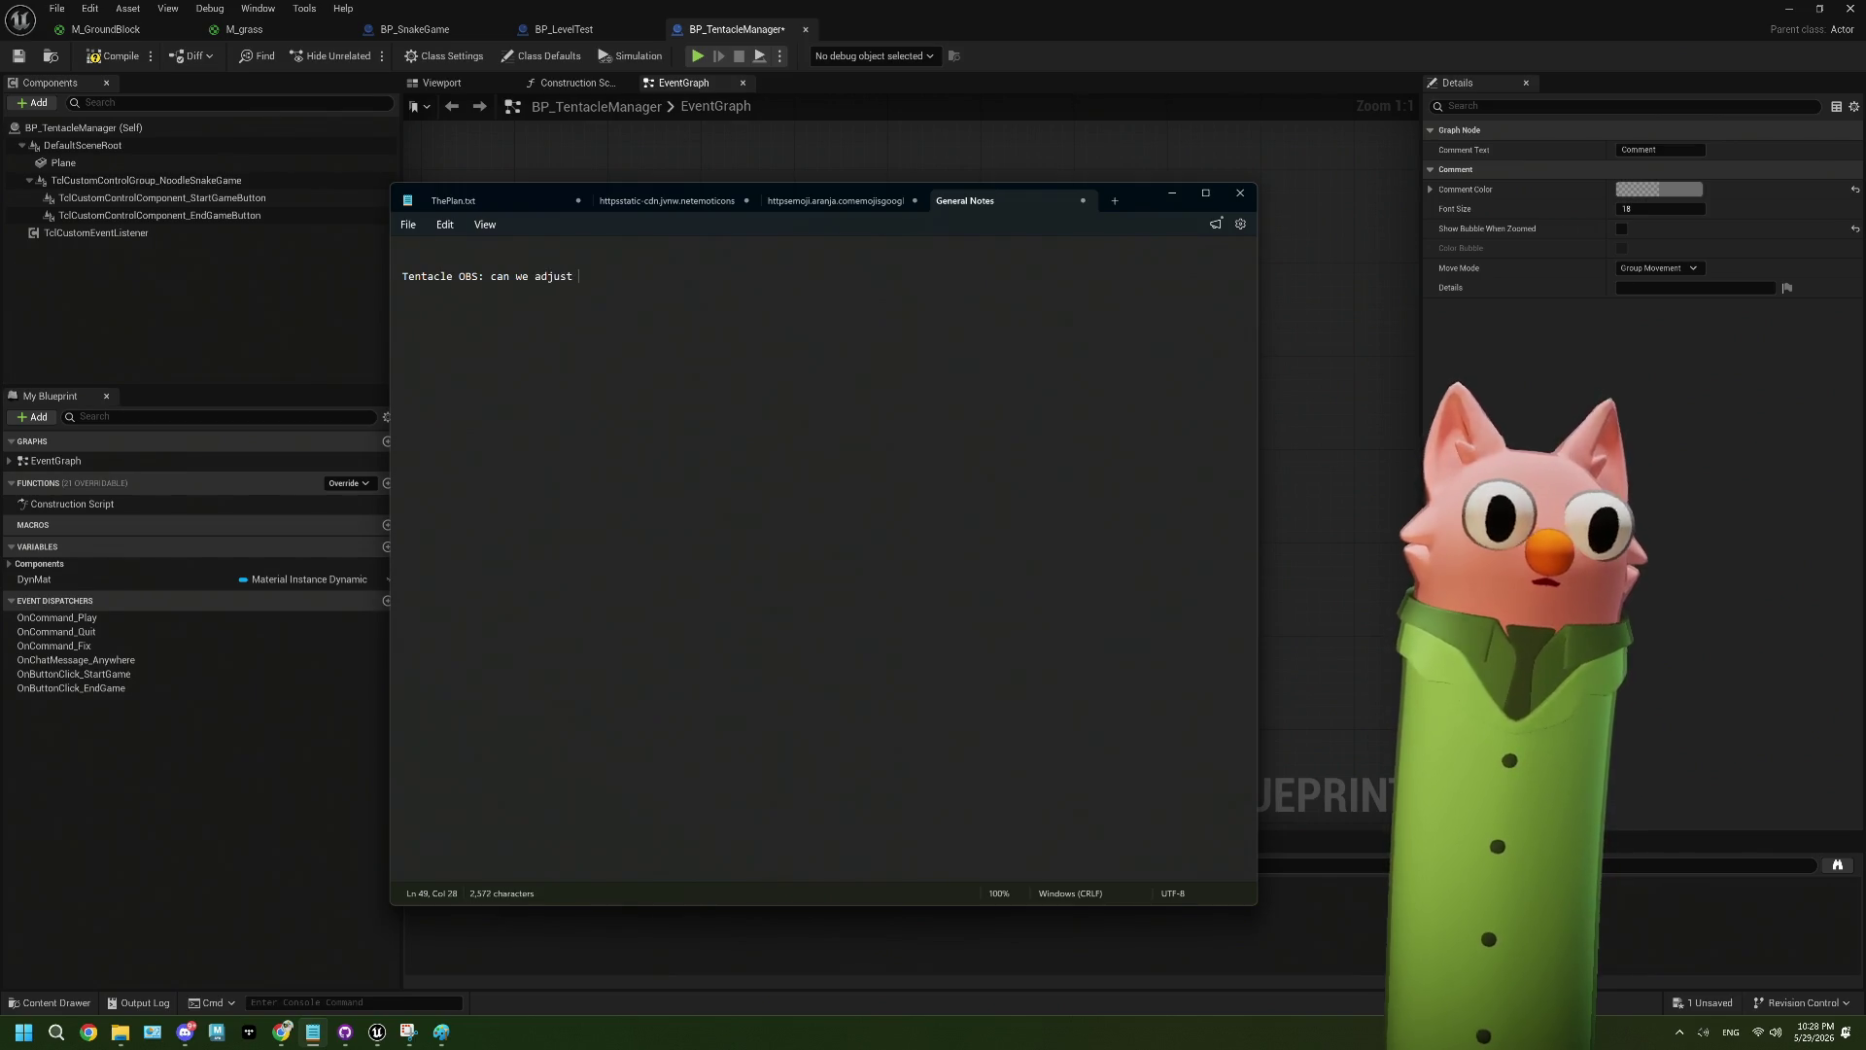
key("BackSpace")
key("BackSpace")
key("BackSpace")
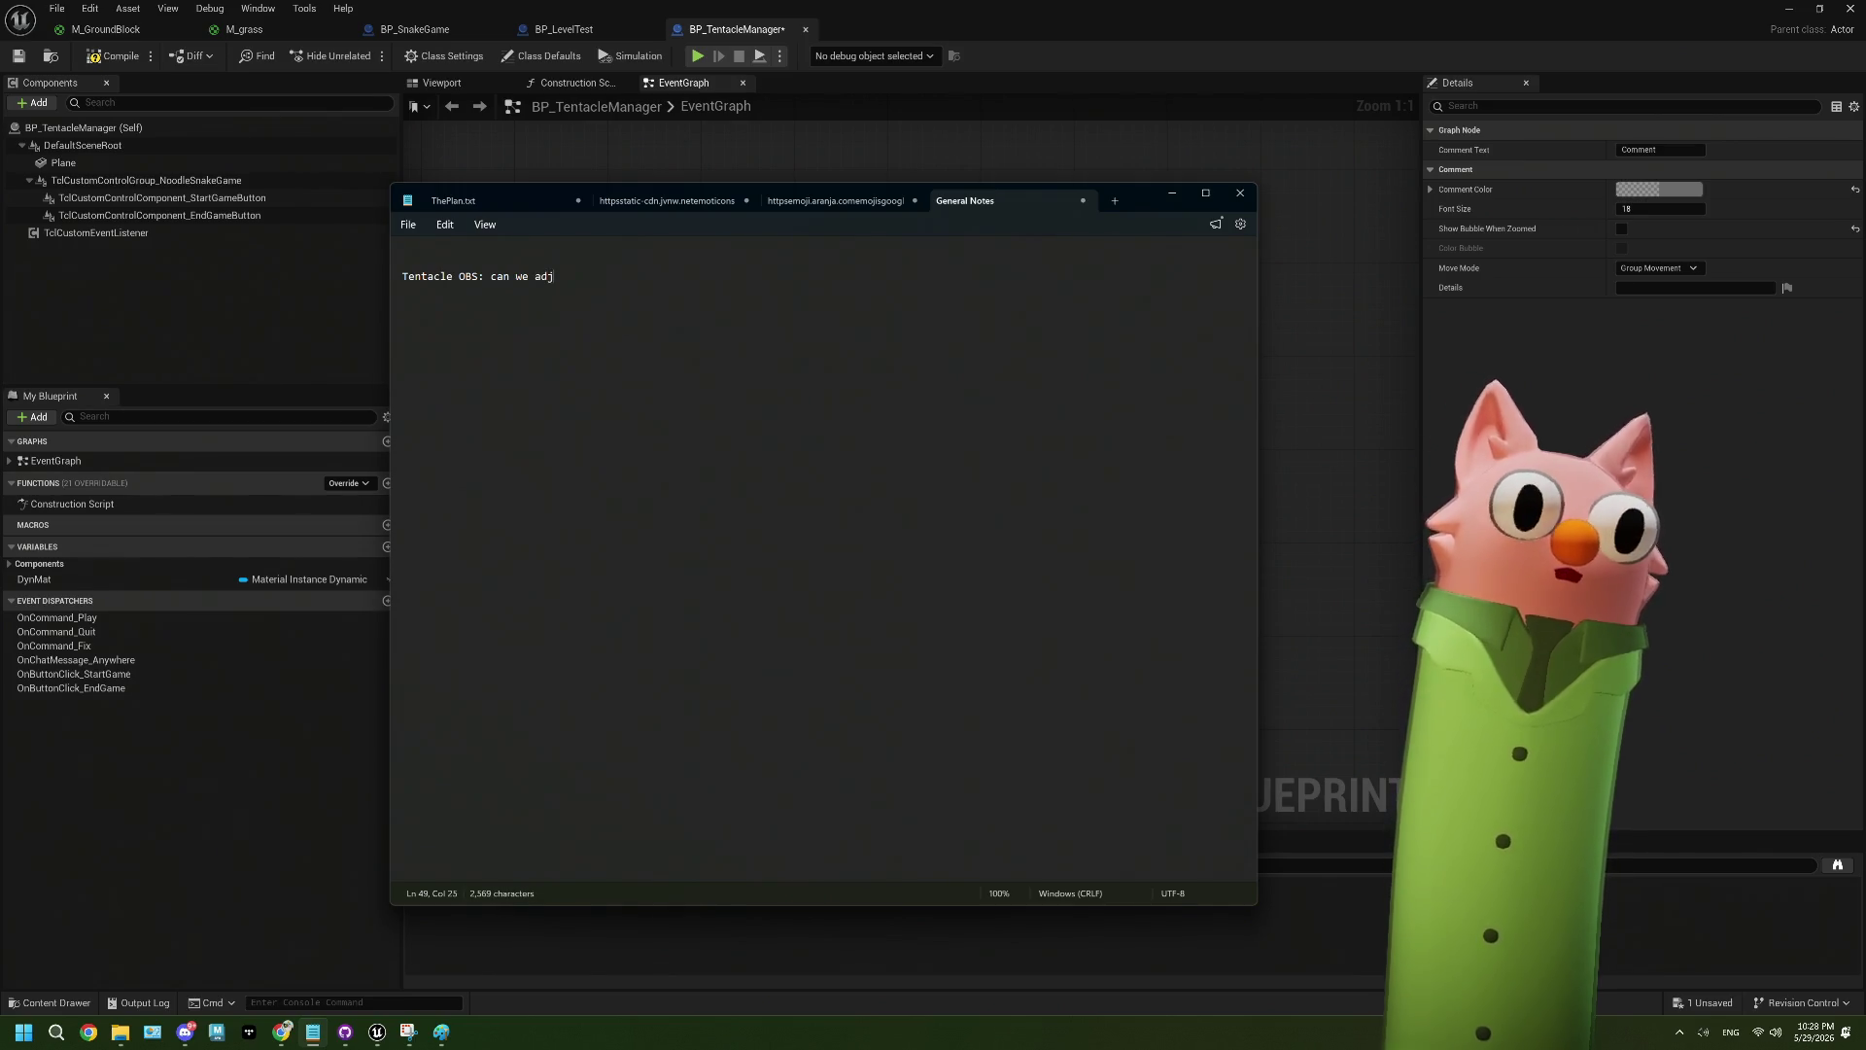
type("set ")
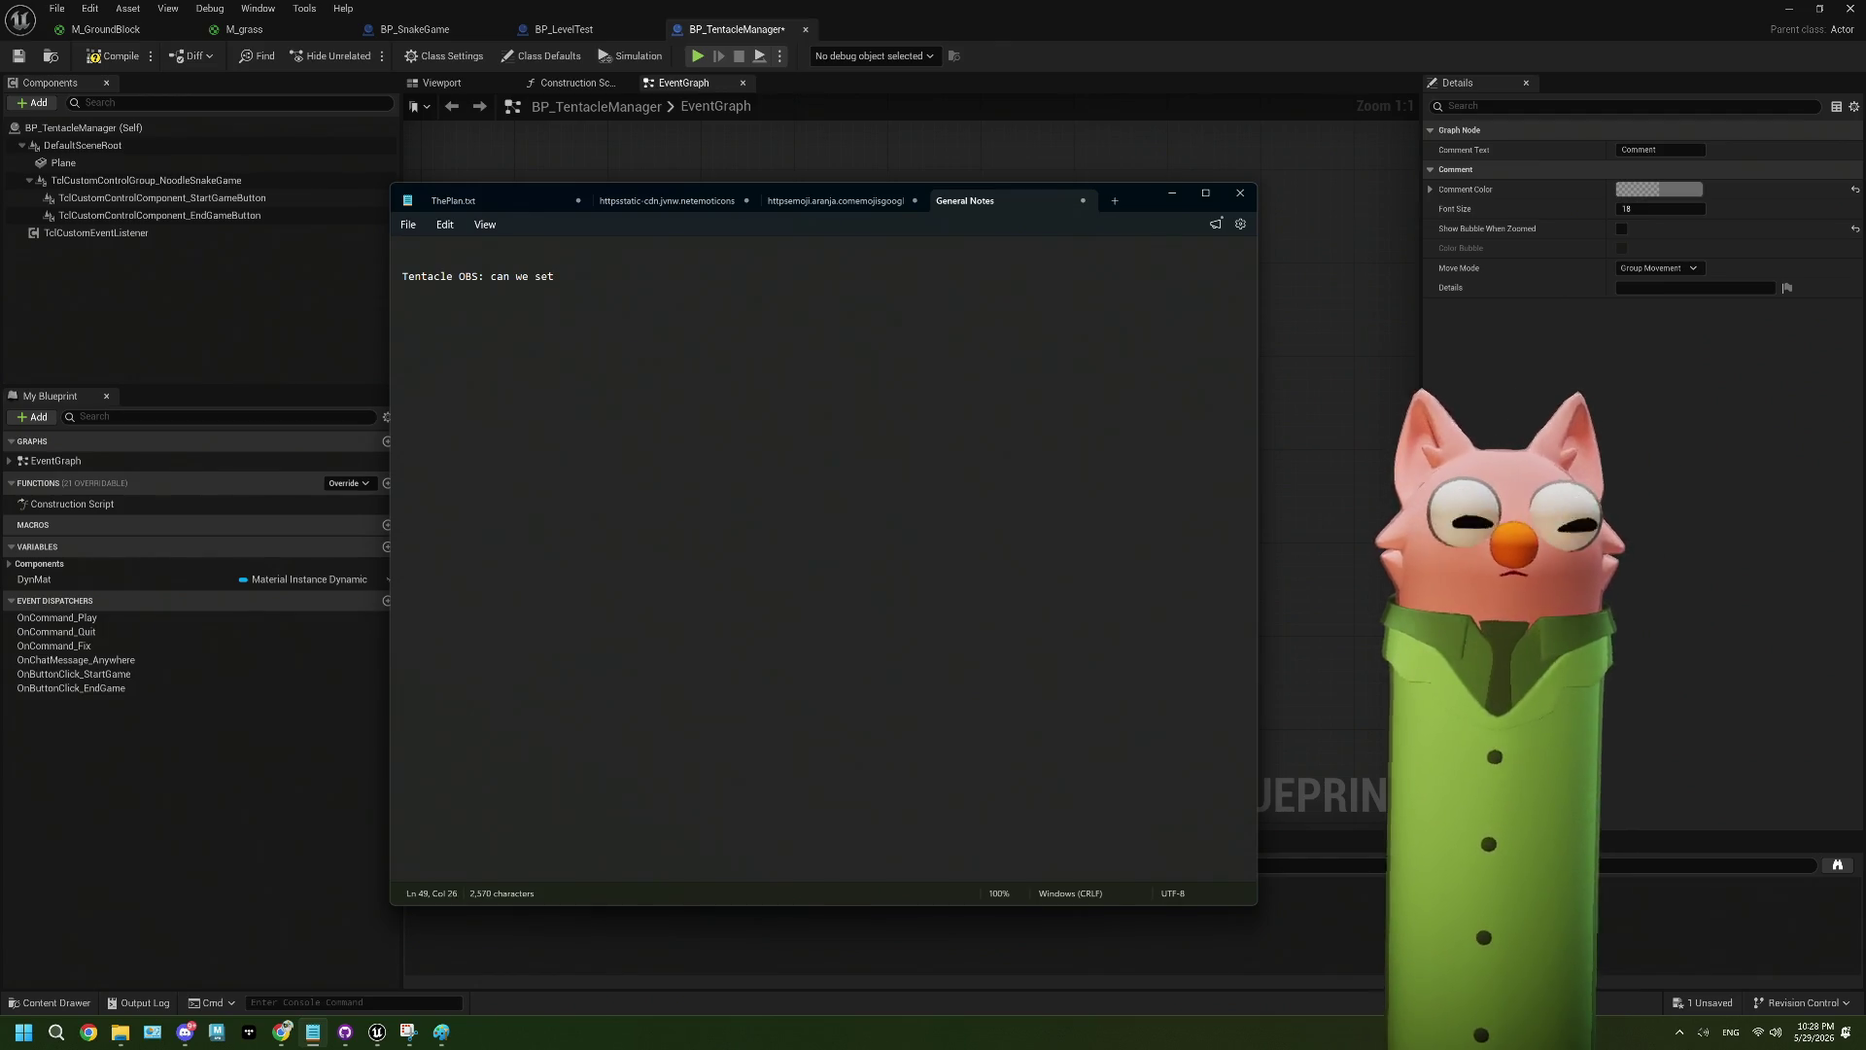
type("audio fi")
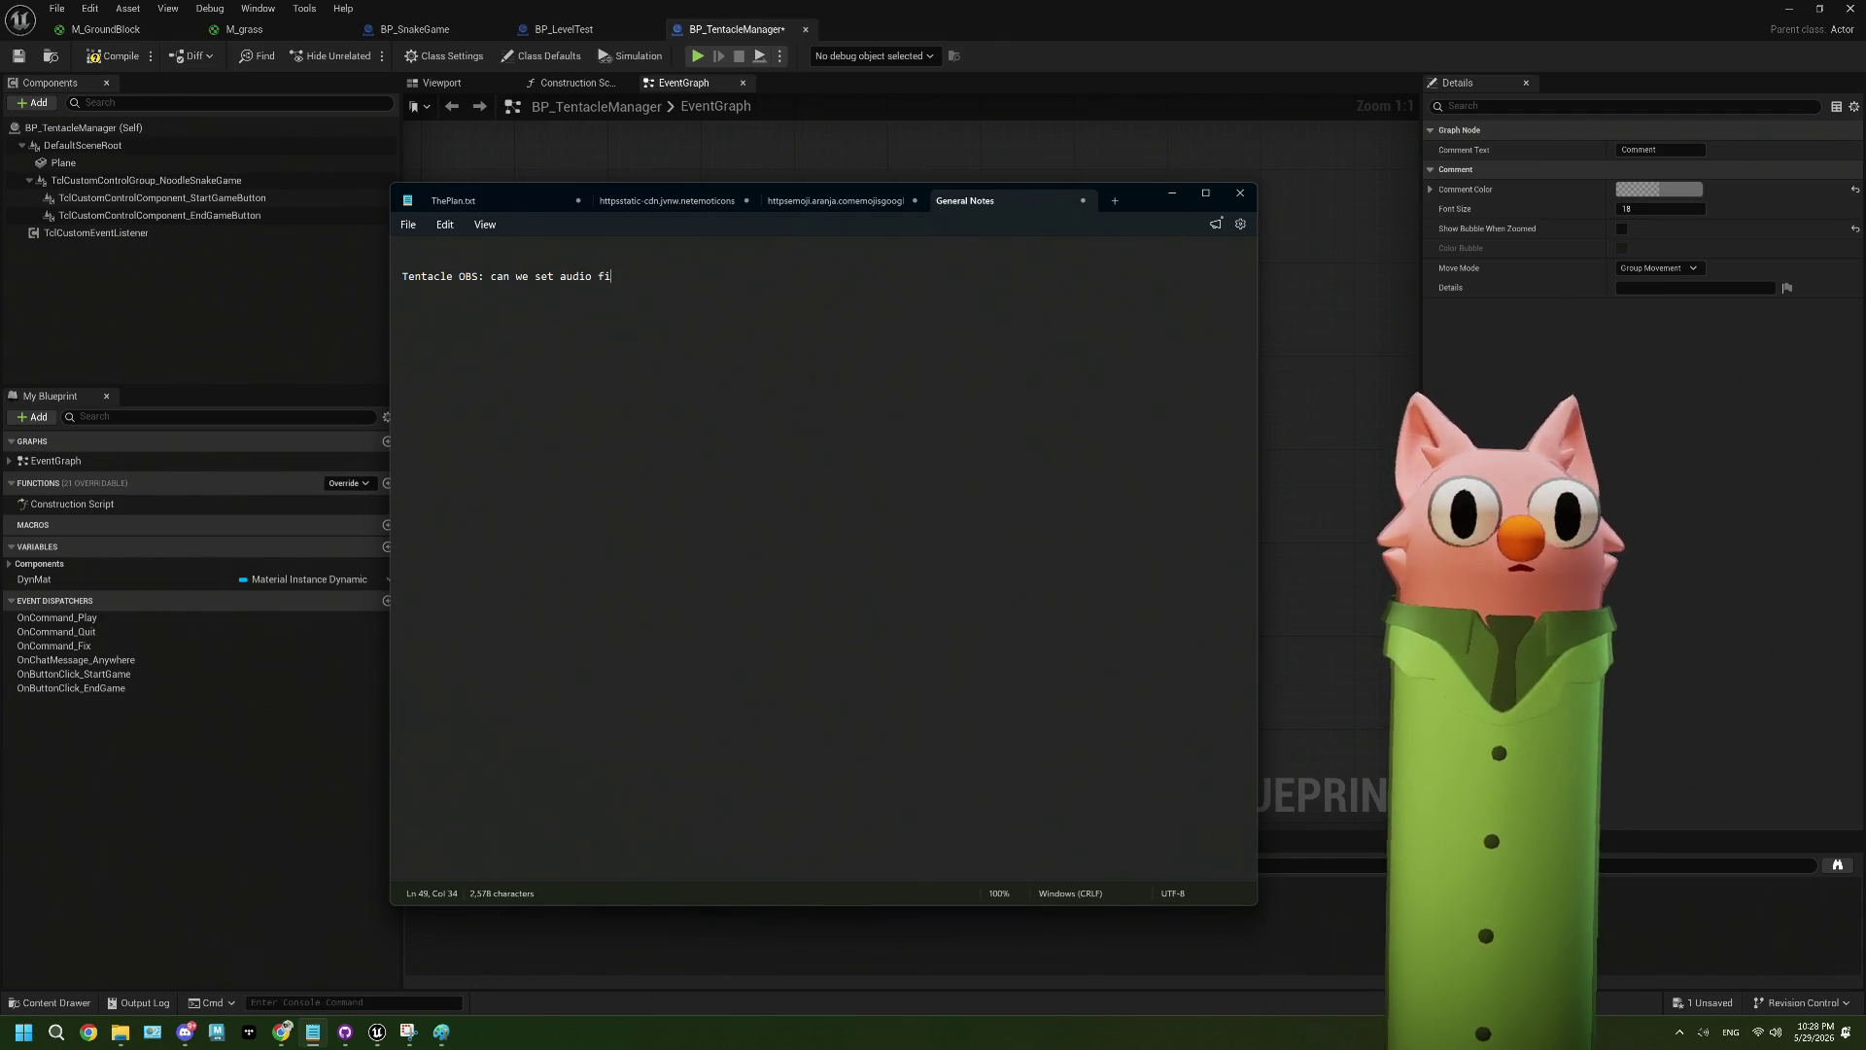
type("rsin  o")
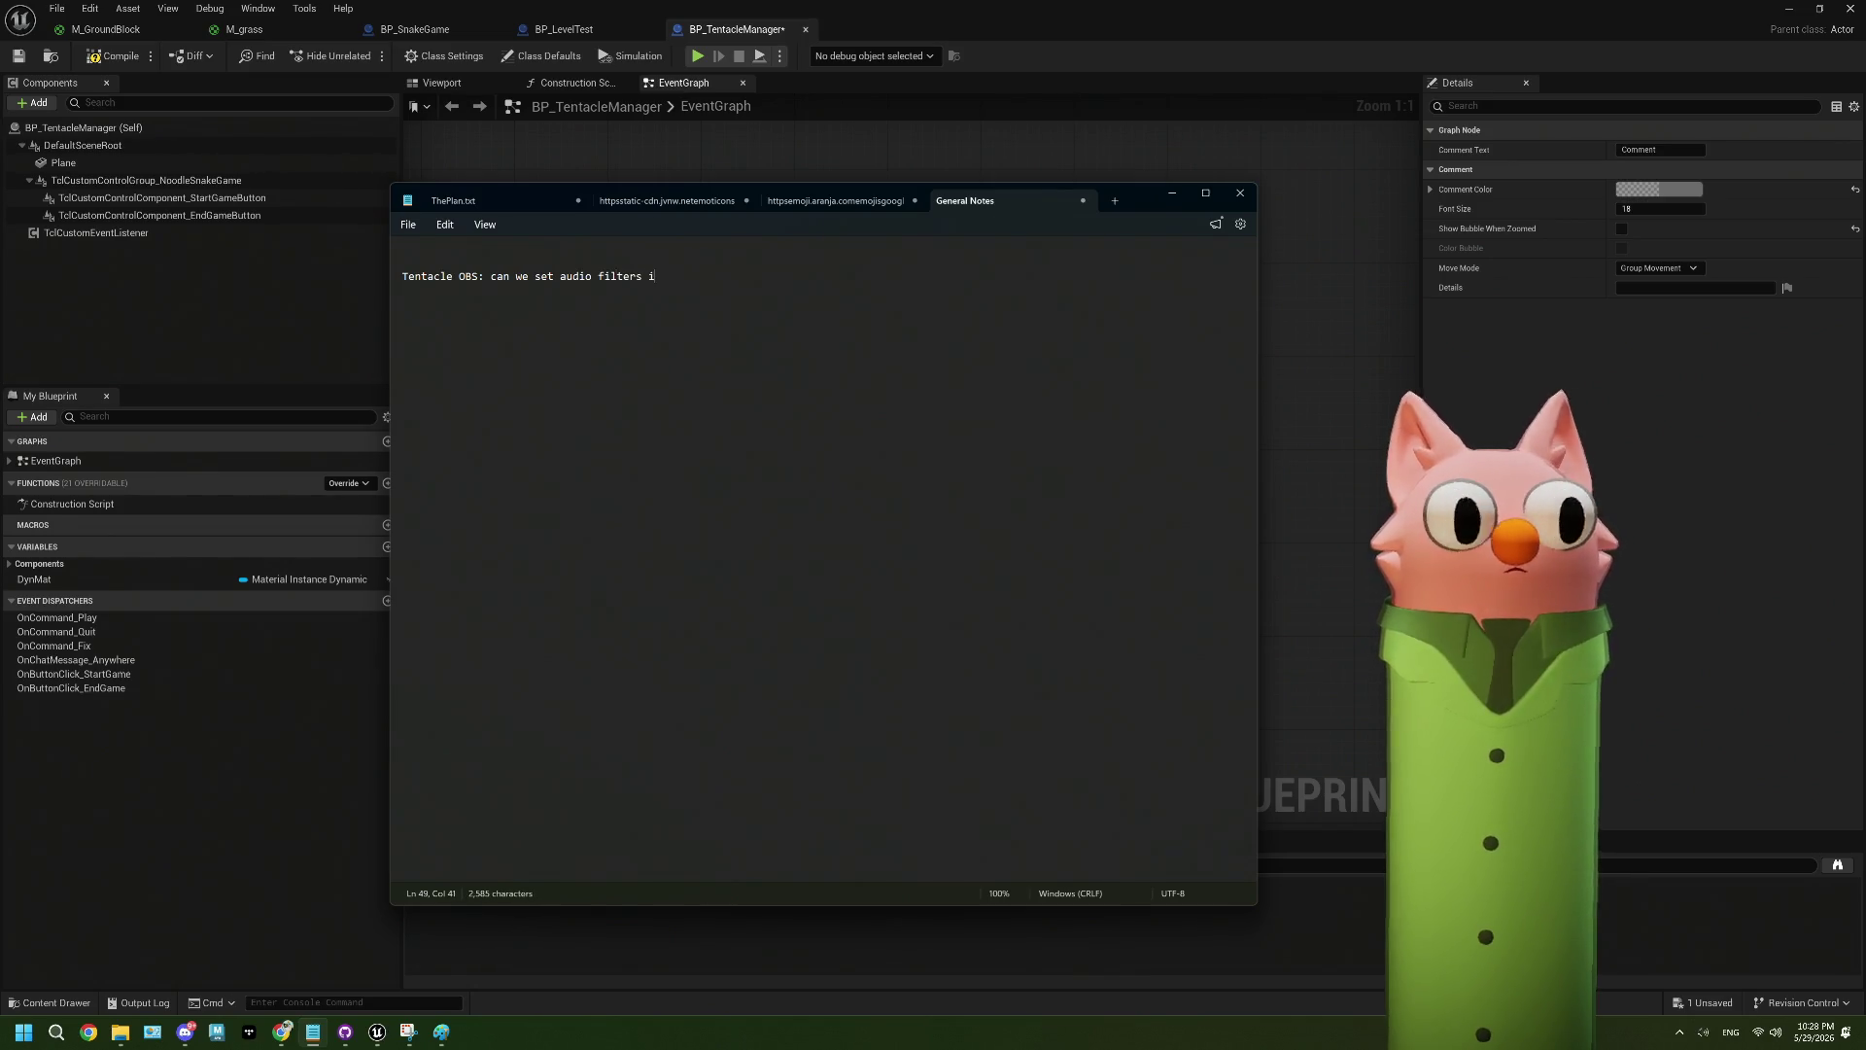
type("rom ten")
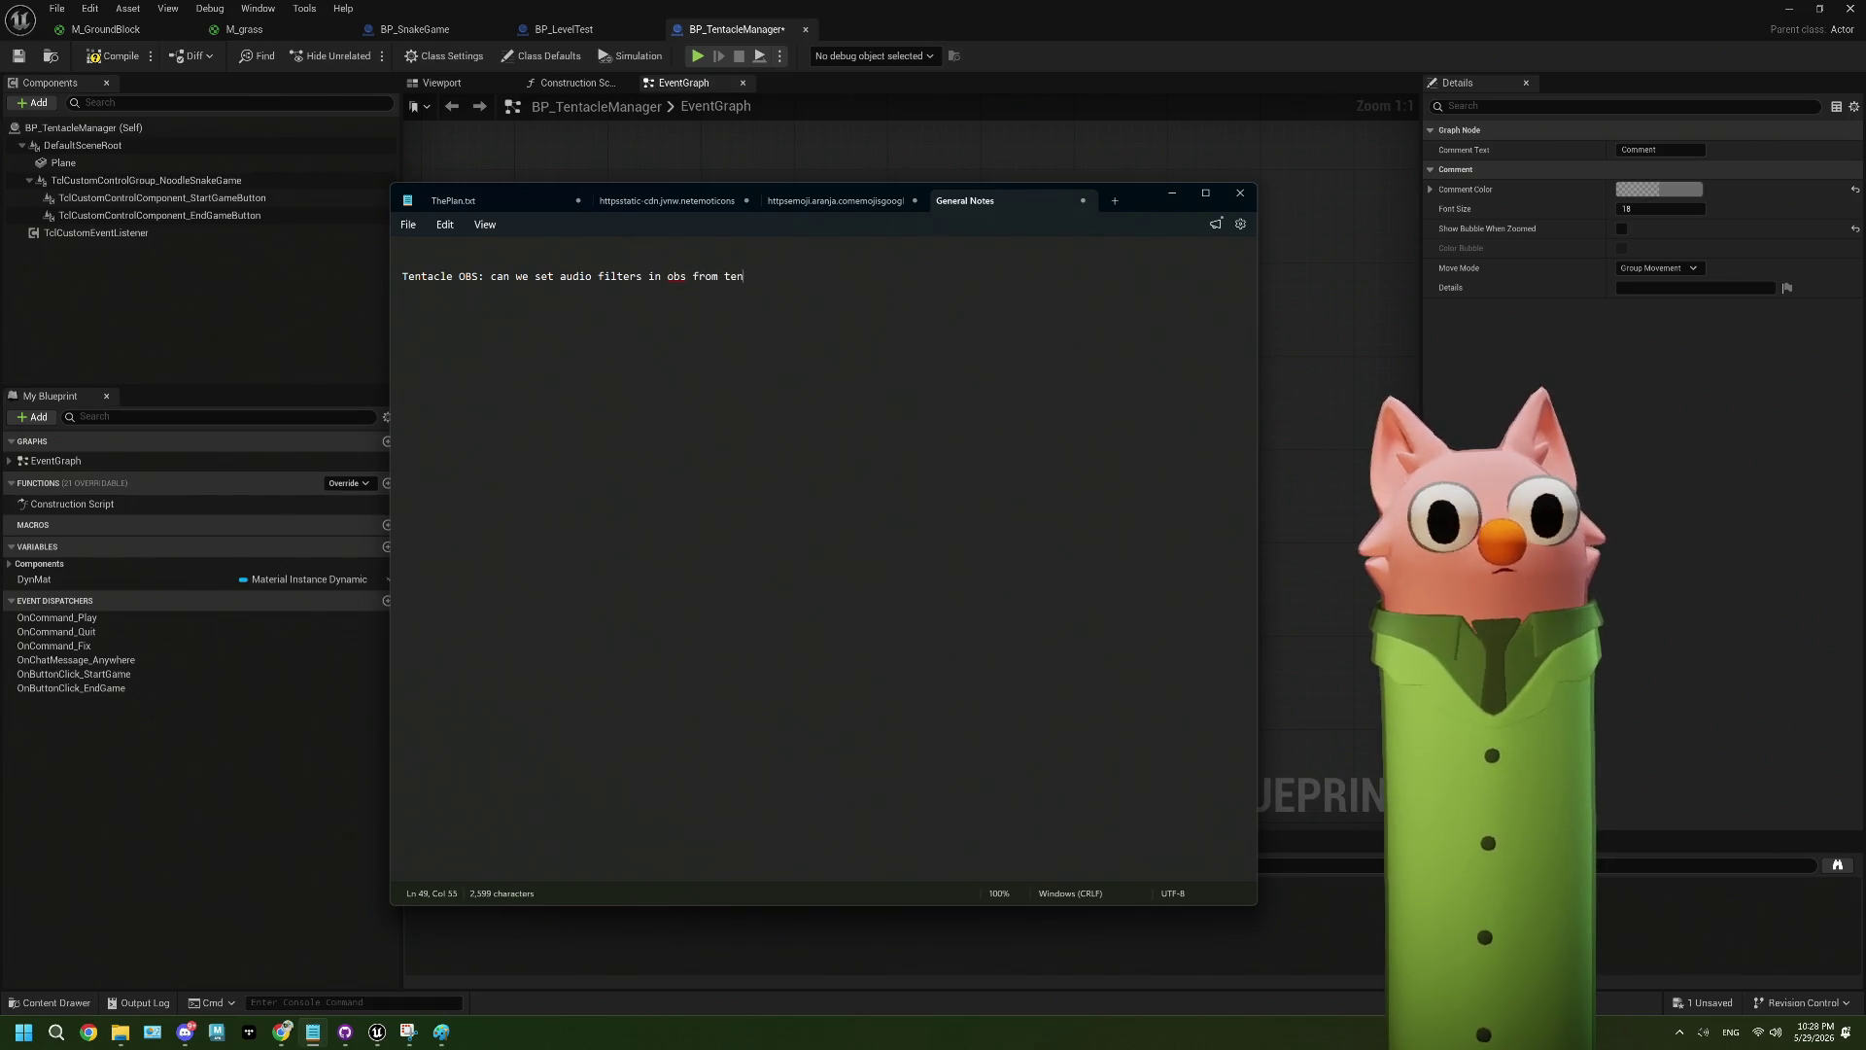
type("tac?")
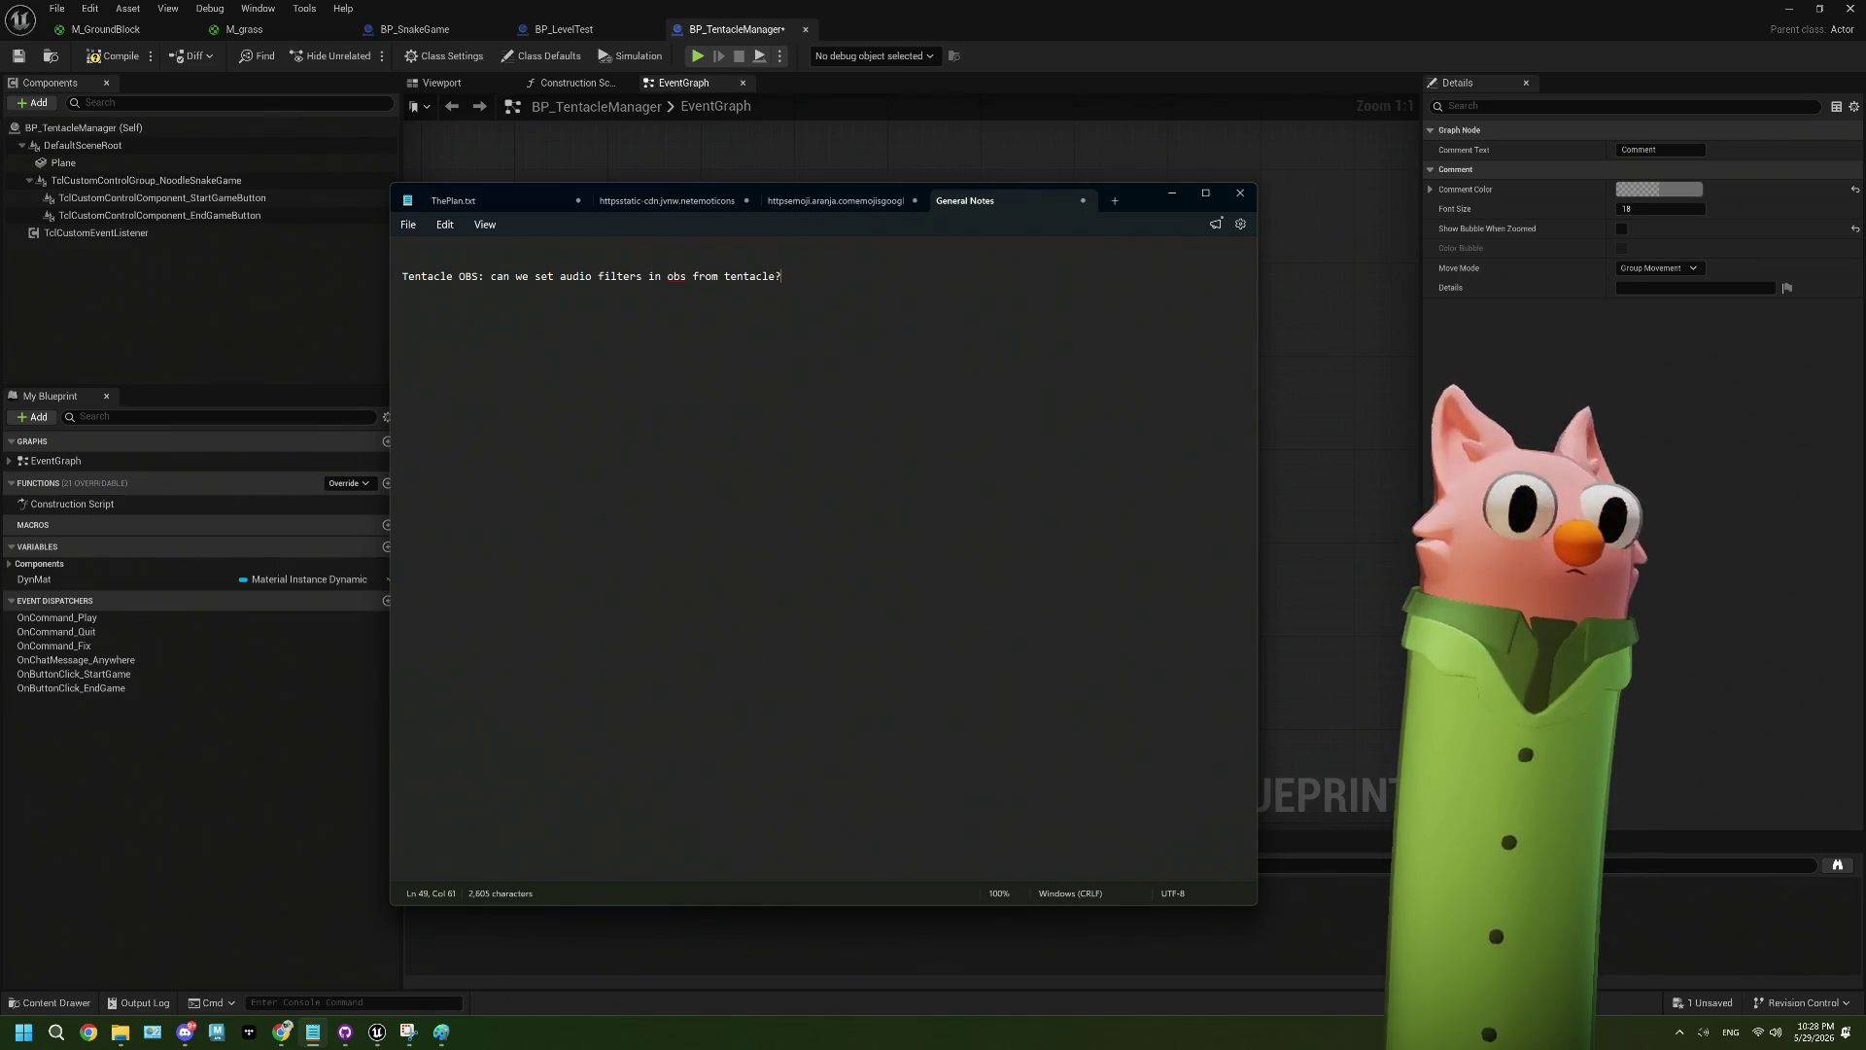
key("Return")
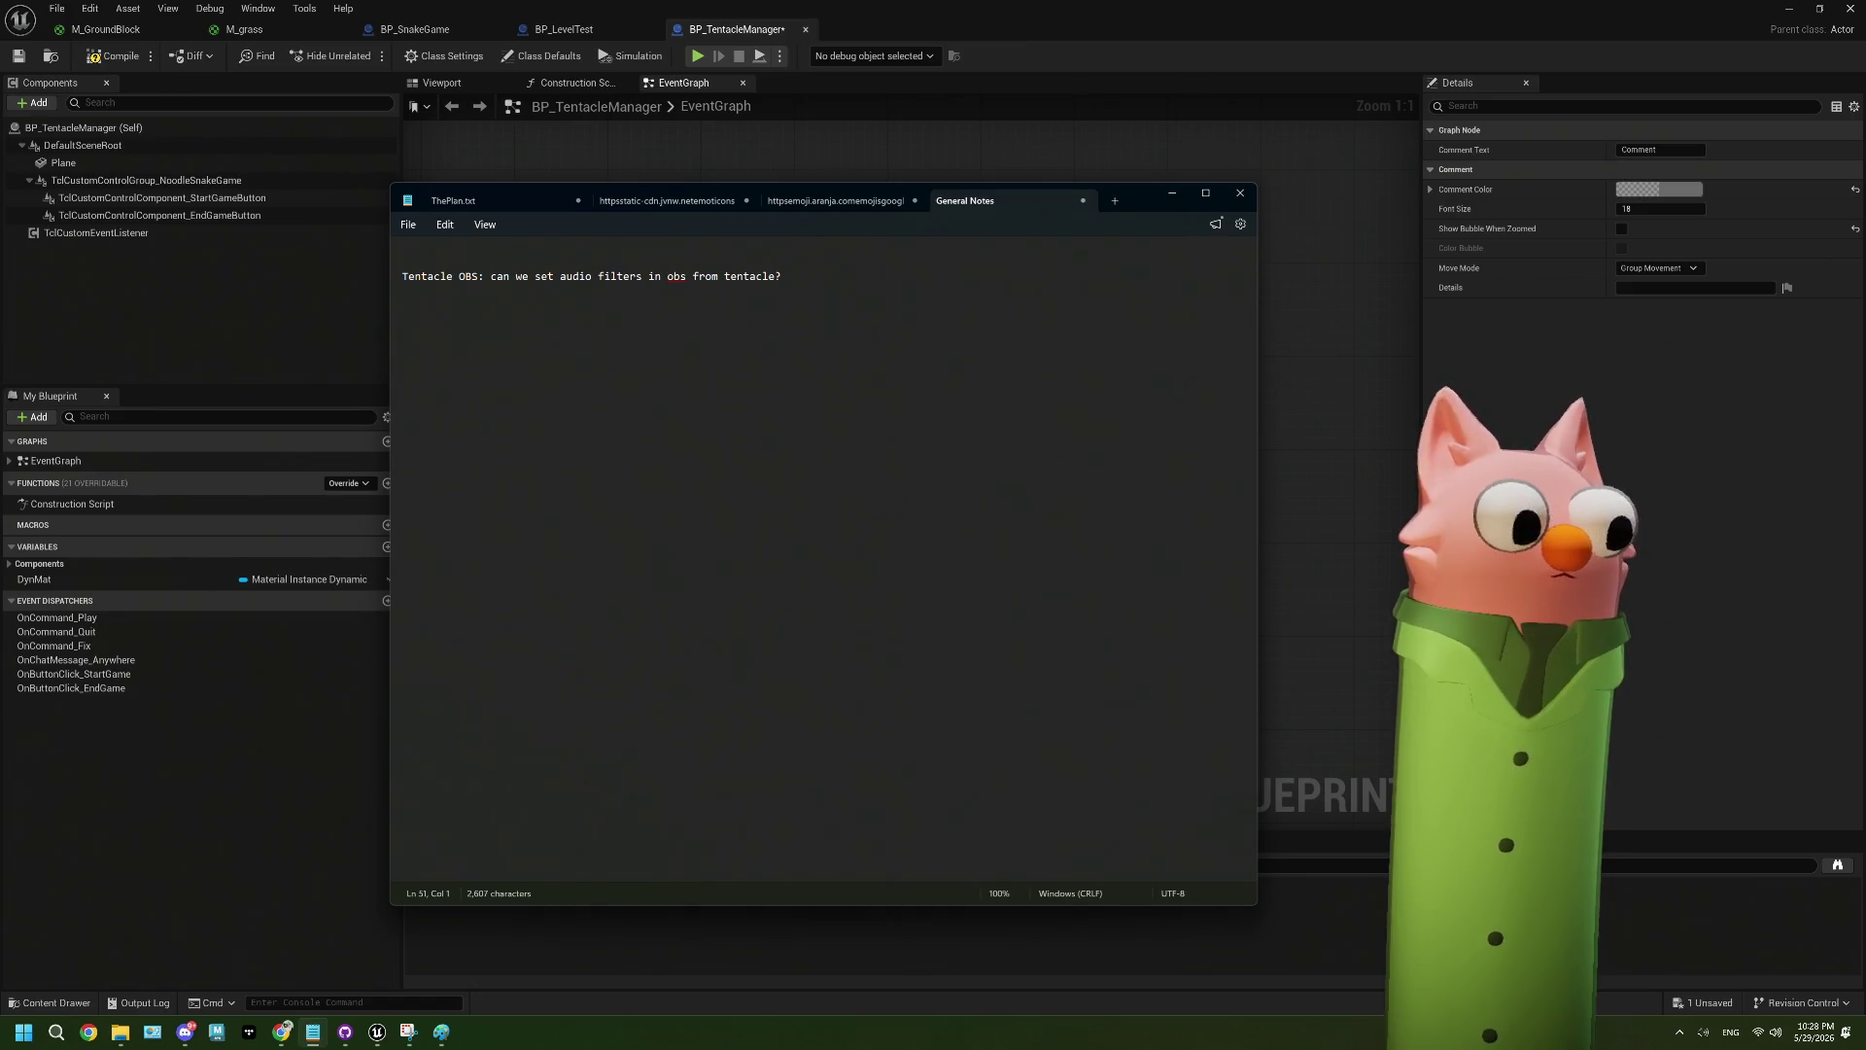
- Add a 'thought:' list: uppies (big screen) -> audio filter off, and a small-screen down case
type("mythought:")
key("Return")
type("- when i")
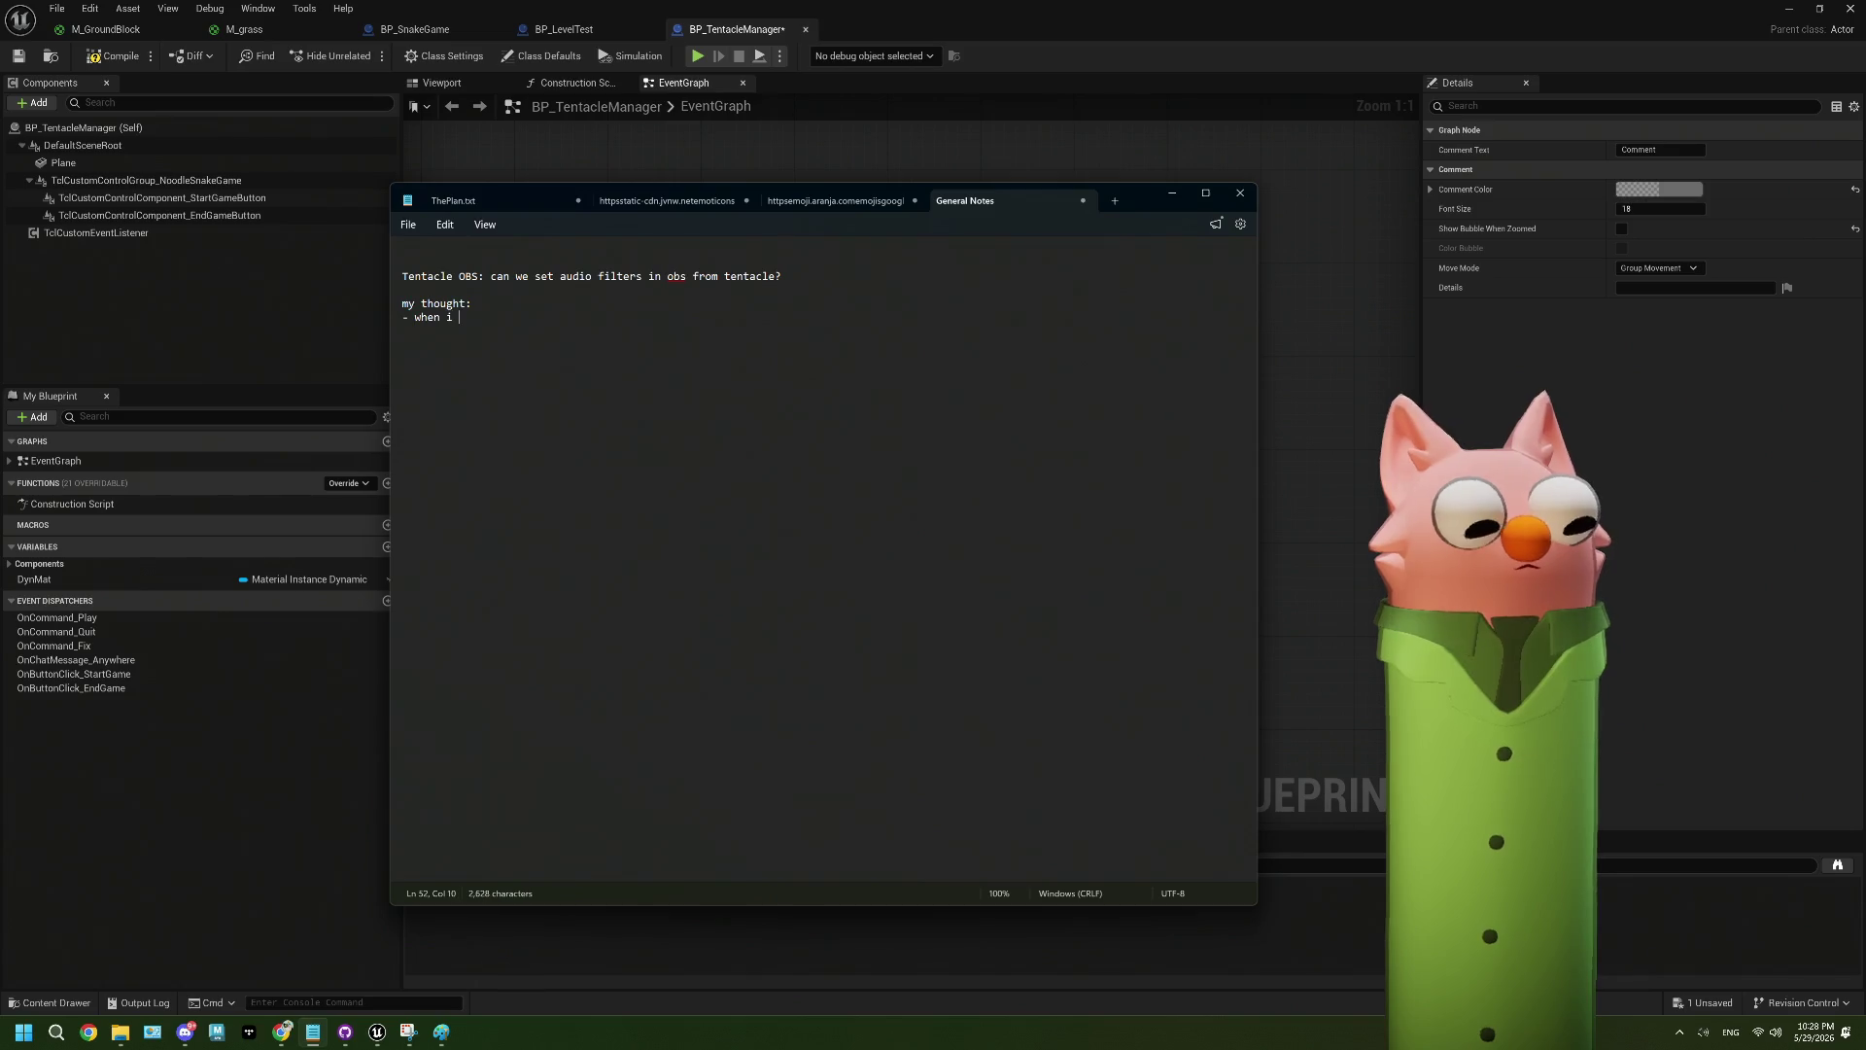
type("pp")
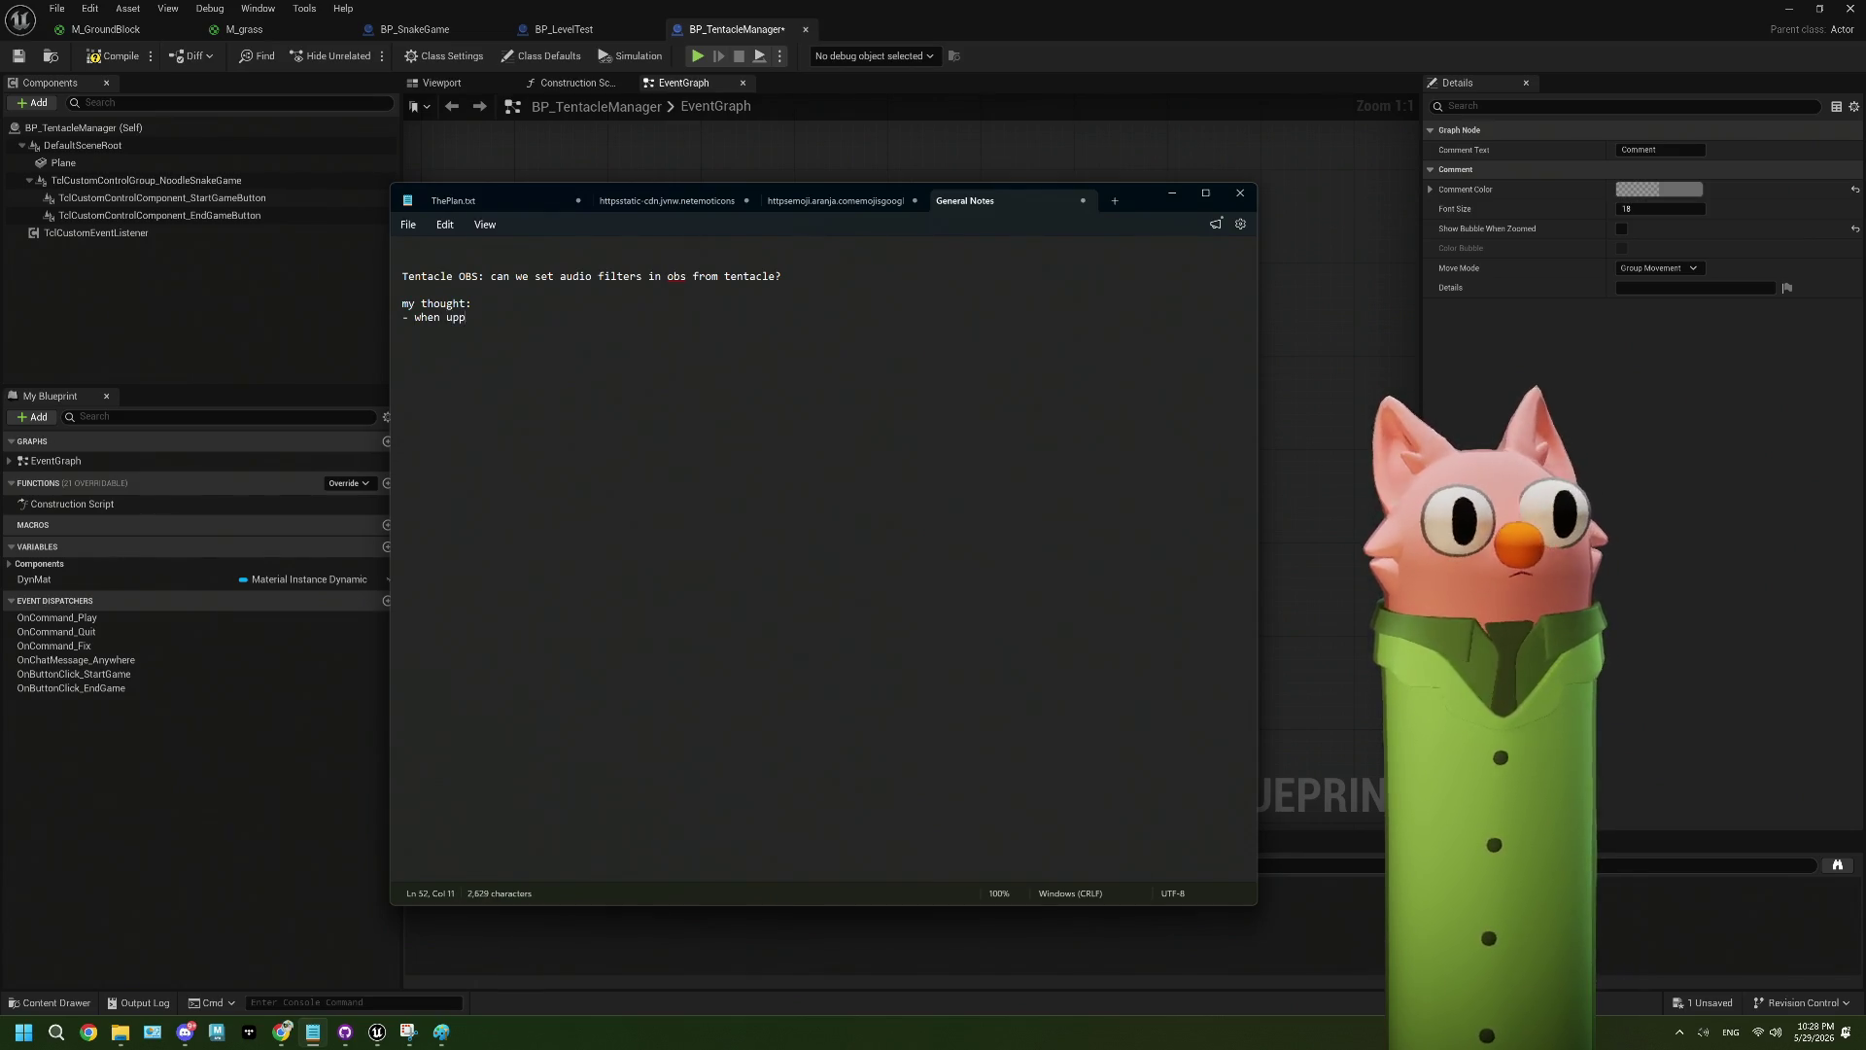
type("ies (")
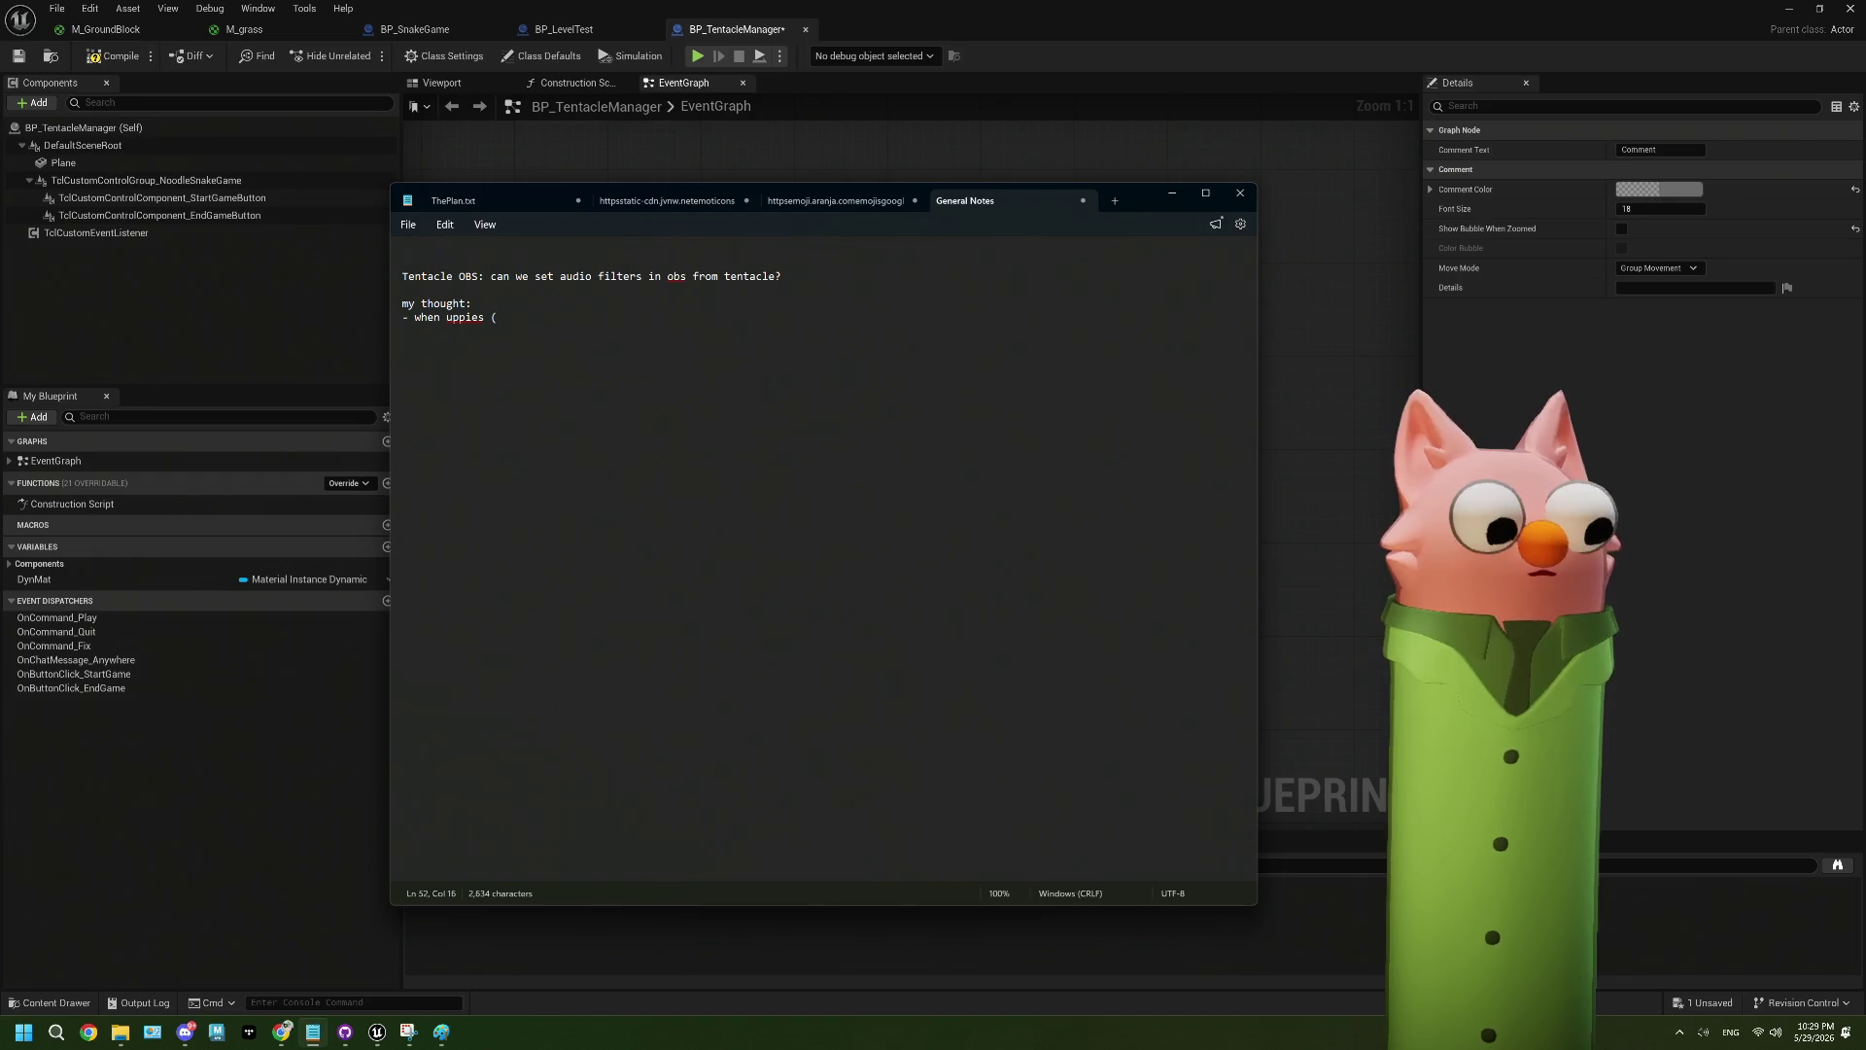
type("b")
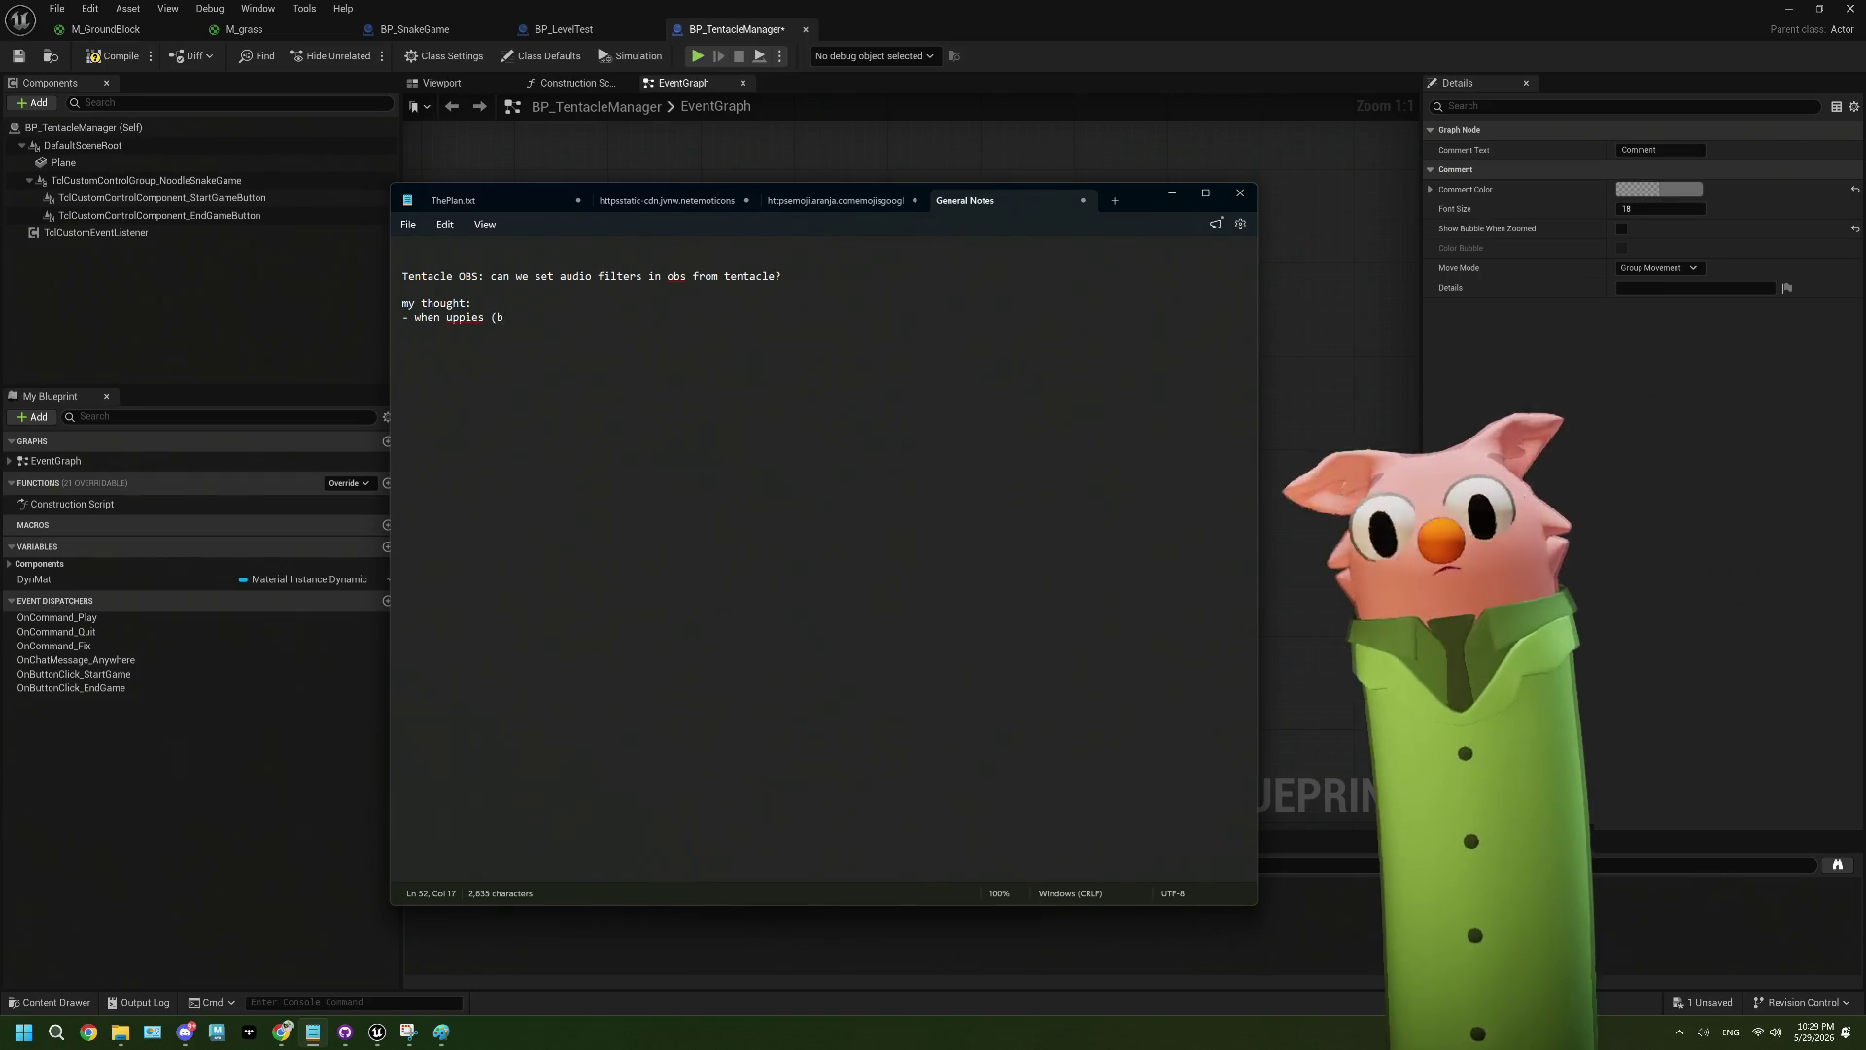
type("ig screen")
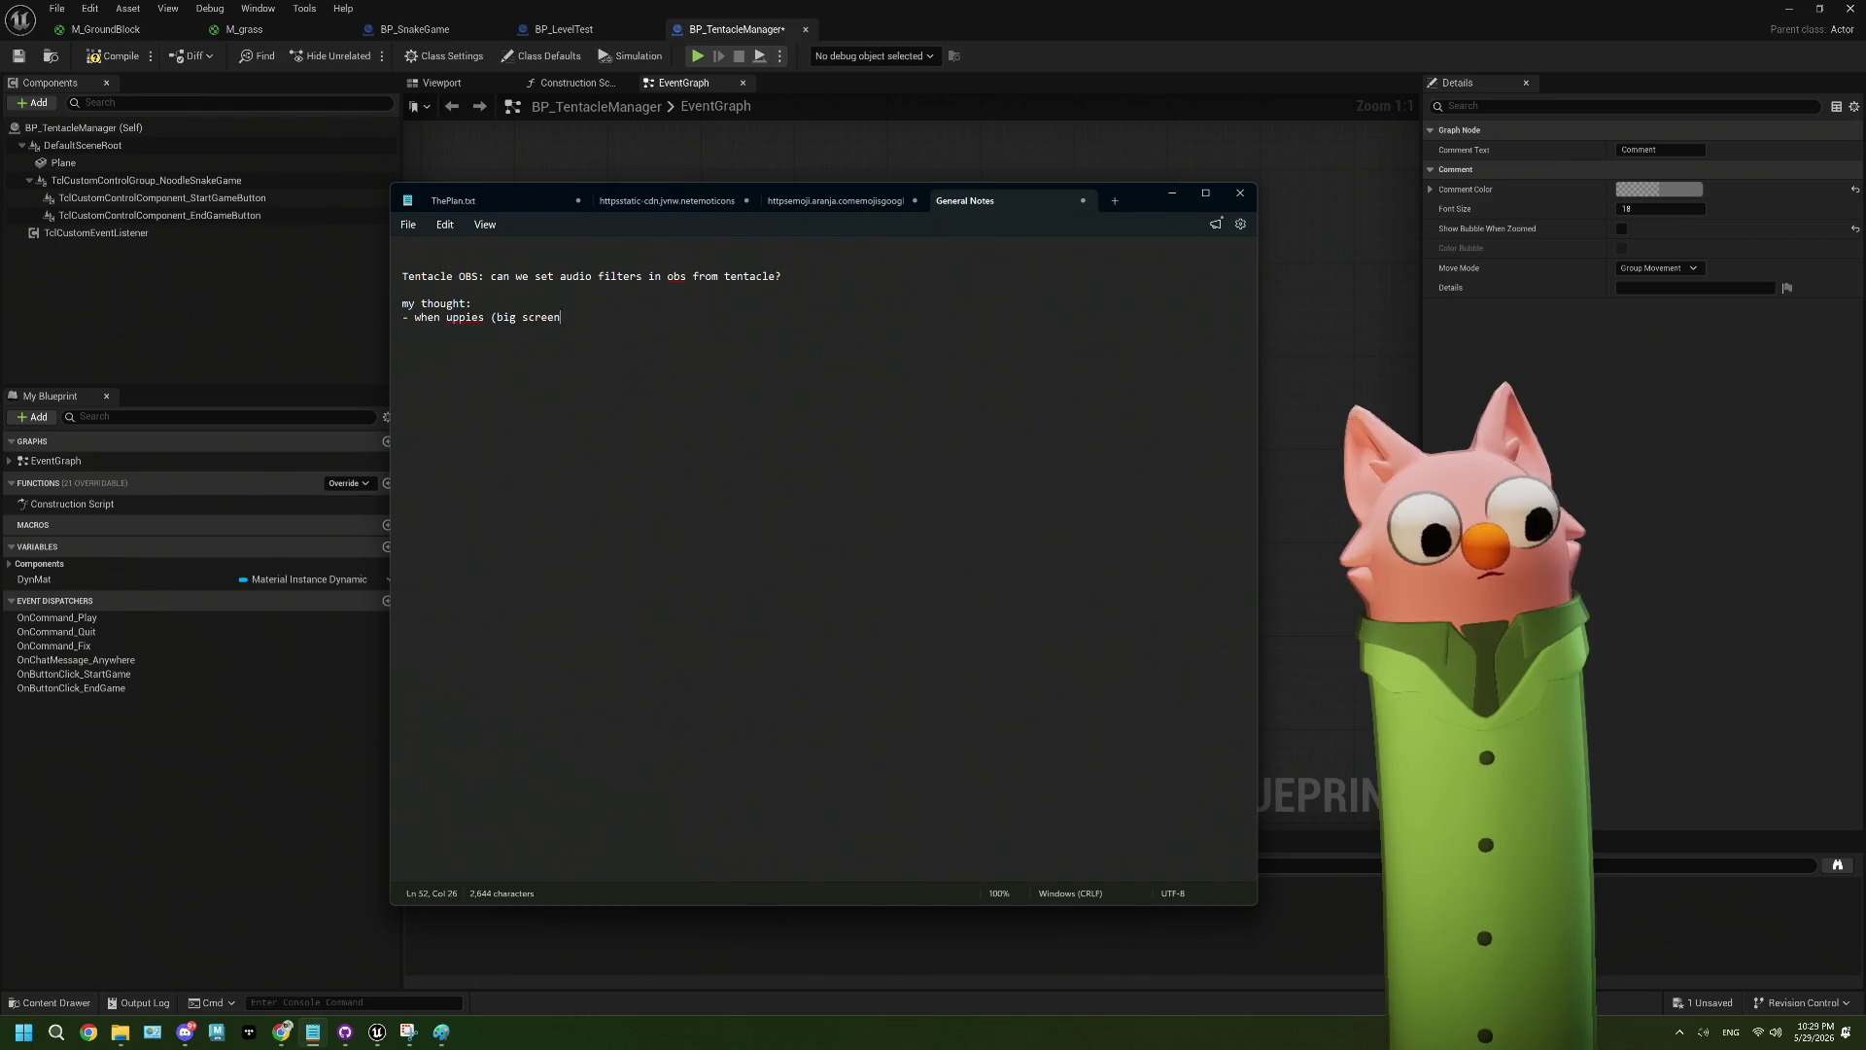
type(") -> audio ")
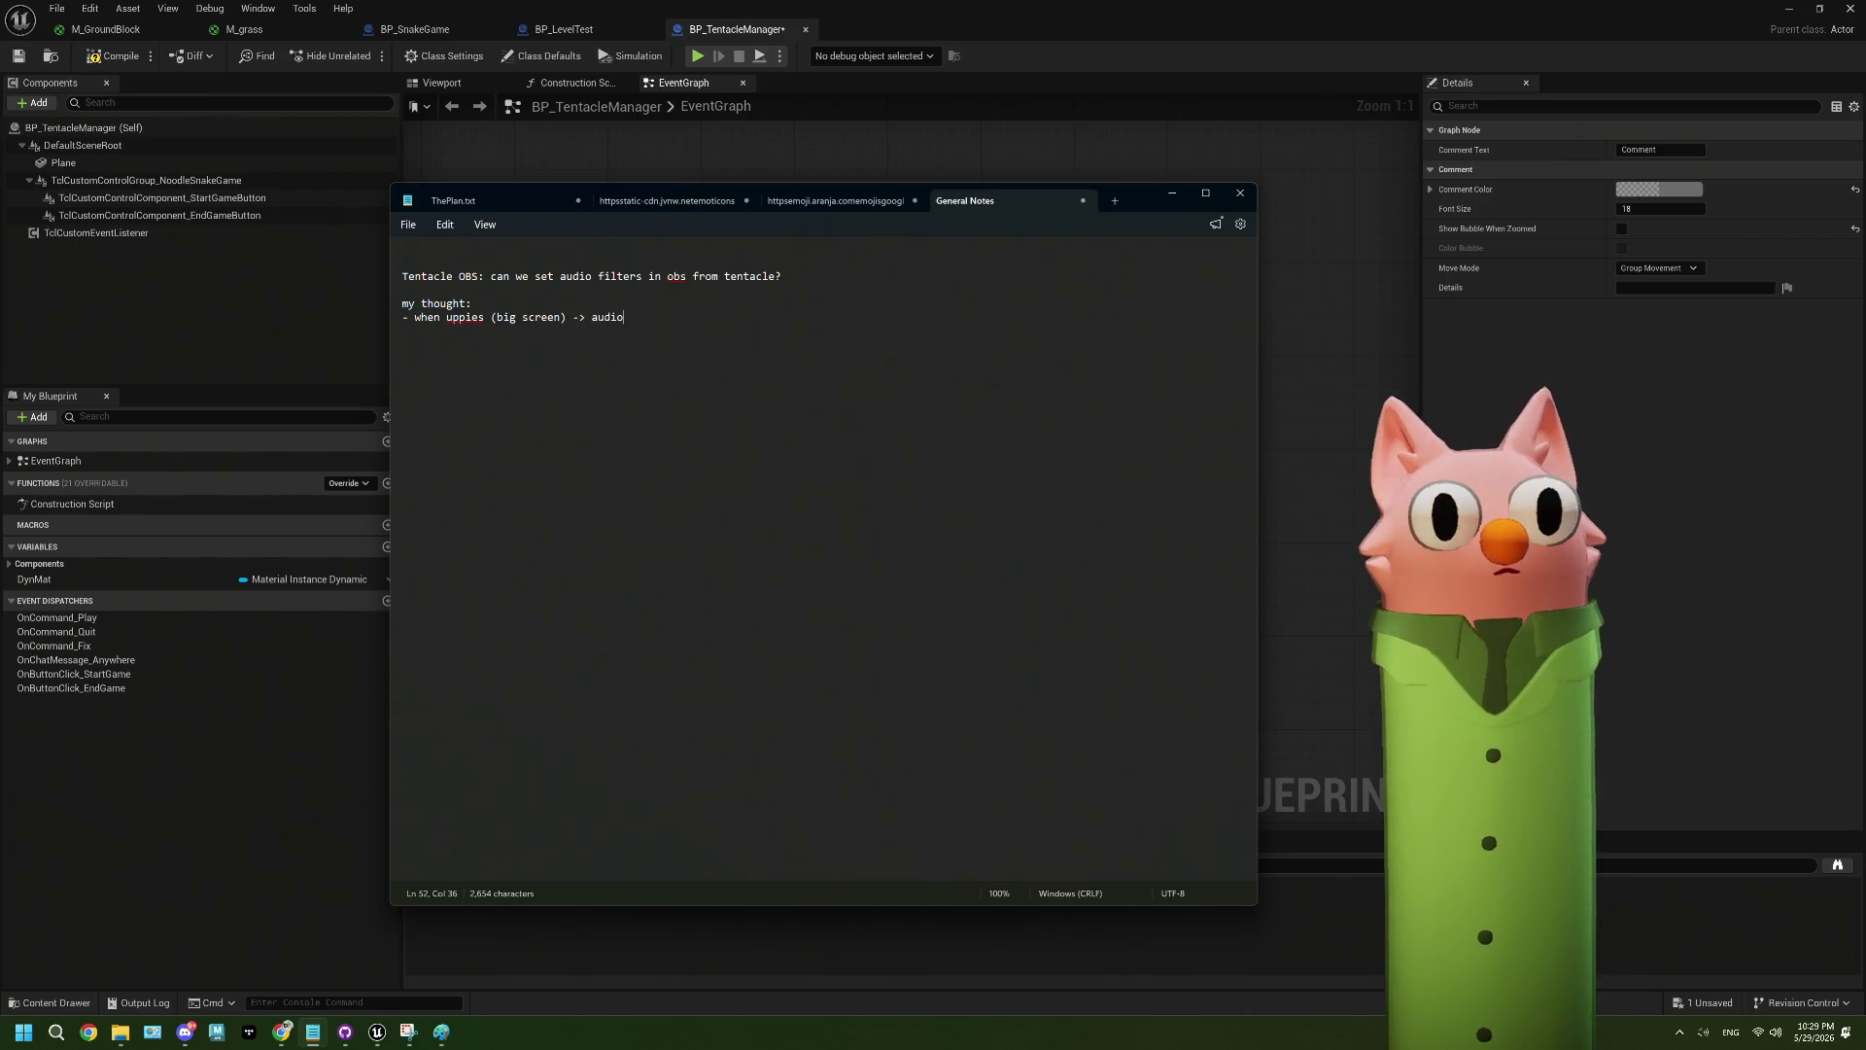
type("filter off")
key("Return")
type("-")
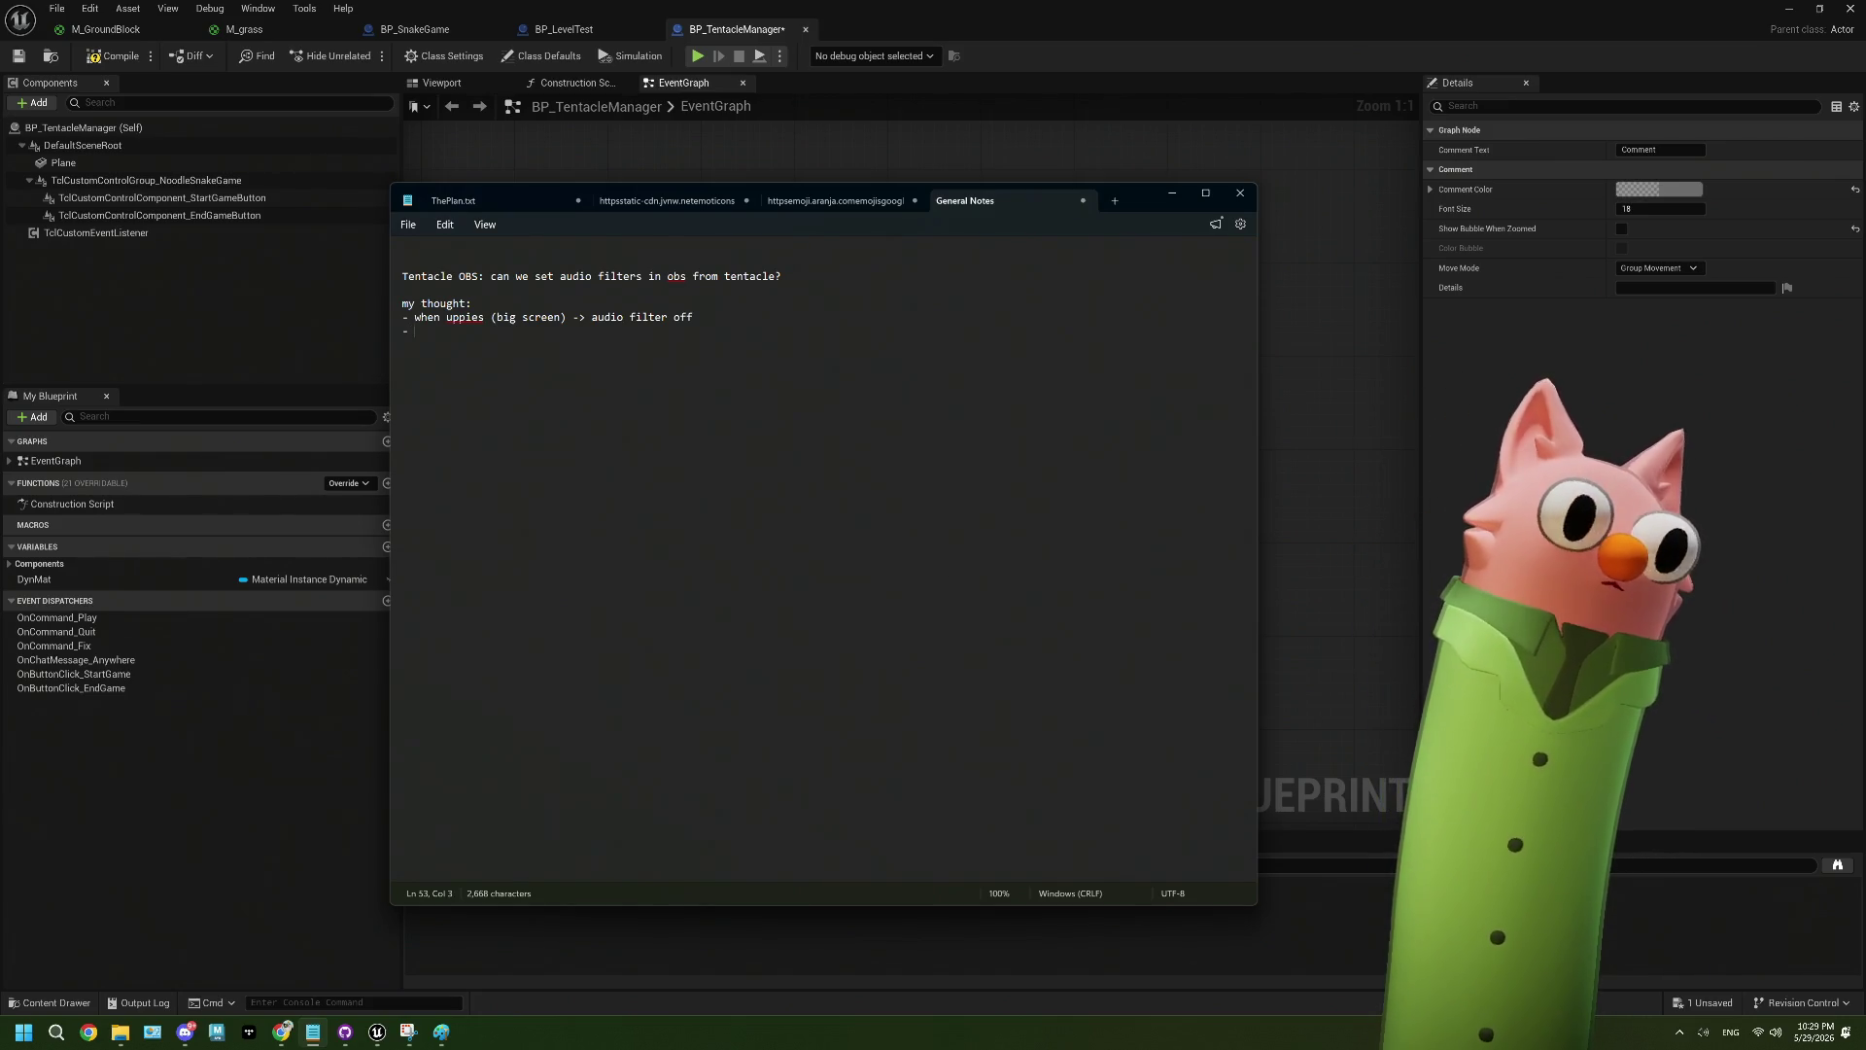
type("w")
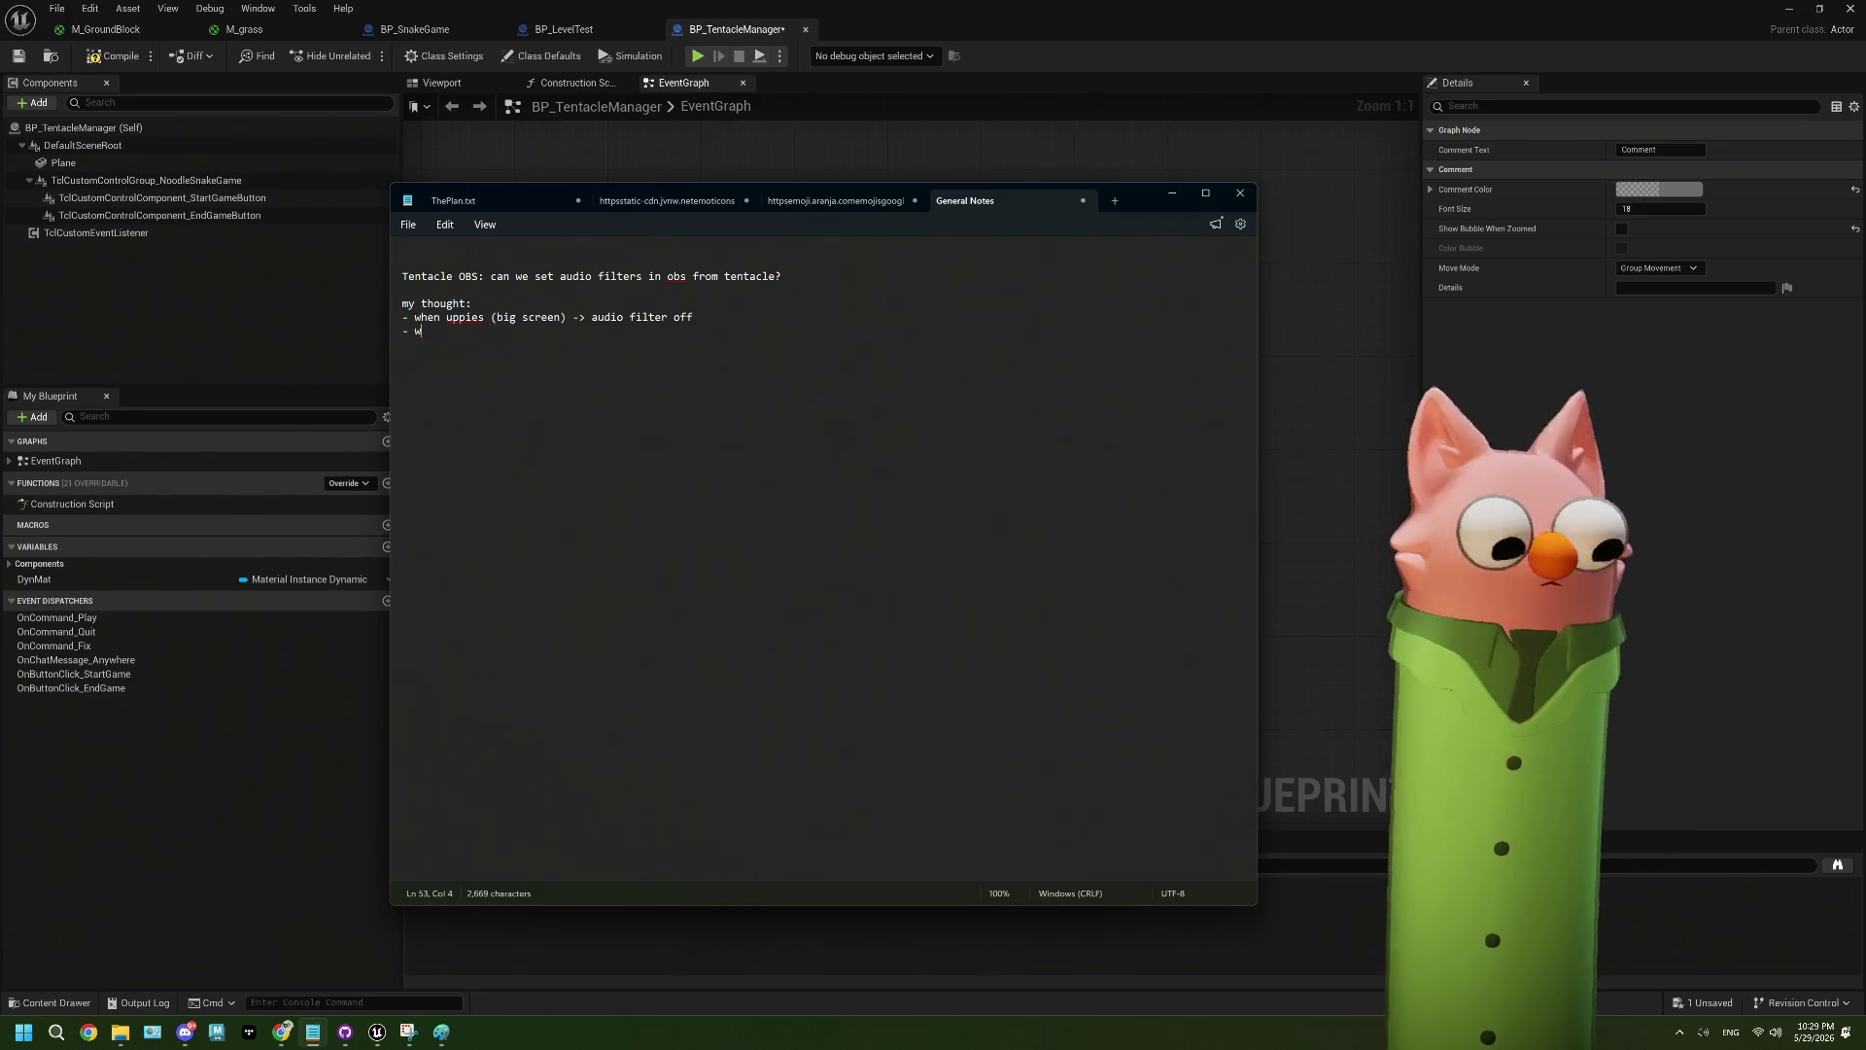
type("hen donw ")
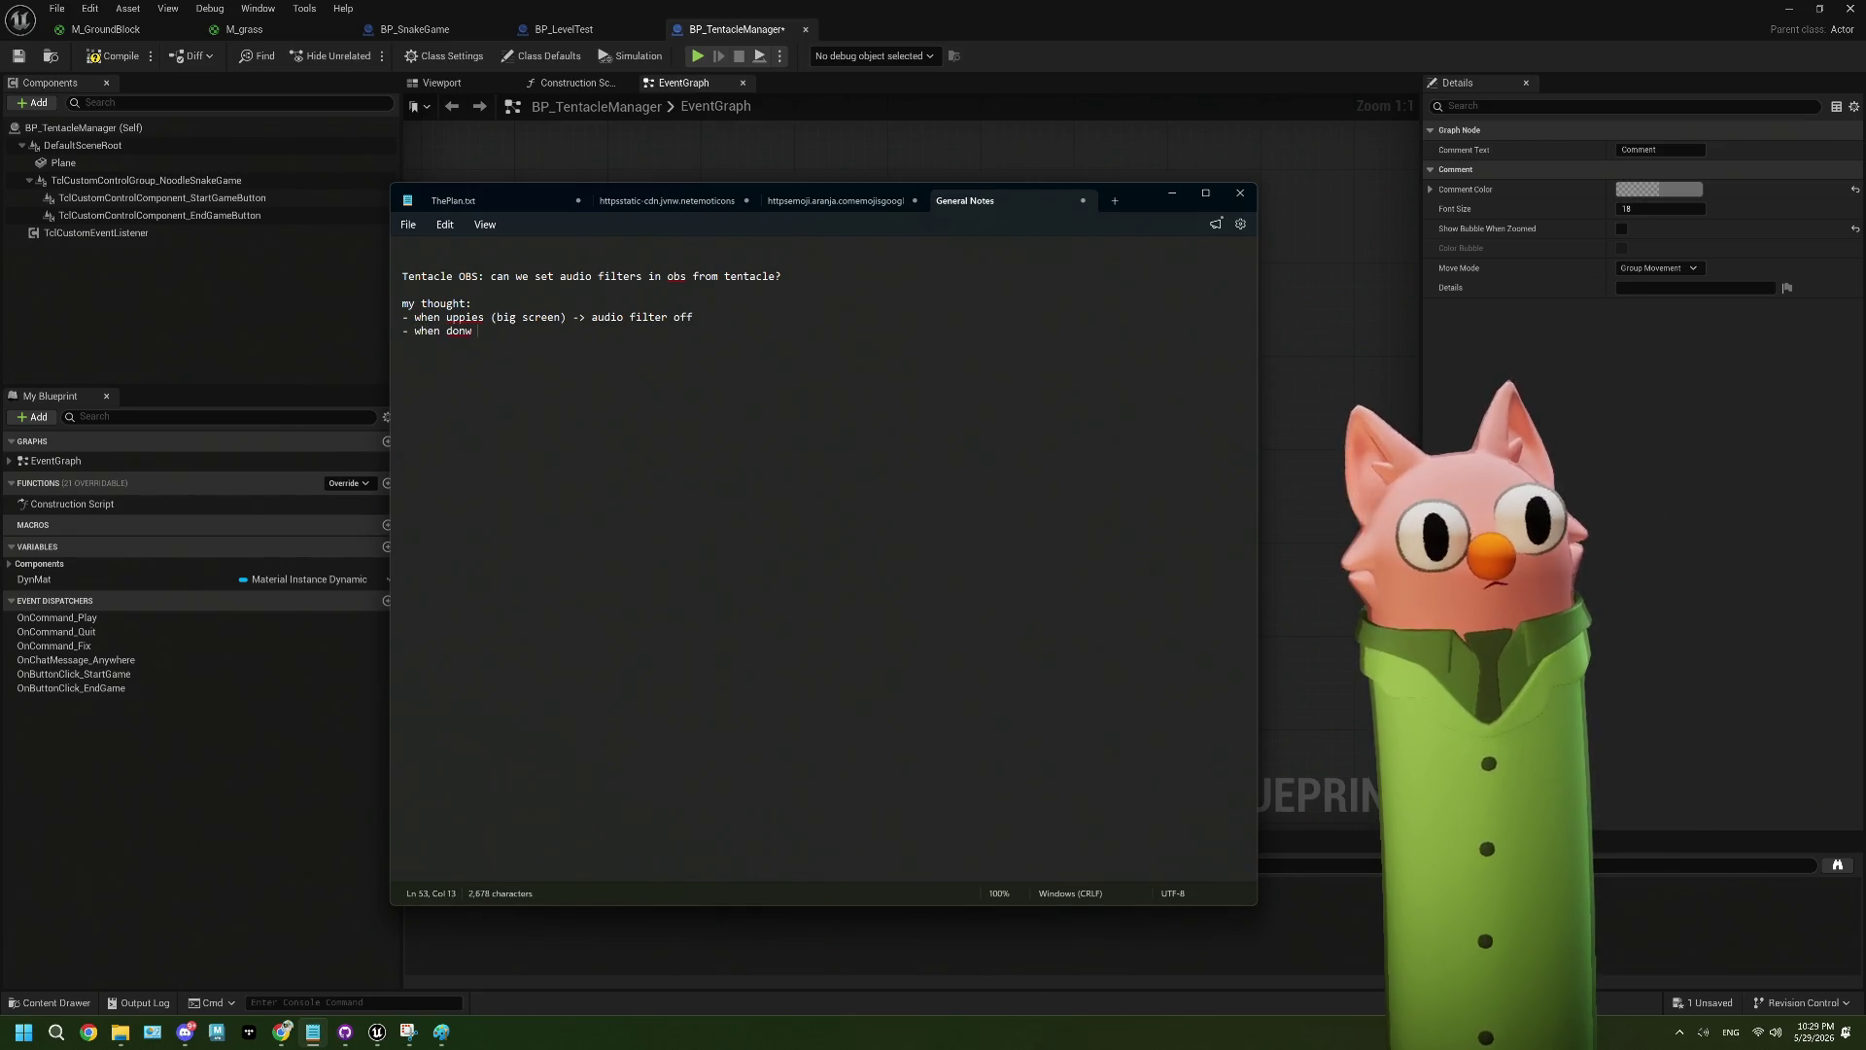
type("(scr")
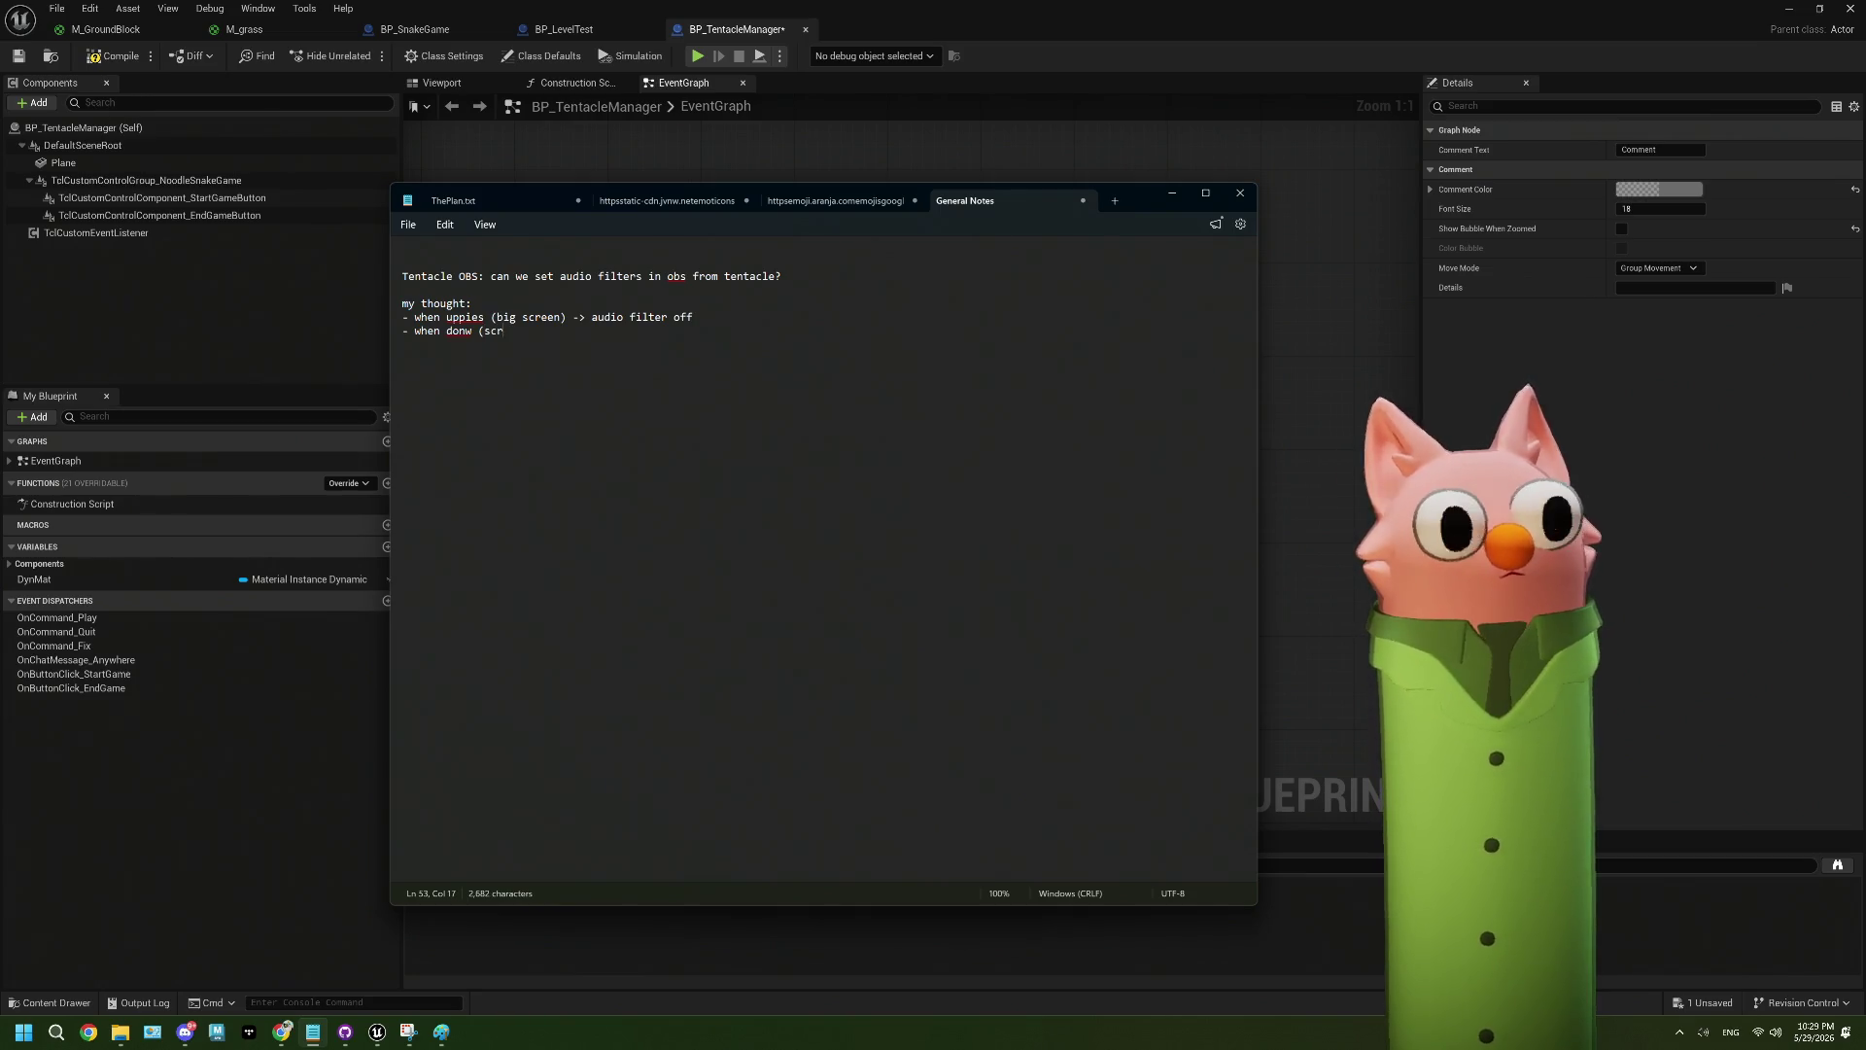
type("een s")
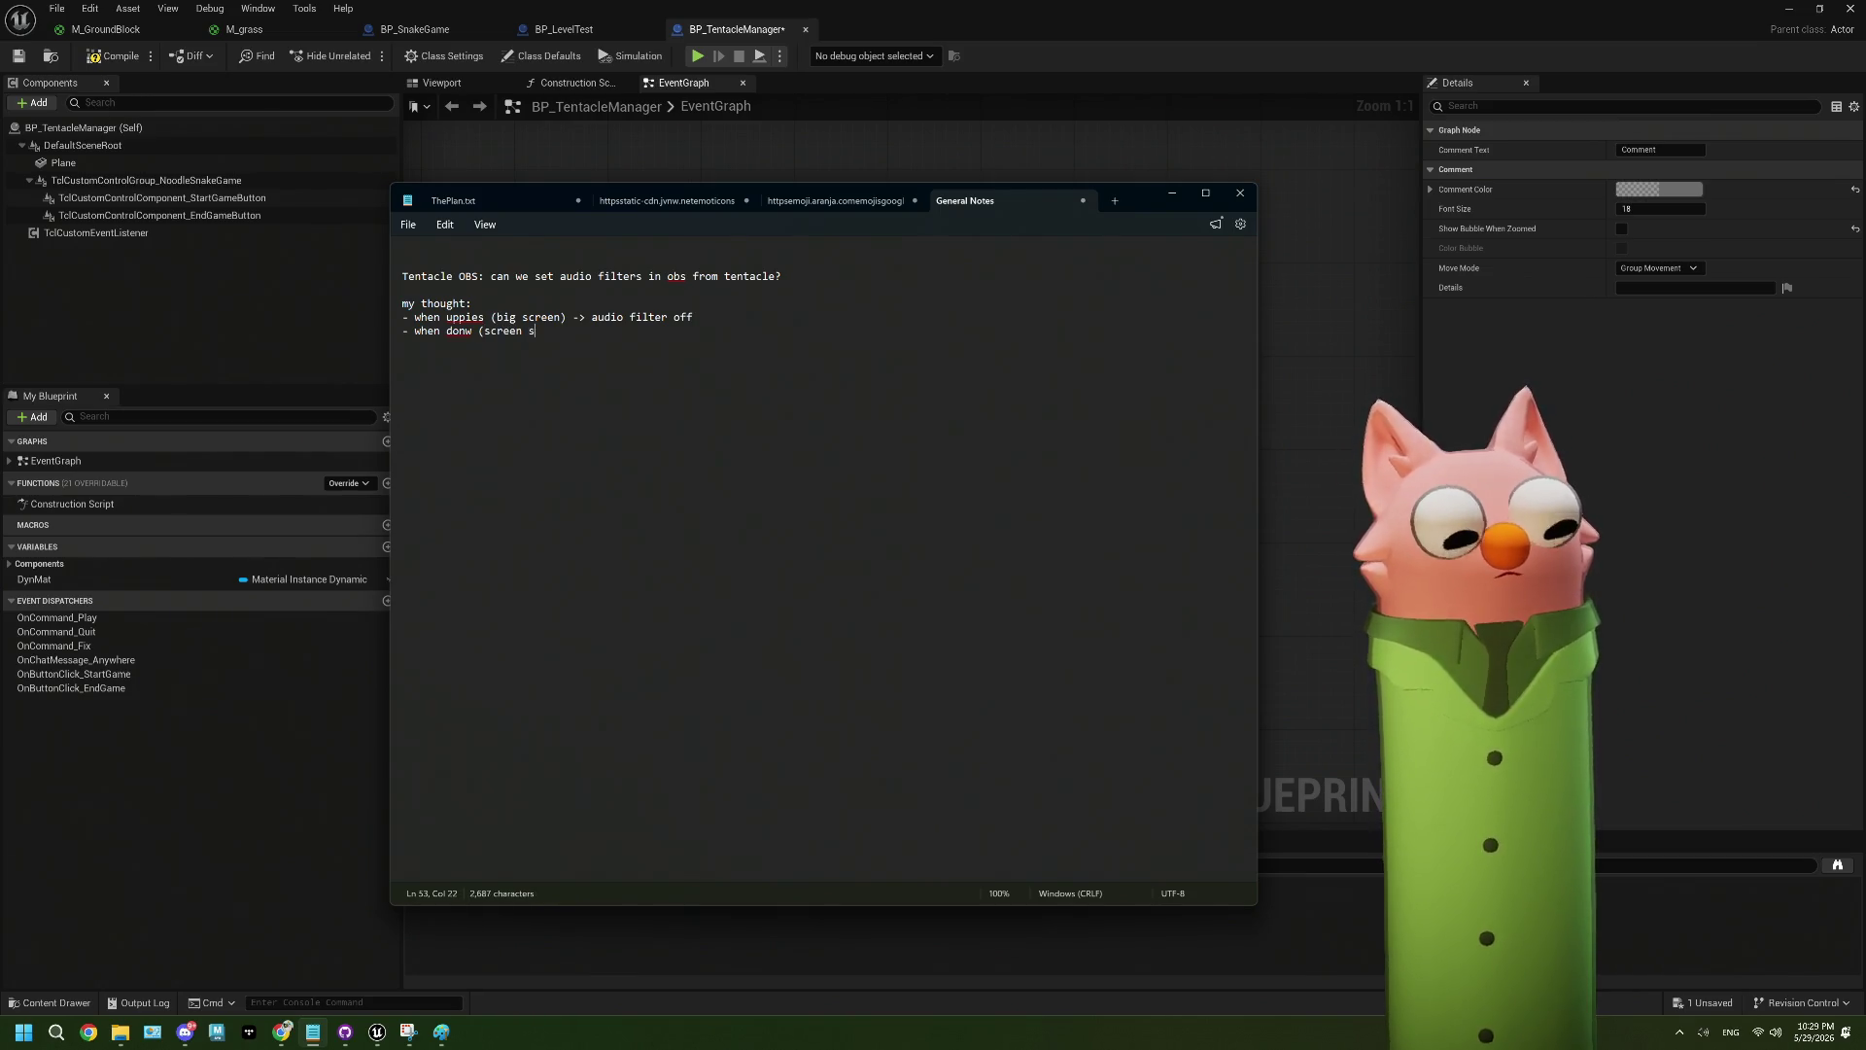
type("mall in en")
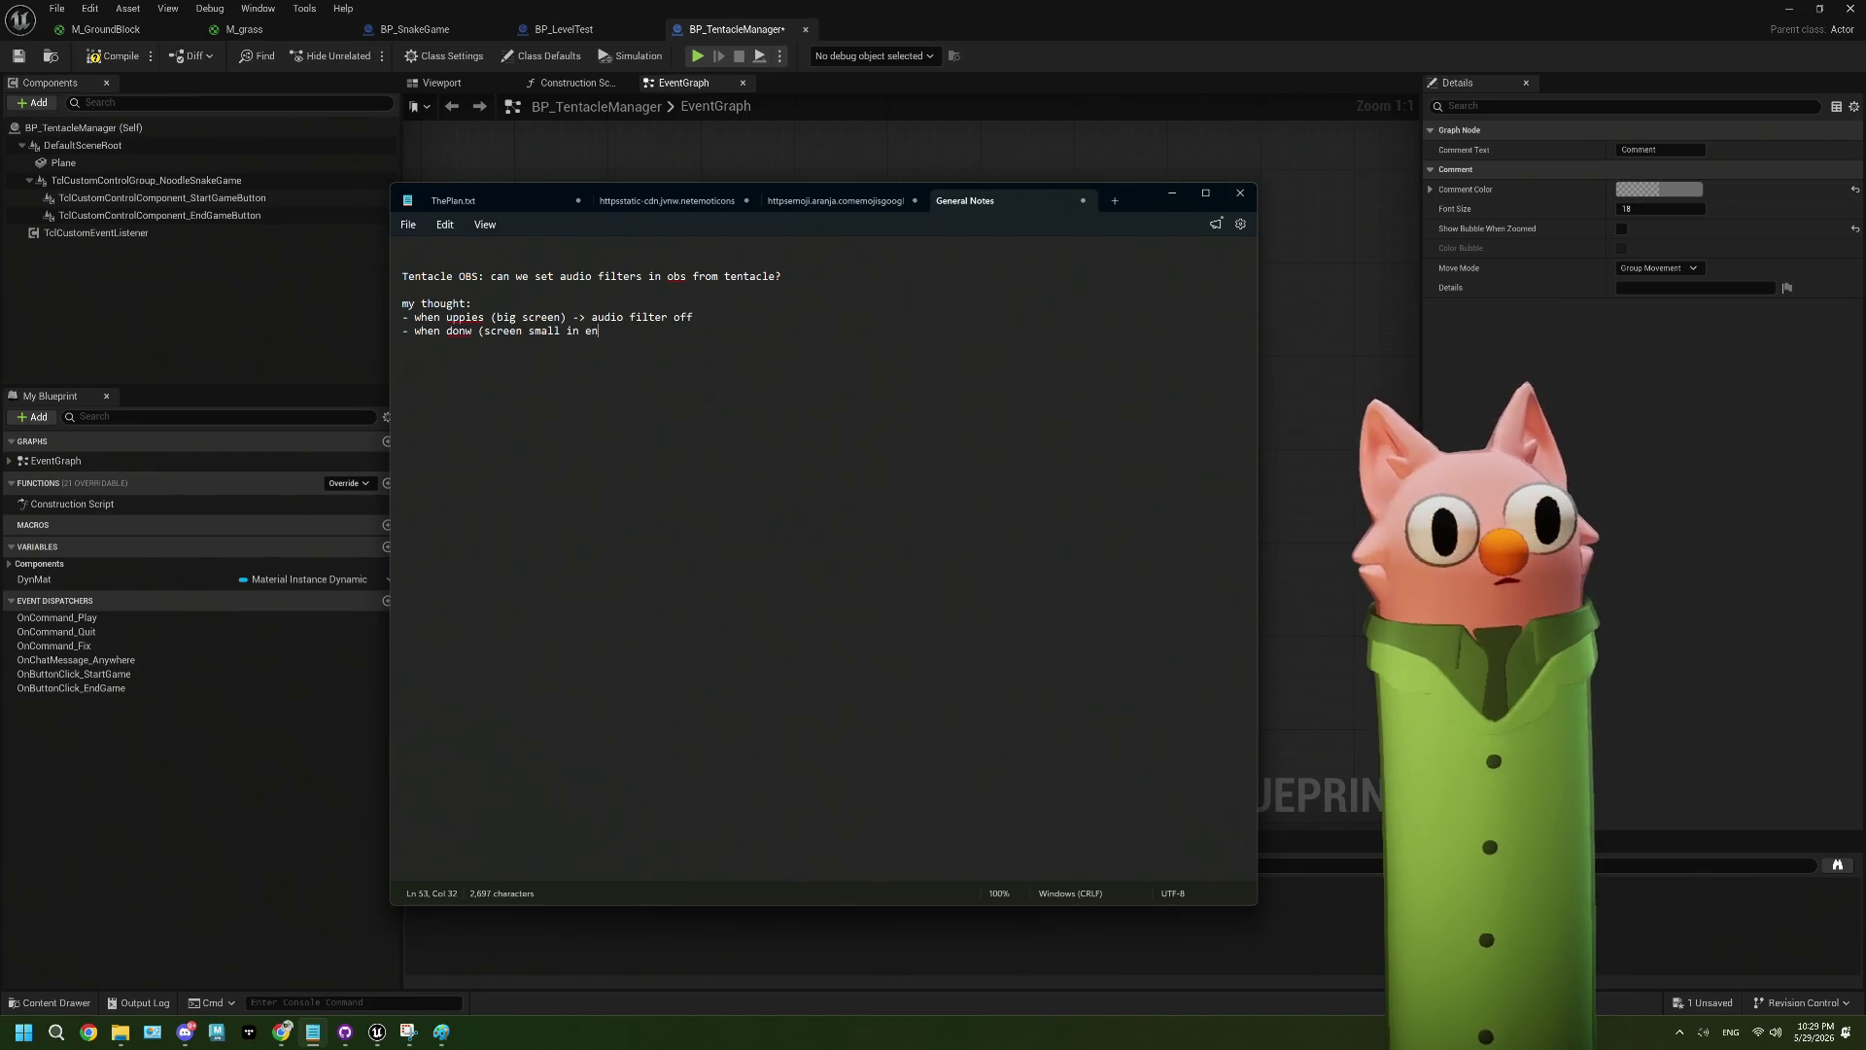
type("viro")
type(")")
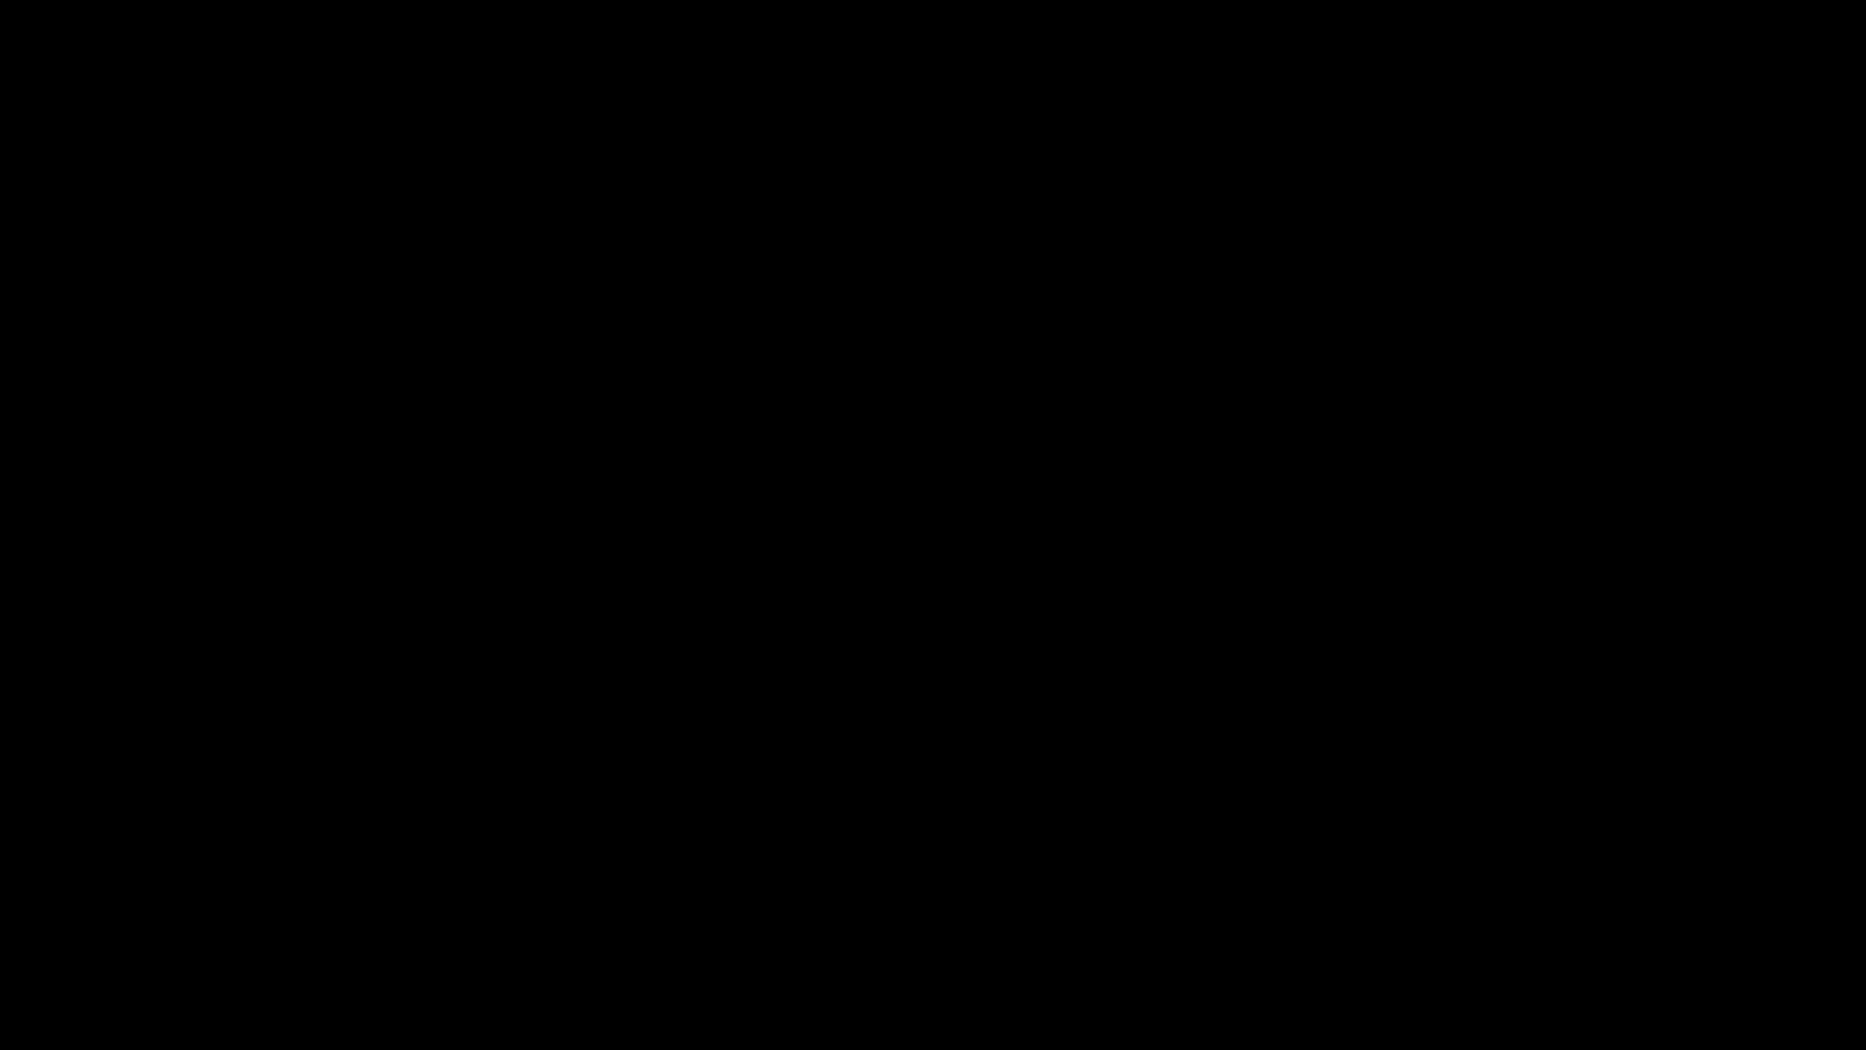
- Delete the empty comment box and center the Set Source Filter Enabled node in view
key("Delete")
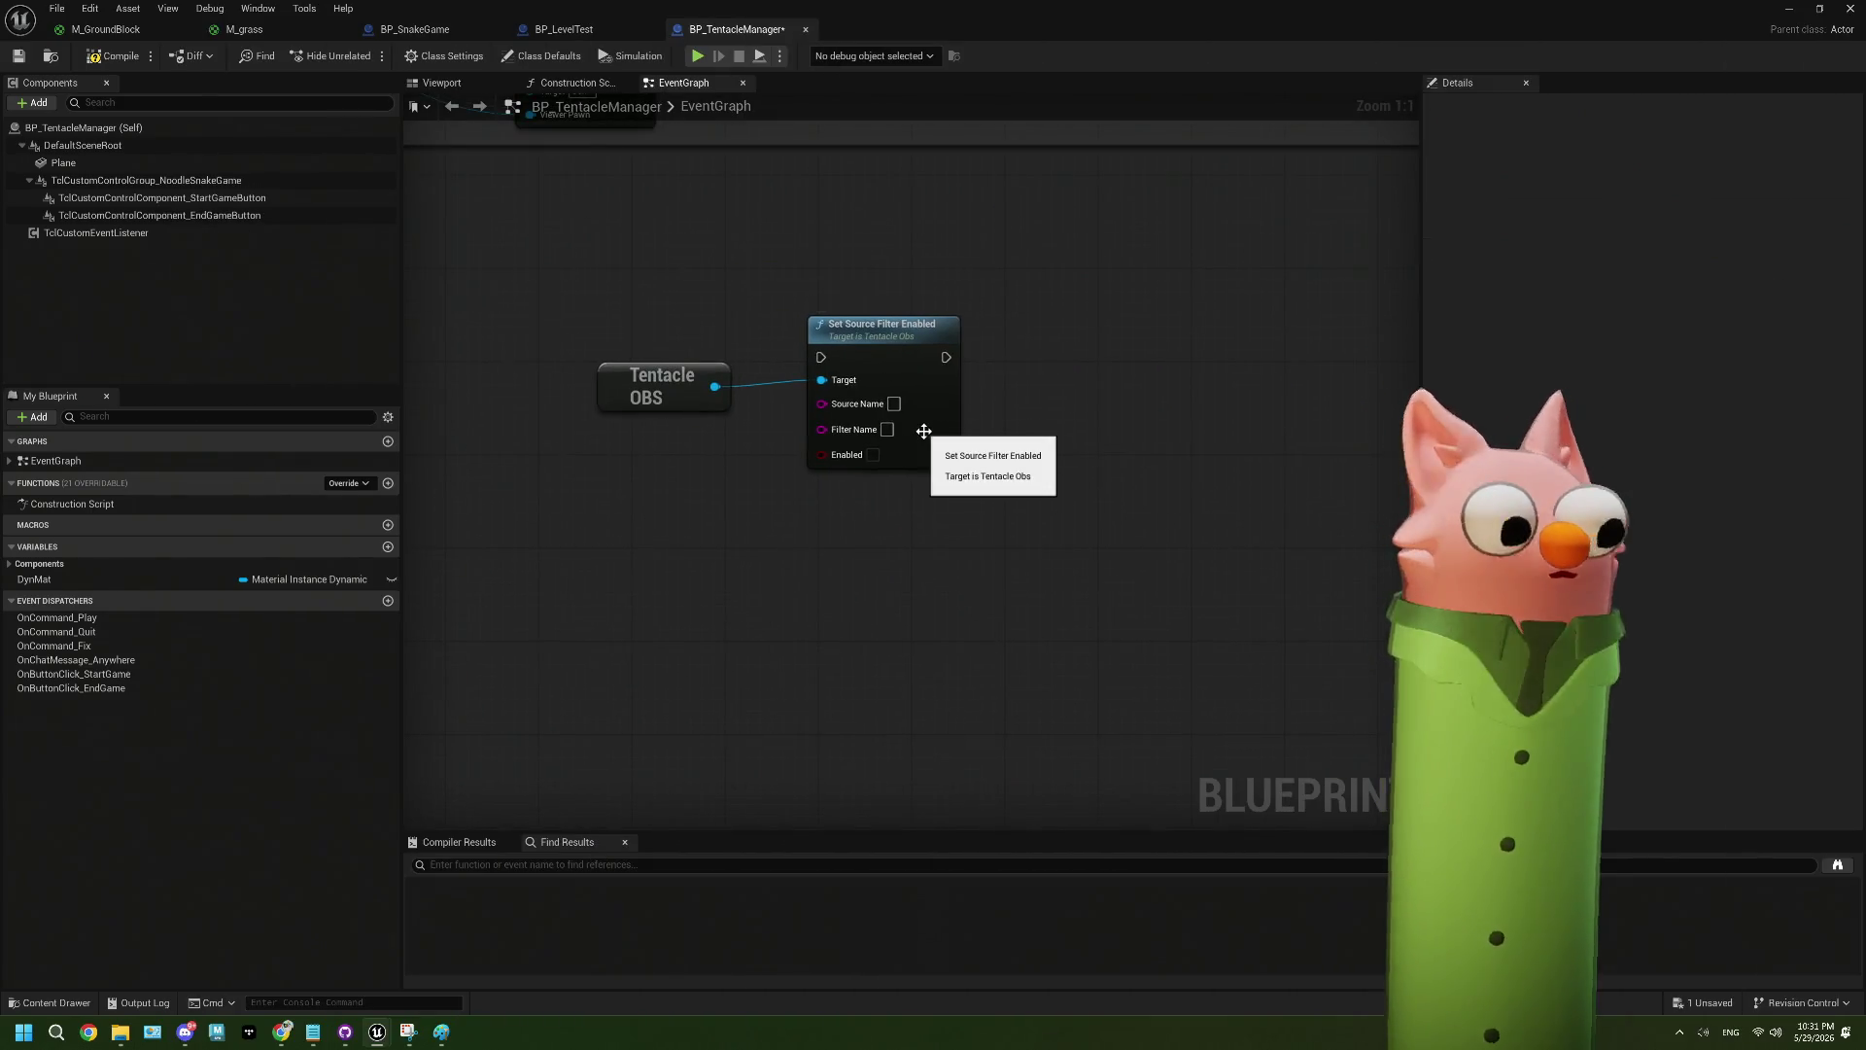
scroll(920, 425, "up", 6)
scroll(1113, 474, "down", 3)
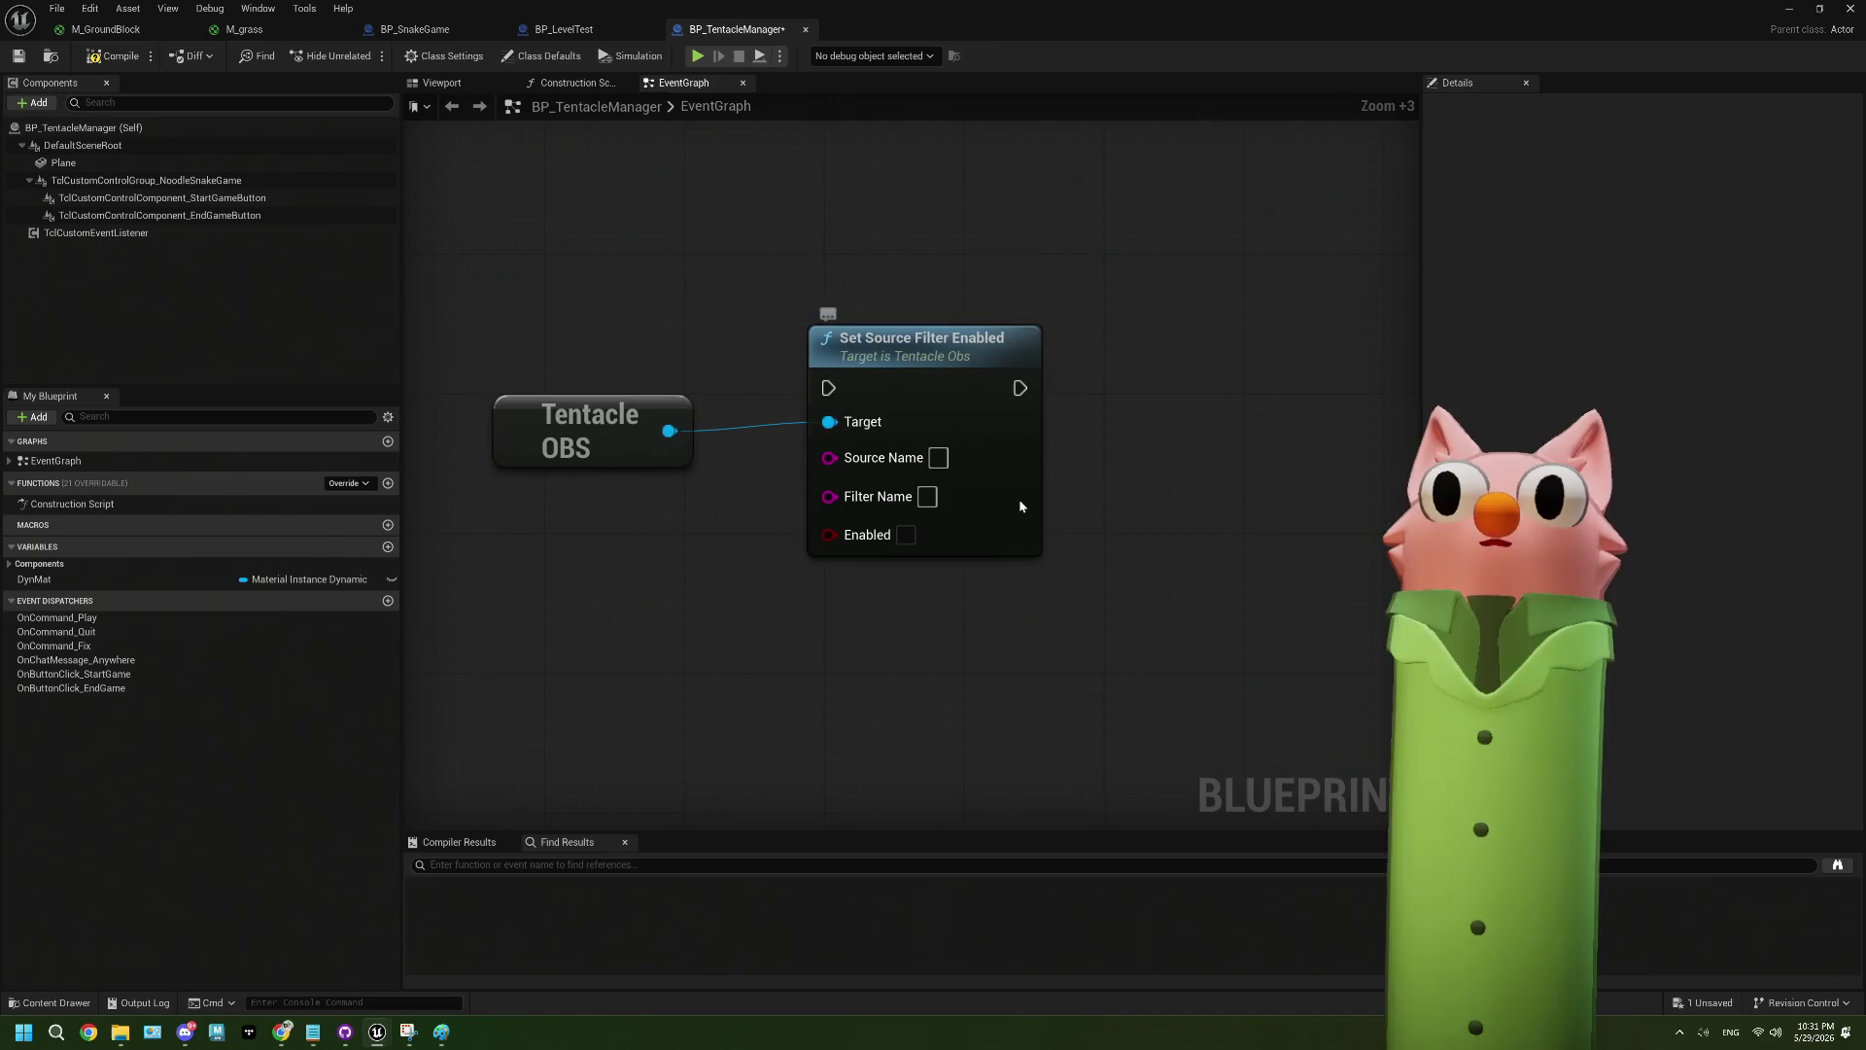
left_click(948, 486)
scroll(1015, 480, "down", 2)
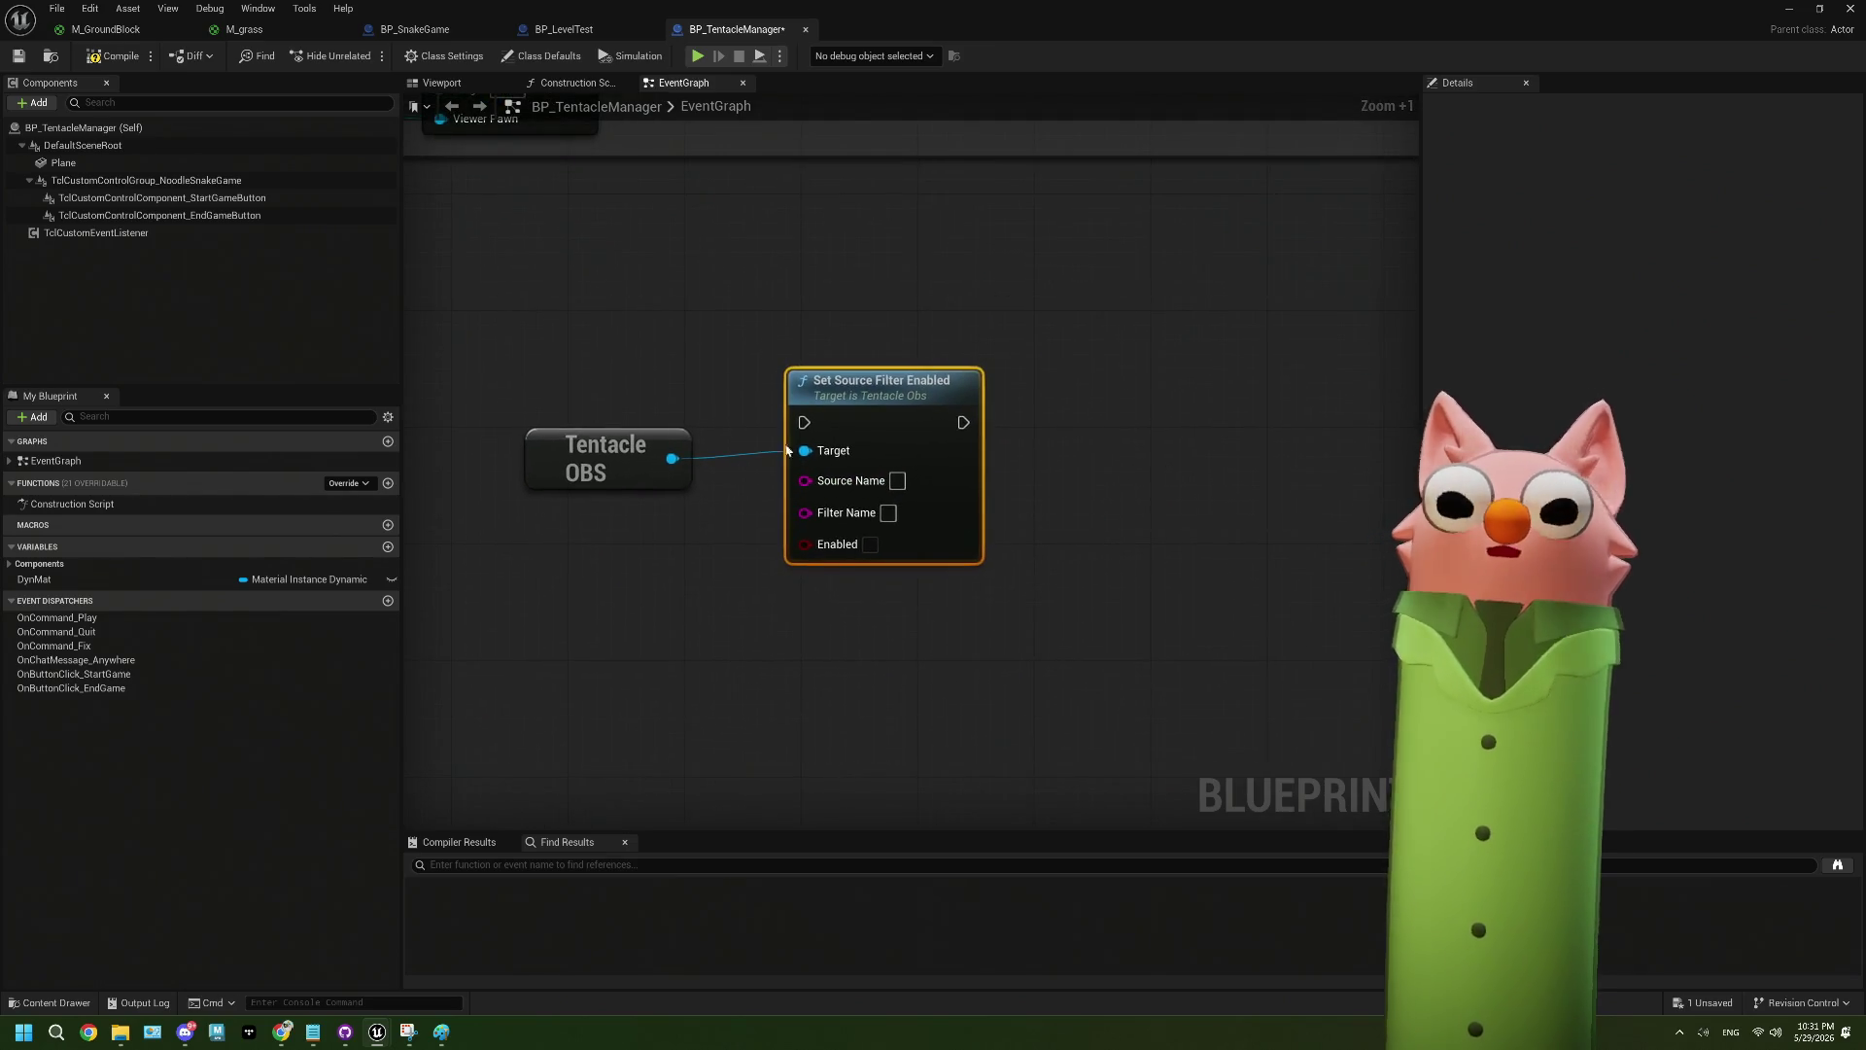
left_click_drag(1063, 632, 1054, 539)
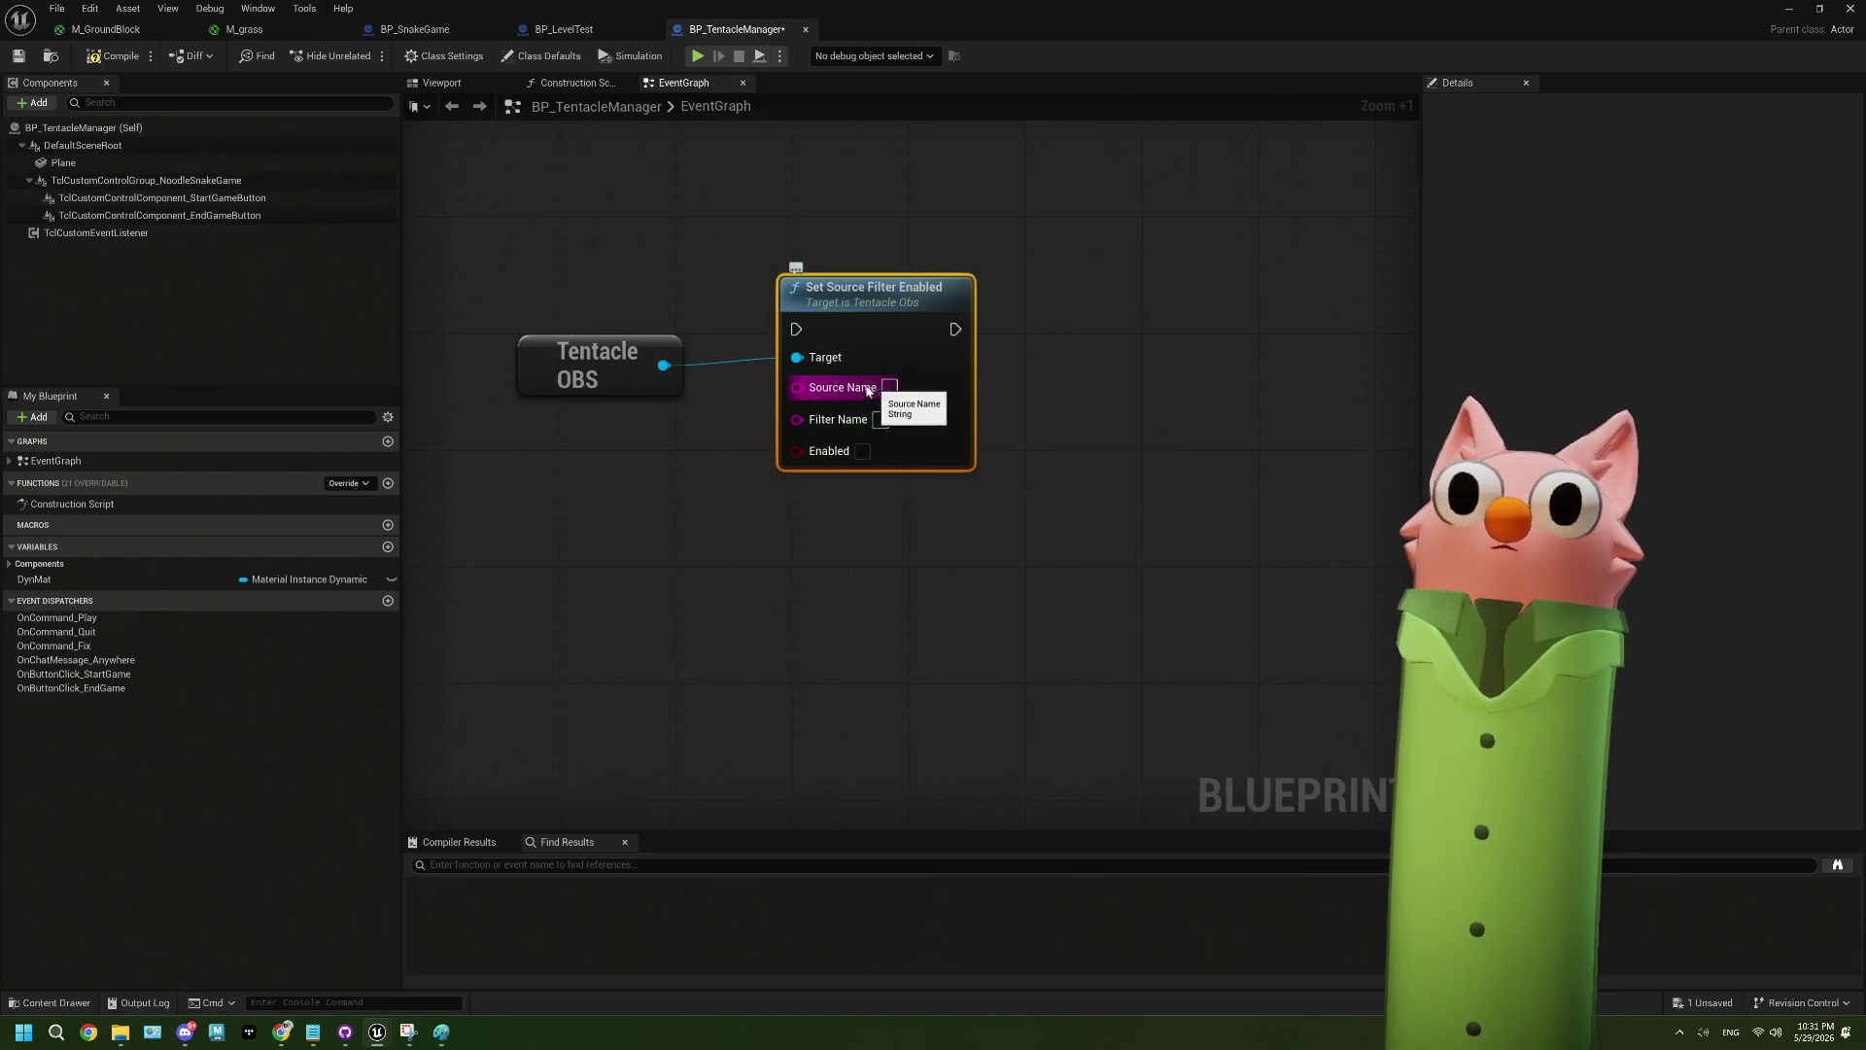
left_click_drag(784, 525, 774, 489)
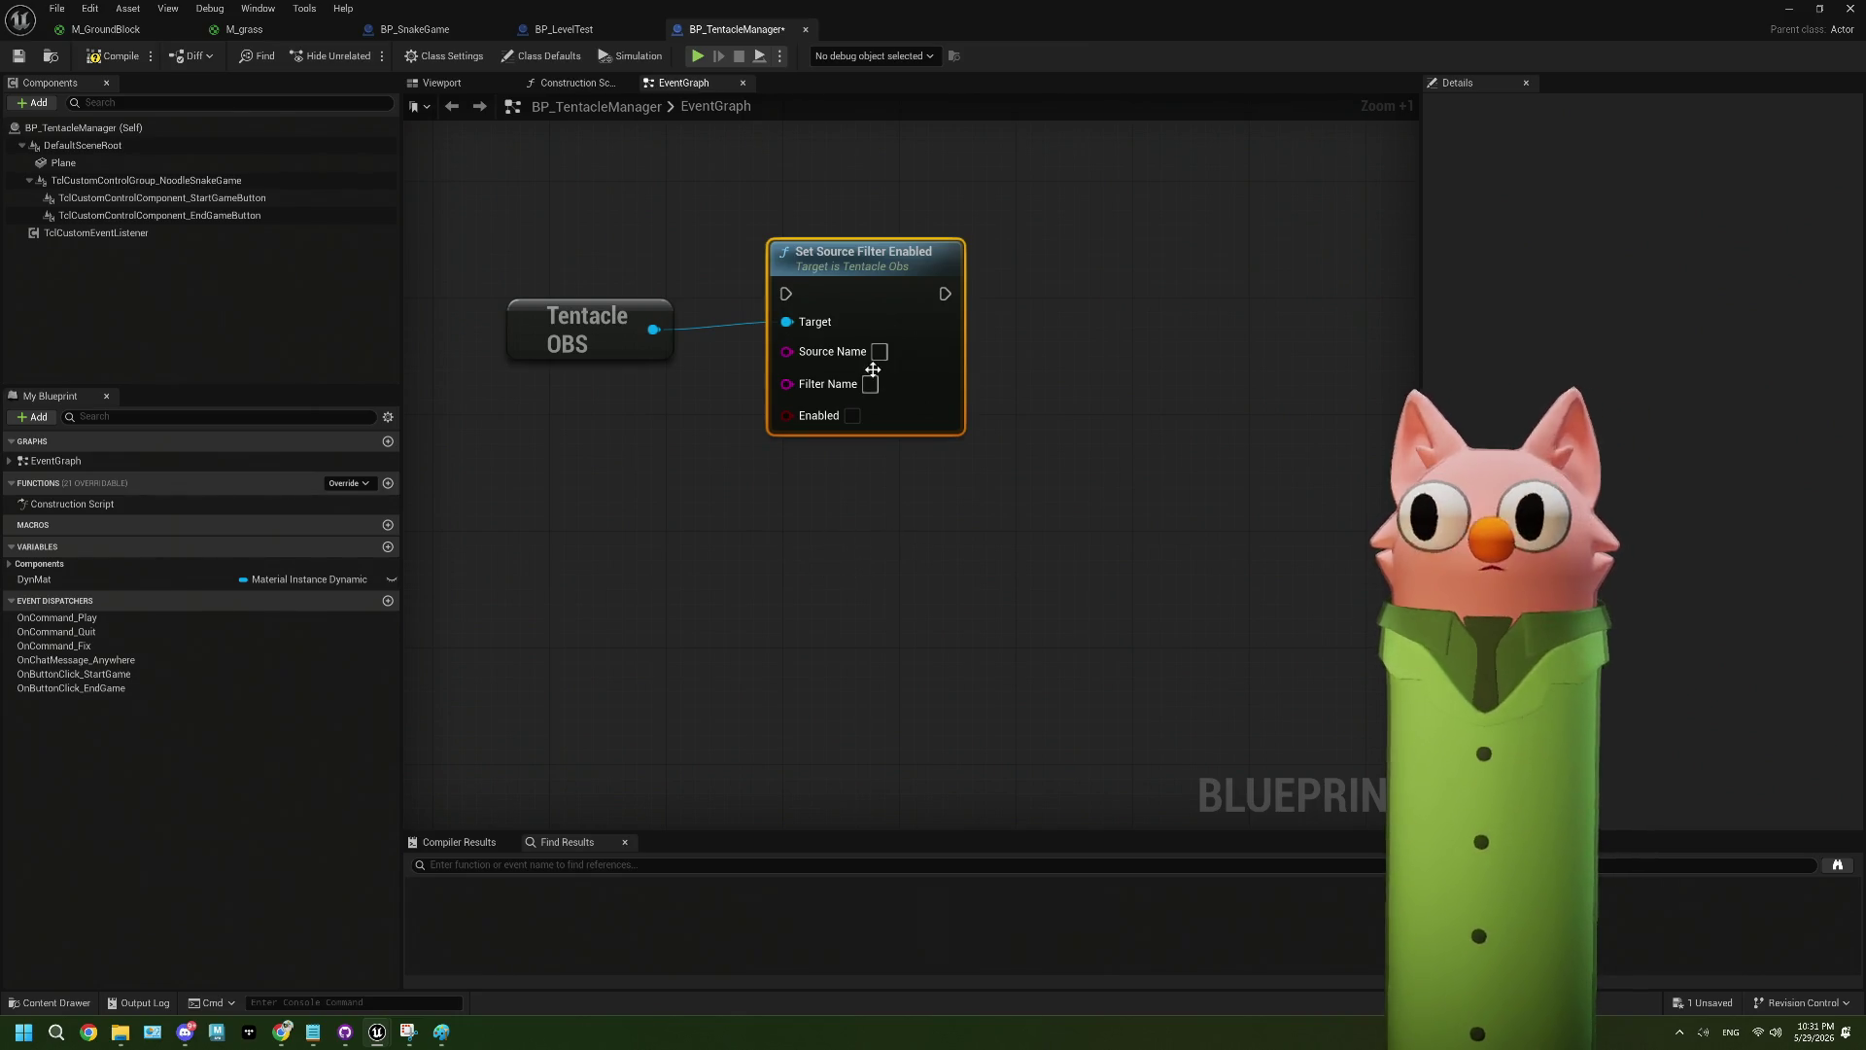
scroll(865, 613, "down", 2)
right_click(875, 616)
scroll(784, 508, "up", 1)
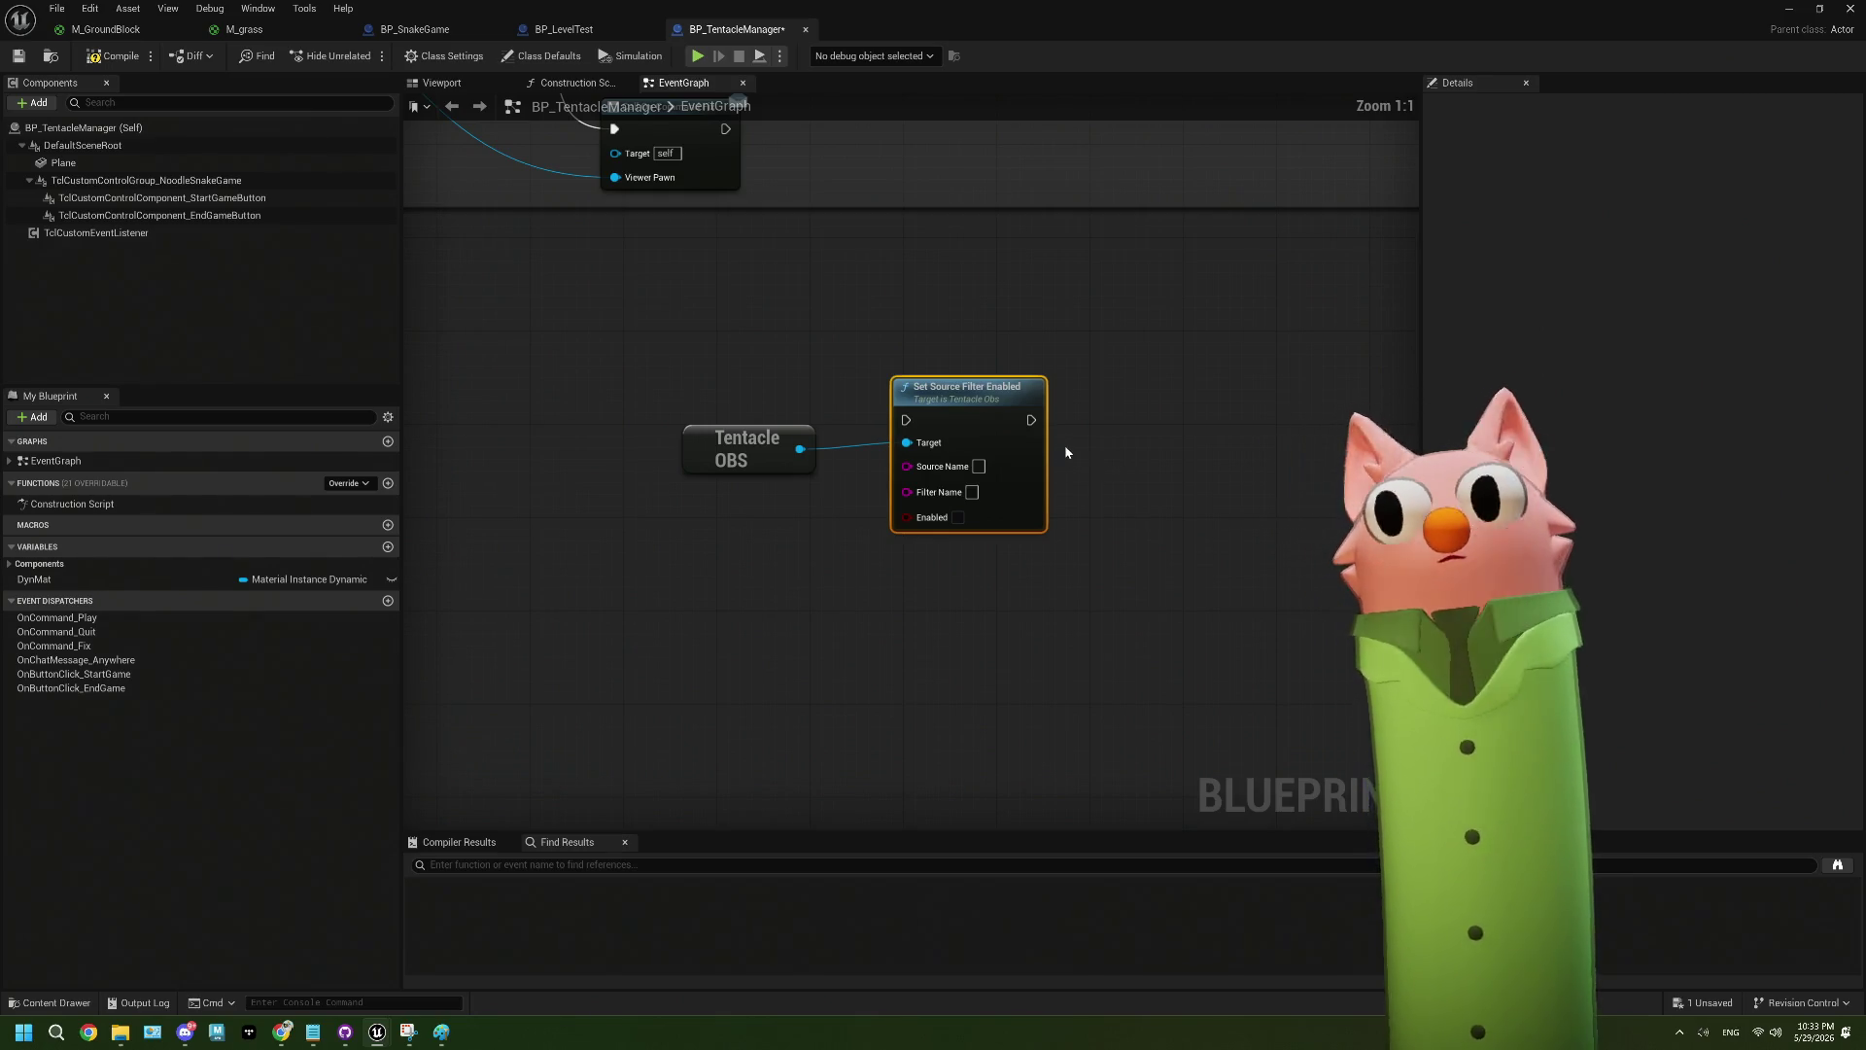
left_click_drag(979, 474, 847, 498)
scroll(836, 501, "up", 4)
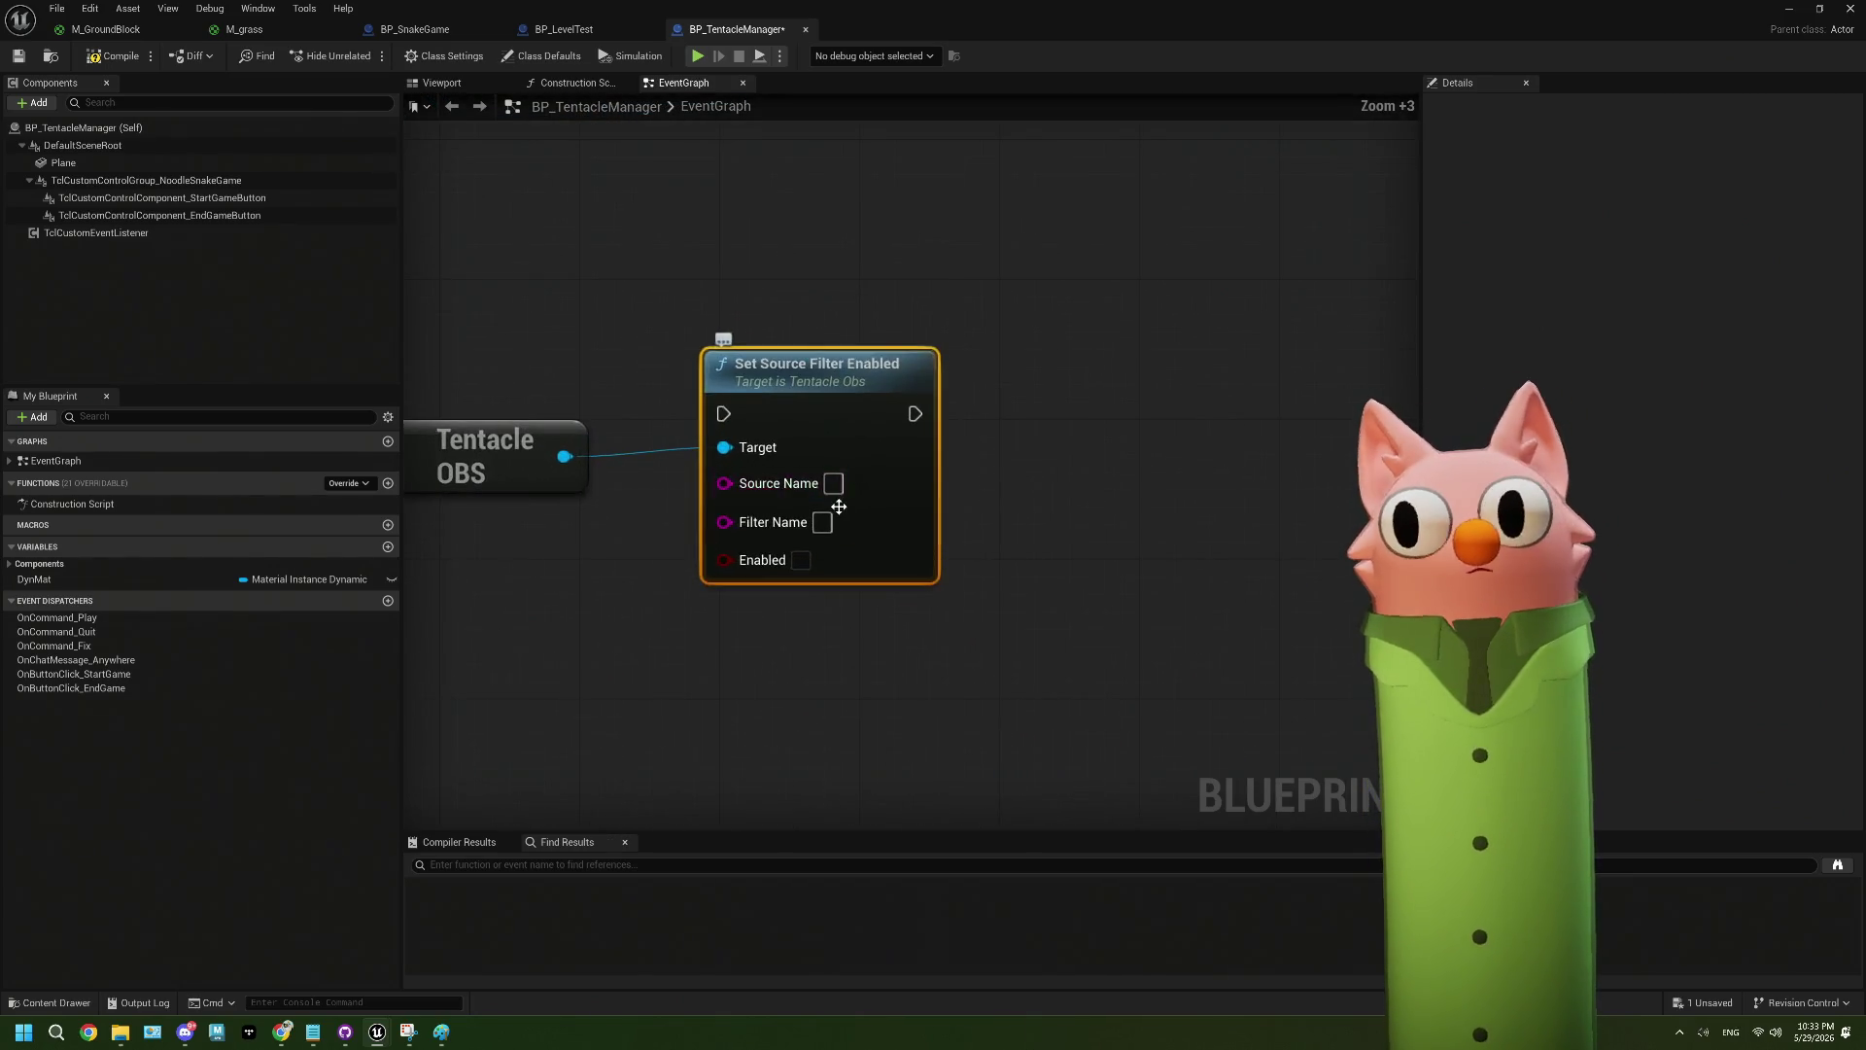
scroll(1091, 542, "down", 2)
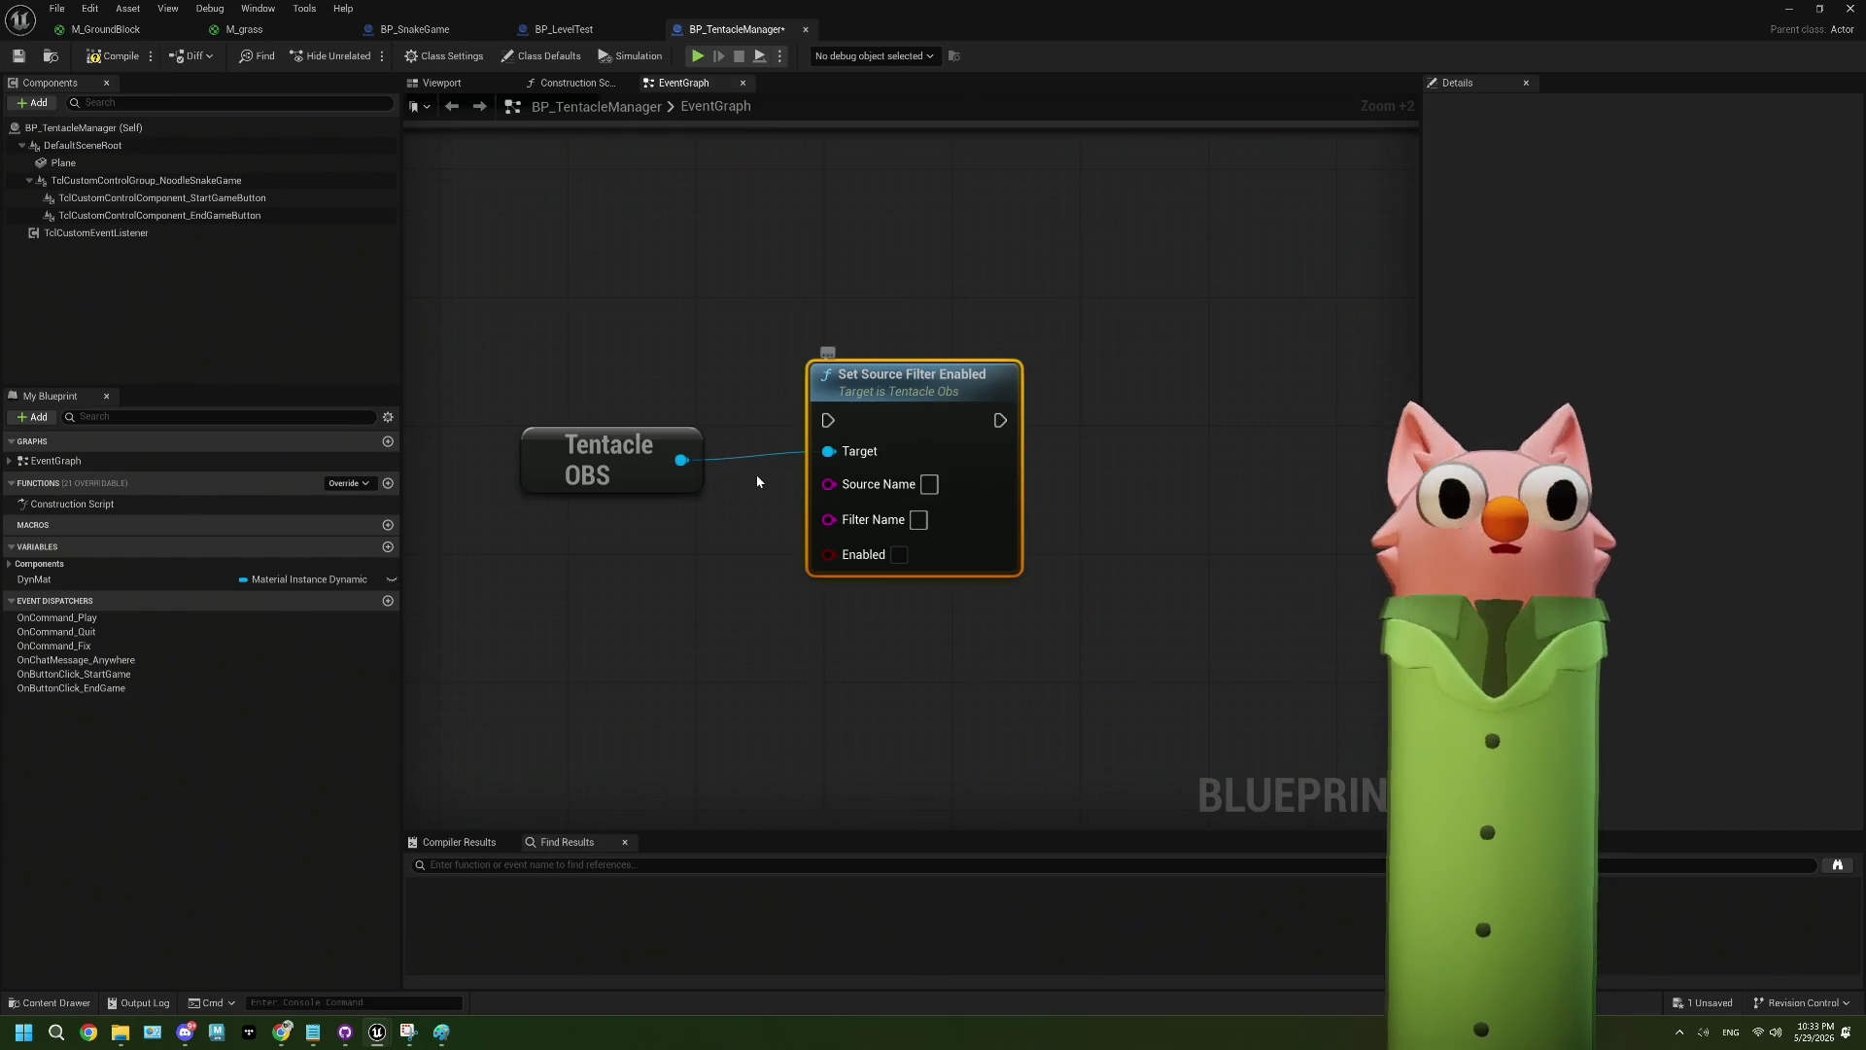
scroll(765, 502, "down", 2)
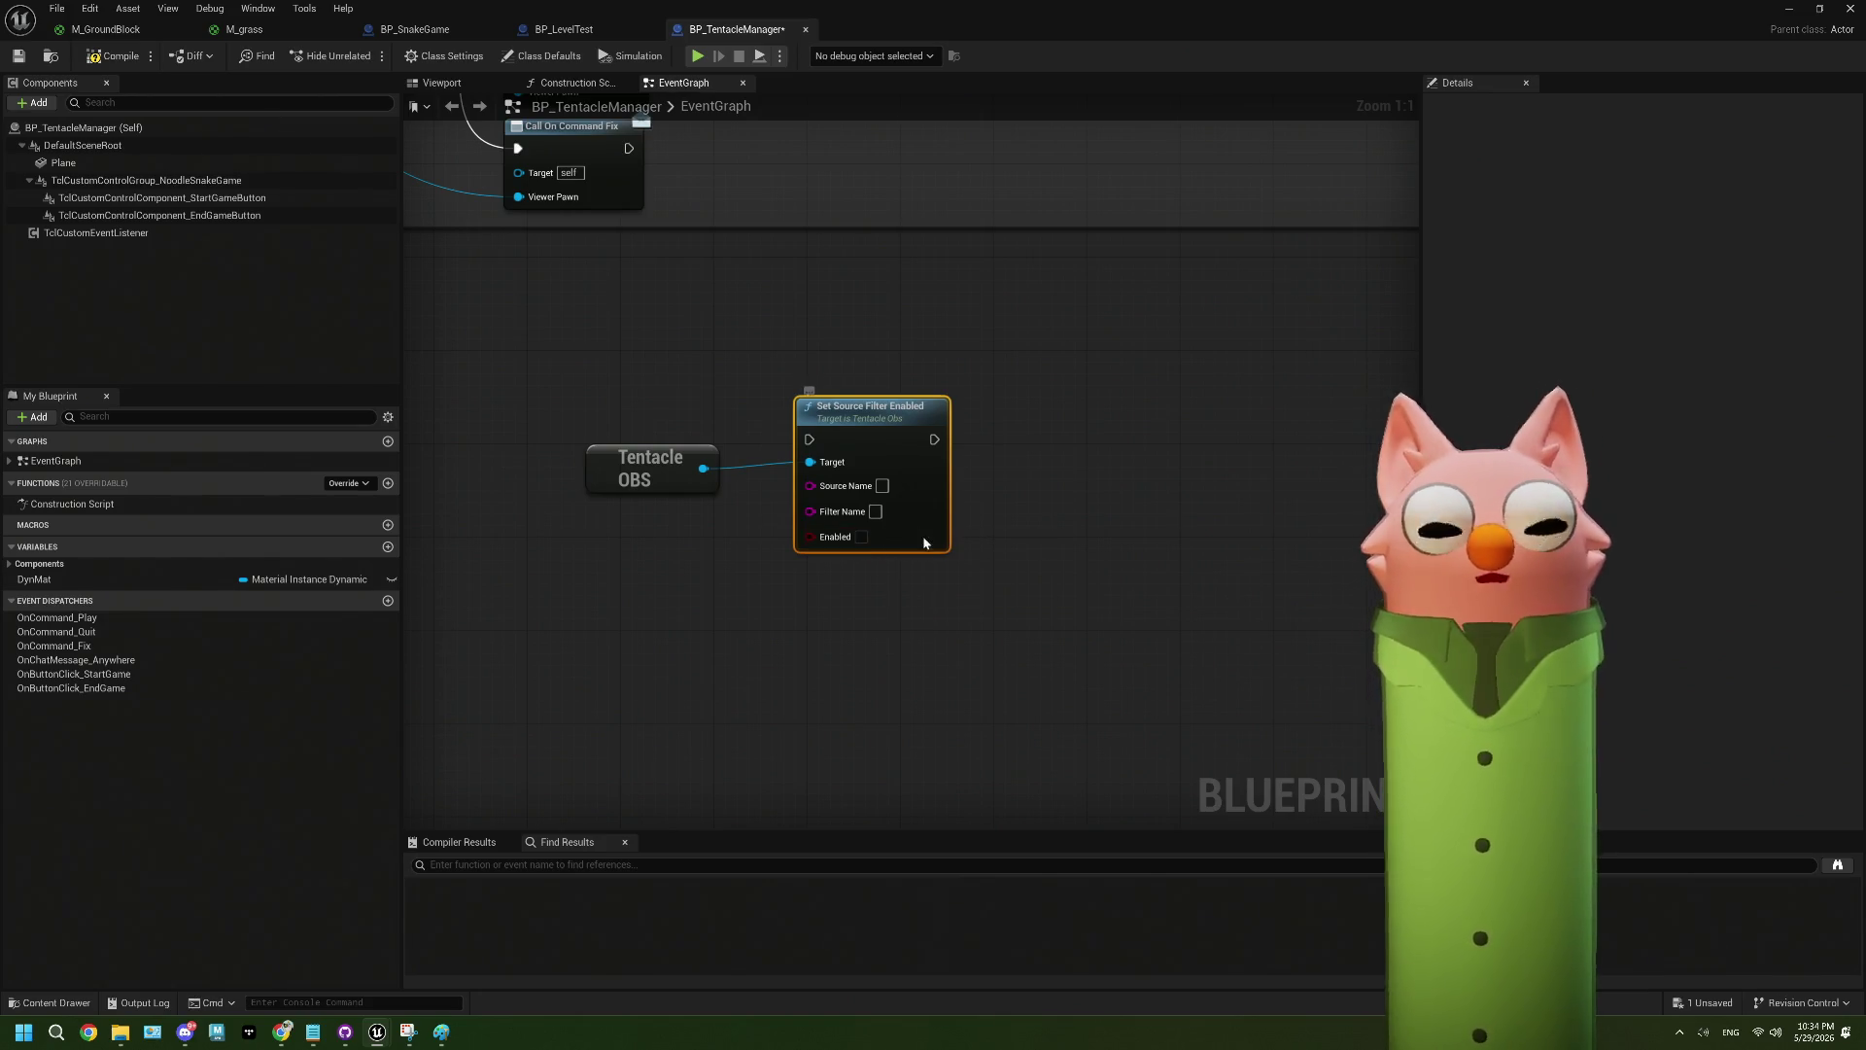
left_click_drag(824, 564, 872, 552)
left_click(871, 552)
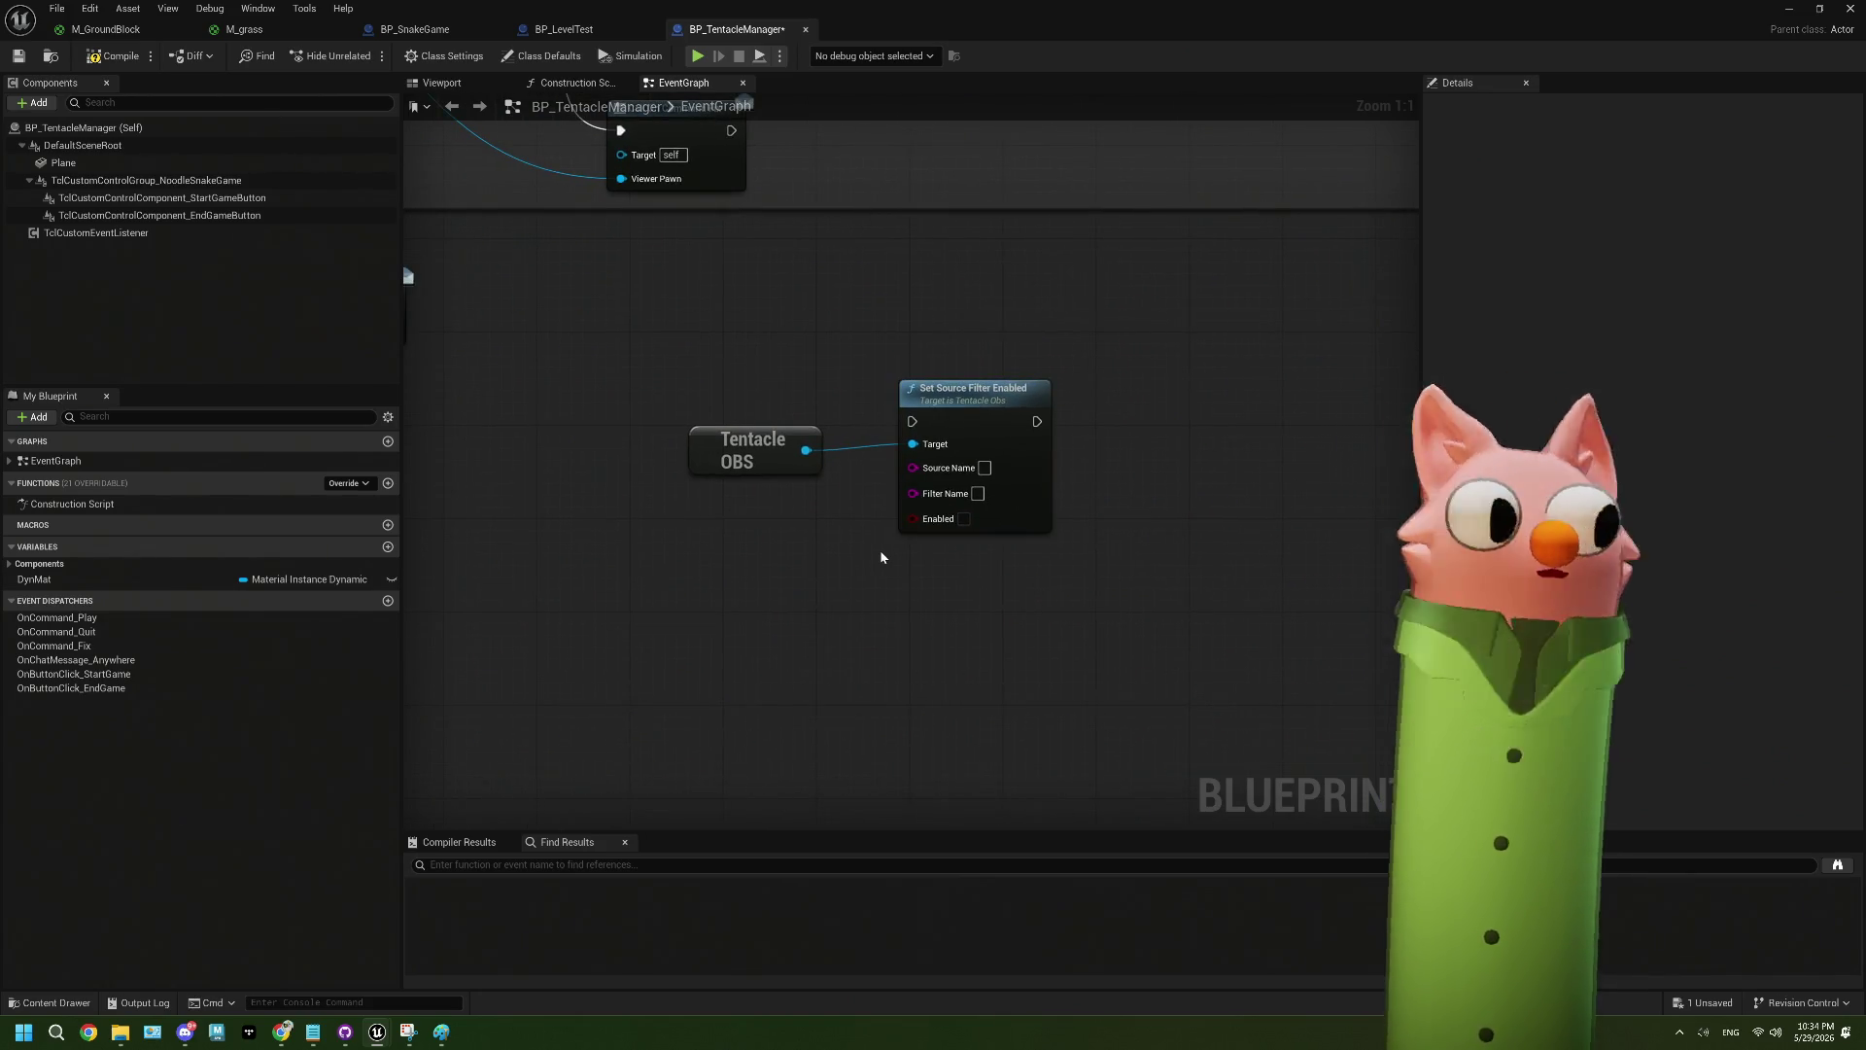